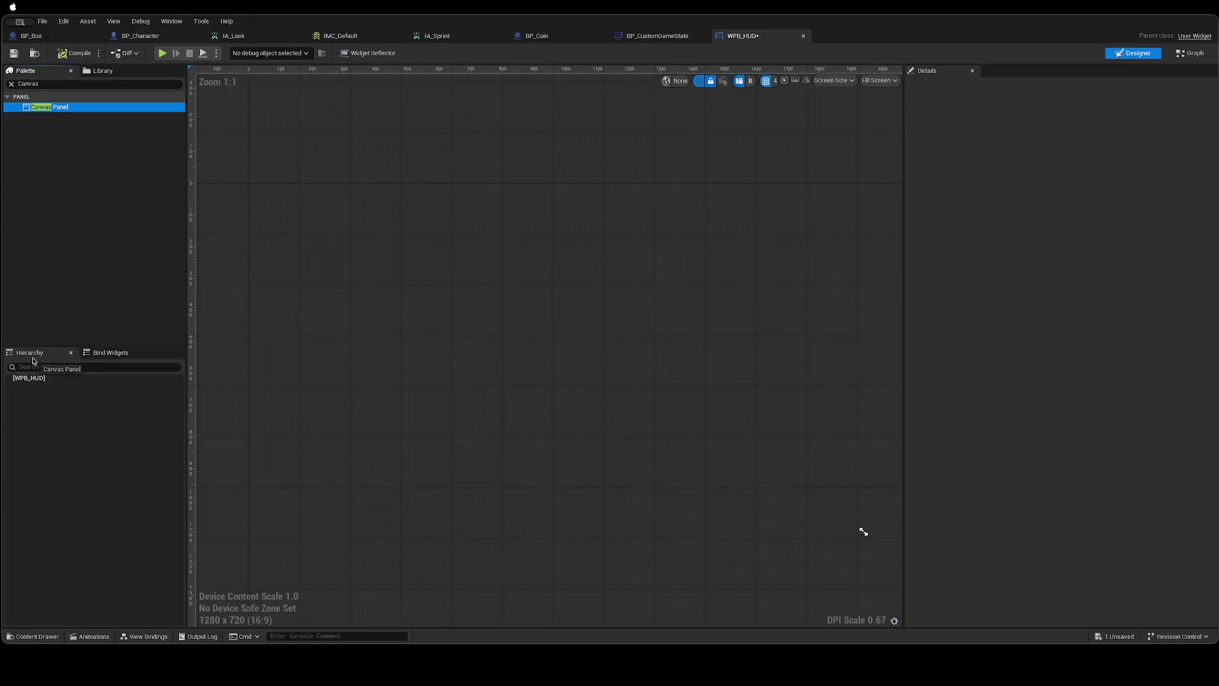
# Add a Text widget from the Palette to the canvas near its top-left corner.
pyautogui.click(55, 83)
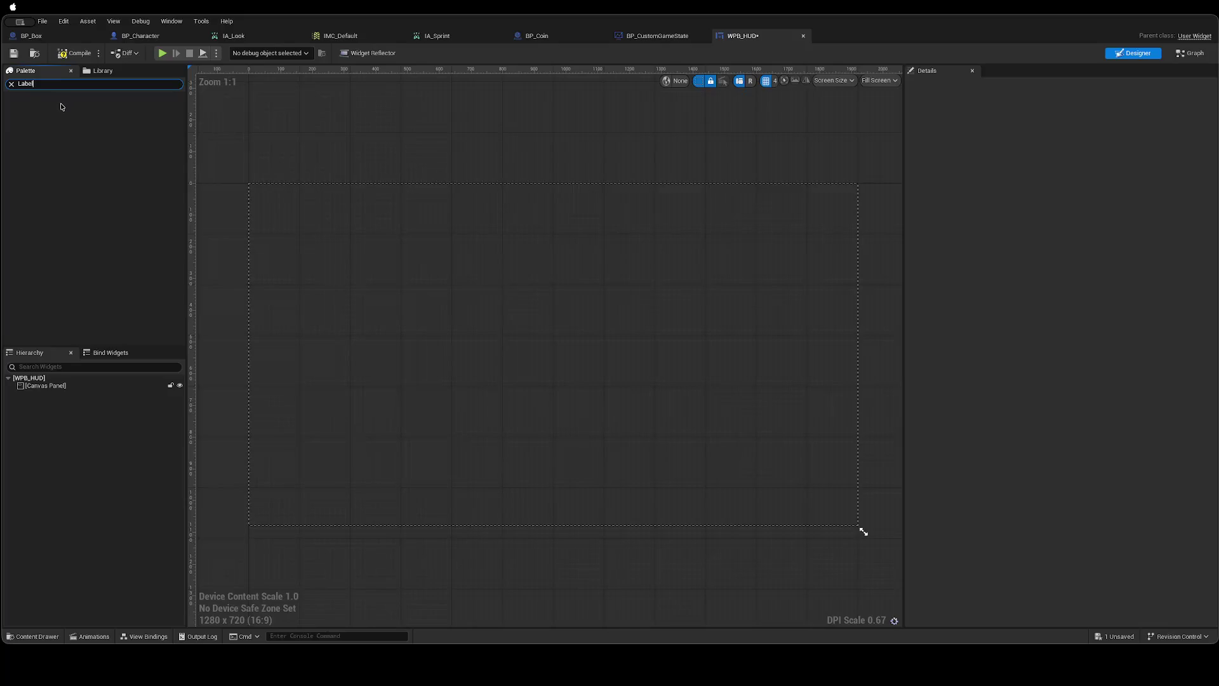
pyautogui.write('Text')
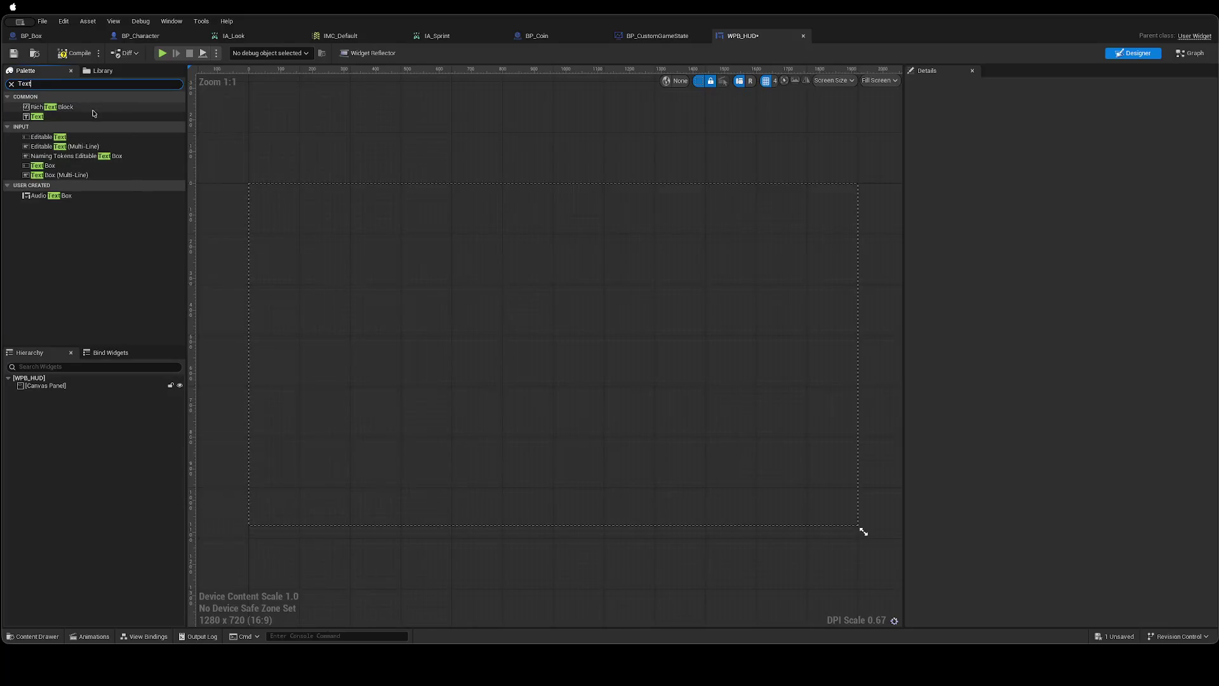
pyautogui.moveTo(37, 117); pyautogui.dragTo(75, 385)
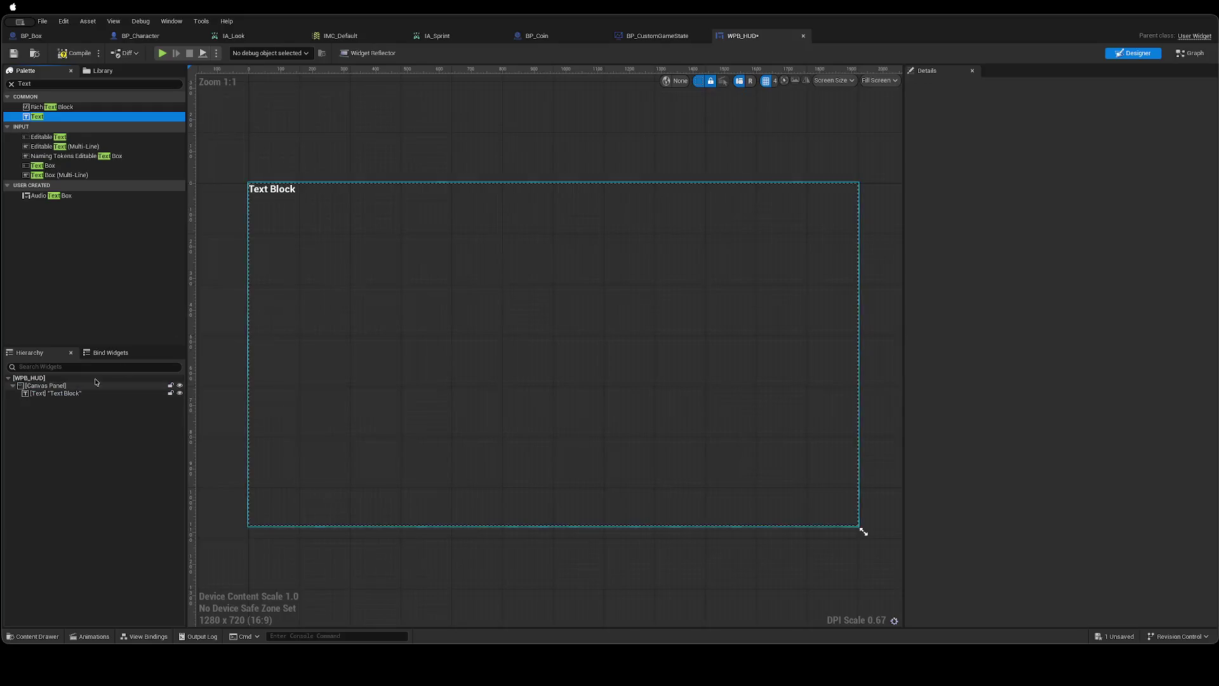
pyautogui.moveTo(277, 195)
pyautogui.mouseDown()
pyautogui.moveTo(280, 207)
pyautogui.moveTo(331, 200)
pyautogui.moveTo(281, 201)
pyautogui.mouseUp()
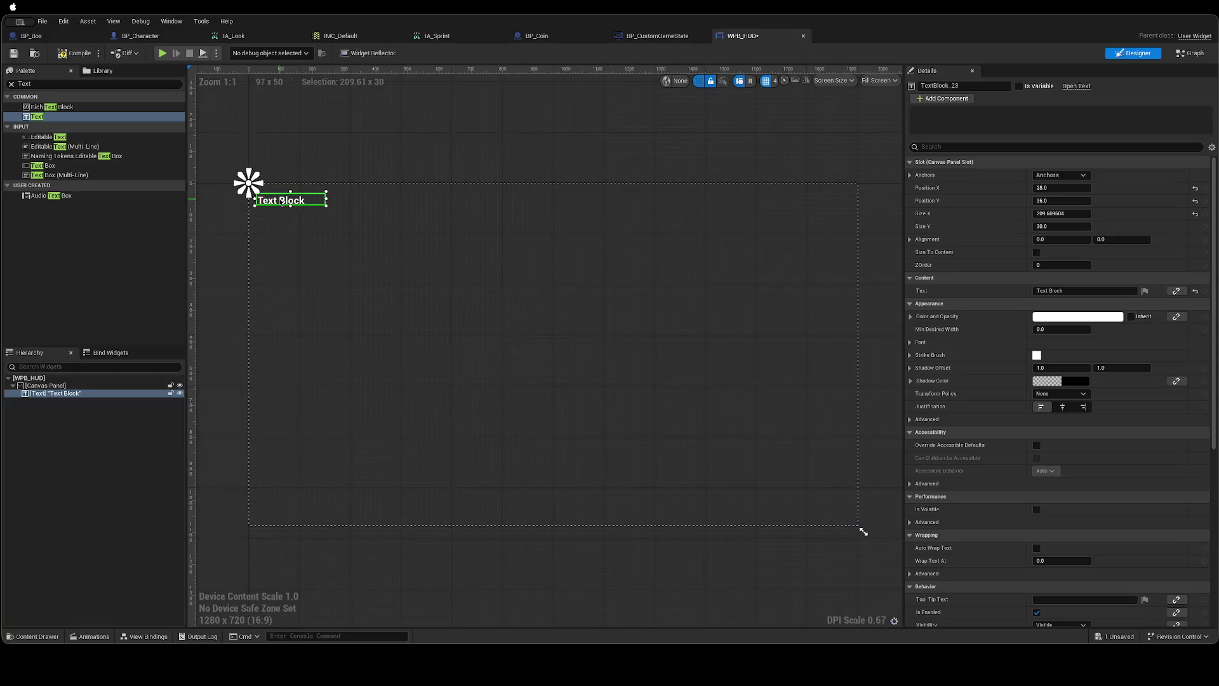
# Save WPB_HUD, glance at the browser guide, and deselect the text block.
pyautogui.press('super+s')
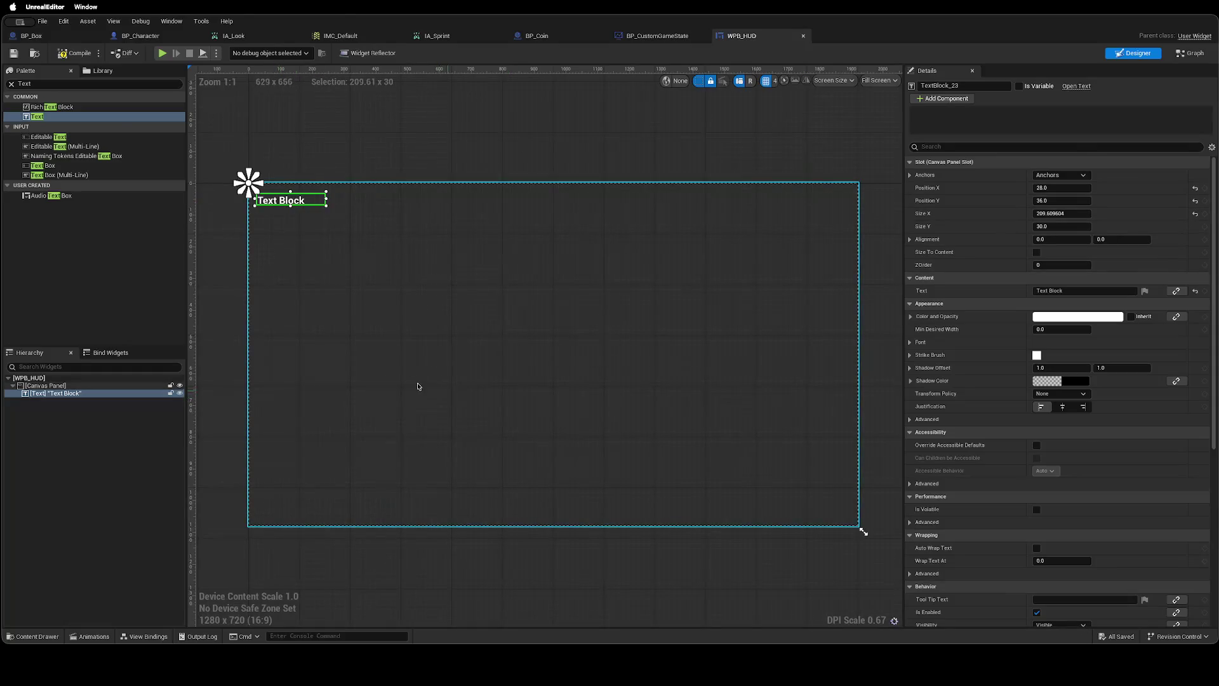
pyautogui.press('super+Tab')
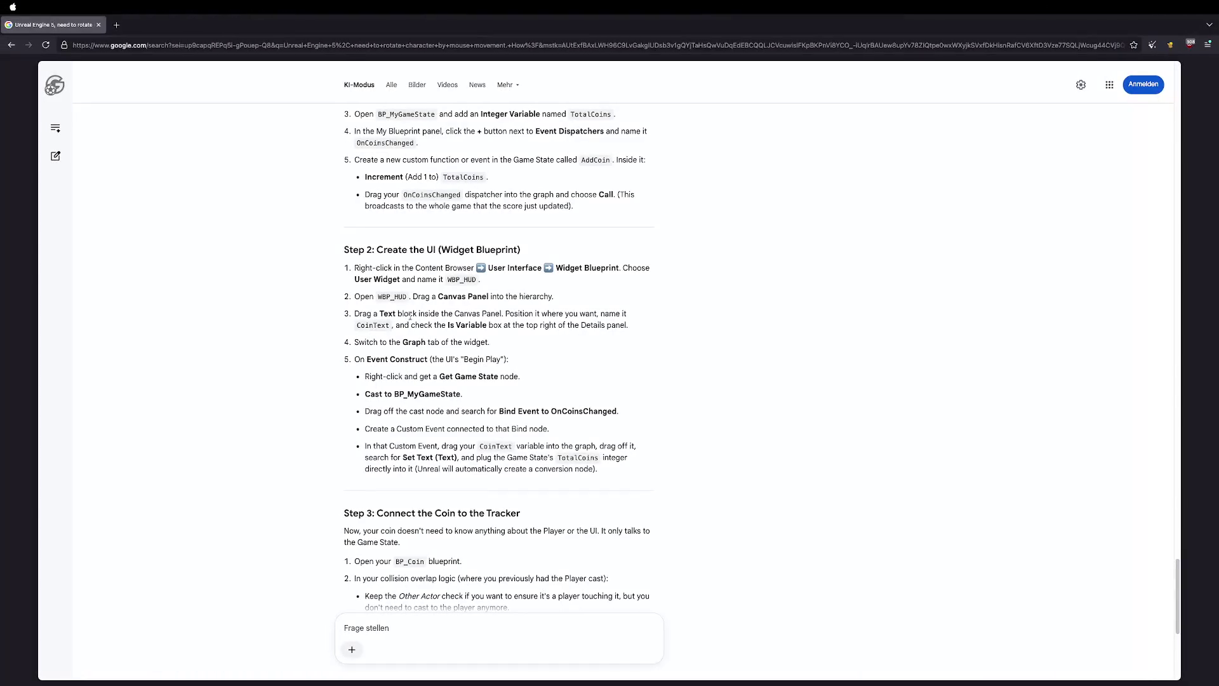
pyautogui.press('super+Tab')
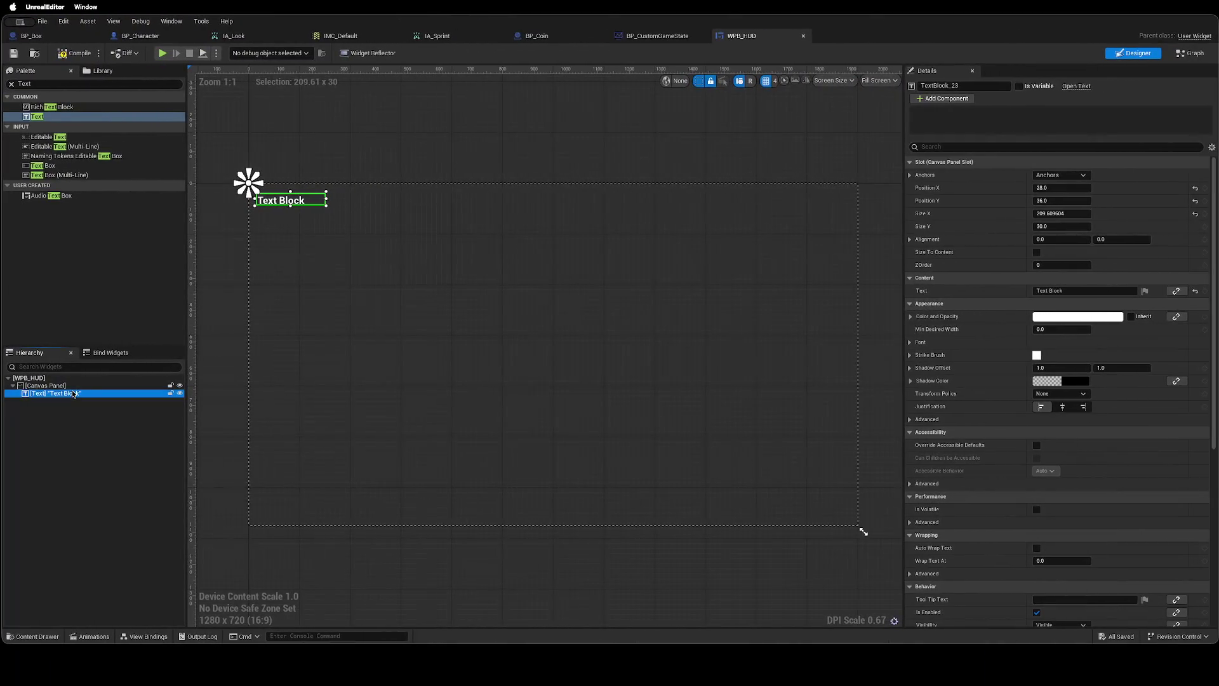
pyautogui.click(122, 414)
# Narrow the text block and set its text to 'Collected Coins:'.
pyautogui.click(283, 201)
pyautogui.moveTo(326, 198); pyautogui.dragTo(310, 200)
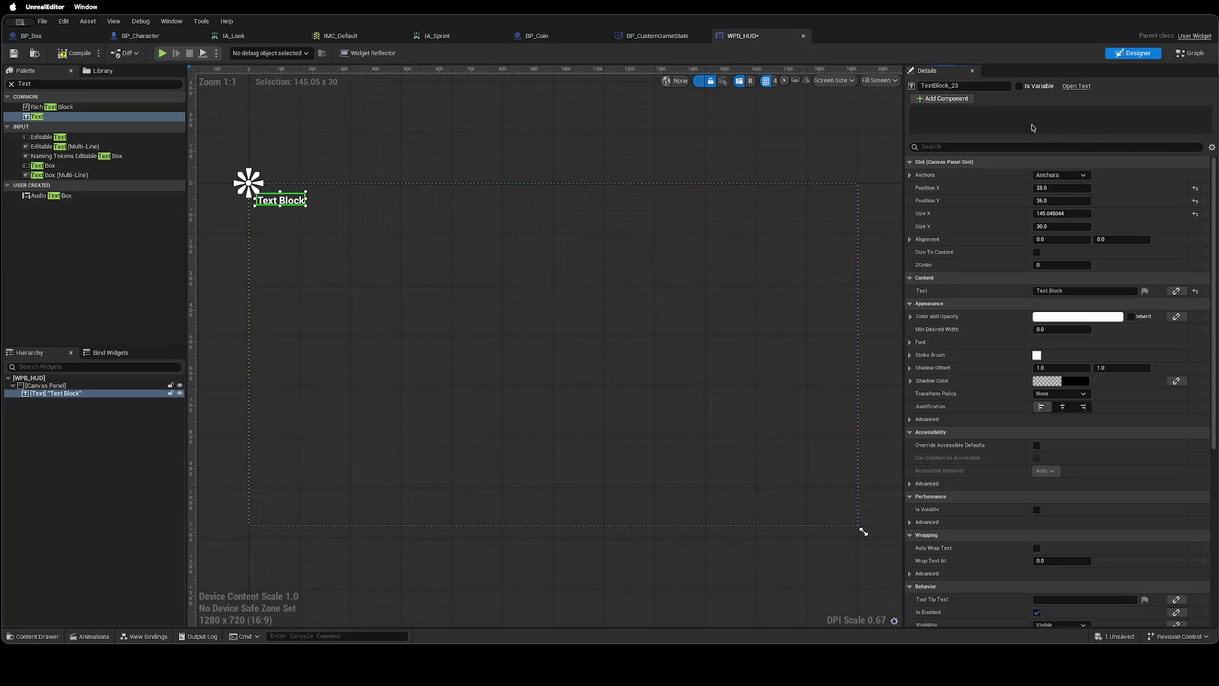
pyautogui.click(1070, 291)
pyautogui.write('Collected Coins:')
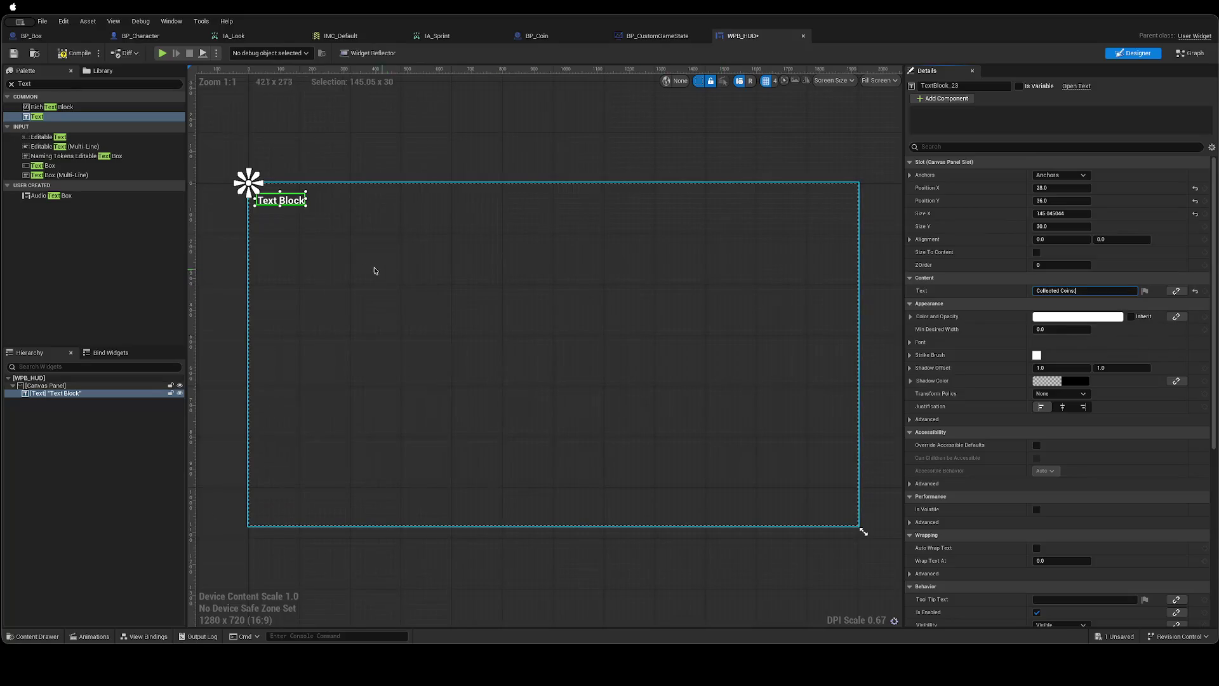
pyautogui.press('Return')
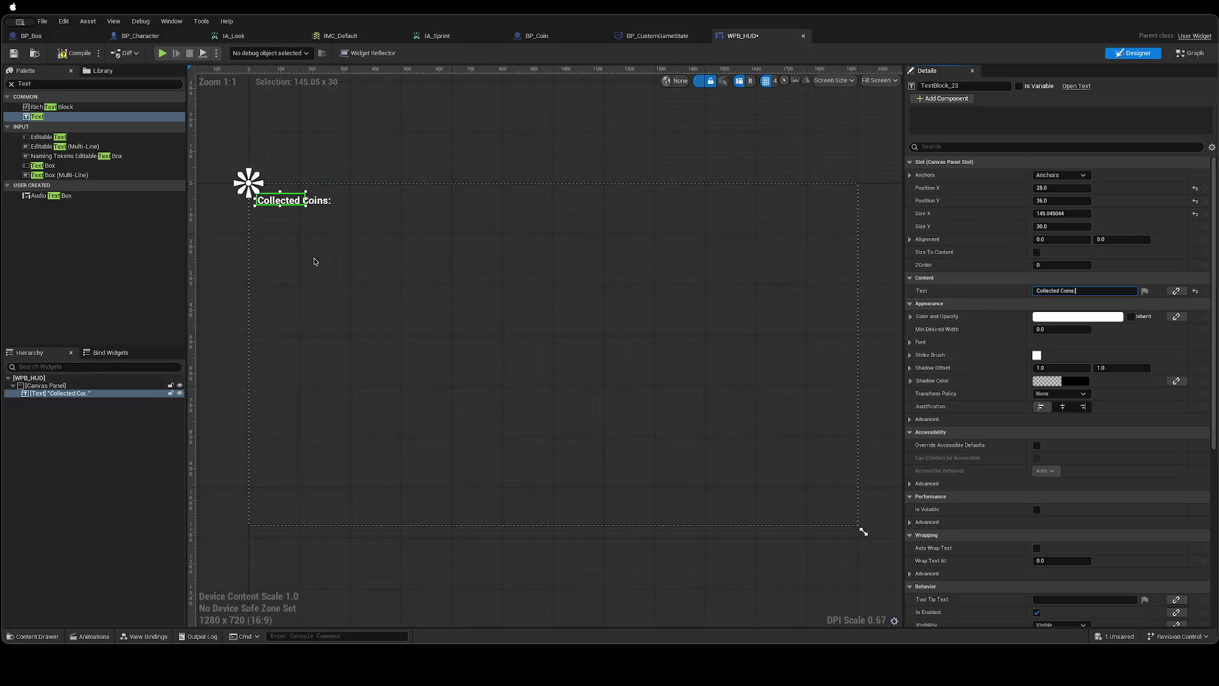
# Widen the label to about 226 × 30, fit its anchors around it, and save.
pyautogui.moveTo(307, 200); pyautogui.dragTo(336, 201)
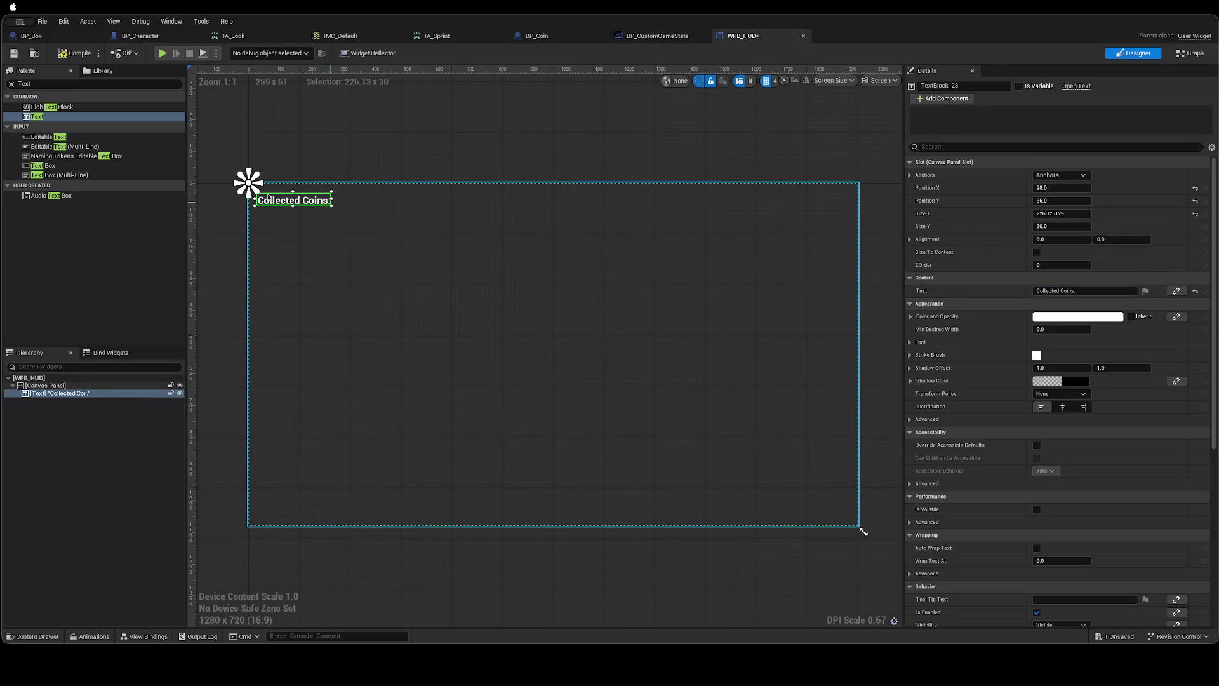
pyautogui.moveTo(254, 189)
pyautogui.mouseDown()
pyautogui.moveTo(343, 216)
pyautogui.moveTo(250, 186)
pyautogui.mouseUp()
pyautogui.hotkey('ctrl', 's')
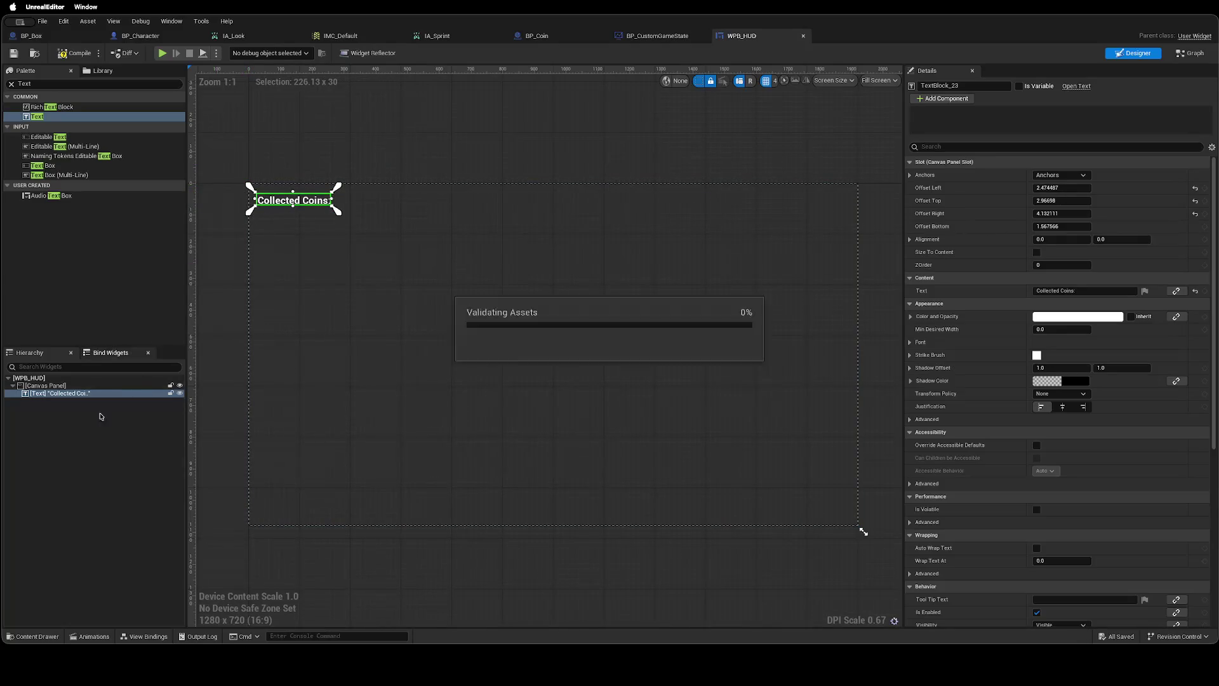
# Duplicate the Collected Coins text and move the copy beside the original.
pyautogui.click(76, 394)
pyautogui.hotkey('ctrl', 'd')
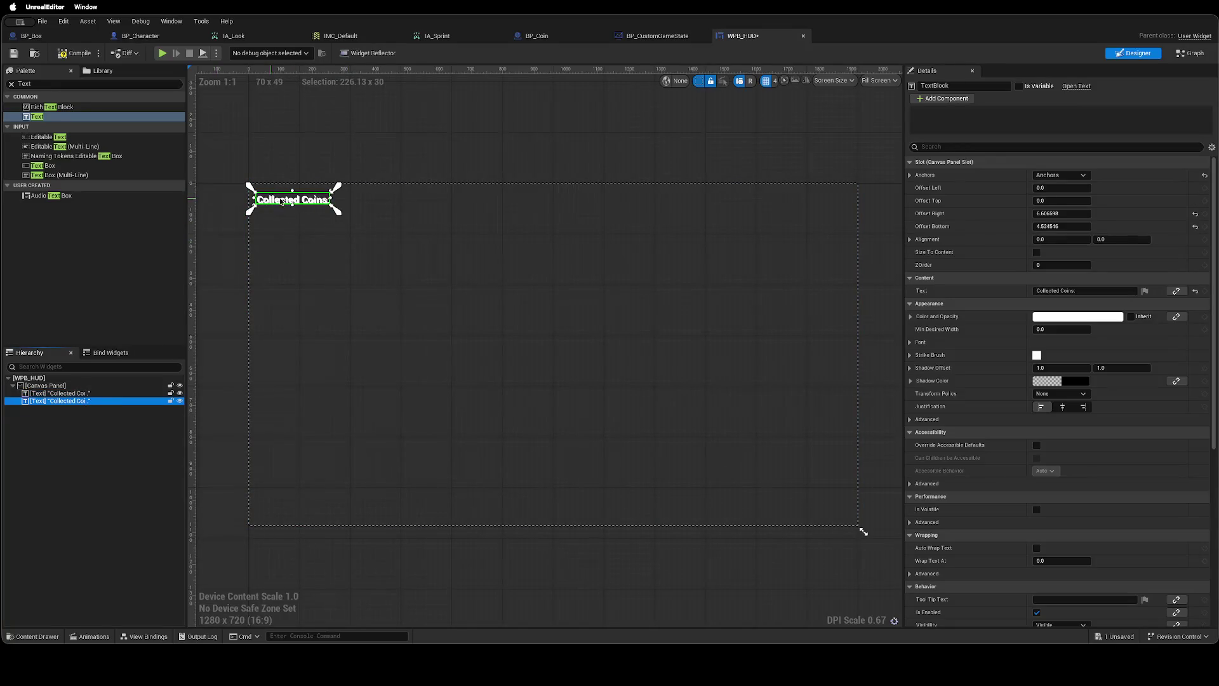
pyautogui.moveTo(282, 202); pyautogui.dragTo(380, 210)
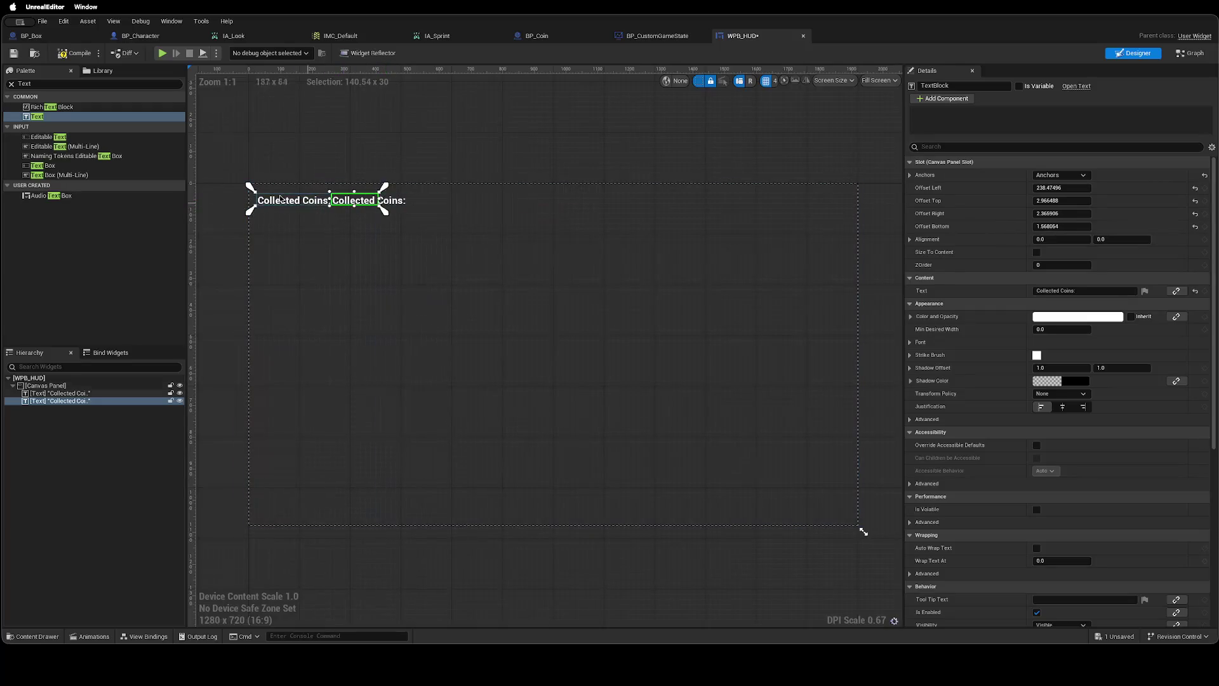
pyautogui.moveTo(251, 188); pyautogui.dragTo(326, 189)
# Delete that copy and duplicate the Collected Coins text again.
pyautogui.click(383, 248)
pyautogui.click(74, 401)
pyautogui.press('Delete')
pyautogui.click(78, 393)
pyautogui.hotkey('ctrl', 'd')
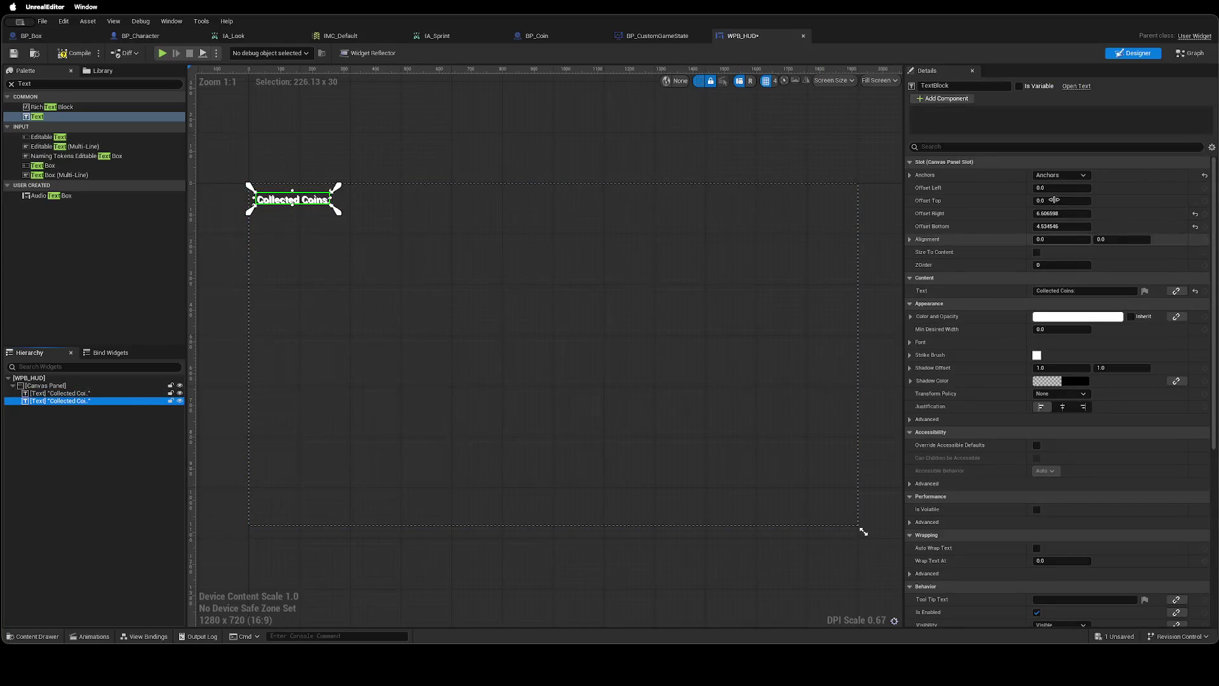
# Try the full-stretch anchor preset, then reset the copy's anchor to top-left.
pyautogui.click(1083, 176)
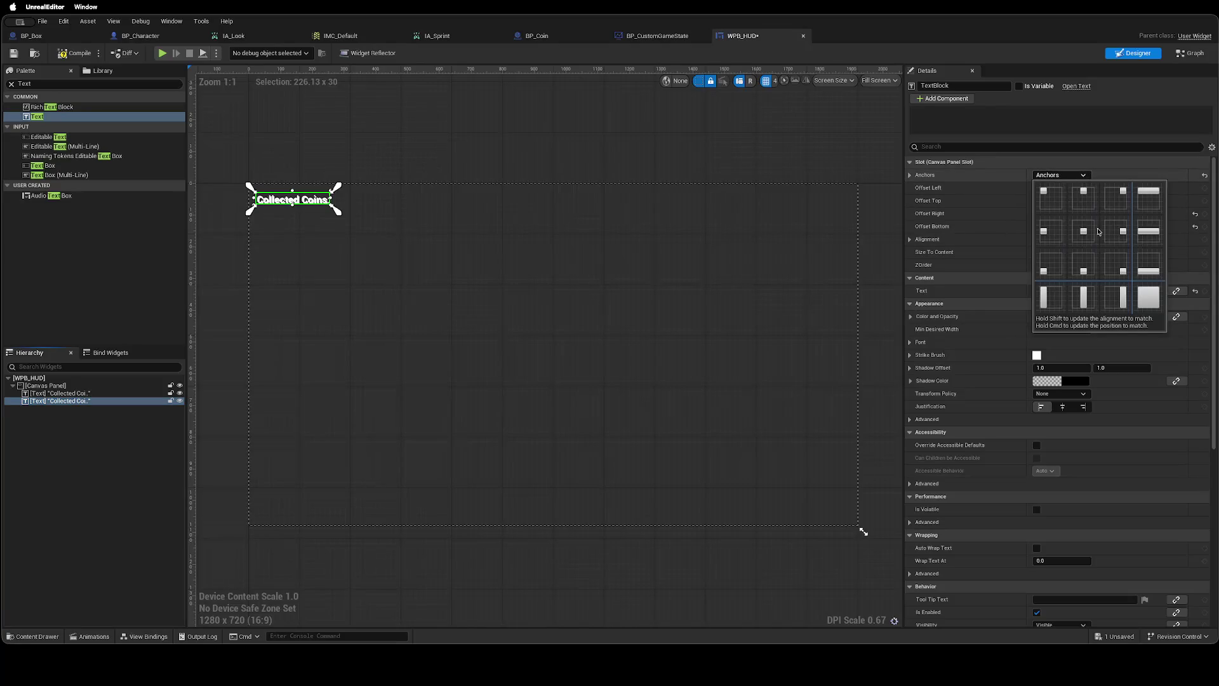
pyautogui.click(1148, 297)
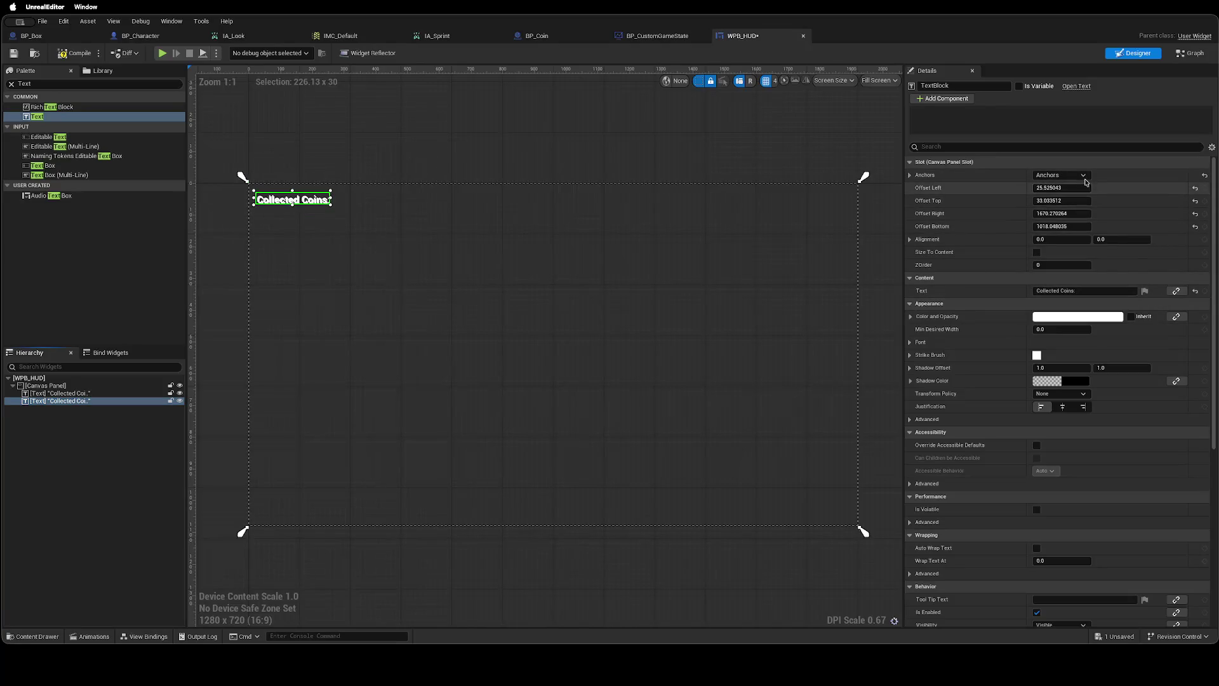
pyautogui.click(1083, 176)
pyautogui.click(1084, 176)
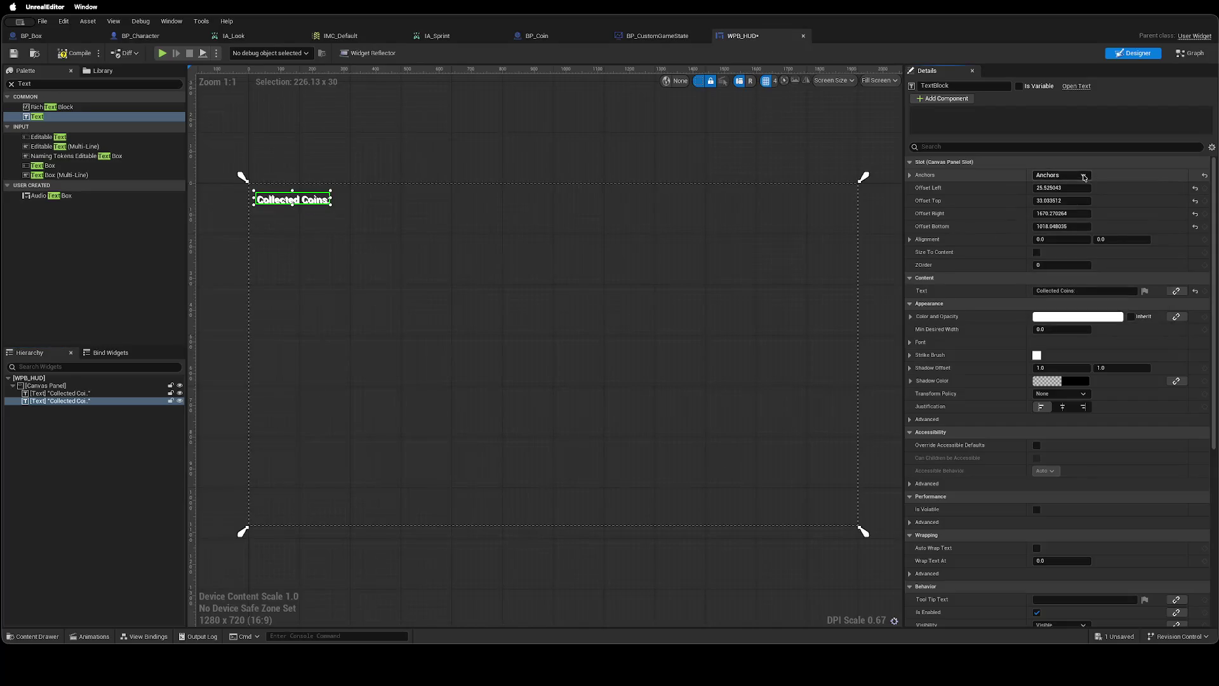
pyautogui.click(1204, 178)
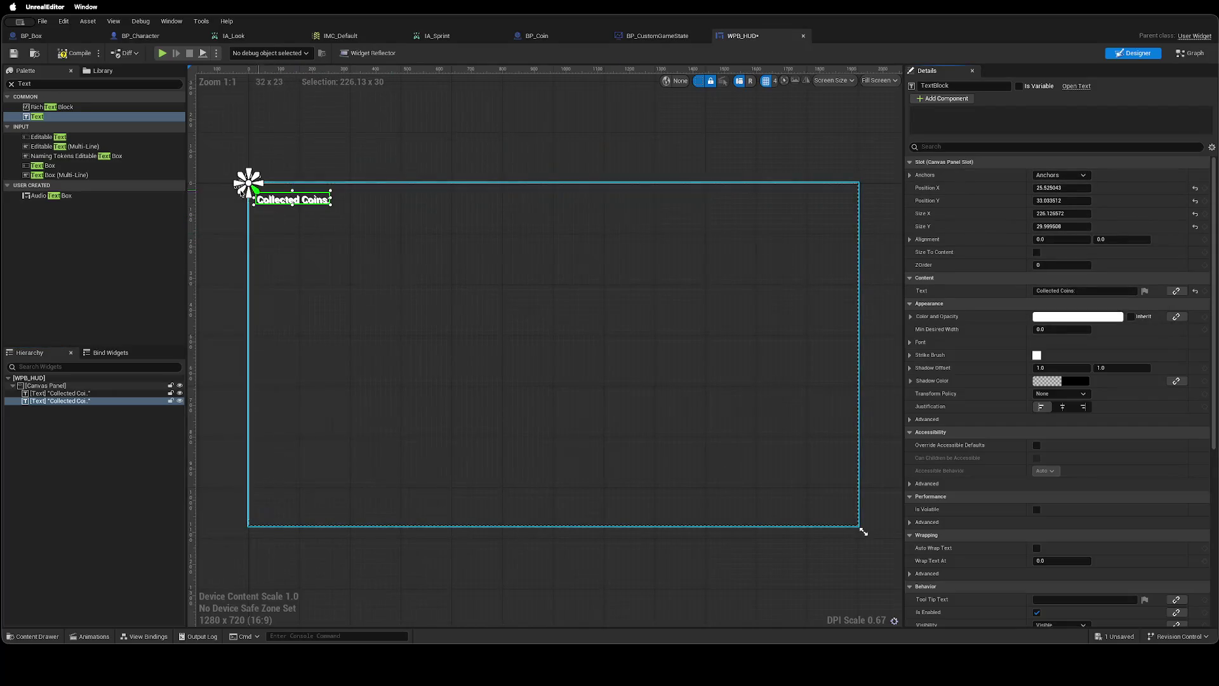
pyautogui.click(1054, 290)
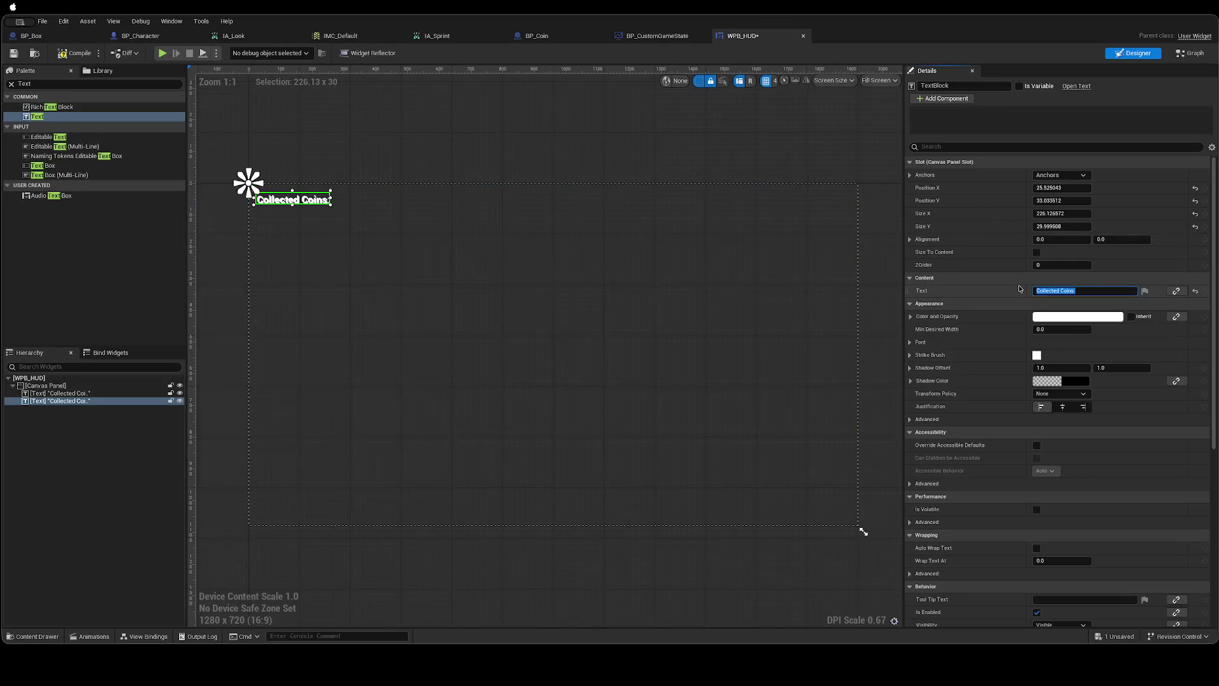
pyautogui.write('1234')
# Set the copy's text to 1234 and place it right after 'Collected Coins:'.
pyautogui.press('Return')
pyautogui.moveTo(330, 199)
pyautogui.mouseDown()
pyautogui.moveTo(275, 202)
pyautogui.moveTo(352, 205)
pyautogui.mouseUp()
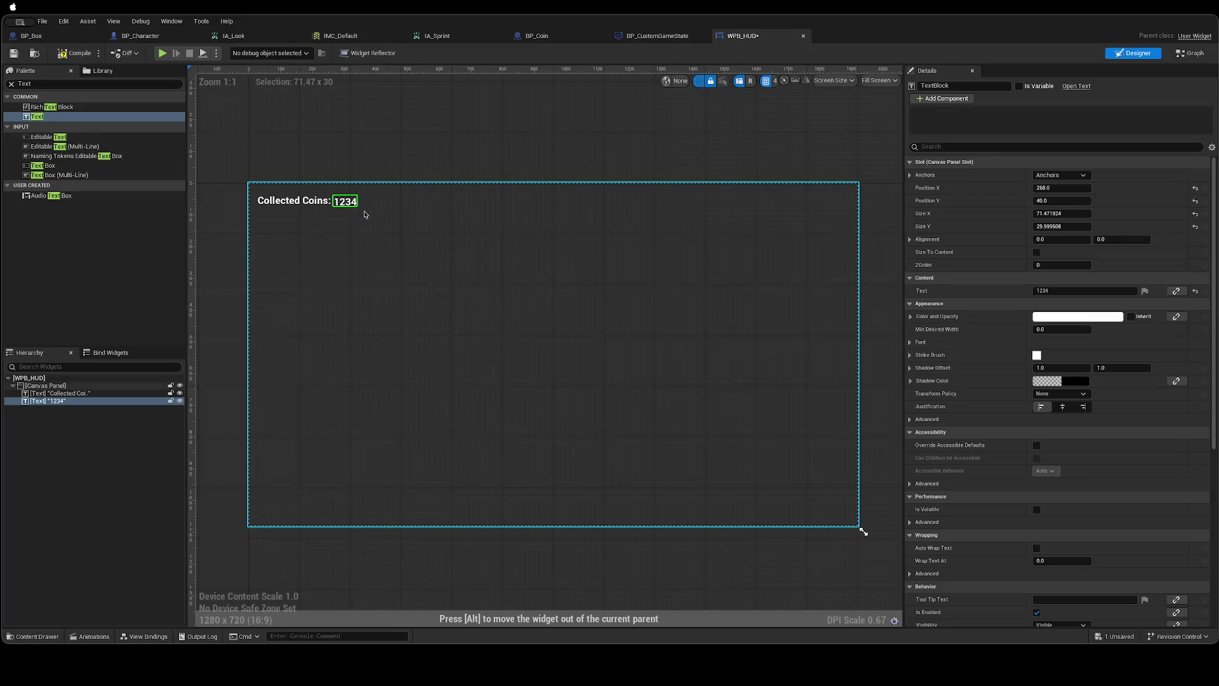
pyautogui.click(365, 215)
pyautogui.moveTo(354, 204); pyautogui.dragTo(351, 200)
# Move the 1234 text's anchor beside it, save WPB_HUD, and check the browser guide.
pyautogui.click(350, 204)
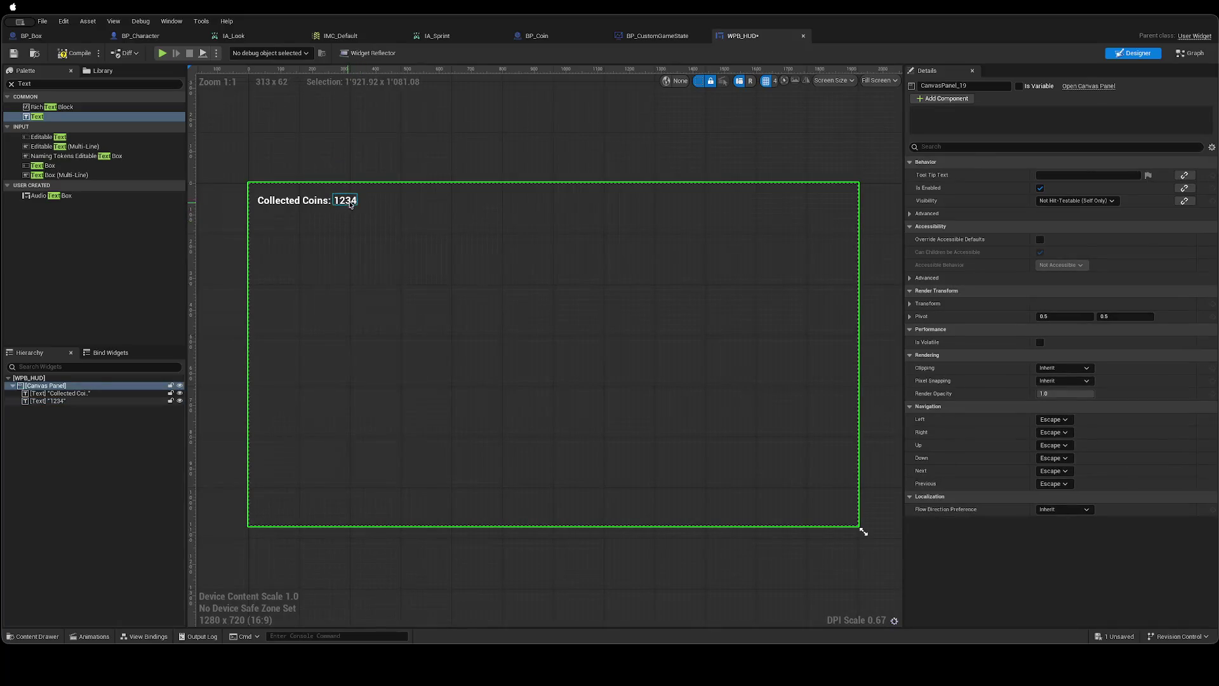
pyautogui.click(350, 205)
pyautogui.moveTo(253, 192); pyautogui.dragTo(361, 211)
pyautogui.click(345, 201)
pyautogui.moveTo(251, 182); pyautogui.dragTo(328, 190)
pyautogui.click(353, 229)
pyautogui.hotkey('ctrl', 's')
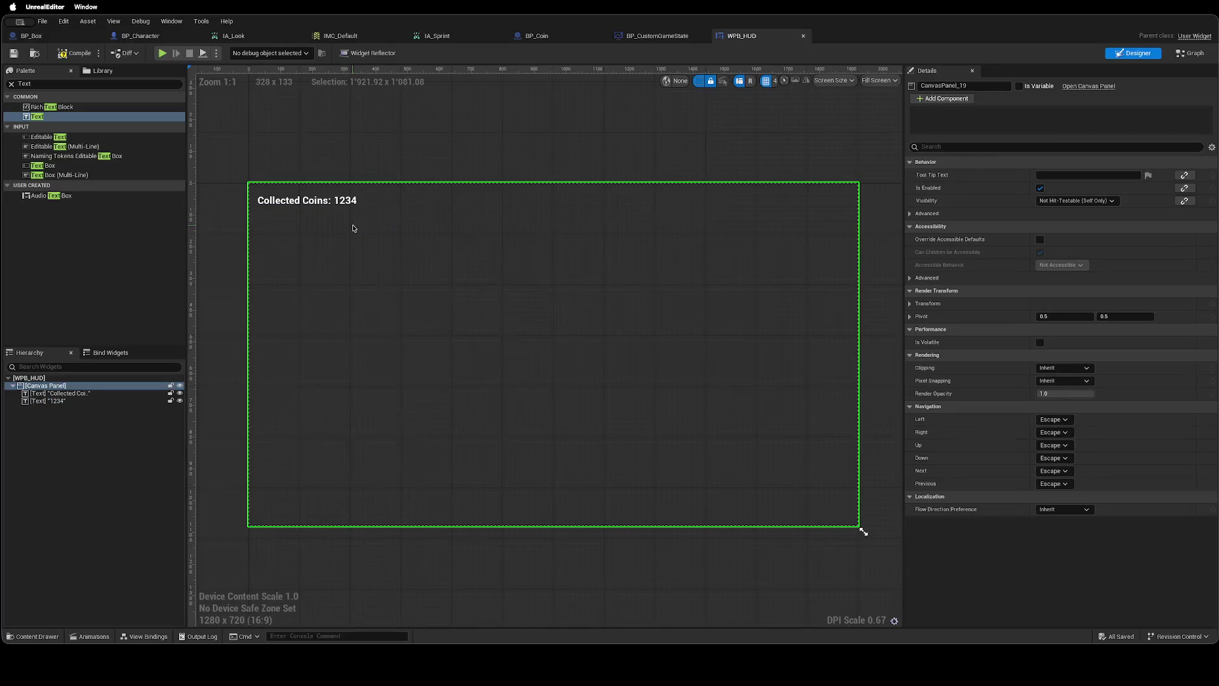
pyautogui.click(51, 400)
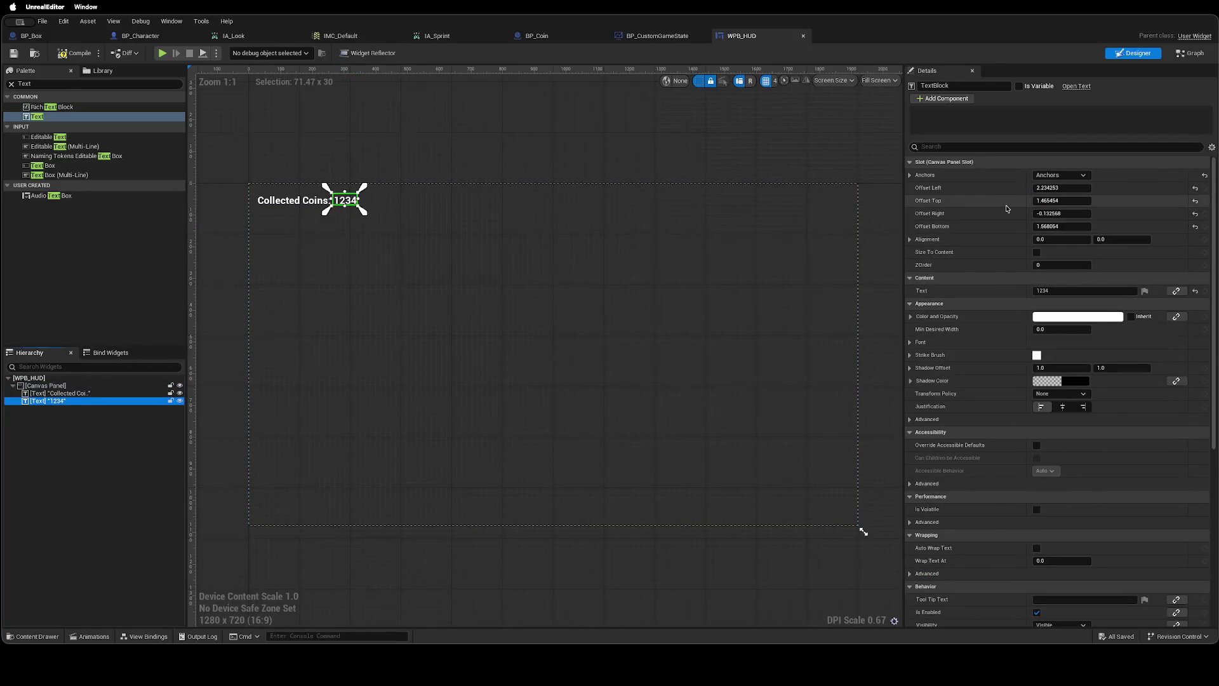
pyautogui.hotkey('ctrl', 'Left')
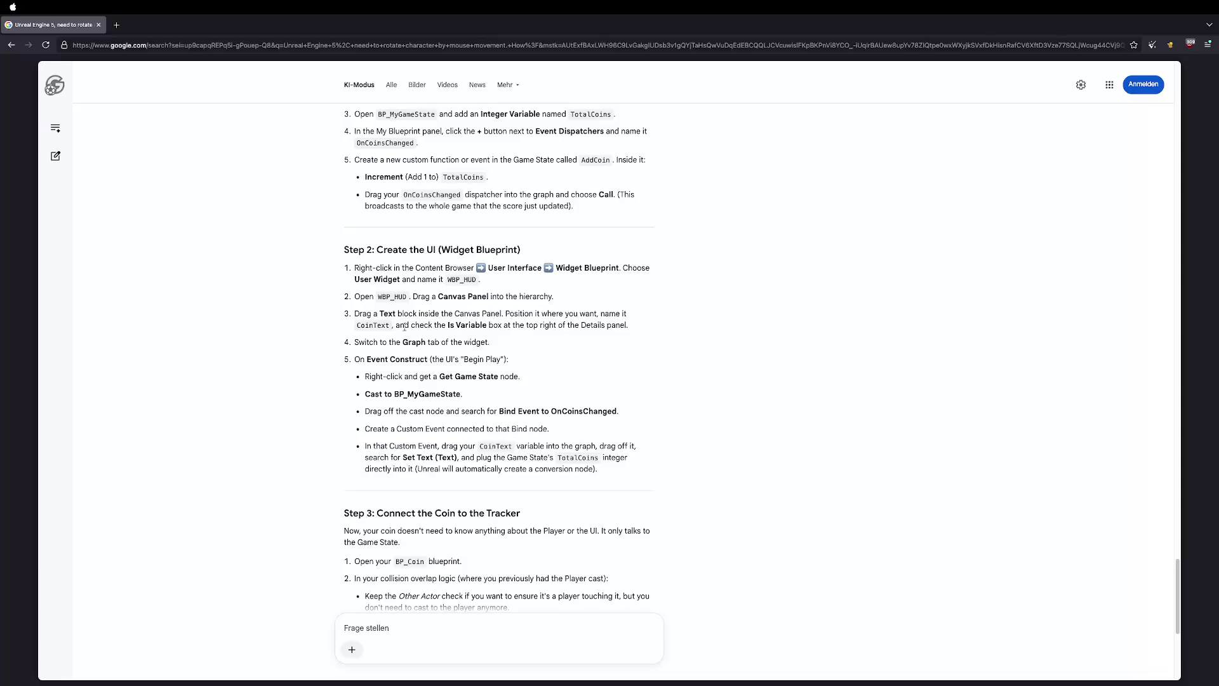
# Rename the 1234 text widget to CoinText.
pyautogui.hotkey('ctrl', 'Right')
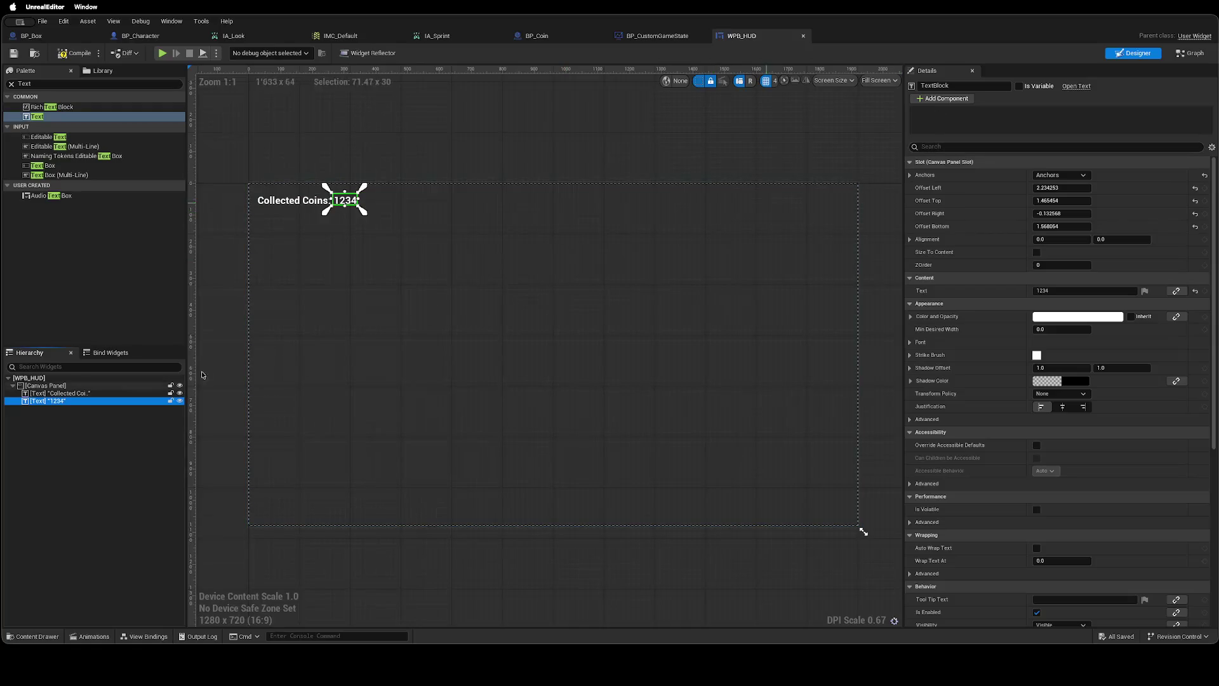
pyautogui.click(975, 86)
pyautogui.write('CoinTe')
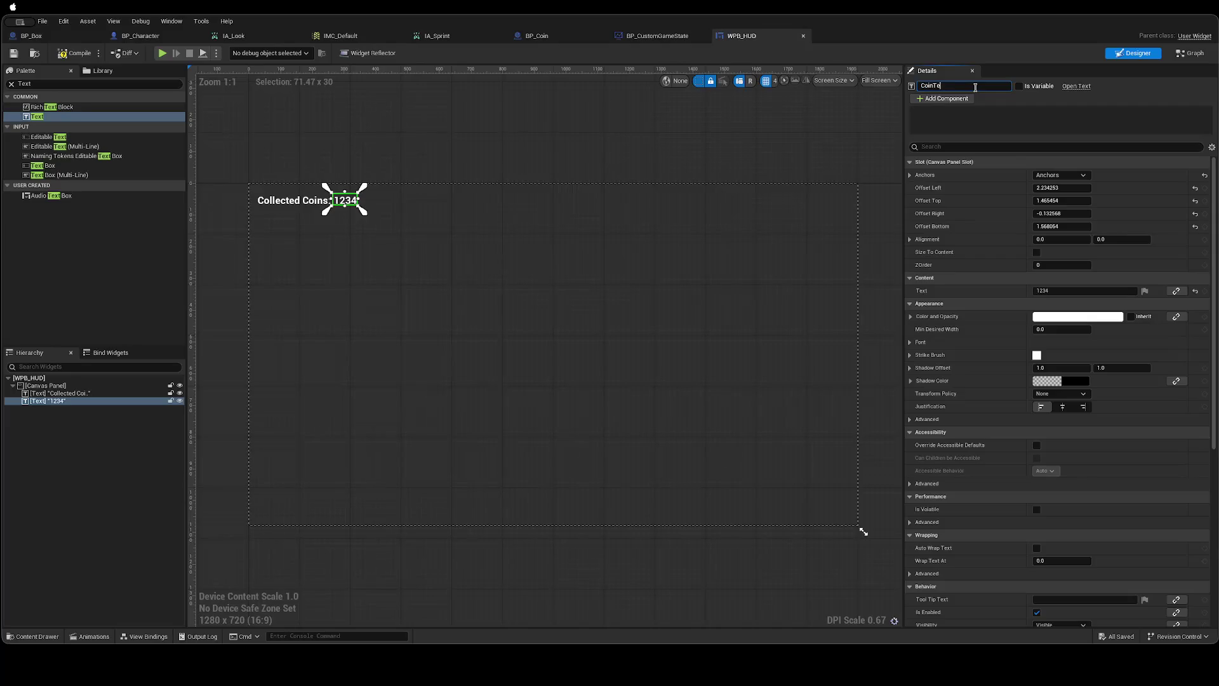
pyautogui.write('xt')
pyautogui.press('Return')
pyautogui.click(101, 438)
# Tick Is Variable on CoinText, checking it against the browser guide.
pyautogui.hotkey('ctrl', 'Left')
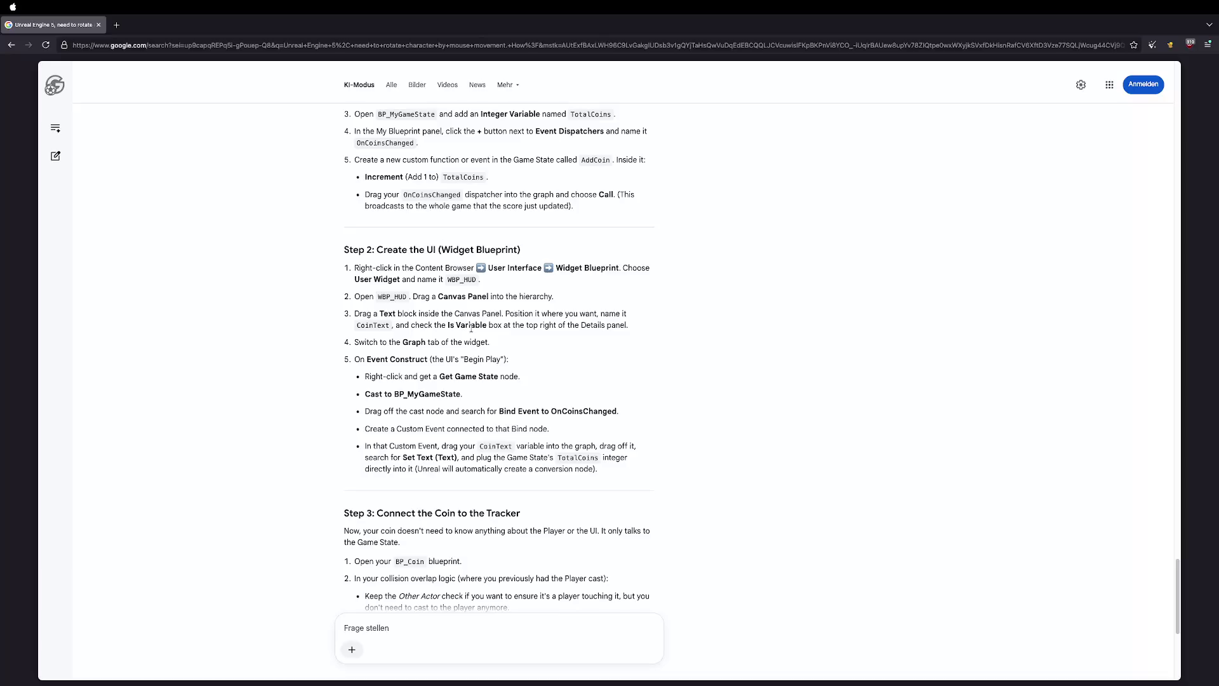
pyautogui.hotkey('ctrl', 'Right')
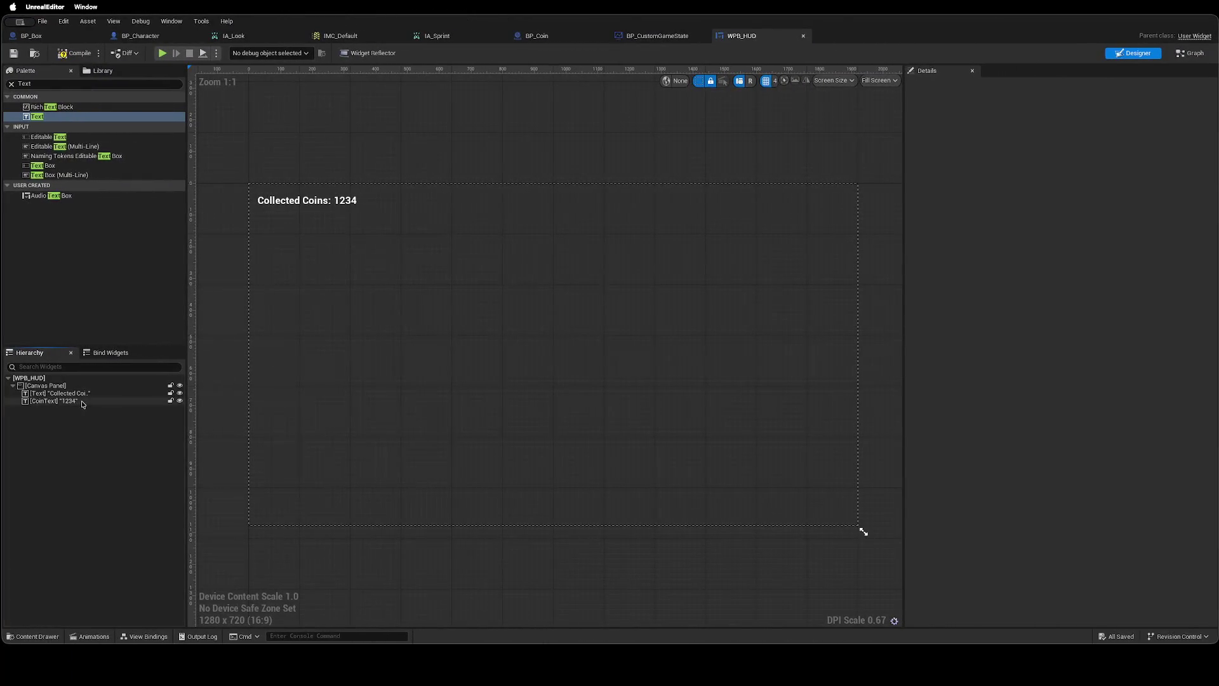
pyautogui.click(82, 402)
pyautogui.click(1019, 86)
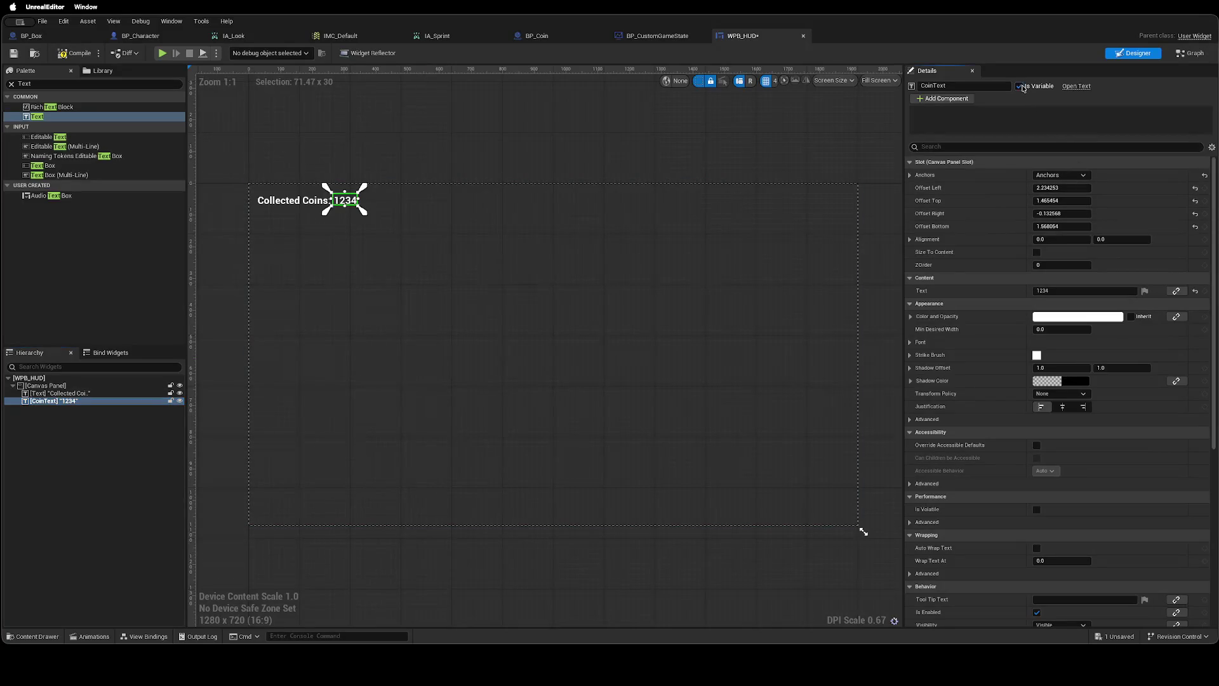
pyautogui.hotkey('ctrl', 'Left')
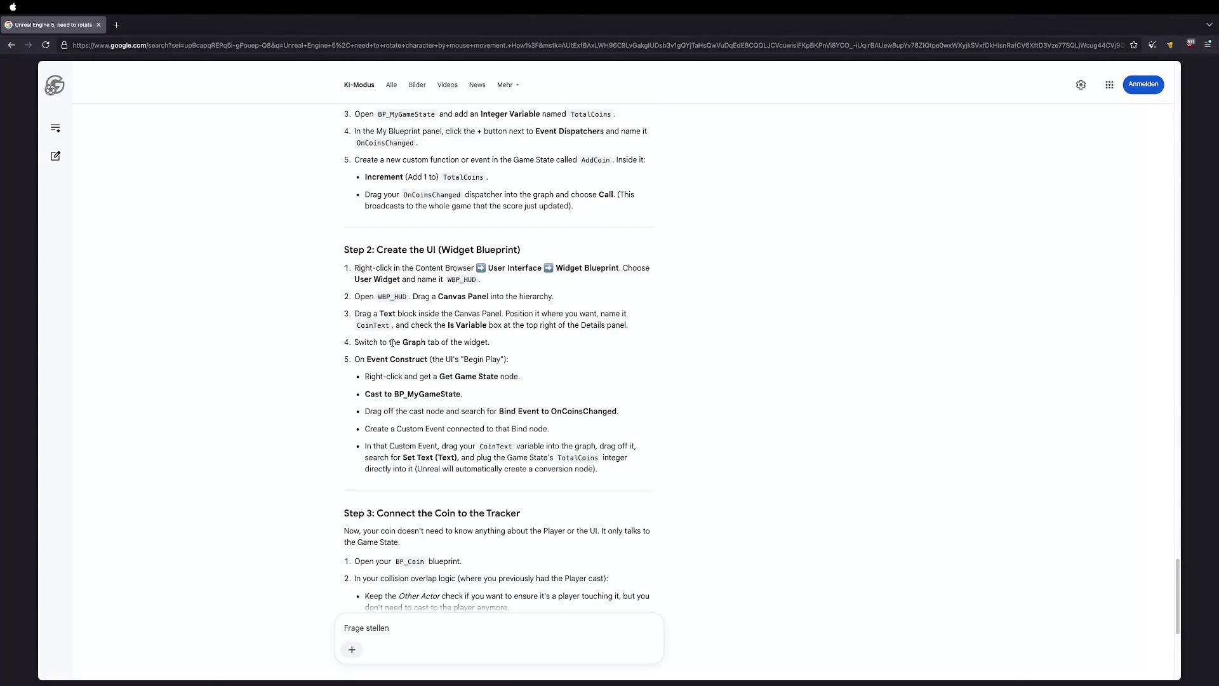
pyautogui.hotkey('ctrl', 'Right')
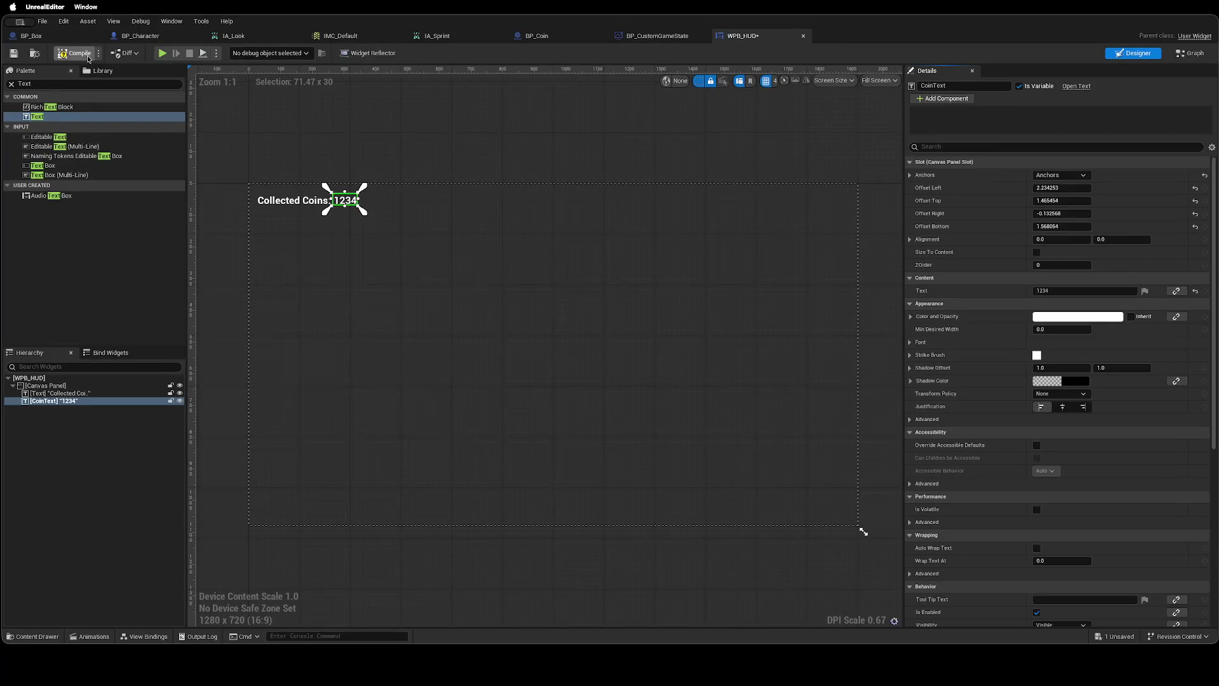
# Compile WPB_HUD and review the root, Canvas Panel and CoinText in the Hierarchy.
pyautogui.click(89, 58)
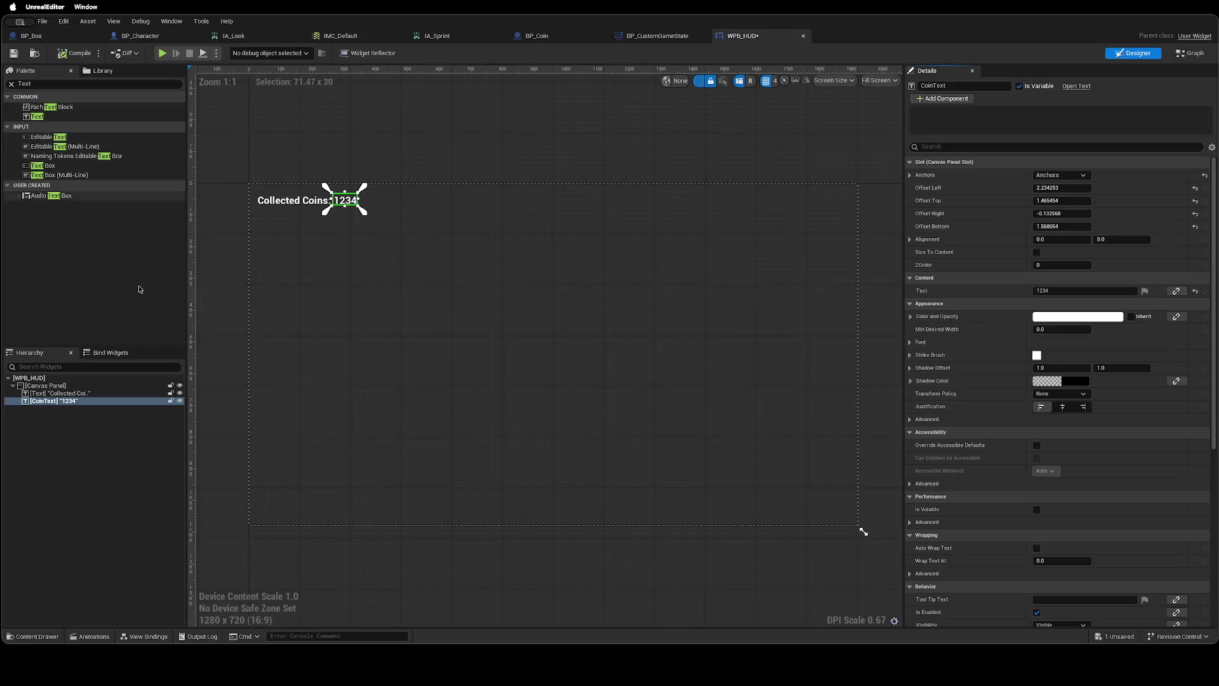
pyautogui.click(41, 380)
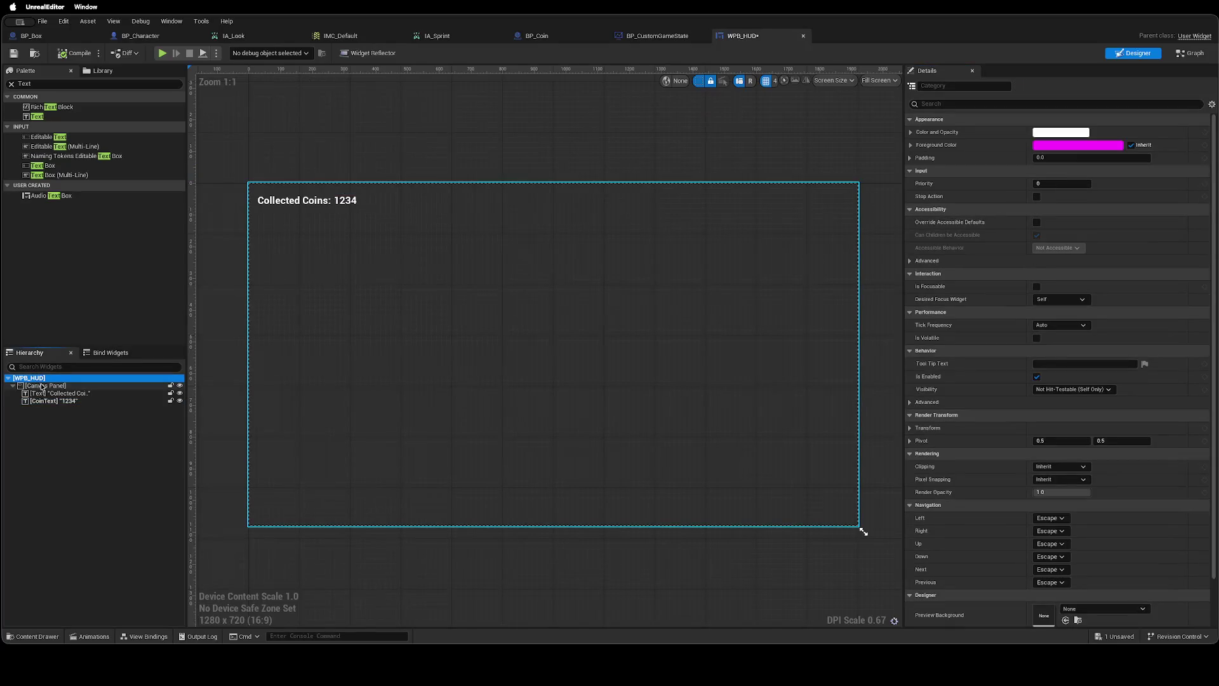
pyautogui.click(42, 386)
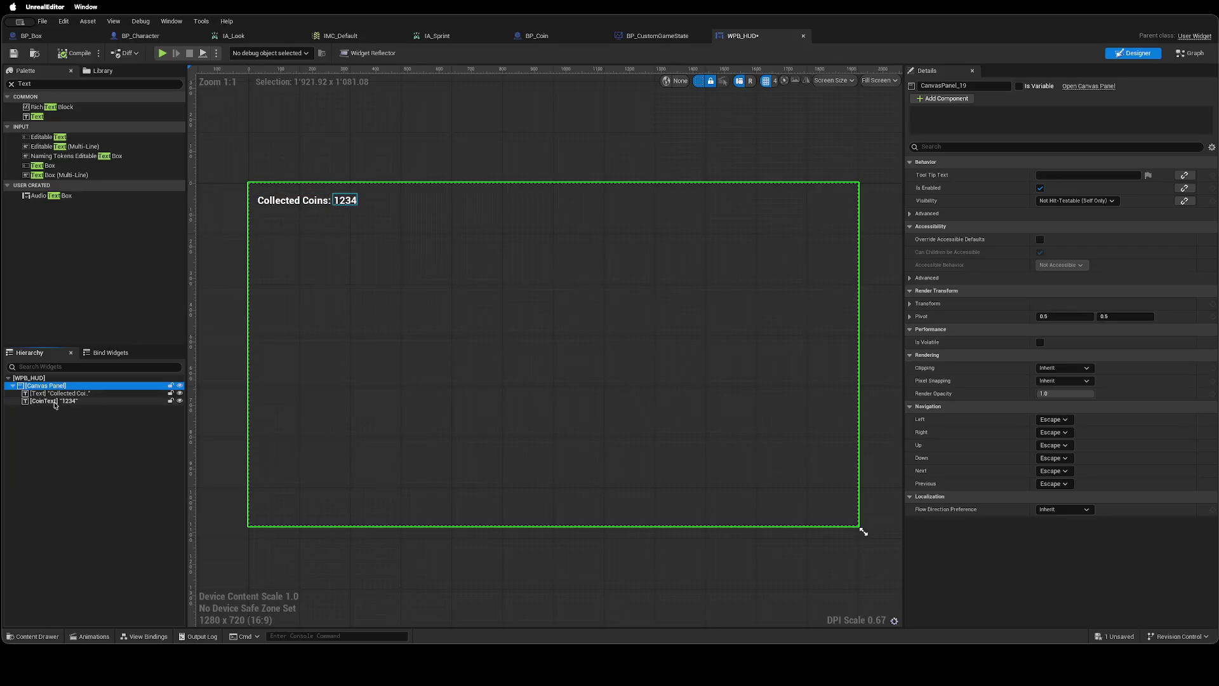
pyautogui.click(56, 401)
pyautogui.click(49, 379)
pyautogui.rightClick(49, 379)
pyautogui.press('Escape')
# Clear the Palette search, inspect the debug and play dropdowns, and save WPB_HUD.
pyautogui.click(11, 84)
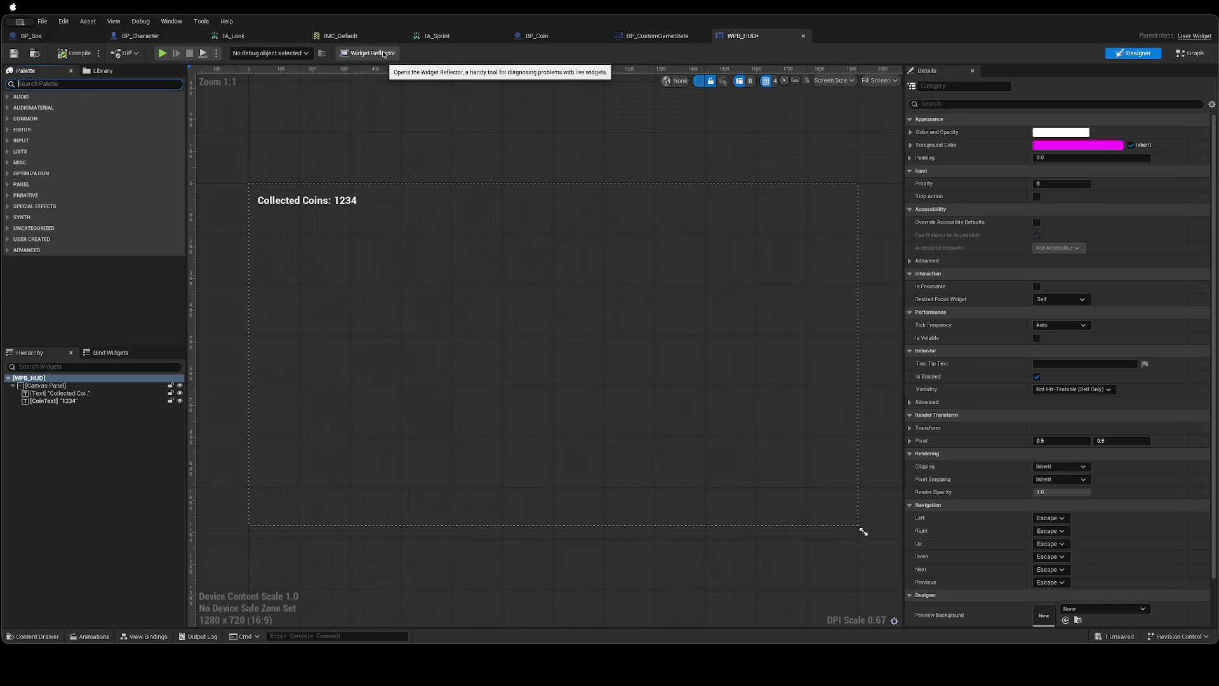
pyautogui.click(307, 54)
pyautogui.click(246, 63)
pyautogui.click(218, 56)
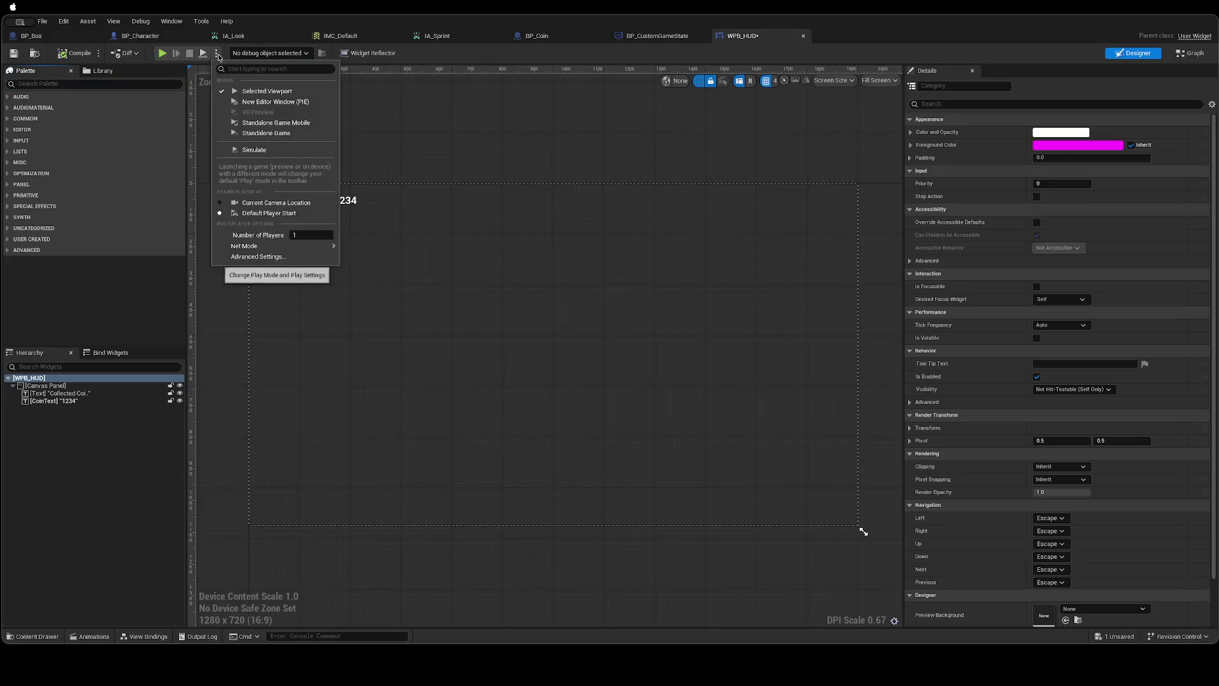
pyautogui.click(218, 56)
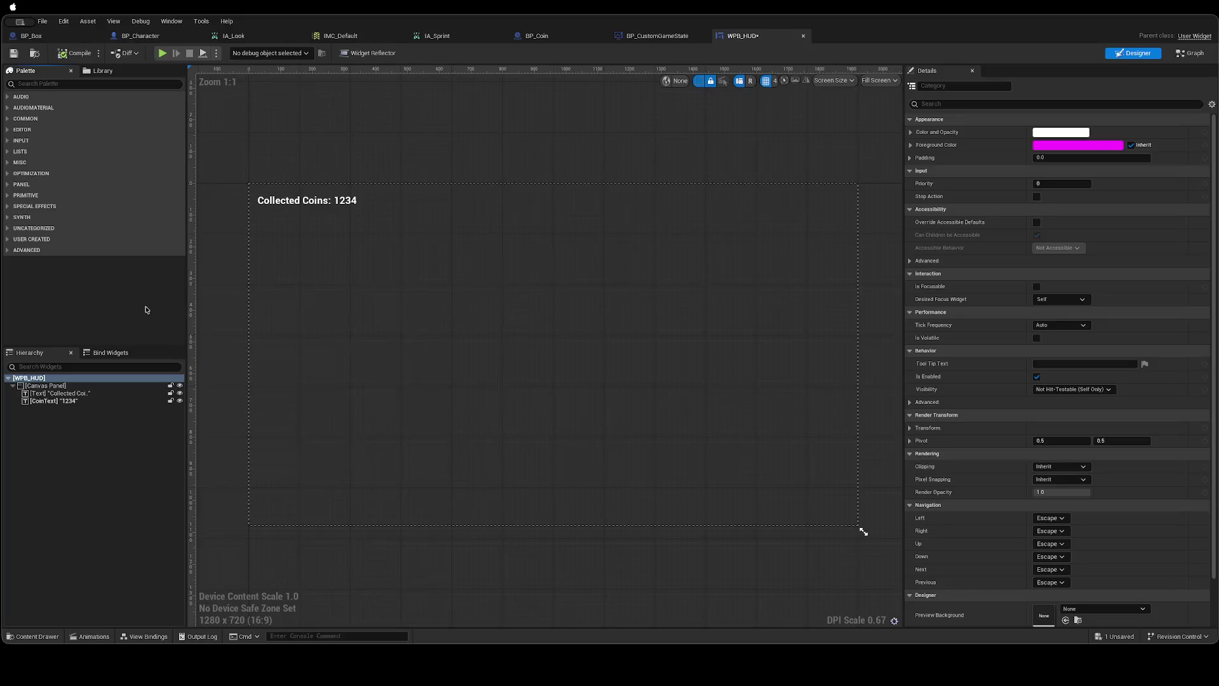
pyautogui.hotkey('ctrl', 's')
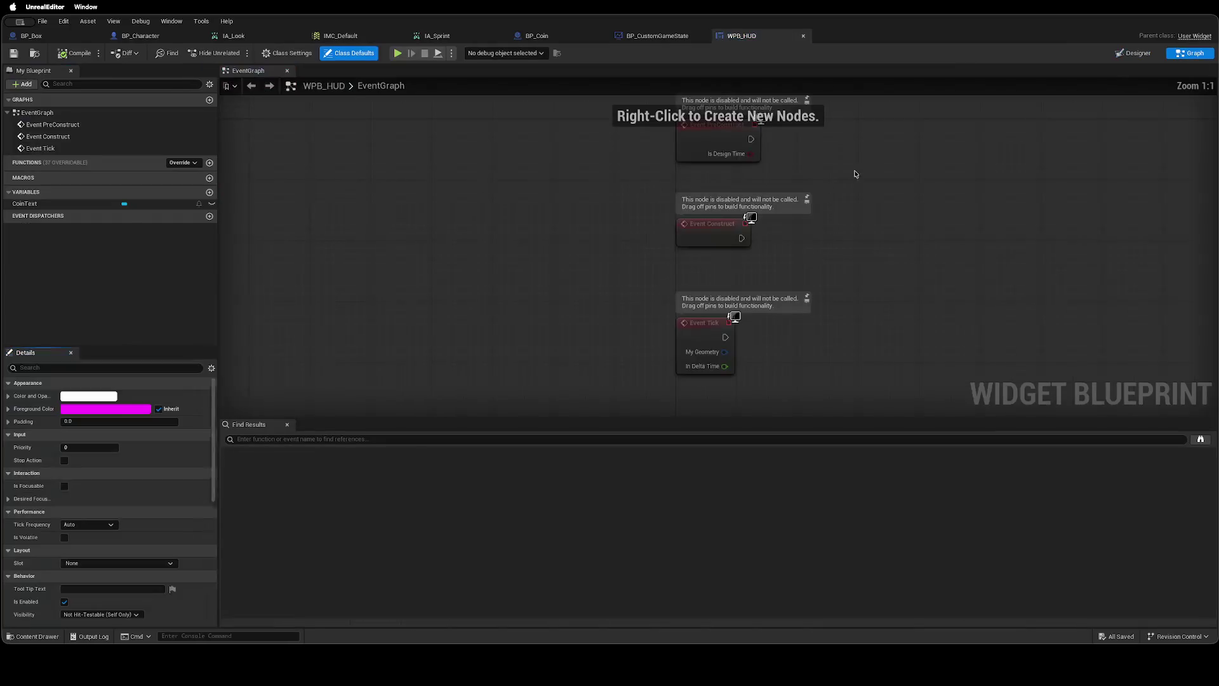
pyautogui.click(1191, 53)
# Search Event Construct's actions for Get Game State, consulting the browser guide.
pyautogui.moveTo(572, 241)
pyautogui.mouseDown()
pyautogui.moveTo(457, 303)
pyautogui.moveTo(378, 188)
pyautogui.moveTo(351, 211)
pyautogui.mouseUp()
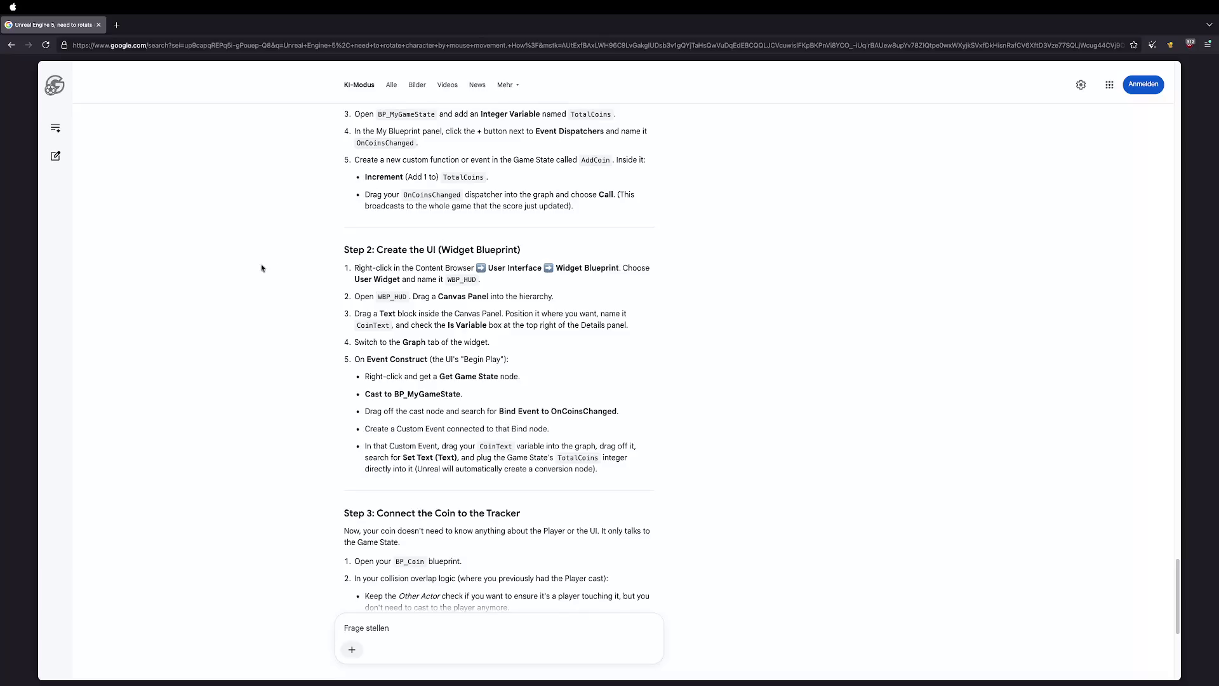
pyautogui.hotkey('ctrl', 'Right')
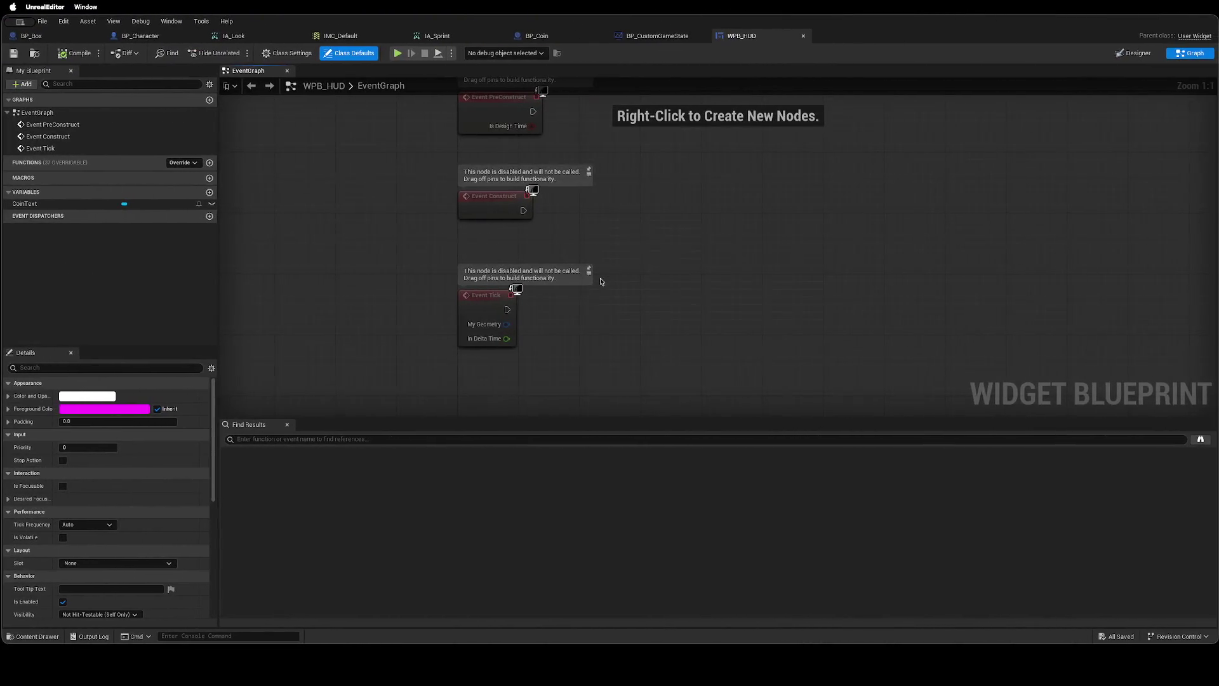
pyautogui.moveTo(669, 241); pyautogui.dragTo(613, 301)
pyautogui.moveTo(468, 273); pyautogui.dragTo(582, 276)
pyautogui.write('Get Game State')
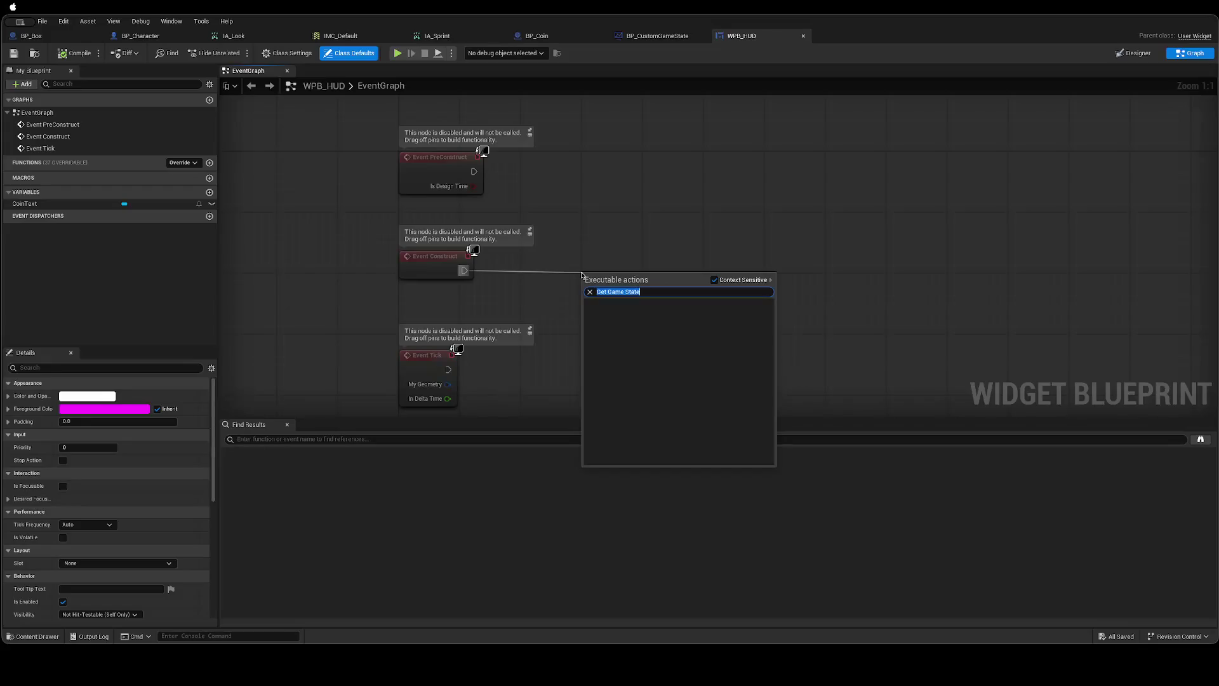
pyautogui.write('GameState')
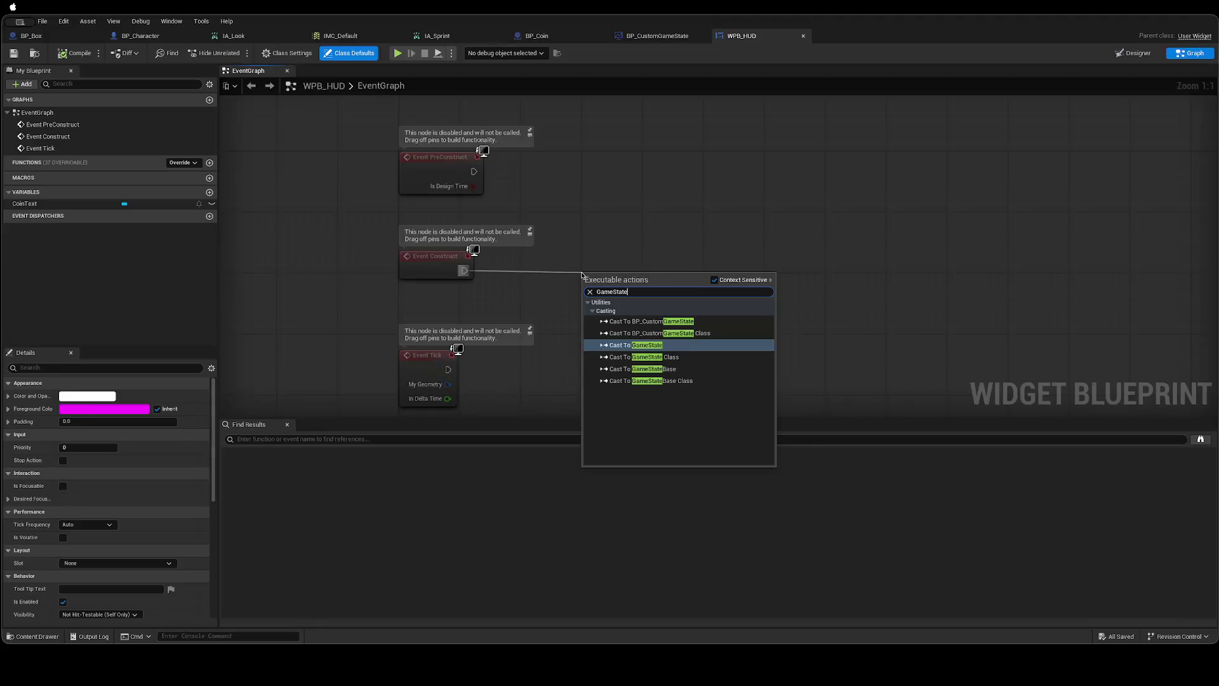
pyautogui.press('Up')
pyautogui.press('Up')
pyautogui.hotkey('ctrl', 'Left')
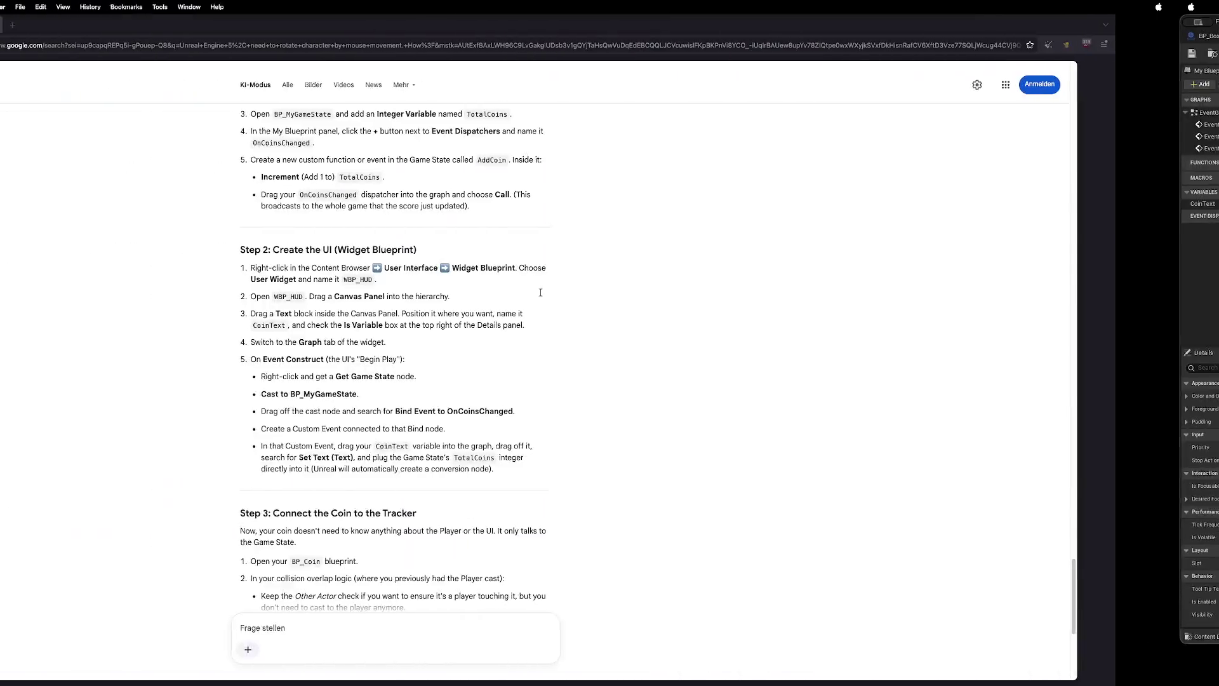
pyautogui.hotkey('ctrl', 'Right')
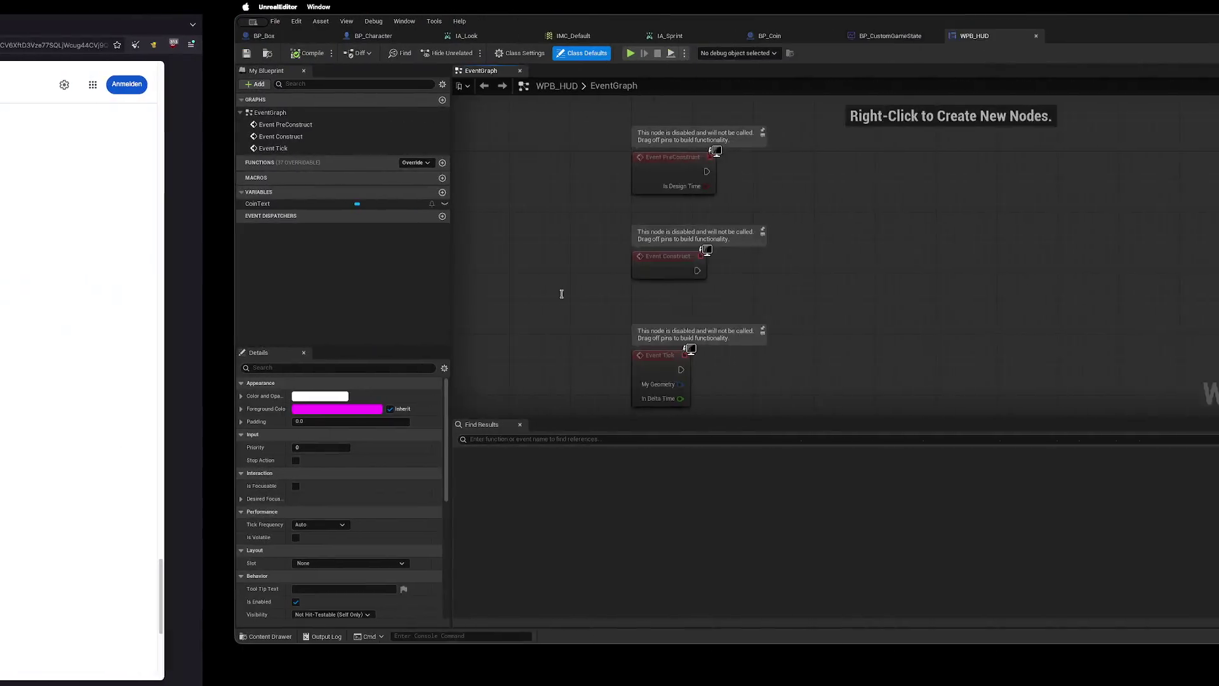
# Retry the Get Game State search from Event Construct, then cancel it.
pyautogui.moveTo(514, 274); pyautogui.dragTo(547, 275)
pyautogui.write('Get Game State')
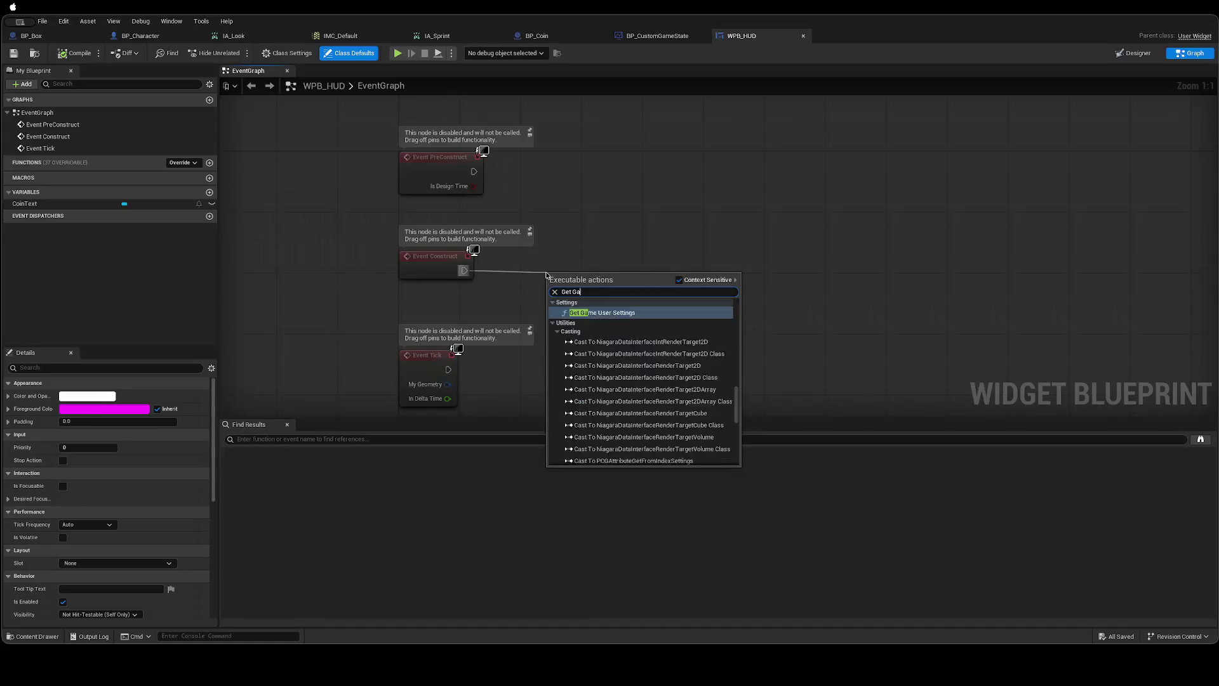
pyautogui.press('BackSpace')
pyautogui.press('BackSpace')
pyautogui.press('BackSpace')
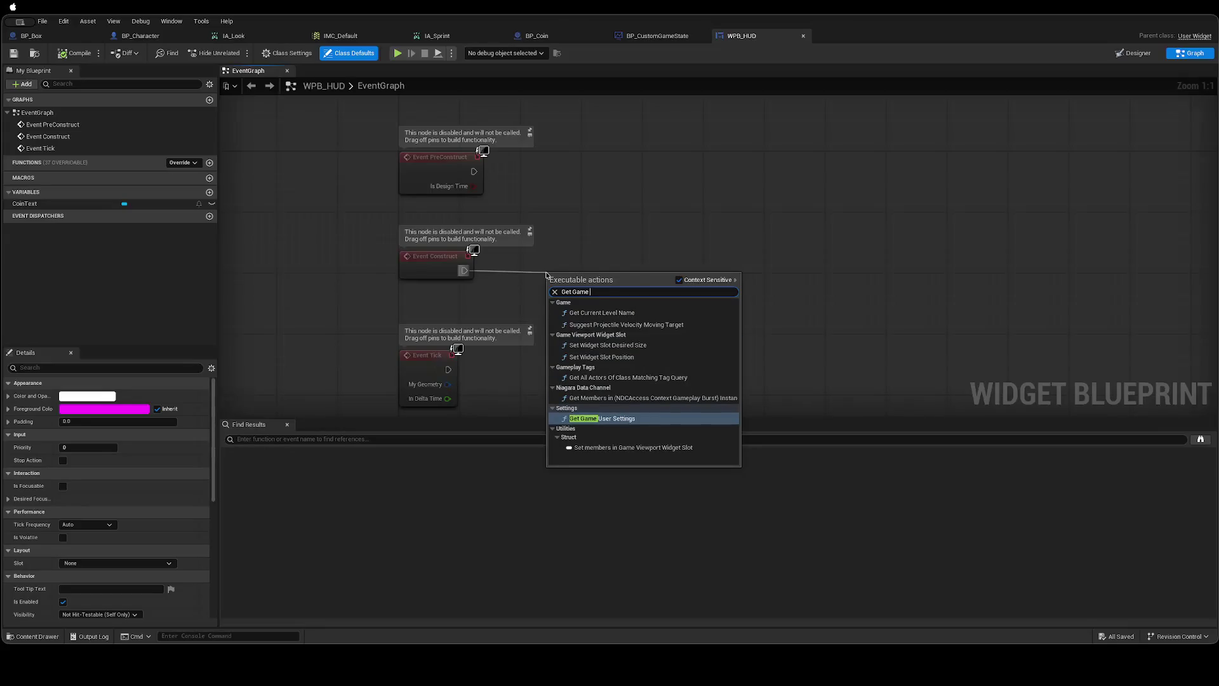
pyautogui.hotkey('ctrl', 'a')
pyautogui.press('BackSpace')
pyautogui.press('Escape')
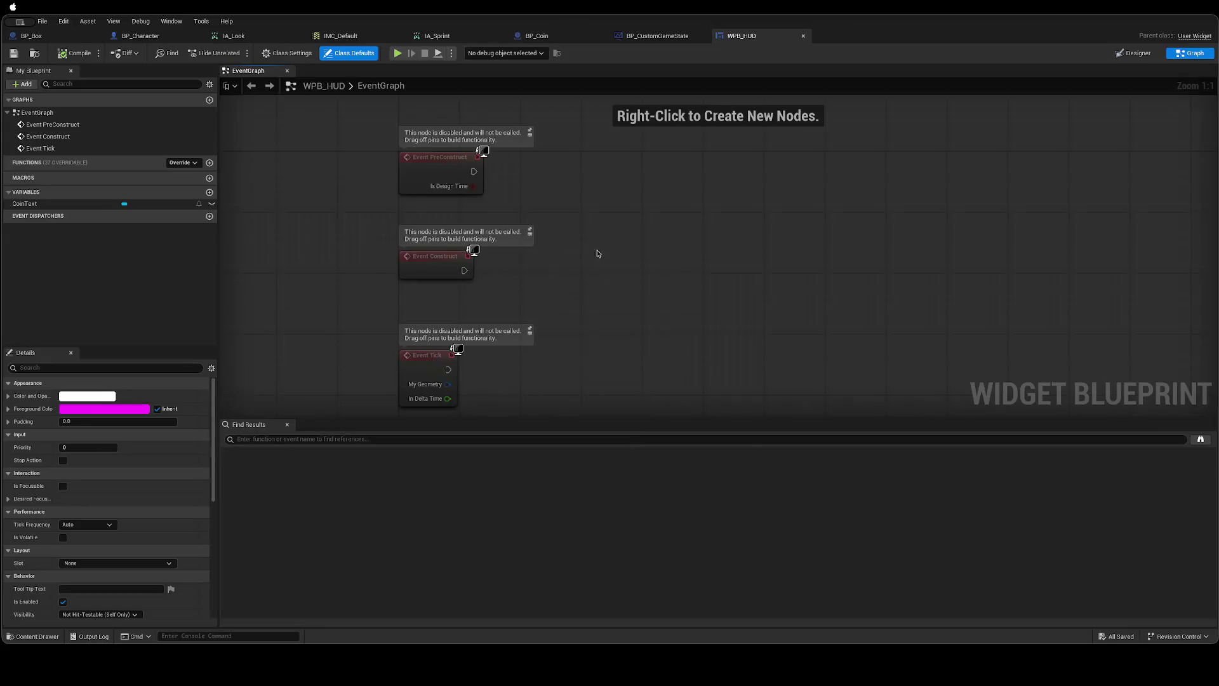
# Add a Get Game State node and place it above Event Tick.
pyautogui.rightClick(633, 266)
pyautogui.write('Get Game State')
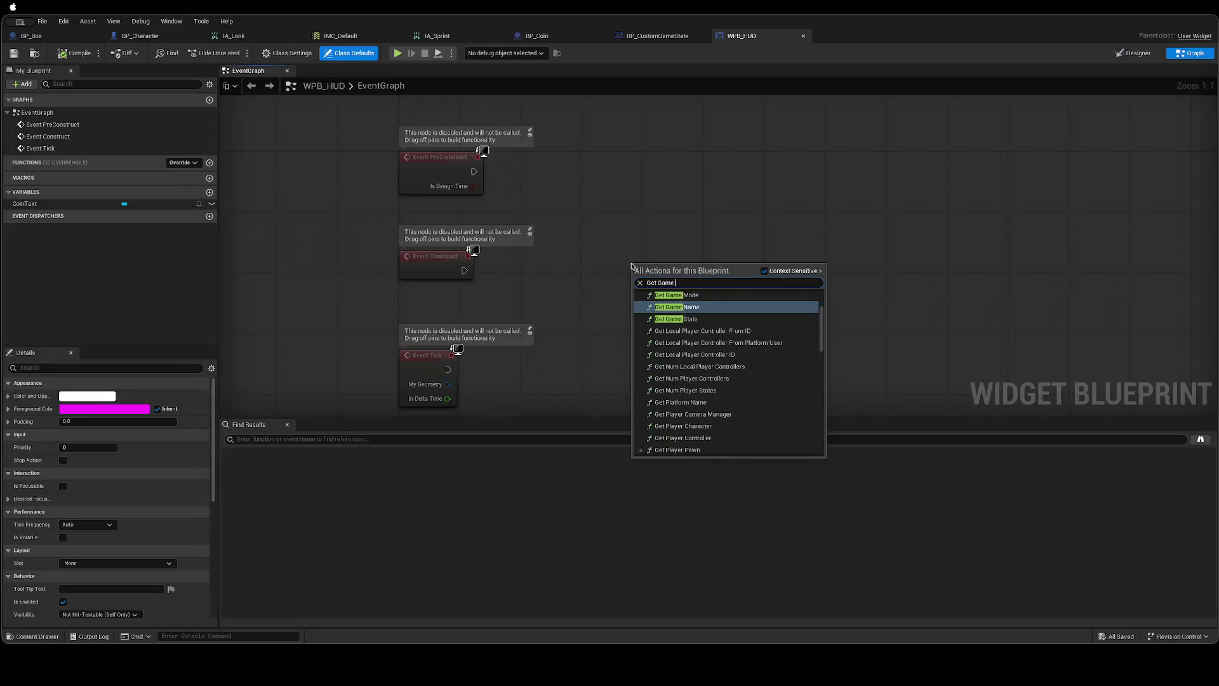
pyautogui.press('Return')
pyautogui.moveTo(654, 273)
pyautogui.mouseDown()
pyautogui.moveTo(422, 297)
pyautogui.moveTo(456, 297)
pyautogui.mouseUp()
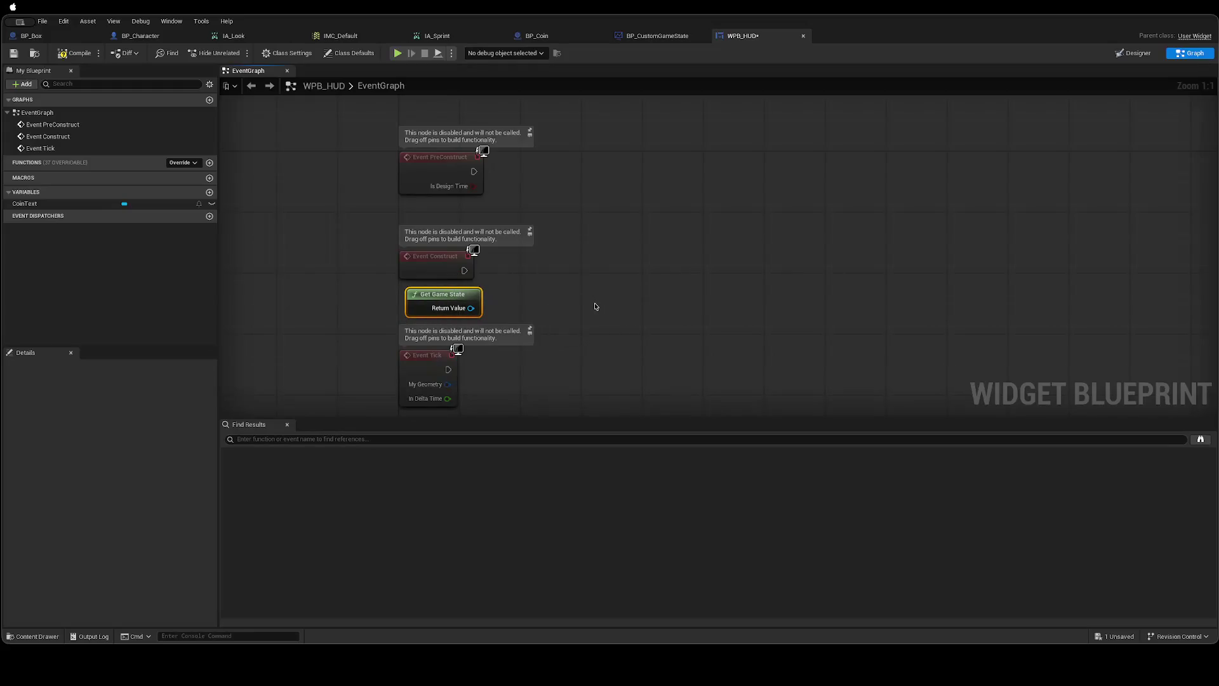
# Cast Get Game State's return value to BP_CustomGameState and wire Event Construct into it.
pyautogui.moveTo(471, 308)
pyautogui.mouseDown()
pyautogui.moveTo(544, 324)
pyautogui.moveTo(531, 311)
pyautogui.mouseUp()
pyautogui.write('cast To')
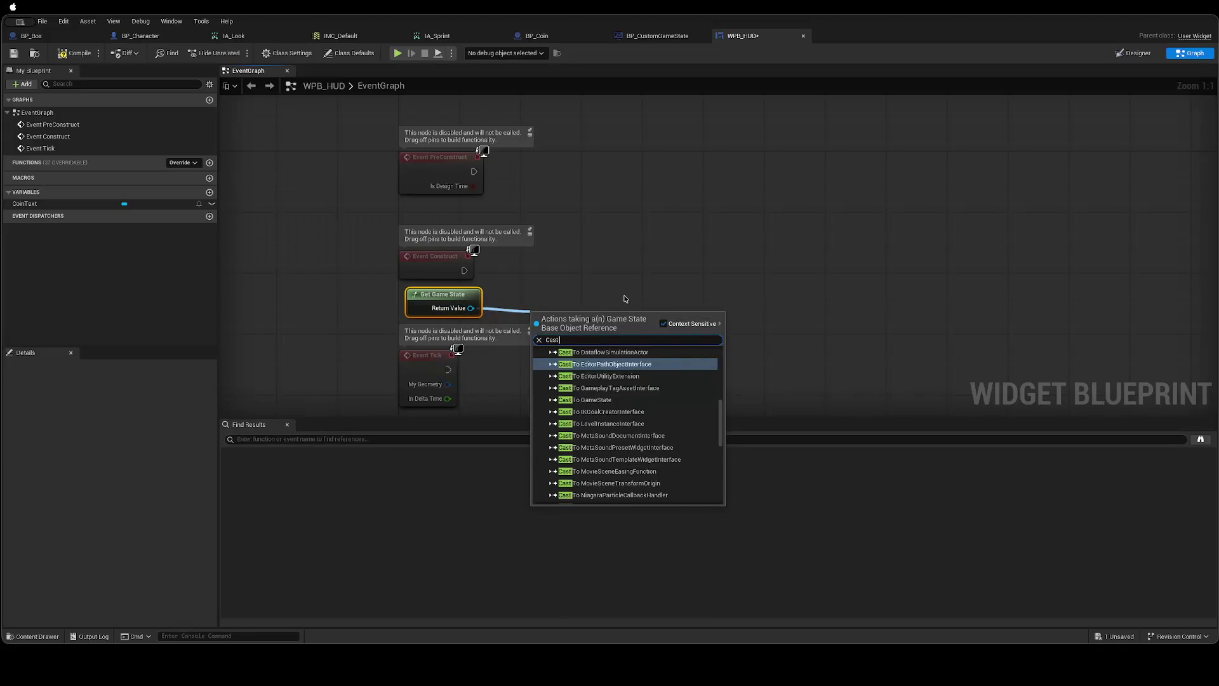
pyautogui.write(' BP')
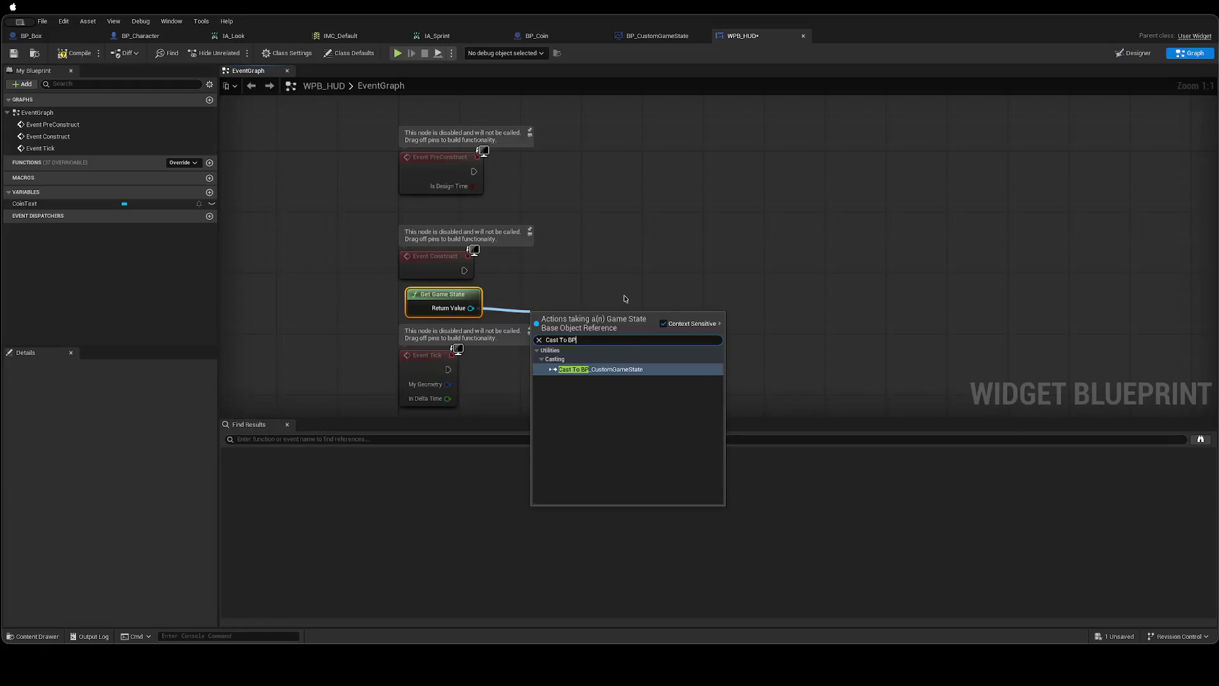
pyautogui.press('Return')
pyautogui.moveTo(613, 312)
pyautogui.mouseDown()
pyautogui.moveTo(675, 269)
pyautogui.moveTo(643, 247)
pyautogui.mouseUp()
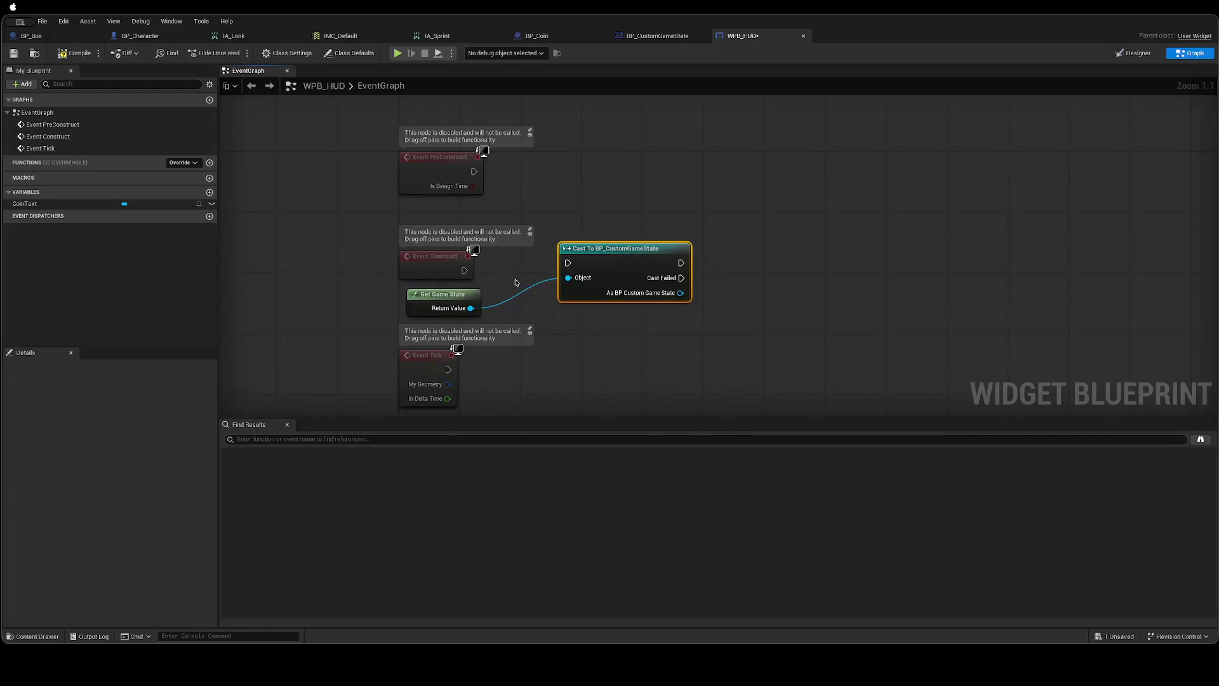
pyautogui.moveTo(465, 271)
pyautogui.mouseDown()
pyautogui.moveTo(485, 279)
pyautogui.moveTo(592, 263)
pyautogui.mouseUp()
pyautogui.moveTo(440, 258); pyautogui.dragTo(446, 251)
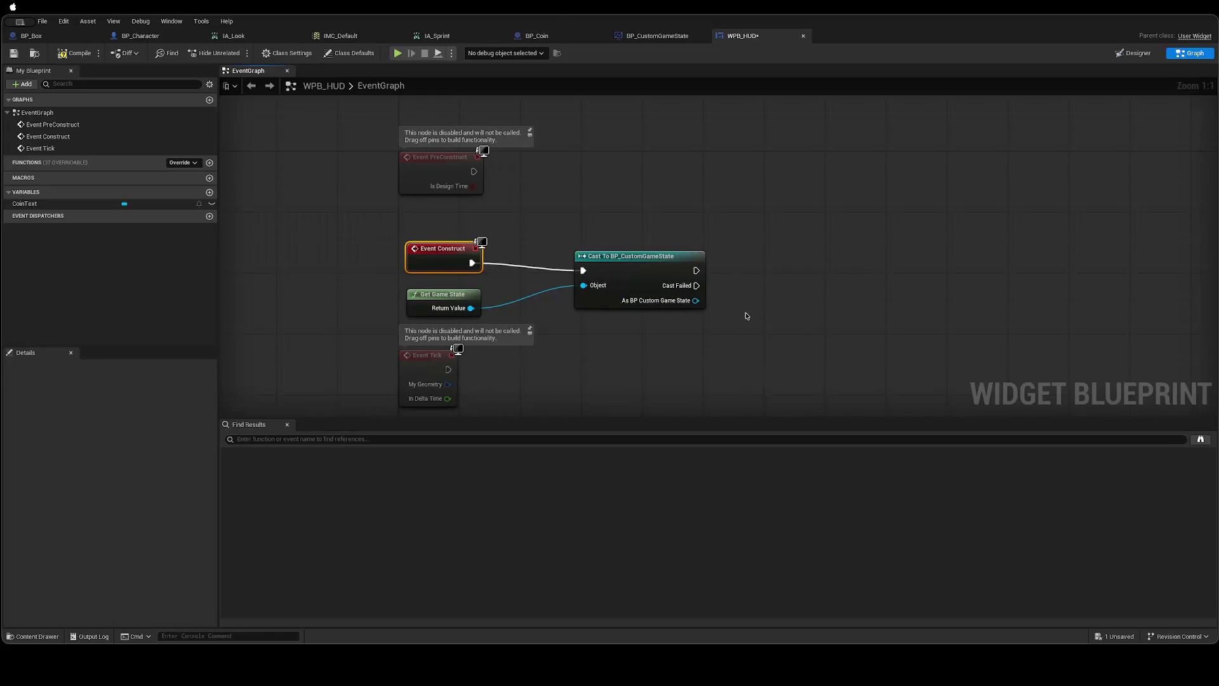
pyautogui.hotkey('ctrl', 'Left')
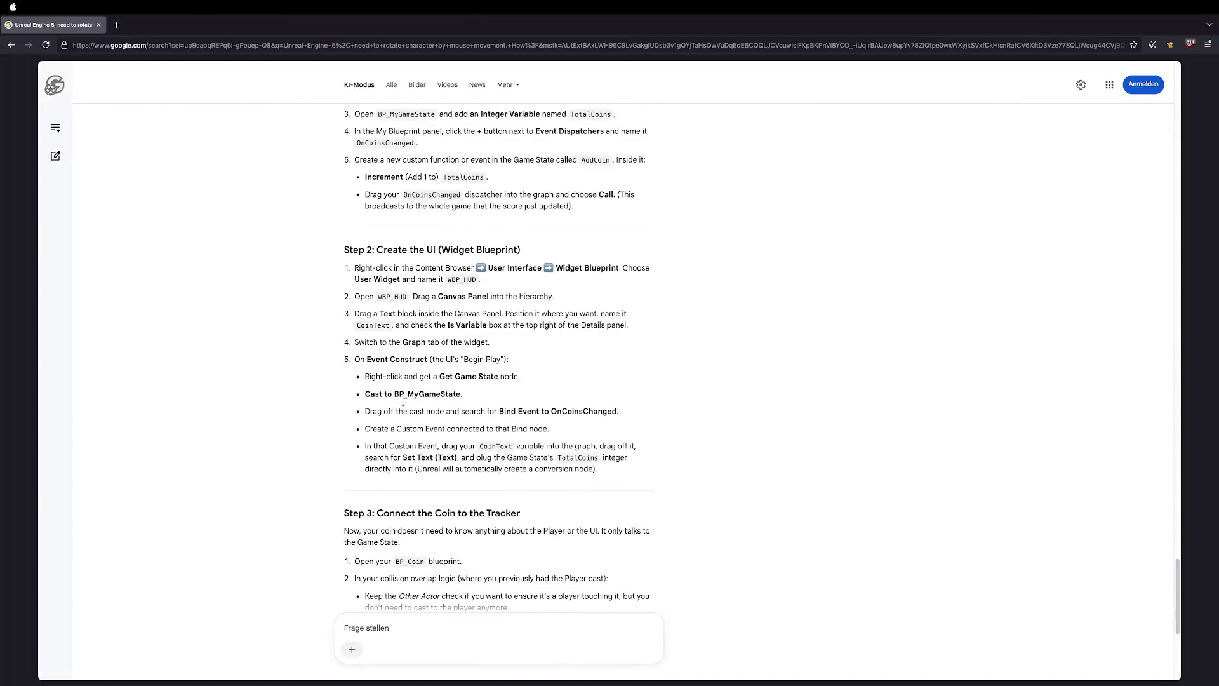
pyautogui.hotkey('ctrl', 'Right')
# Add a Print Text node on Cast Failed, then delete it.
pyautogui.moveTo(696, 286); pyautogui.dragTo(794, 290)
pyautogui.write('Print Erro')
pyautogui.hotkey('ctrl', 'a')
pyautogui.write('print text')
pyautogui.press('Return')
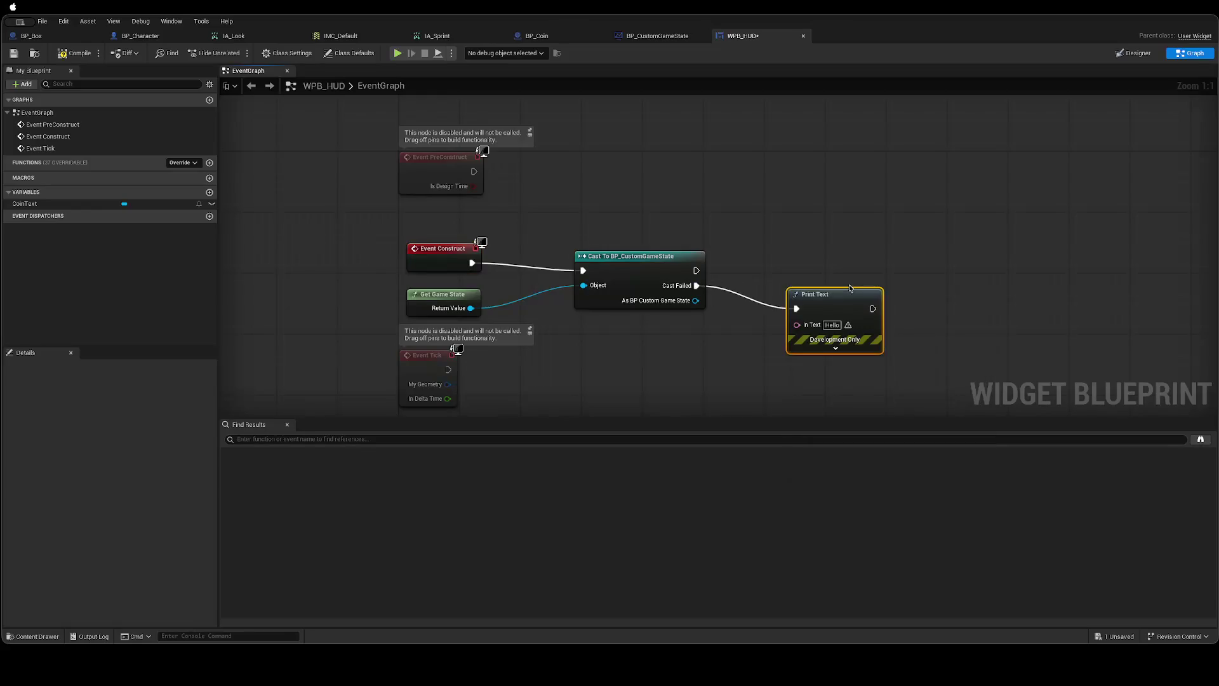
pyautogui.moveTo(840, 313); pyautogui.dragTo(885, 290)
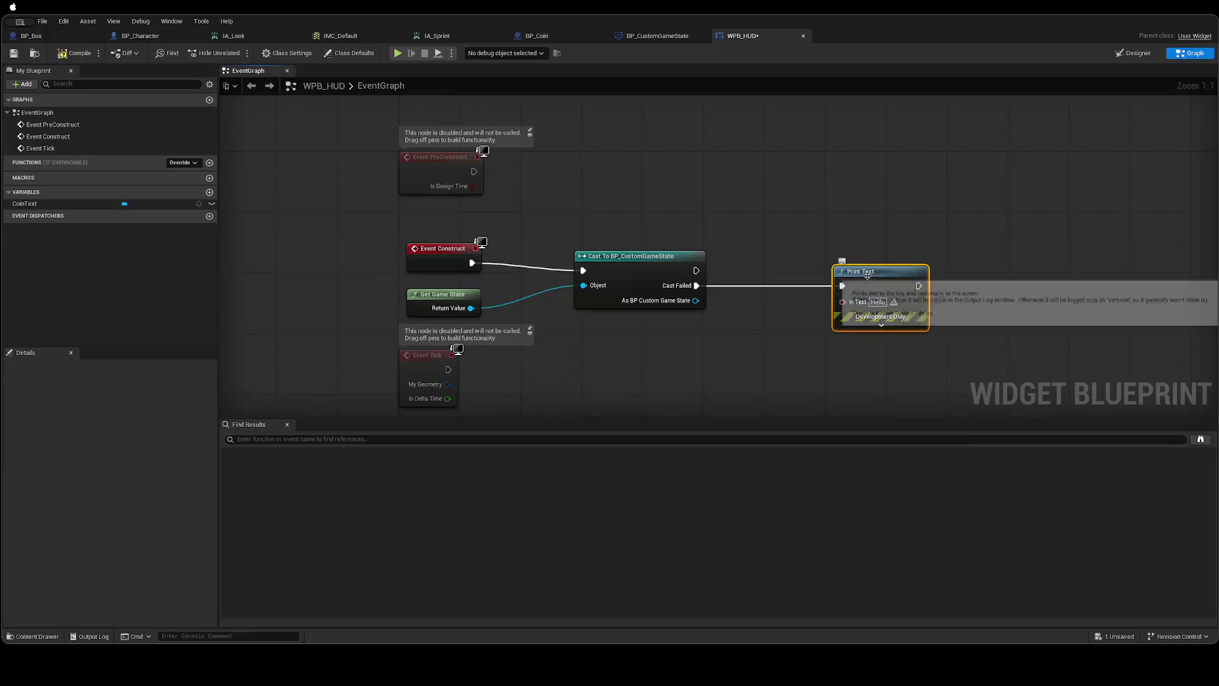
pyautogui.press('Delete')
# Attach a Print String node to the Cast Failed output.
pyautogui.moveTo(696, 285); pyautogui.dragTo(802, 294)
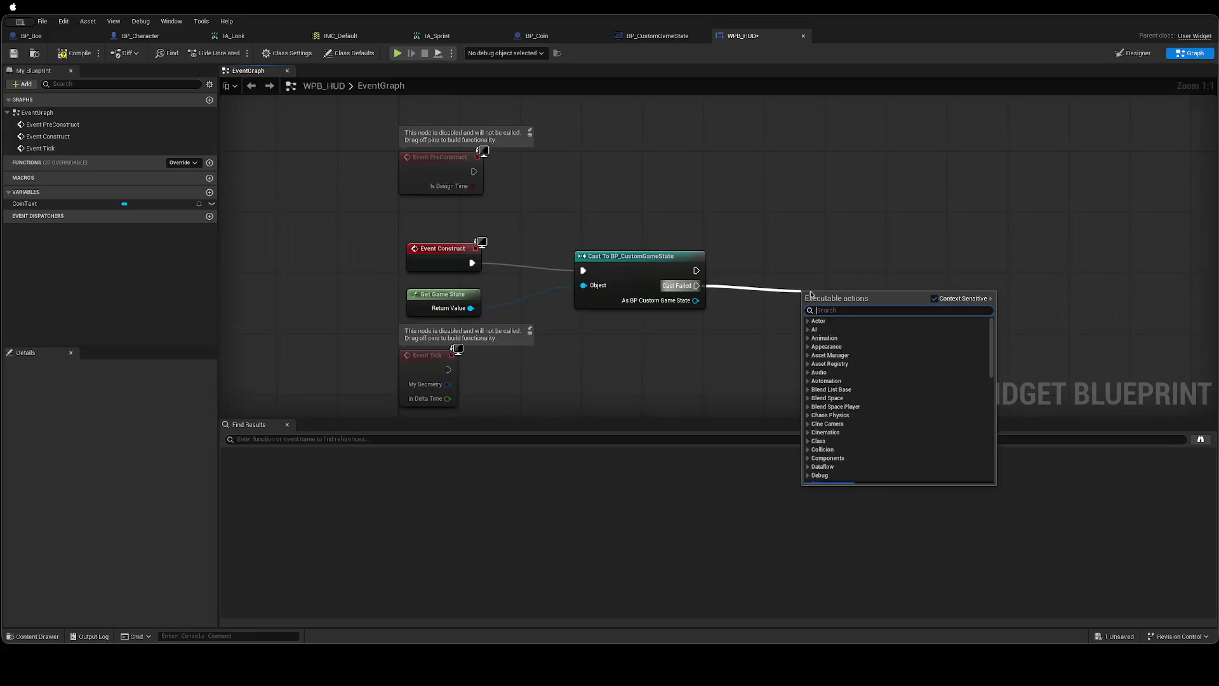
pyautogui.write('String')
pyautogui.hotkey('ctrl', 'a')
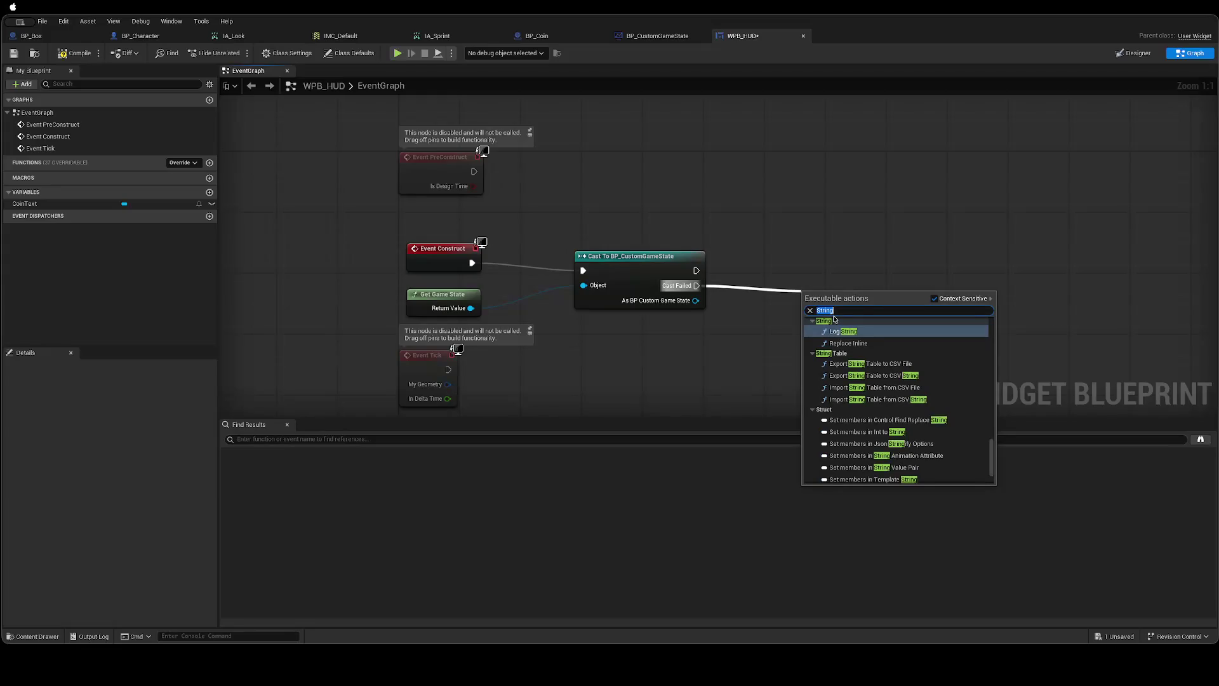
pyautogui.write('print string')
pyautogui.press('Return')
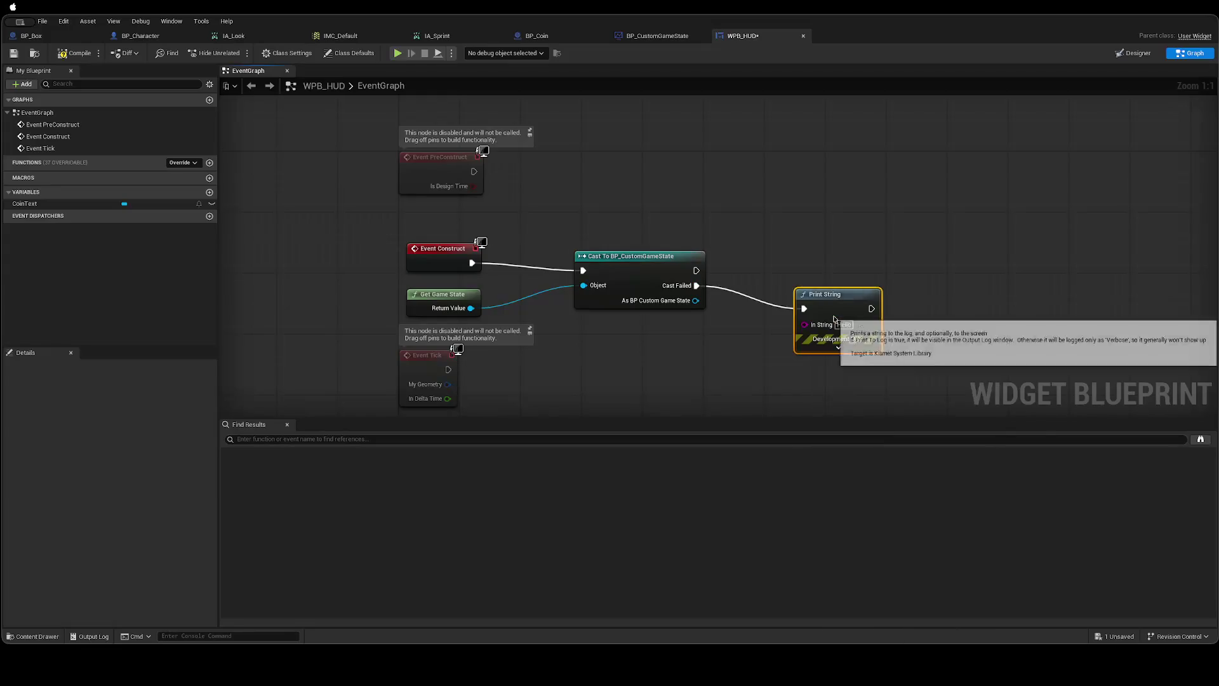
pyautogui.moveTo(840, 301); pyautogui.dragTo(870, 286)
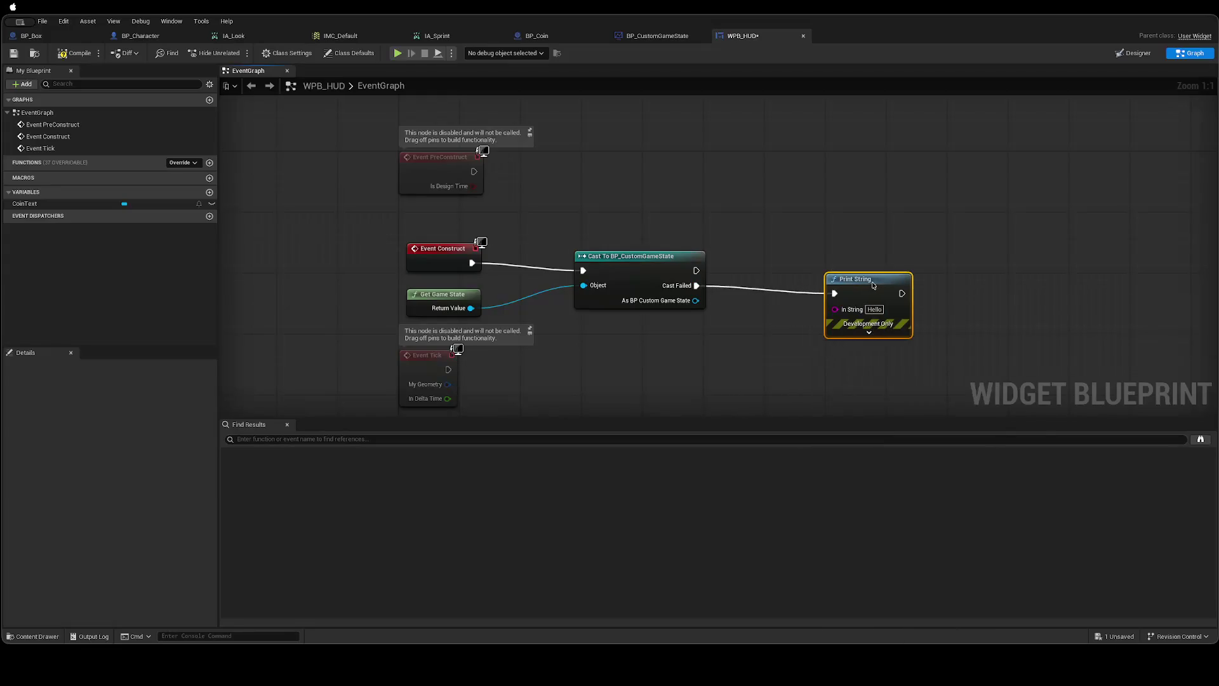
# Set the Print String's text colour to red and its Key to GameStateCastFailed.
pyautogui.click(869, 332)
pyautogui.click(874, 357)
pyautogui.moveTo(918, 445)
pyautogui.mouseDown()
pyautogui.moveTo(909, 454)
pyautogui.moveTo(962, 456)
pyautogui.moveTo(973, 425)
pyautogui.mouseUp()
pyautogui.click(951, 468)
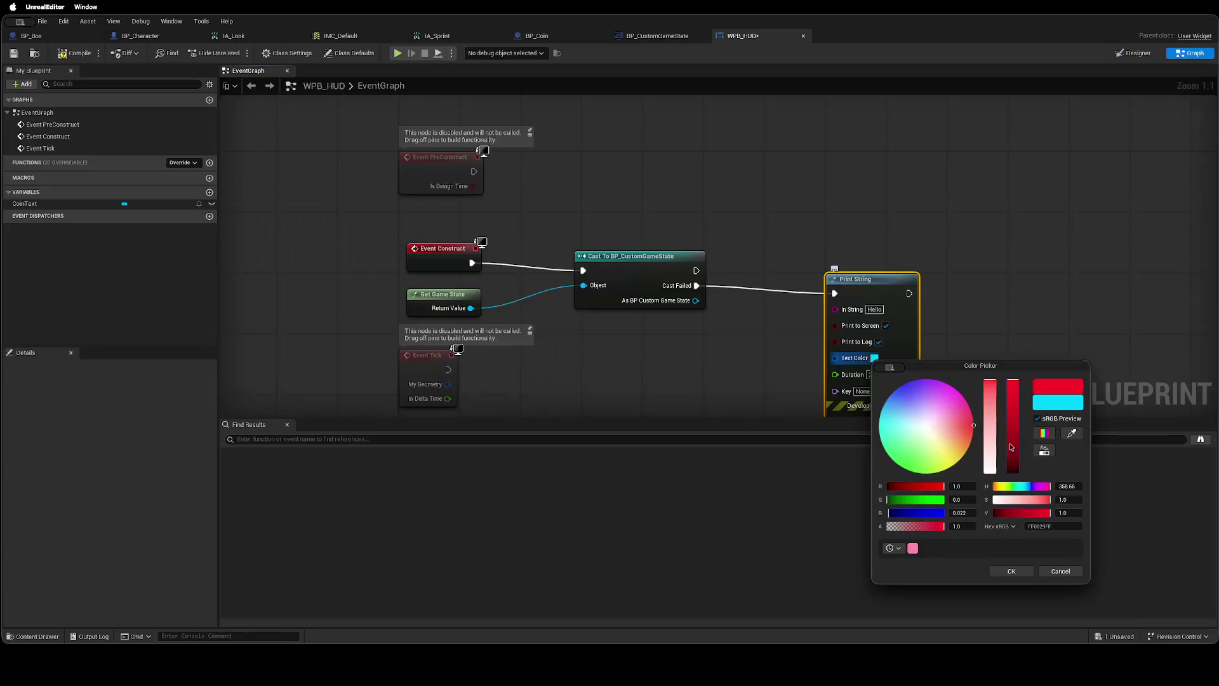
pyautogui.click(1009, 571)
pyautogui.moveTo(875, 391); pyautogui.dragTo(882, 384)
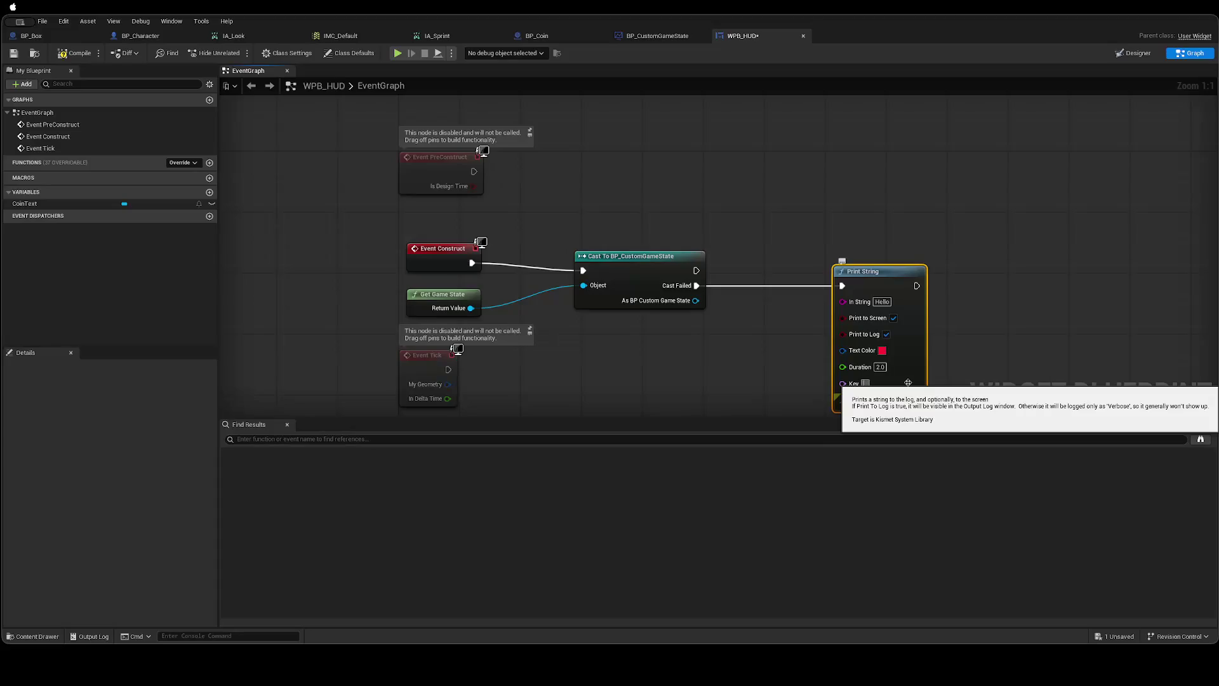
pyautogui.write('eC')
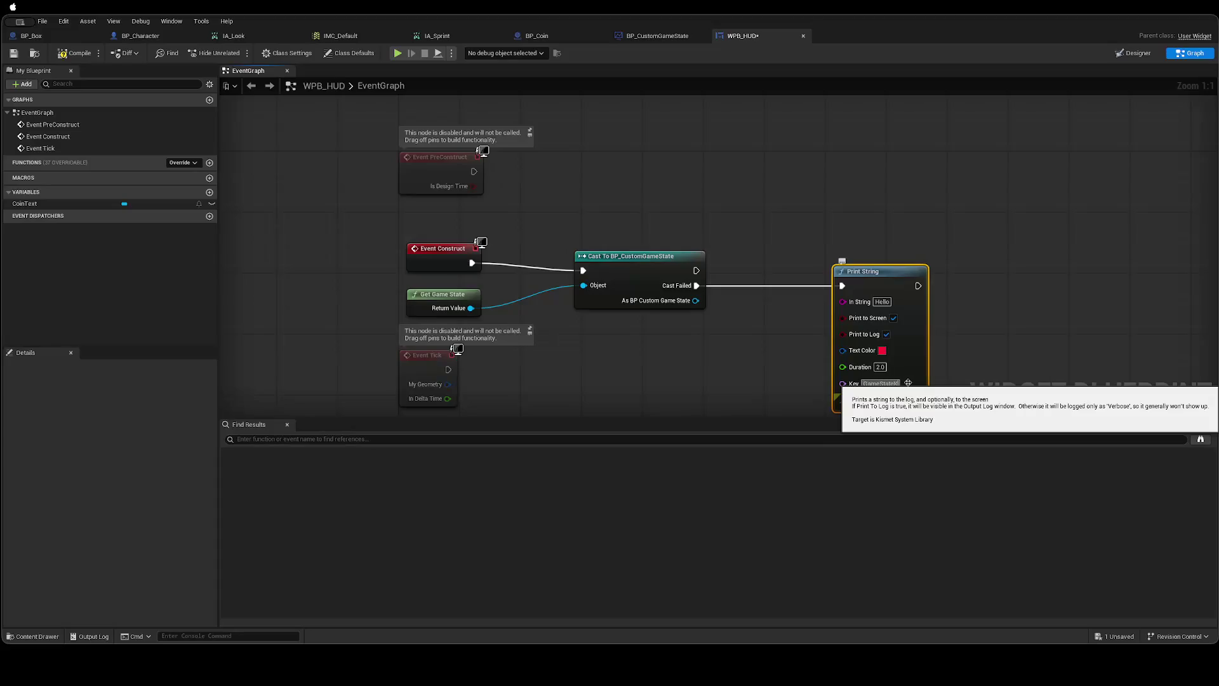
pyautogui.write('astFailed')
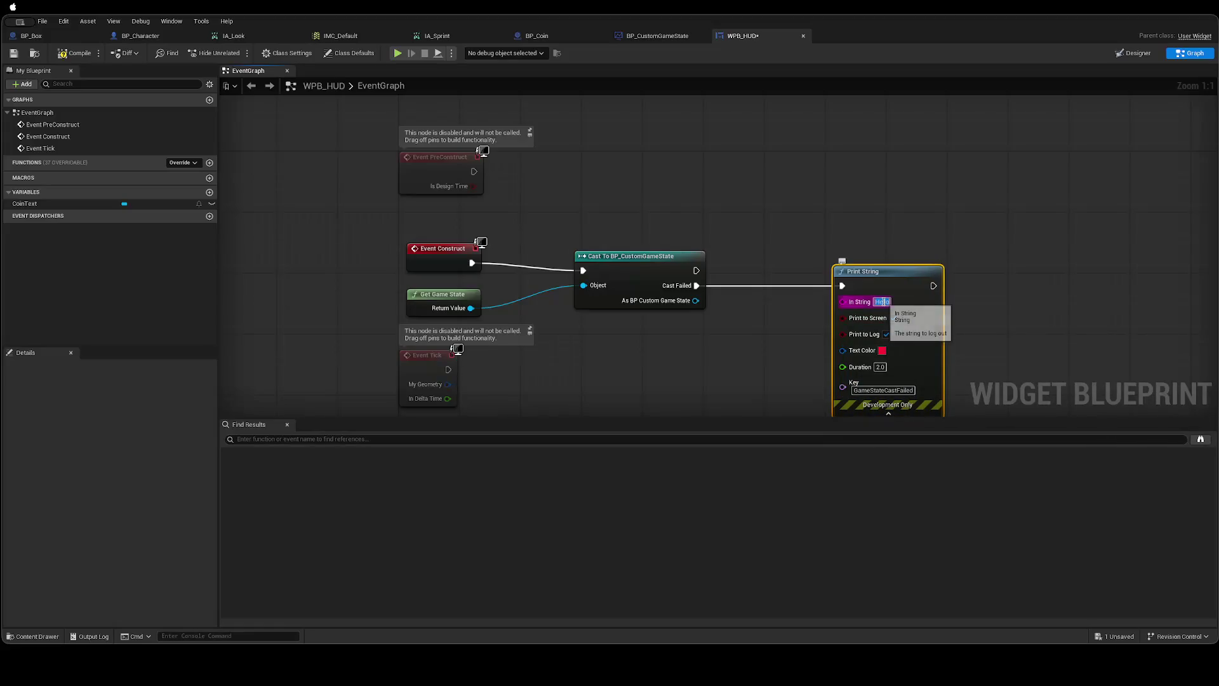
# Set the In String message to 'WPB_HUD: Cast to BP_CustomGameState failed!'.
pyautogui.click(882, 302)
pyautogui.write('TCast to')
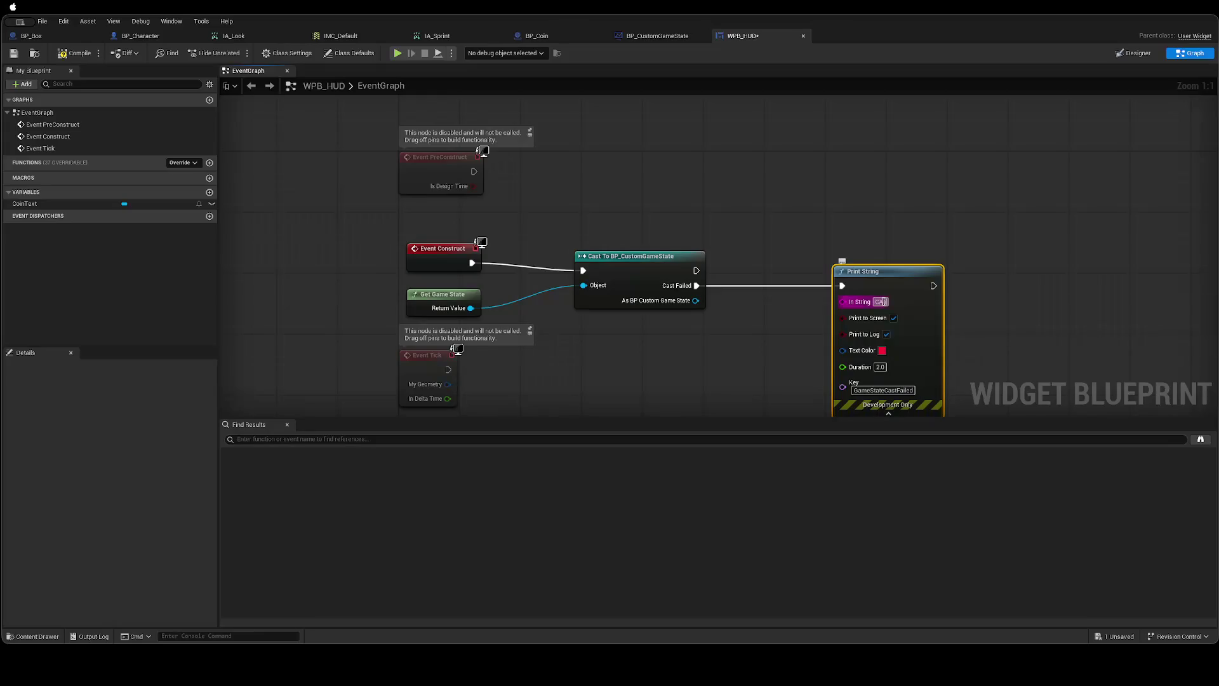
pyautogui.write('st')
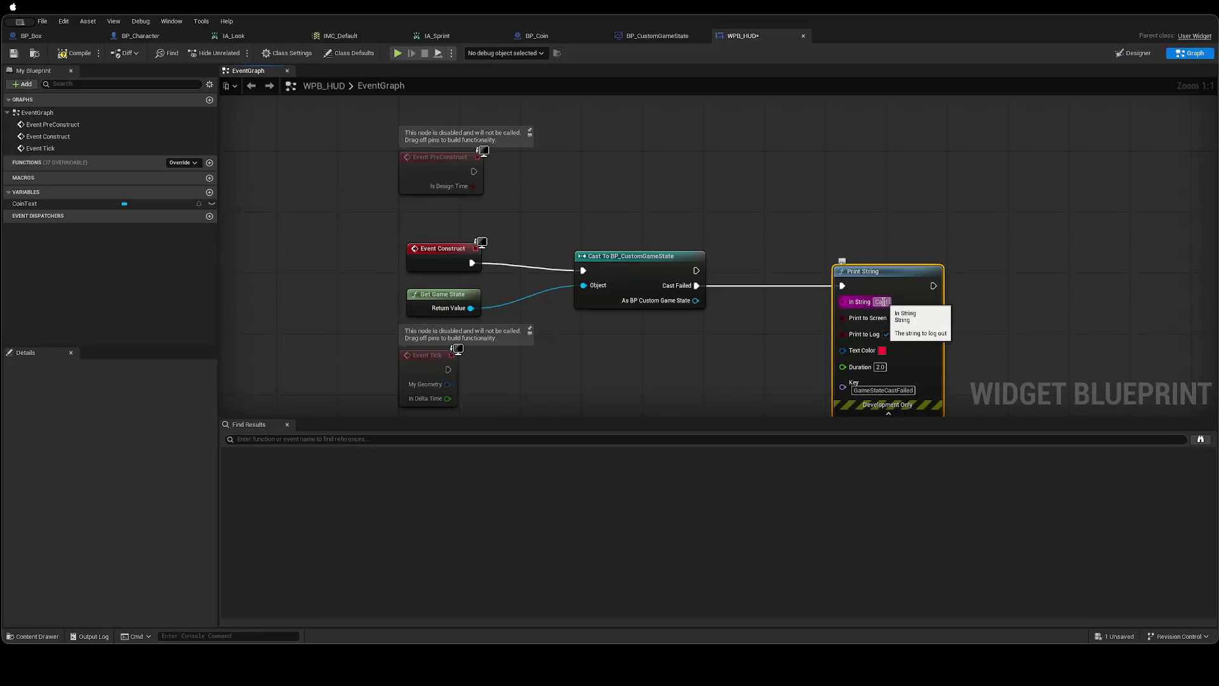
pyautogui.write('Wid')
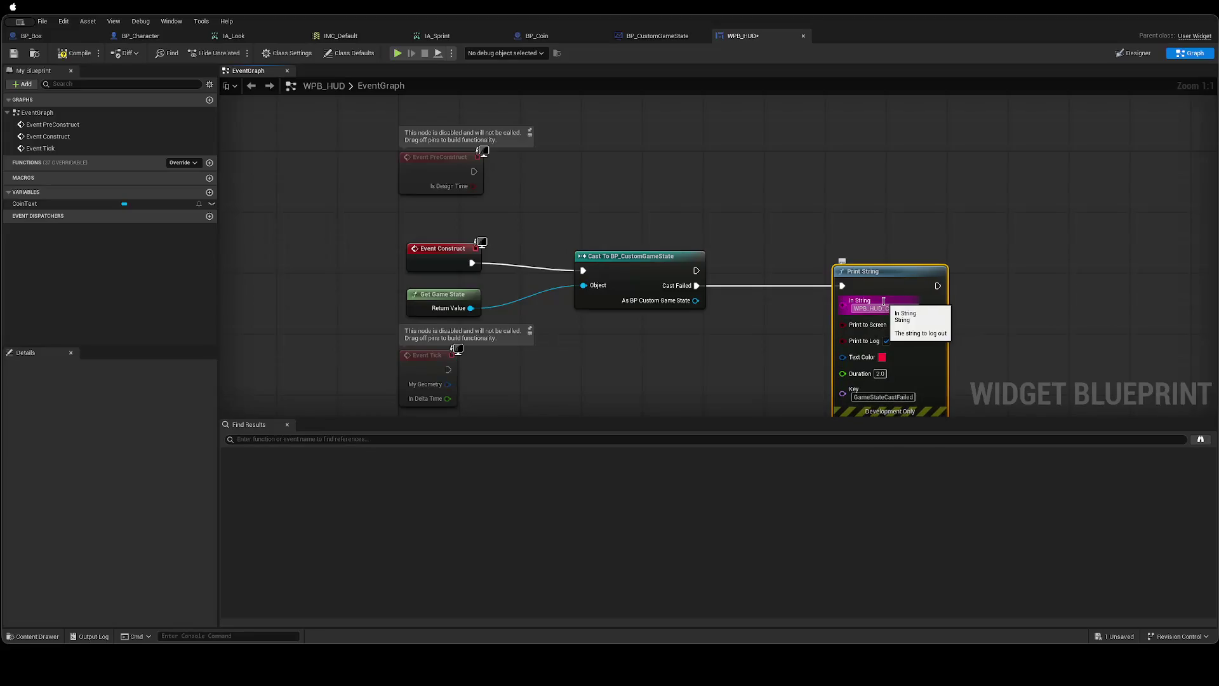
pyautogui.press('Return')
pyautogui.press('BackSpace')
pyautogui.press('BackSpace')
pyautogui.write('P_CustomGameState')
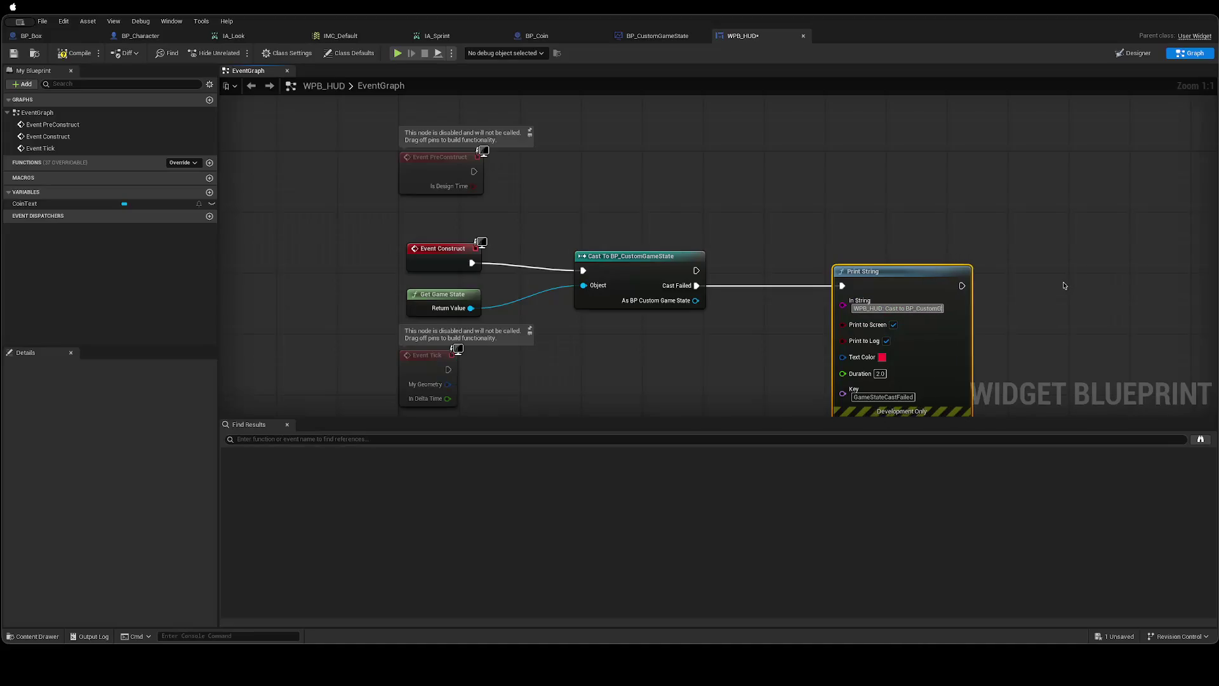
pyautogui.write(' failed!')
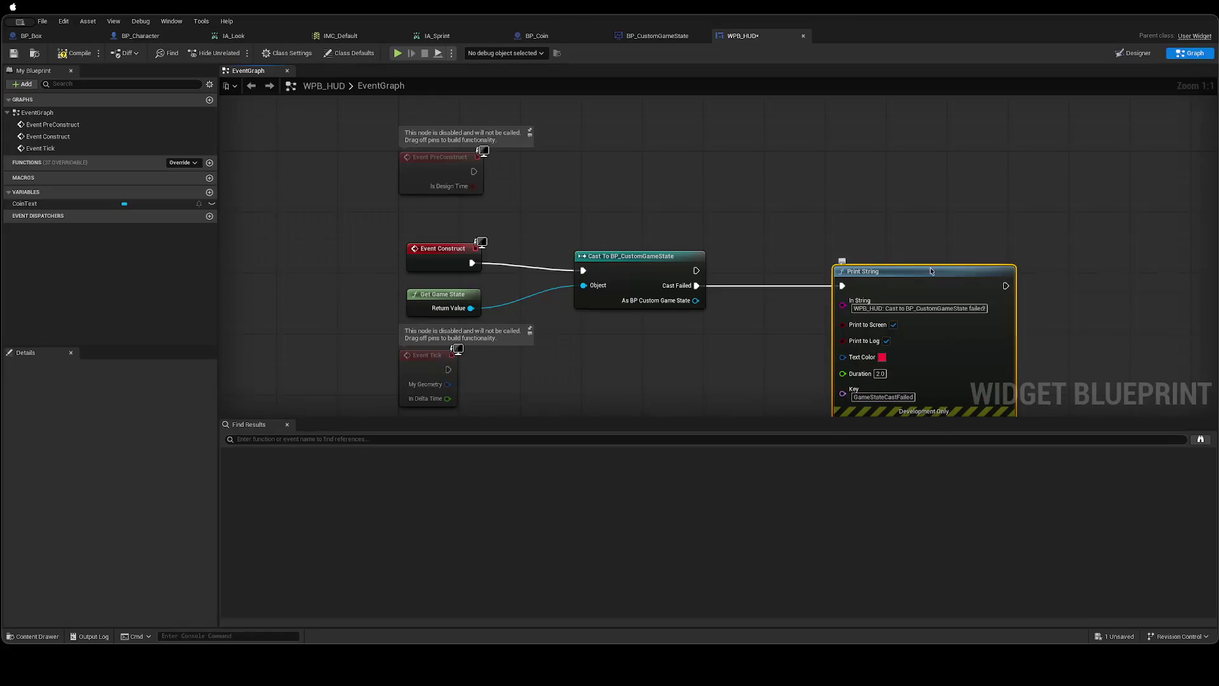
# Collapse the Print String's advanced inputs and place it beside the cast node.
pyautogui.moveTo(927, 412); pyautogui.dragTo(918, 360)
pyautogui.click(919, 367)
pyautogui.moveTo(884, 218)
pyautogui.mouseDown()
pyautogui.moveTo(801, 301)
pyautogui.moveTo(785, 301)
pyautogui.mouseUp()
pyautogui.click(808, 264)
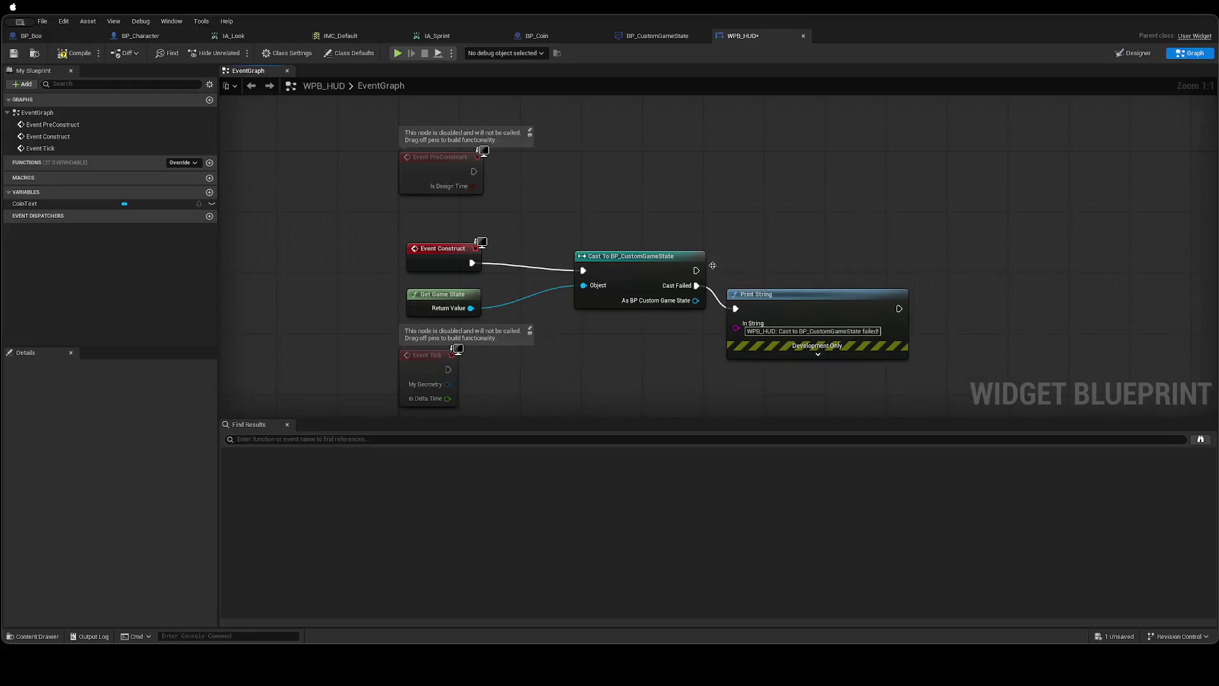
pyautogui.hotkey('ctrl', 'Left')
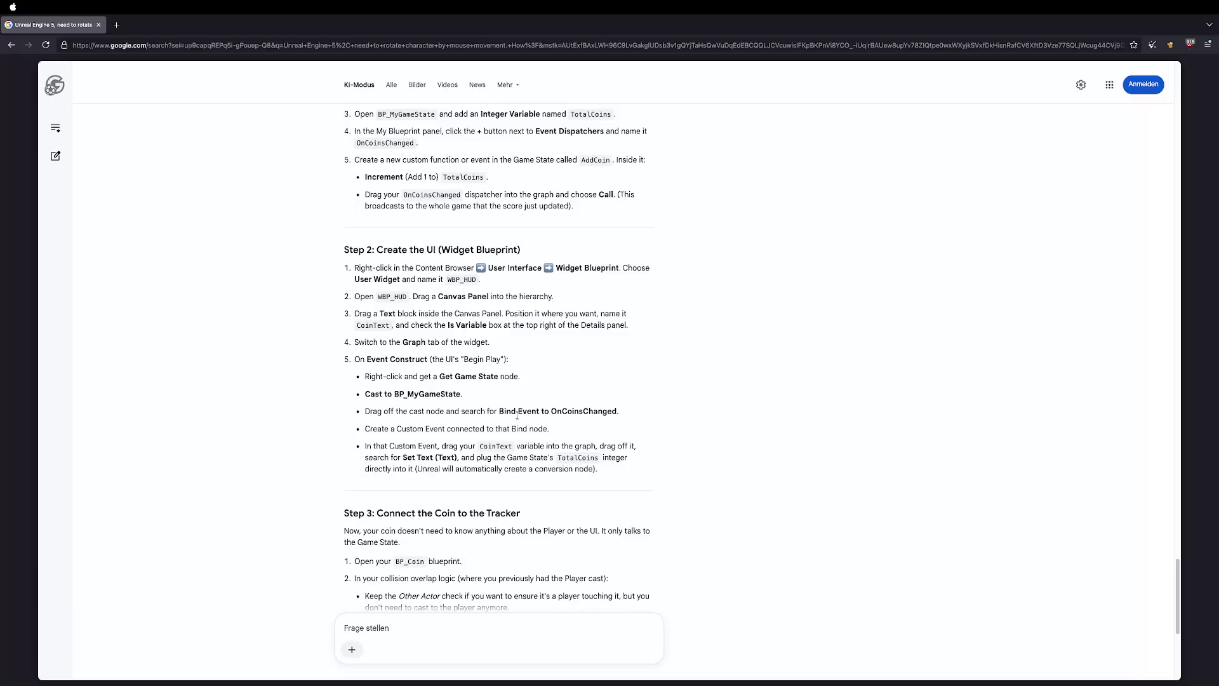
# Connect the cast's success output to a new Bind Event to On Coins Changed node.
pyautogui.hotkey('ctrl', 'Right')
pyautogui.moveTo(697, 271); pyautogui.dragTo(903, 257)
pyautogui.write('Bind E')
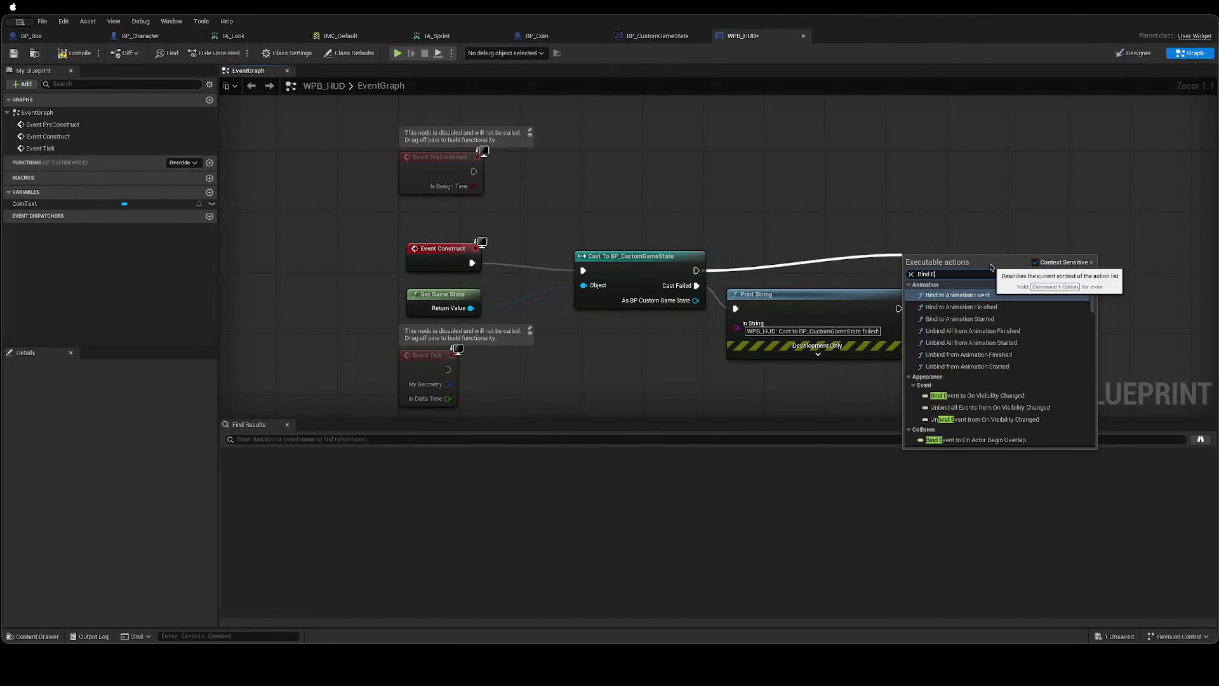
pyautogui.write('vent To OC')
pyautogui.press('Return')
pyautogui.moveTo(1035, 258)
pyautogui.mouseDown()
pyautogui.moveTo(1085, 261)
pyautogui.moveTo(1069, 263)
pyautogui.mouseUp()
pyautogui.hotkey('ctrl', 'Left')
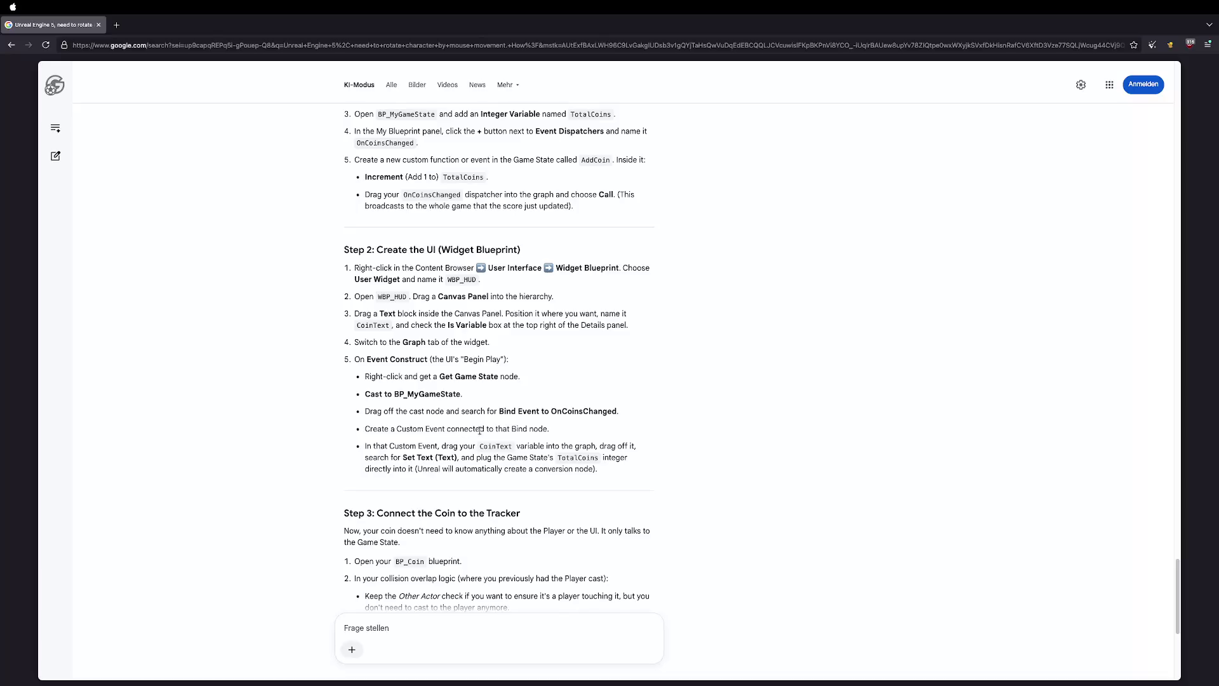
# Search for an OnCoinsChan event from the Bind Event's Event input, then close the empty list.
pyautogui.press('super+Tab')
pyautogui.moveTo(965, 303)
pyautogui.mouseDown()
pyautogui.moveTo(927, 389)
pyautogui.moveTo(892, 401)
pyautogui.mouseUp()
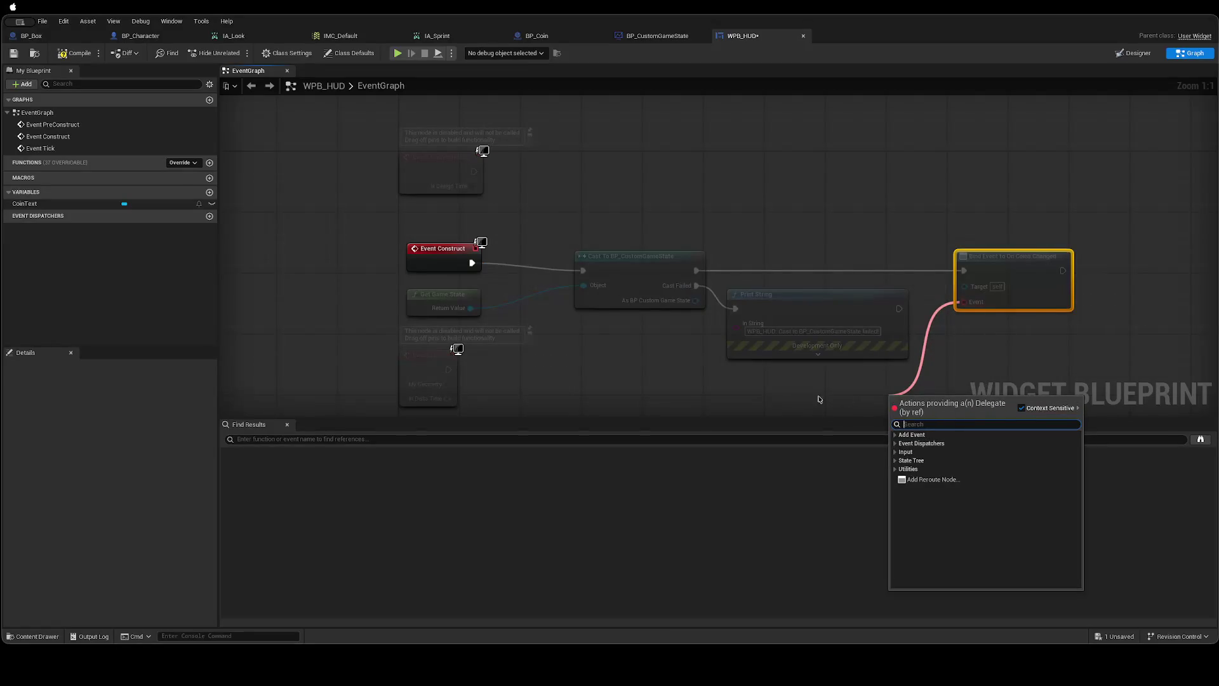
pyautogui.write('OnCoinsChan')
pyautogui.click(762, 389)
pyautogui.moveTo(740, 402)
pyautogui.mouseDown()
pyautogui.moveTo(615, 316)
pyautogui.moveTo(531, 310)
pyautogui.mouseUp()
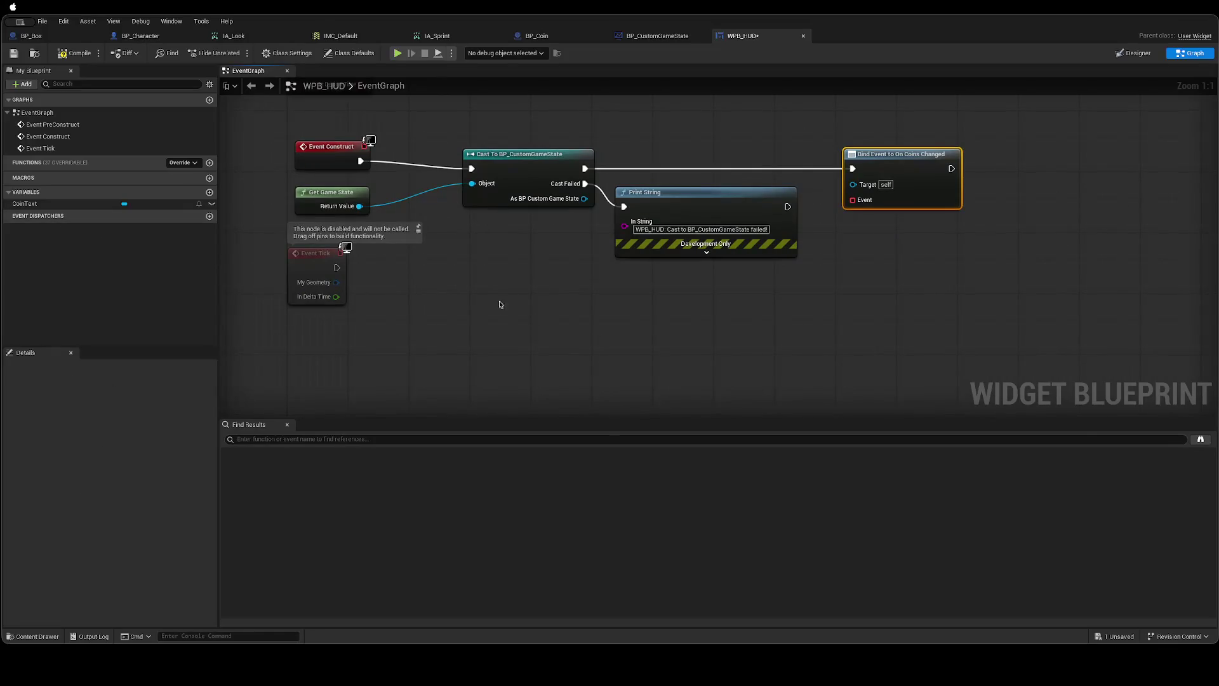
pyautogui.click(23, 84)
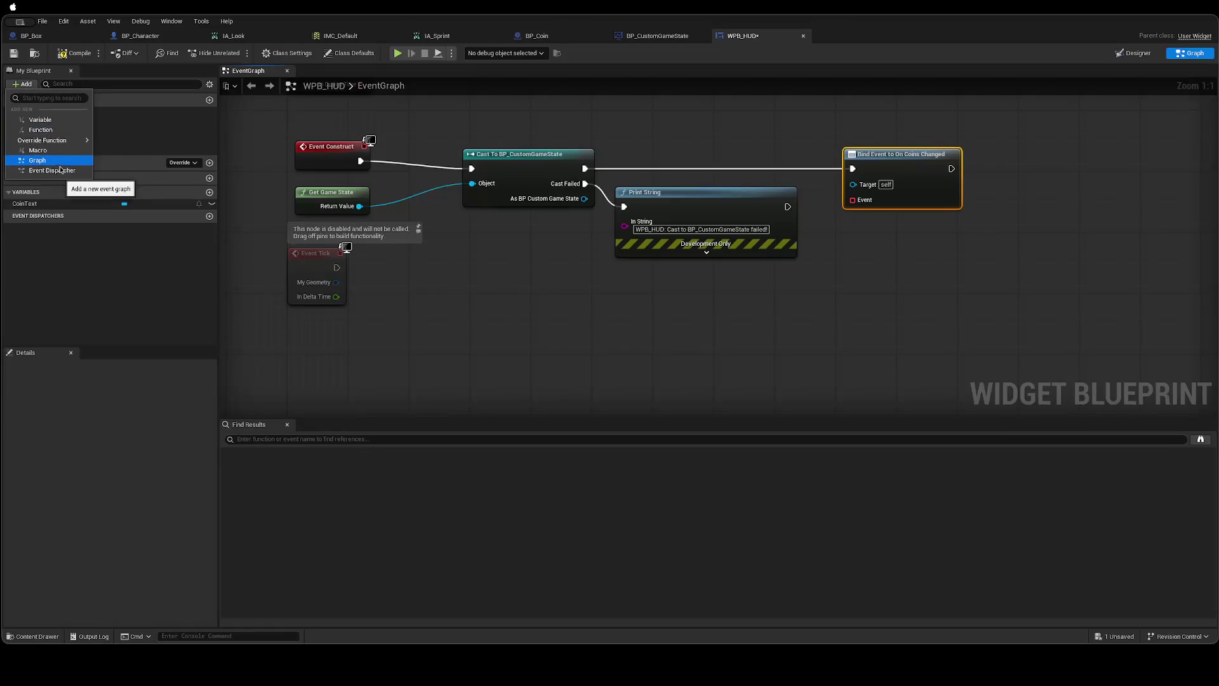
# Add a Create Event node and wire it into the Bind Event's Event input.
pyautogui.click(321, 337)
pyautogui.rightClick(587, 374)
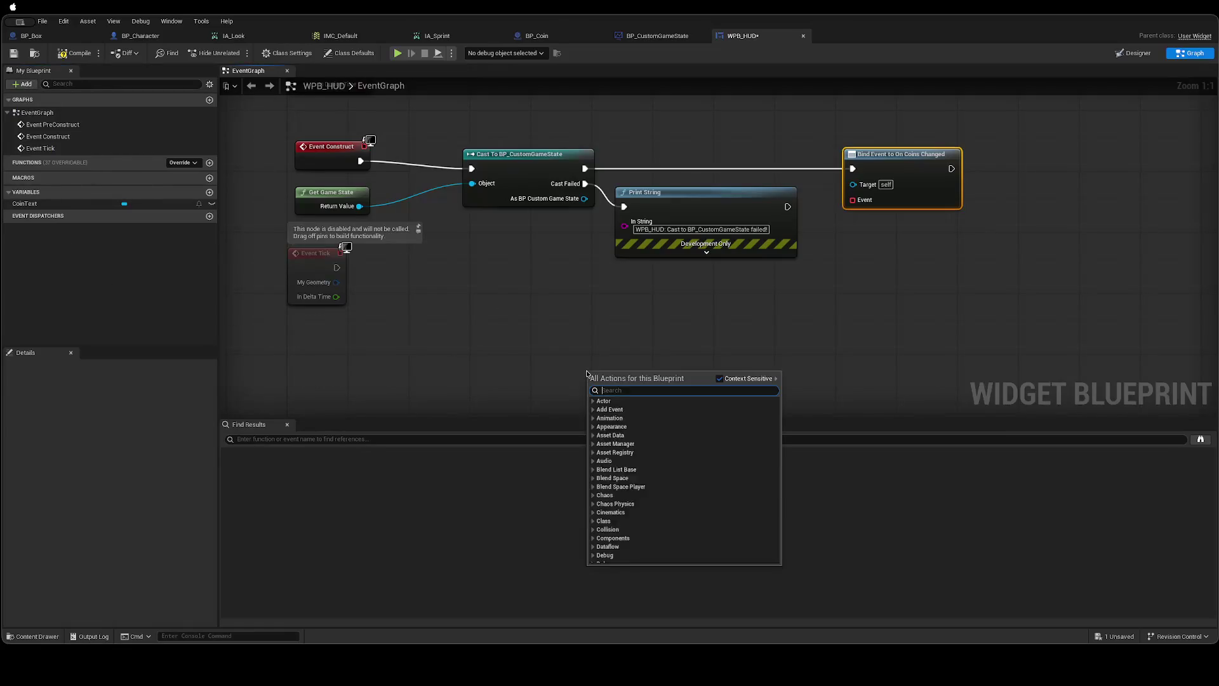
pyautogui.write('Event')
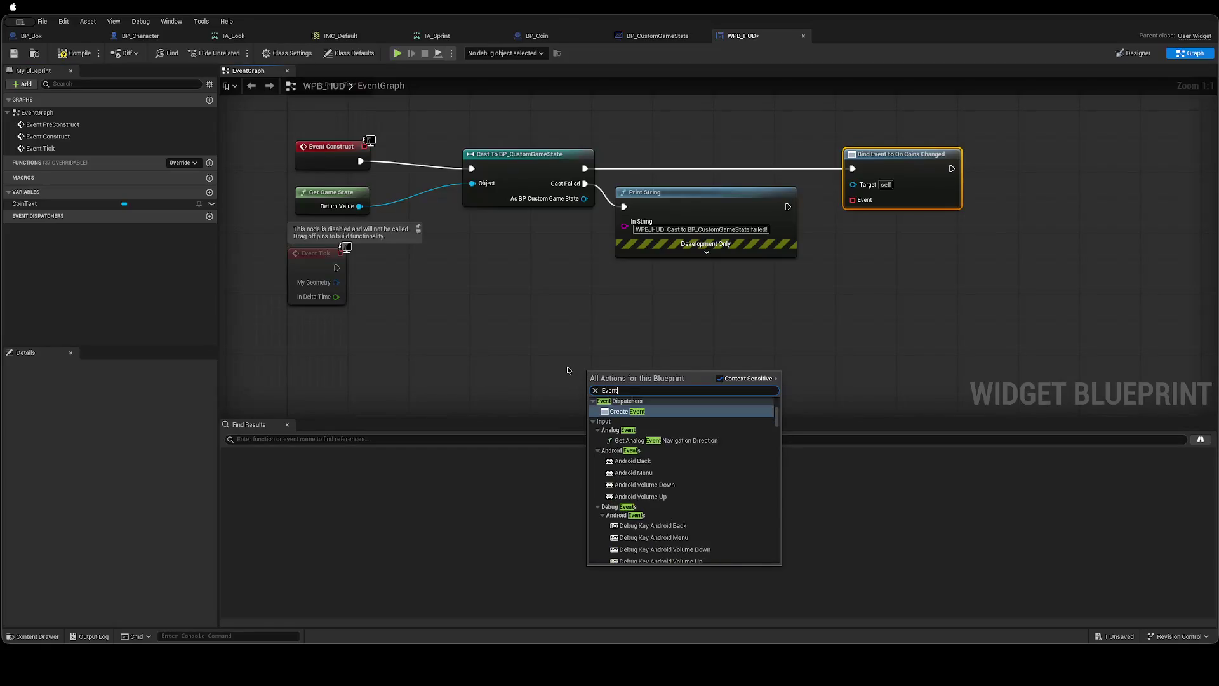
pyautogui.press('Return')
pyautogui.moveTo(627, 375)
pyautogui.mouseDown()
pyautogui.moveTo(775, 346)
pyautogui.moveTo(760, 320)
pyautogui.moveTo(825, 252)
pyautogui.moveTo(848, 203)
pyautogui.mouseUp()
pyautogui.press('Escape')
pyautogui.moveTo(796, 336); pyautogui.dragTo(852, 200)
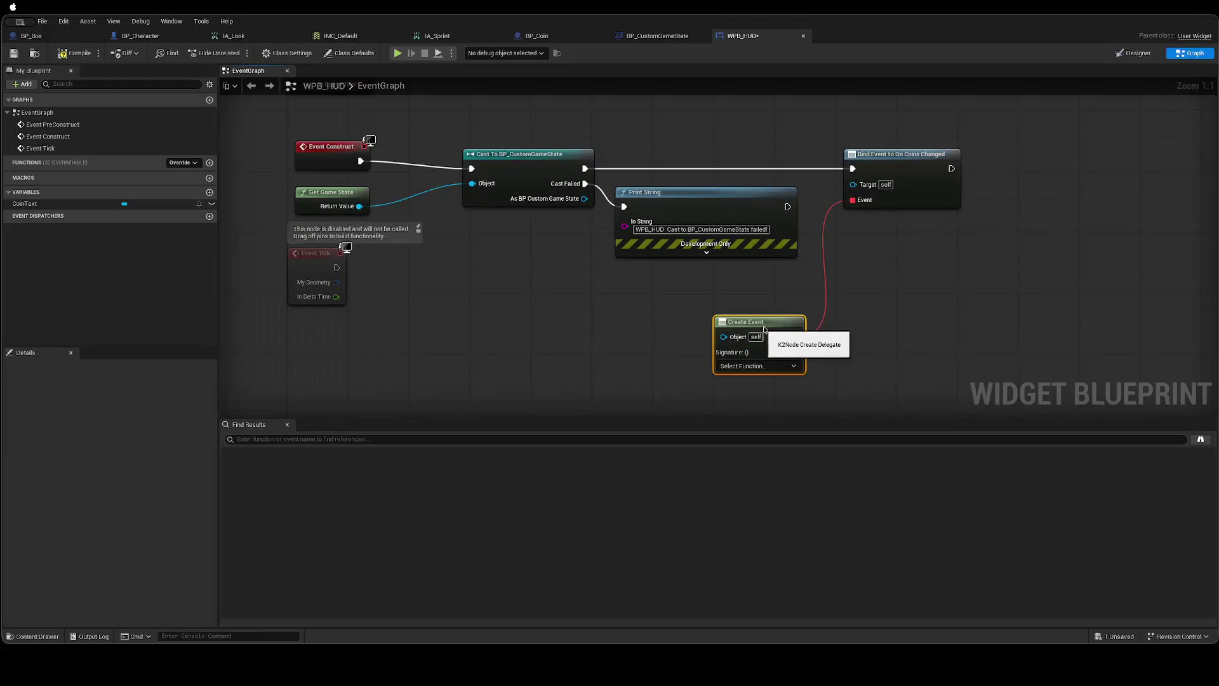
pyautogui.moveTo(769, 329); pyautogui.dragTo(723, 322)
# Generate a matching custom event for Create Event and name it OnCoinsChanged.
pyautogui.click(731, 359)
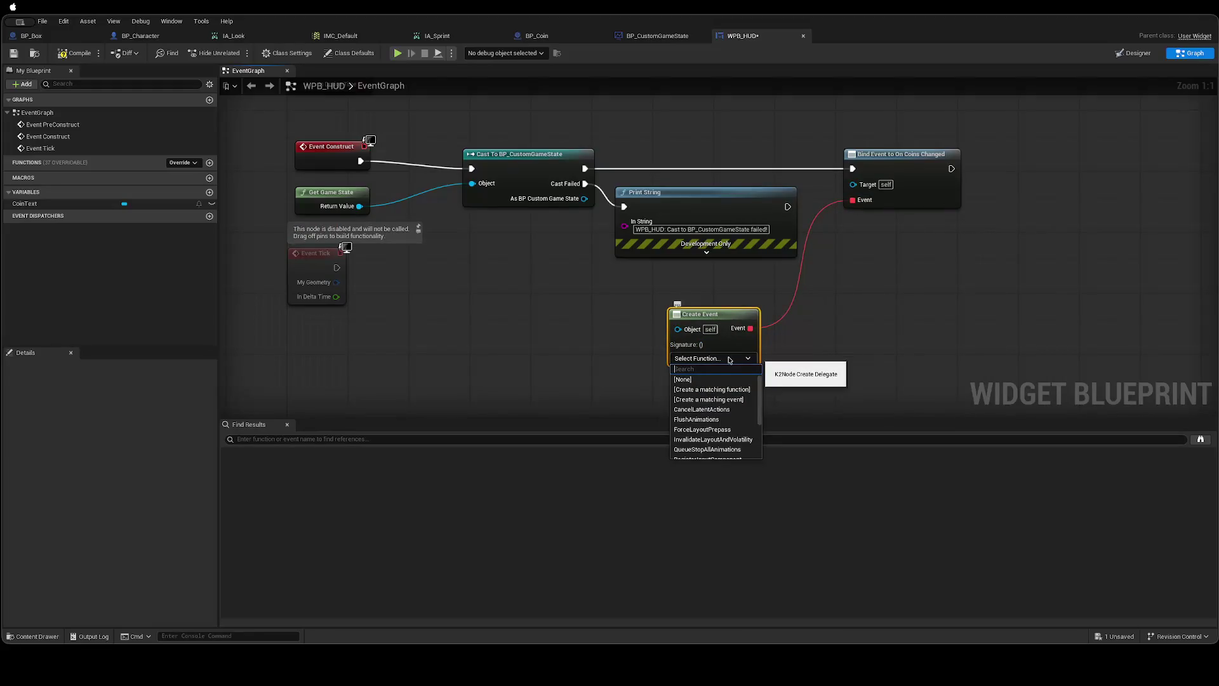
pyautogui.click(711, 389)
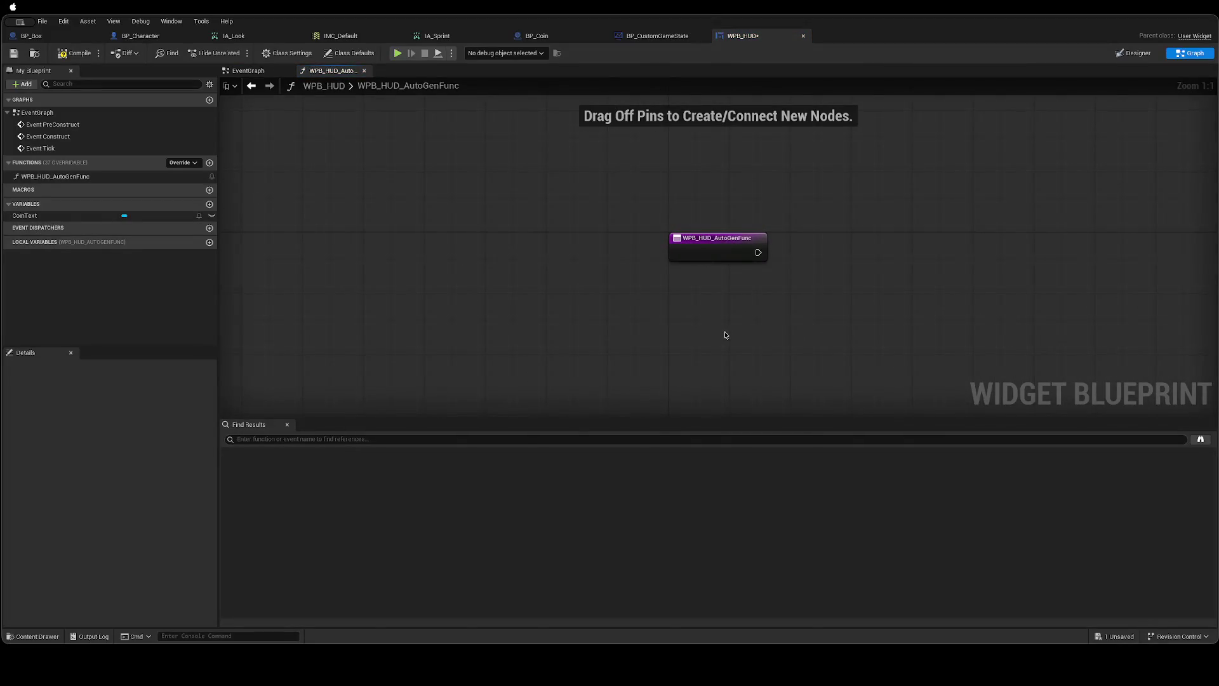
pyautogui.hotkey('ctrl', 'z')
pyautogui.click(711, 358)
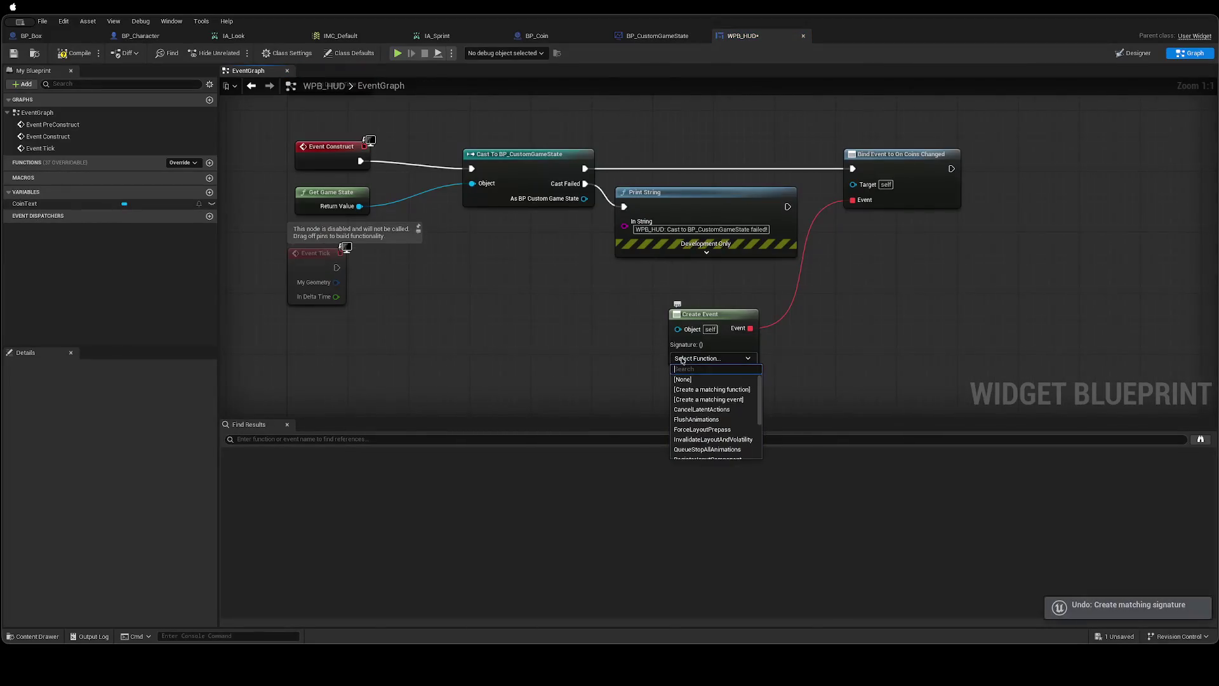
pyautogui.write('Create')
pyautogui.click(701, 388)
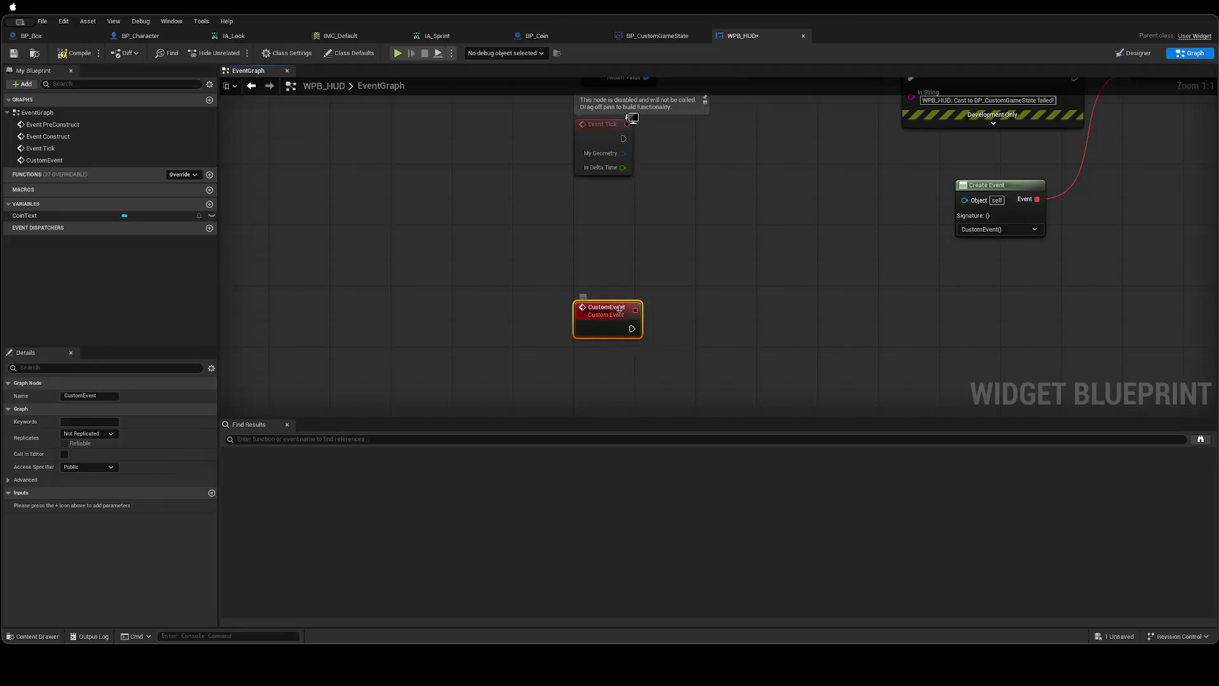
pyautogui.doubleClick(612, 309)
pyautogui.write('OnCoin')
pyautogui.write('Changed')
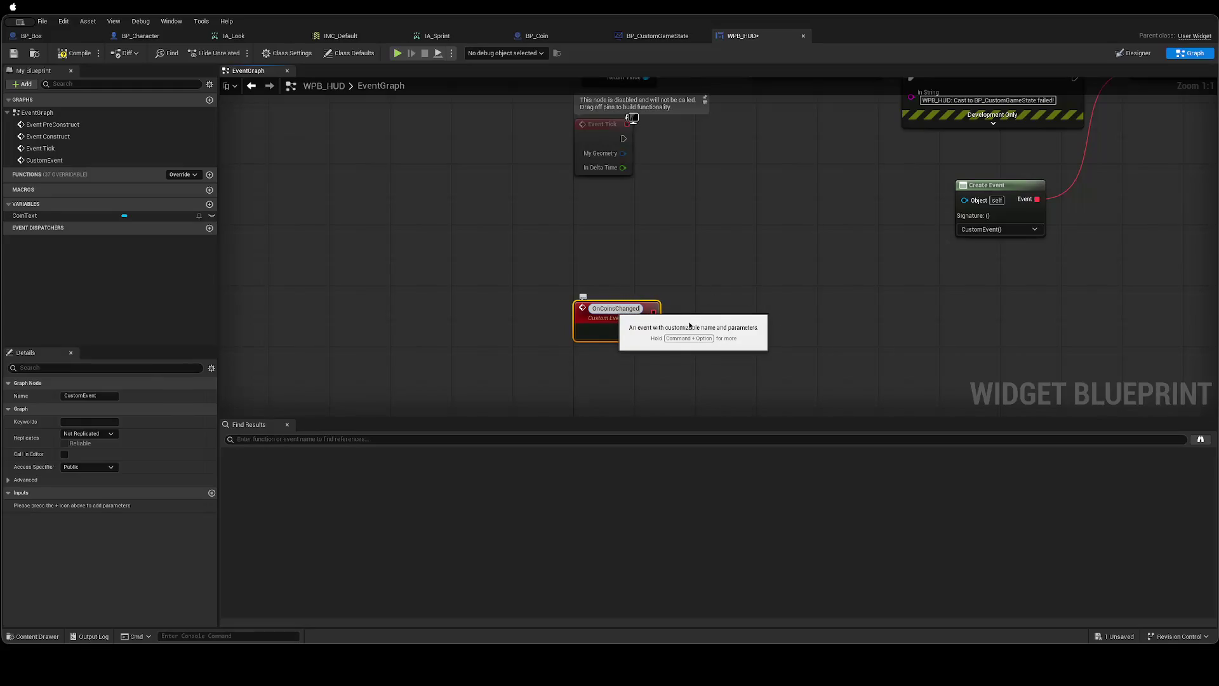
pyautogui.click(699, 294)
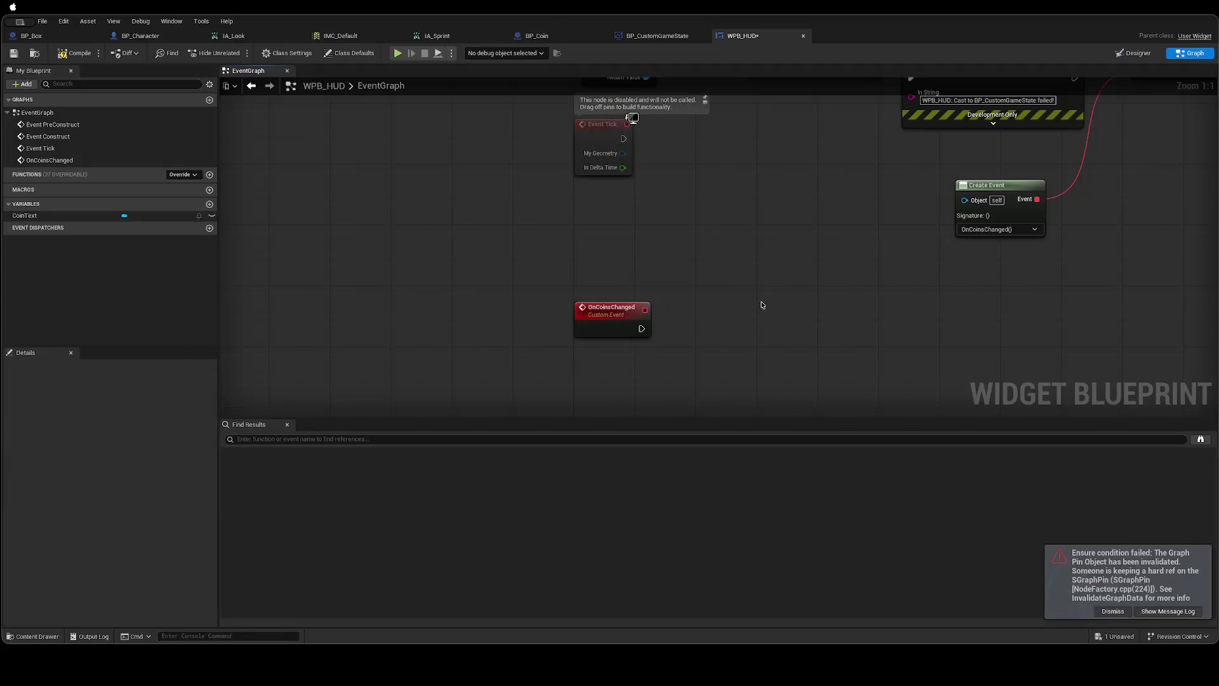
pyautogui.moveTo(762, 306); pyautogui.dragTo(748, 316)
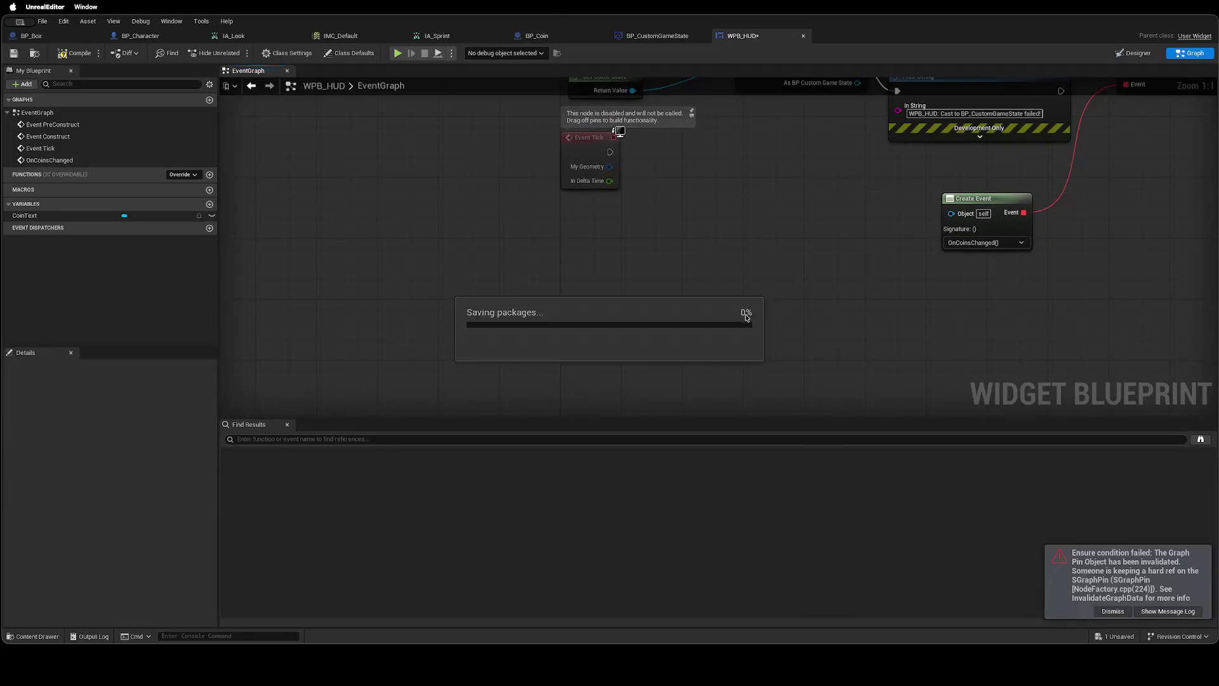
# Compile and save WPB_HUD, exposing the Bind Event Target error, then check the browser guide.
pyautogui.click(75, 52)
pyautogui.moveTo(659, 268); pyautogui.dragTo(611, 276)
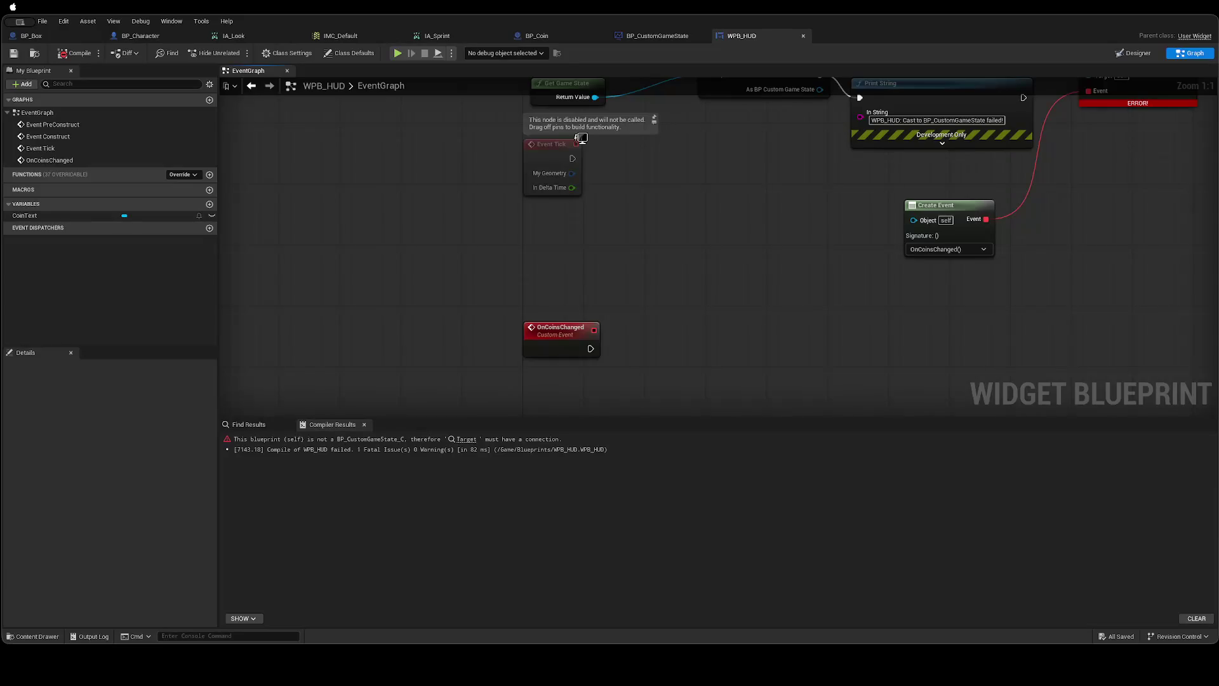
pyautogui.hotkey('ctrl', 'Left')
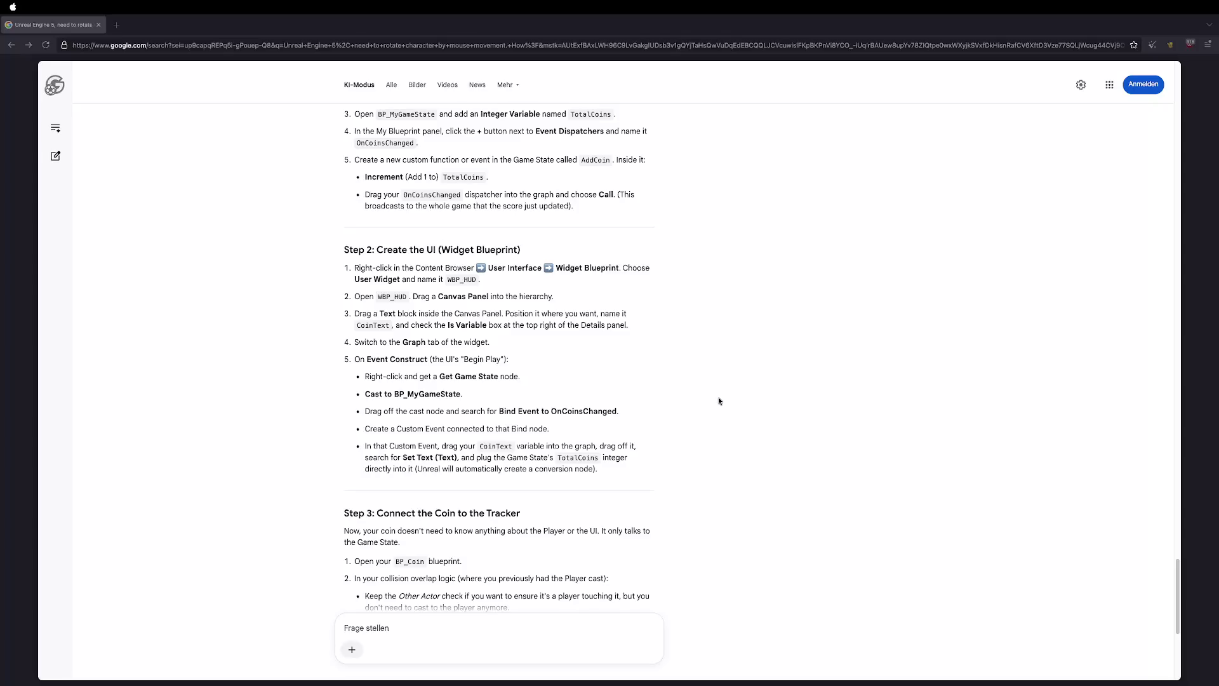
pyautogui.hotkey('ctrl', 'Right')
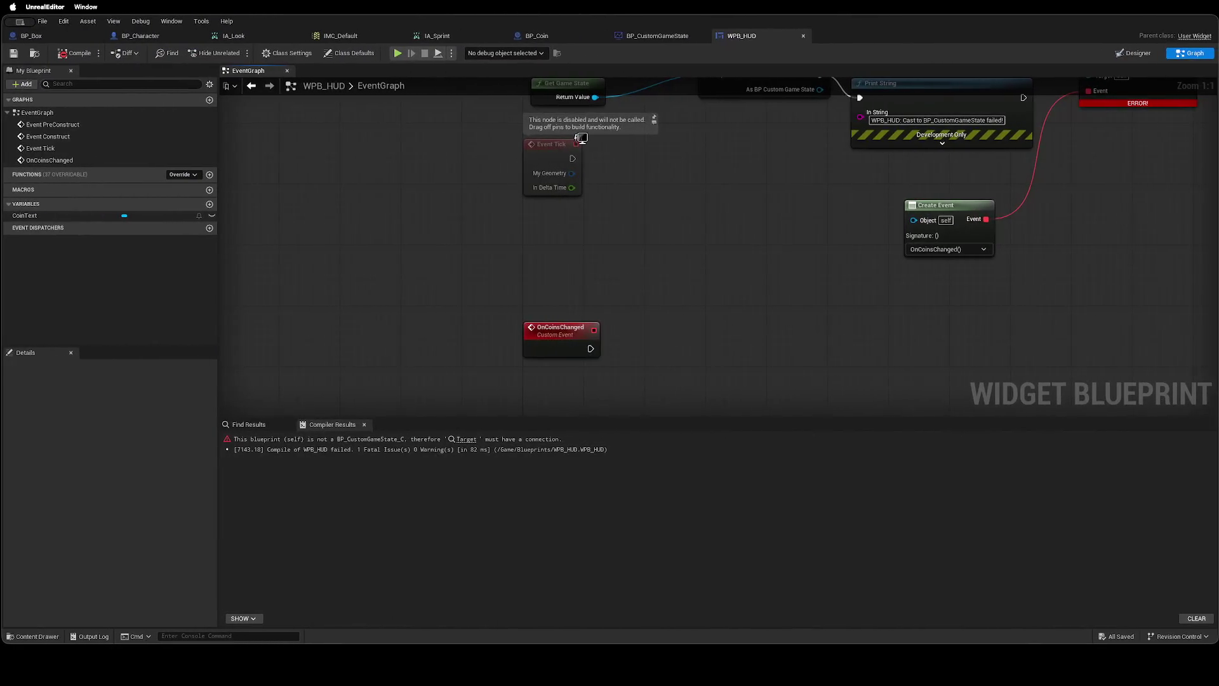
# Wire the cast's As BP Custom Game State output into Bind Event's Target and recompile.
pyautogui.moveTo(726, 344)
pyautogui.mouseDown()
pyautogui.moveTo(724, 356)
pyautogui.moveTo(580, 326)
pyautogui.moveTo(547, 349)
pyautogui.moveTo(468, 354)
pyautogui.moveTo(465, 335)
pyautogui.moveTo(479, 365)
pyautogui.moveTo(529, 325)
pyautogui.moveTo(509, 333)
pyautogui.mouseUp()
pyautogui.click(802, 193)
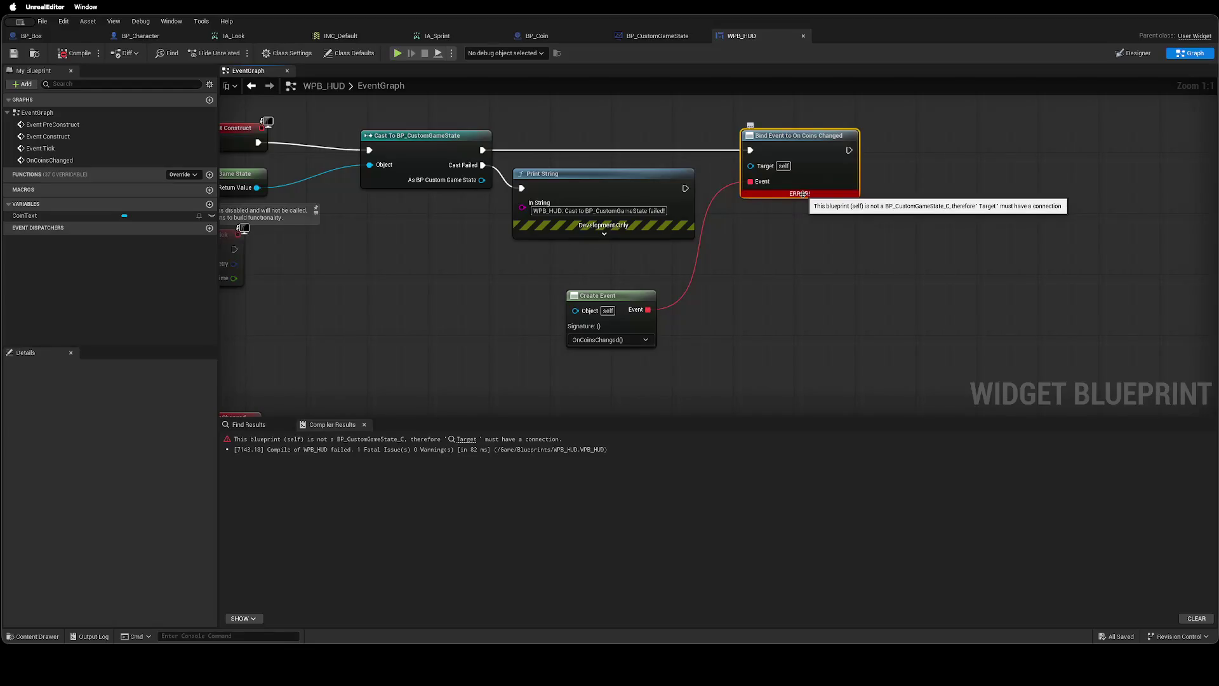
pyautogui.press('Home')
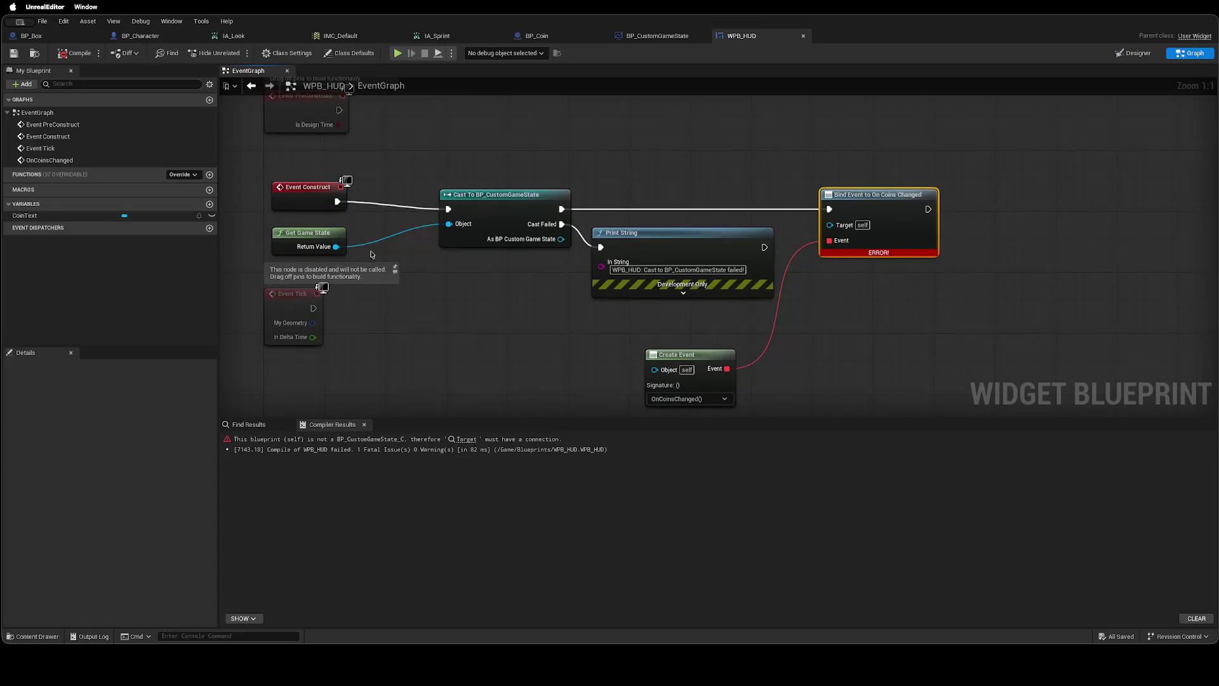
pyautogui.moveTo(561, 239); pyautogui.dragTo(829, 224)
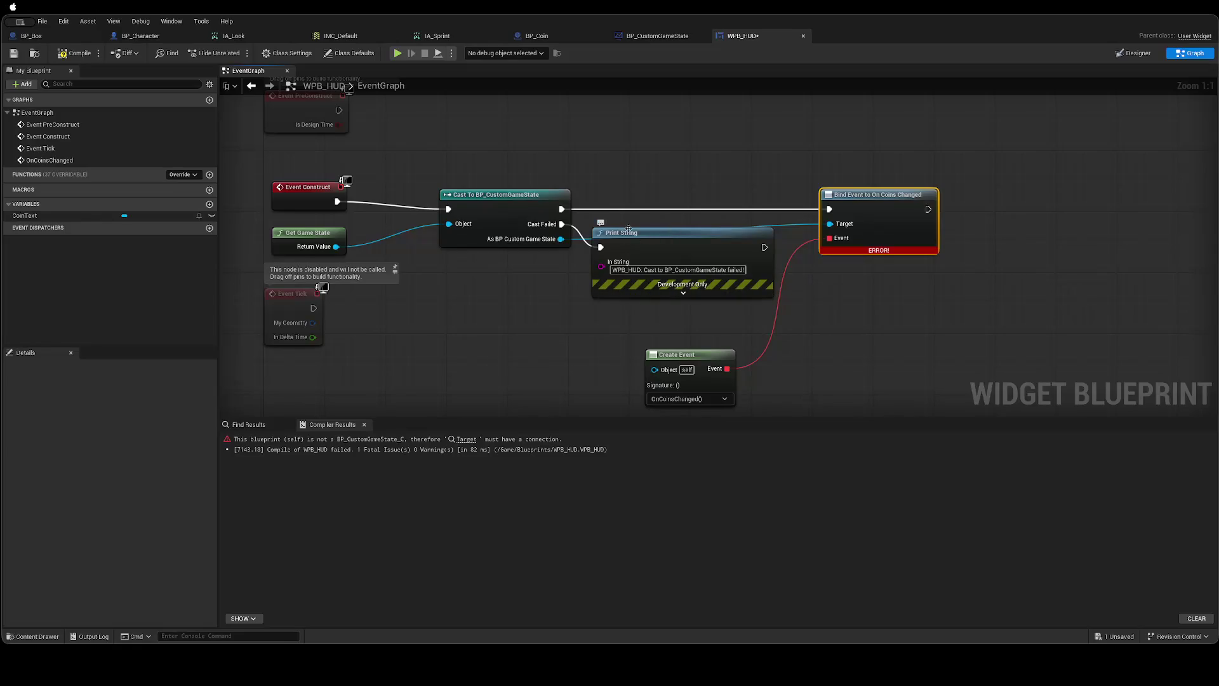
pyautogui.scroll(-3, 627, 227)
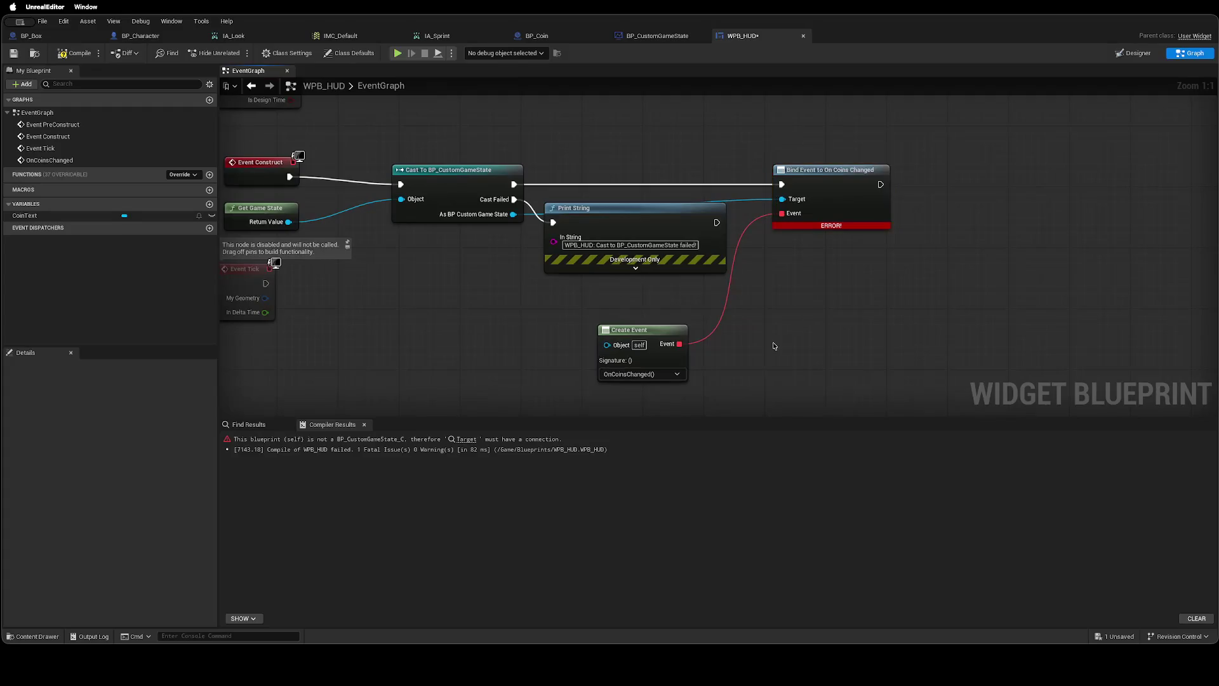
pyautogui.click(75, 52)
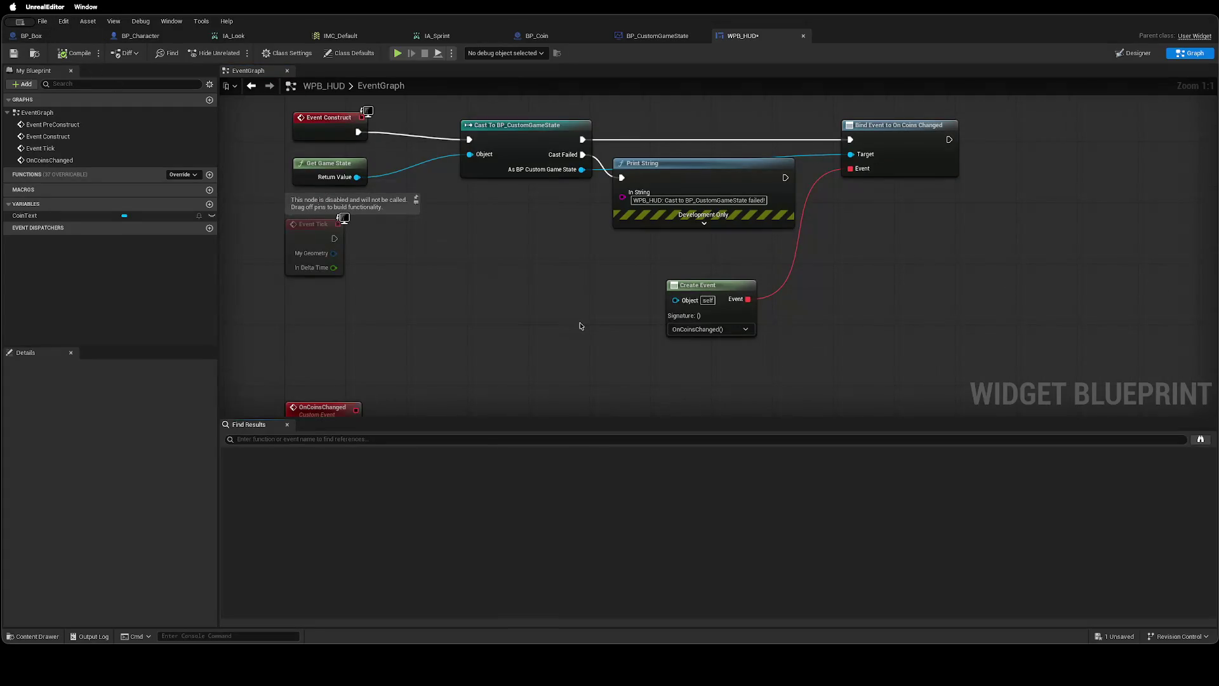
# Lower the Print String node slightly and save WPB_HUD.
pyautogui.moveTo(687, 181); pyautogui.dragTo(686, 195)
pyautogui.moveTo(546, 276); pyautogui.dragTo(492, 335)
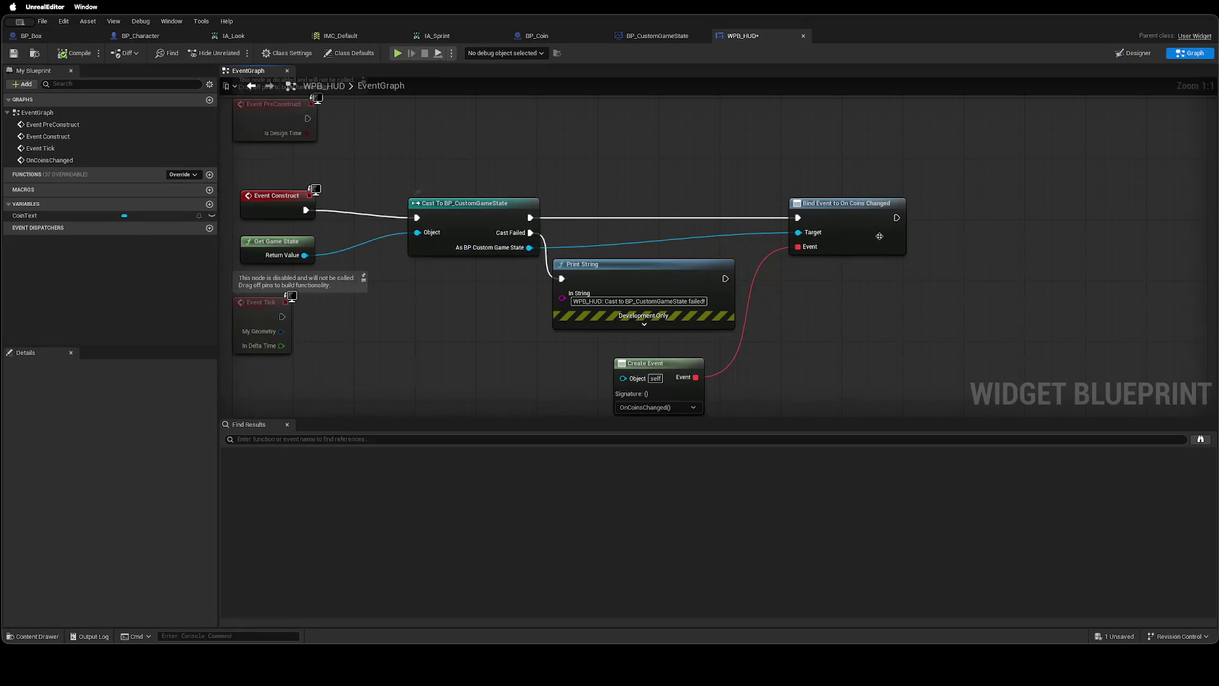
pyautogui.moveTo(848, 323); pyautogui.dragTo(1039, 164)
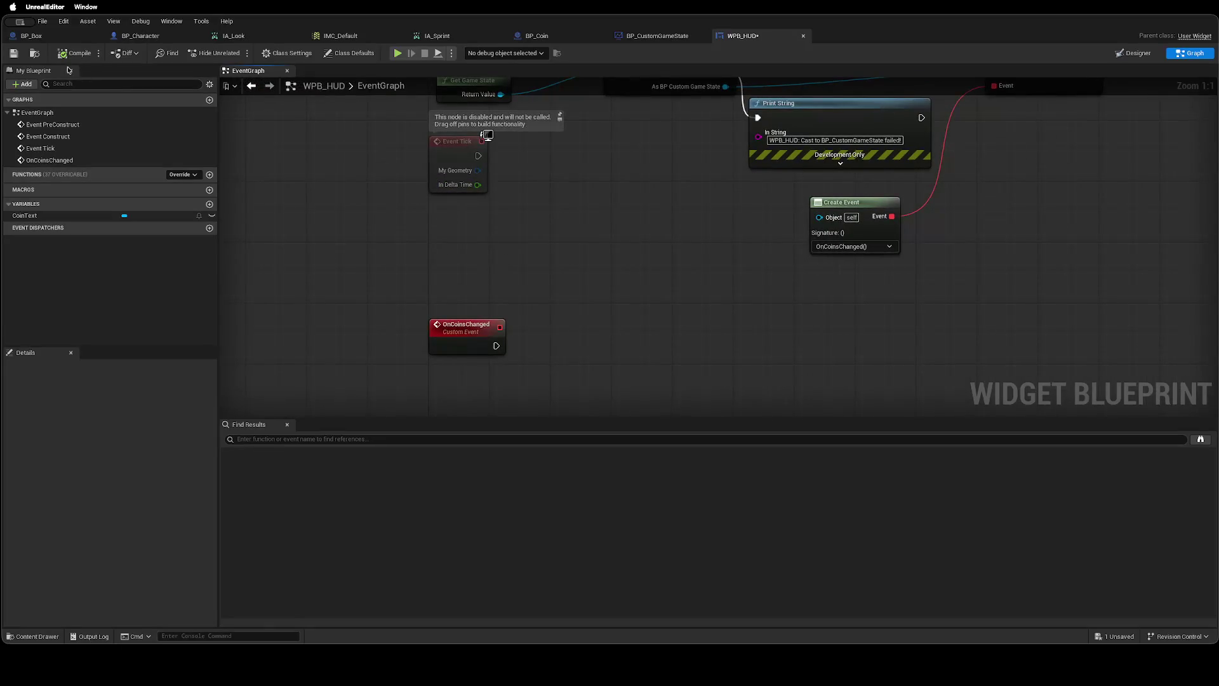
pyautogui.hotkey('ctrl', 's')
# Drop the CoinText variable into the graph near OnCoinsChanged, then return to the browser guide.
pyautogui.moveTo(108, 215)
pyautogui.mouseDown()
pyautogui.moveTo(512, 269)
pyautogui.moveTo(458, 277)
pyautogui.mouseUp()
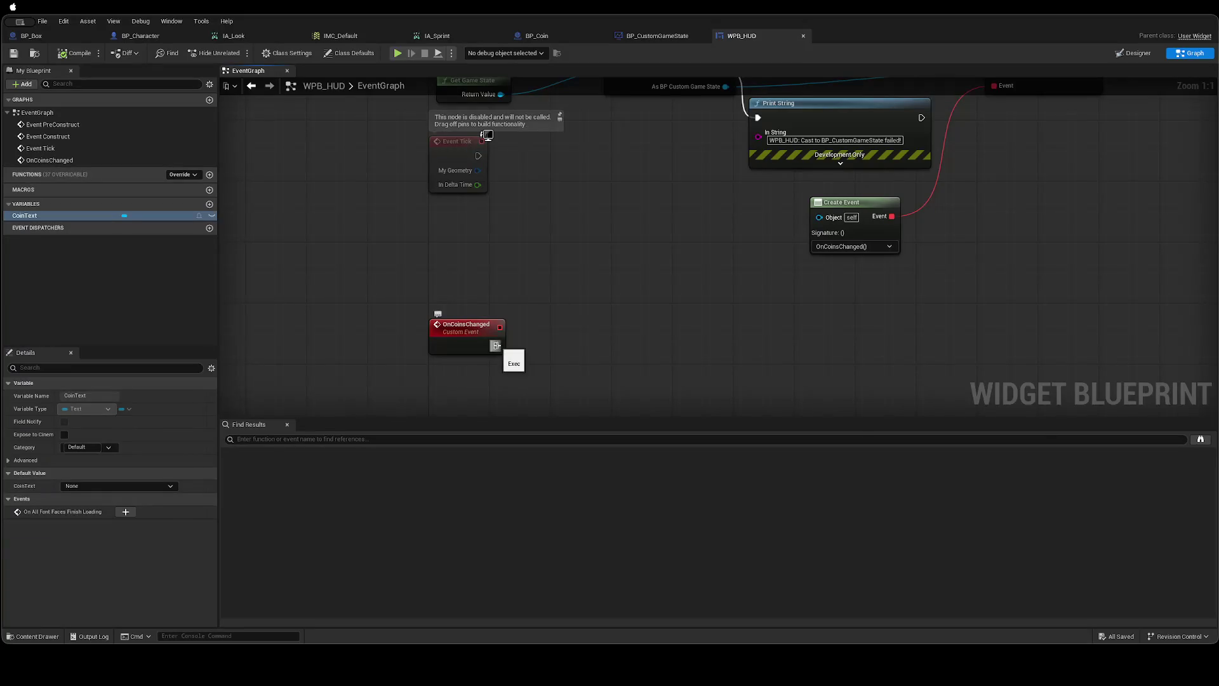
pyautogui.moveTo(556, 346)
pyautogui.mouseDown()
pyautogui.moveTo(387, 362)
pyautogui.moveTo(659, 362)
pyautogui.moveTo(748, 252)
pyautogui.mouseUp()
pyautogui.moveTo(724, 157)
pyautogui.mouseDown()
pyautogui.moveTo(735, 335)
pyautogui.moveTo(787, 237)
pyautogui.moveTo(727, 344)
pyautogui.moveTo(786, 265)
pyautogui.mouseUp()
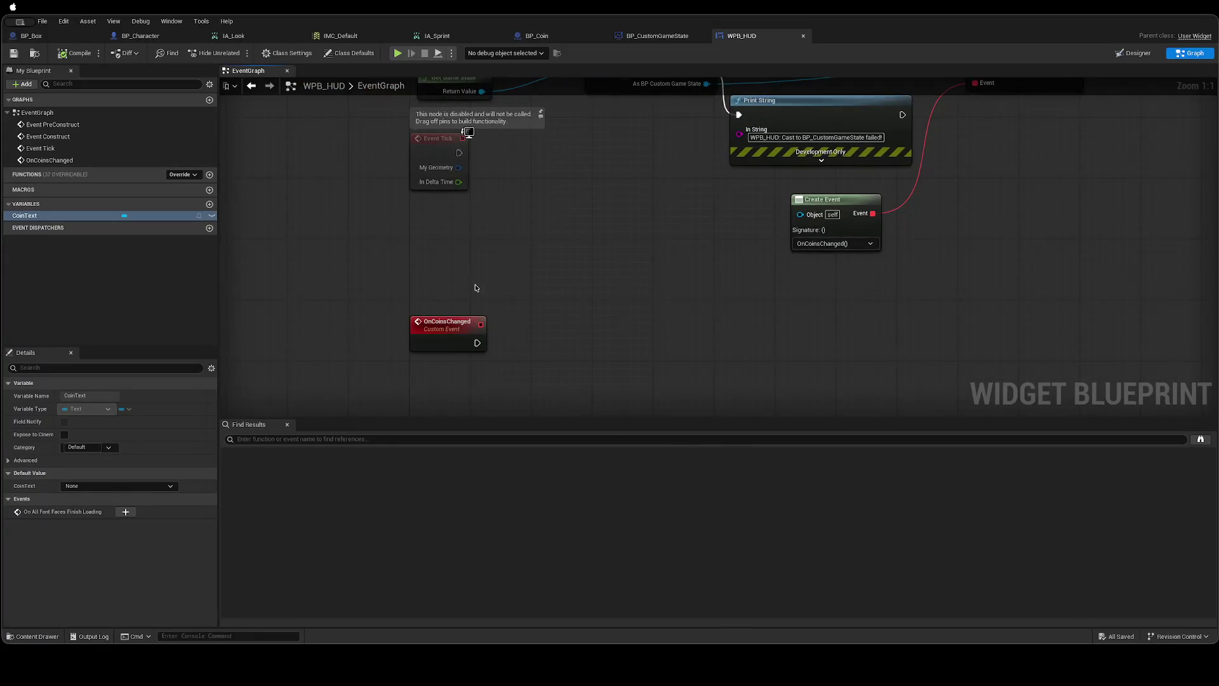
pyautogui.moveTo(580, 294)
pyautogui.mouseDown()
pyautogui.moveTo(514, 402)
pyautogui.moveTo(550, 345)
pyautogui.moveTo(621, 288)
pyautogui.mouseUp()
pyautogui.hotkey('ctrl', 'Left')
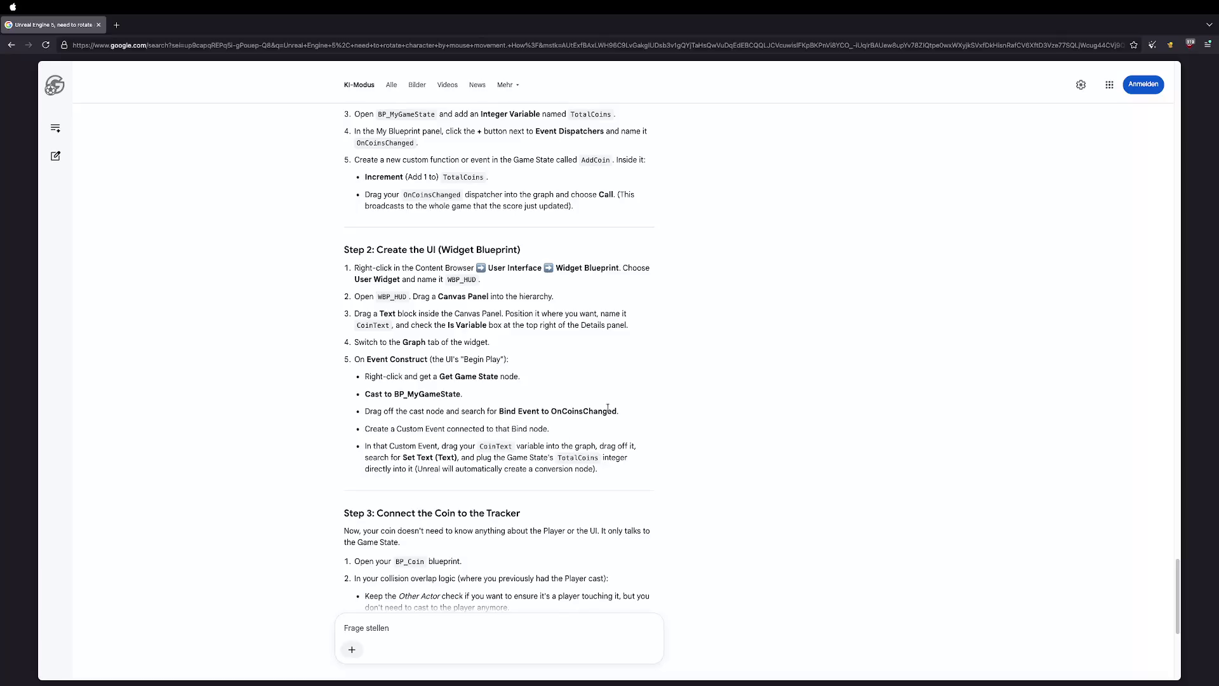
# Add a Get CoinText node above the OnCoinsChanged event.
pyautogui.hotkey('ctrl', 'Right')
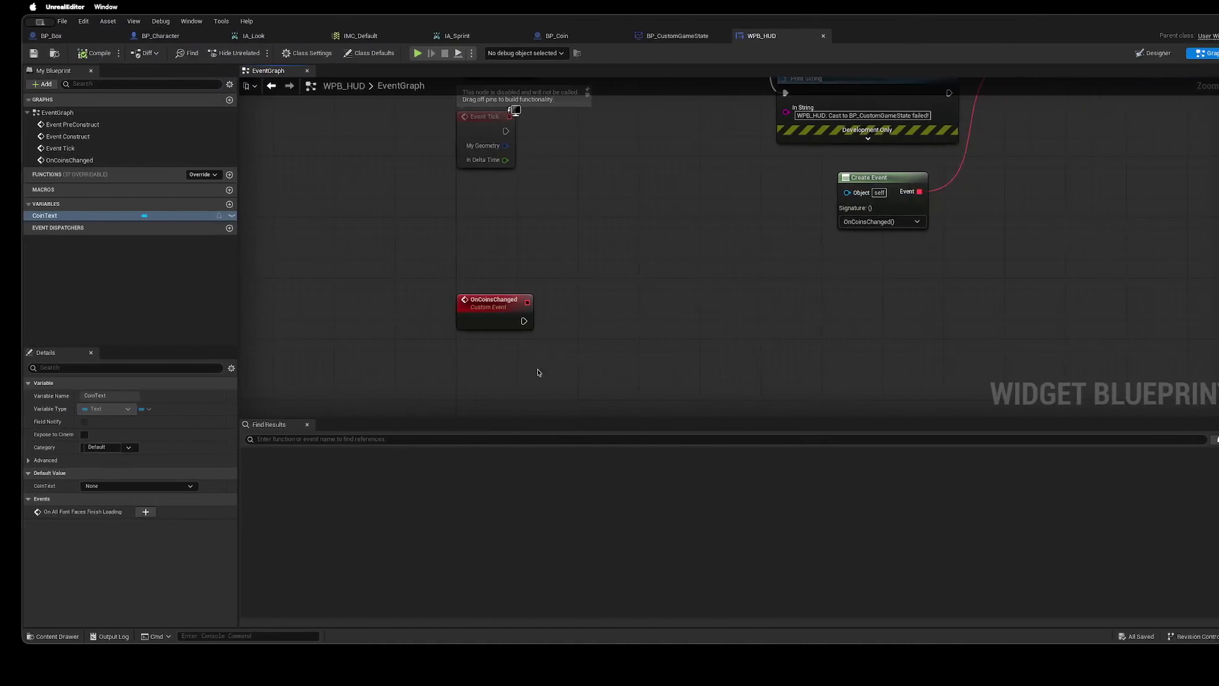
pyautogui.rightClick(548, 267)
pyautogui.moveTo(24, 215); pyautogui.dragTo(486, 258)
pyautogui.click(511, 272)
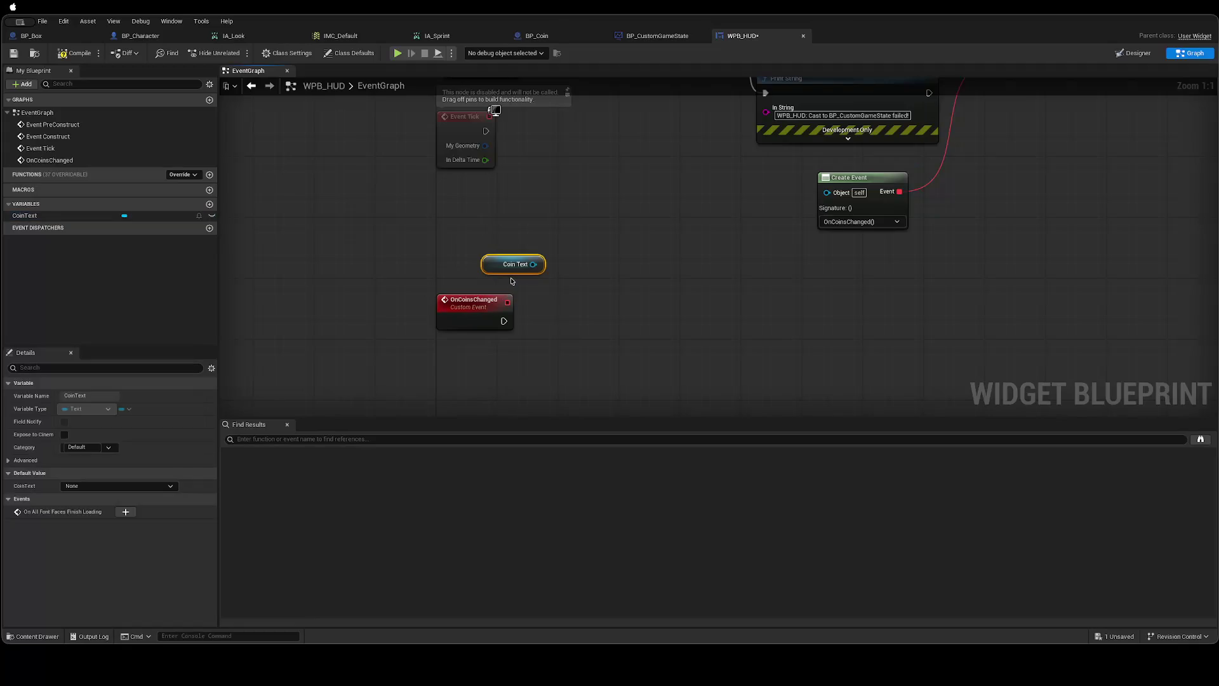
pyautogui.moveTo(531, 332)
pyautogui.mouseDown()
pyautogui.moveTo(259, 332)
pyautogui.moveTo(642, 326)
pyautogui.moveTo(613, 332)
pyautogui.mouseUp()
# Check the browser guide, then move Create Event up beside the Bind Event node.
pyautogui.press('super+Tab')
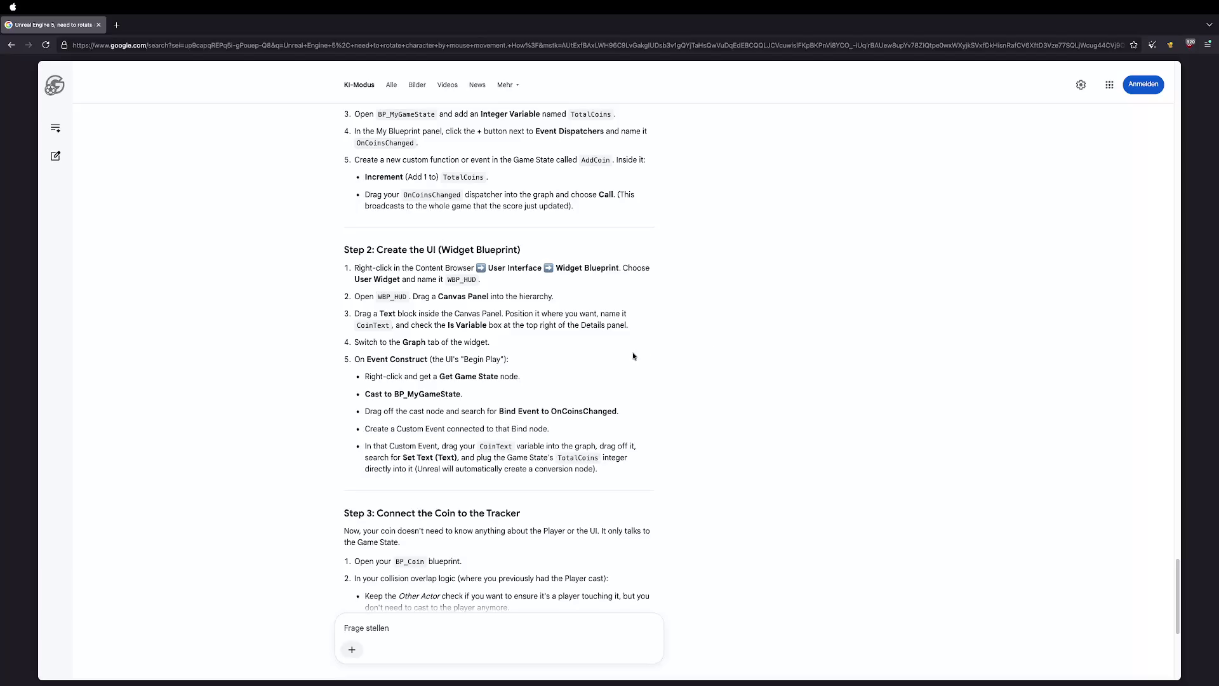
pyautogui.press('super+Tab')
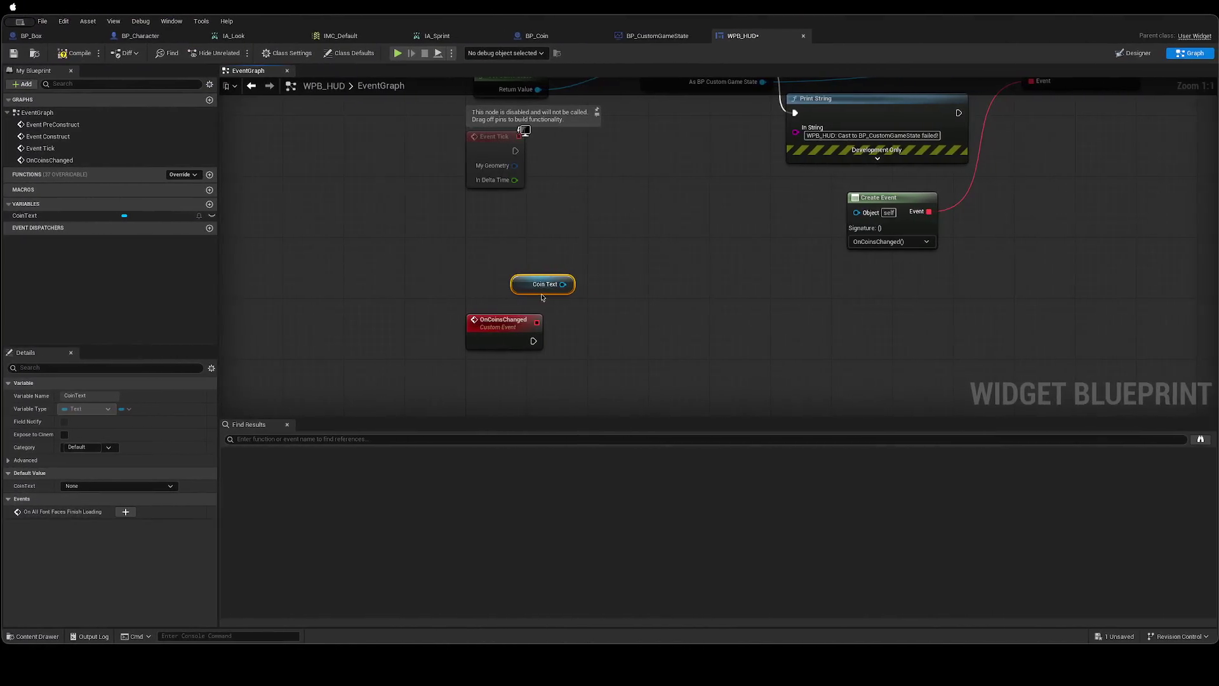
pyautogui.press('super+Tab')
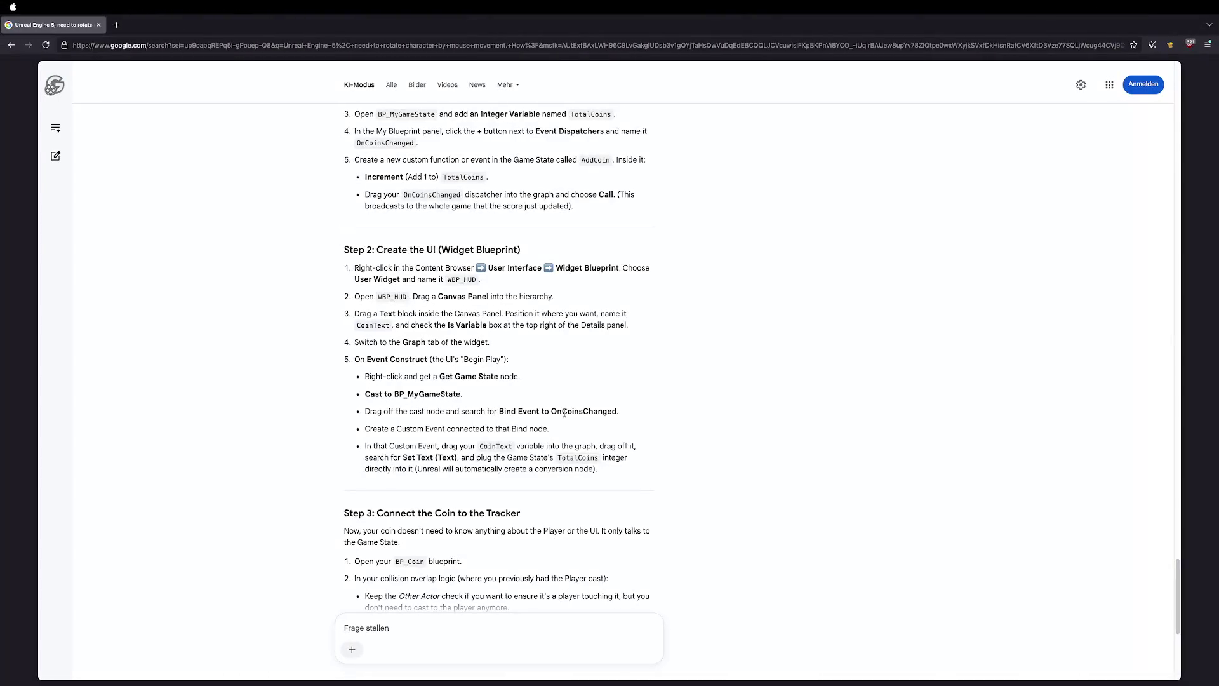
pyautogui.press('super+Tab')
pyautogui.moveTo(751, 305)
pyautogui.mouseDown()
pyautogui.moveTo(628, 413)
pyautogui.moveTo(797, 283)
pyautogui.mouseUp()
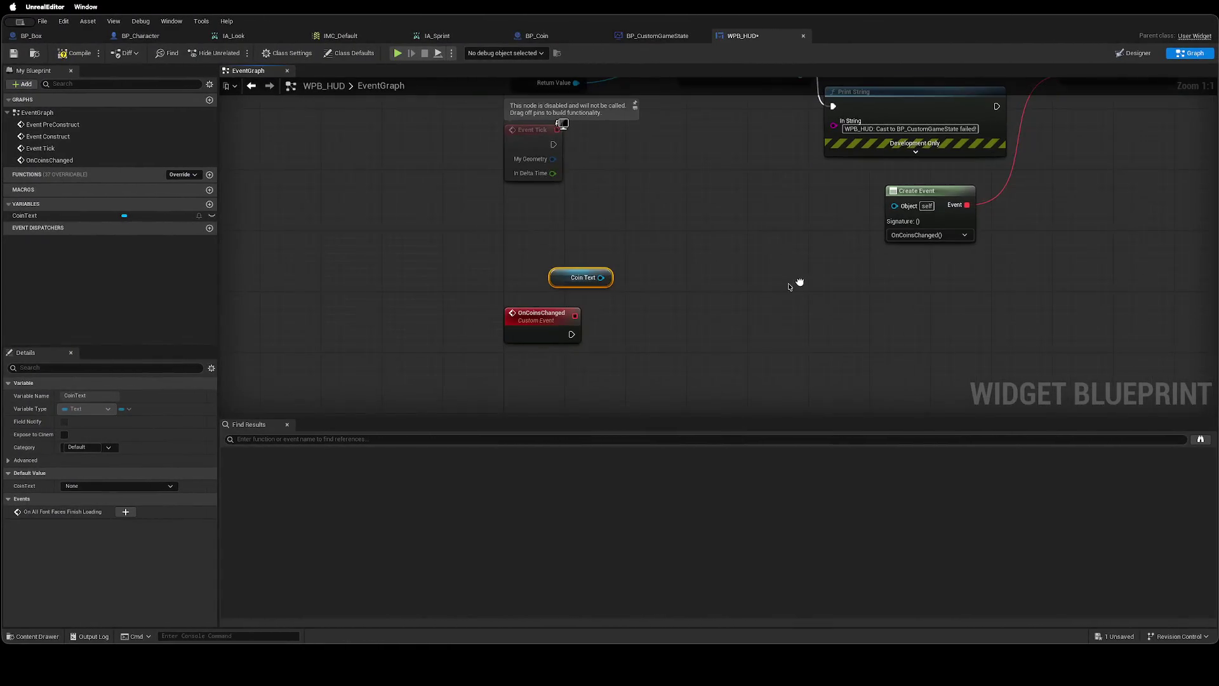
pyautogui.press('super+Tab')
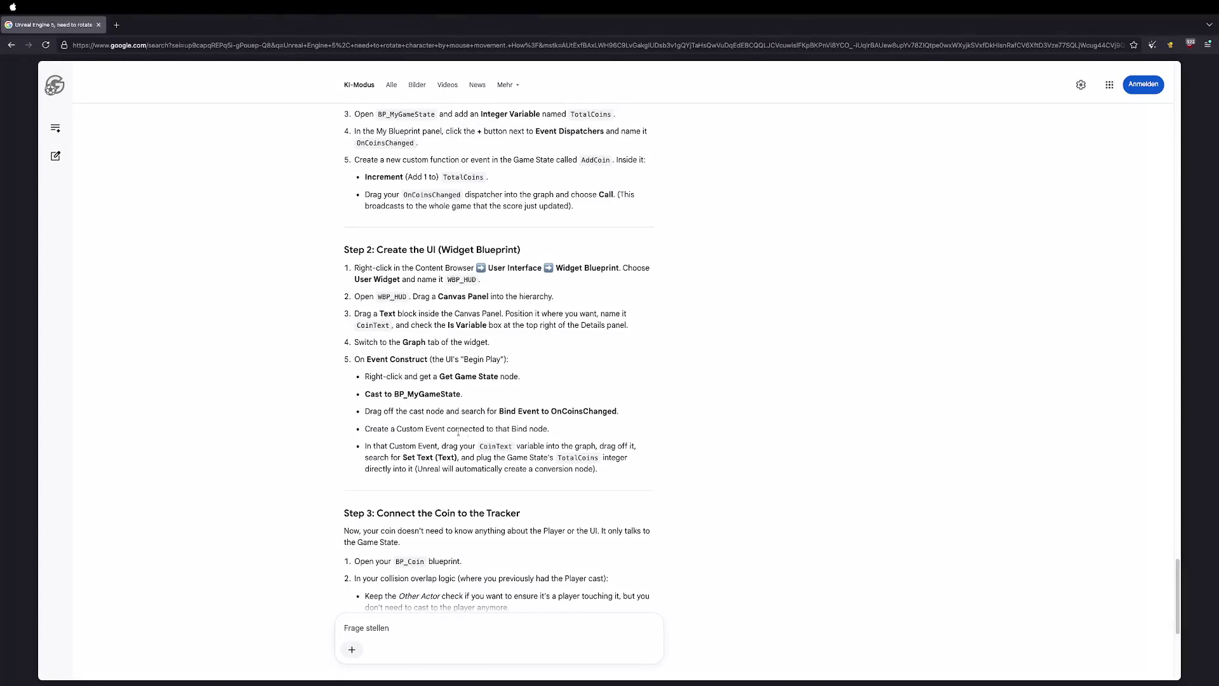
pyautogui.press('super+Tab')
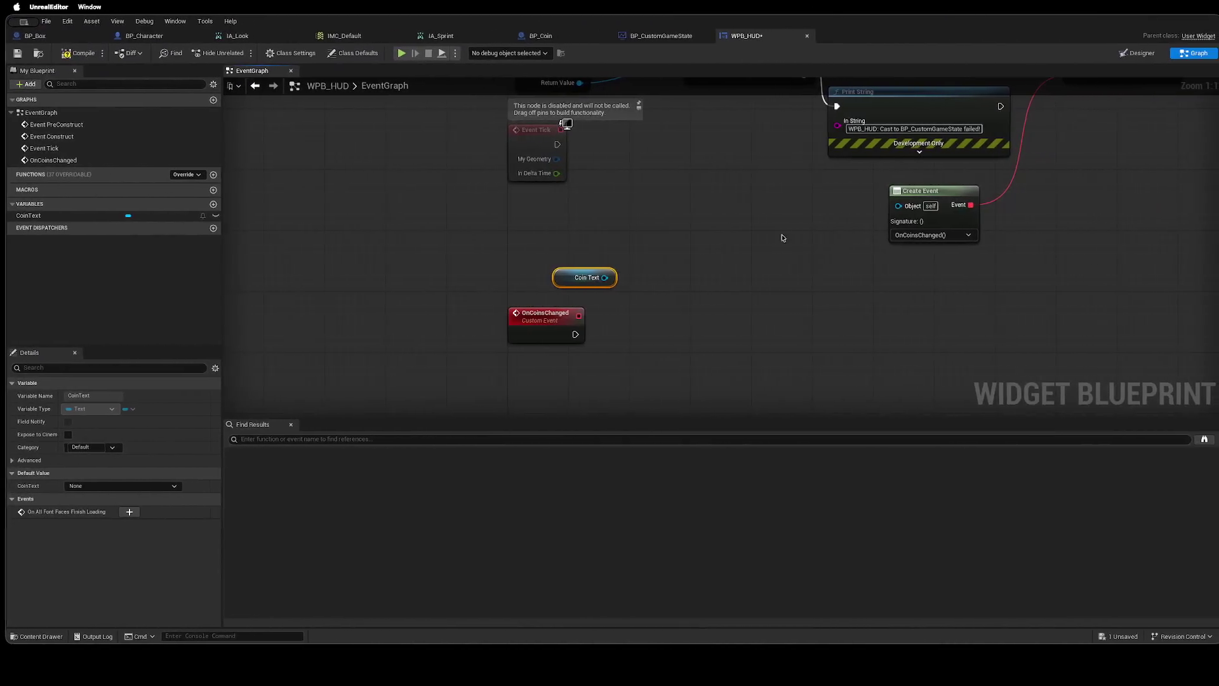
pyautogui.moveTo(817, 244)
pyautogui.mouseDown()
pyautogui.moveTo(646, 372)
pyautogui.moveTo(614, 376)
pyautogui.mouseUp()
pyautogui.moveTo(705, 324)
pyautogui.mouseDown()
pyautogui.moveTo(755, 162)
pyautogui.moveTo(751, 118)
pyautogui.moveTo(735, 110)
pyautogui.mouseUp()
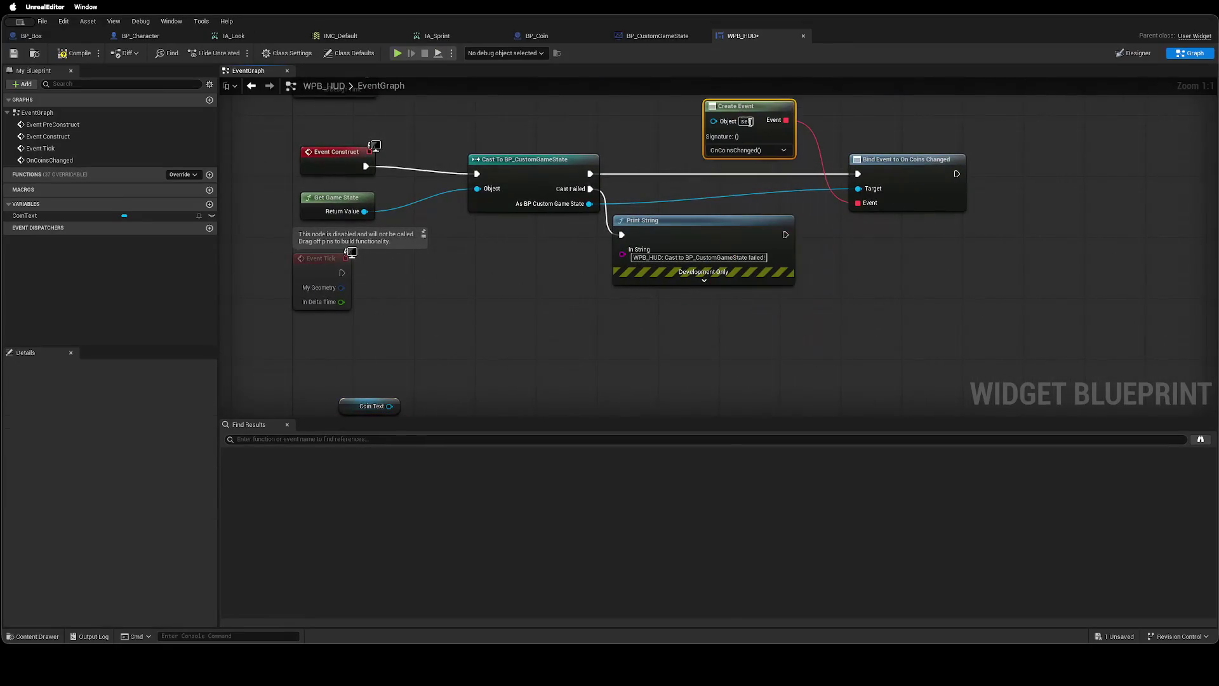
# Move Create Event and Bind Event to On Coins Changed left toward the Cast node, then select OnCoinsChanged.
pyautogui.moveTo(597, 336)
pyautogui.mouseDown()
pyautogui.moveTo(683, 329)
pyautogui.moveTo(868, 190)
pyautogui.moveTo(661, 389)
pyautogui.moveTo(631, 450)
pyautogui.mouseUp()
pyautogui.moveTo(990, 169); pyautogui.dragTo(737, 304)
pyautogui.moveTo(943, 270)
pyautogui.mouseDown()
pyautogui.moveTo(753, 247)
pyautogui.moveTo(730, 270)
pyautogui.moveTo(772, 259)
pyautogui.mouseUp()
pyautogui.click(742, 182)
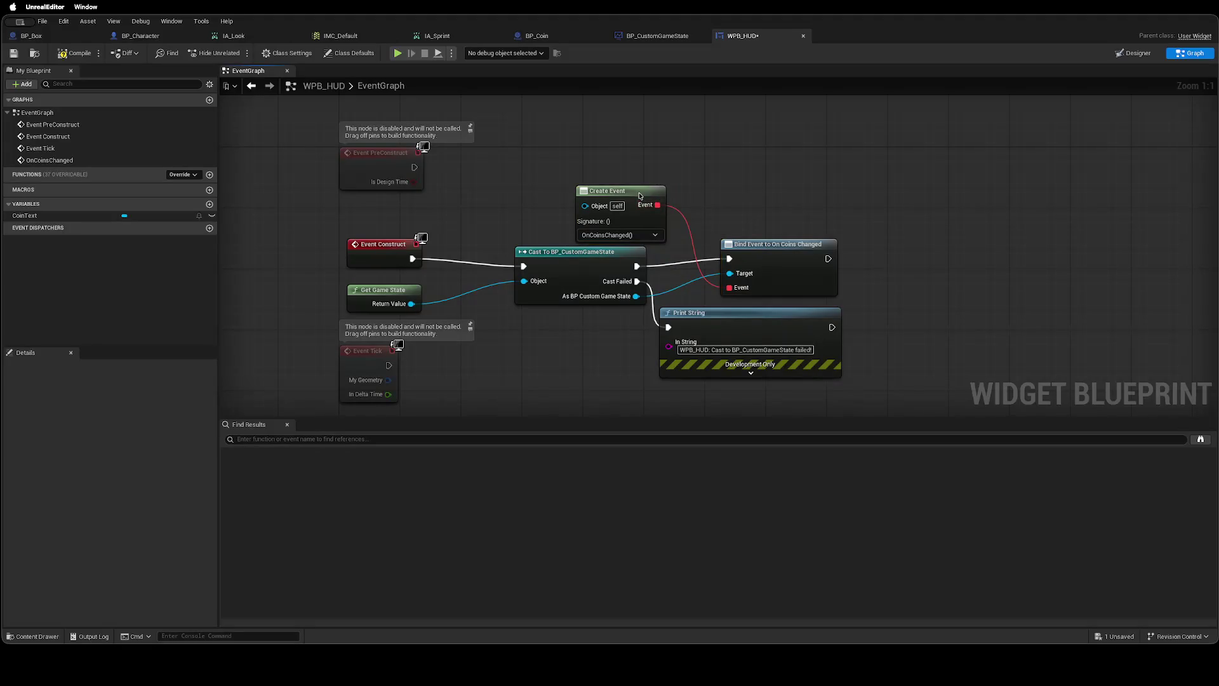
pyautogui.moveTo(628, 190); pyautogui.dragTo(628, 176)
pyautogui.click(768, 187)
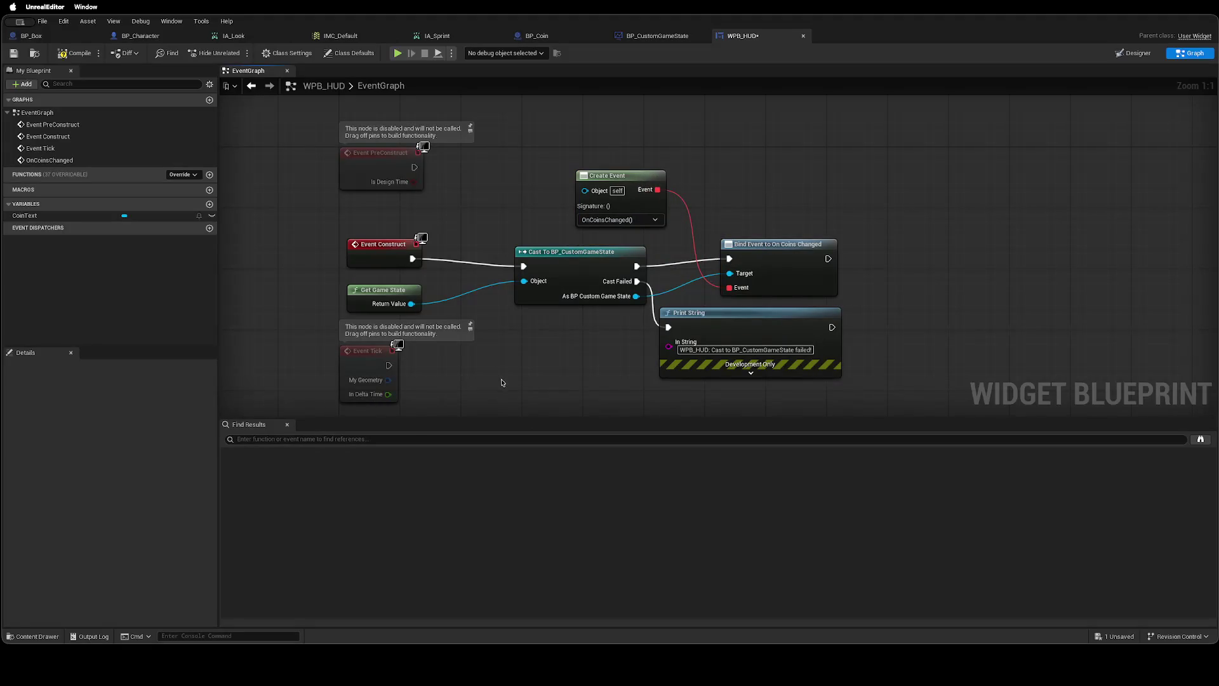
pyautogui.moveTo(527, 404)
pyautogui.mouseDown()
pyautogui.moveTo(703, 286)
pyautogui.moveTo(713, 263)
pyautogui.mouseUp()
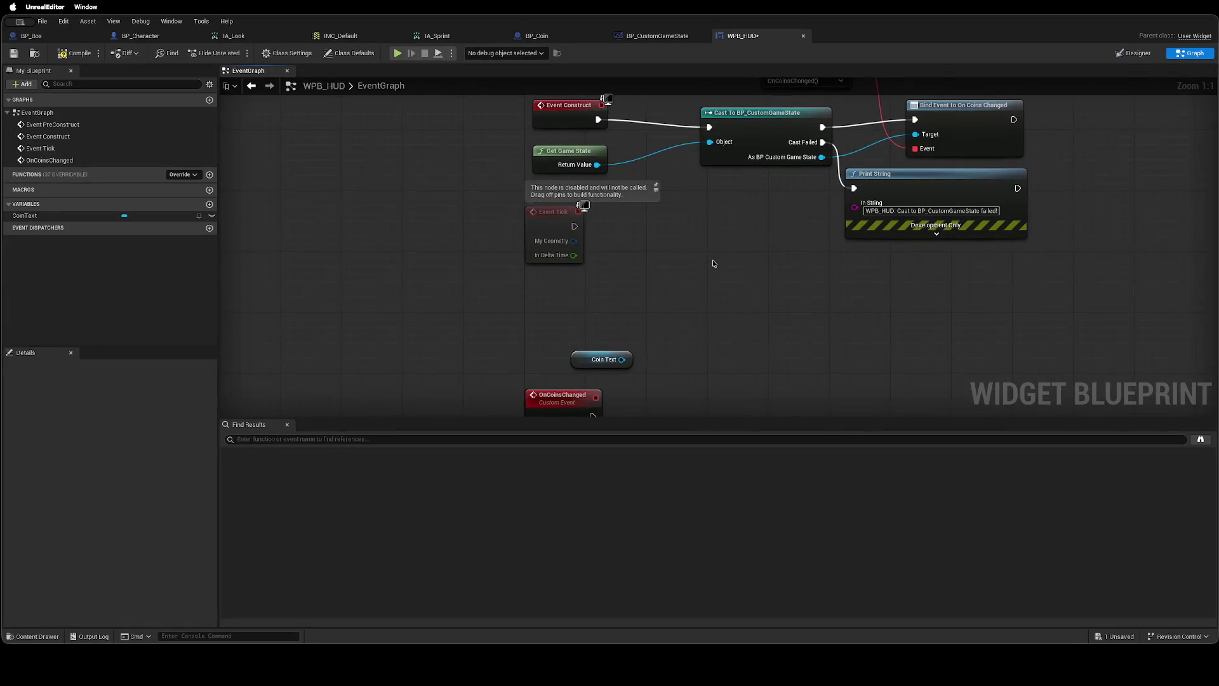
pyautogui.moveTo(713, 263); pyautogui.dragTo(593, 331)
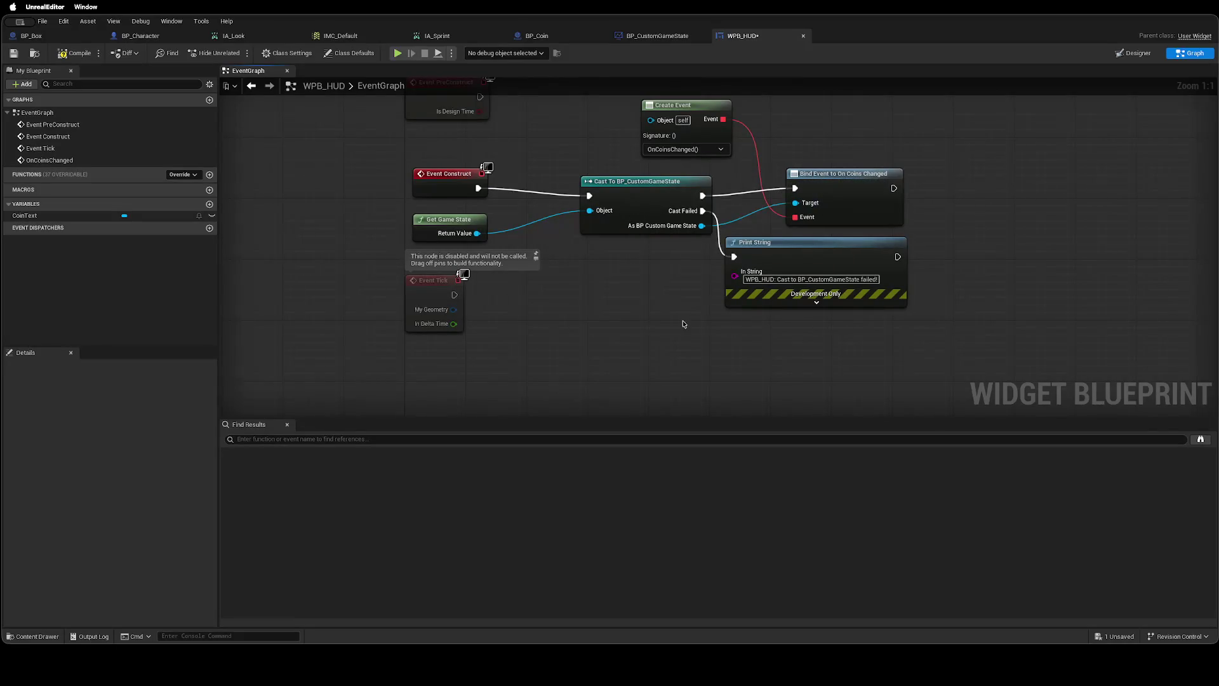
pyautogui.moveTo(635, 387)
pyautogui.mouseDown()
pyautogui.moveTo(683, 318)
pyautogui.moveTo(659, 191)
pyautogui.mouseUp()
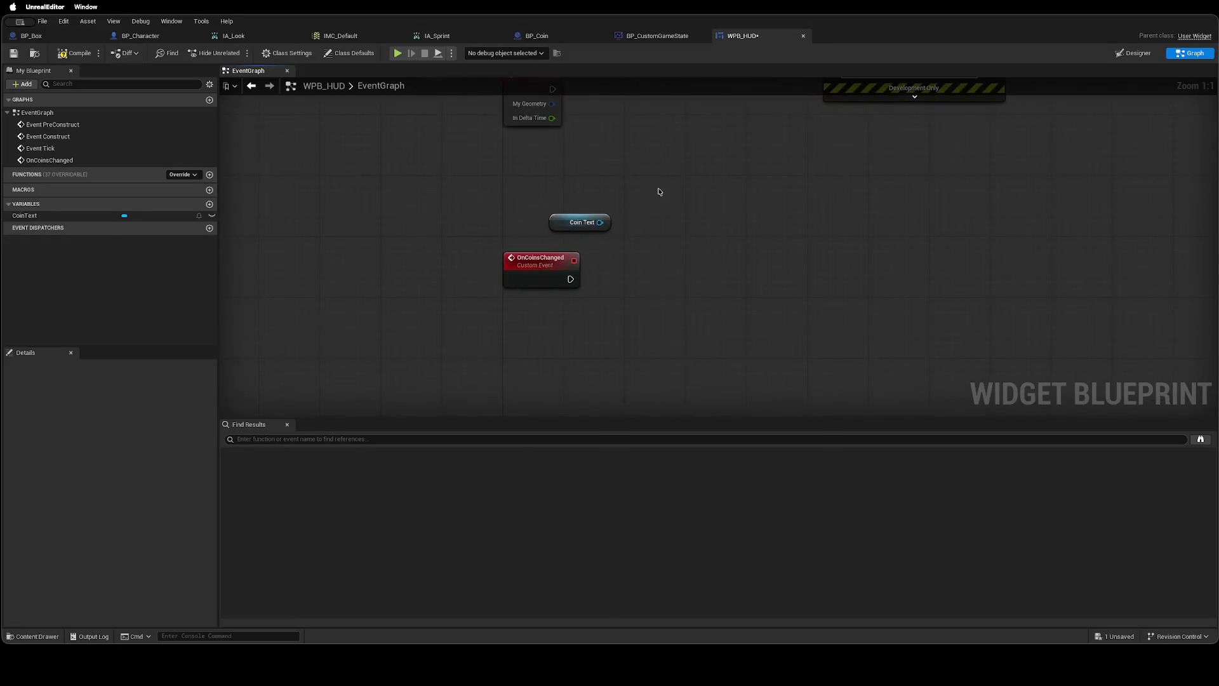
pyautogui.click(550, 252)
# Add a Print String node after the OnCoinsChanged event.
pyautogui.moveTo(571, 279); pyautogui.dragTo(647, 280)
pyautogui.write('String')
pyautogui.write(' print')
pyautogui.press('Return')
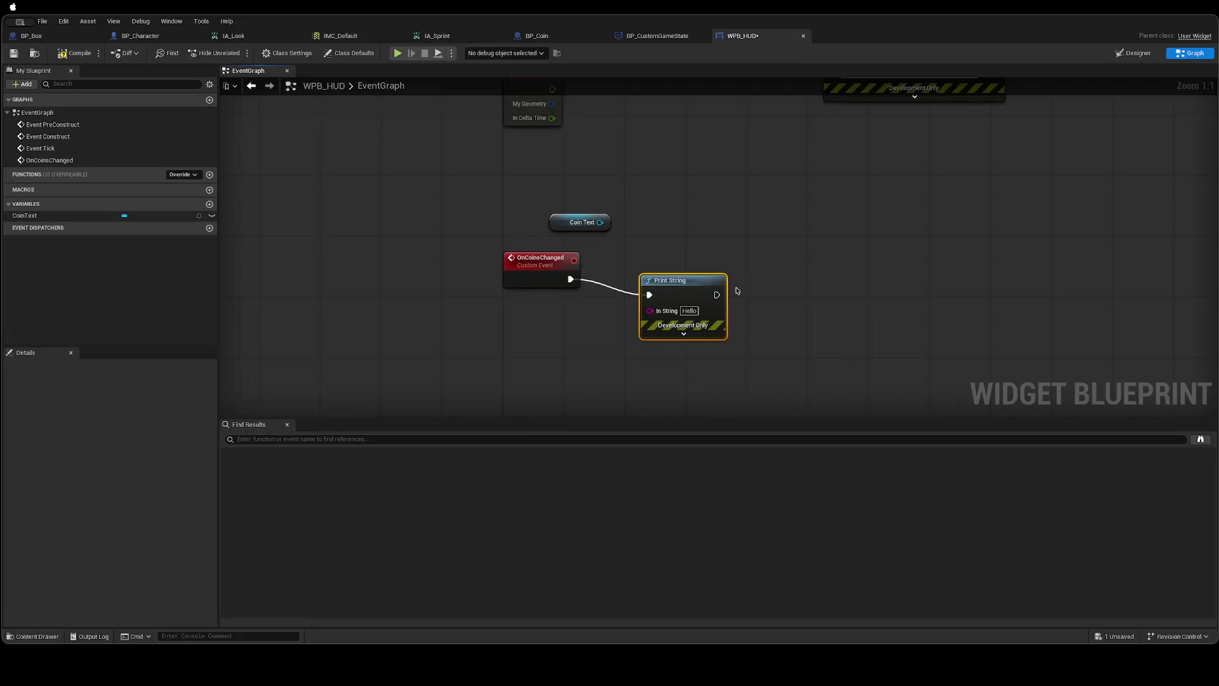
# Set the Print String message to 'On Coins Changed!', save WPB_HUD, and play the level.
pyautogui.click(688, 310)
pyautogui.write('On')
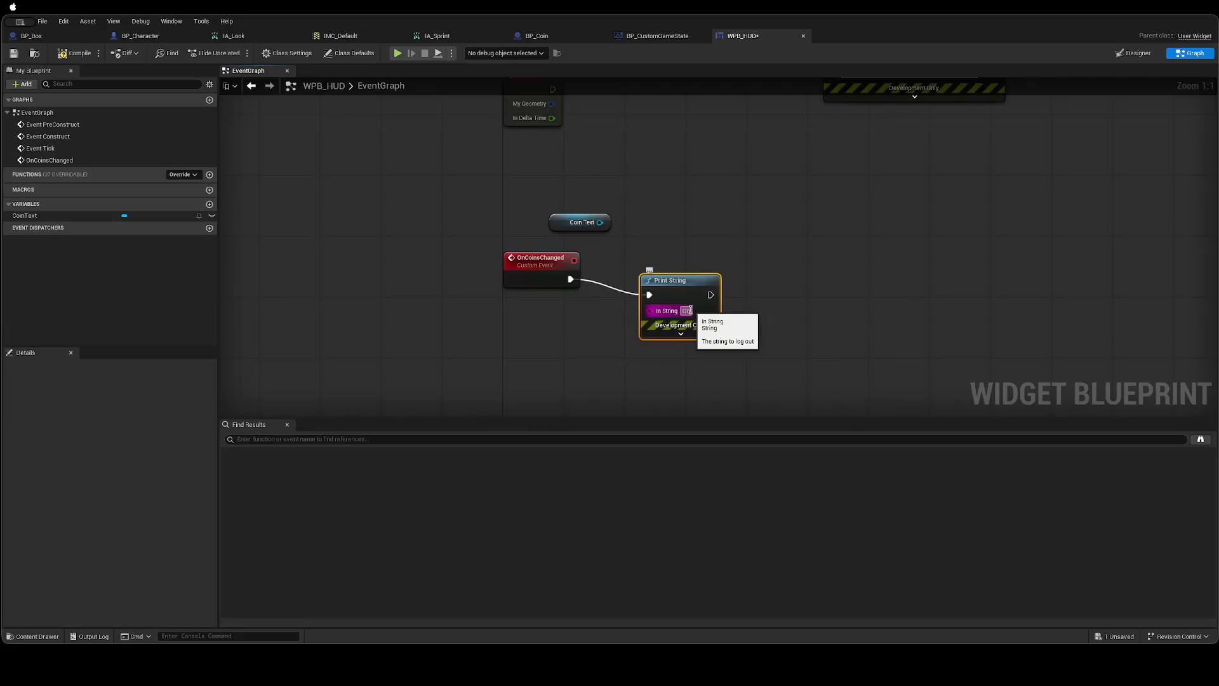
pyautogui.write(' Coins Changed!')
pyautogui.click(817, 273)
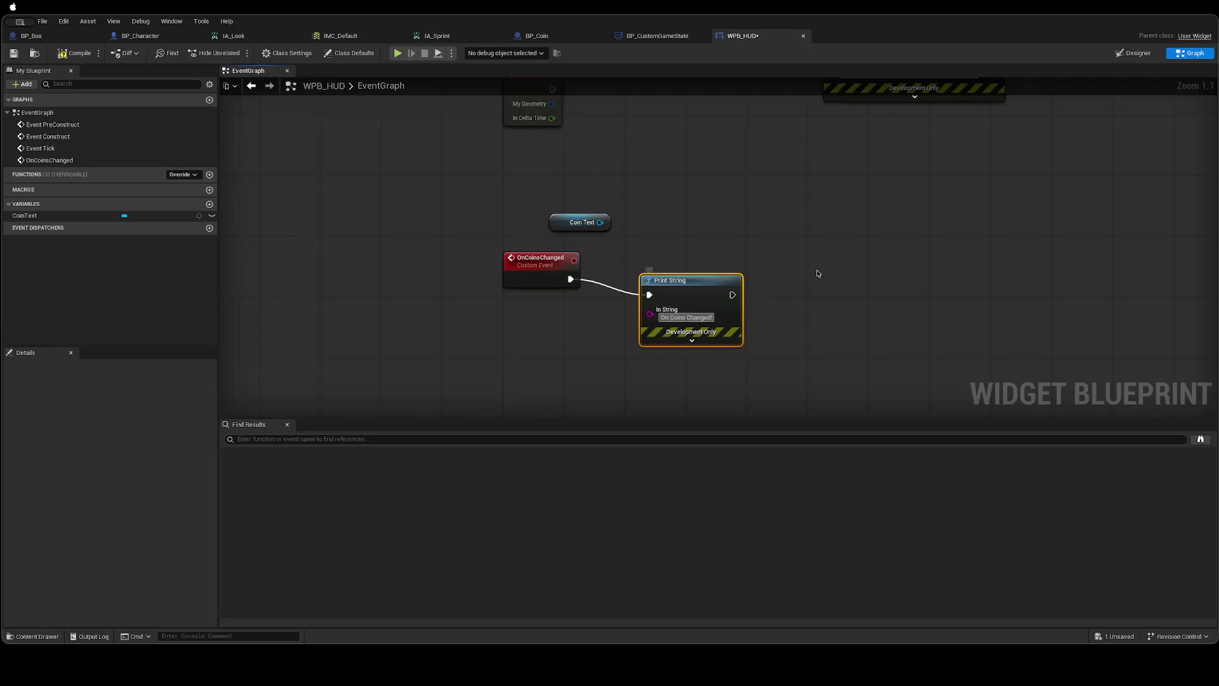
pyautogui.hotkey('ctrl', 's')
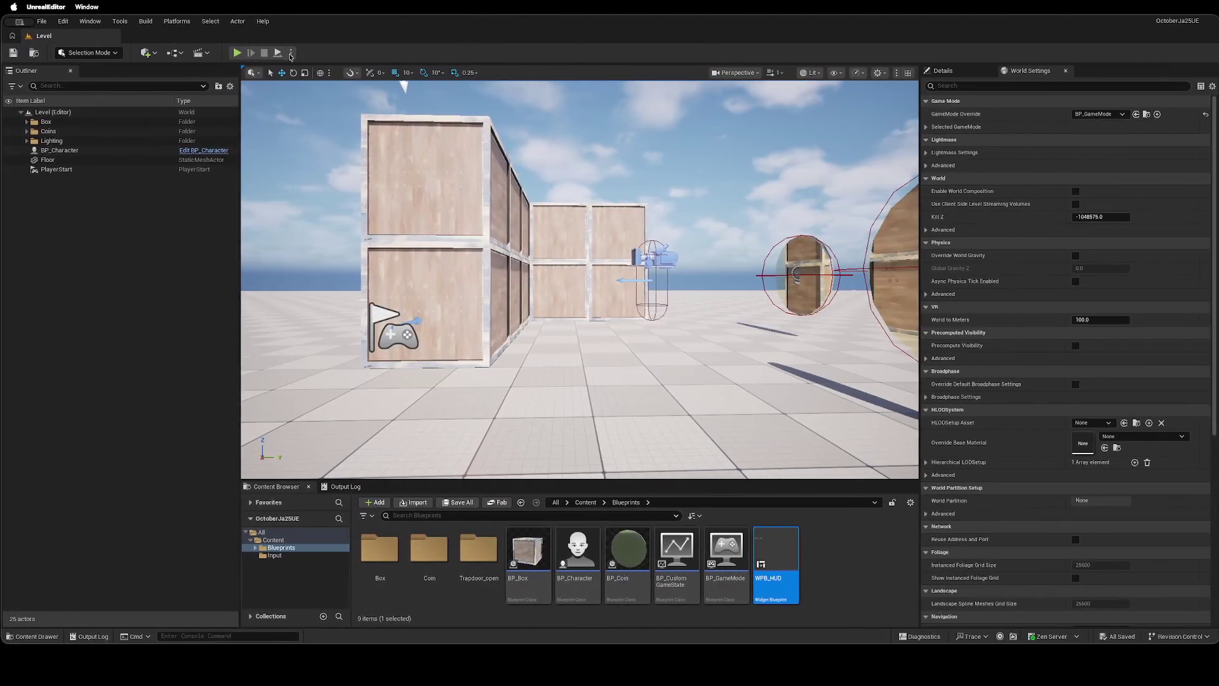
pyautogui.click(235, 53)
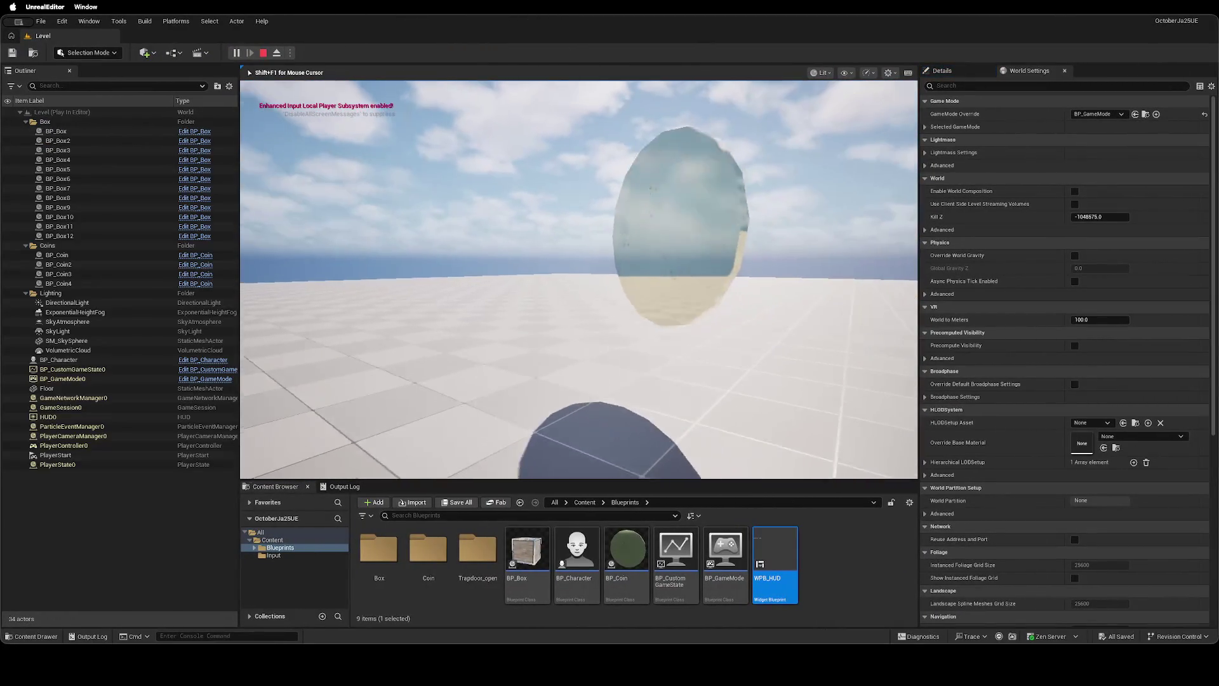
# Walk forward past the coin, stop the play test, and return to the browser guide.
pyautogui.press('w')
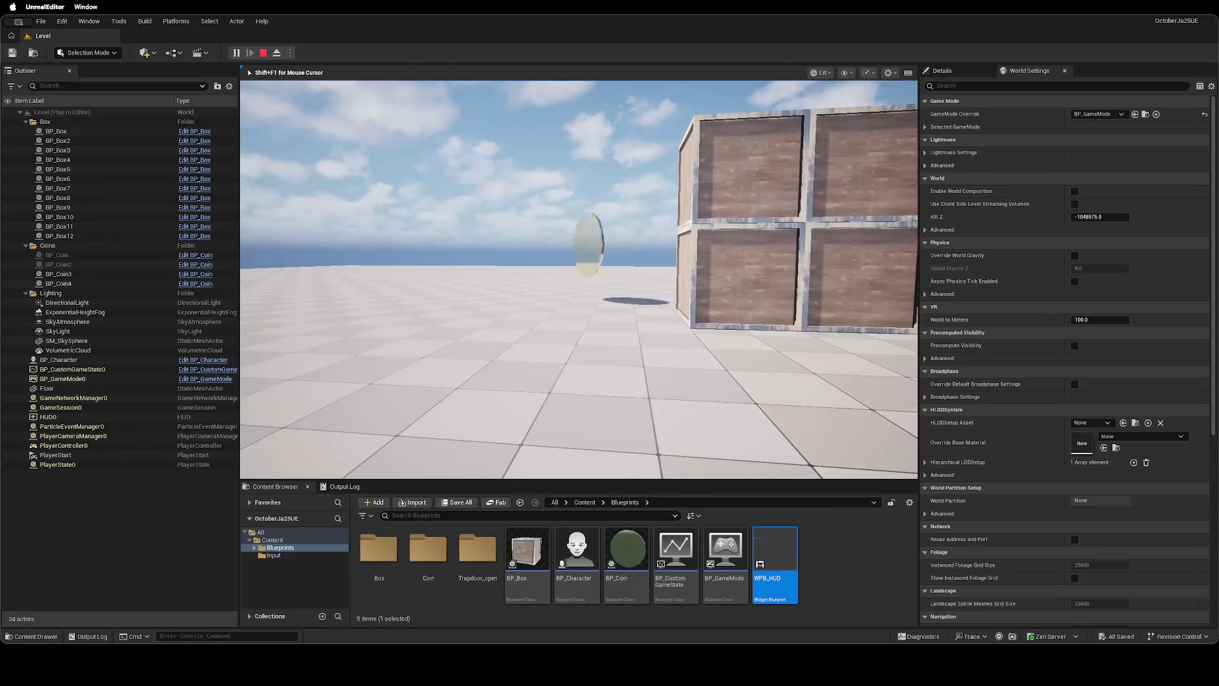
pyautogui.press('Escape')
pyautogui.hotkey('ctrl', 'Left')
pyautogui.hotkey('ctrl', 'Left')
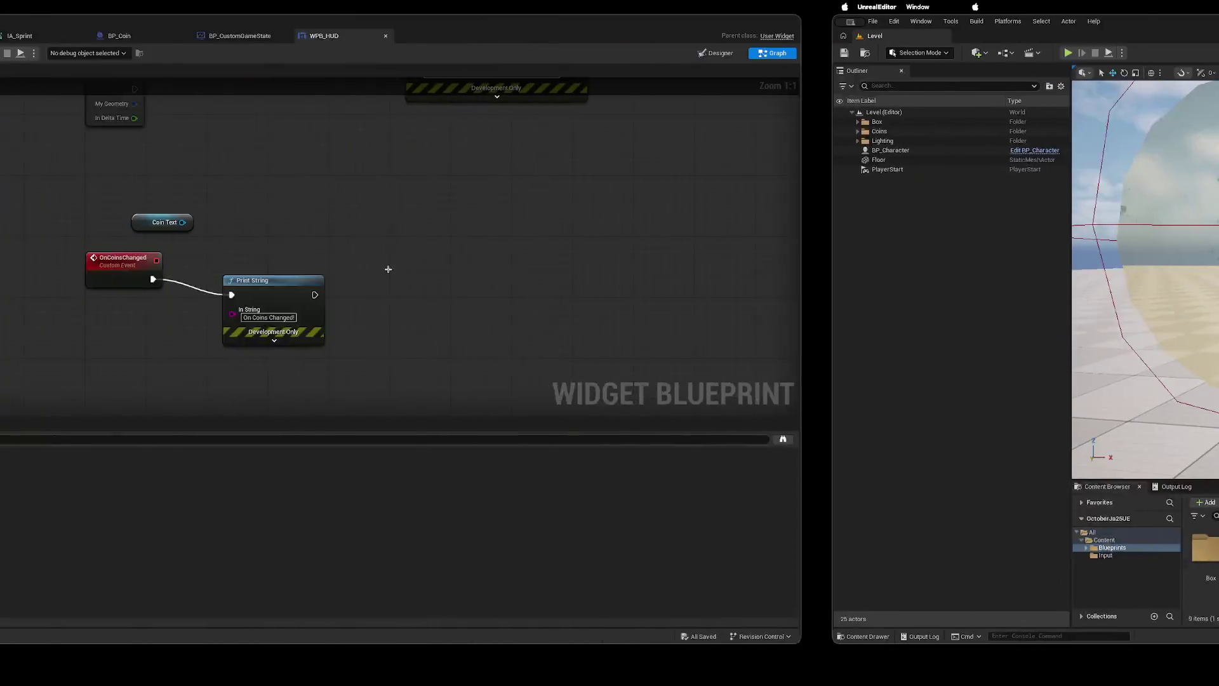
pyautogui.scroll(-5, 318, 470)
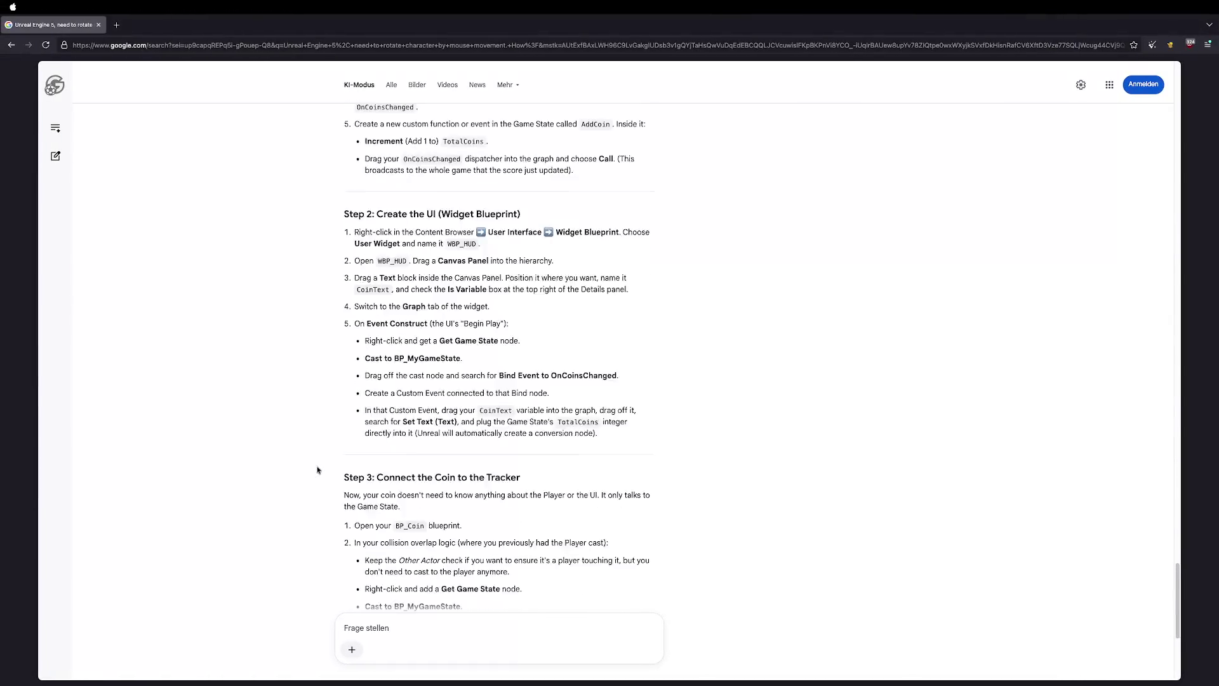
# Scroll through the AI answer's Steps 2–4 on updating the coin text and showing the HUD.
pyautogui.scroll(3, 318, 469)
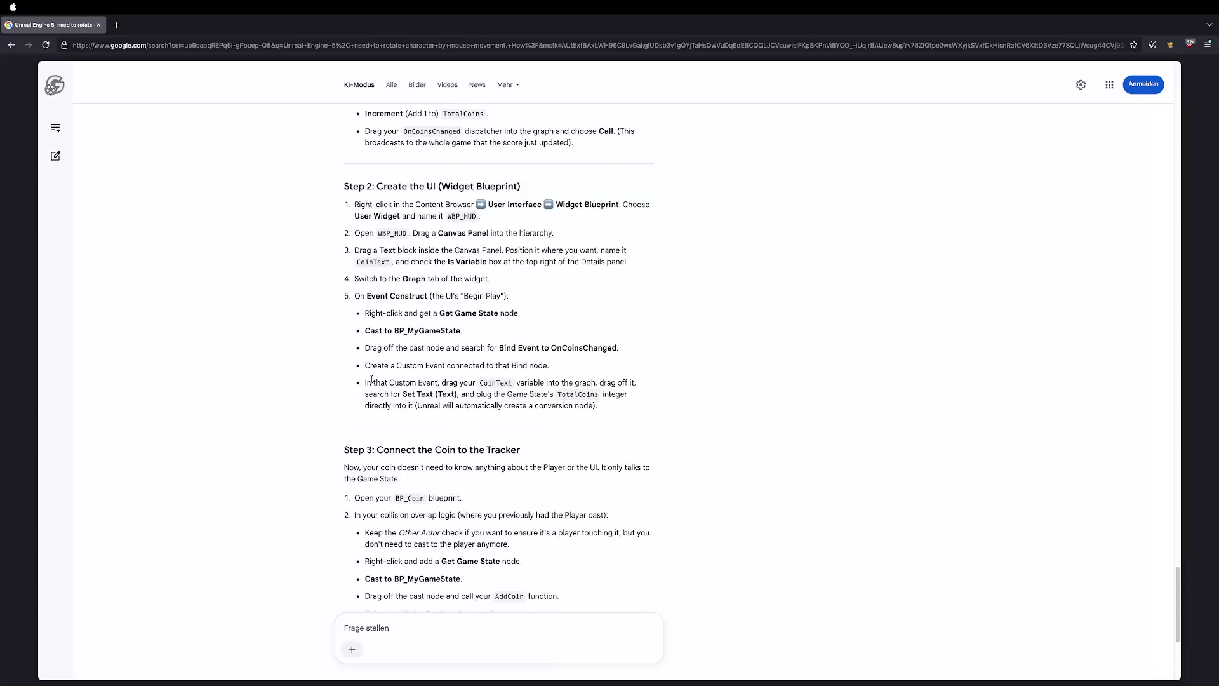
pyautogui.scroll(-5, 372, 379)
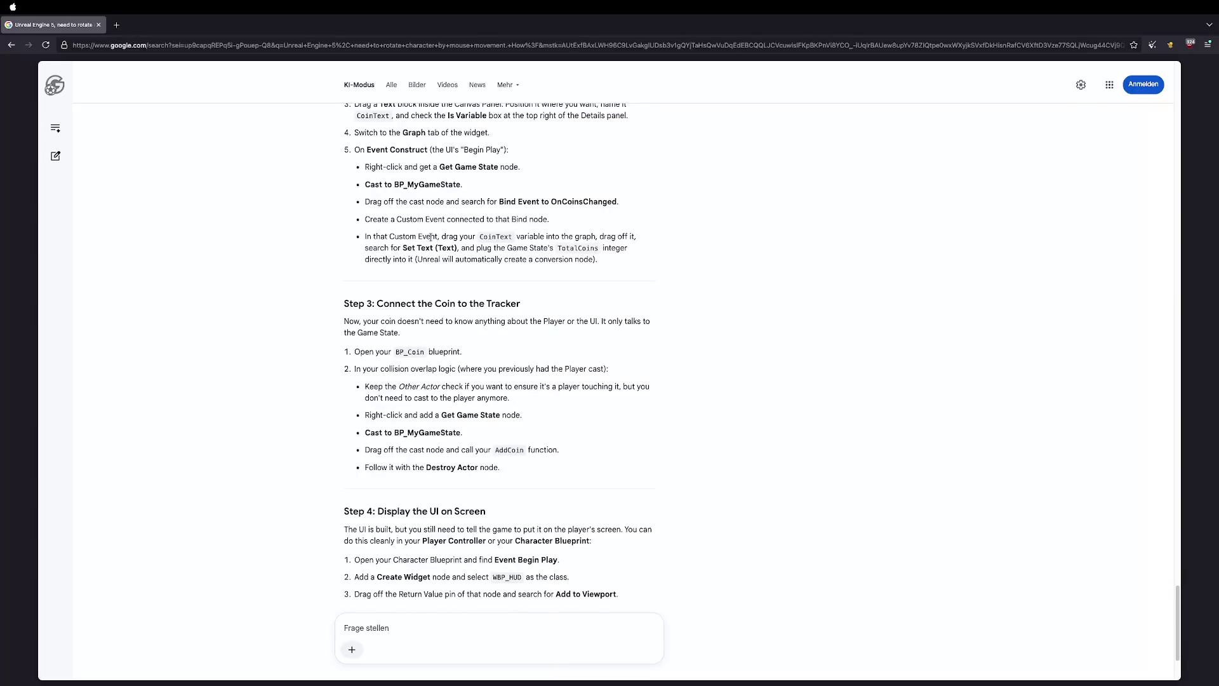
pyautogui.scroll(1, 503, 249)
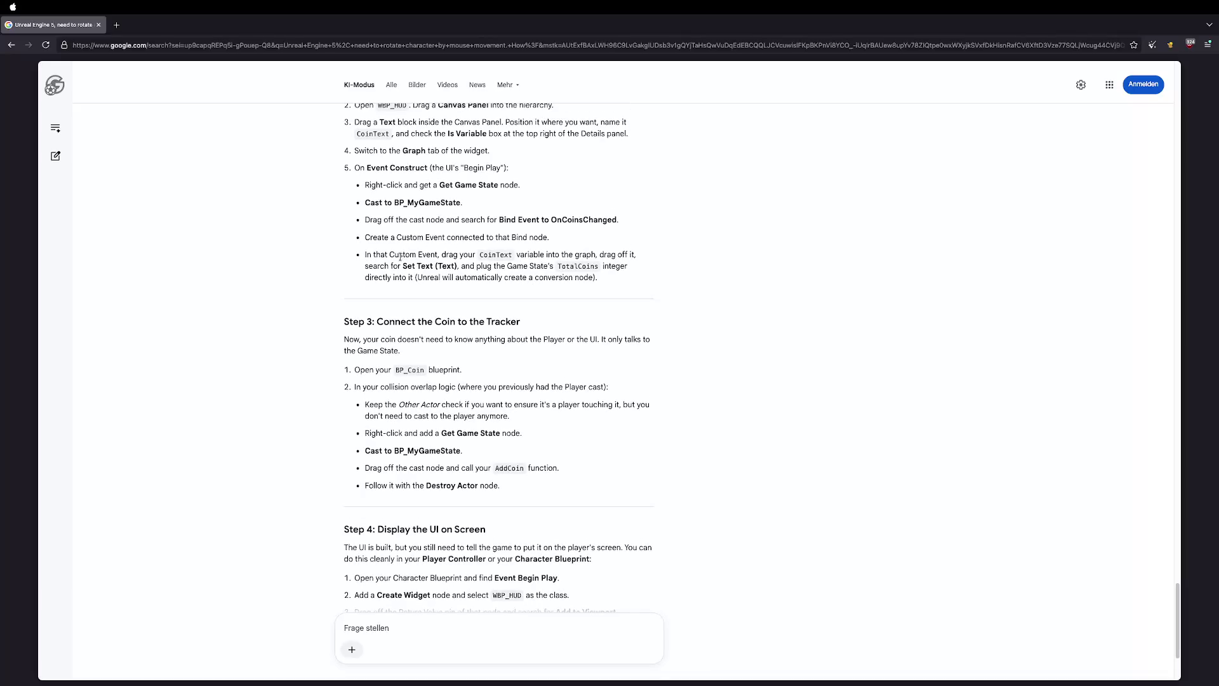
pyautogui.scroll(1, 427, 256)
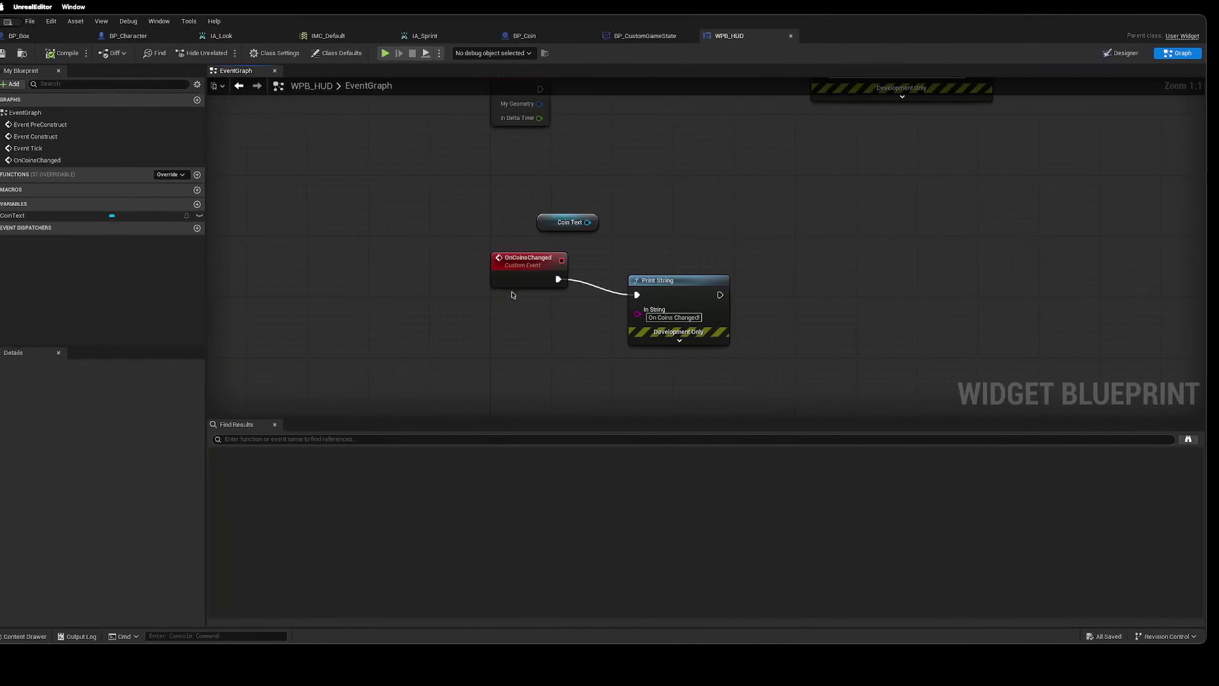
# Add a SetText (Text) node wired from the Coin Text variable.
pyautogui.click(565, 224)
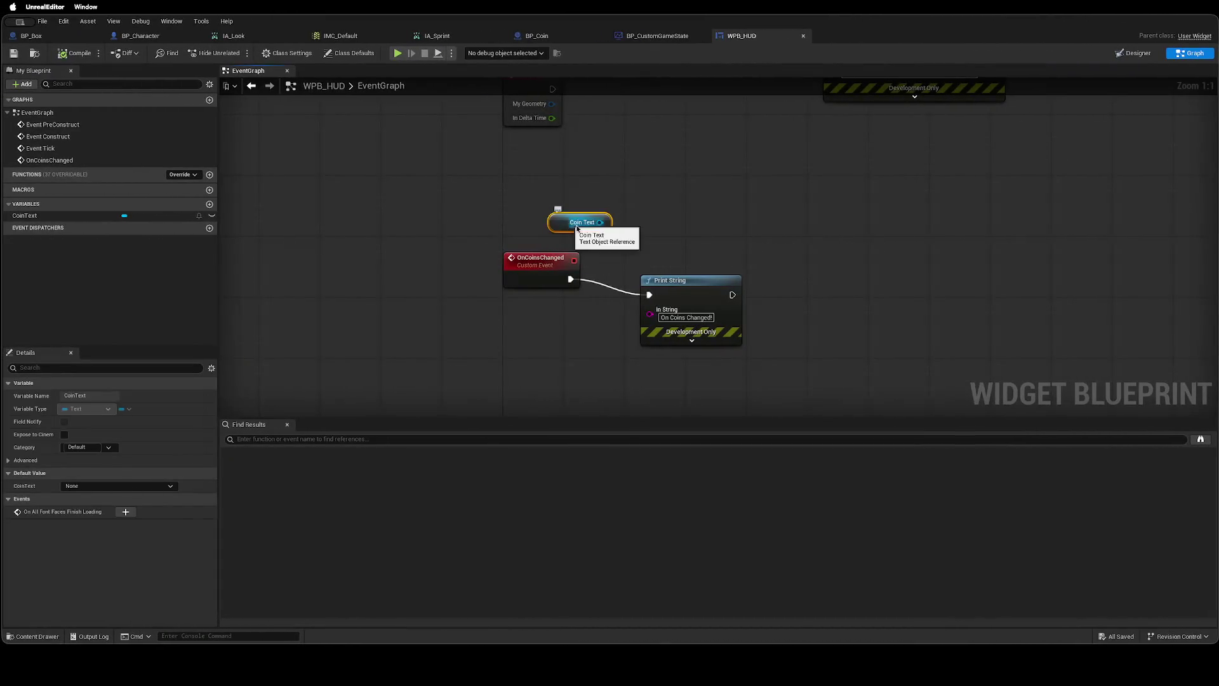
pyautogui.moveTo(600, 222); pyautogui.dragTo(733, 250)
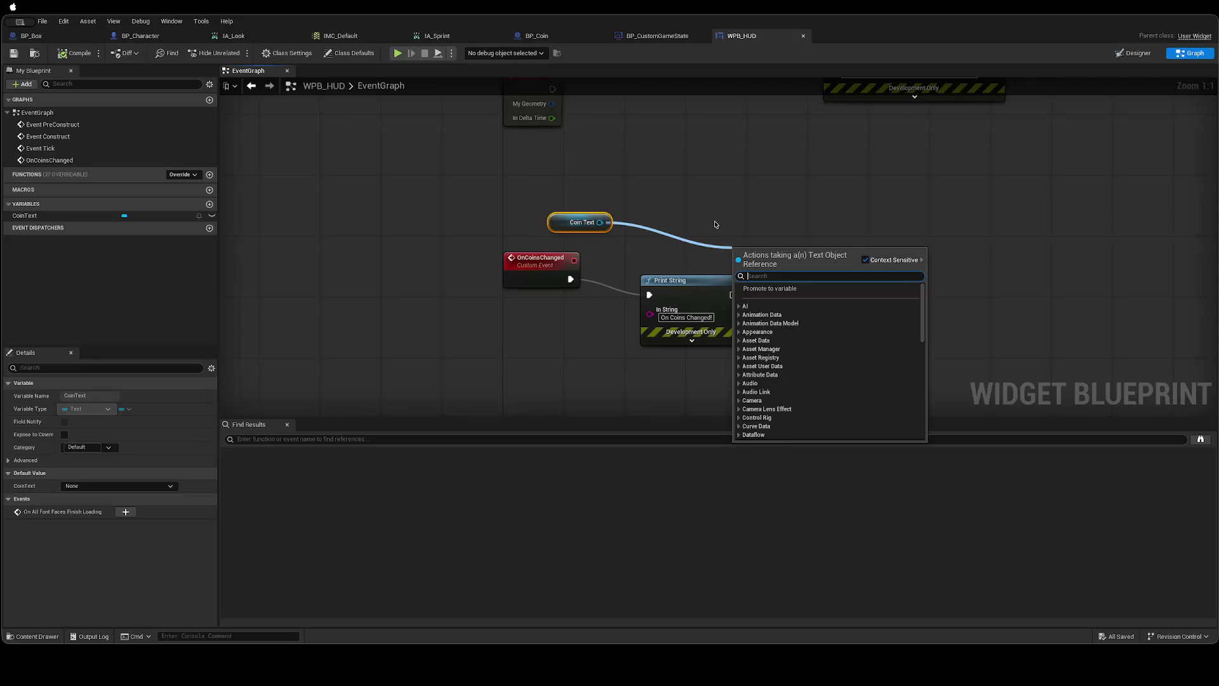
pyautogui.press('Escape')
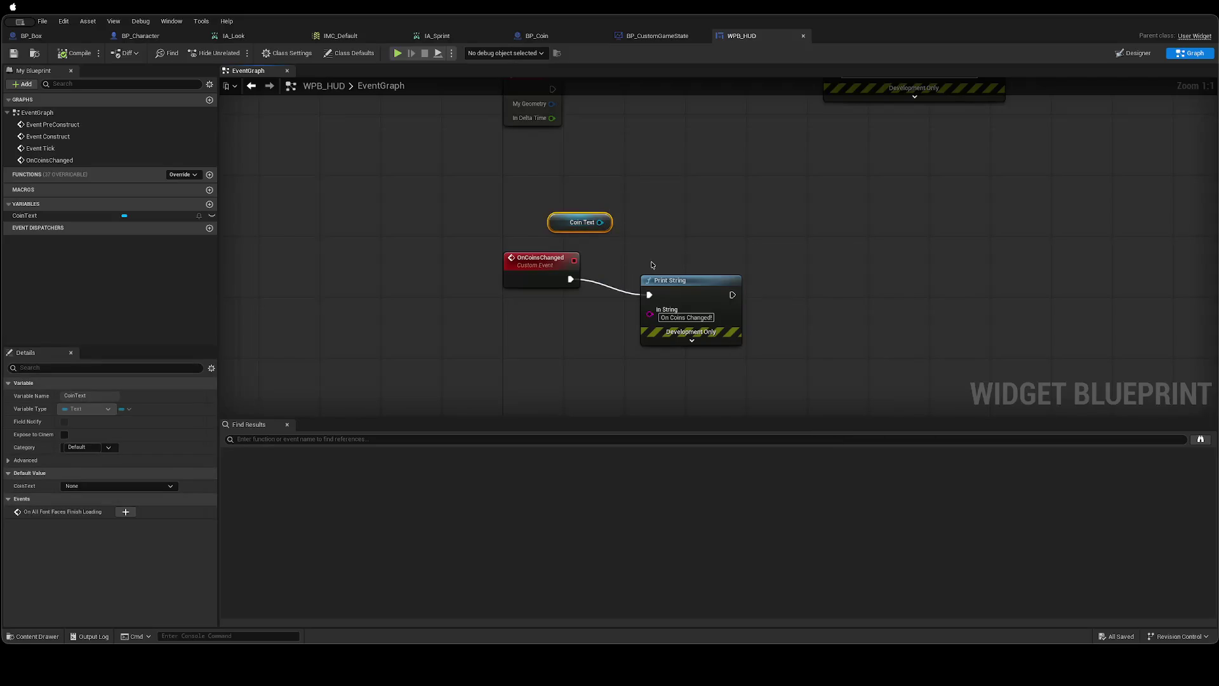
pyautogui.hotkey('ctrl', 'Left')
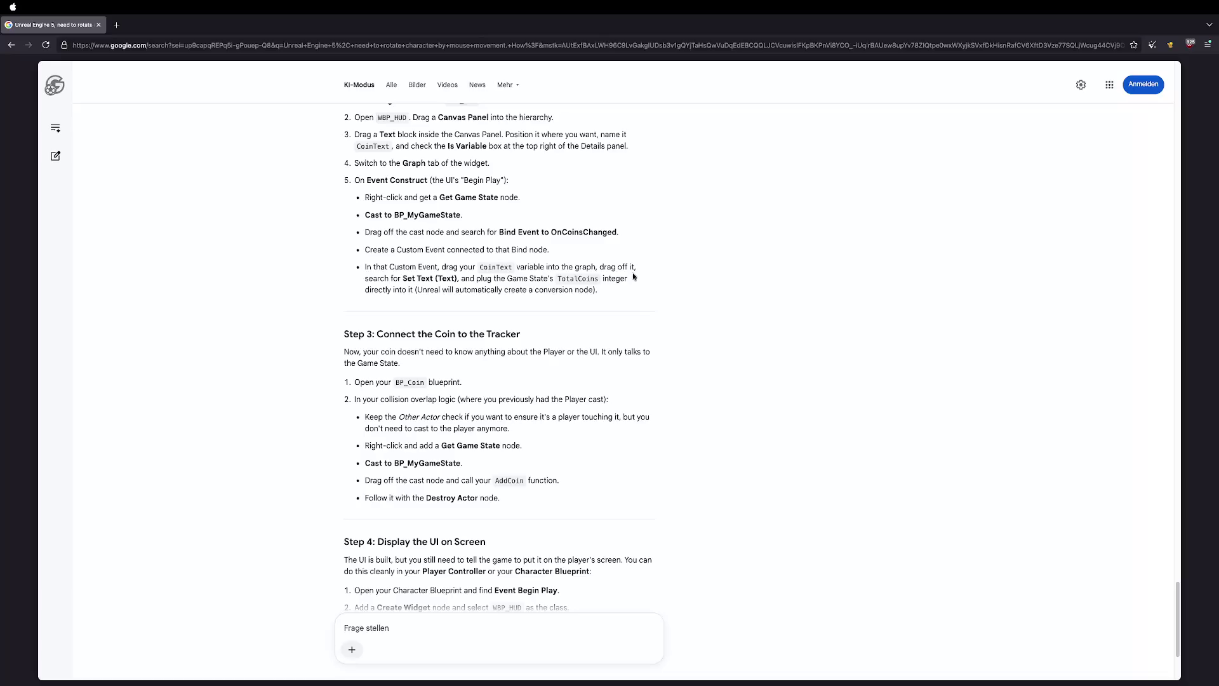
pyautogui.hotkey('ctrl', 'Right')
pyautogui.rightClick(677, 245)
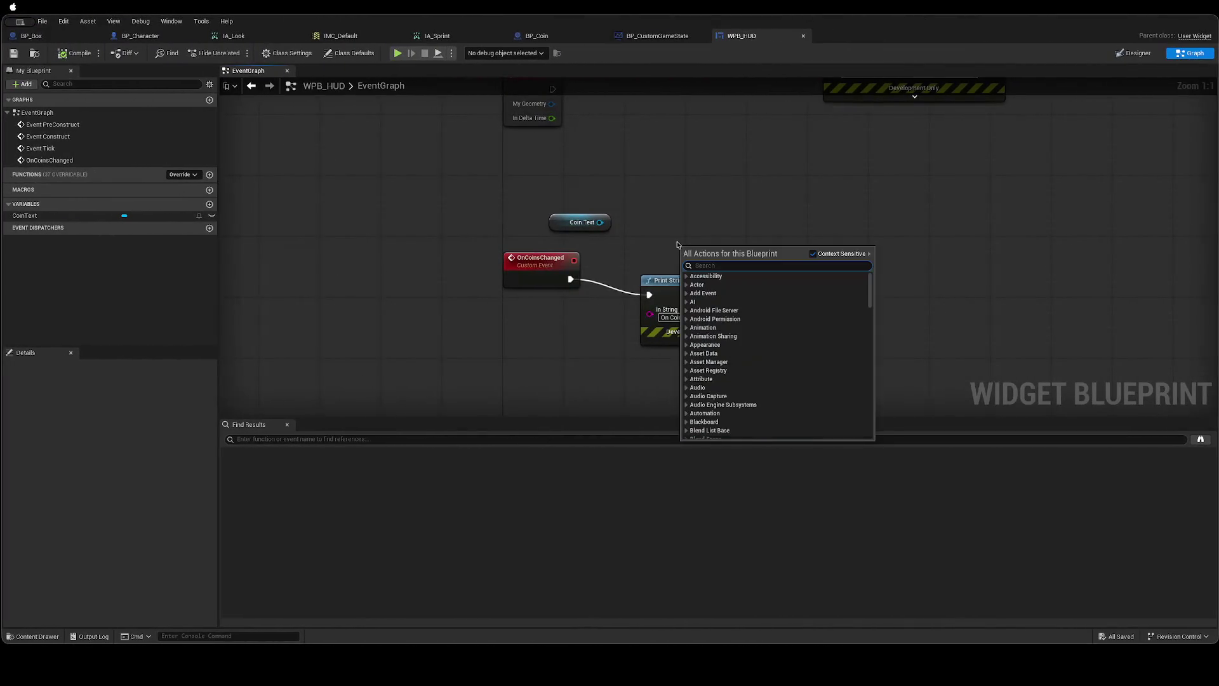
pyautogui.write('Set TExt')
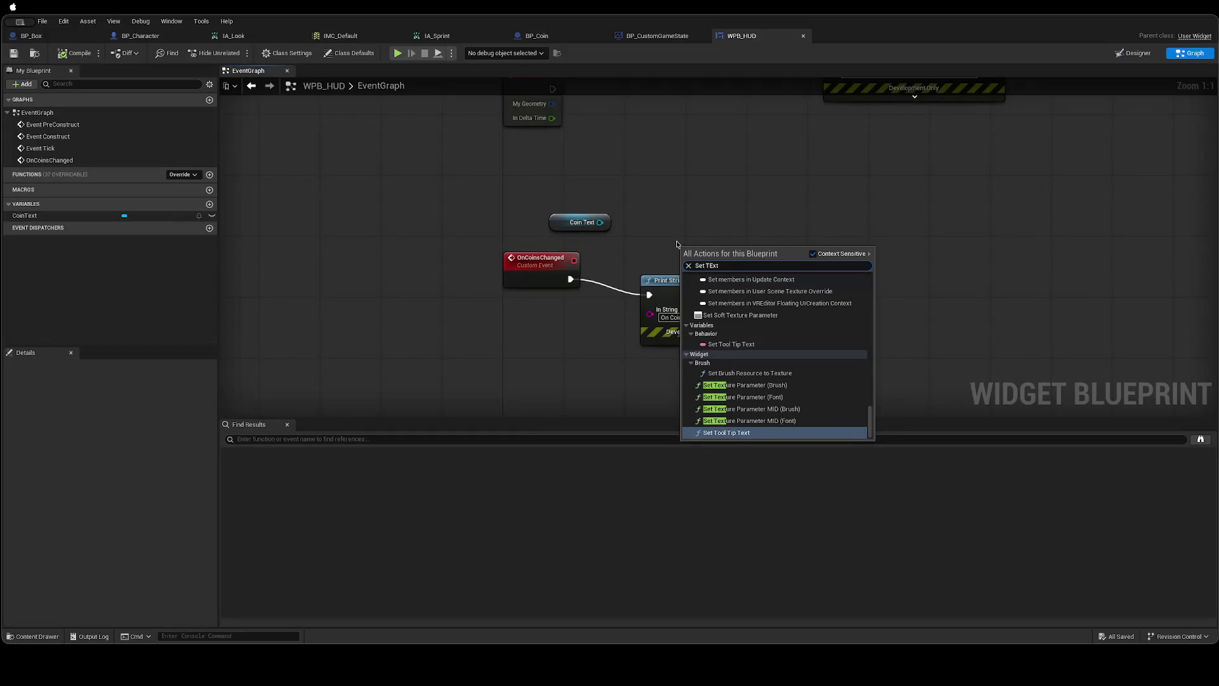
pyautogui.click(646, 197)
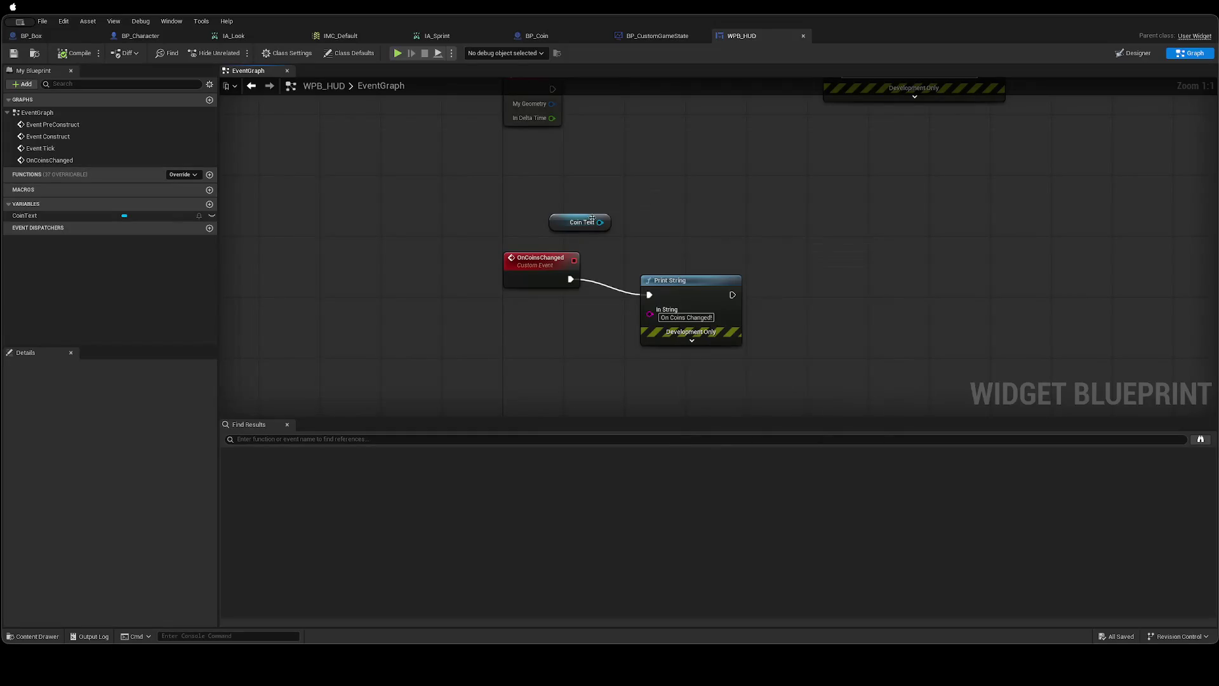
pyautogui.moveTo(600, 223); pyautogui.dragTo(720, 230)
pyautogui.write('Set T')
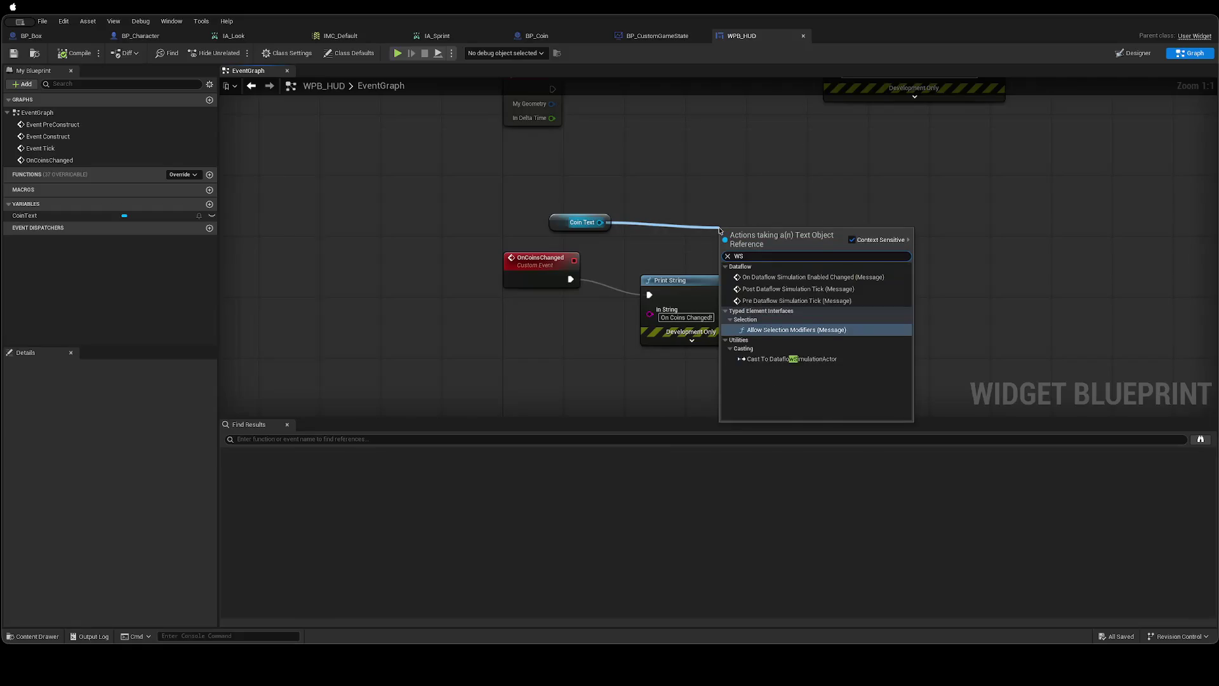
pyautogui.write('ext')
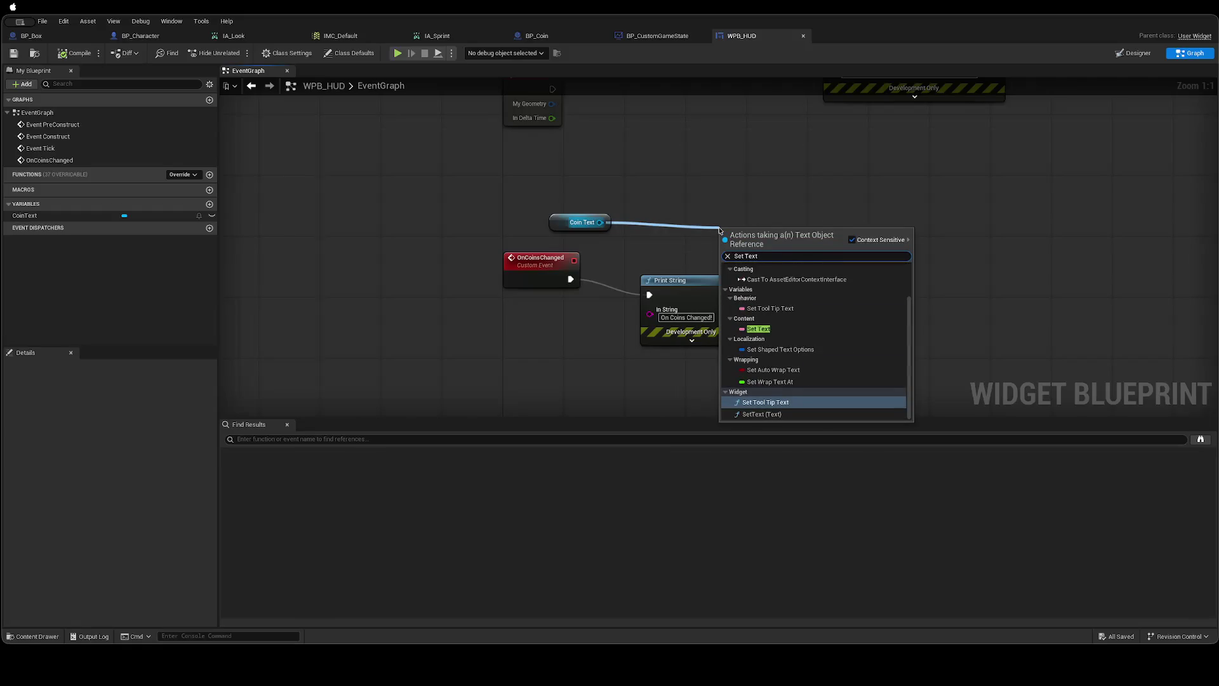
pyautogui.press('Down')
pyautogui.press('Return')
# Connect Print String's exec output to SetText and line the two nodes up side by side.
pyautogui.click(895, 278)
pyautogui.moveTo(779, 237)
pyautogui.mouseDown()
pyautogui.moveTo(892, 260)
pyautogui.moveTo(877, 252)
pyautogui.mouseUp()
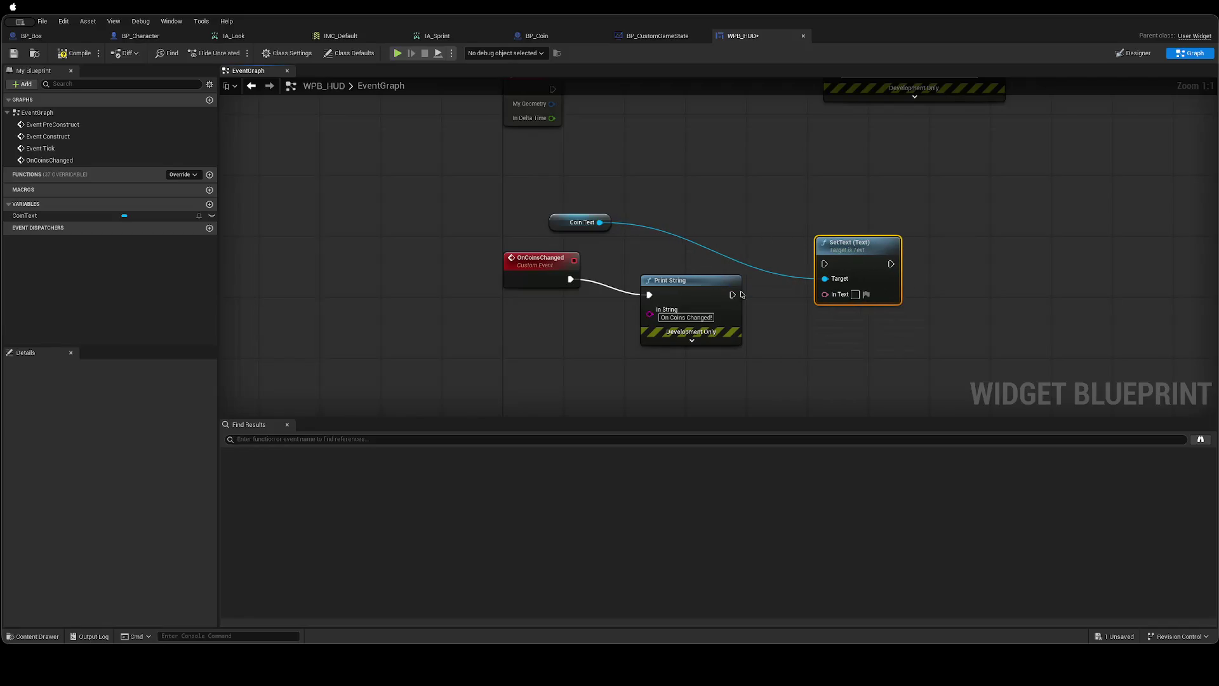
pyautogui.moveTo(733, 295)
pyautogui.mouseDown()
pyautogui.moveTo(827, 285)
pyautogui.moveTo(824, 264)
pyautogui.mouseUp()
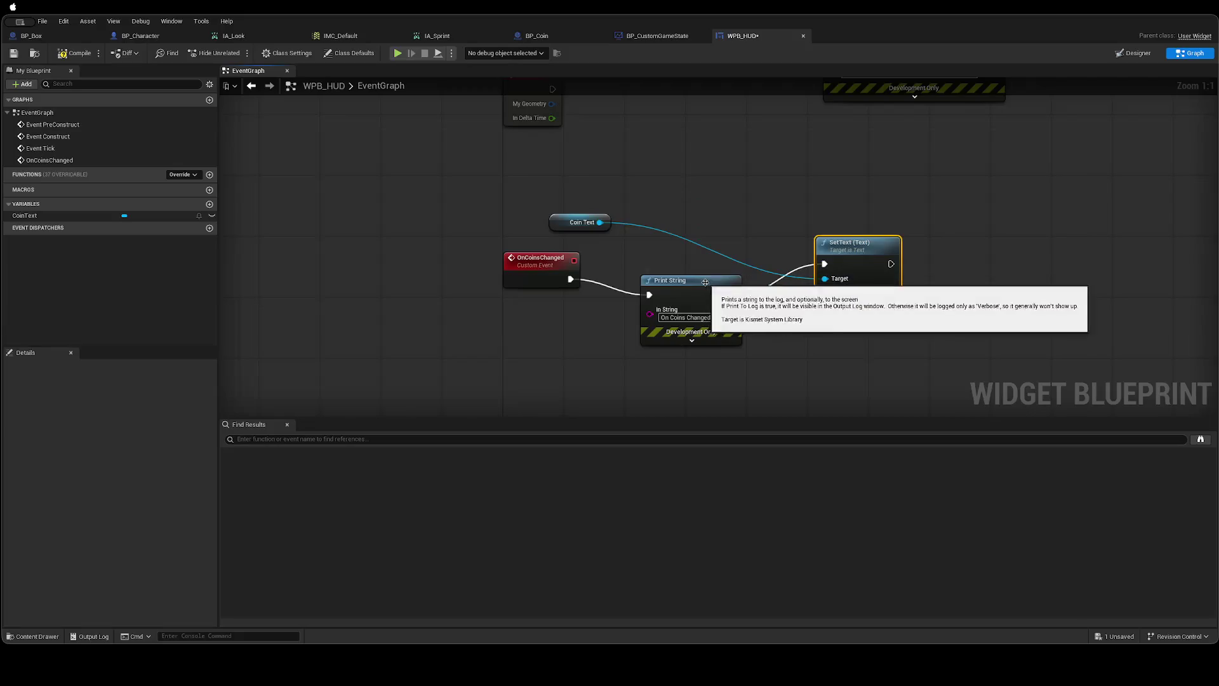
pyautogui.moveTo(707, 284); pyautogui.dragTo(662, 268)
pyautogui.moveTo(854, 257); pyautogui.dragTo(793, 261)
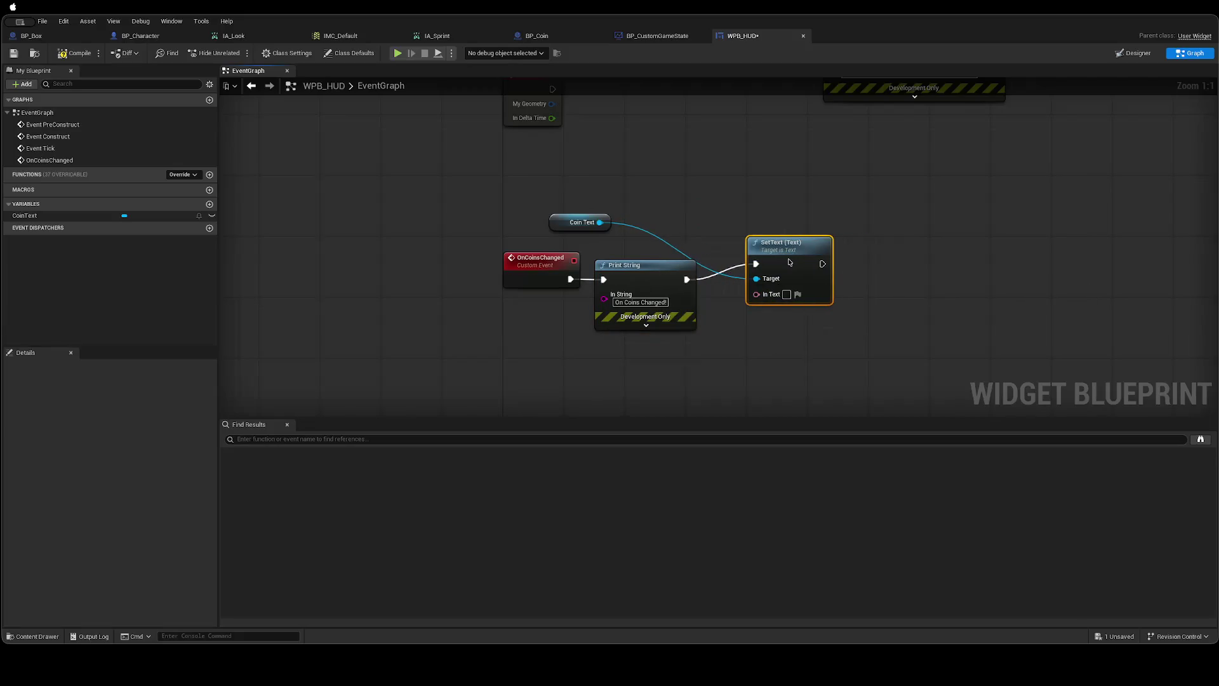
pyautogui.moveTo(606, 227)
pyautogui.mouseDown()
pyautogui.moveTo(632, 244)
pyautogui.moveTo(654, 336)
pyautogui.moveTo(702, 253)
pyautogui.moveTo(694, 241)
pyautogui.mouseUp()
pyautogui.moveTo(791, 248); pyautogui.dragTo(759, 247)
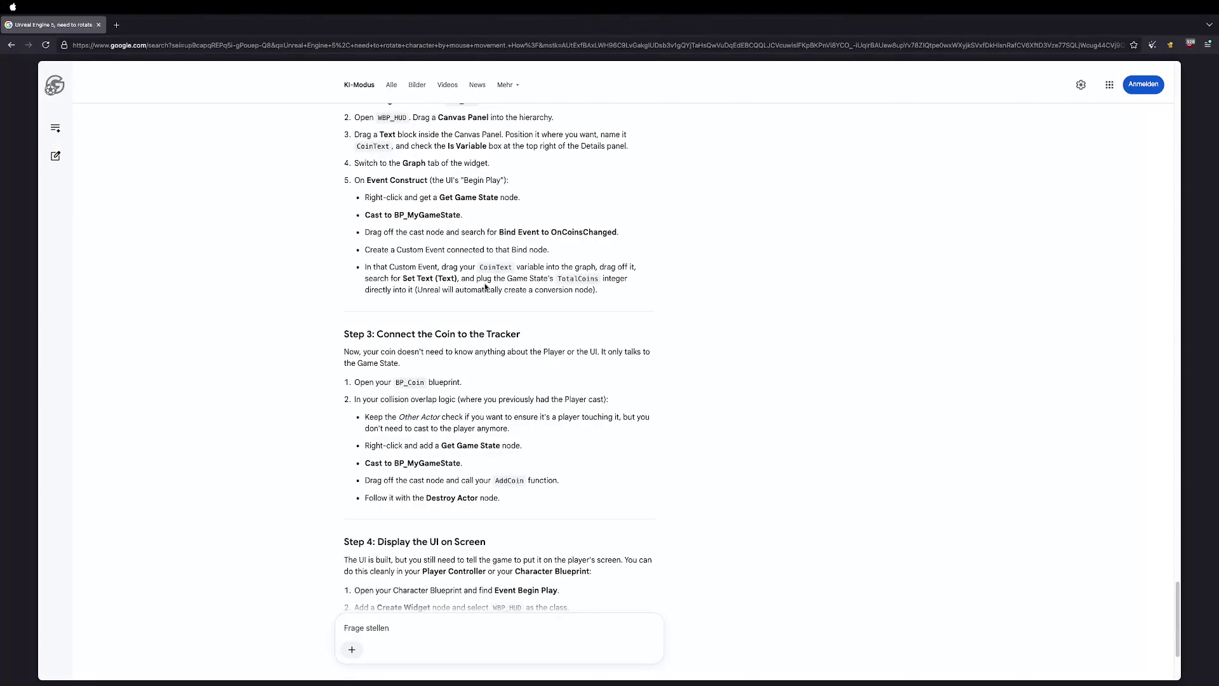
pyautogui.hotkey('ctrl', 'Right')
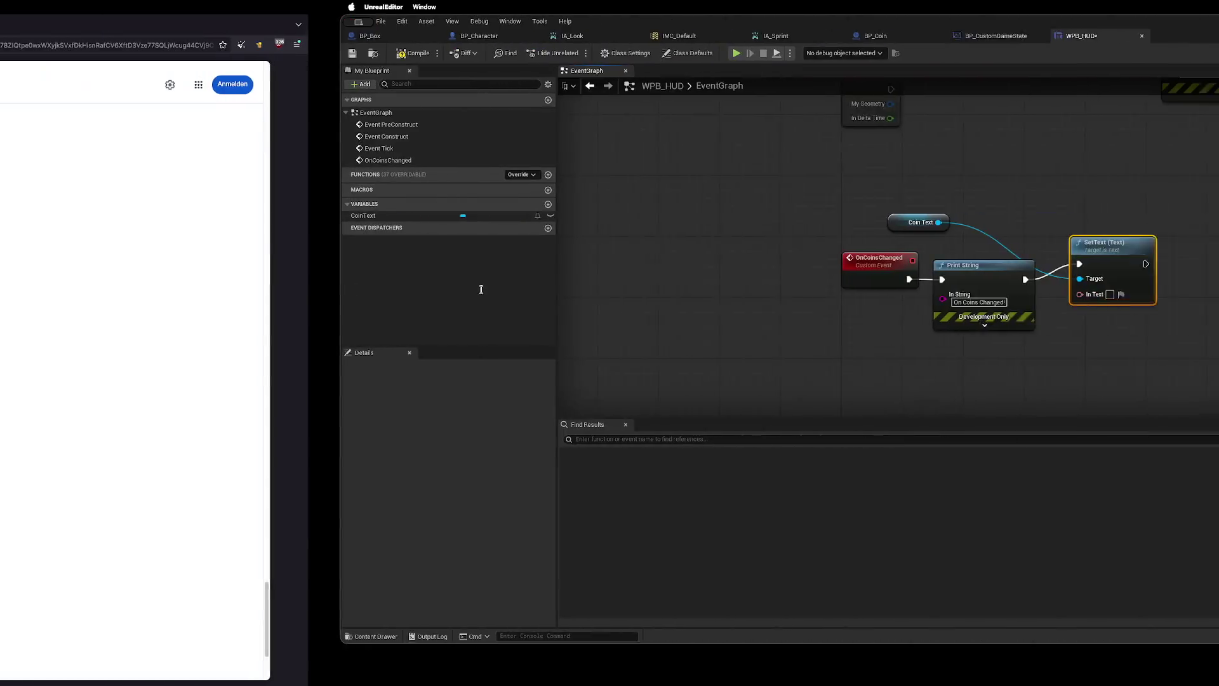
# Get Total Coins from the cast game state and wire it into SetText's In Text via To Text (Integer).
pyautogui.rightClick(512, 352)
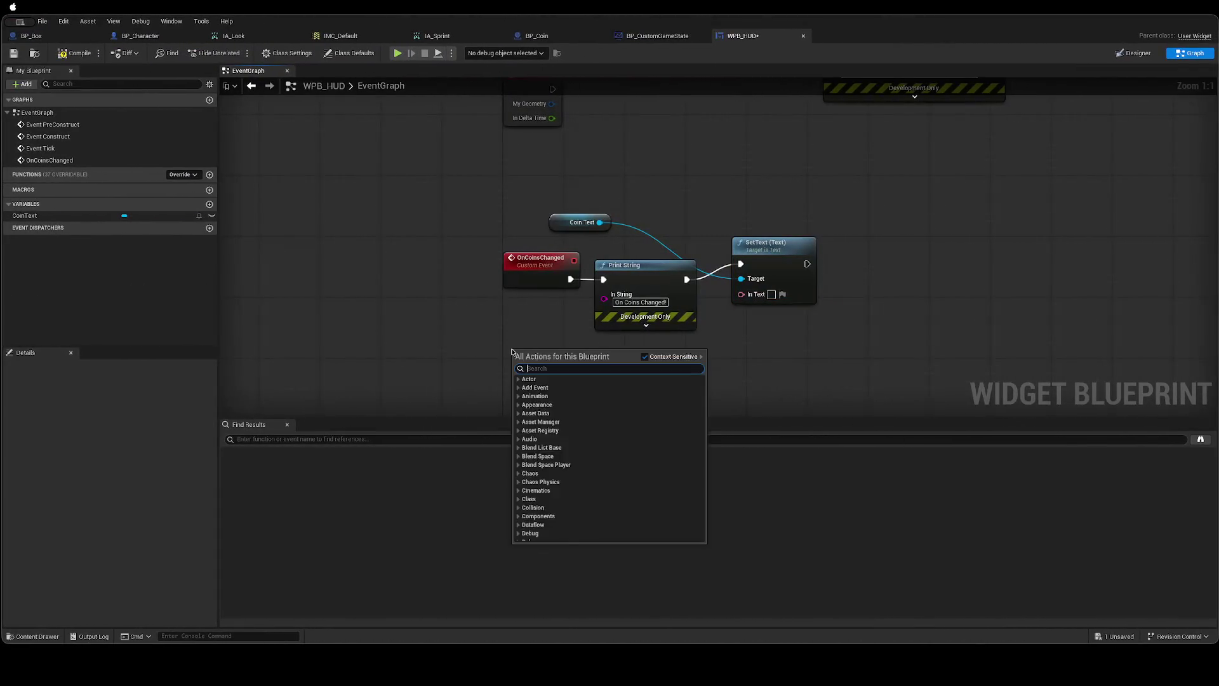
pyautogui.moveTo(502, 297); pyautogui.dragTo(373, 414)
pyautogui.moveTo(520, 292)
pyautogui.mouseDown()
pyautogui.moveTo(492, 335)
pyautogui.moveTo(572, 359)
pyautogui.moveTo(564, 368)
pyautogui.moveTo(583, 292)
pyautogui.mouseUp()
pyautogui.moveTo(700, 155)
pyautogui.mouseDown()
pyautogui.moveTo(661, 294)
pyautogui.moveTo(667, 253)
pyautogui.moveTo(645, 248)
pyautogui.mouseUp()
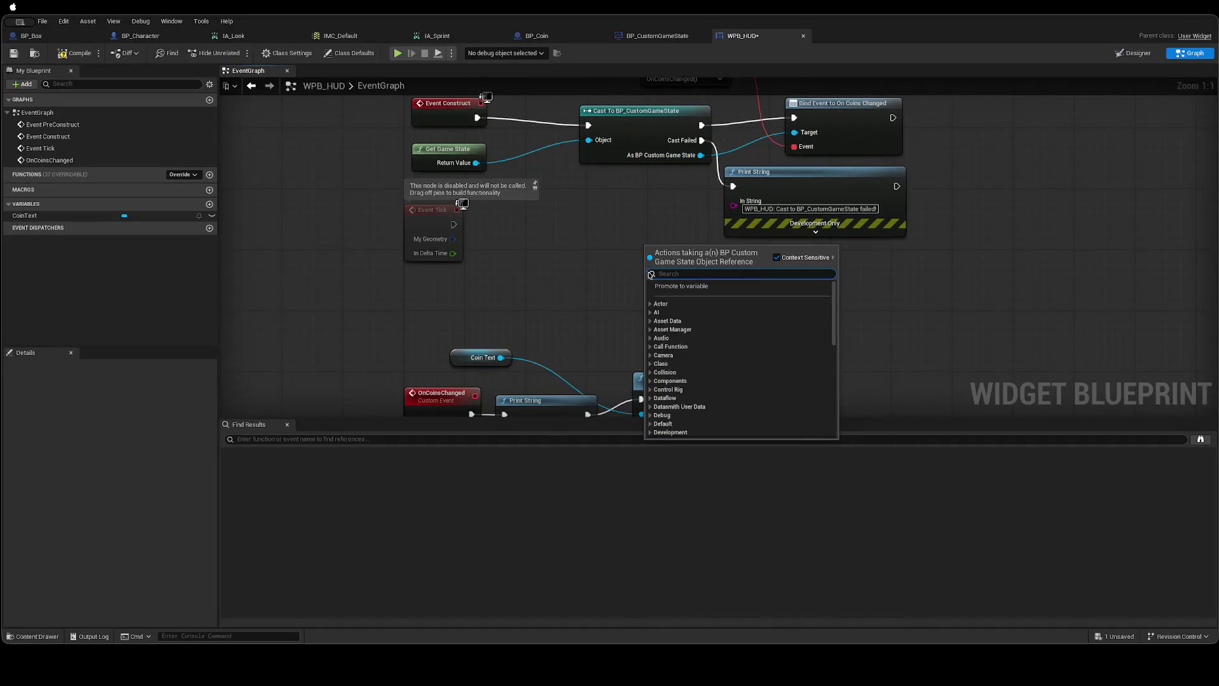
pyautogui.write('Total')
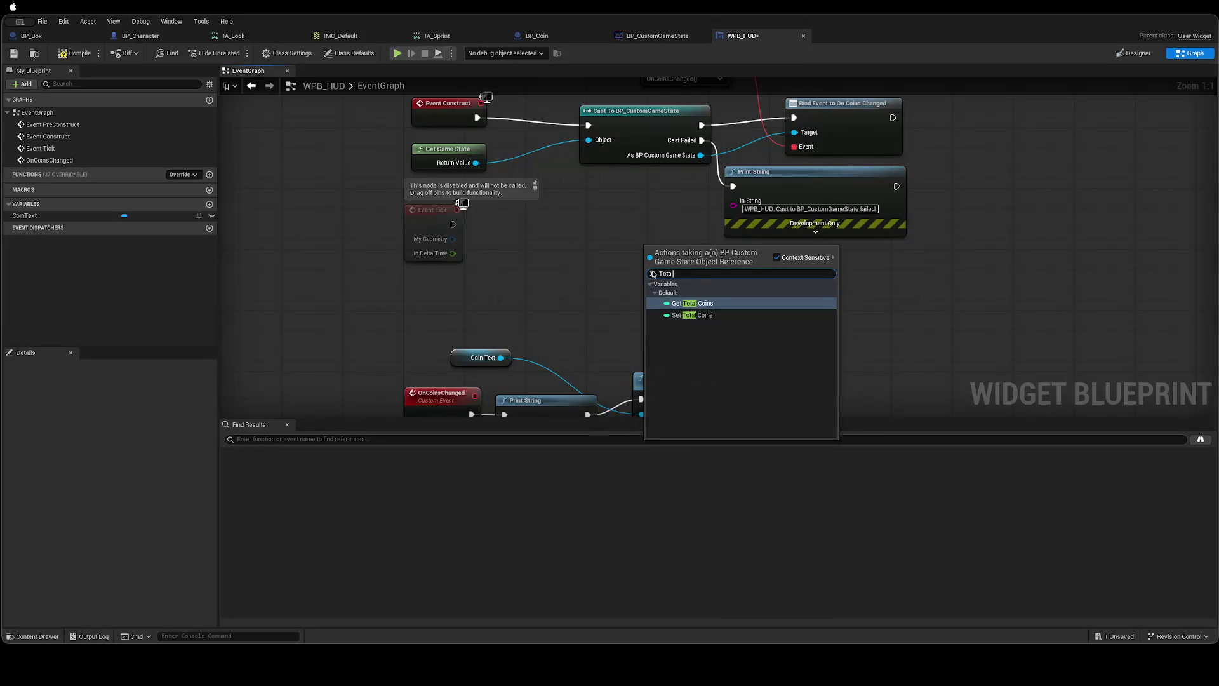
pyautogui.press('Return')
pyautogui.moveTo(683, 251); pyautogui.dragTo(552, 277)
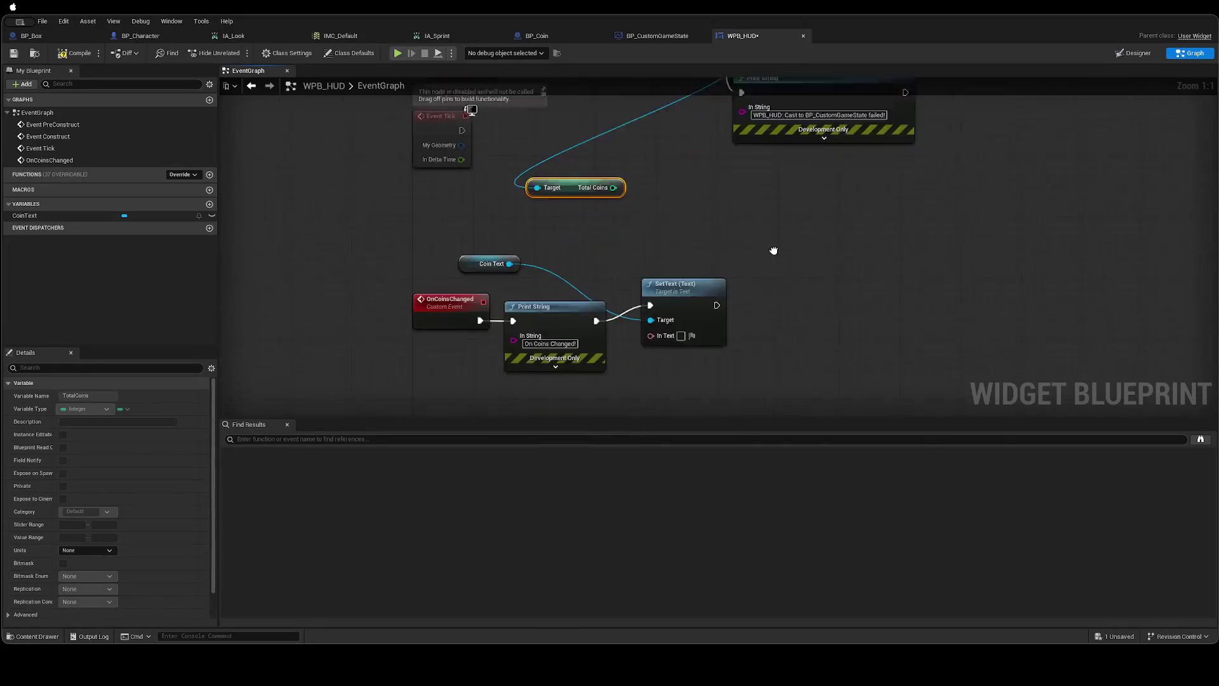
pyautogui.moveTo(633, 131); pyautogui.dragTo(668, 277)
# Tidy the To Text and SetText nodes, then glance at the tutorial.
pyautogui.click(645, 198)
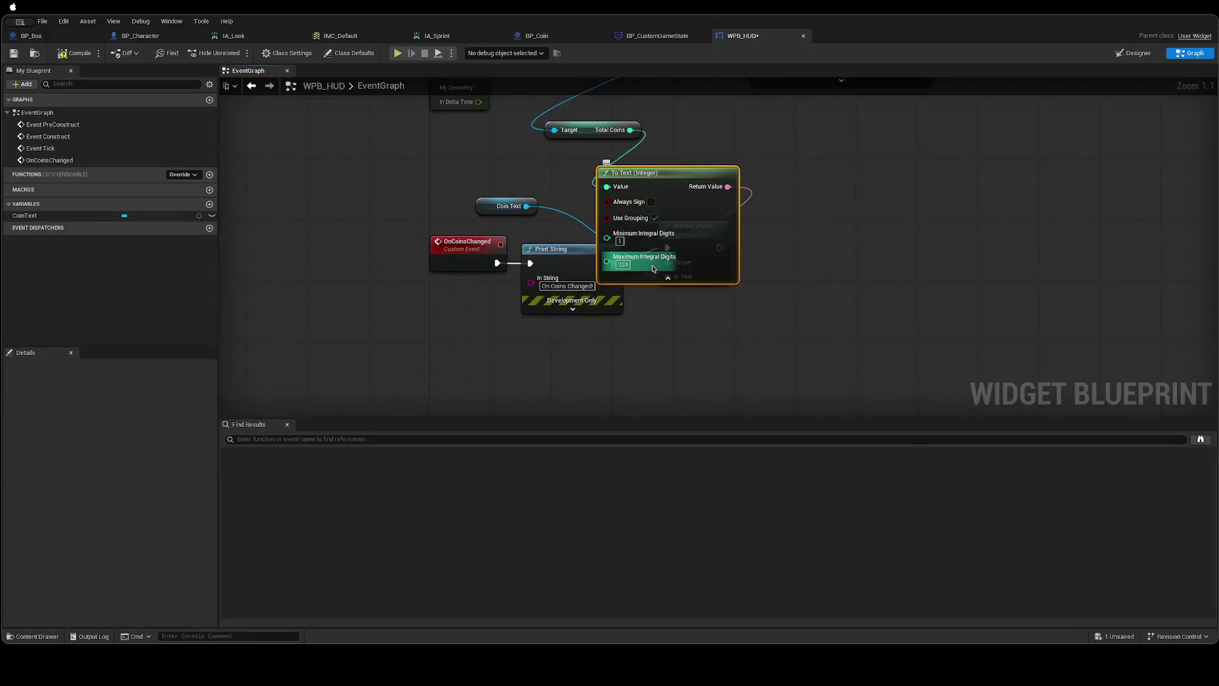
pyautogui.click(669, 280)
pyautogui.click(790, 247)
pyautogui.moveTo(701, 237); pyautogui.dragTo(747, 236)
pyautogui.click(785, 328)
pyautogui.hotkey('ctrl', 'Left')
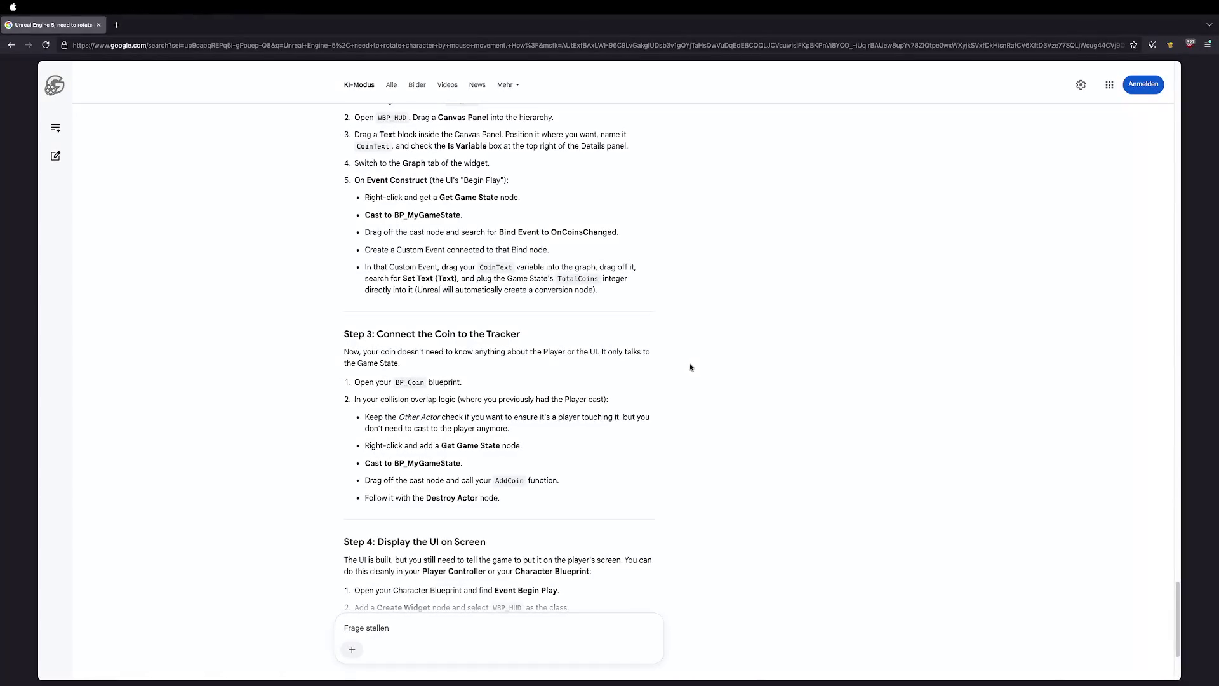
pyautogui.hotkey('ctrl', 'Right')
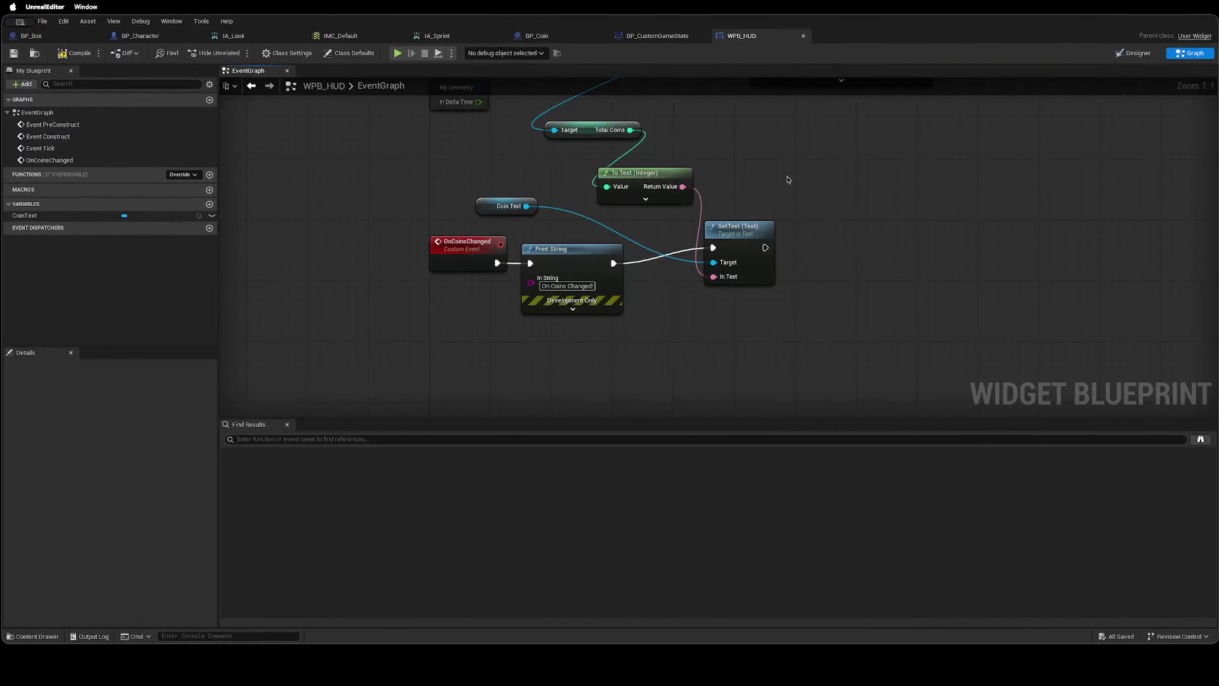
# Add a new variable named GameState to the WPB_HUD widget blueprint.
pyautogui.scroll(2, 685, 406)
pyautogui.scroll(-4, 671, 314)
pyautogui.scroll(4, 673, 315)
pyautogui.moveTo(645, 369); pyautogui.dragTo(634, 295)
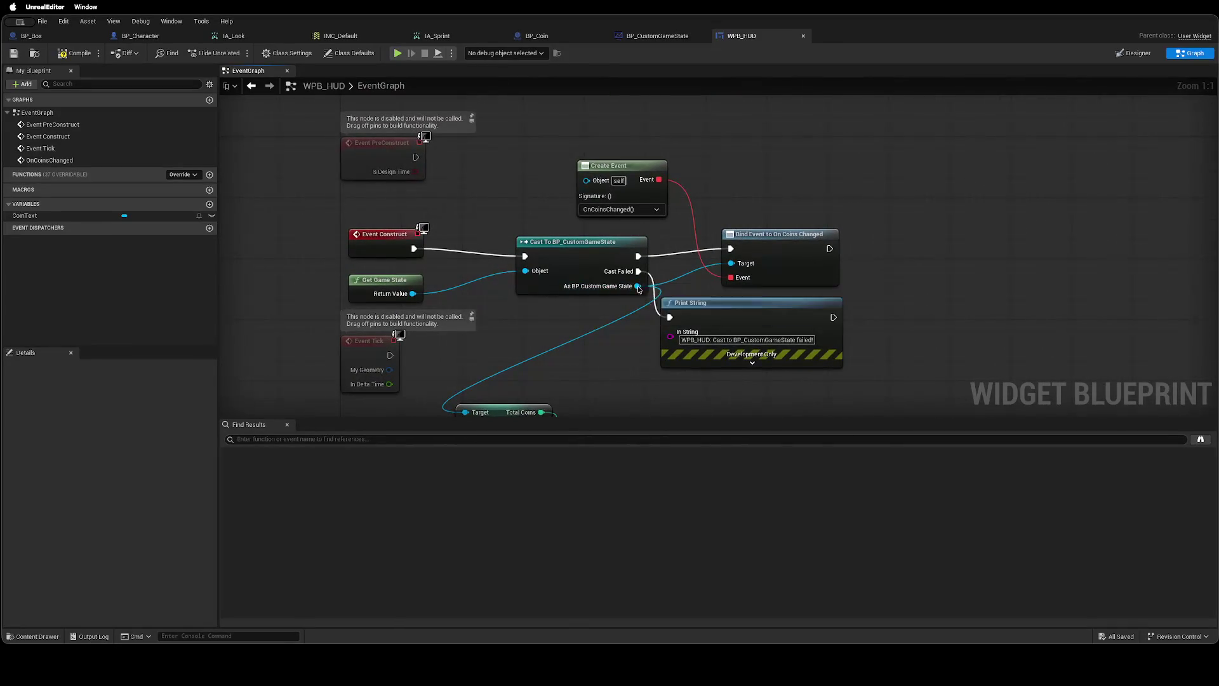
pyautogui.moveTo(626, 382)
pyautogui.mouseDown()
pyautogui.moveTo(612, 240)
pyautogui.moveTo(650, 185)
pyautogui.moveTo(653, 212)
pyautogui.mouseUp()
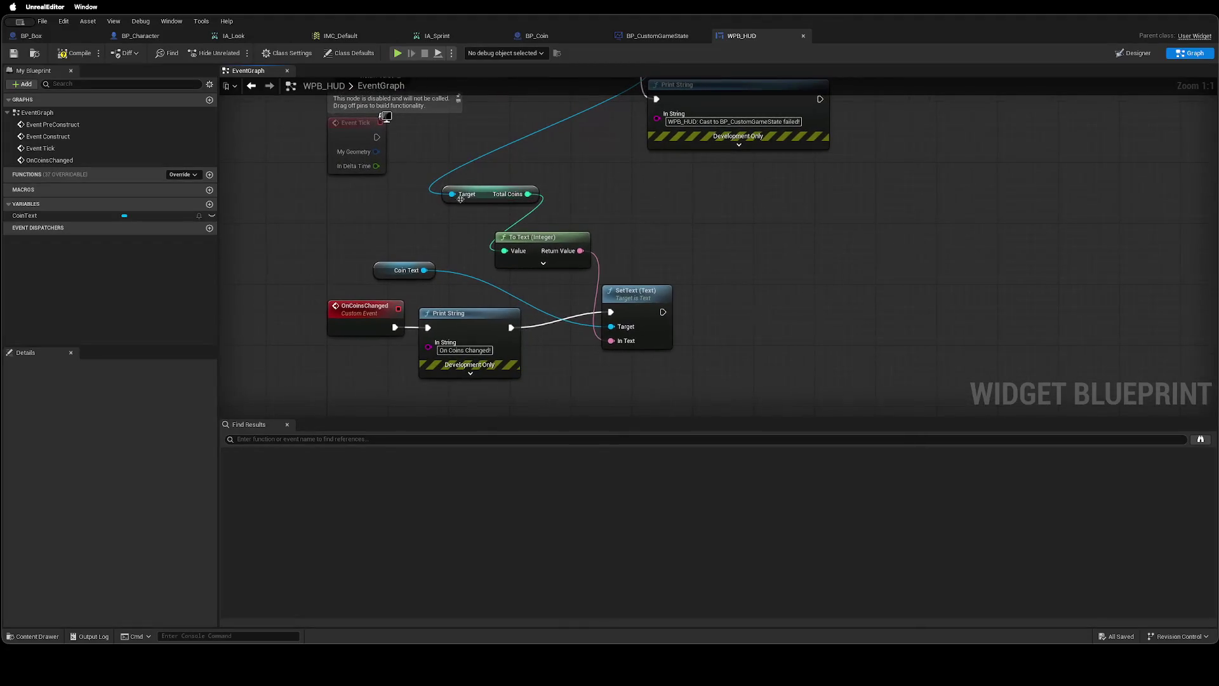
pyautogui.moveTo(553, 301)
pyautogui.mouseDown()
pyautogui.moveTo(565, 163)
pyautogui.moveTo(626, 300)
pyautogui.moveTo(566, 353)
pyautogui.mouseUp()
pyautogui.click(210, 205)
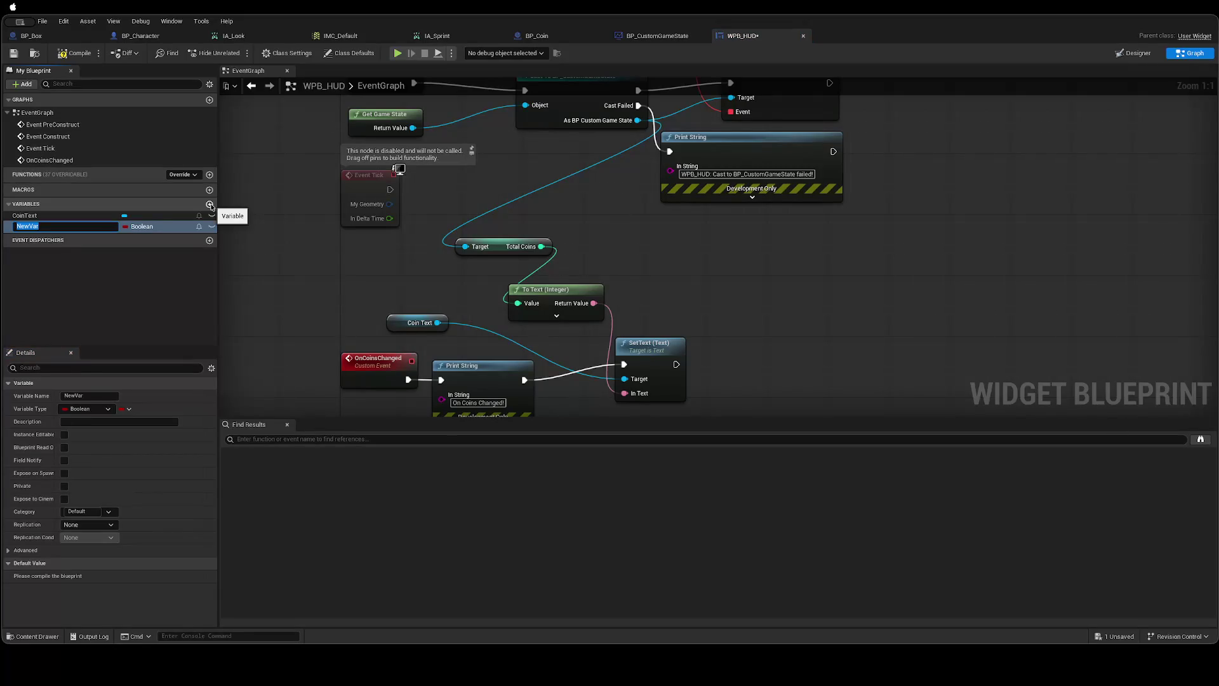
pyautogui.write('GameState')
pyautogui.press('Return')
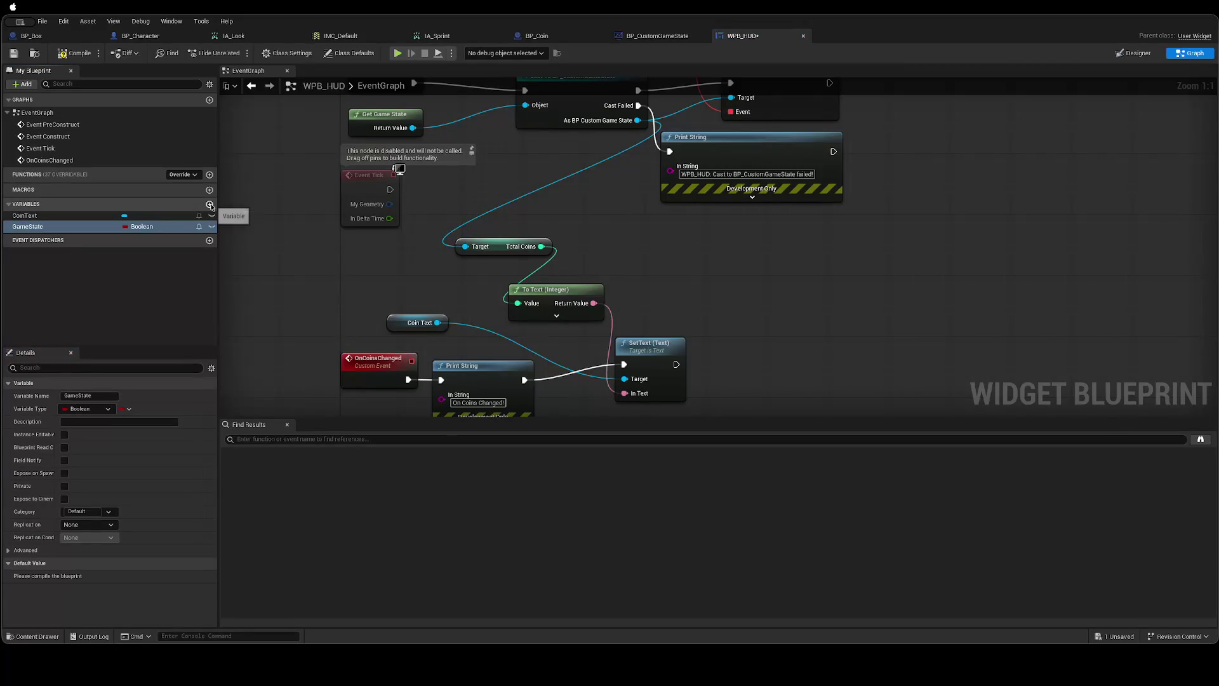
# Make GameState a BP Custom Game State Object Reference and select the old Total Coins getter.
pyautogui.click(141, 227)
pyautogui.write('Ga')
pyautogui.moveTo(206, 278)
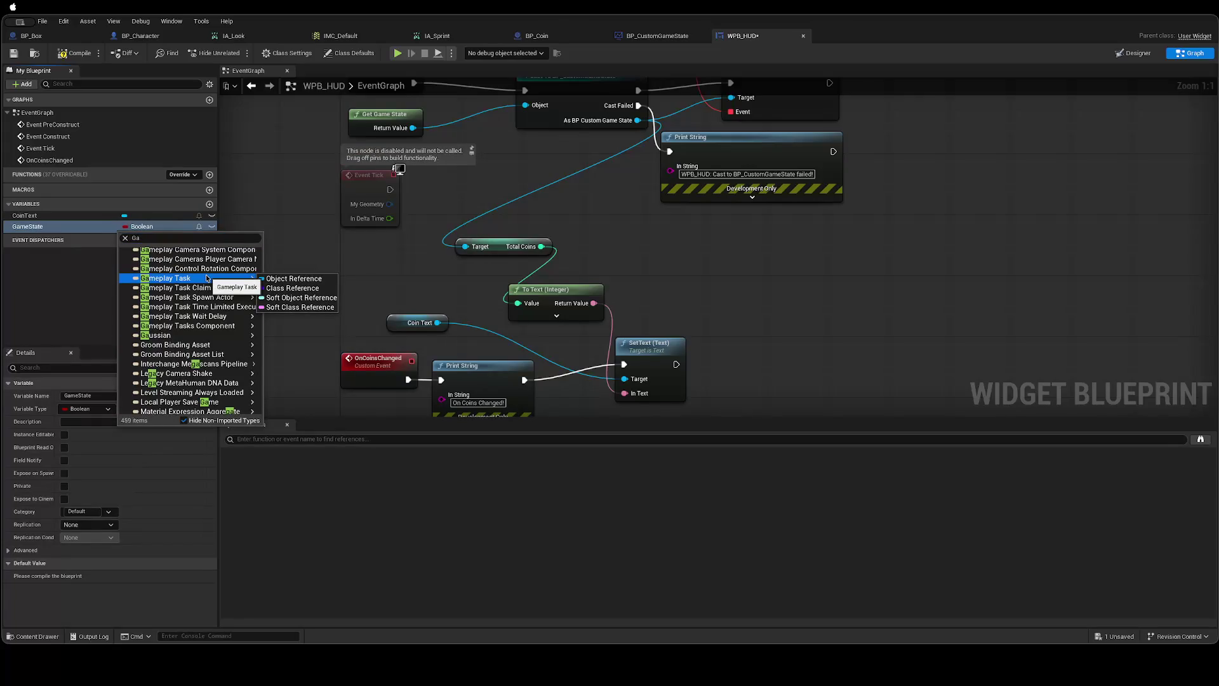
pyautogui.click(203, 237)
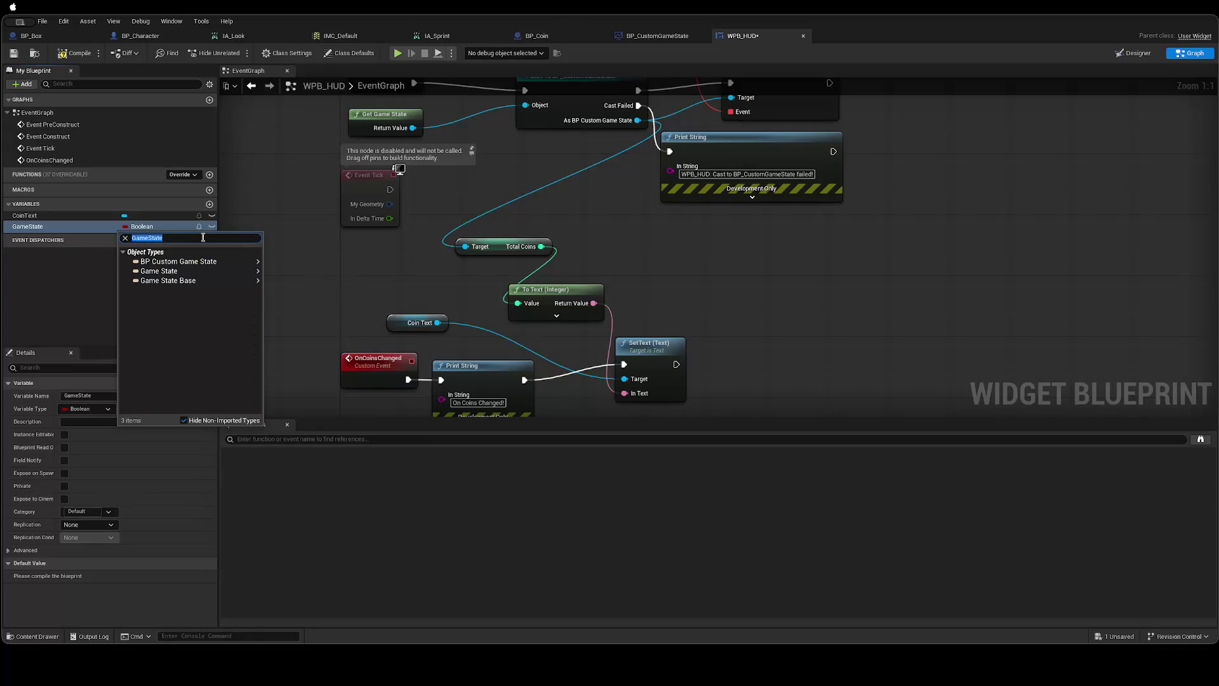
pyautogui.click(176, 261)
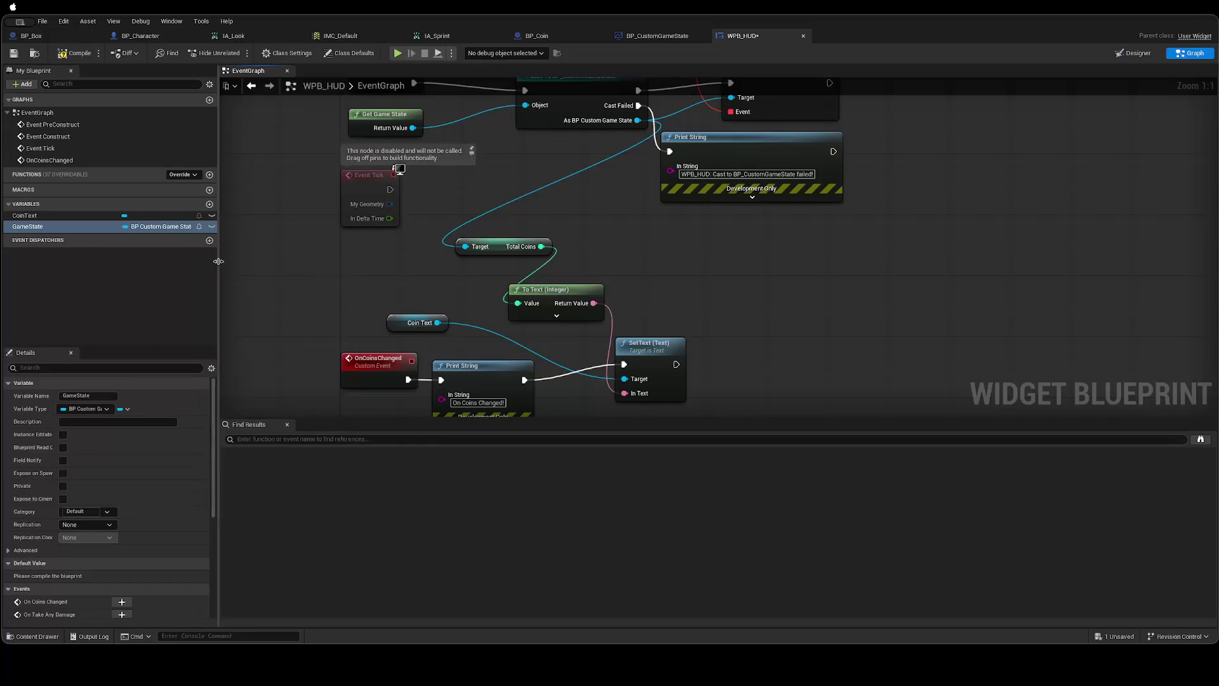
pyautogui.click(176, 226)
pyautogui.click(379, 222)
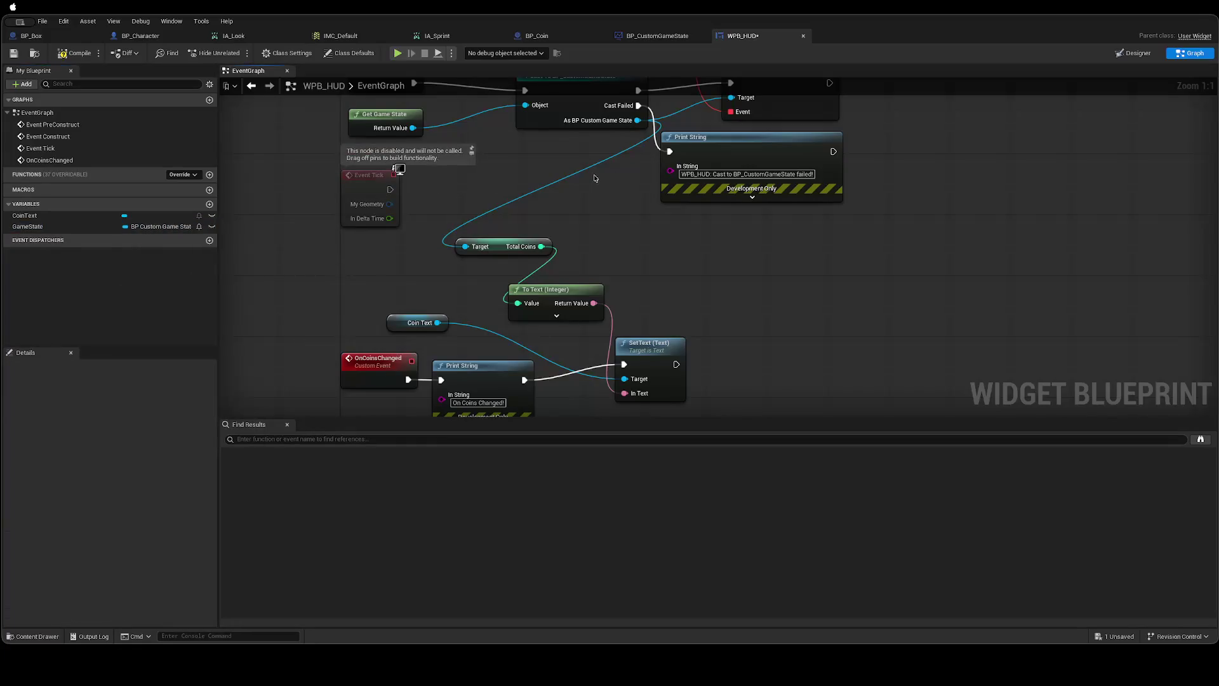
pyautogui.scroll(3, 595, 177)
pyautogui.click(451, 285)
# Delete the old Total Coins getter and add a SET GameState node fed by the cast result.
pyautogui.press('Delete')
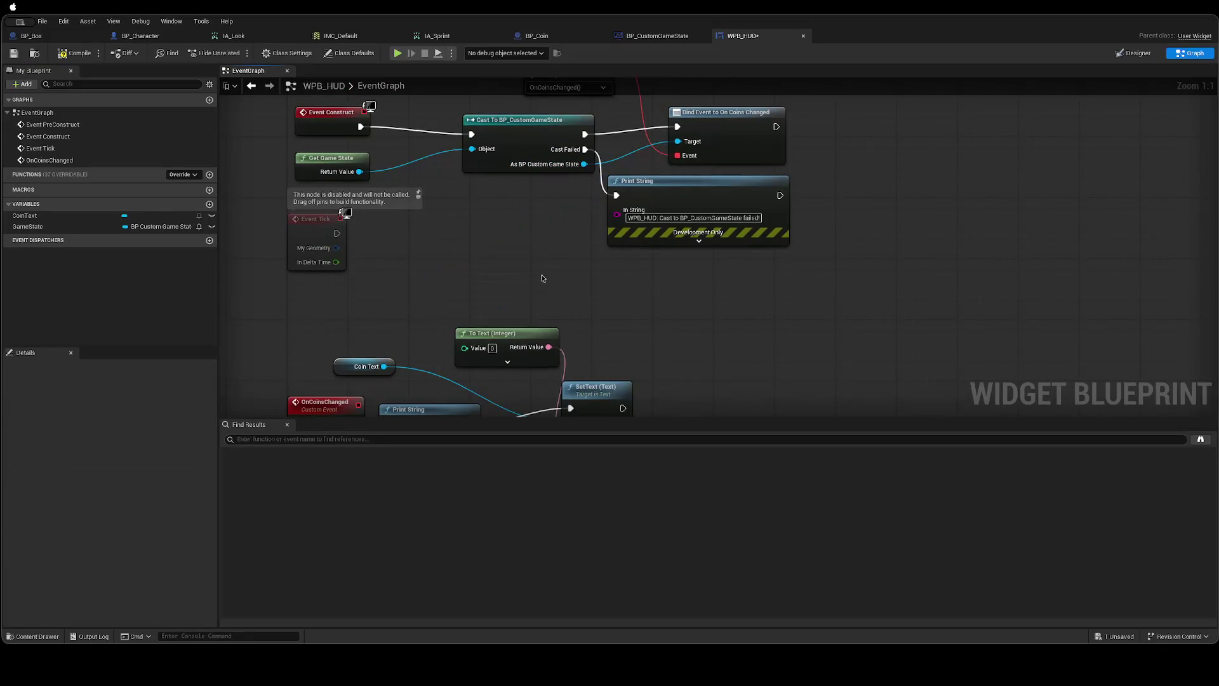
pyautogui.moveTo(586, 167); pyautogui.dragTo(577, 216)
pyautogui.click(97, 241)
pyautogui.click(38, 227)
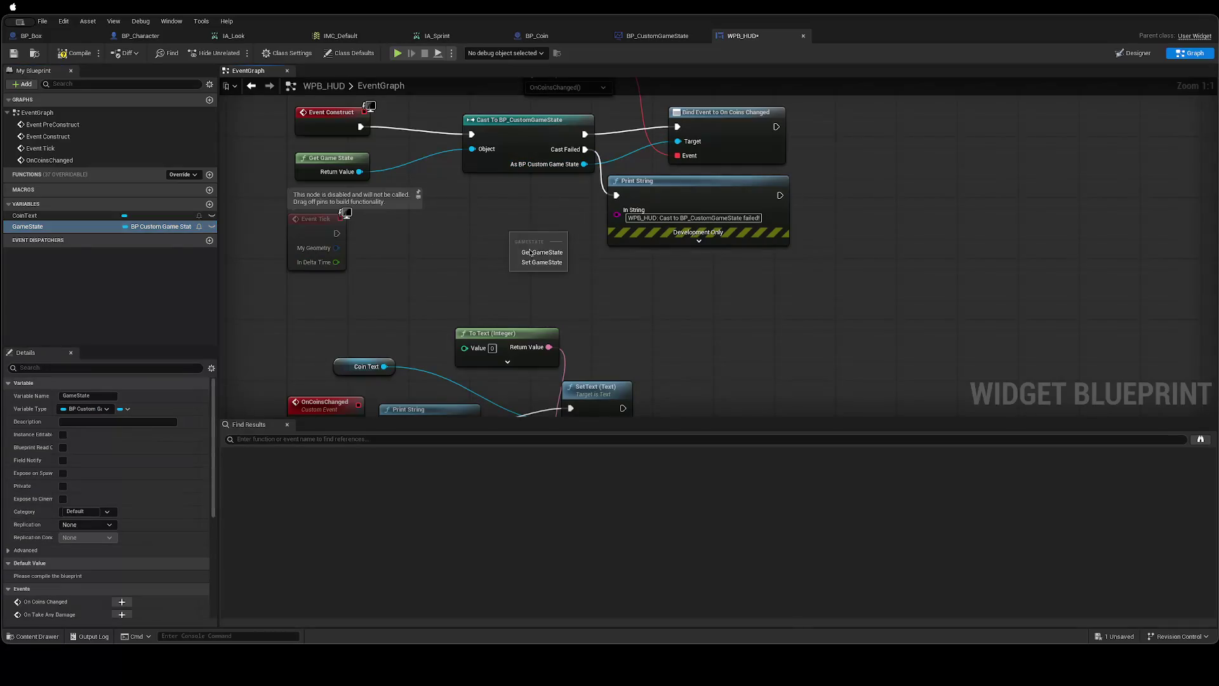
pyautogui.moveTo(532, 261); pyautogui.dragTo(529, 228)
pyautogui.moveTo(583, 165)
pyautogui.mouseDown()
pyautogui.moveTo(519, 256)
pyautogui.moveTo(647, 202)
pyautogui.moveTo(812, 217)
pyautogui.mouseUp()
pyautogui.moveTo(697, 165); pyautogui.dragTo(956, 151)
# Rewire execution Cast → SET GameState → Bind Event, with the stored GameState as Bind Event's Target.
pyautogui.moveTo(836, 214); pyautogui.dragTo(700, 198)
pyautogui.click(640, 212)
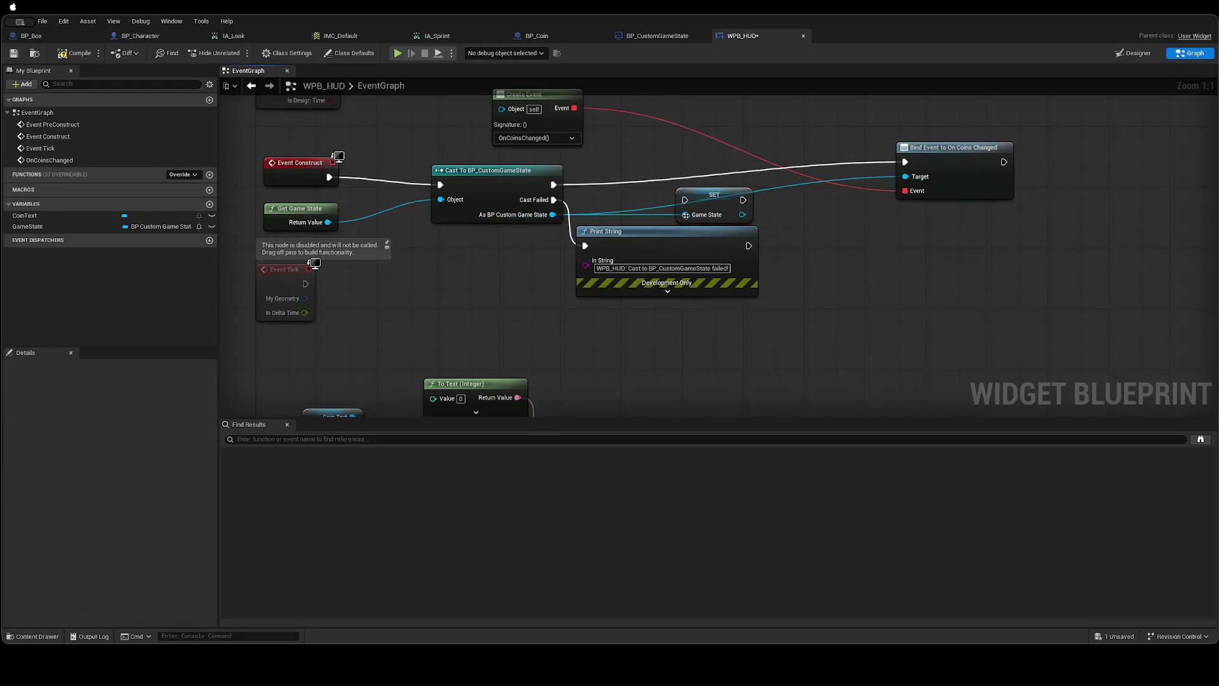
pyautogui.keyDown('alt'); pyautogui.click(664, 207); pyautogui.keyUp('alt')
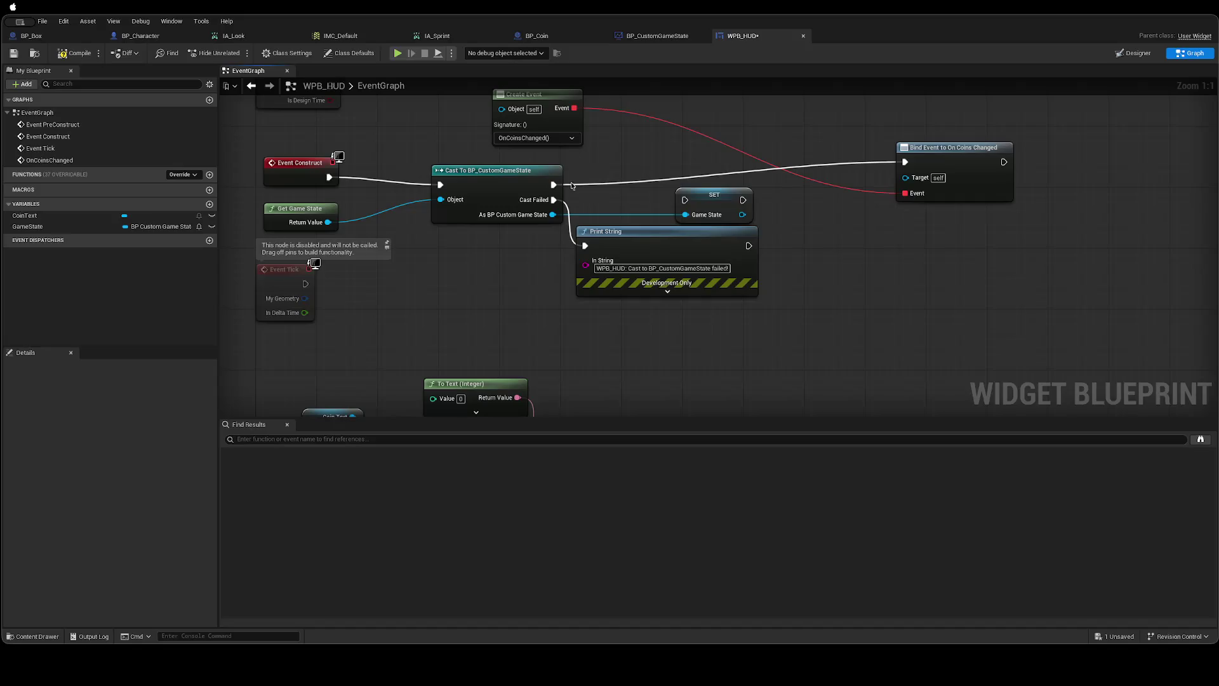
pyautogui.moveTo(562, 186); pyautogui.dragTo(688, 200)
pyautogui.moveTo(905, 162)
pyautogui.mouseDown()
pyautogui.moveTo(743, 200)
pyautogui.moveTo(825, 205)
pyautogui.moveTo(906, 178)
pyautogui.mouseUp()
pyautogui.moveTo(729, 196); pyautogui.dragTo(645, 182)
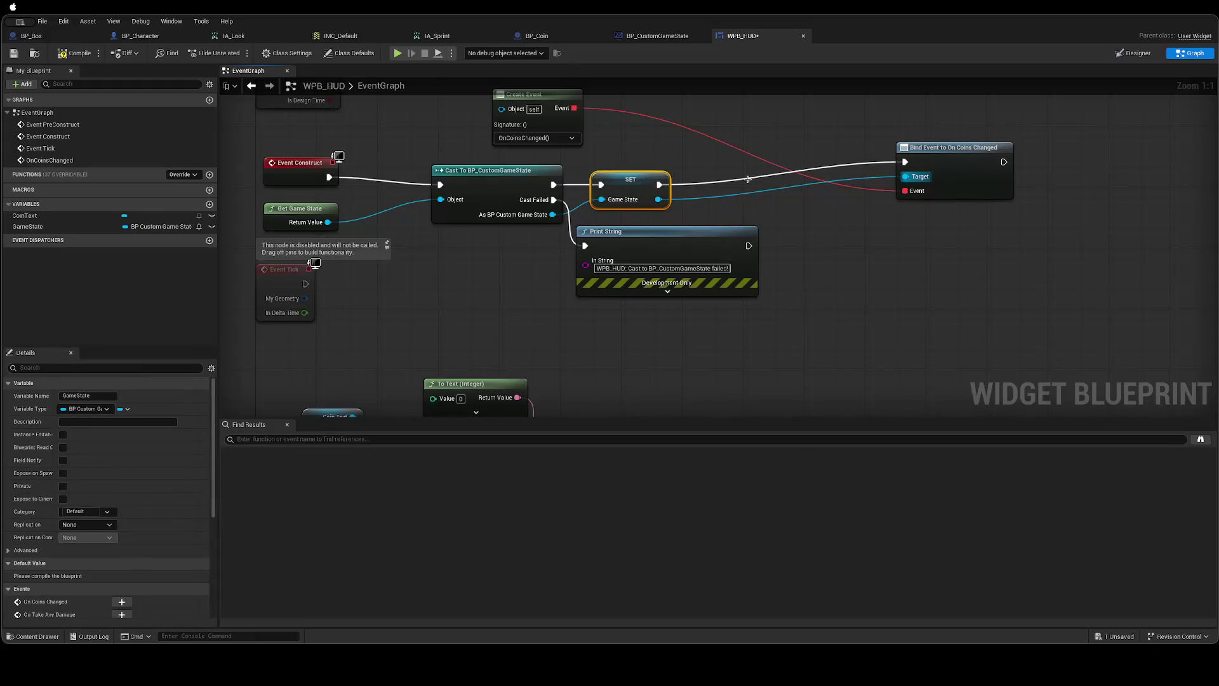
pyautogui.moveTo(942, 151)
pyautogui.mouseDown()
pyautogui.moveTo(750, 154)
pyautogui.moveTo(792, 160)
pyautogui.mouseUp()
pyautogui.click(815, 265)
pyautogui.moveTo(484, 291)
pyautogui.mouseDown()
pyautogui.moveTo(638, 241)
pyautogui.moveTo(685, 123)
pyautogui.mouseUp()
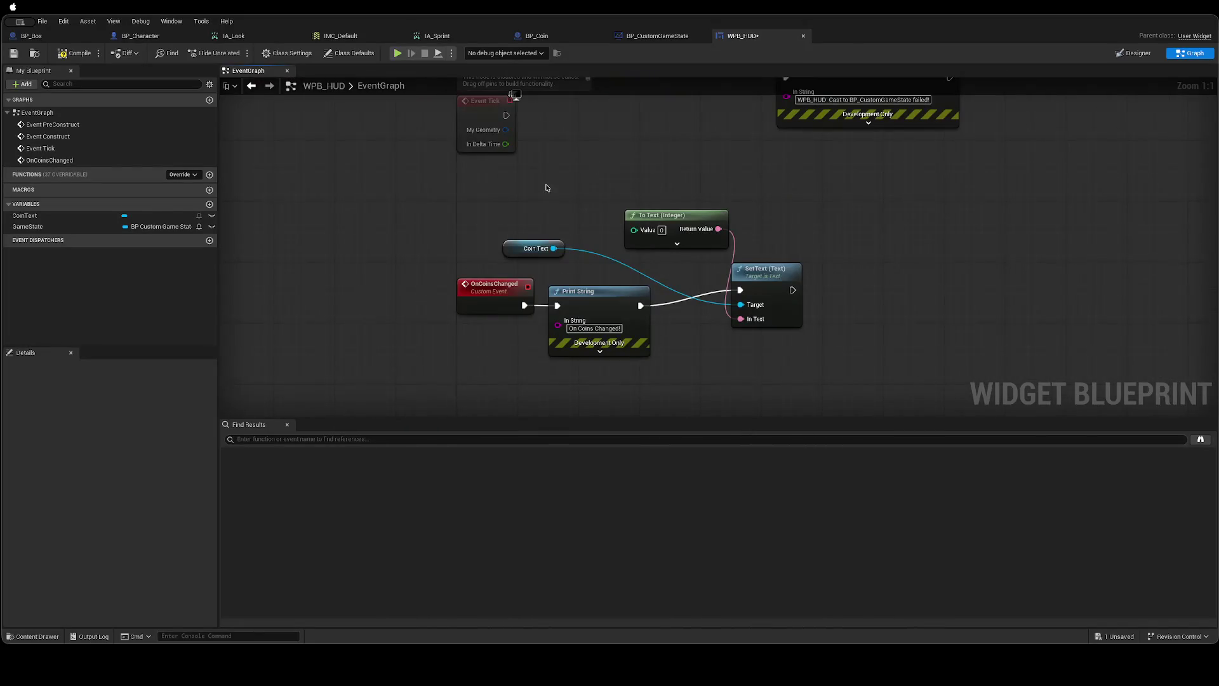
# Place a GameState getter node in the WPB_HUD graph.
pyautogui.rightClick(519, 212)
pyautogui.press('Escape')
pyautogui.moveTo(28, 226)
pyautogui.mouseDown()
pyautogui.moveTo(515, 218)
pyautogui.moveTo(636, 230)
pyautogui.mouseUp()
pyautogui.click(530, 231)
pyautogui.click(609, 193)
pyautogui.moveTo(554, 218)
pyautogui.mouseDown()
pyautogui.moveTo(422, 210)
pyautogui.moveTo(435, 206)
pyautogui.mouseUp()
pyautogui.press('Escape')
pyautogui.moveTo(506, 216)
pyautogui.mouseDown()
pyautogui.moveTo(476, 219)
pyautogui.moveTo(516, 221)
pyautogui.mouseUp()
# Add Get Total Coins from GameState, connect it to To Text's Value, and save WPB_HUD.
pyautogui.write('Get')
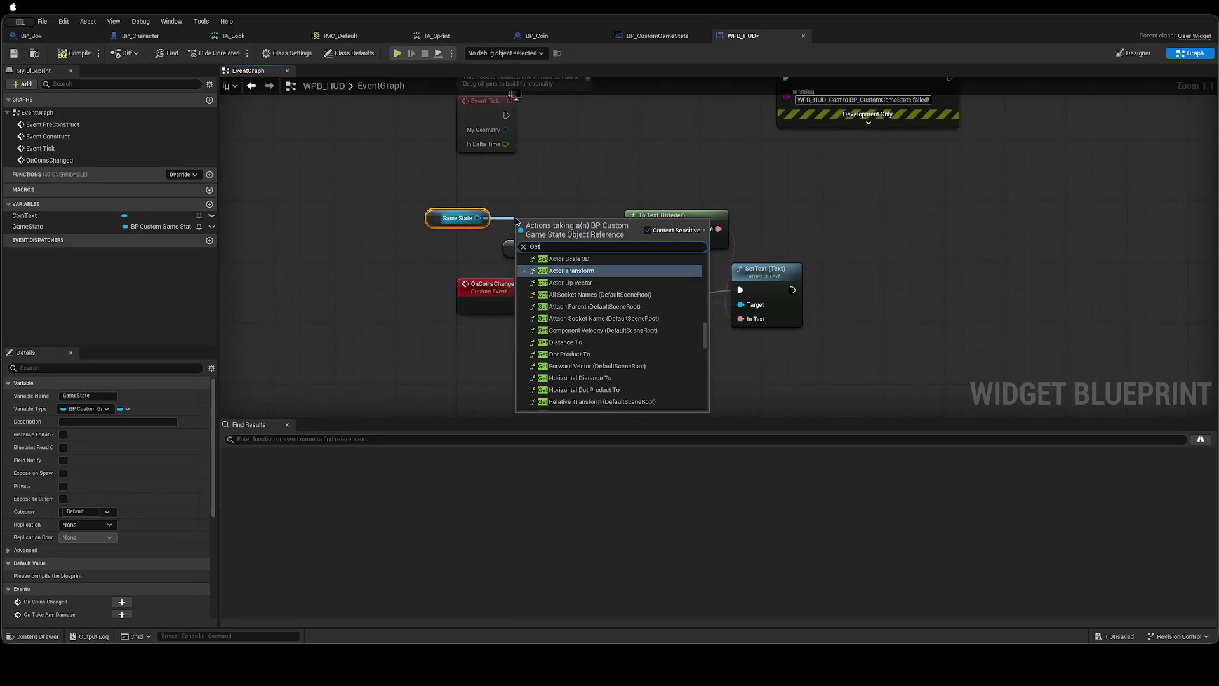
pyautogui.write(' Total')
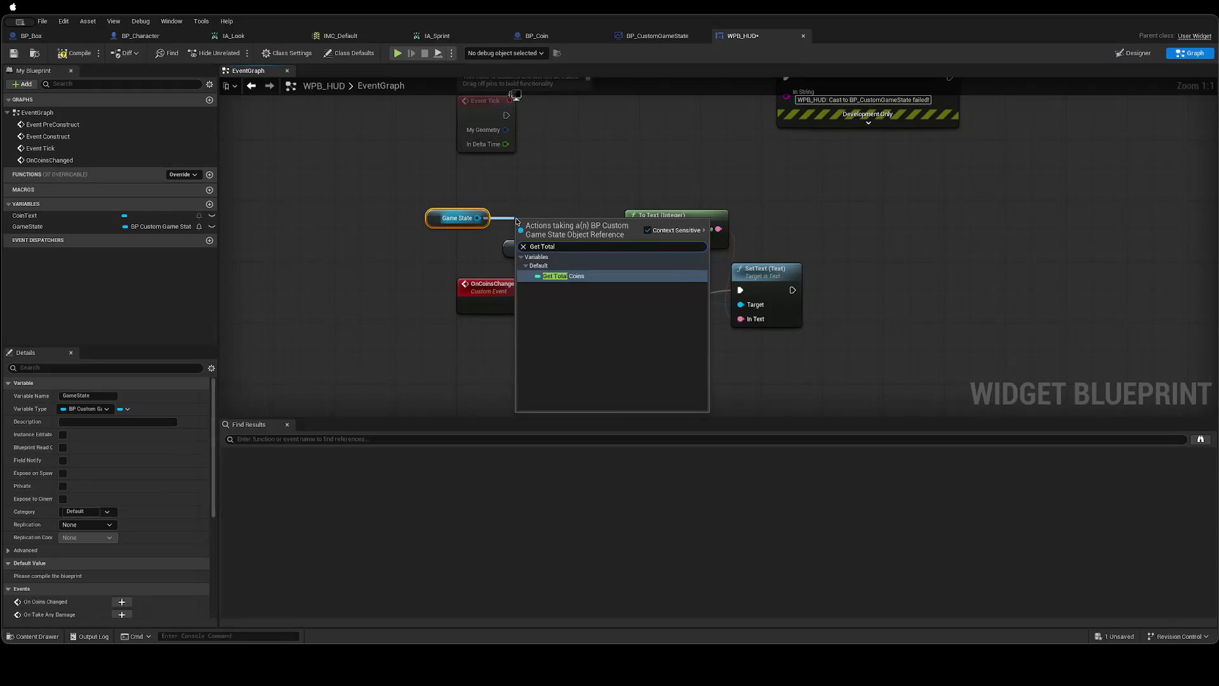
pyautogui.press('Return')
pyautogui.moveTo(592, 221); pyautogui.dragTo(644, 222)
pyautogui.hotkey('ctrl', 's')
pyautogui.moveTo(707, 188)
pyautogui.mouseDown()
pyautogui.moveTo(652, 220)
pyautogui.moveTo(646, 191)
pyautogui.mouseUp()
pyautogui.moveTo(753, 380); pyautogui.dragTo(359, 219)
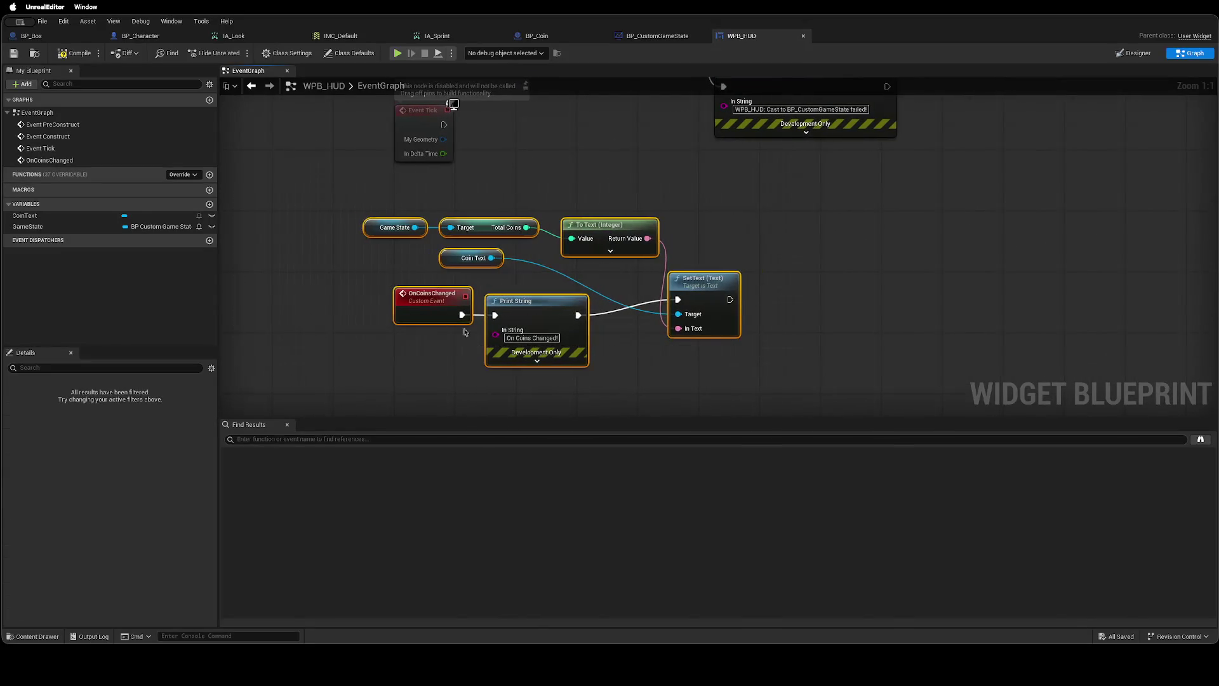
pyautogui.moveTo(704, 280); pyautogui.dragTo(696, 302)
pyautogui.click(747, 270)
pyautogui.moveTo(778, 258)
pyautogui.mouseDown()
pyautogui.moveTo(699, 406)
pyautogui.moveTo(792, 199)
pyautogui.moveTo(810, 285)
pyautogui.moveTo(749, 356)
pyautogui.moveTo(607, 280)
pyautogui.moveTo(582, 122)
pyautogui.mouseUp()
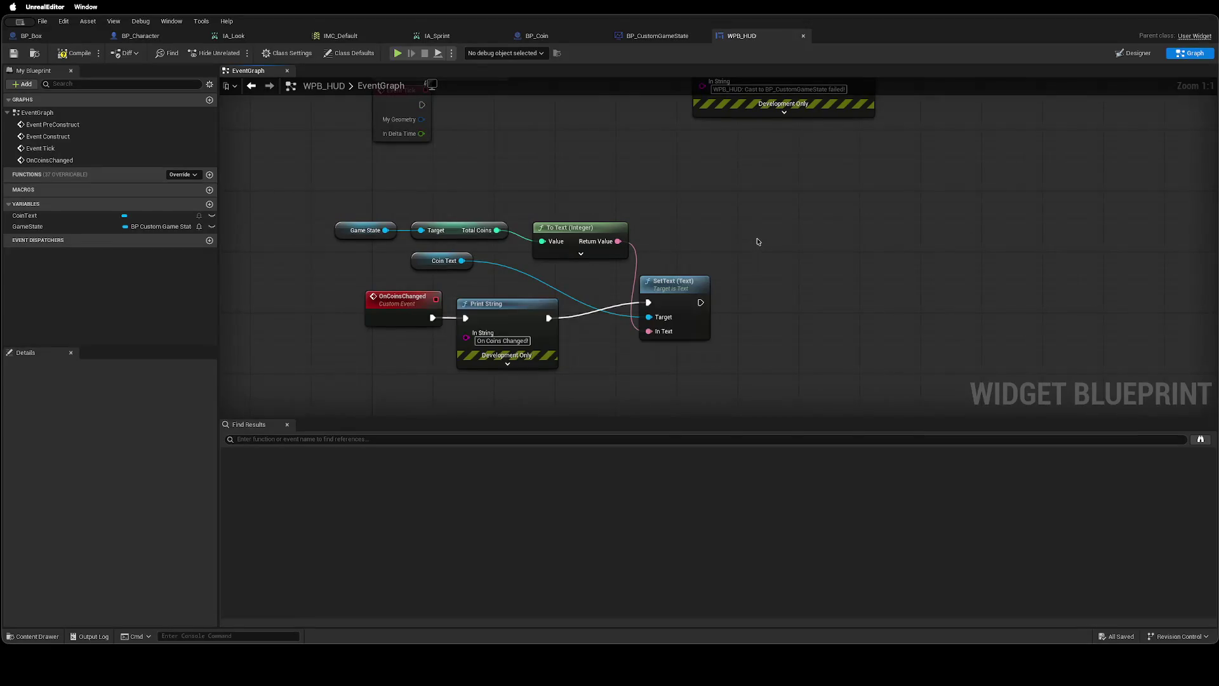
pyautogui.moveTo(641, 217); pyautogui.dragTo(41, 218)
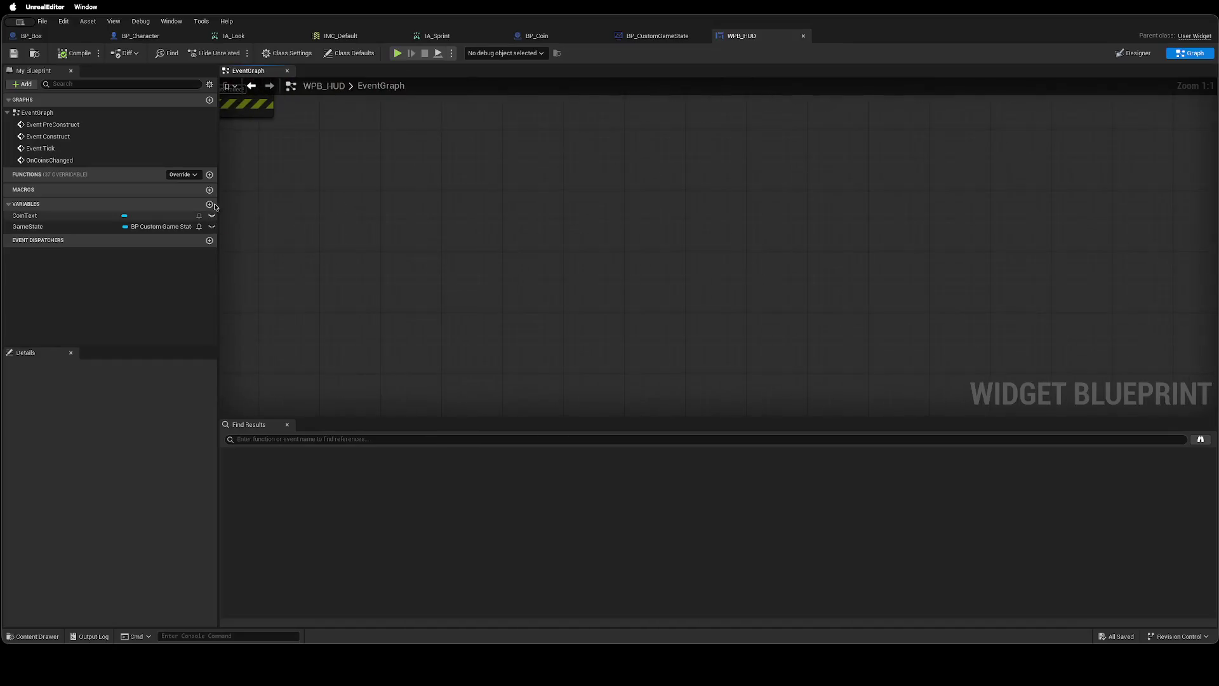
# Check the tutorial's next step, then bring up the BP_Coin blueprint.
pyautogui.hotkey('ctrl', 'Left')
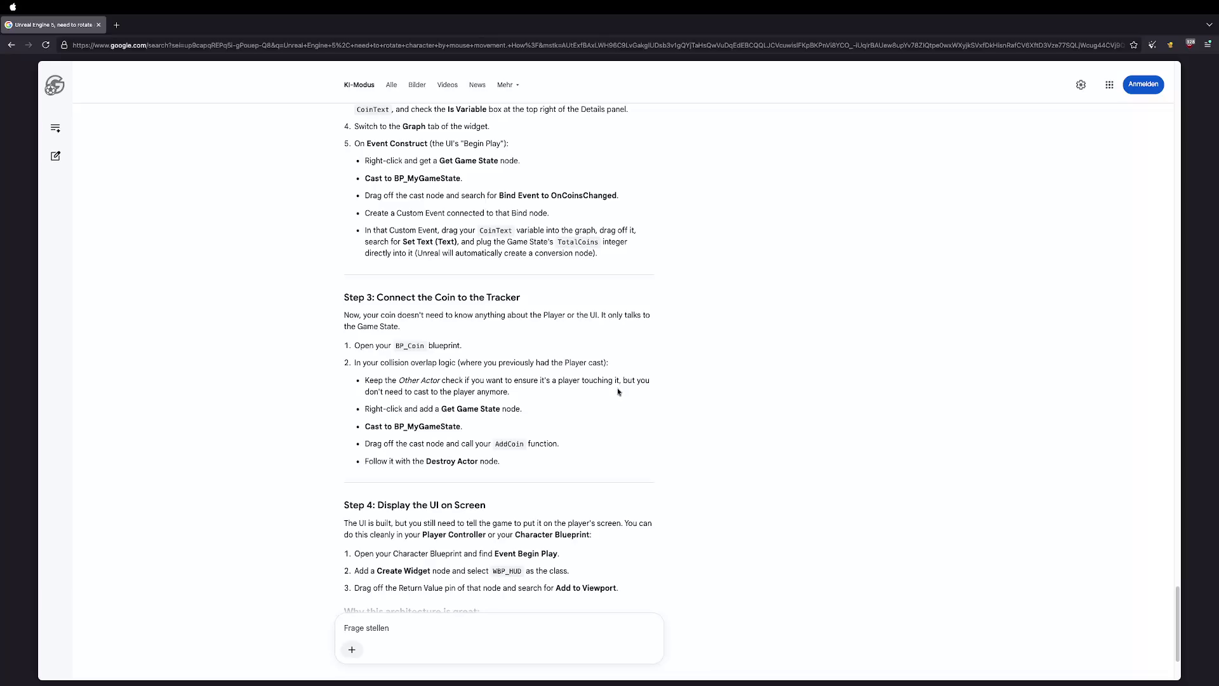
pyautogui.hotkey('ctrl', 'Right')
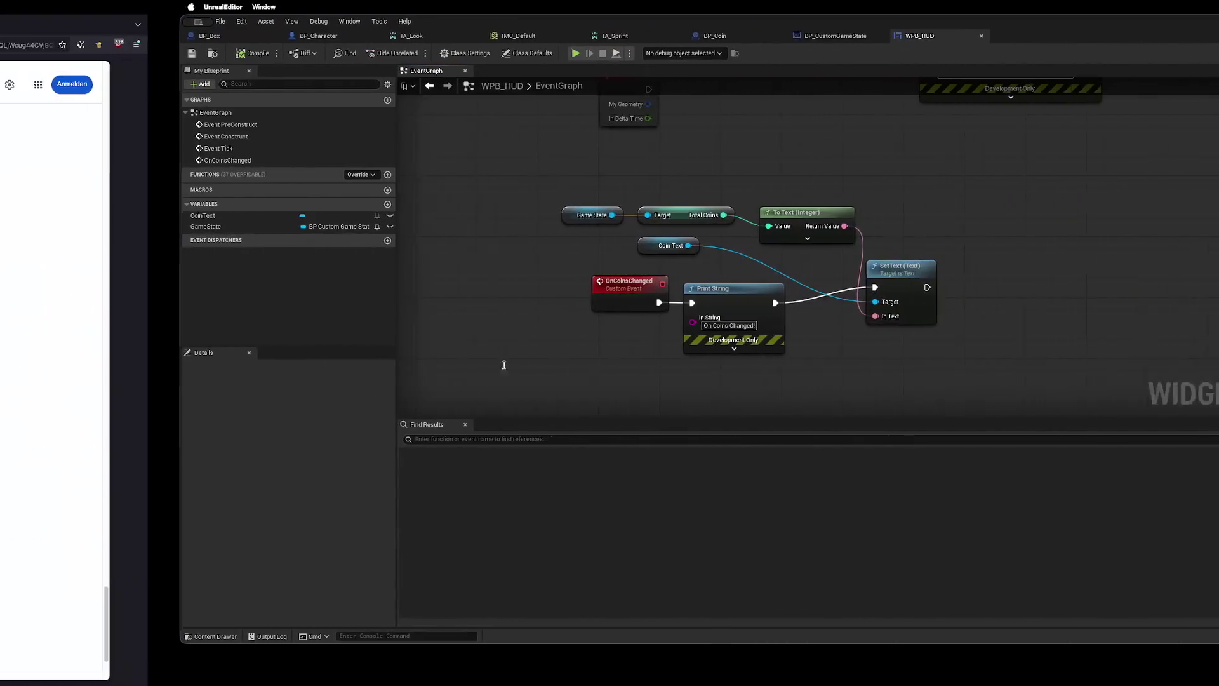
pyautogui.click(546, 36)
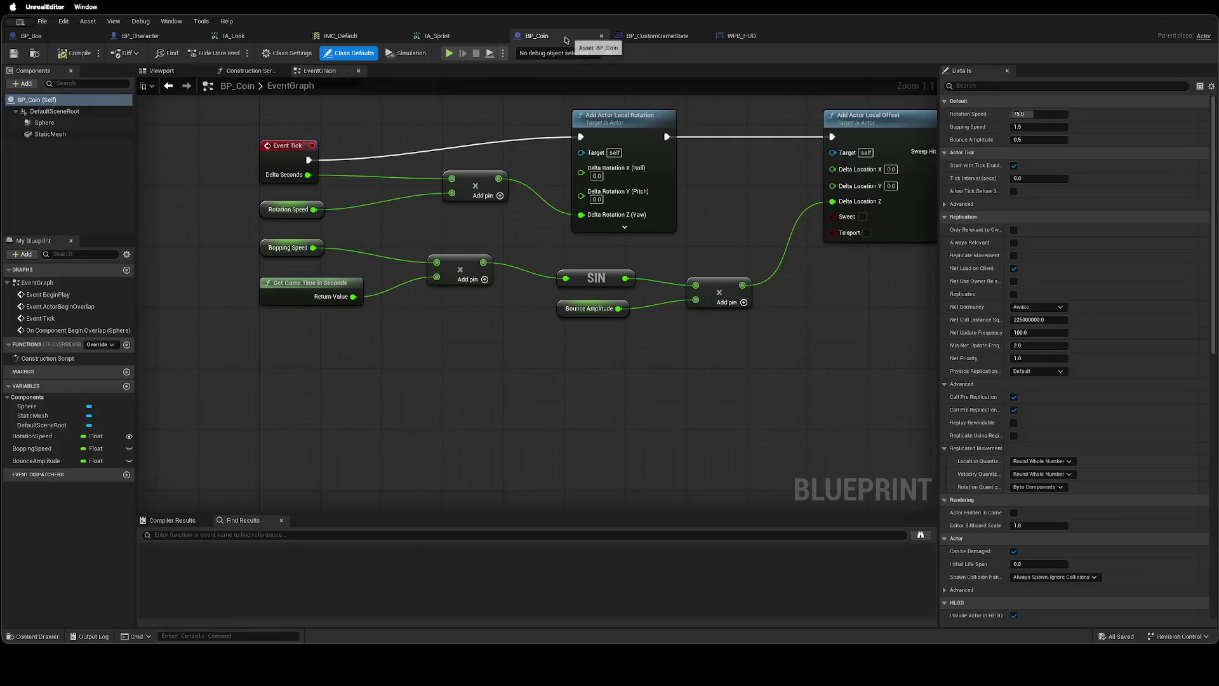
# Survey BP_Coin's event graph, Construction Script and viewport, then switch to BP_Character's event graph.
pyautogui.moveTo(638, 272)
pyautogui.mouseDown()
pyautogui.moveTo(673, 306)
pyautogui.moveTo(686, 296)
pyautogui.moveTo(686, 274)
pyautogui.moveTo(648, 318)
pyautogui.moveTo(523, 245)
pyautogui.moveTo(523, 468)
pyautogui.moveTo(606, 107)
pyautogui.moveTo(537, 167)
pyautogui.mouseUp()
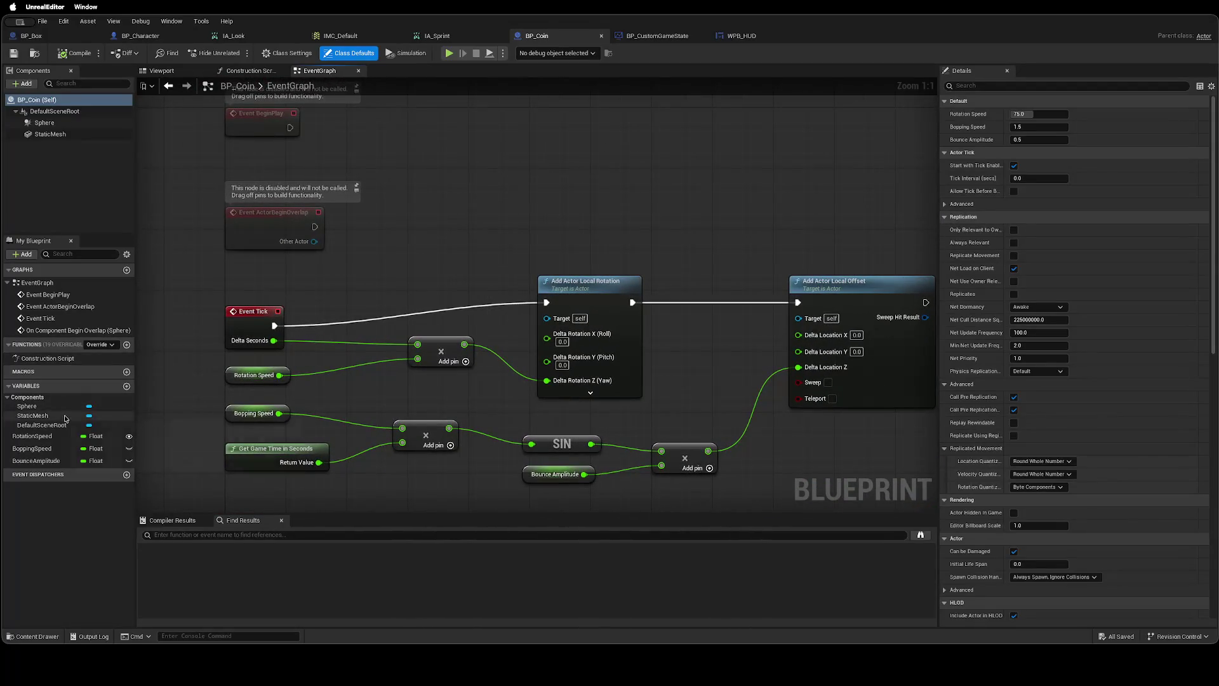
pyautogui.moveTo(454, 224); pyautogui.dragTo(493, 239)
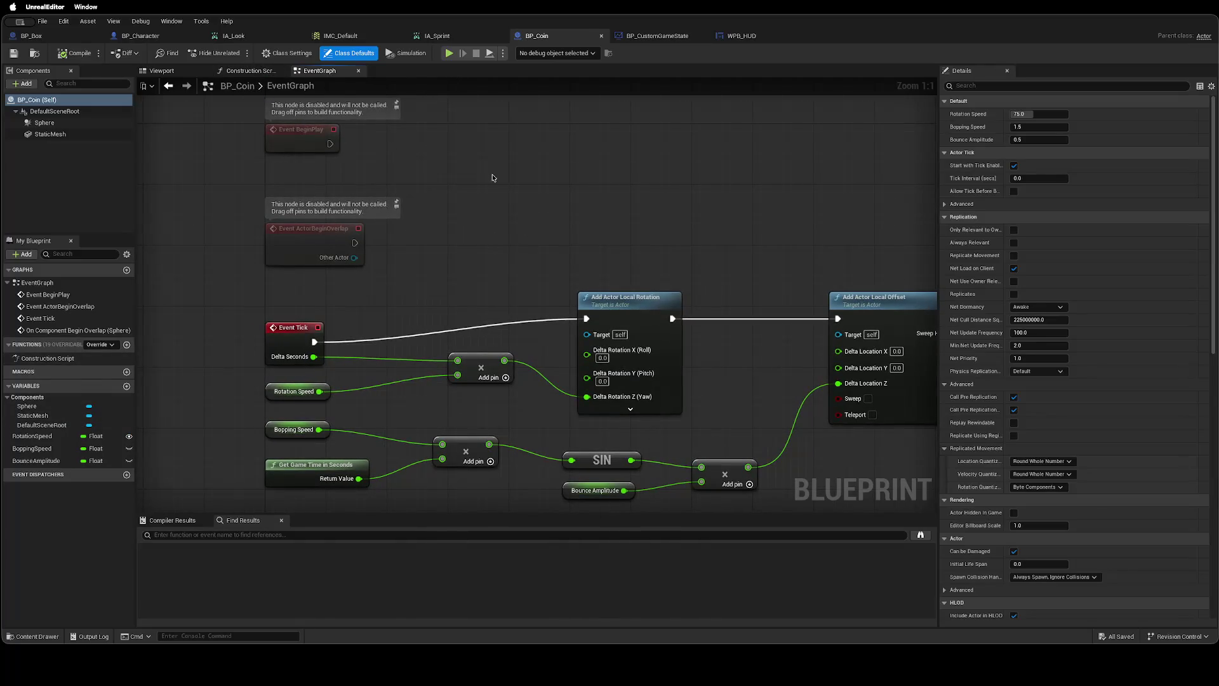
pyautogui.moveTo(514, 260)
pyautogui.mouseDown()
pyautogui.moveTo(496, 275)
pyautogui.moveTo(476, 340)
pyautogui.moveTo(466, 133)
pyautogui.moveTo(443, 158)
pyautogui.moveTo(497, 169)
pyautogui.mouseUp()
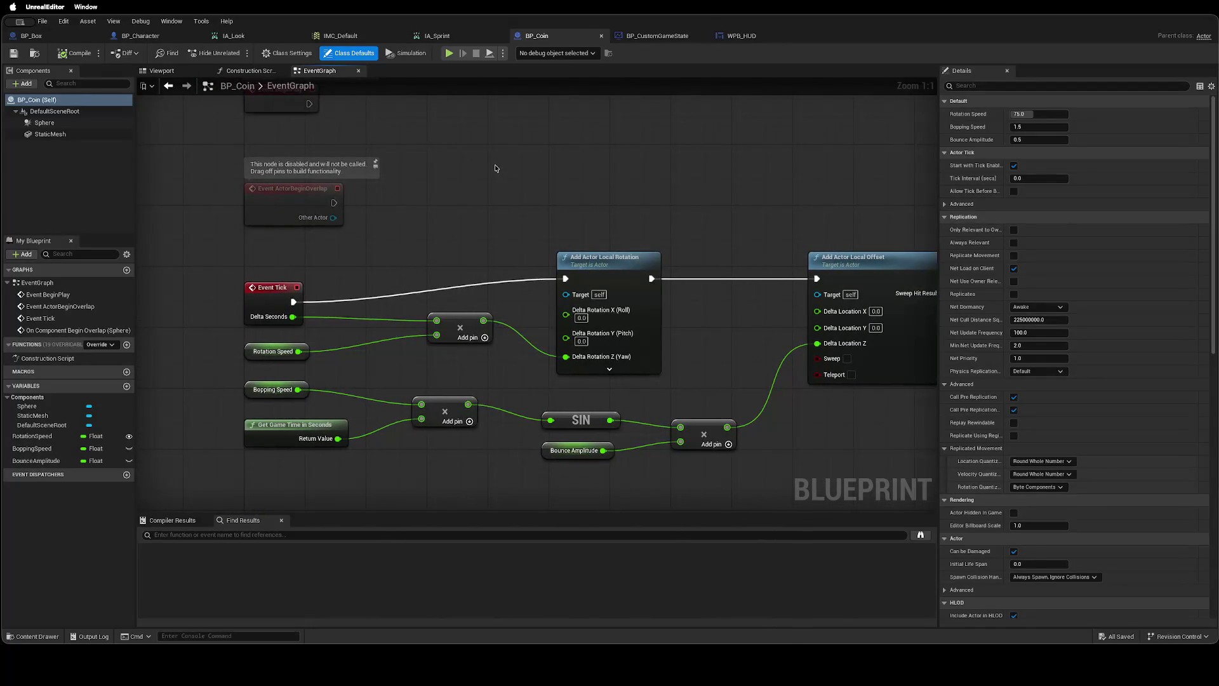
pyautogui.click(232, 71)
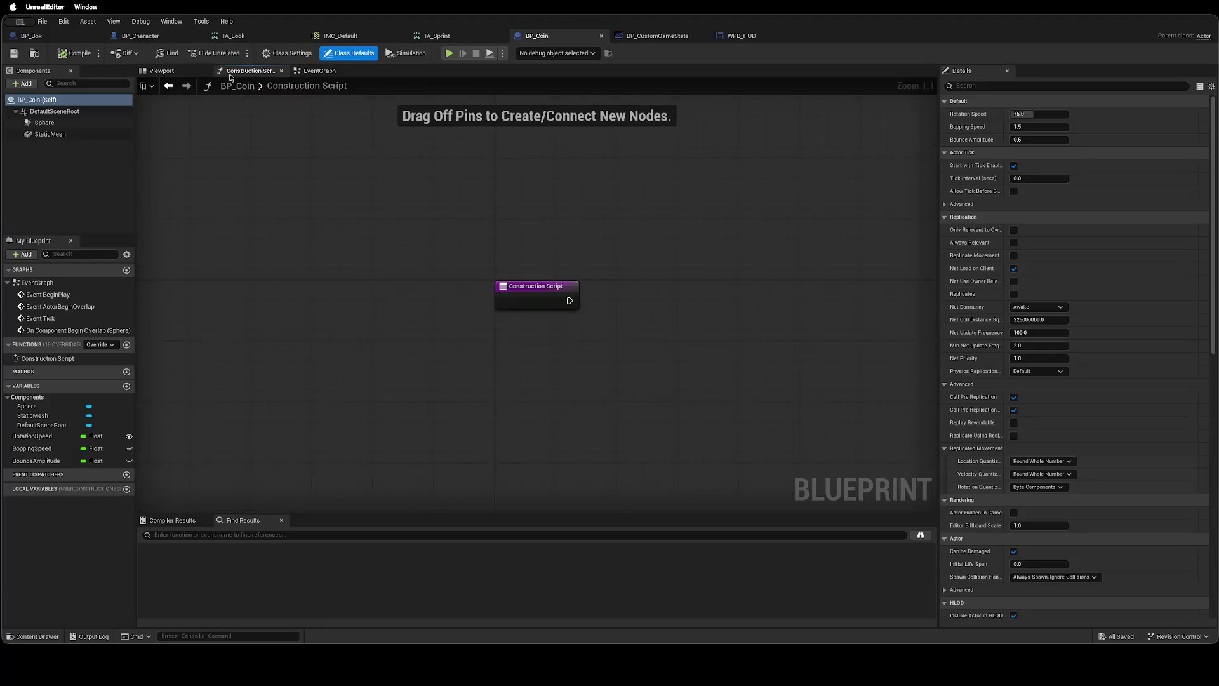
pyautogui.click(164, 70)
pyautogui.click(307, 71)
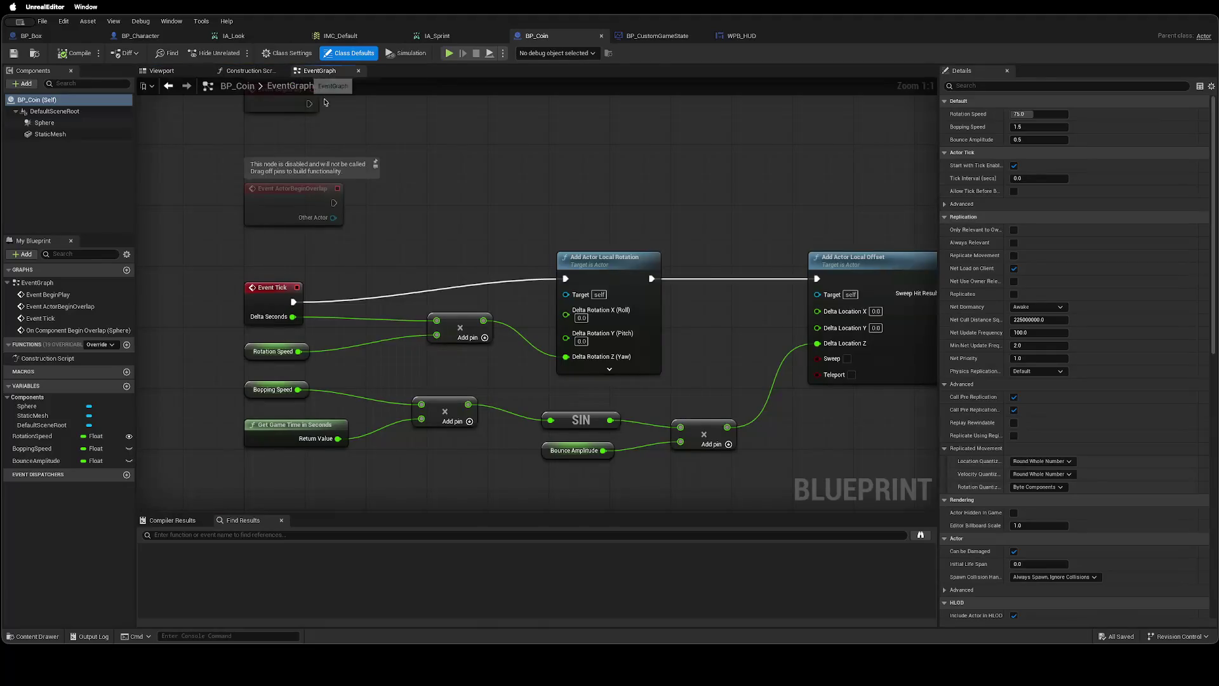
pyautogui.moveTo(491, 188)
pyautogui.mouseDown()
pyautogui.moveTo(250, 135)
pyautogui.moveTo(392, 441)
pyautogui.moveTo(485, 164)
pyautogui.mouseUp()
pyautogui.scroll(-2, 486, 165)
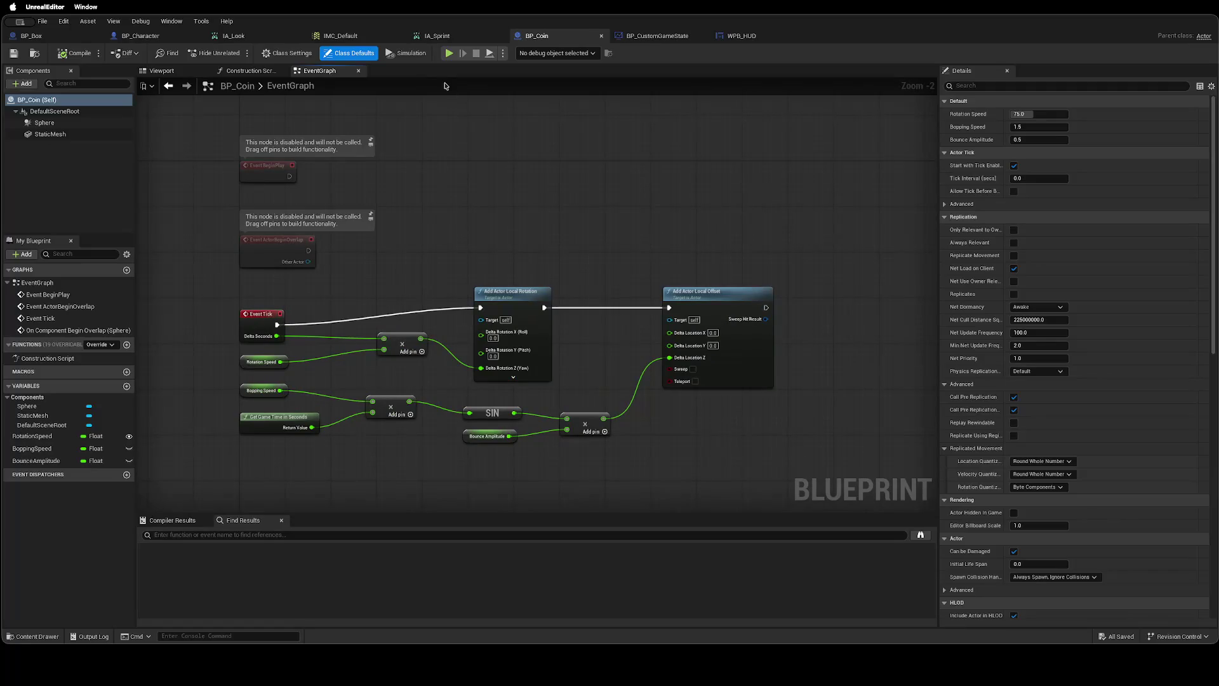
pyautogui.click(140, 36)
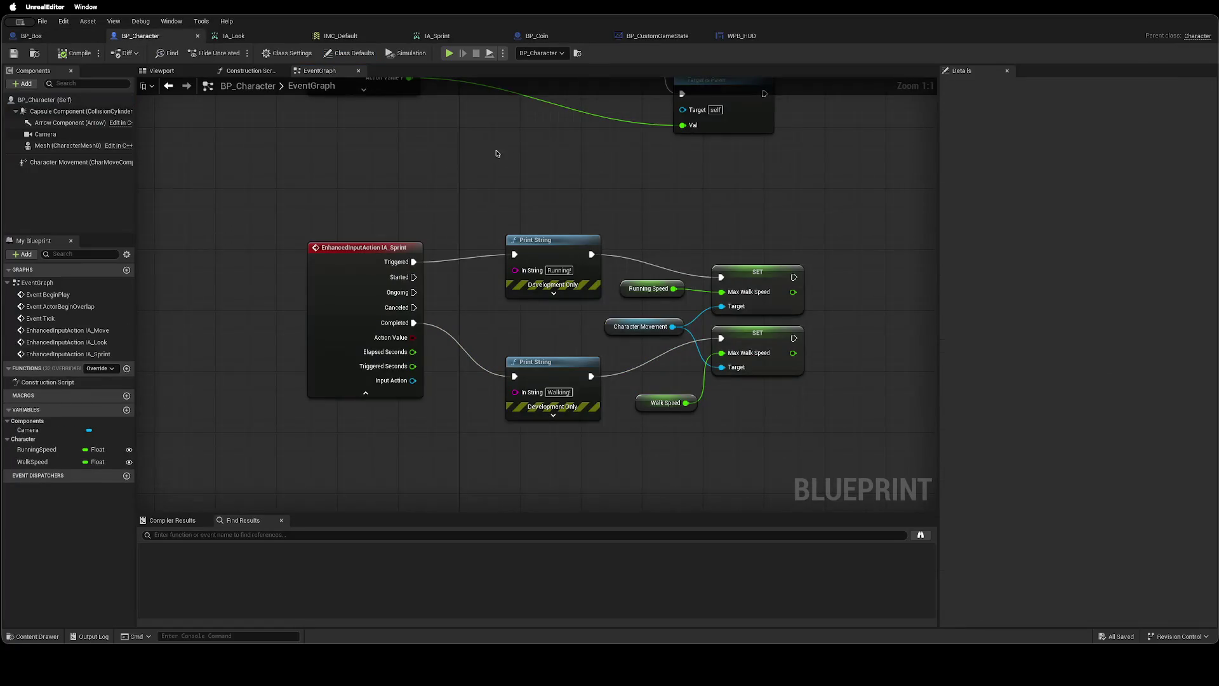
# Pan over BP_Character's IA_Look and IA_Move nodes, then centre BP_Coin's overlap, cast and Destroy Actor chain.
pyautogui.moveTo(498, 166); pyautogui.dragTo(404, 347)
pyautogui.moveTo(663, 256)
pyautogui.mouseDown()
pyautogui.moveTo(568, 453)
pyautogui.moveTo(317, 318)
pyautogui.moveTo(513, 498)
pyautogui.moveTo(512, 436)
pyautogui.moveTo(518, 457)
pyautogui.mouseUp()
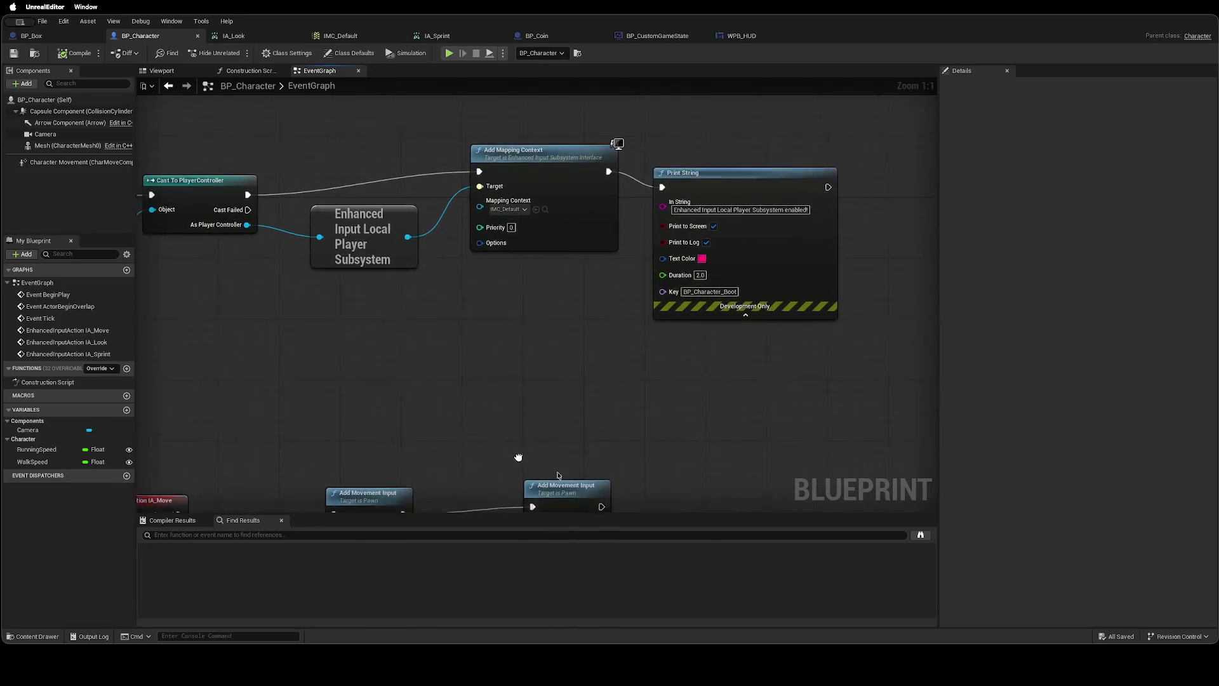
pyautogui.scroll(-4, 518, 457)
pyautogui.scroll(2, 713, 252)
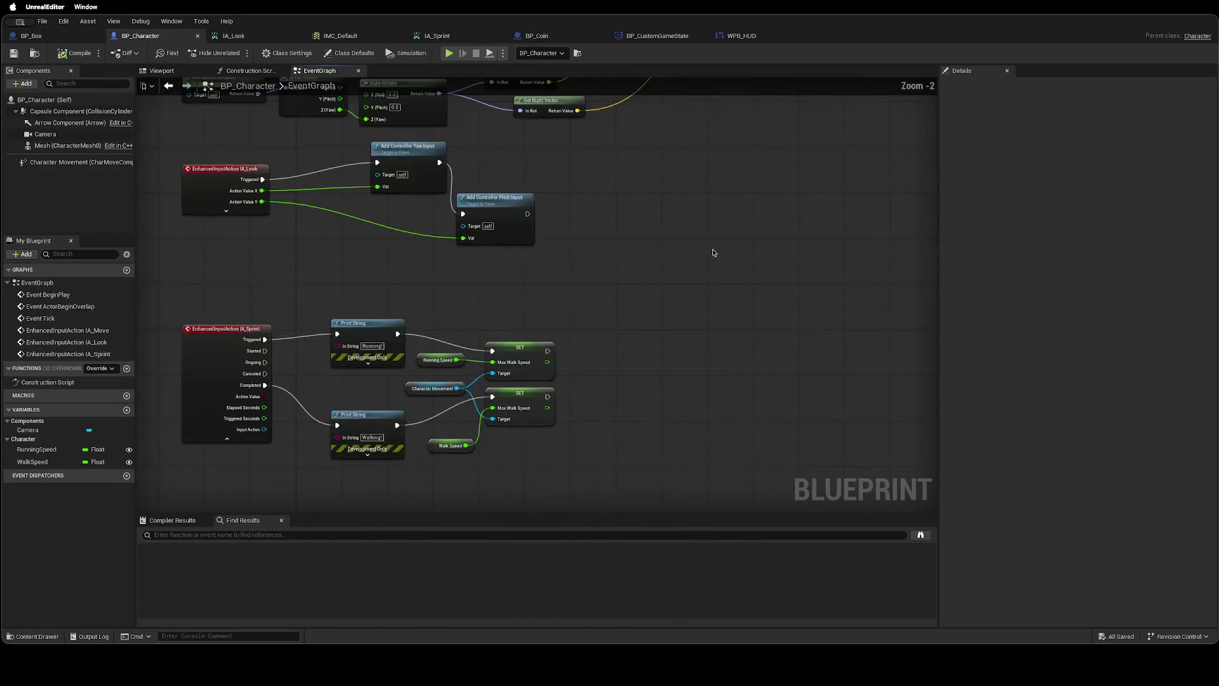
pyautogui.moveTo(713, 252); pyautogui.dragTo(754, 259)
pyautogui.click(537, 35)
pyautogui.moveTo(487, 148)
pyautogui.mouseDown()
pyautogui.moveTo(566, 169)
pyautogui.moveTo(544, 186)
pyautogui.mouseUp()
pyautogui.scroll(-10, 543, 186)
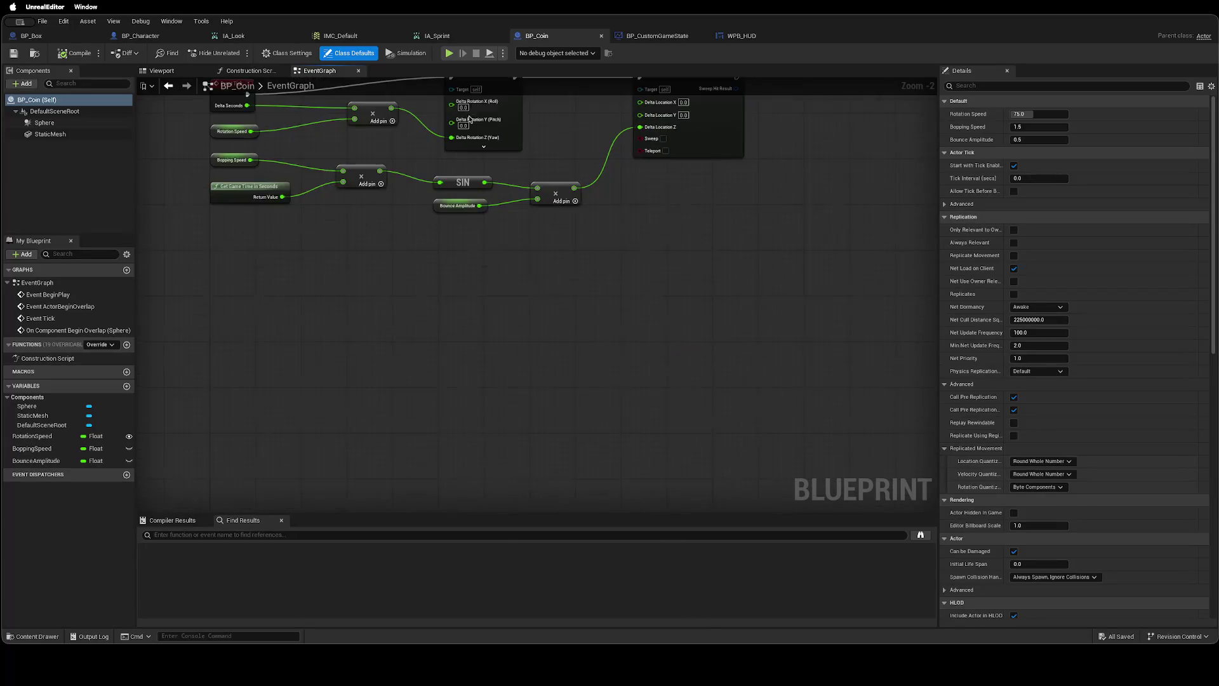
pyautogui.scroll(12, 501, 351)
pyautogui.moveTo(580, 386)
pyautogui.mouseDown()
pyautogui.moveTo(639, 373)
pyautogui.moveTo(678, 286)
pyautogui.mouseUp()
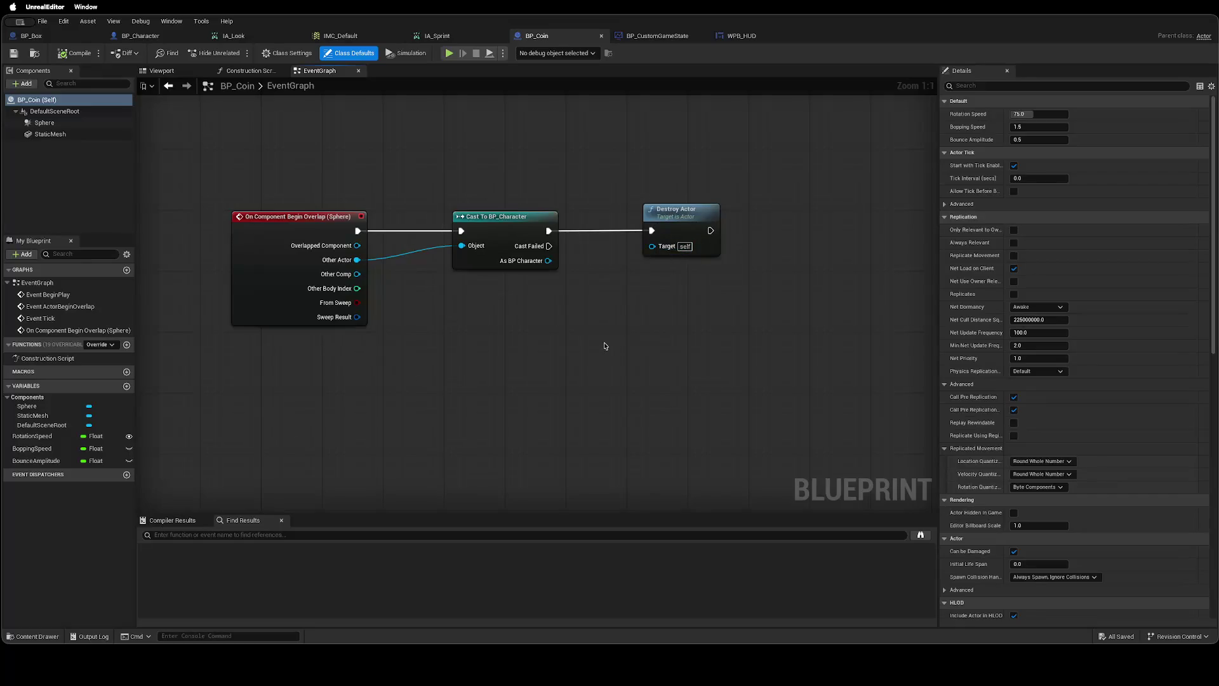
# Consult the AI answer and add a Get Game State node to BP_Coin's graph.
pyautogui.hotkey('ctrl', 'Left')
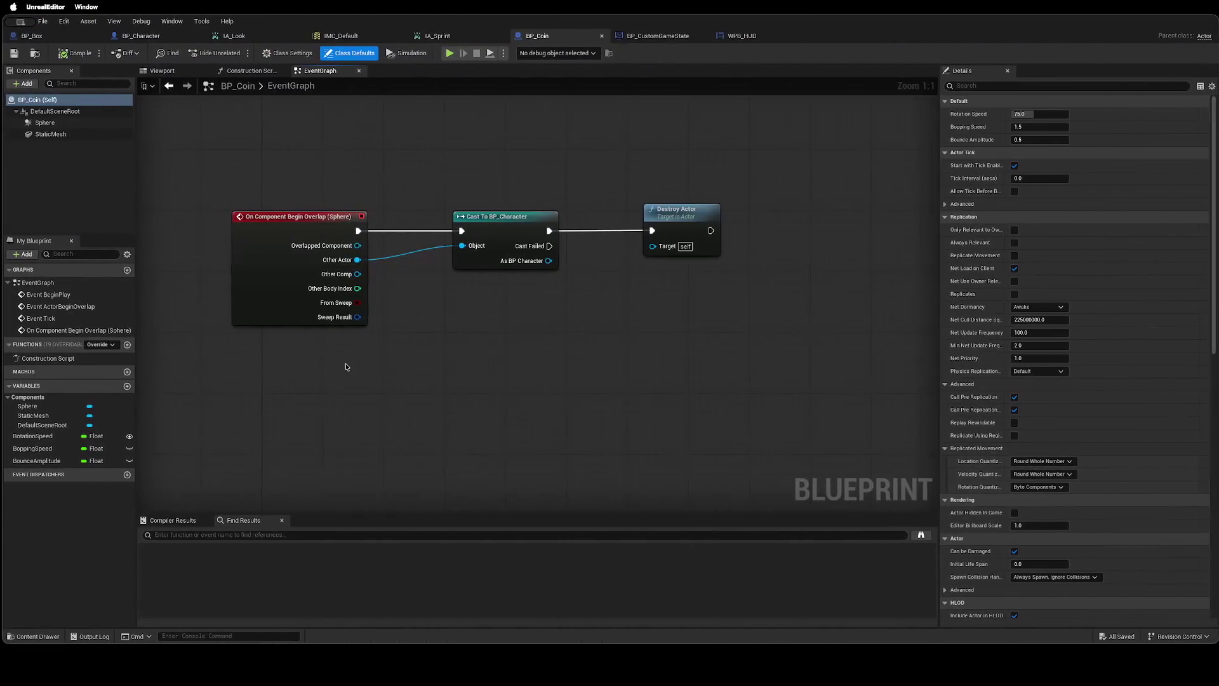
pyautogui.rightClick(331, 368)
pyautogui.write('Get Game St')
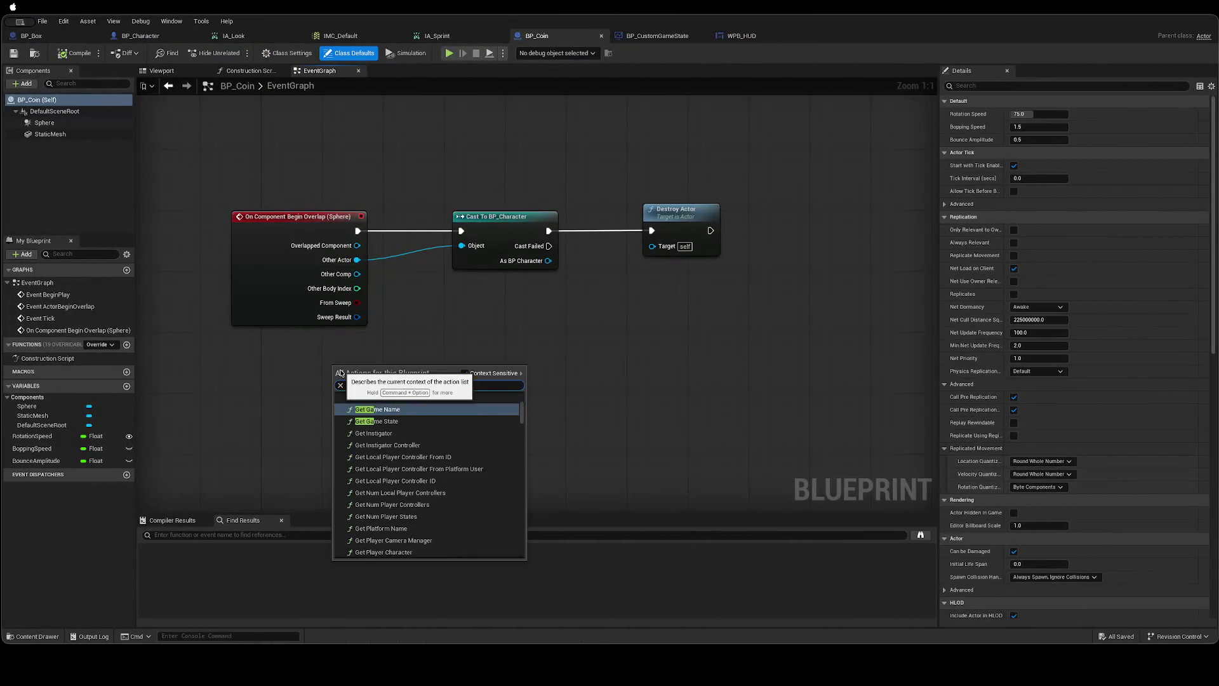
pyautogui.press('Return')
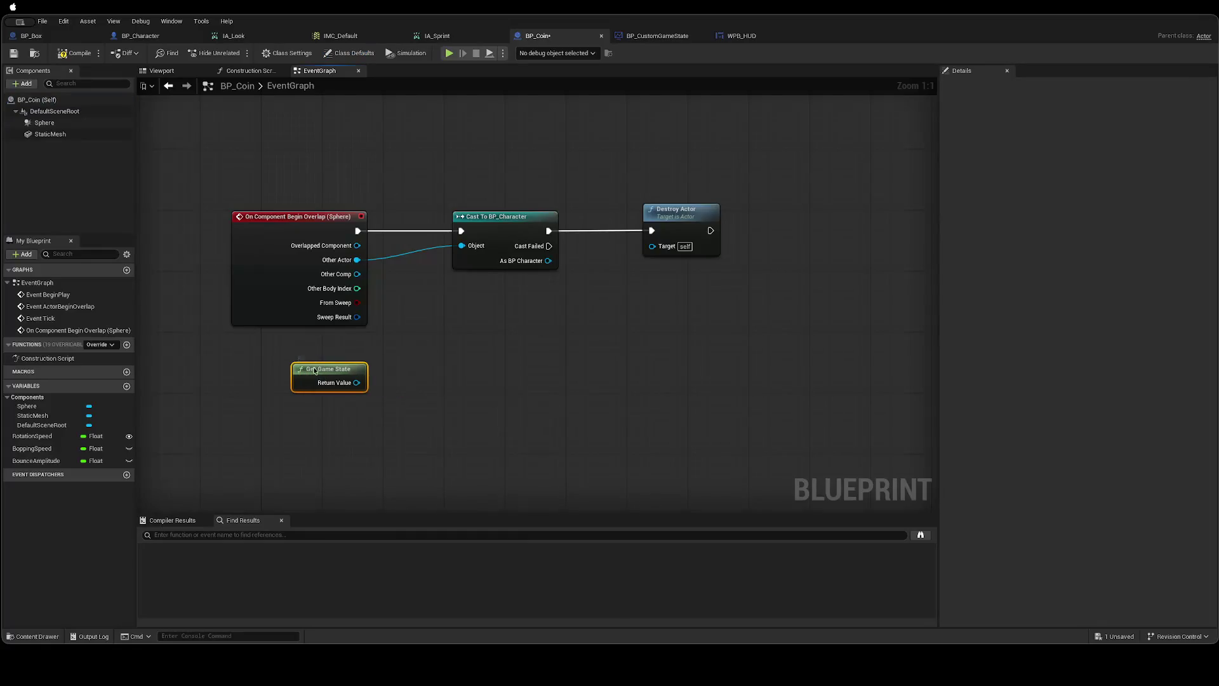
pyautogui.hotkey('ctrl', 'Left')
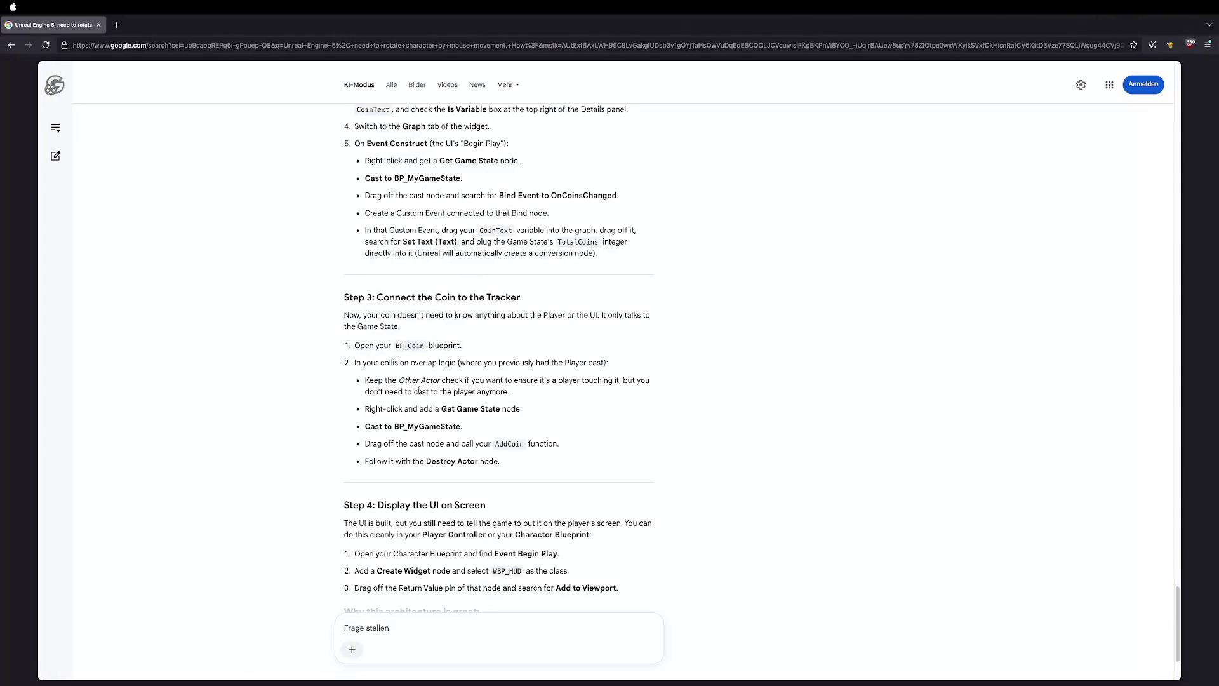
pyautogui.hotkey('ctrl', 'Right')
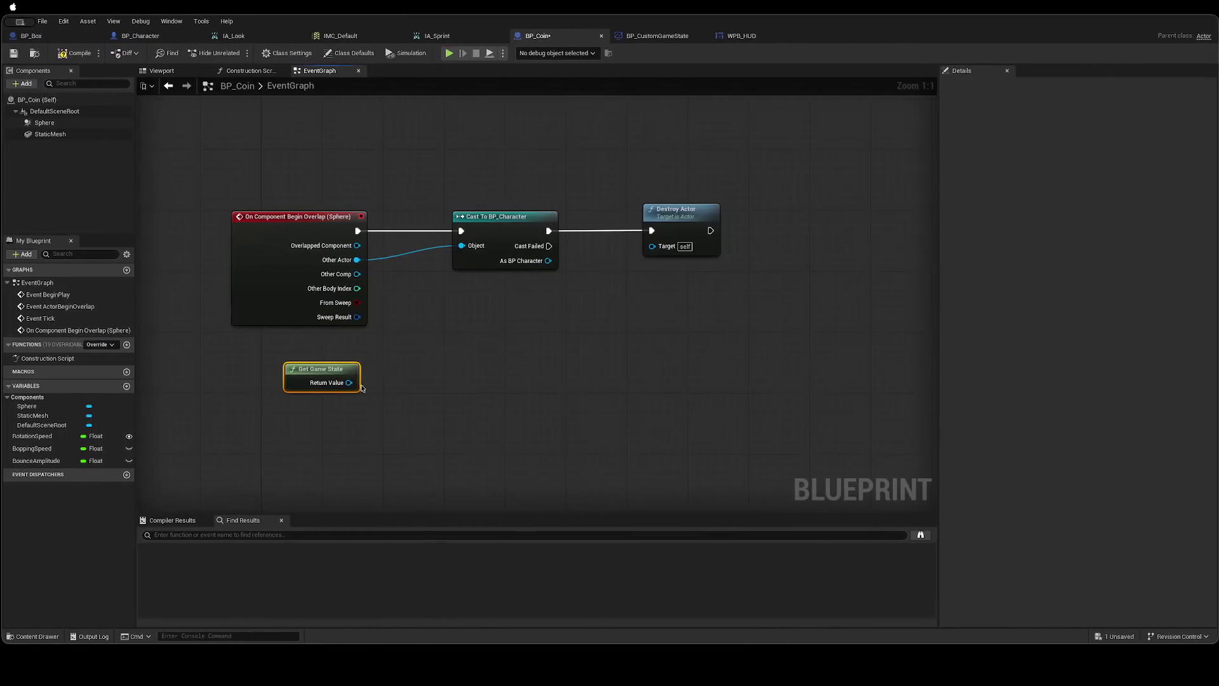
# Cast Get Game State to BP_CustomGameState, driven by Cast To BP_Character's success, and arrange the chain.
pyautogui.moveTo(349, 382); pyautogui.dragTo(419, 381)
pyautogui.write('Cast To')
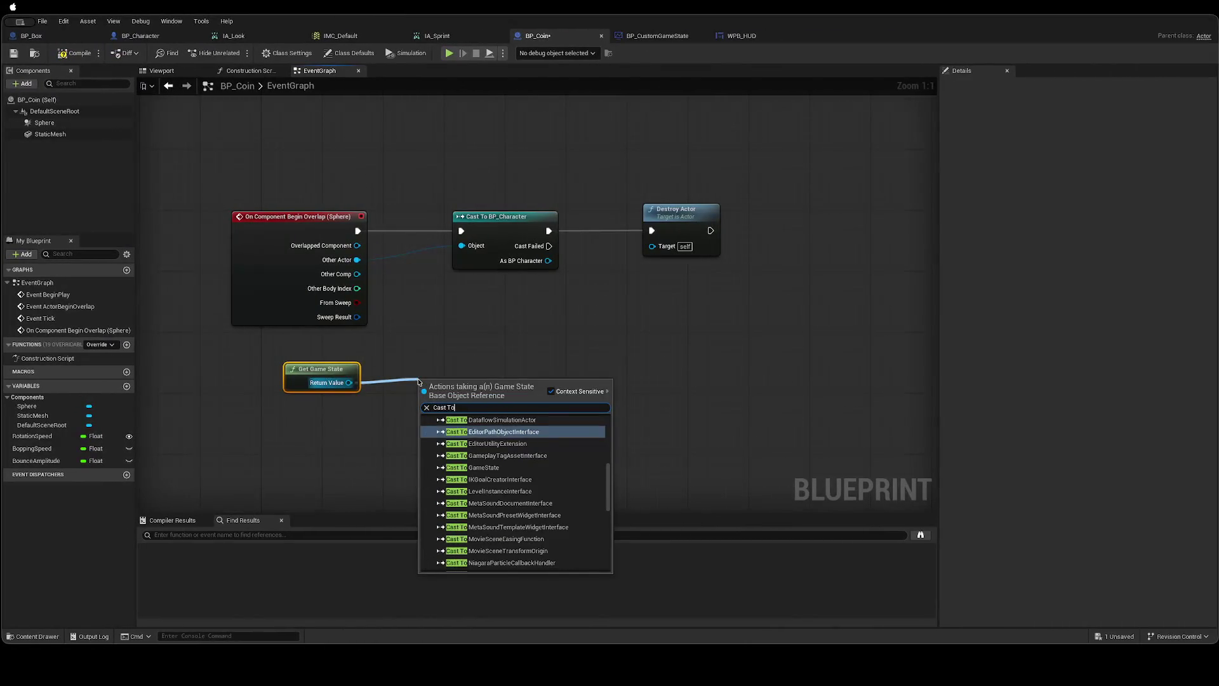
pyautogui.write(' BP_Custom')
pyautogui.press('Return')
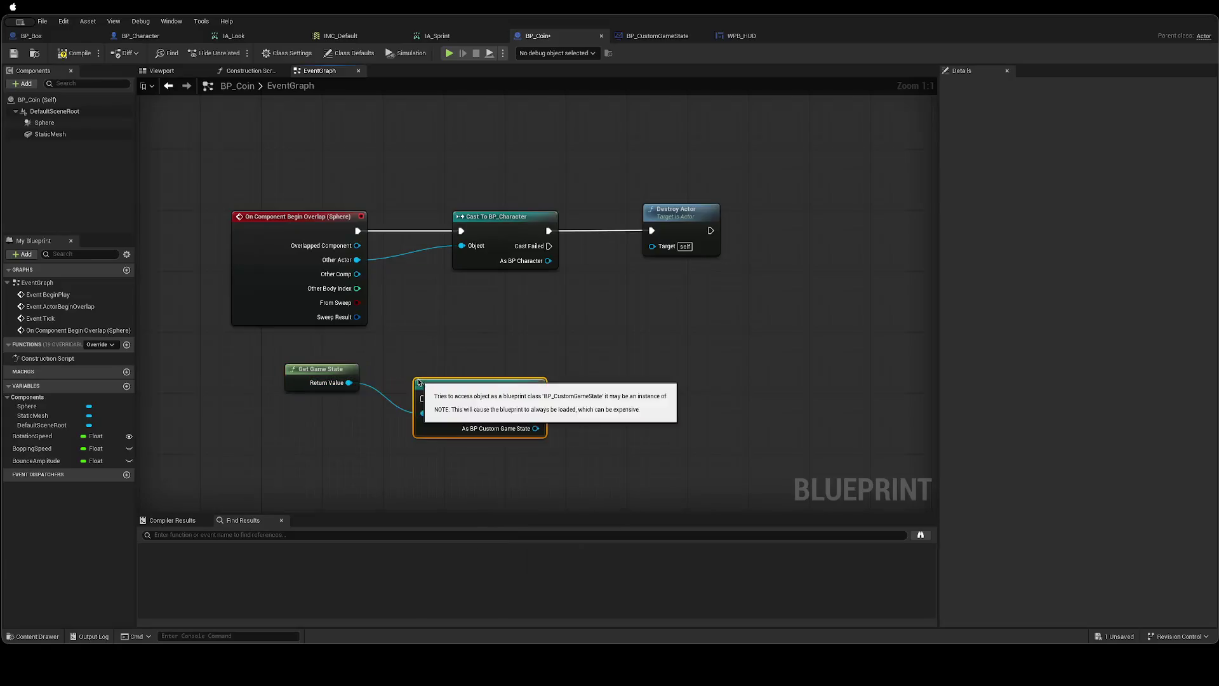
pyautogui.moveTo(463, 388)
pyautogui.mouseDown()
pyautogui.moveTo(502, 352)
pyautogui.moveTo(489, 324)
pyautogui.moveTo(502, 311)
pyautogui.mouseUp()
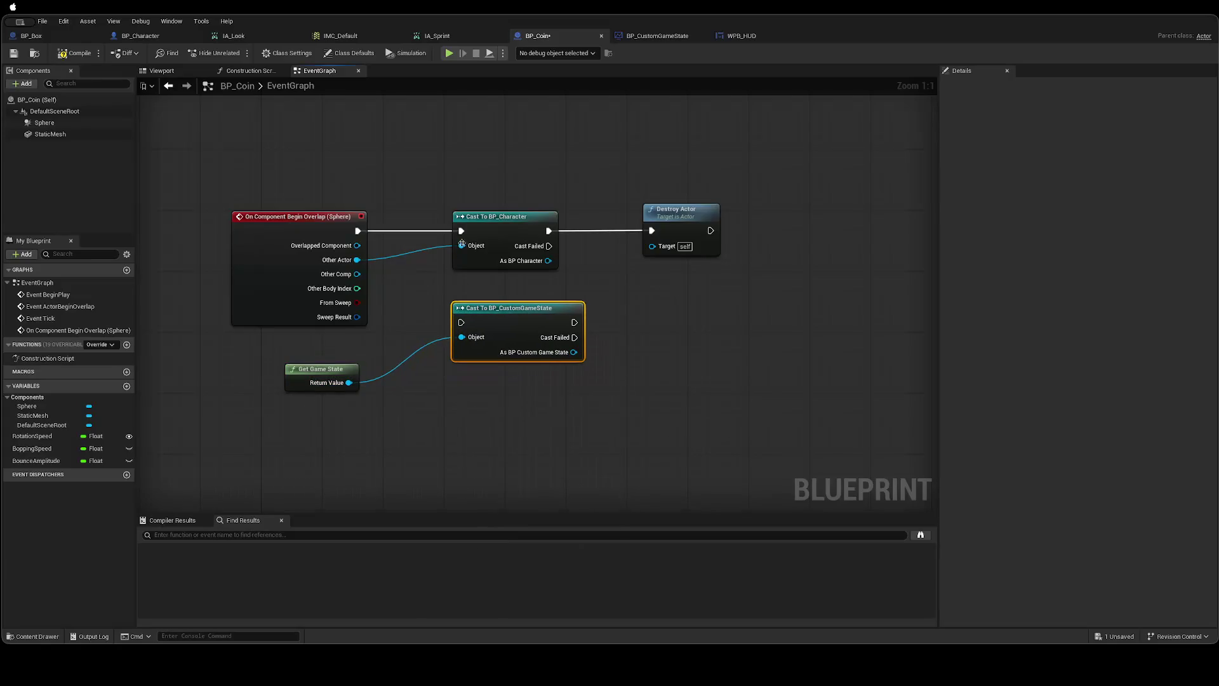
pyautogui.moveTo(549, 231)
pyautogui.mouseDown()
pyautogui.moveTo(540, 324)
pyautogui.moveTo(461, 322)
pyautogui.mouseUp()
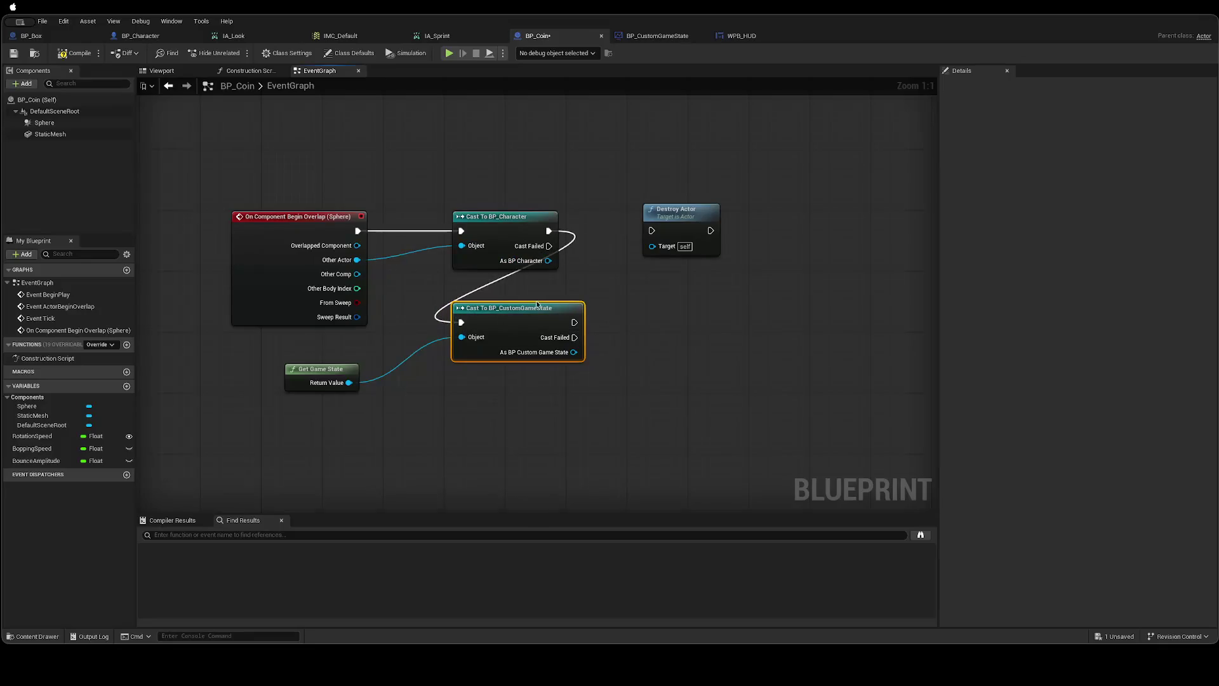
pyautogui.moveTo(538, 309); pyautogui.dragTo(713, 316)
pyautogui.moveTo(686, 215); pyautogui.dragTo(784, 200)
pyautogui.moveTo(711, 316)
pyautogui.mouseDown()
pyautogui.moveTo(648, 246)
pyautogui.moveTo(673, 216)
pyautogui.mouseUp()
pyautogui.moveTo(353, 370); pyautogui.dragTo(549, 286)
pyautogui.moveTo(593, 332)
pyautogui.mouseDown()
pyautogui.moveTo(528, 387)
pyautogui.moveTo(490, 399)
pyautogui.mouseUp()
pyautogui.moveTo(684, 268); pyautogui.dragTo(767, 290)
pyautogui.click(699, 393)
# Call Add Coin on the cast BP_CustomGameState before Destroy Actor and save BP_Coin.
pyautogui.moveTo(615, 328); pyautogui.dragTo(673, 383)
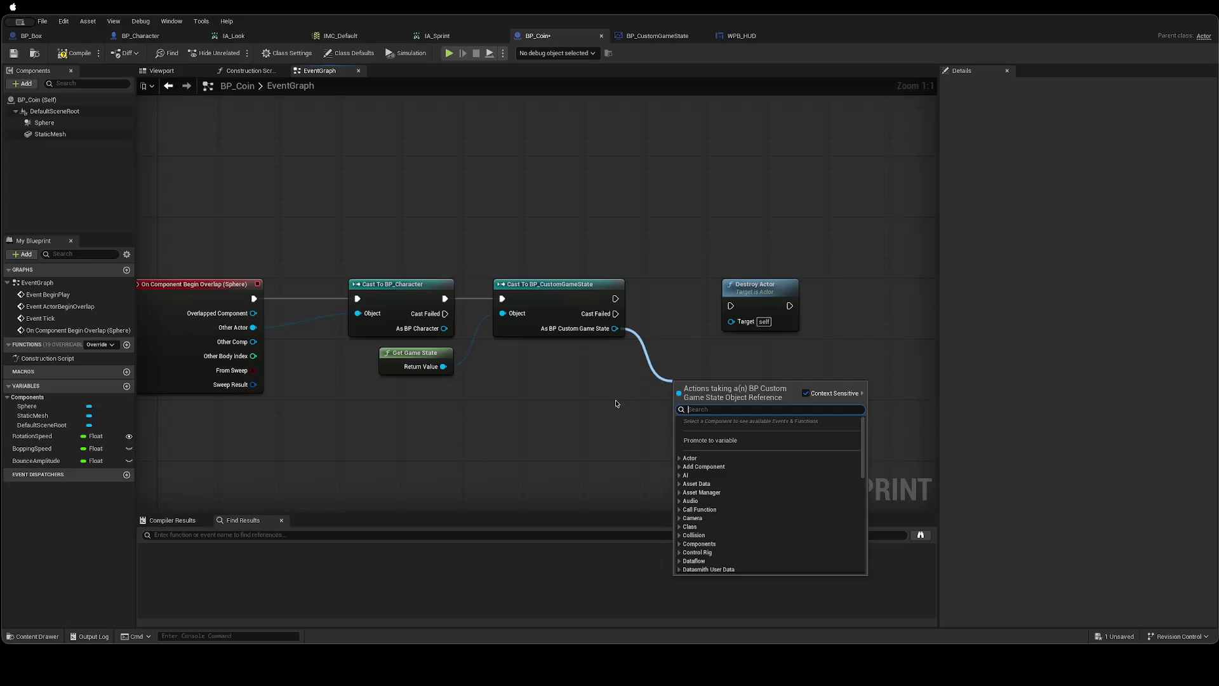
pyautogui.write('Get C')
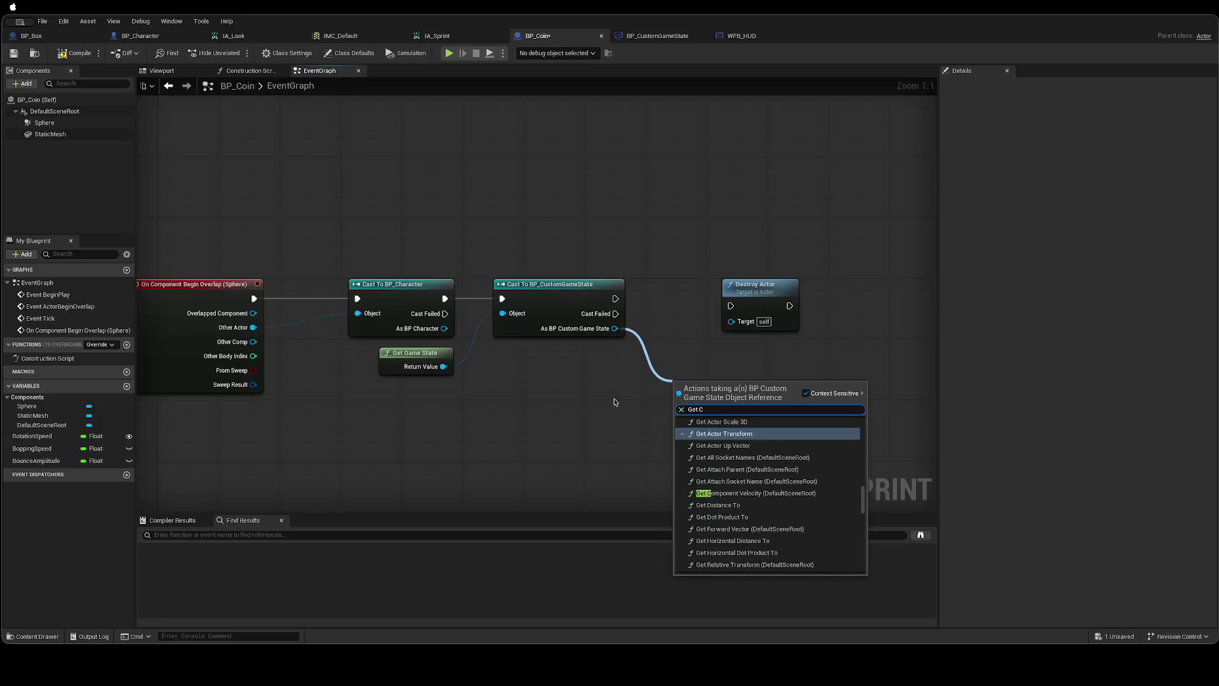
pyautogui.press('BackSpace')
pyautogui.press('BackSpace')
pyautogui.press('BackSpace')
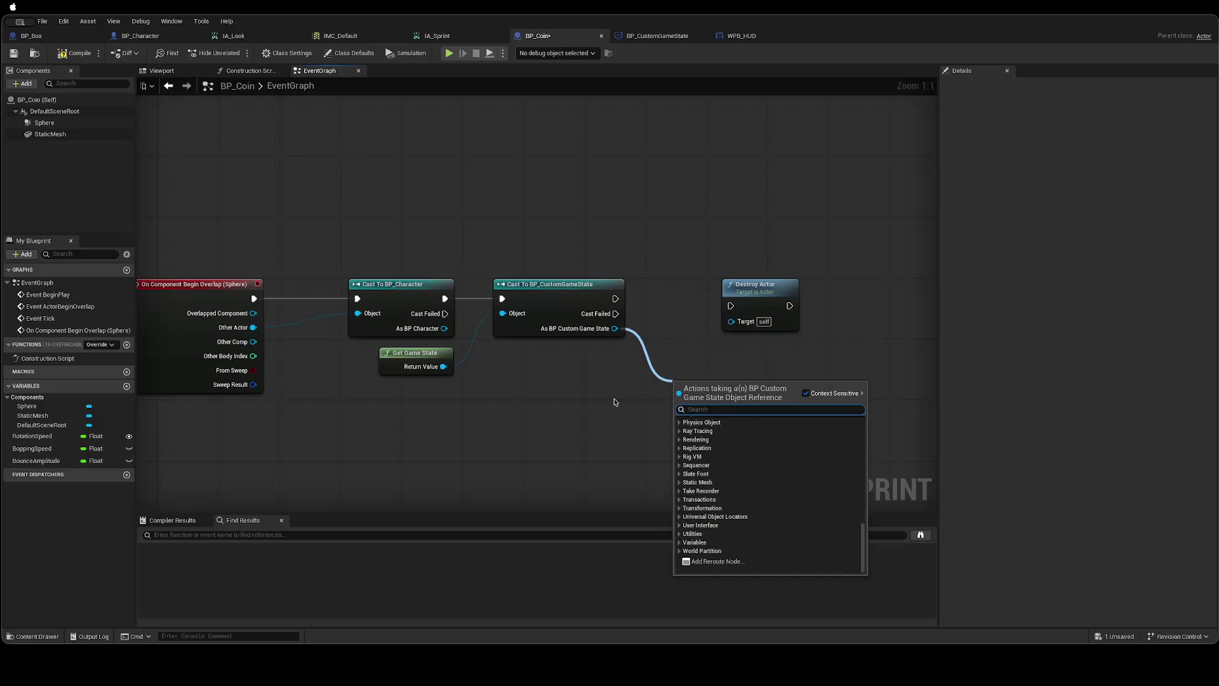
pyautogui.write('AddC')
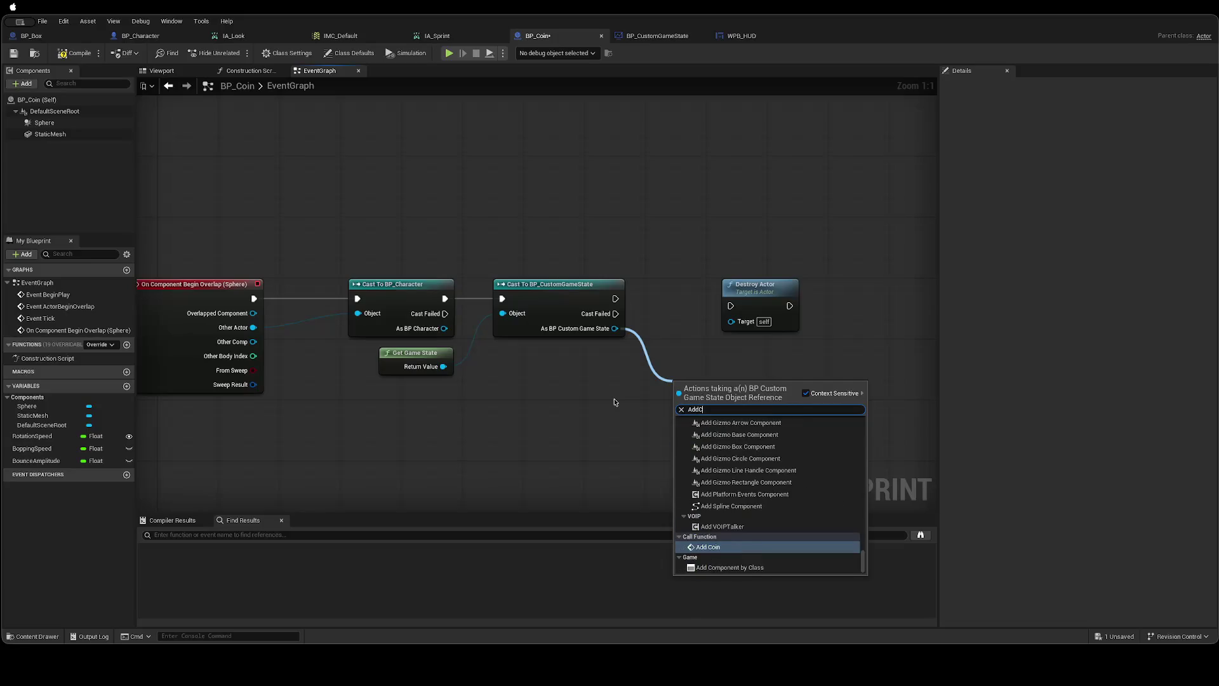
pyautogui.press('Return')
pyautogui.moveTo(728, 378)
pyautogui.mouseDown()
pyautogui.moveTo(692, 296)
pyautogui.moveTo(824, 286)
pyautogui.mouseUp()
pyautogui.moveTo(724, 290); pyautogui.dragTo(799, 306)
pyautogui.click(744, 409)
pyautogui.press('super+s')
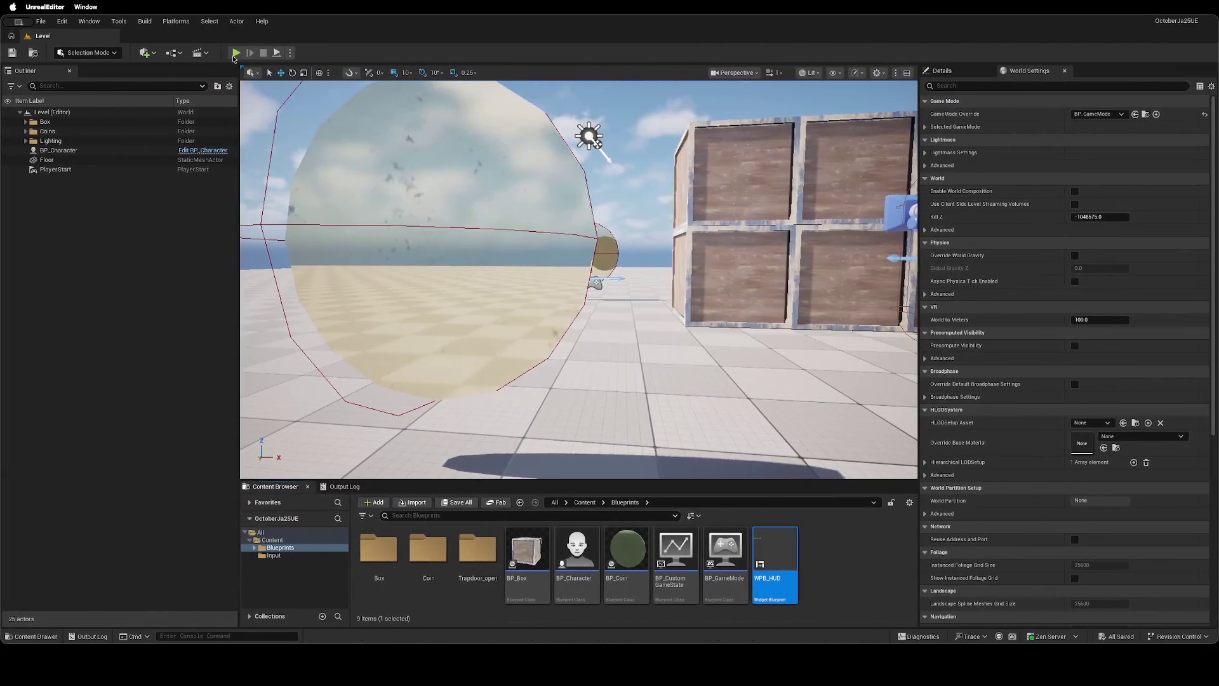
# Play-test by walking forward through a coin to collect it, then return to the AI answer.
pyautogui.click(240, 53)
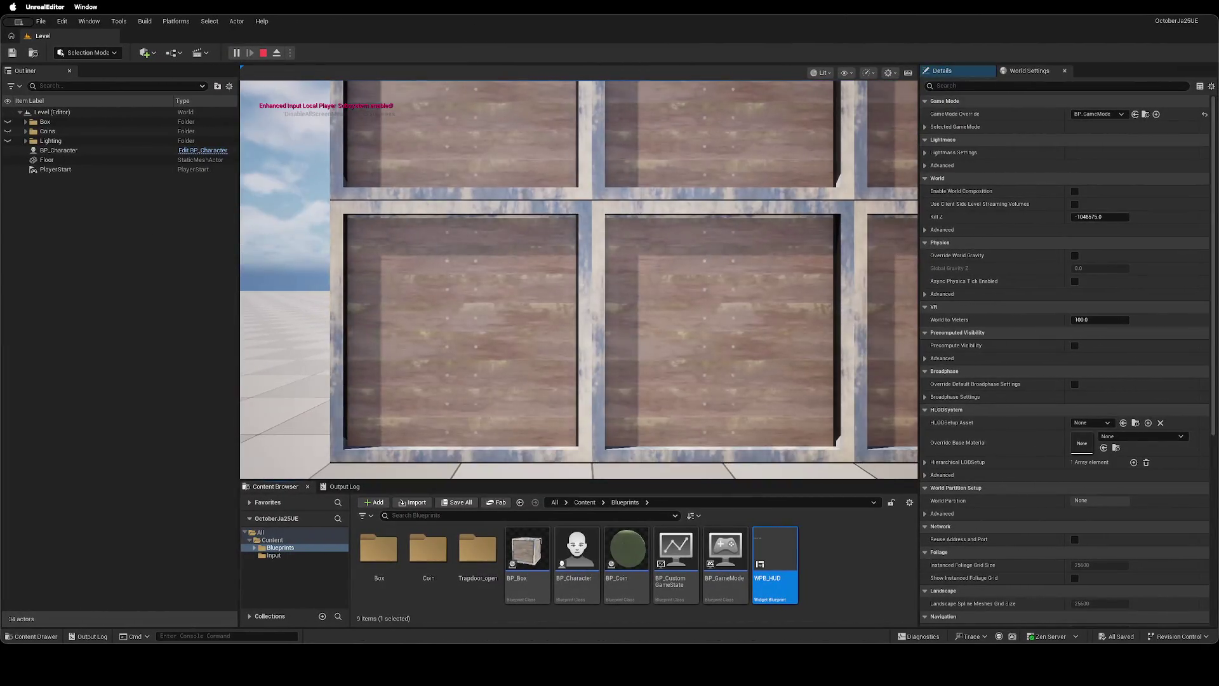
pyautogui.press('w')
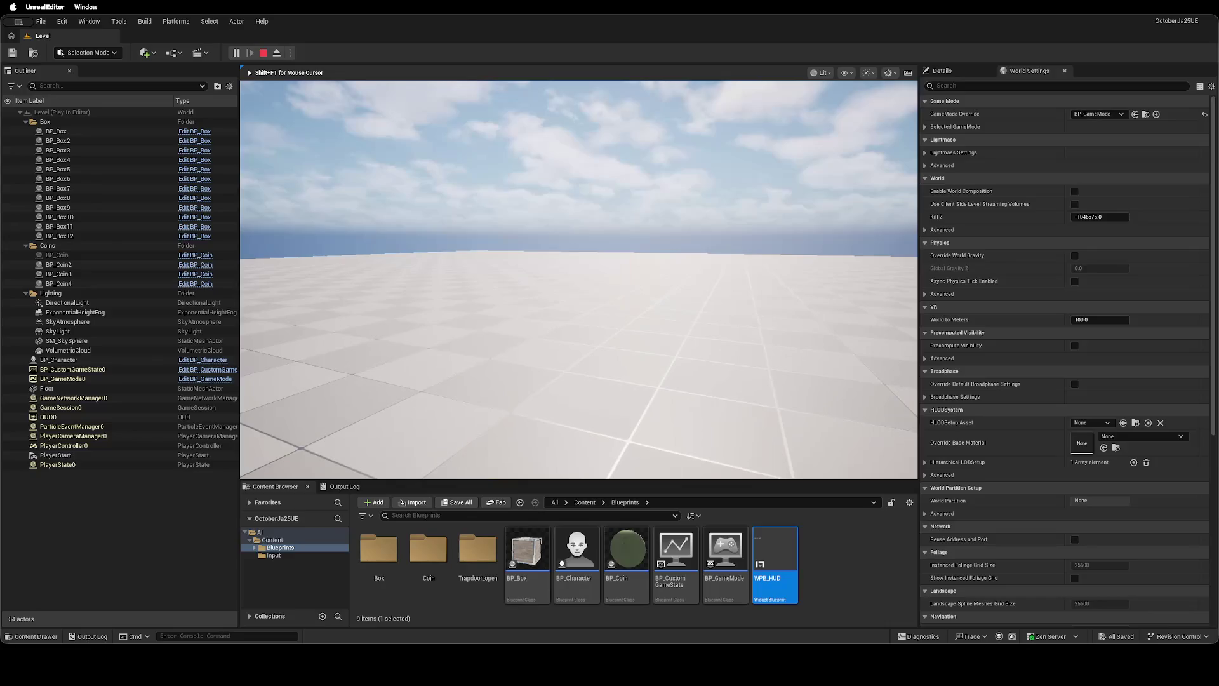
pyautogui.press('Escape')
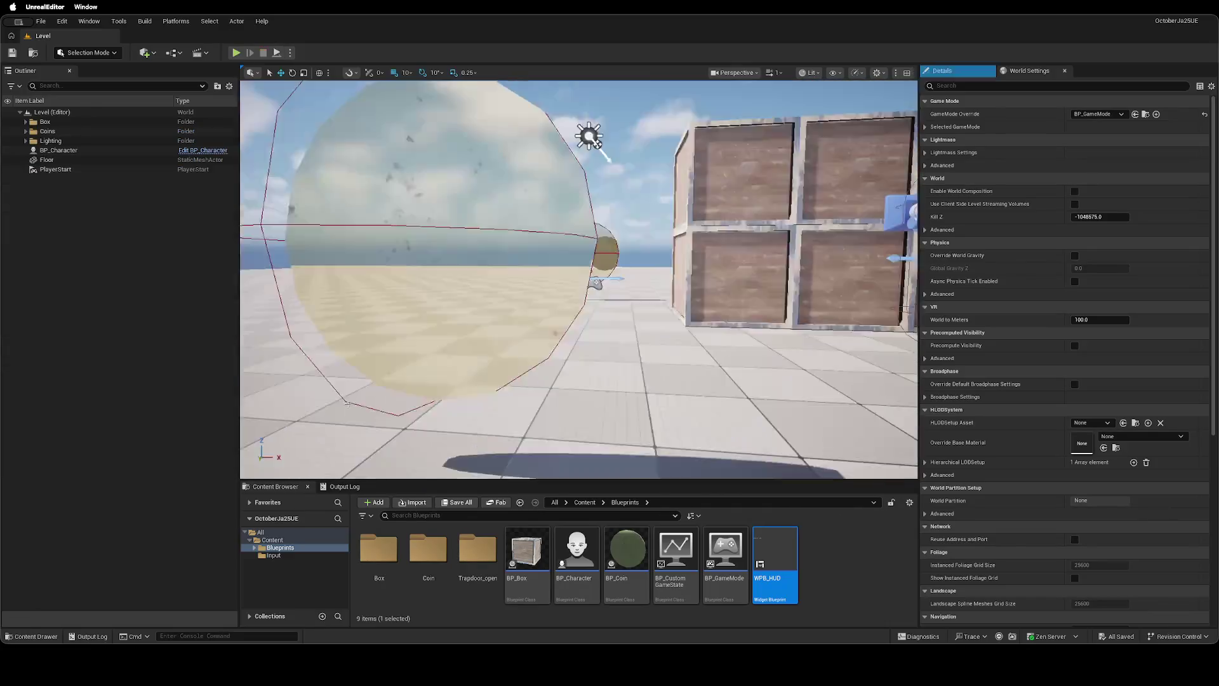
pyautogui.press('super+grave')
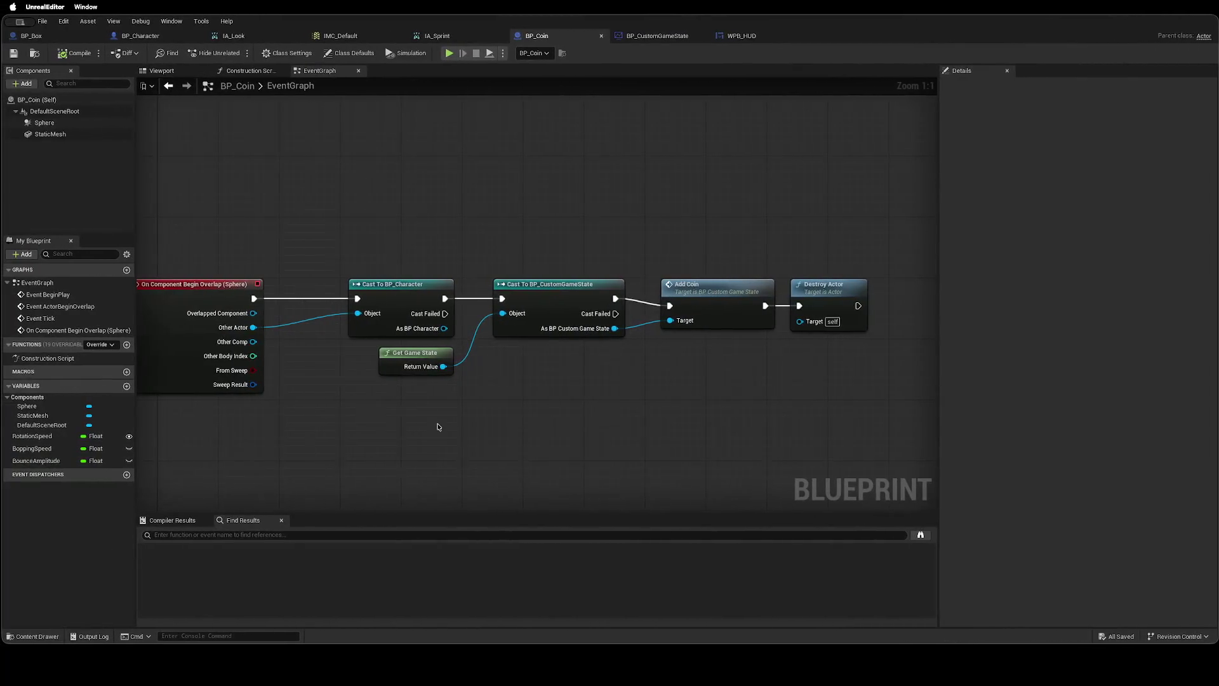
pyautogui.hotkey('ctrl', 'Left')
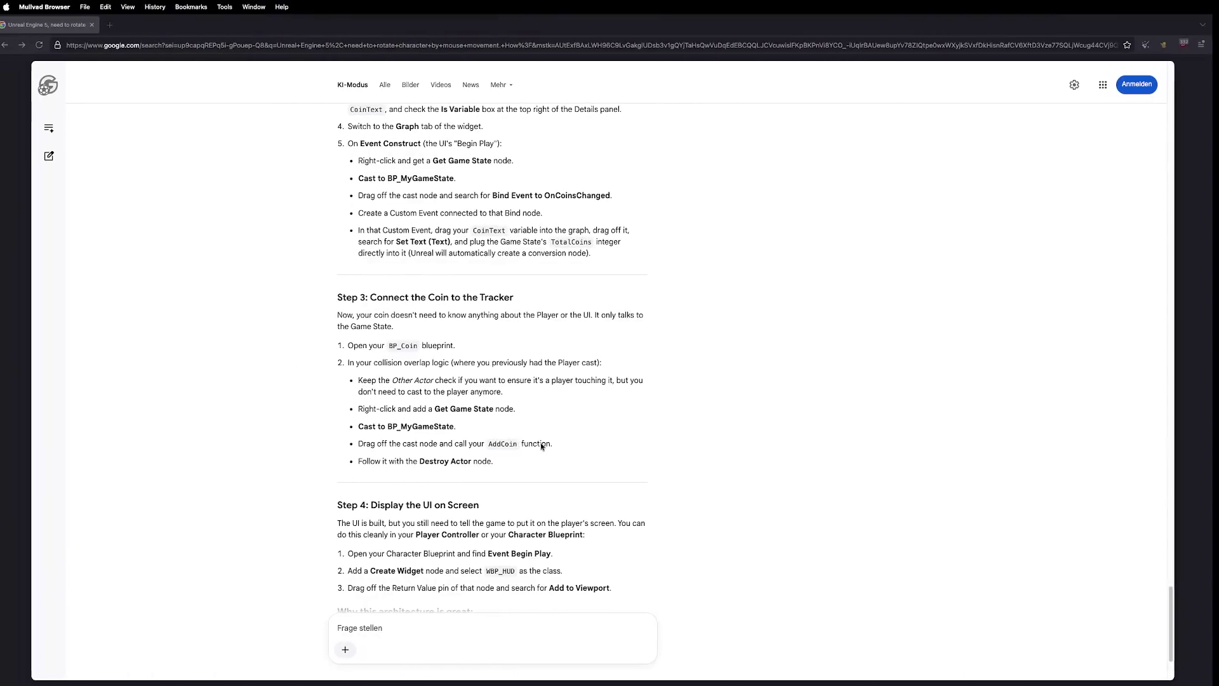
# Read the AI answer's 'Why this architecture is great' notes, then reopen WPB_HUD in Unreal.
pyautogui.scroll(-1, 357, 502)
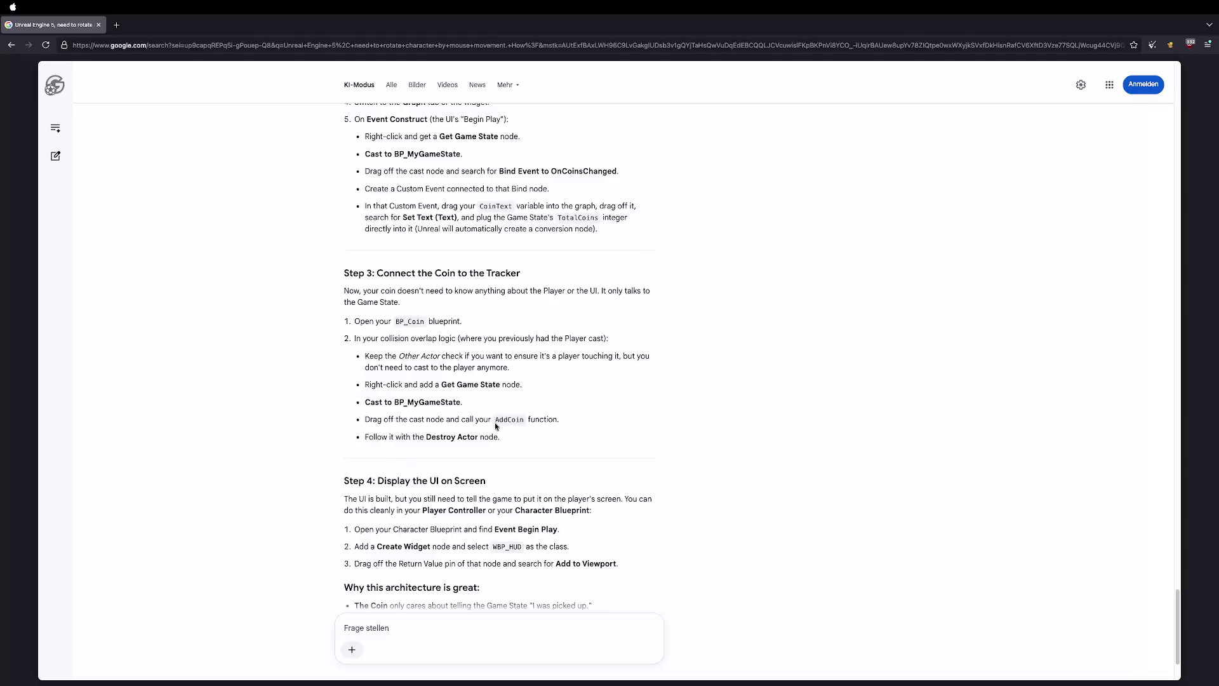
pyautogui.scroll(-5, 496, 425)
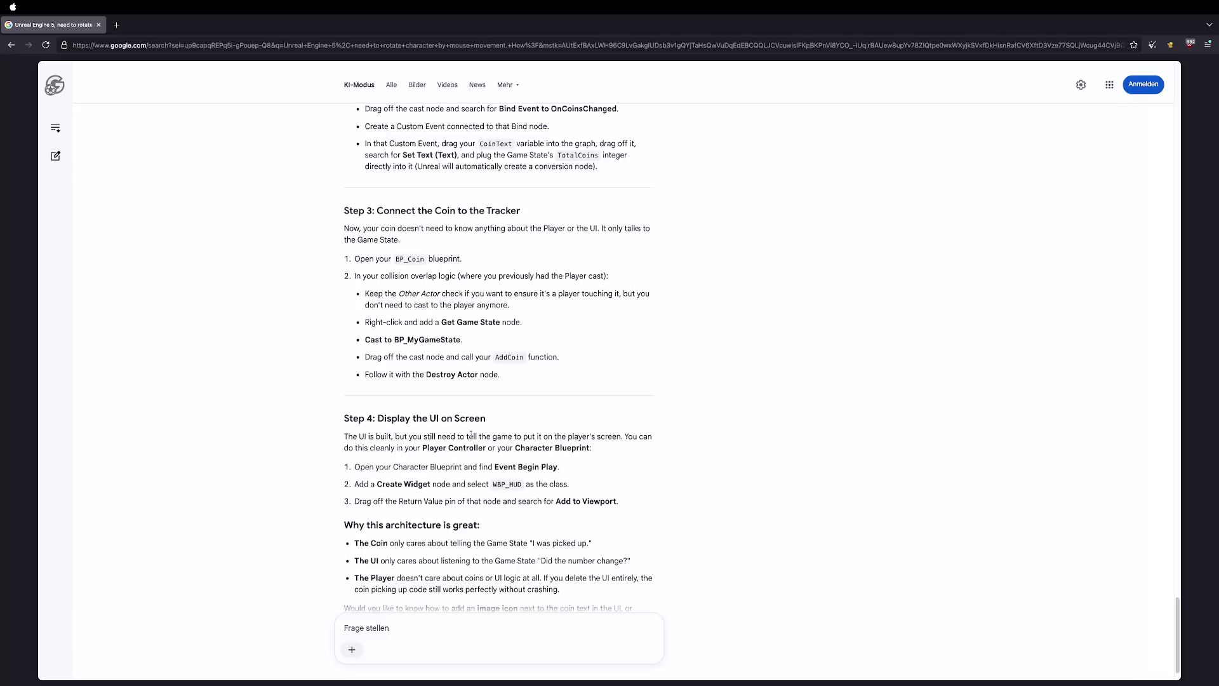
pyautogui.hotkey('ctrl', 'Right')
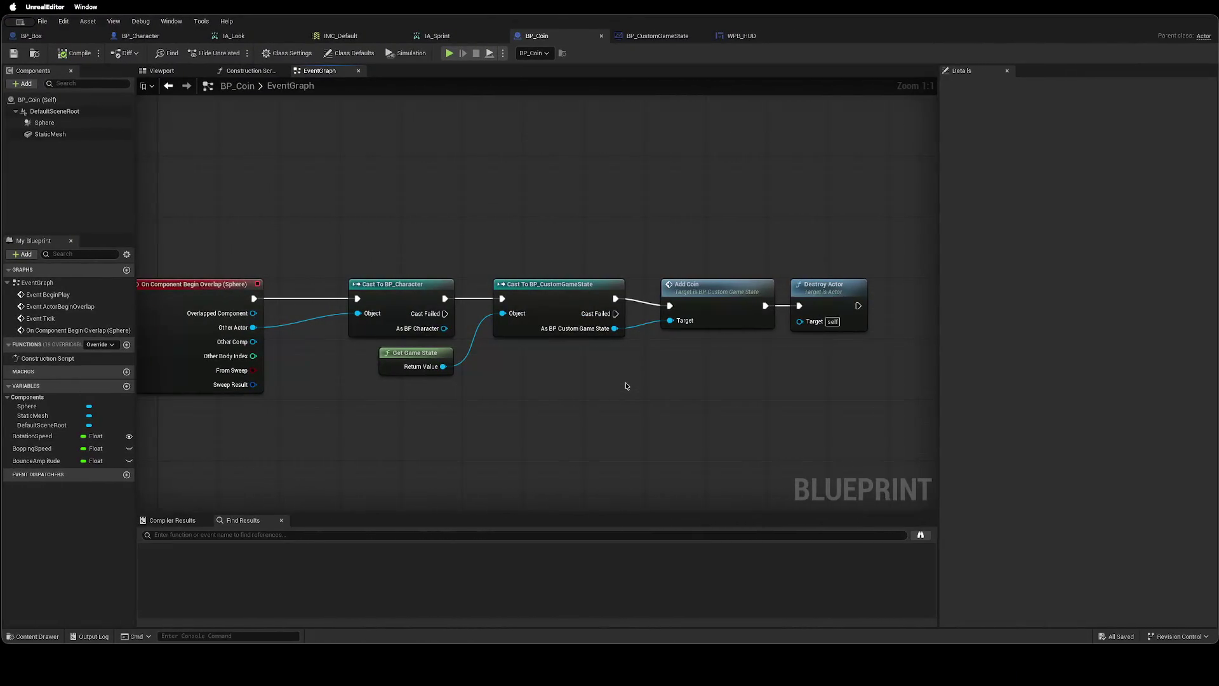
pyautogui.click(740, 36)
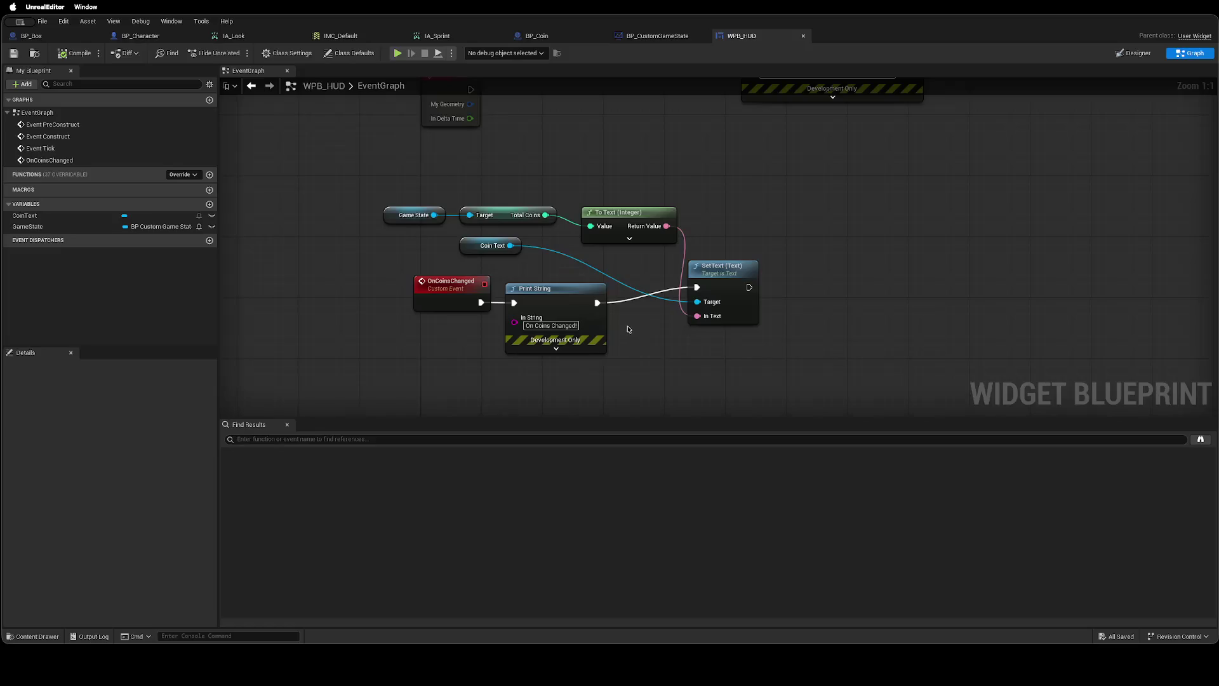
# After checking the guide's Step 4, bring up BP_Character's EventGraph with its IA_Look and IA_Sprint logic.
pyautogui.hotkey('ctrl', 'Left')
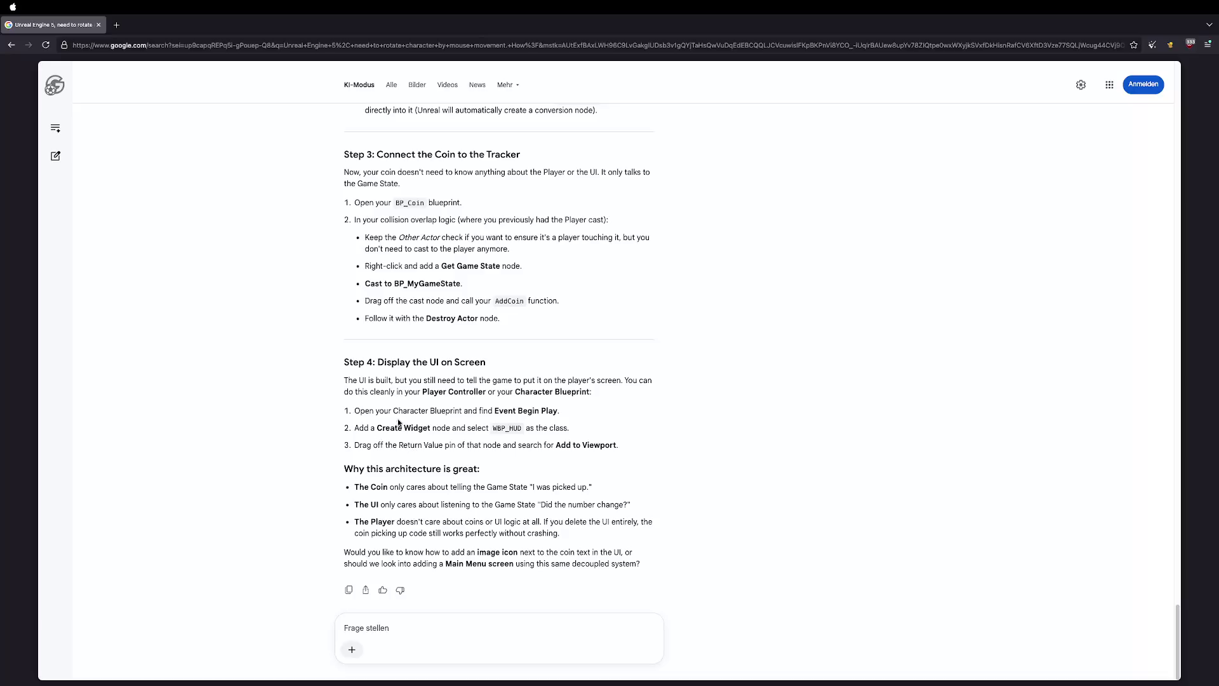
pyautogui.hotkey('ctrl', 'Right')
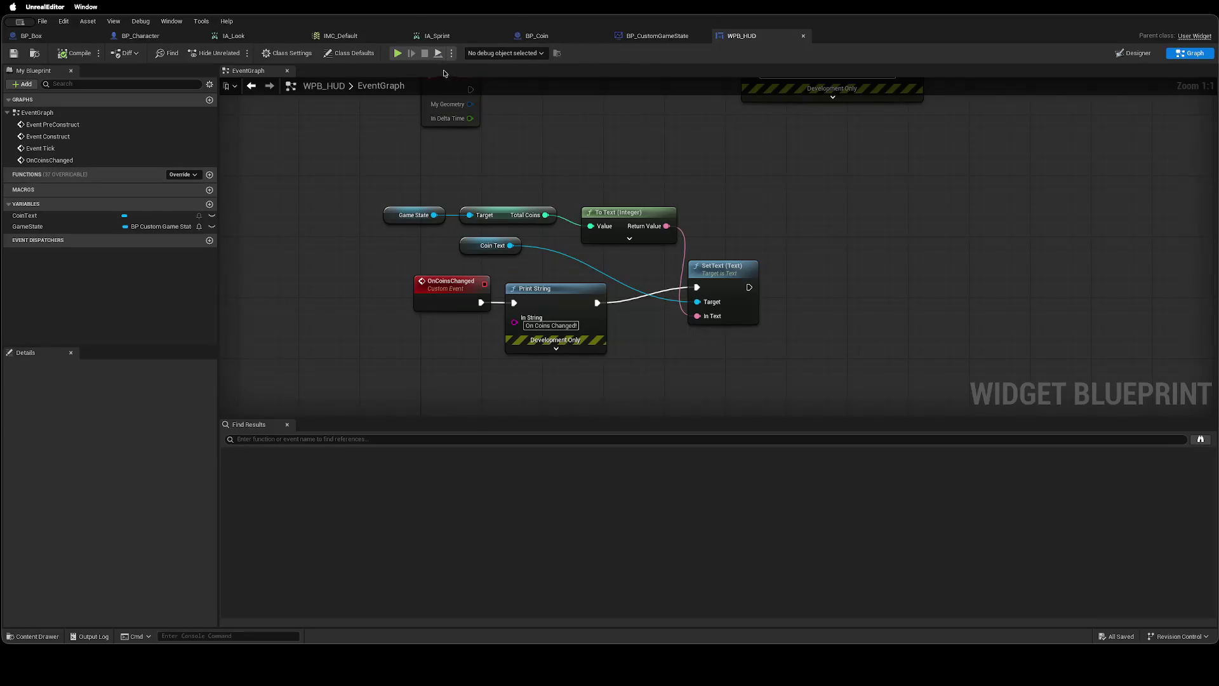
pyautogui.click(140, 35)
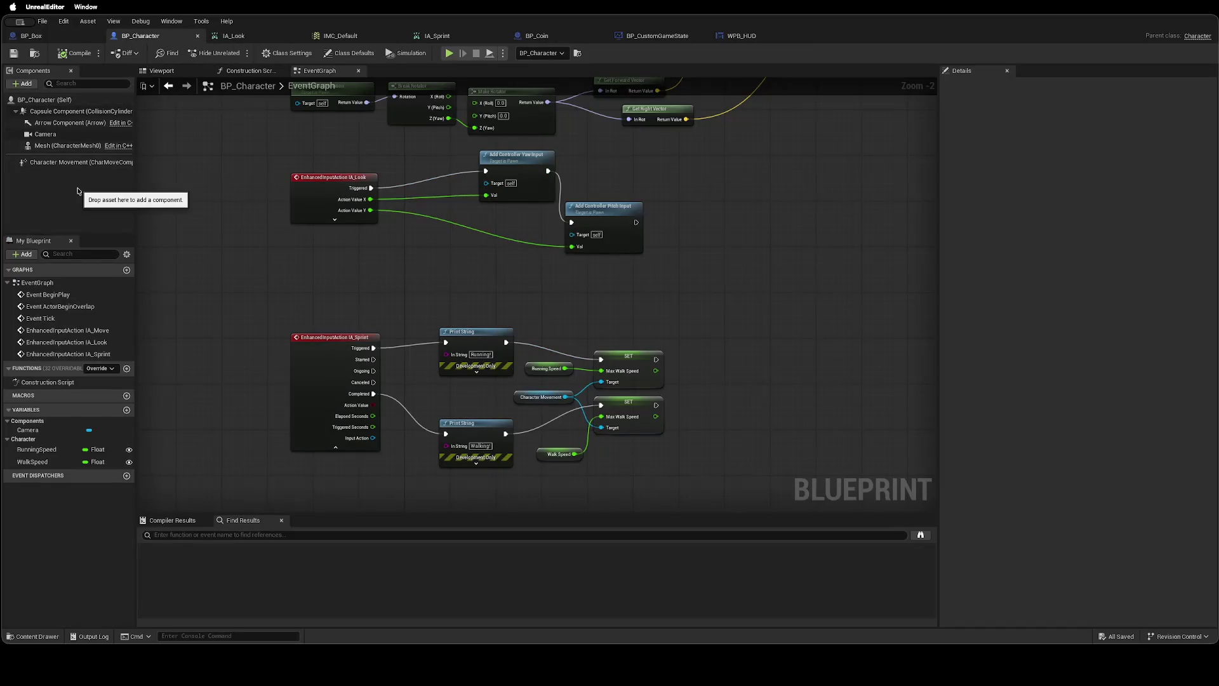
# Attach a node to Print String's exec output, then delete the mistaken Add Widget Component node.
pyautogui.hotkey('ctrl', 'Left')
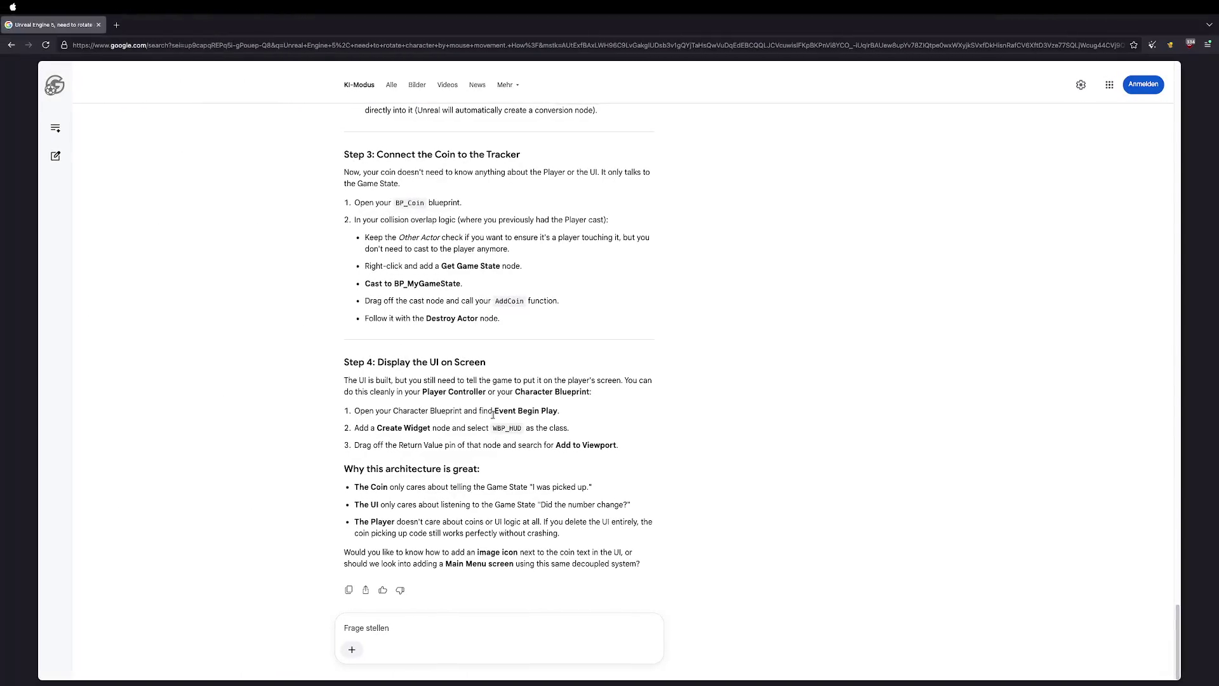
pyautogui.hotkey('ctrl', 'Right')
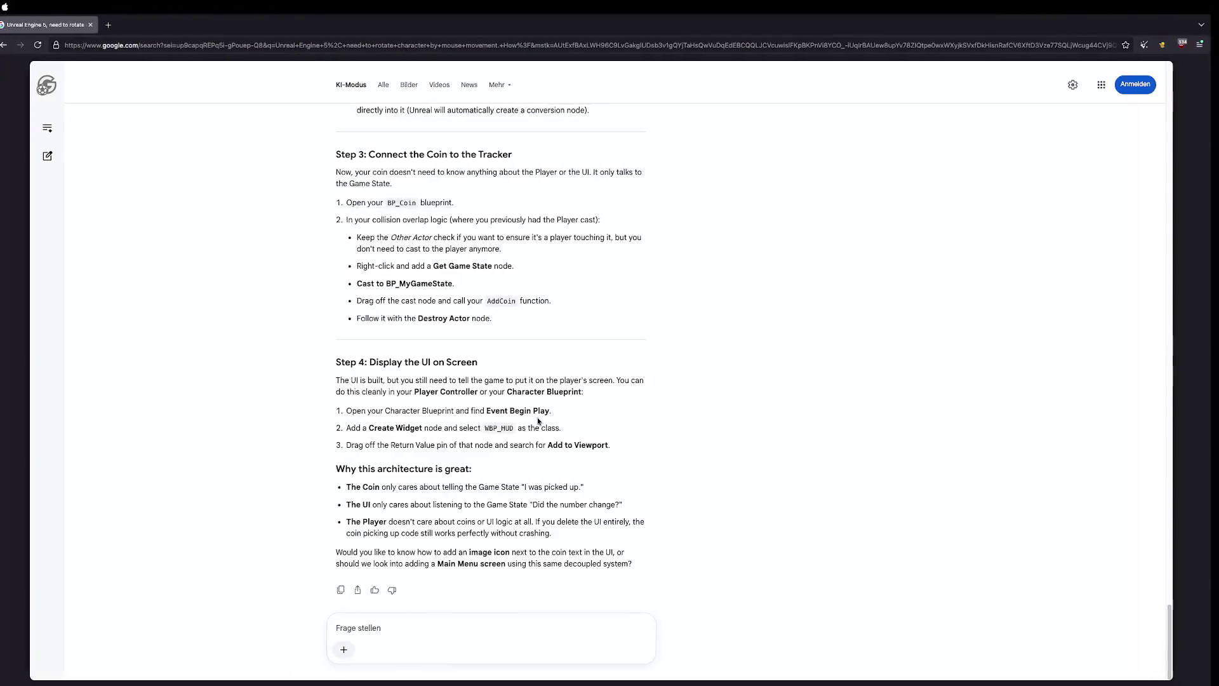
pyautogui.scroll(10, 393, 269)
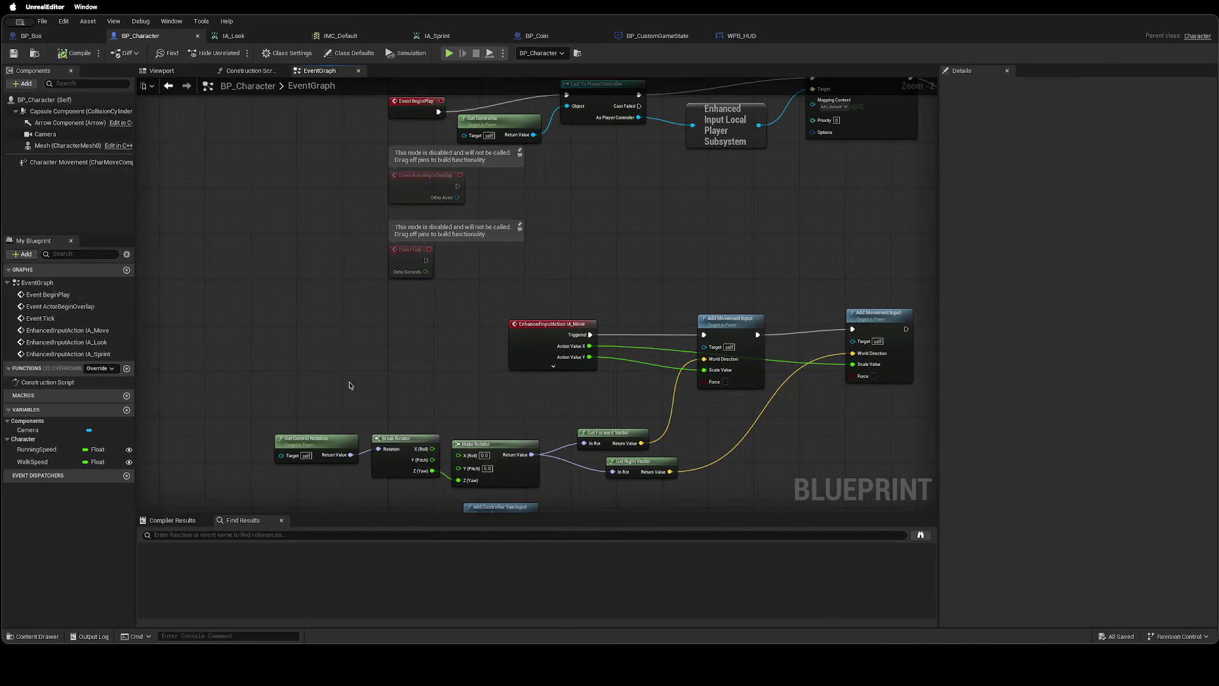
pyautogui.scroll(6, 349, 385)
pyautogui.hscroll(10, 276, 361)
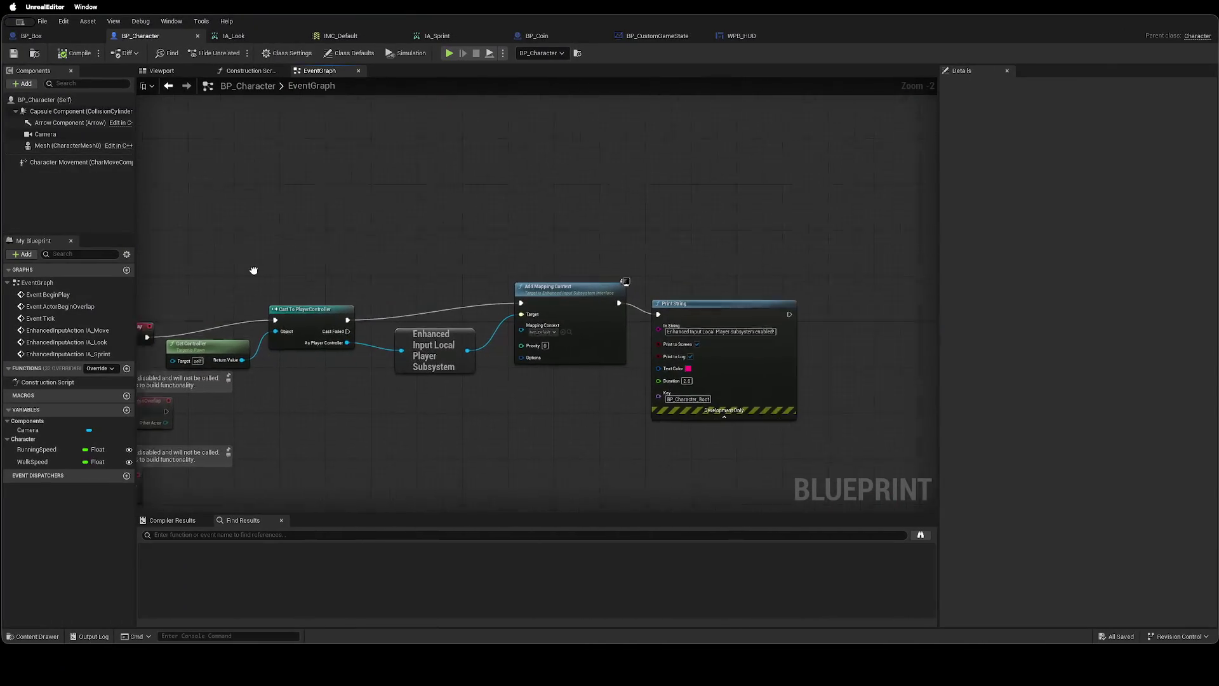
pyautogui.hscroll(3, 275, 362)
pyautogui.moveTo(450, 283); pyautogui.dragTo(577, 287)
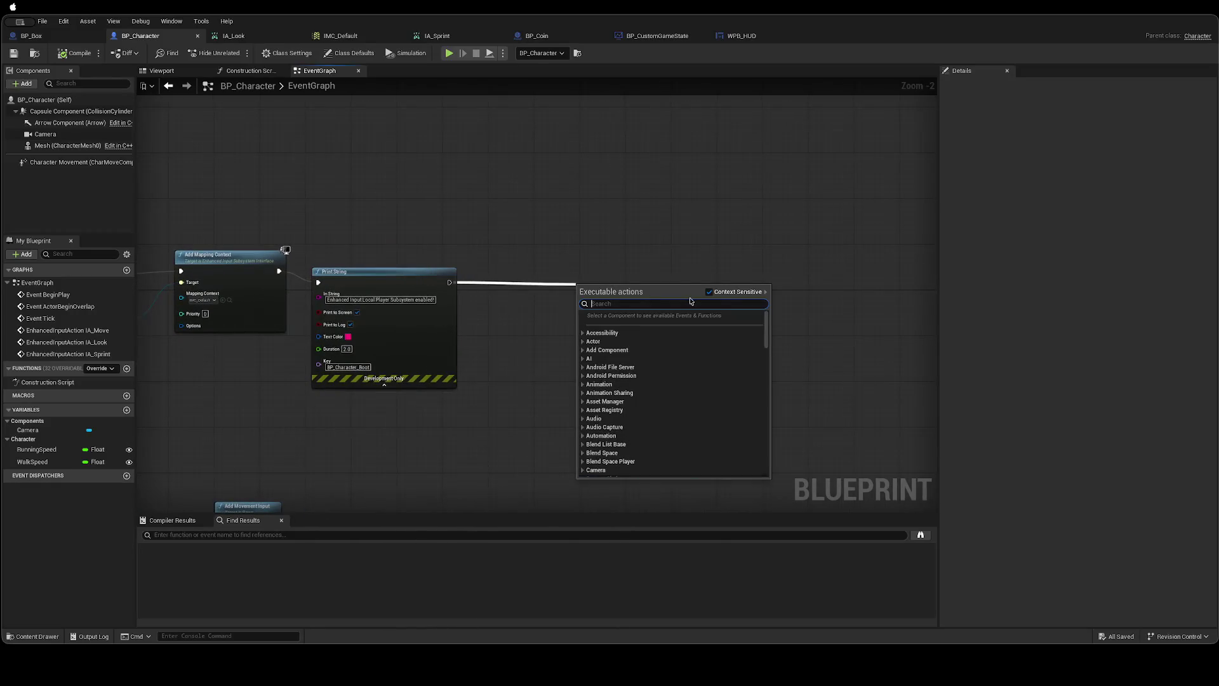
pyautogui.write('Add Widg')
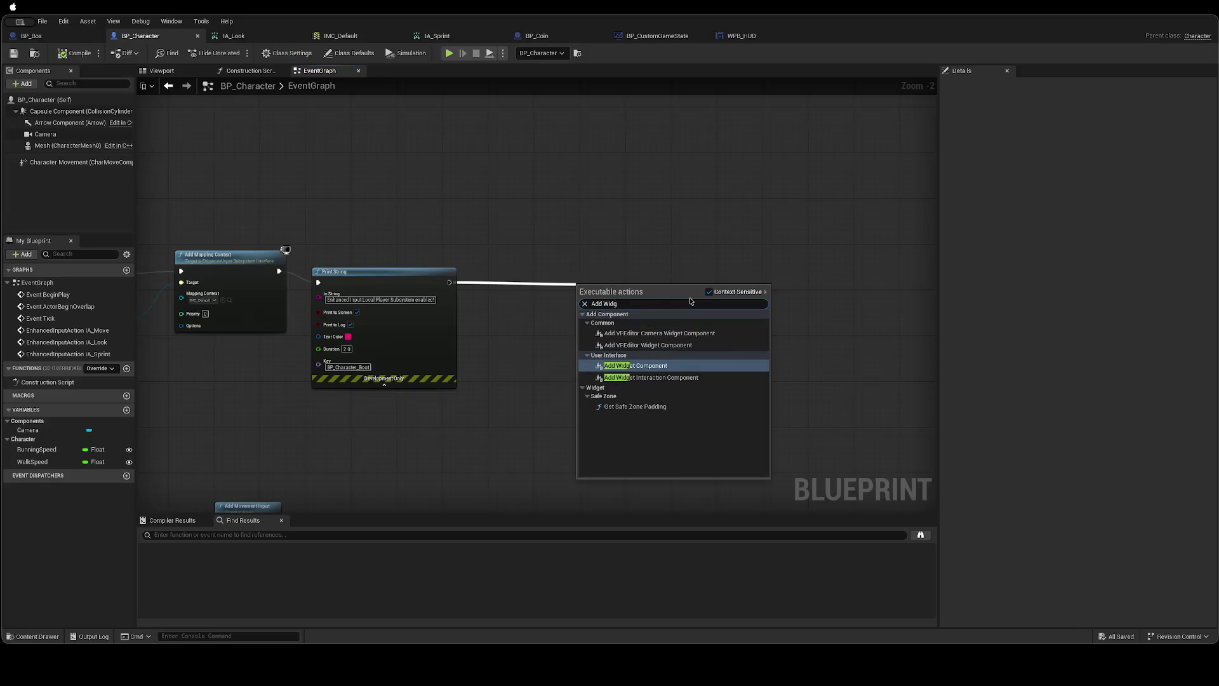
pyautogui.press('Return')
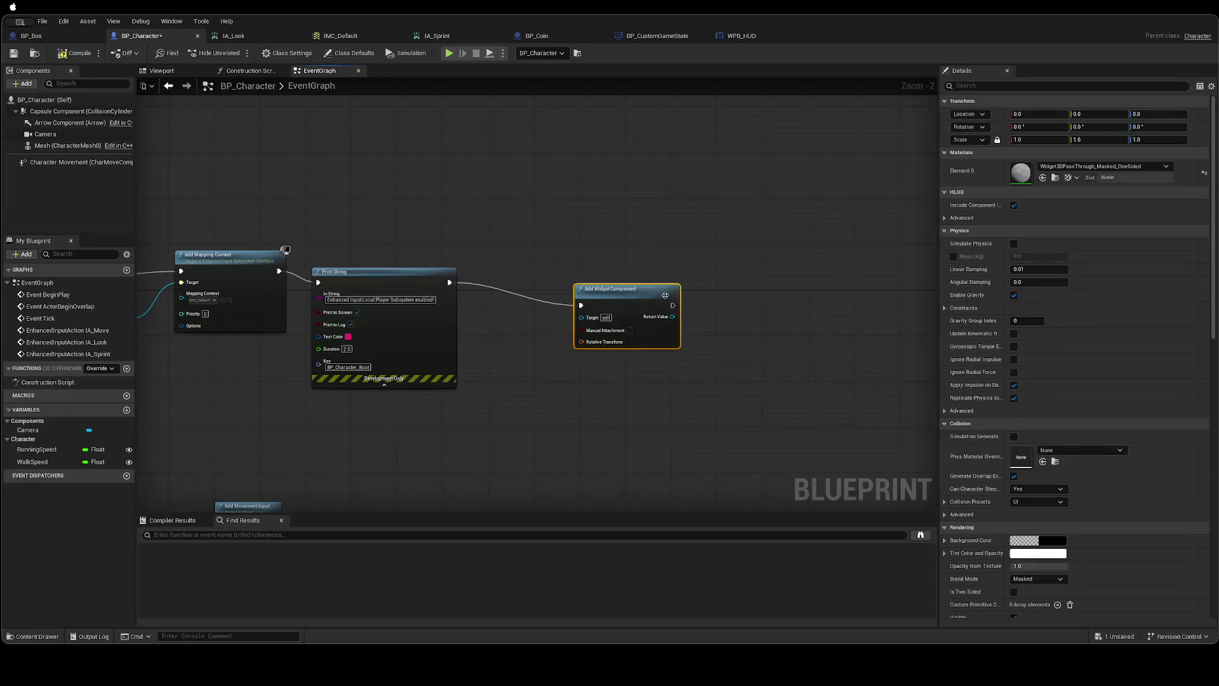
pyautogui.hotkey('ctrl', 'Left')
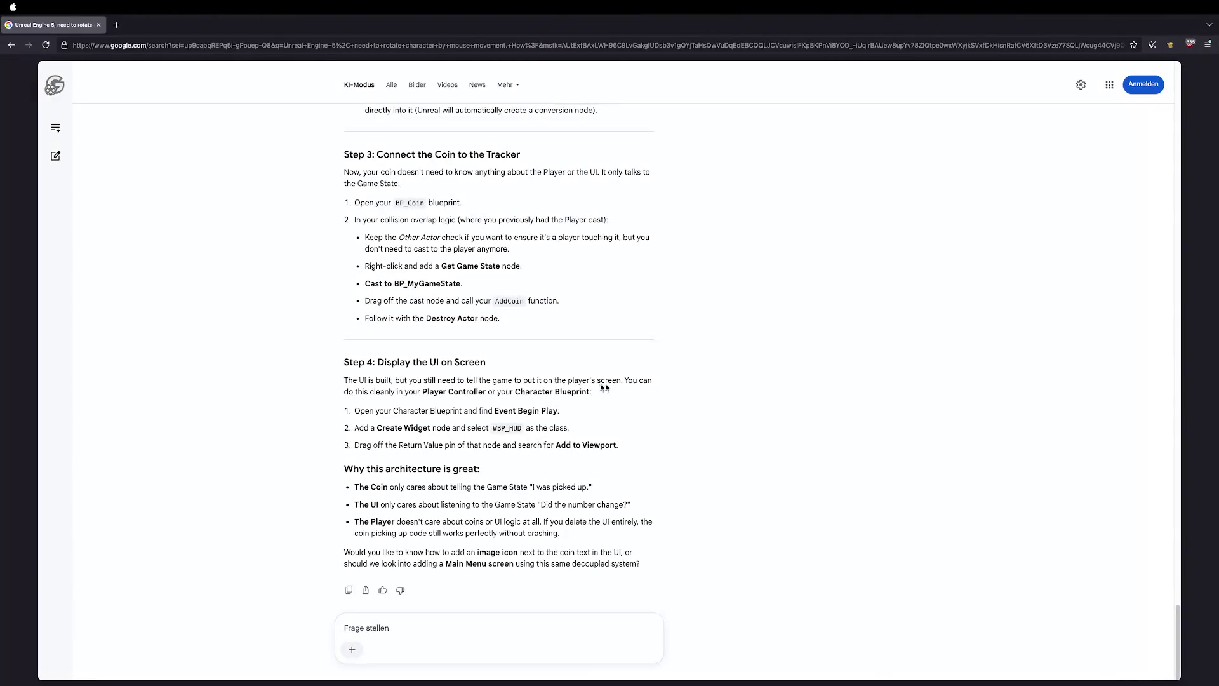
pyautogui.hotkey('ctrl', 'Right')
pyautogui.press('Delete')
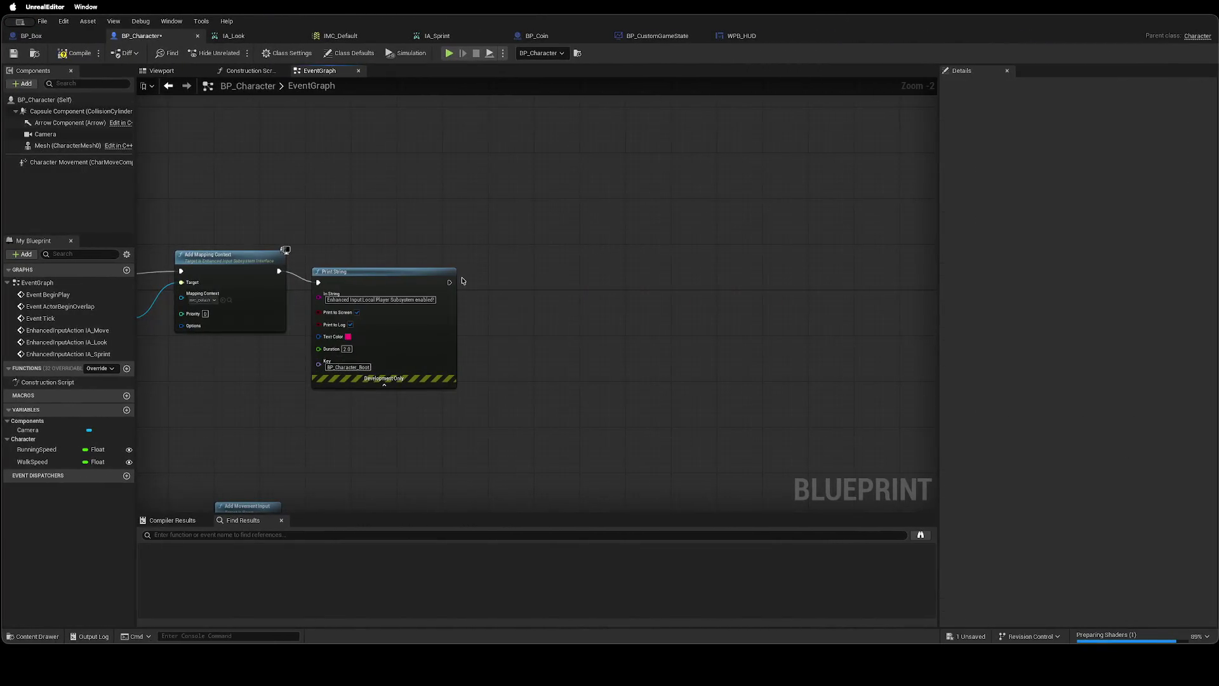
# Add a Create Widget node after Print String and position it.
pyautogui.moveTo(449, 282); pyautogui.dragTo(532, 283)
pyautogui.write('Crfeate')
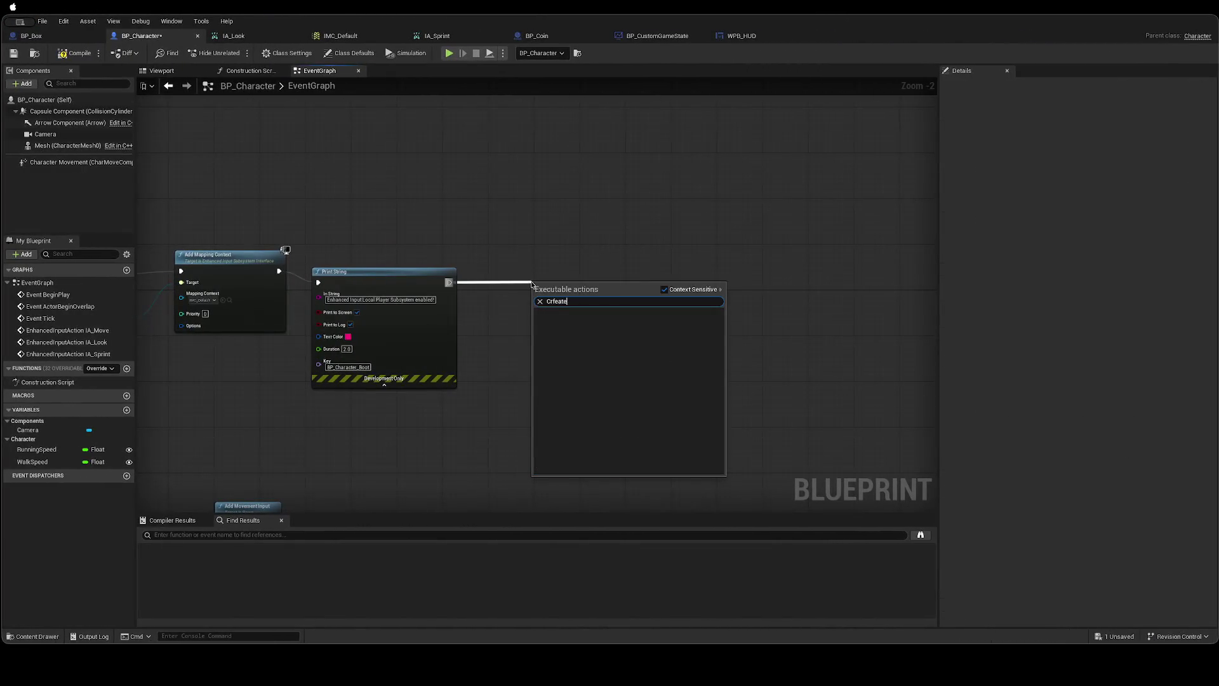
pyautogui.press('BackSpace')
pyautogui.write('eate Wdig')
pyautogui.press('BackSpace')
pyautogui.press('BackSpace')
pyautogui.press('BackSpace')
pyautogui.write('idget')
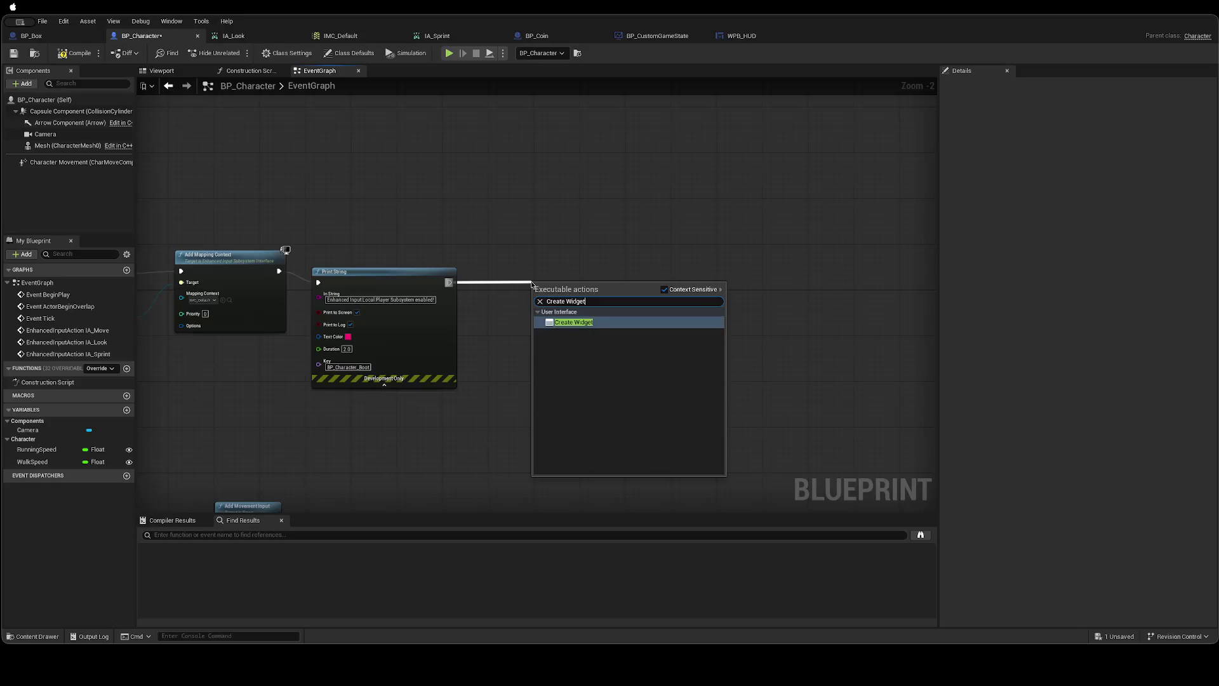
pyautogui.press('Return')
pyautogui.moveTo(578, 284); pyautogui.dragTo(604, 278)
# Set the Create Widget class to WPB_HUD and save BP_Character.
pyautogui.click(596, 301)
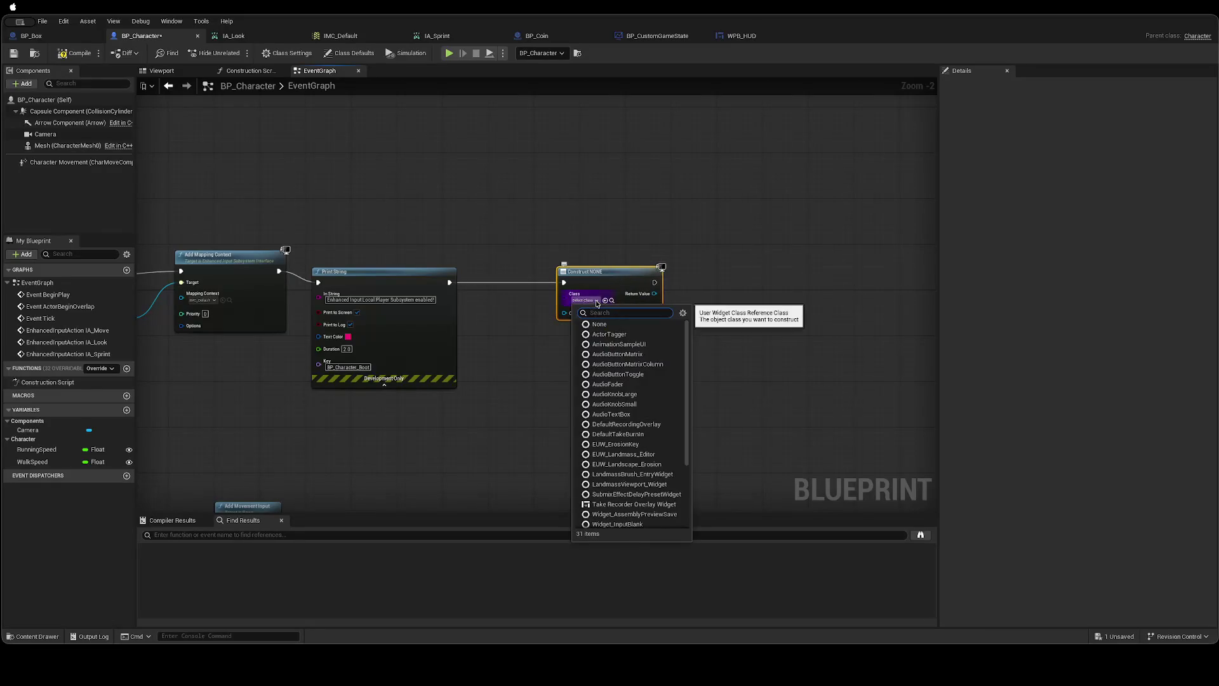
pyautogui.hotkey('ctrl', 'Left')
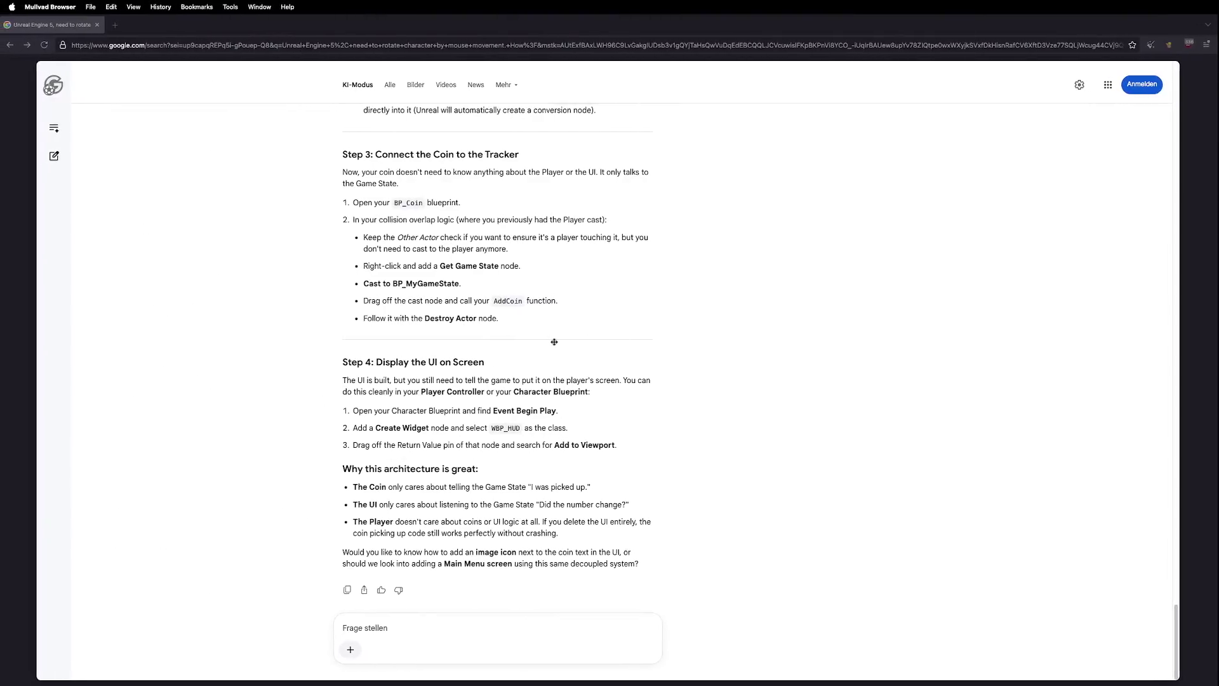
pyautogui.hotkey('ctrl', 'Right')
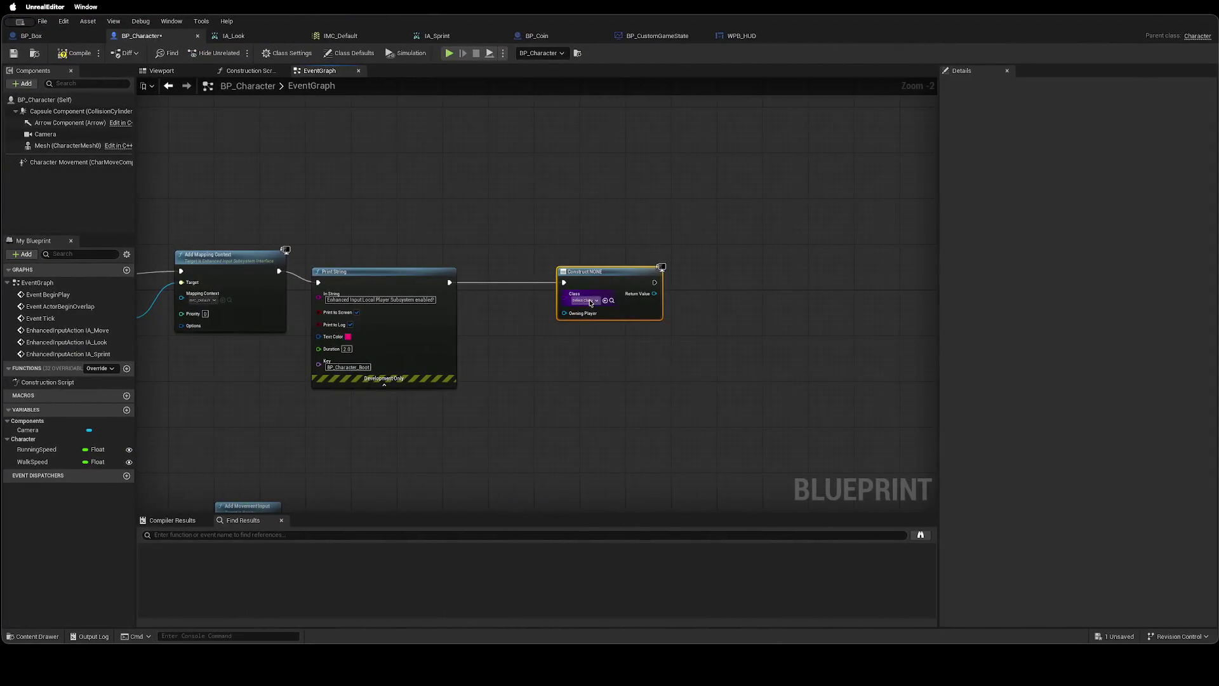
pyautogui.click(591, 301)
pyautogui.write('W')
pyautogui.click(619, 335)
pyautogui.click(688, 358)
pyautogui.press('super+s')
pyautogui.scroll(2, 611, 369)
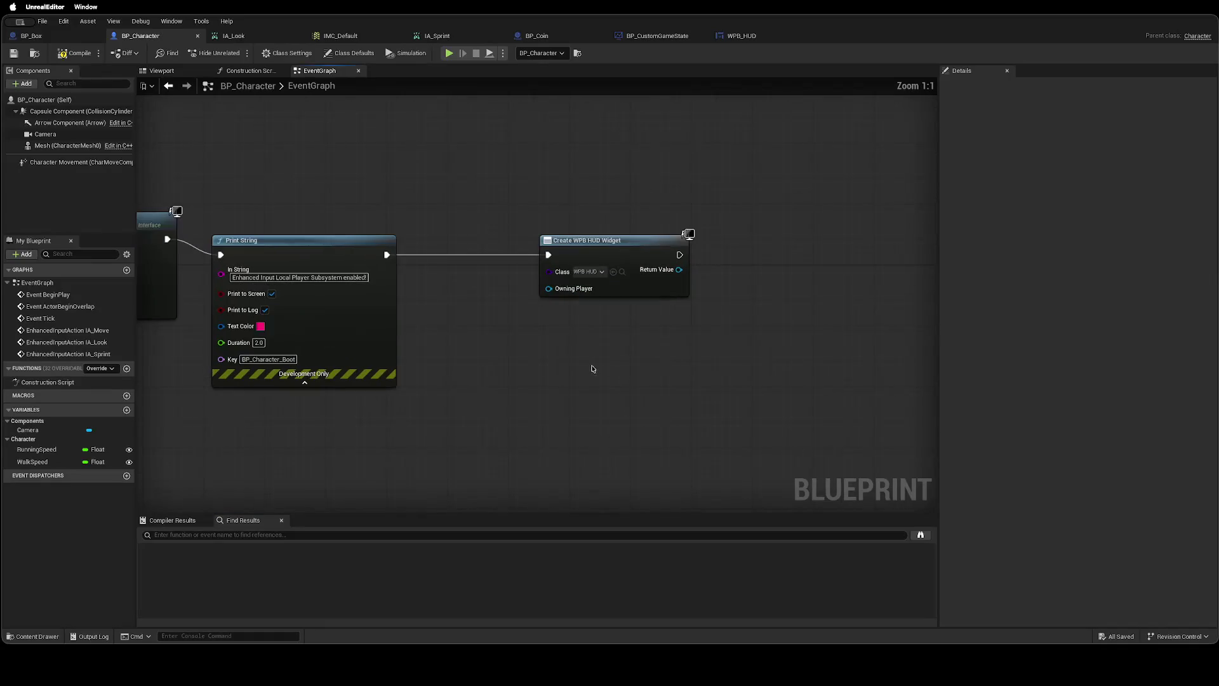
# Wire the widget's Return Value into a new Add to Viewport node, align it, and save.
pyautogui.hotkey('ctrl', 'Left')
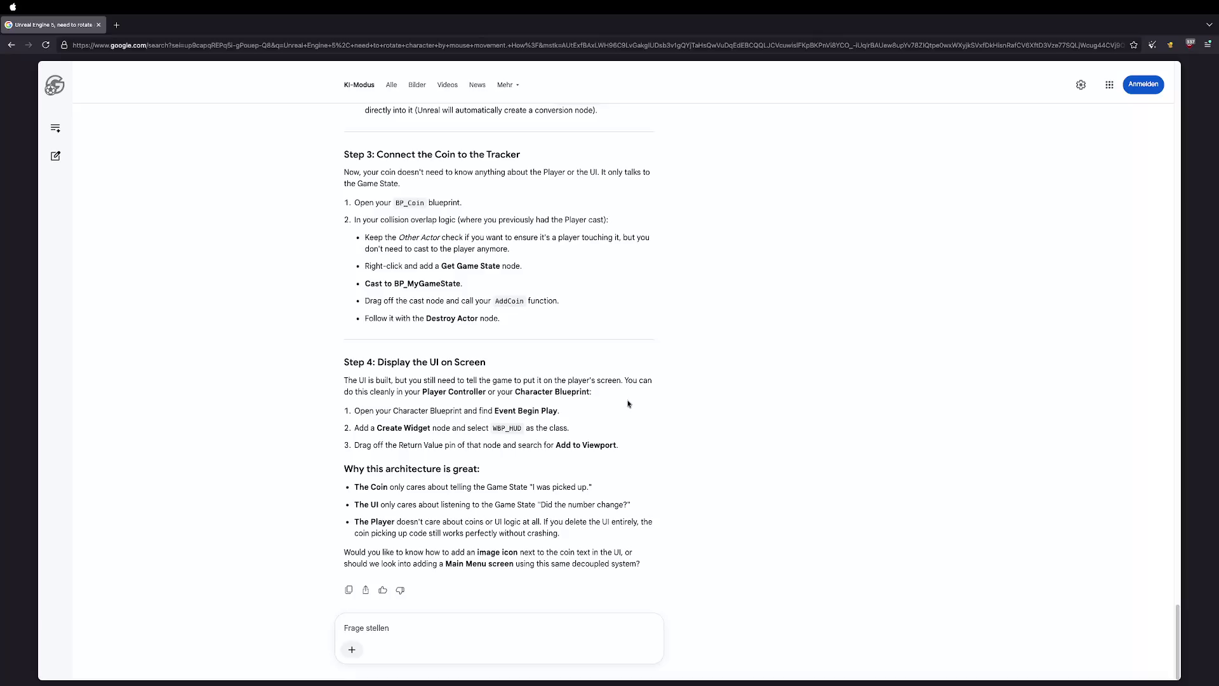
pyautogui.hotkey('ctrl', 'Right')
pyautogui.moveTo(678, 270); pyautogui.dragTo(774, 274)
pyautogui.write('Add To')
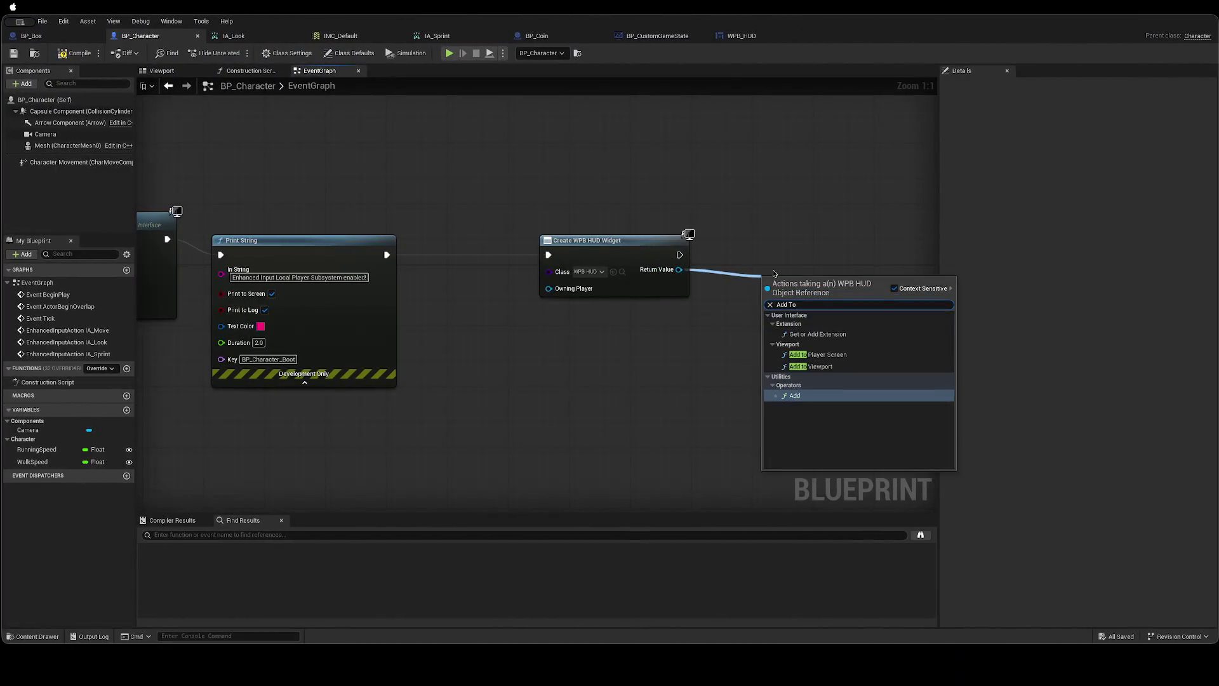
pyautogui.press('Up')
pyautogui.press('Up')
pyautogui.press('Down')
pyautogui.press('Return')
pyautogui.click(784, 262)
pyautogui.moveTo(800, 287); pyautogui.dragTo(777, 241)
pyautogui.press('super+s')
pyautogui.hotkey('ctrl', 'Left')
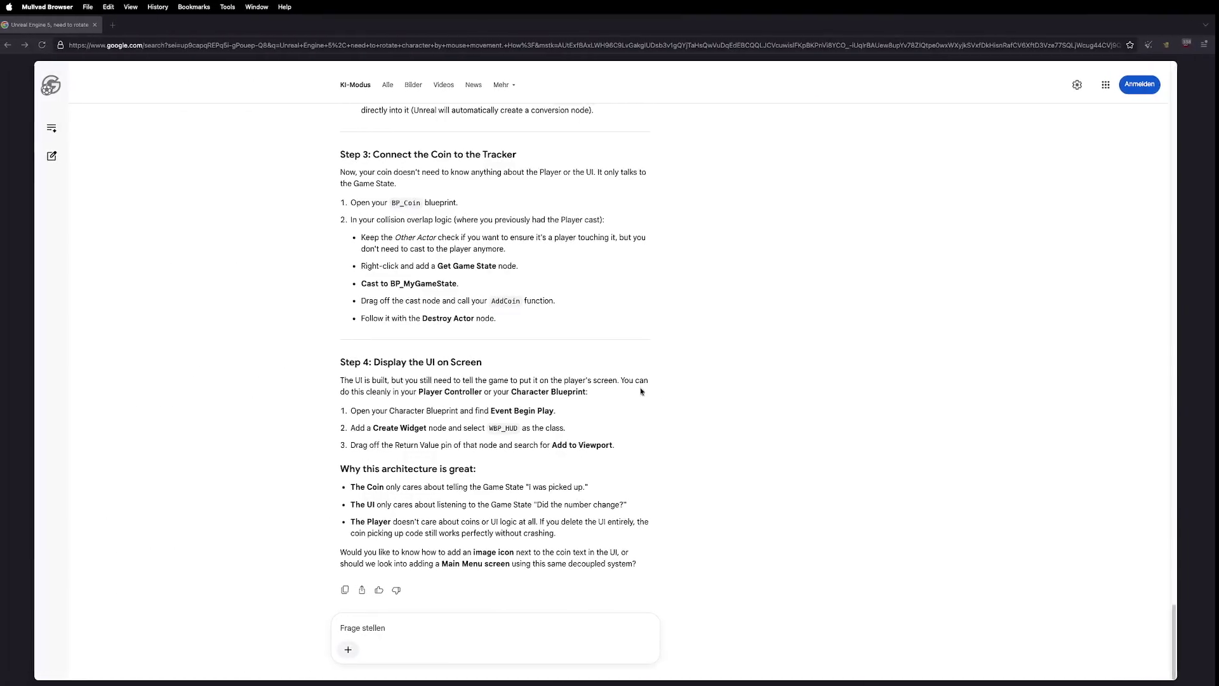
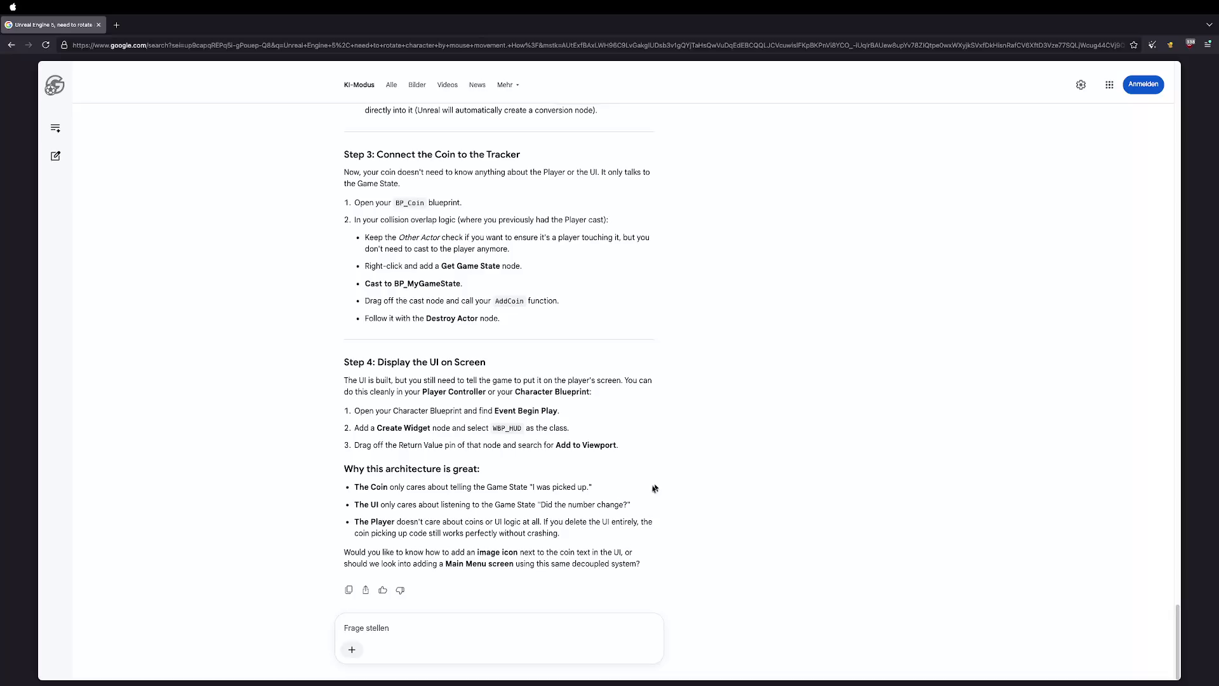
# Return from the browser to the Unreal level editor and start a play test.
pyautogui.hotkey('ctrl', 'Right')
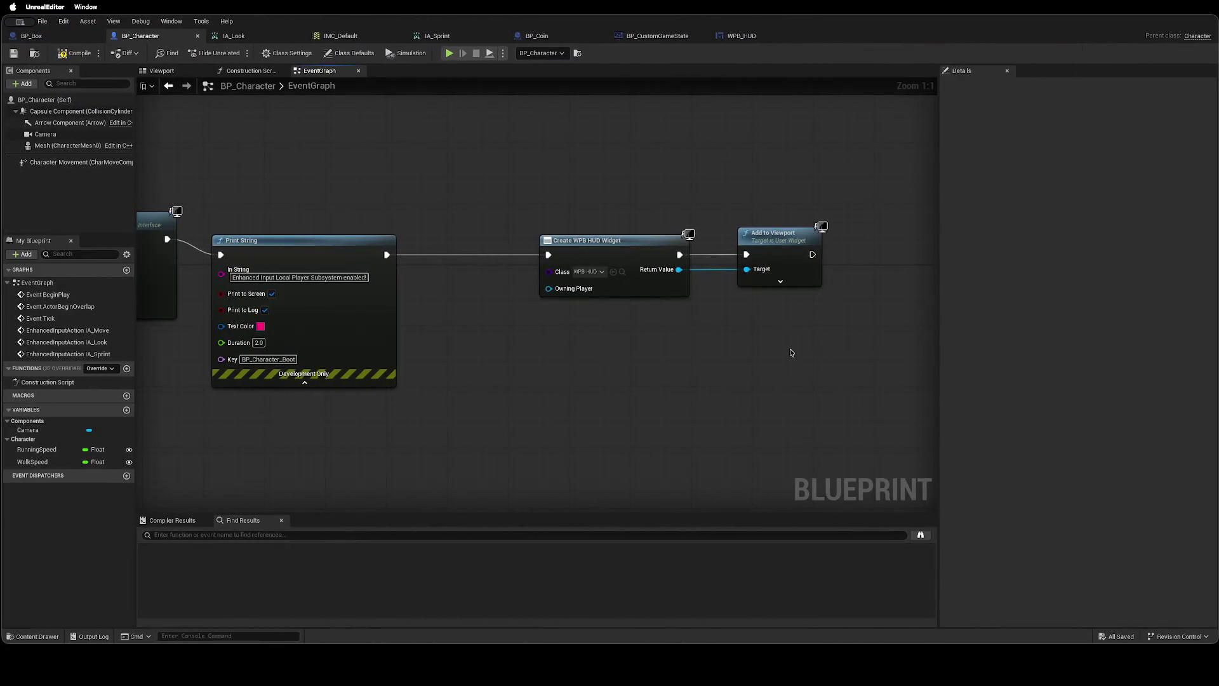
pyautogui.hotkey('ctrl', 'Right')
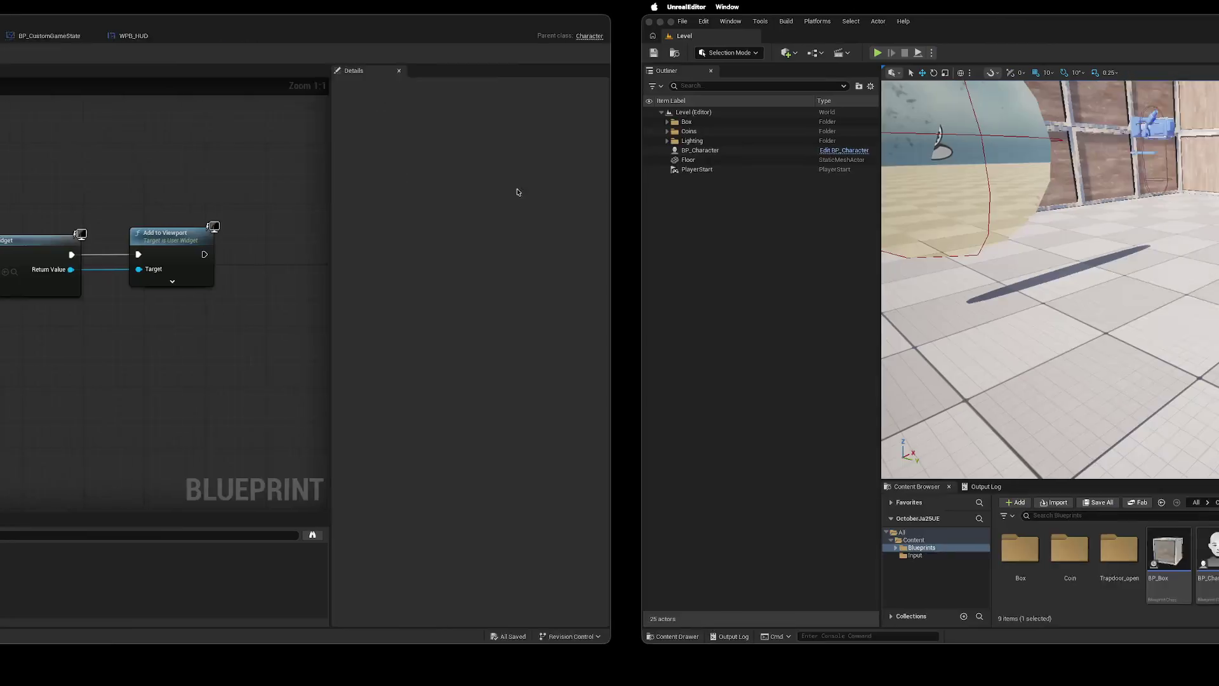
pyautogui.click(236, 52)
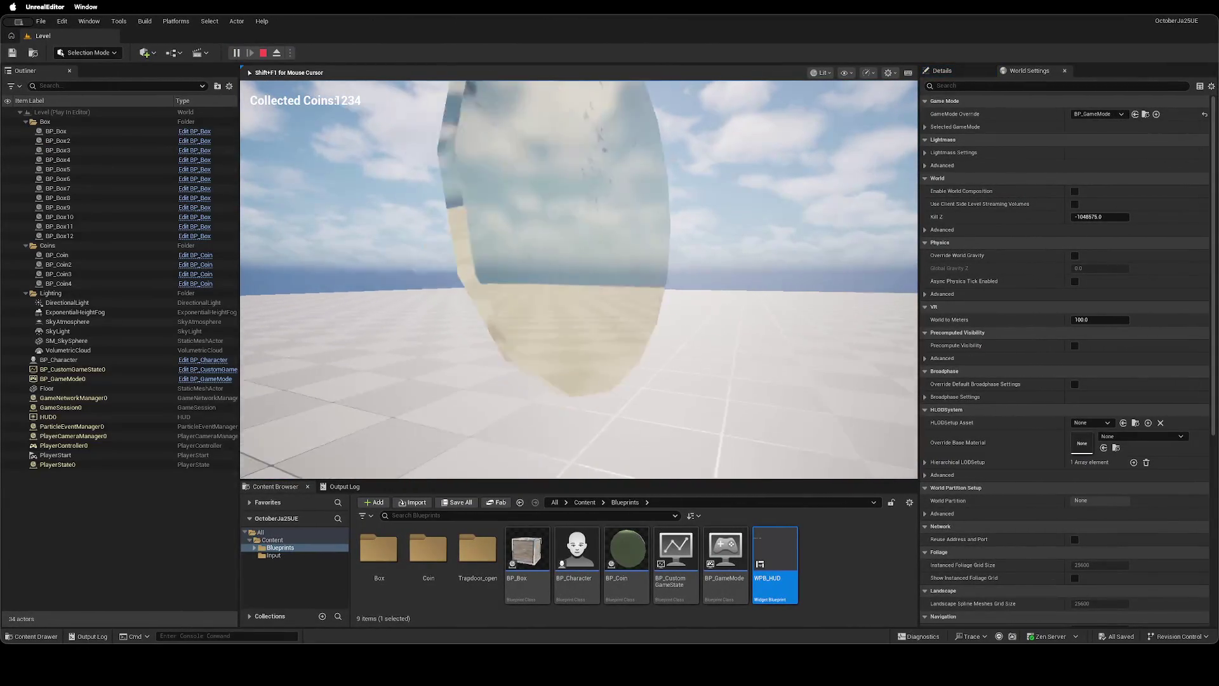
# Walk into all four coins until the counter reads 4, then stop the session.
pyautogui.press('w')
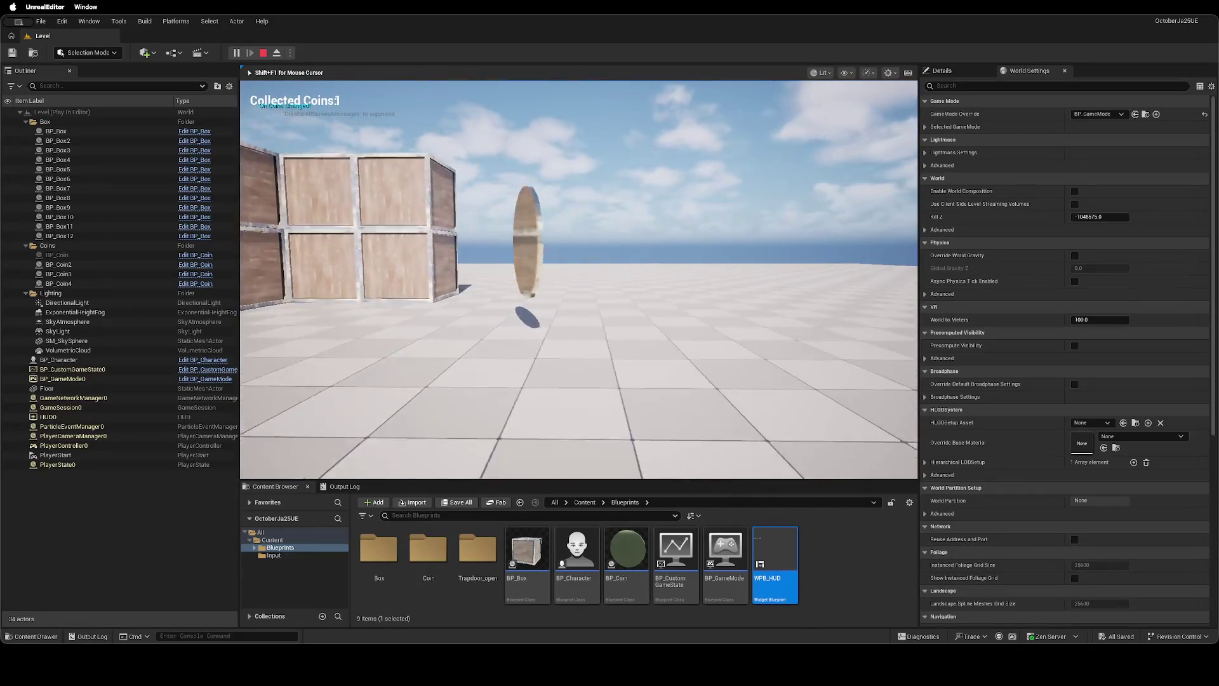
pyautogui.press('w')
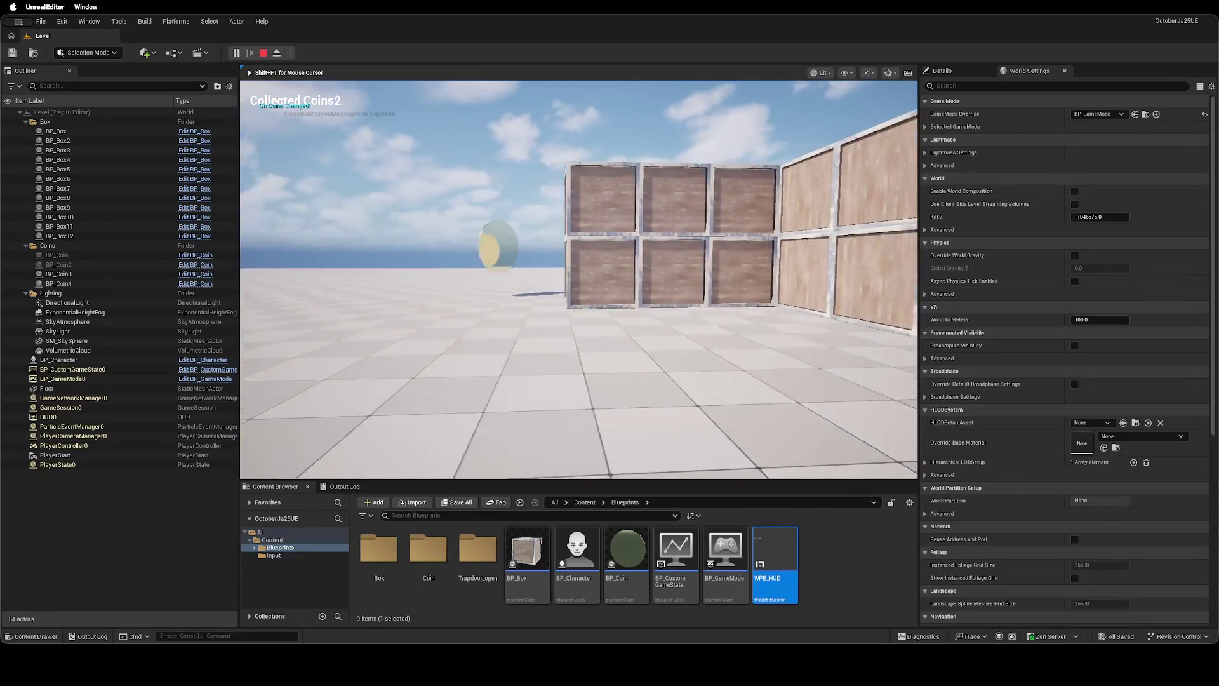
pyautogui.press('w')
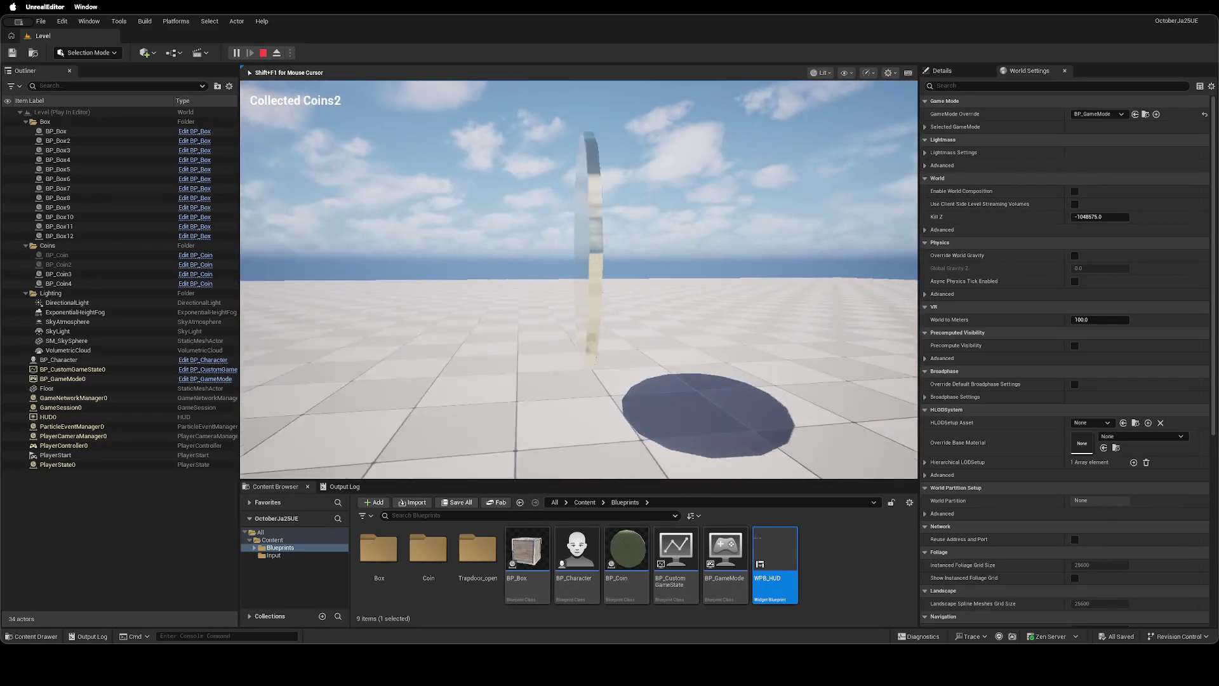
pyautogui.press('w')
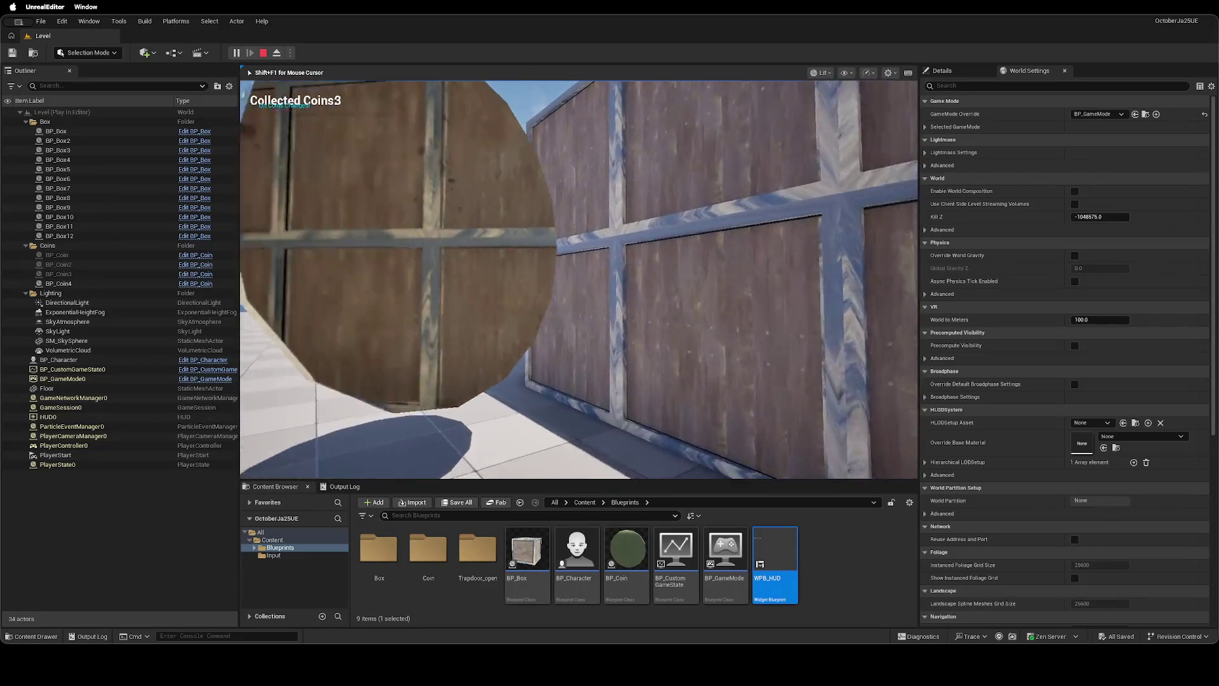
pyautogui.press('w')
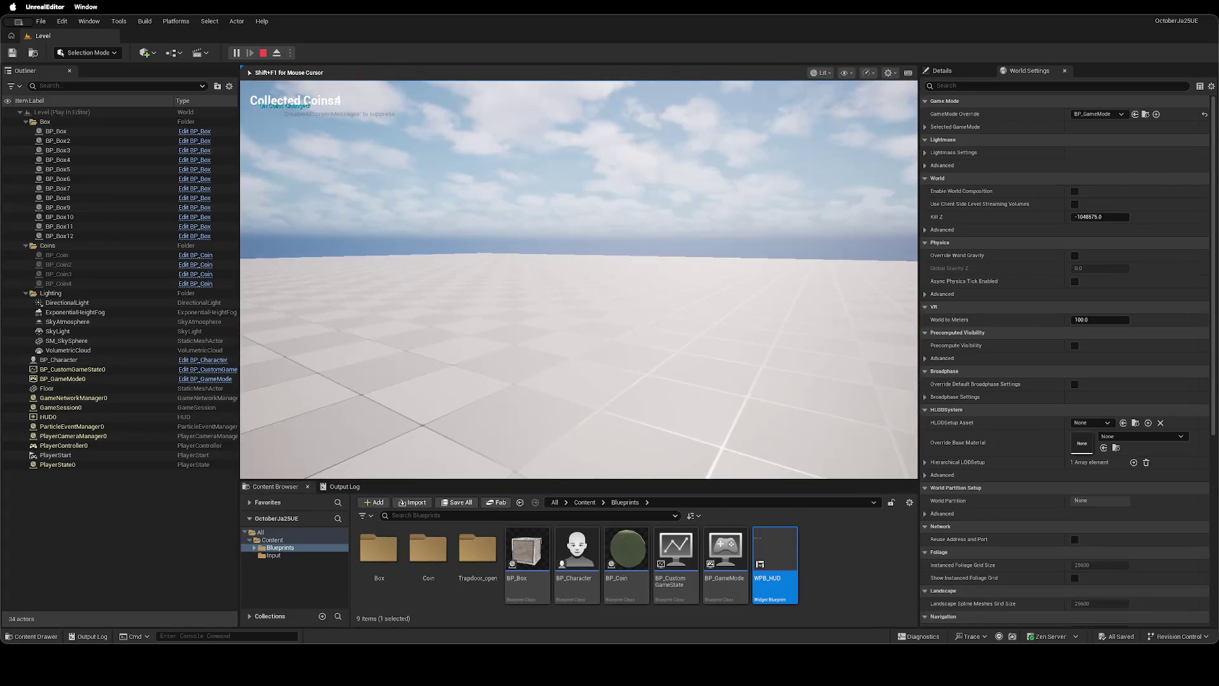
pyautogui.press('Escape')
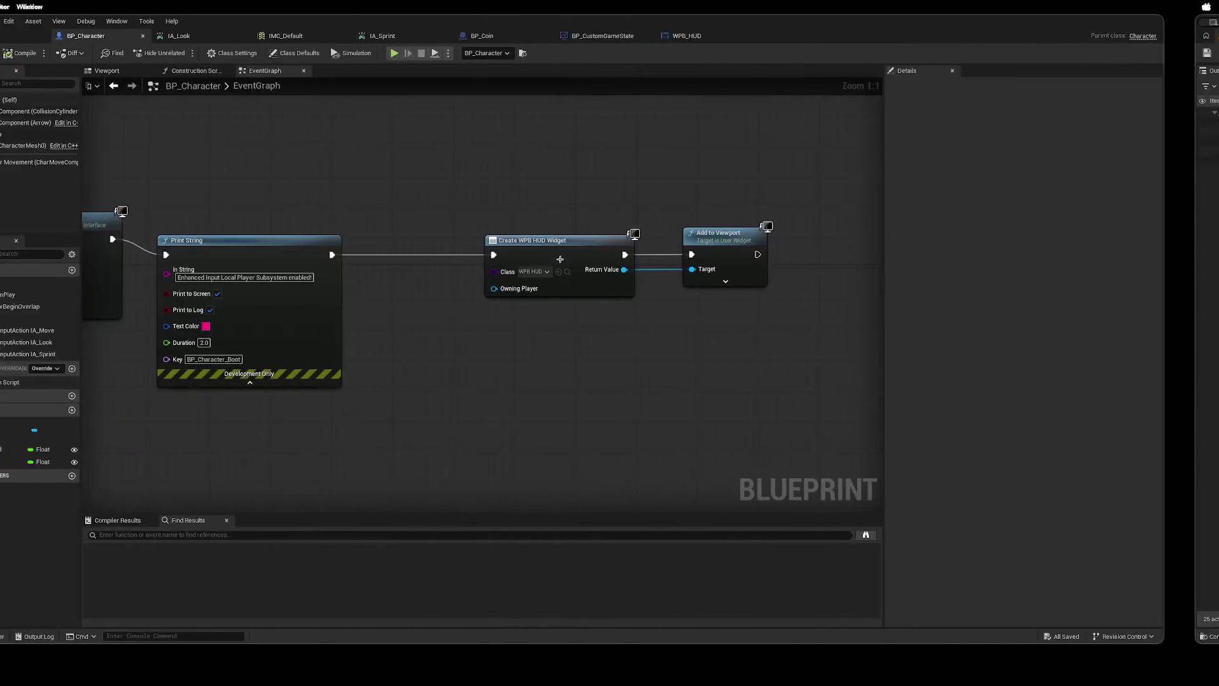
# Anchor WPB_HUD's Collected Coins label and CoinText at the top-left and save the widget.
pyautogui.click(754, 37)
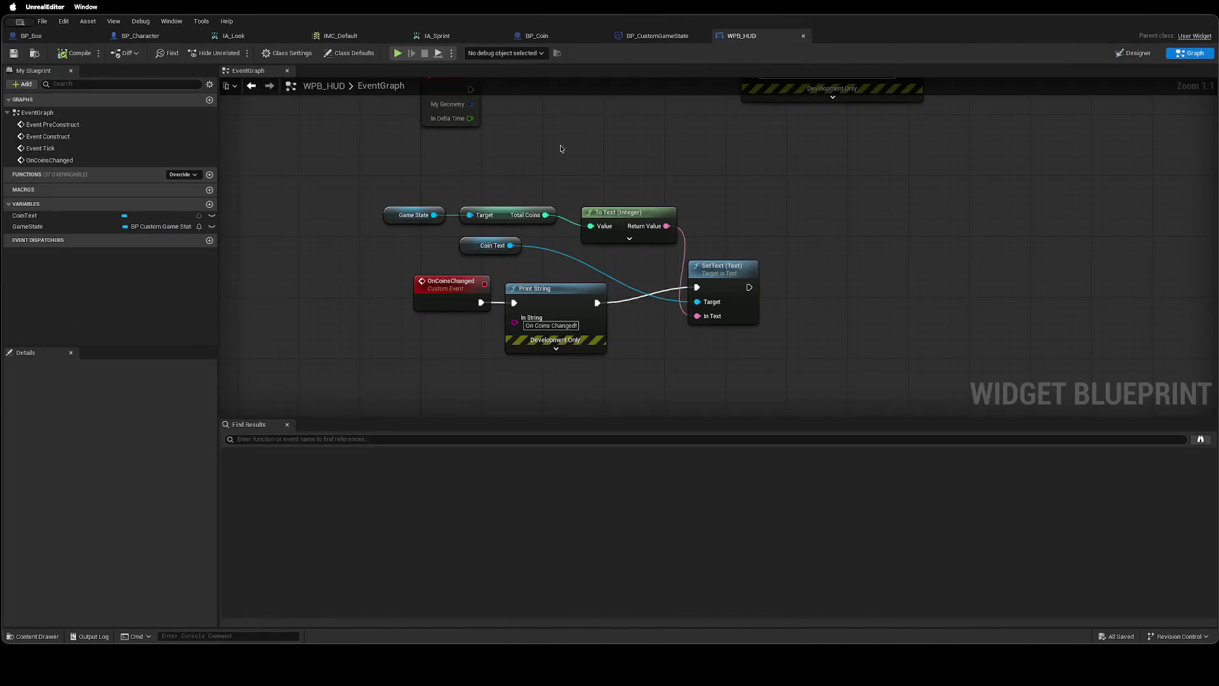
pyautogui.click(1153, 56)
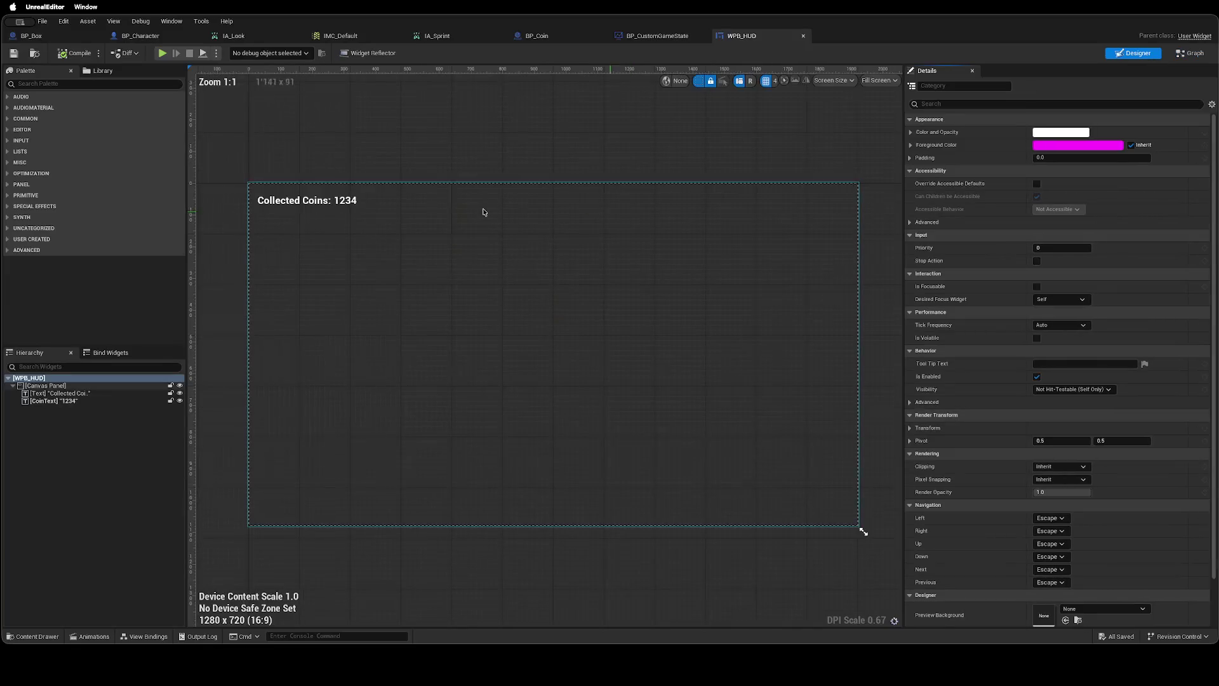
pyautogui.click(346, 200)
pyautogui.click(300, 204)
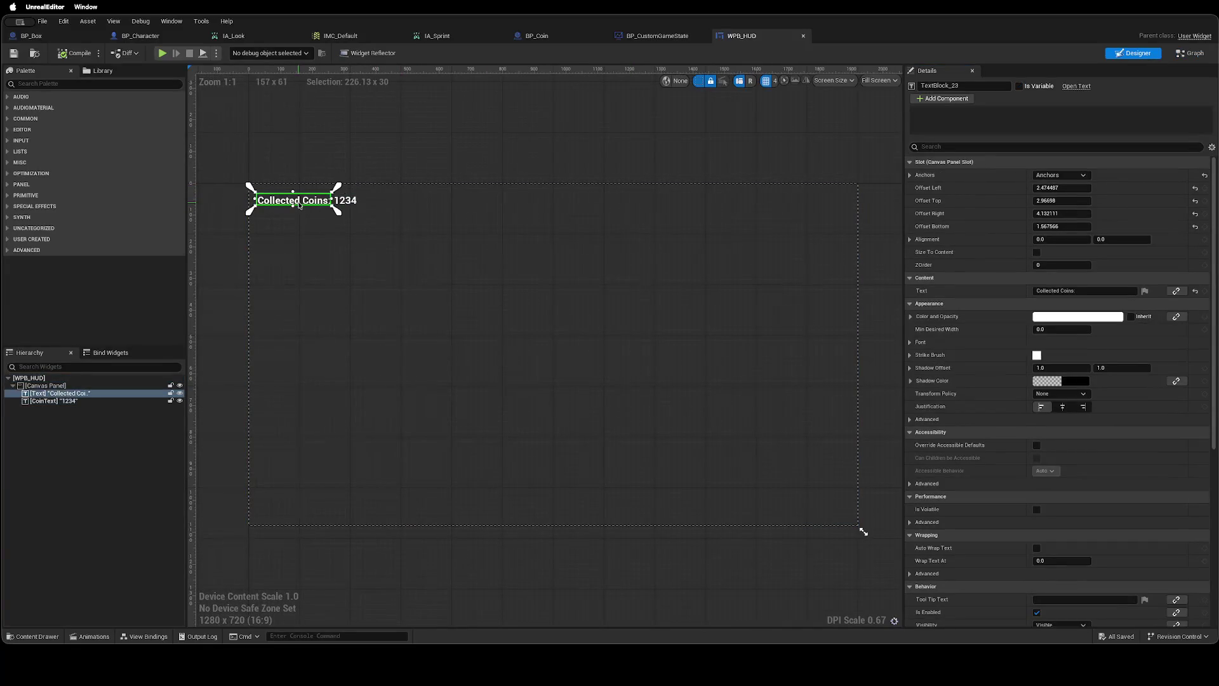
pyautogui.moveTo(337, 212); pyautogui.dragTo(254, 191)
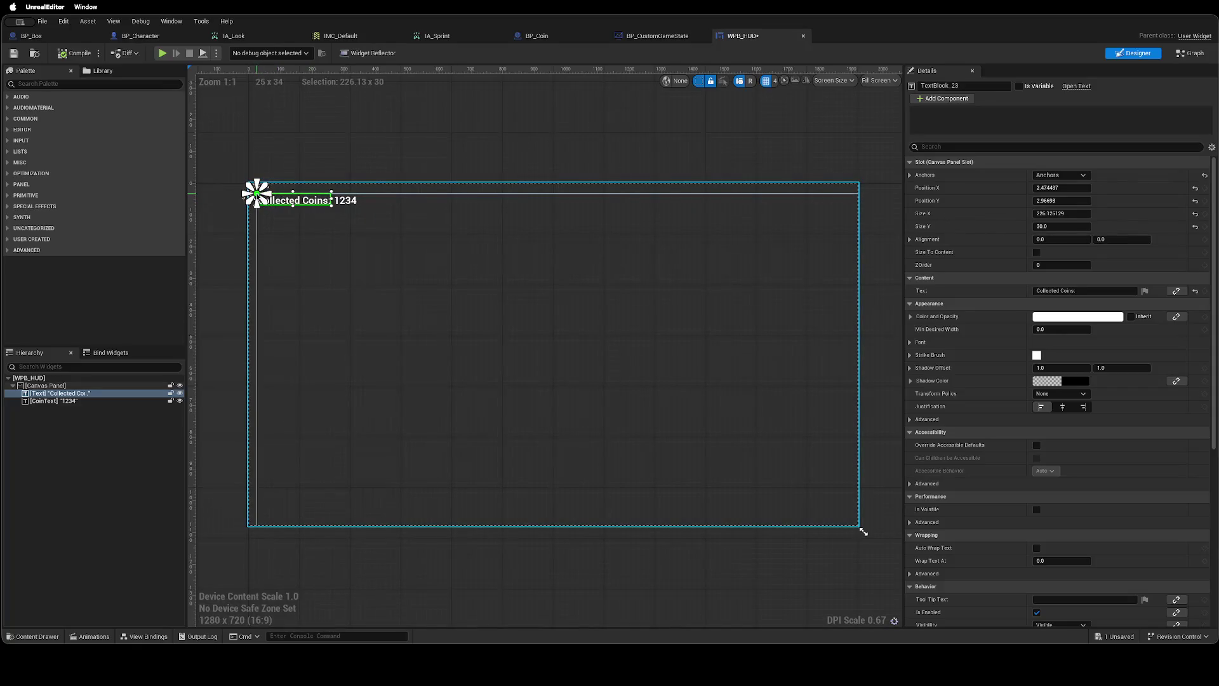
pyautogui.click(352, 202)
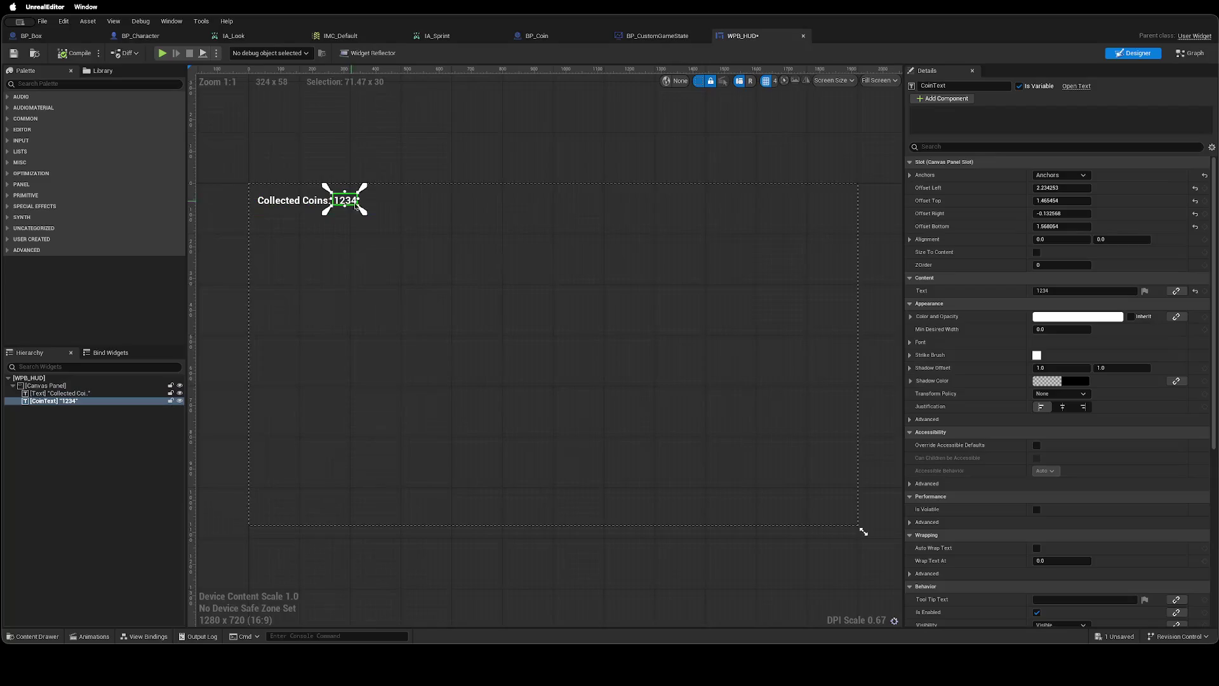
pyautogui.moveTo(346, 198); pyautogui.dragTo(333, 194)
pyautogui.hotkey('ctrl', 's')
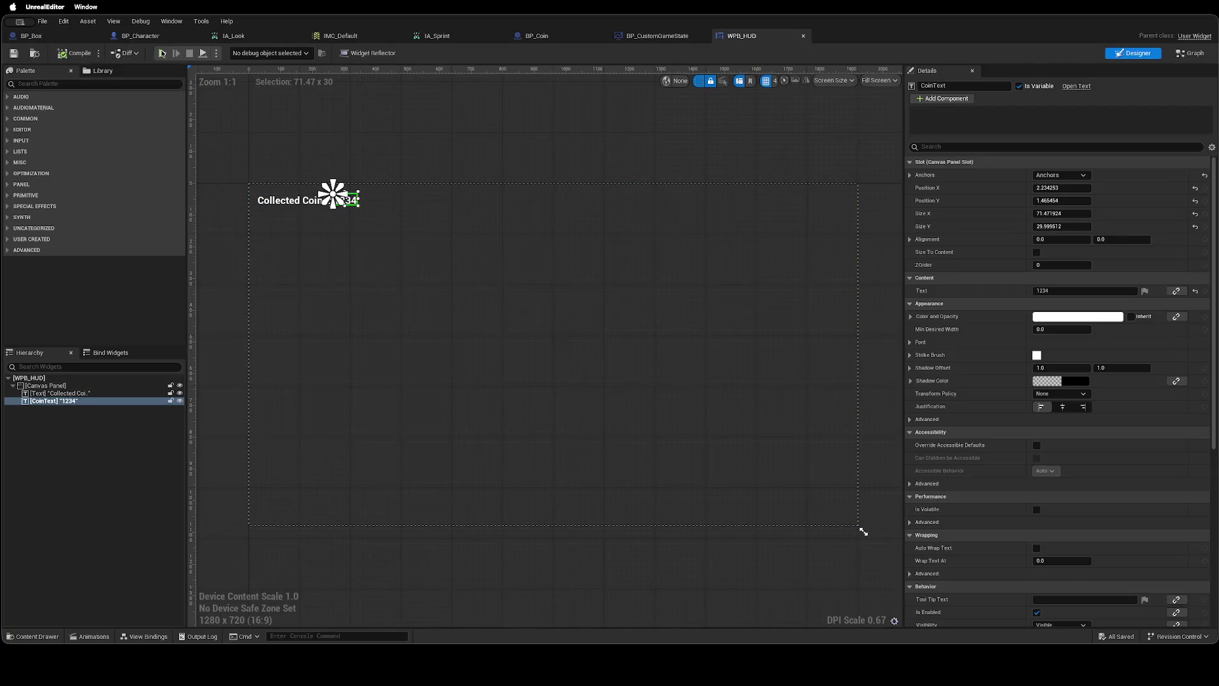
# Play-test the level, collecting two coins to confirm the counter still updates.
pyautogui.hotkey('ctrl', 'Right')
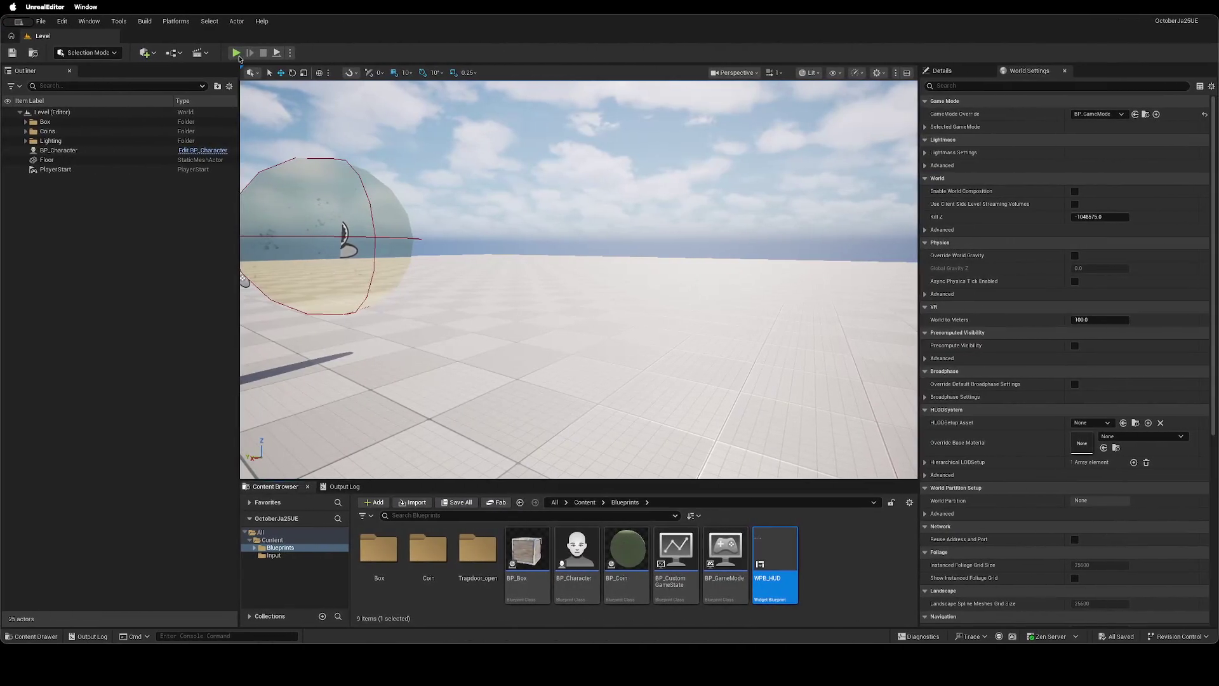
pyautogui.click(237, 52)
pyautogui.click(477, 182)
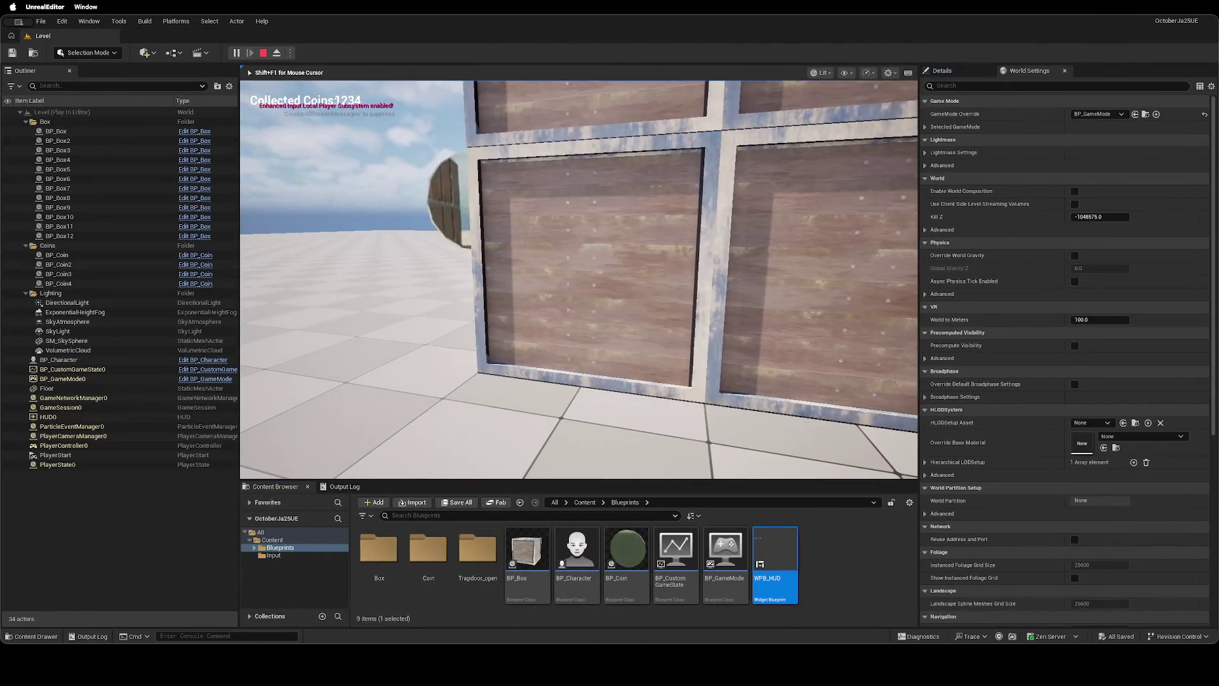
pyautogui.press('w')
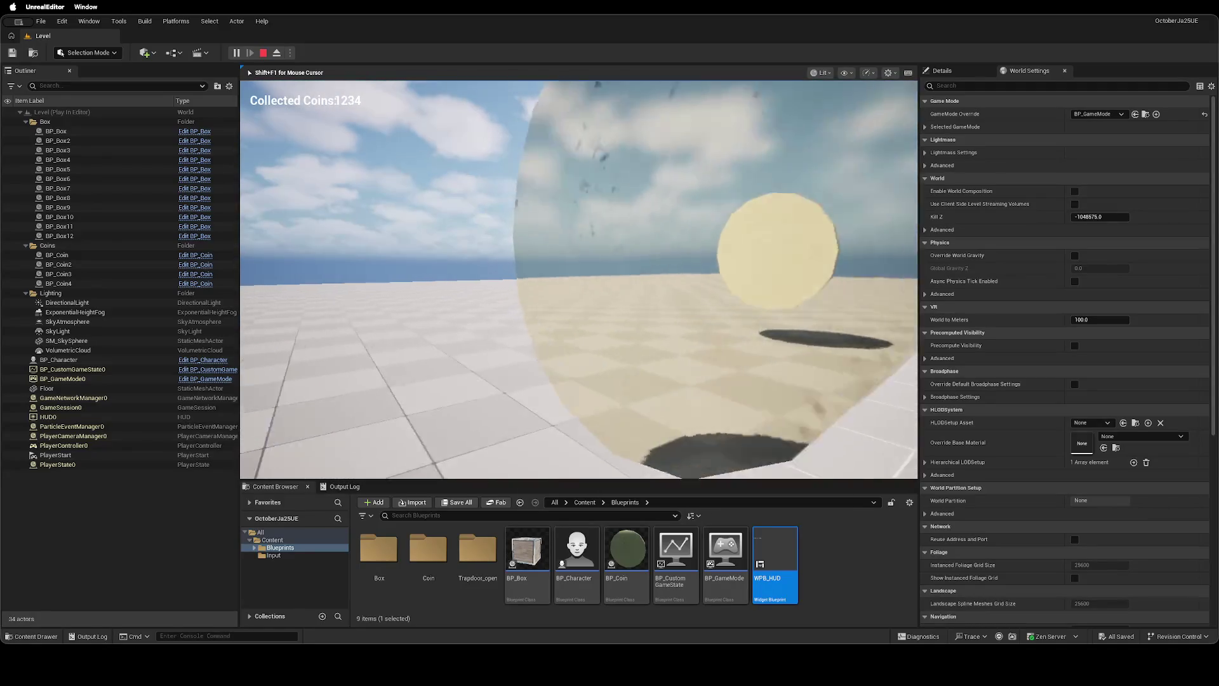
pyautogui.press('w')
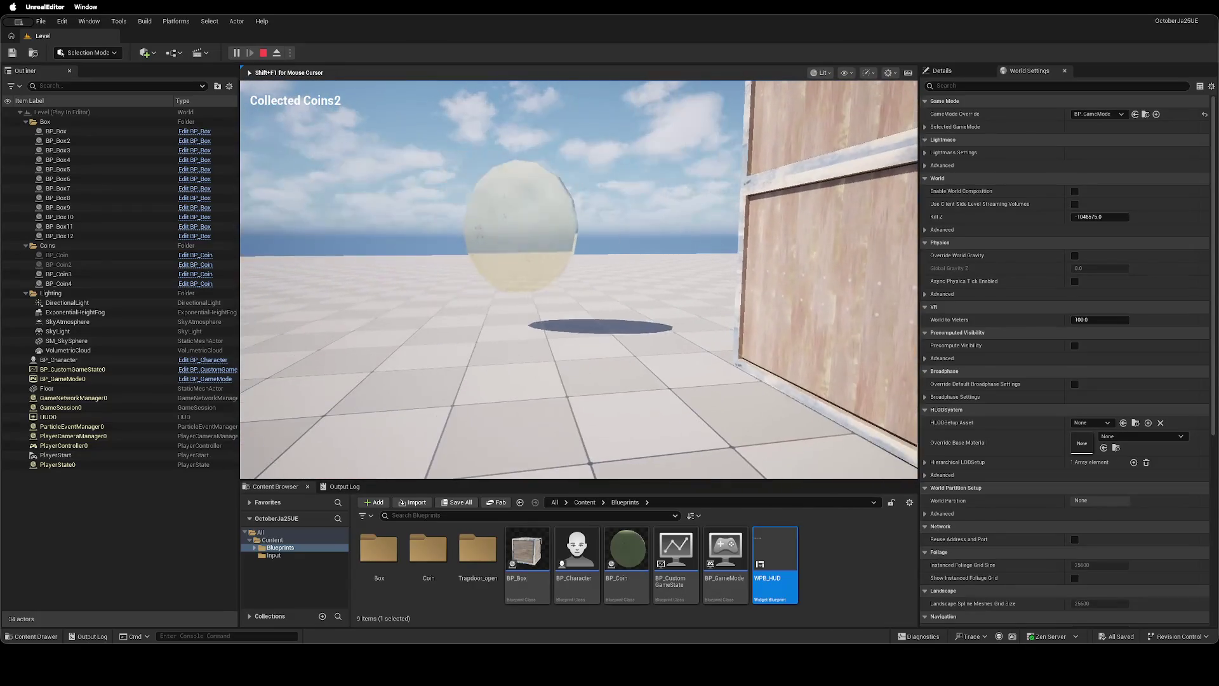
pyautogui.press('Escape')
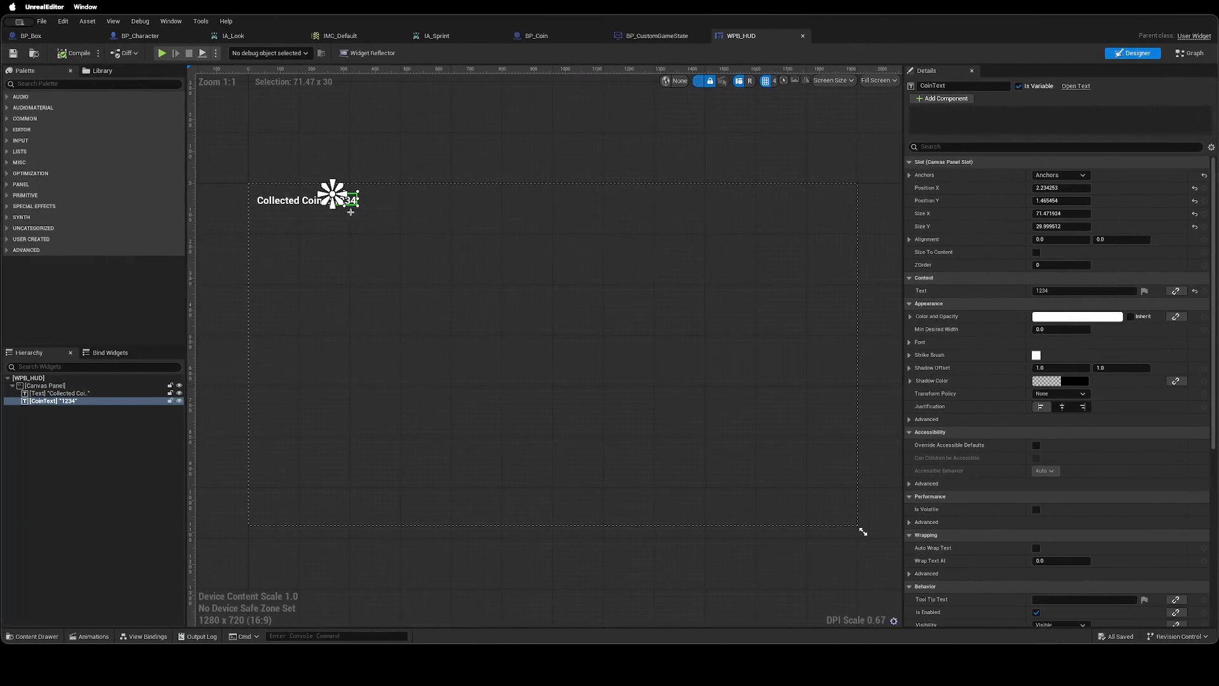
# Add a Horizontal Box under the Canvas Panel and move both coin text widgets into it.
pyautogui.moveTo(354, 203); pyautogui.dragTo(359, 203)
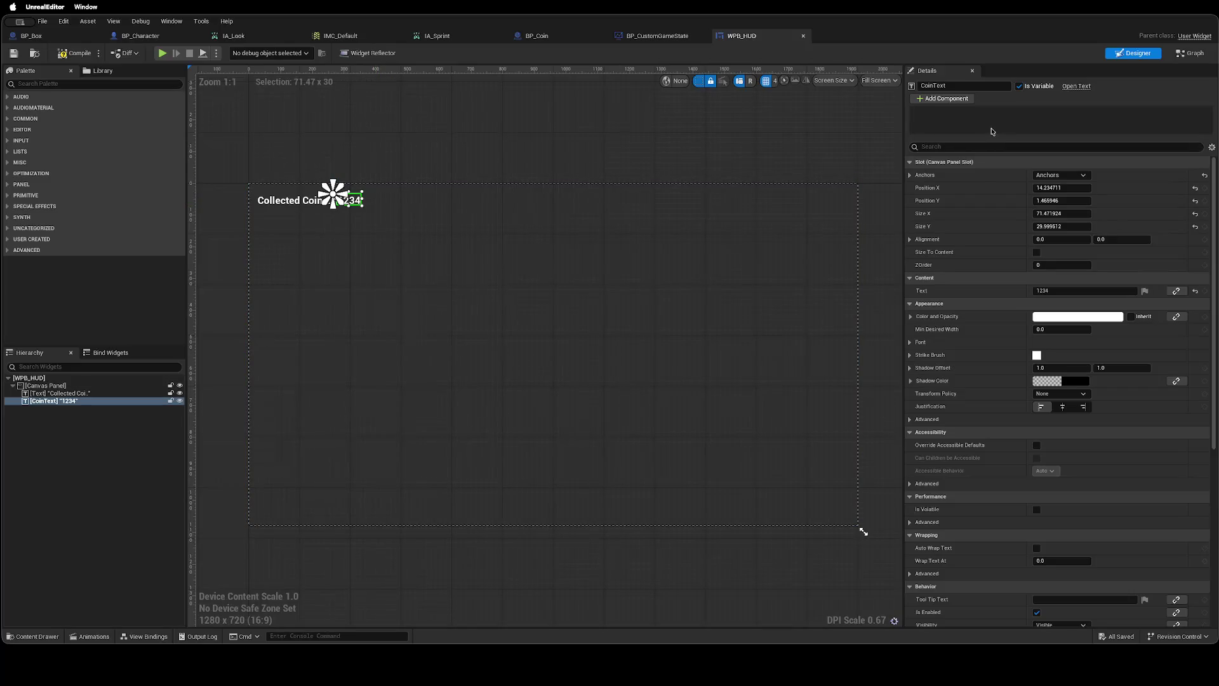
pyautogui.click(46, 385)
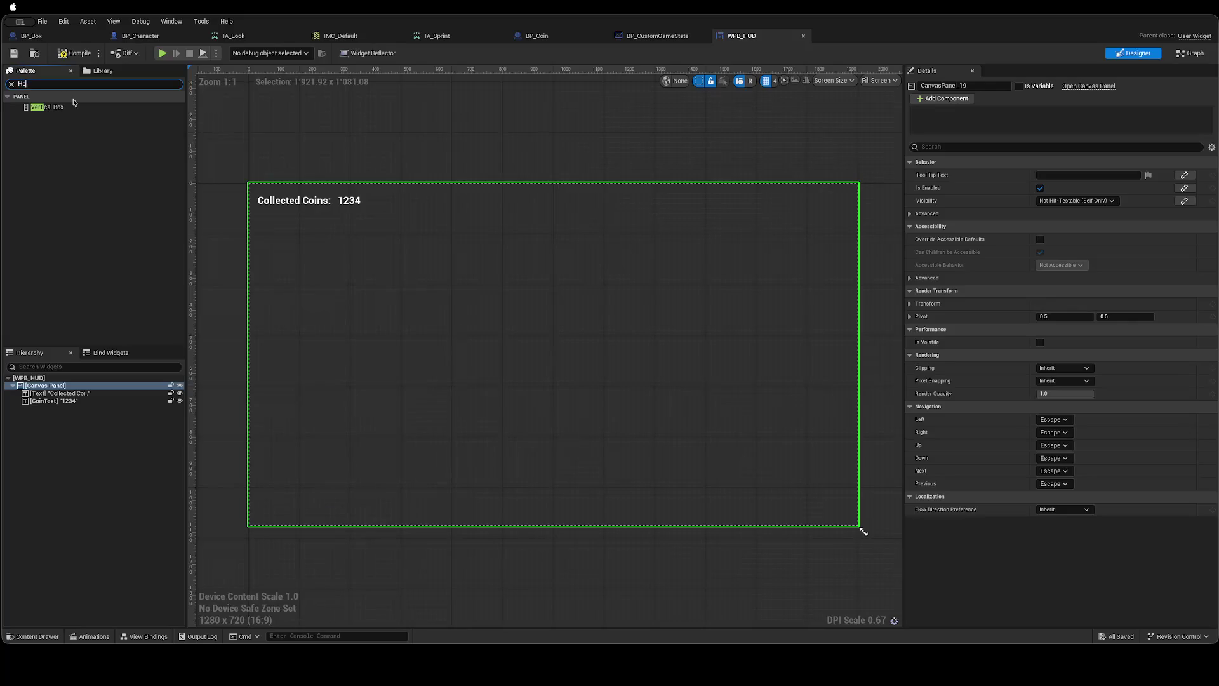
pyautogui.moveTo(64, 107)
pyautogui.mouseDown()
pyautogui.moveTo(70, 372)
pyautogui.moveTo(54, 409)
pyautogui.mouseUp()
pyautogui.click(57, 393)
pyautogui.keyDown('shift'); pyautogui.click(54, 401); pyautogui.keyUp('shift')
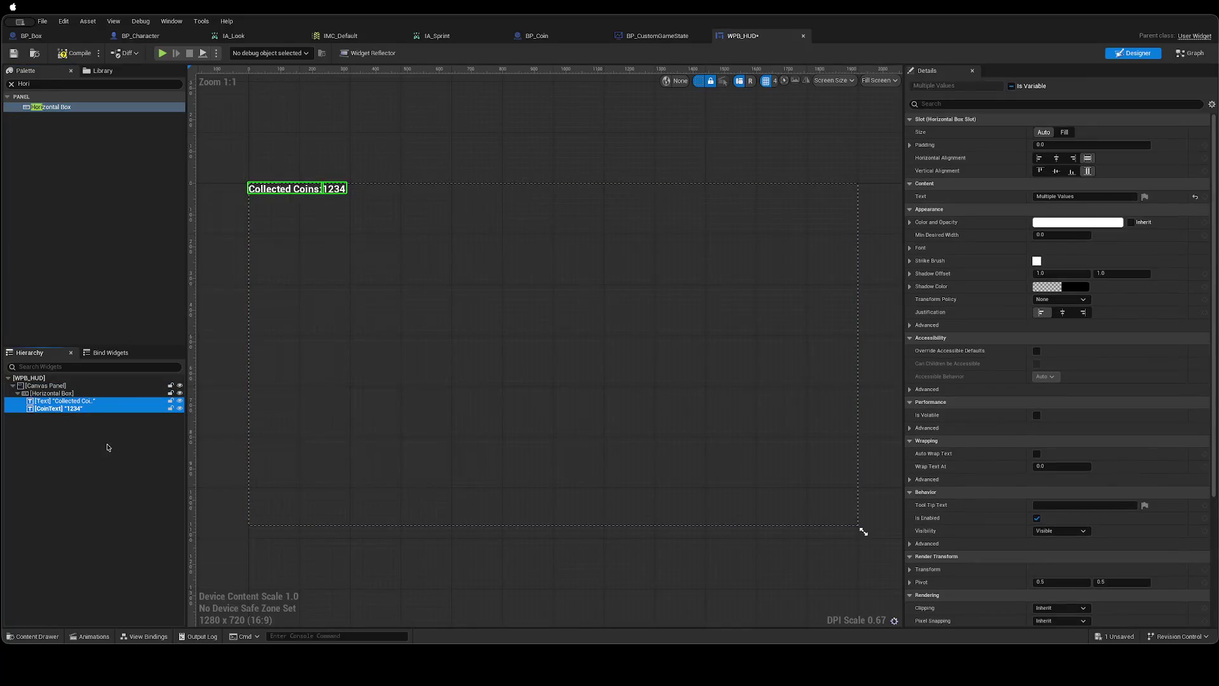
# Widen the Horizontal Box to fit both texts, anchor it top-left, and save.
pyautogui.click(67, 401)
pyautogui.click(66, 394)
pyautogui.moveTo(283, 189)
pyautogui.mouseDown()
pyautogui.moveTo(356, 189)
pyautogui.moveTo(302, 203)
pyautogui.moveTo(368, 210)
pyautogui.mouseUp()
pyautogui.moveTo(241, 175); pyautogui.dragTo(249, 184)
pyautogui.hotkey('ctrl', 's')
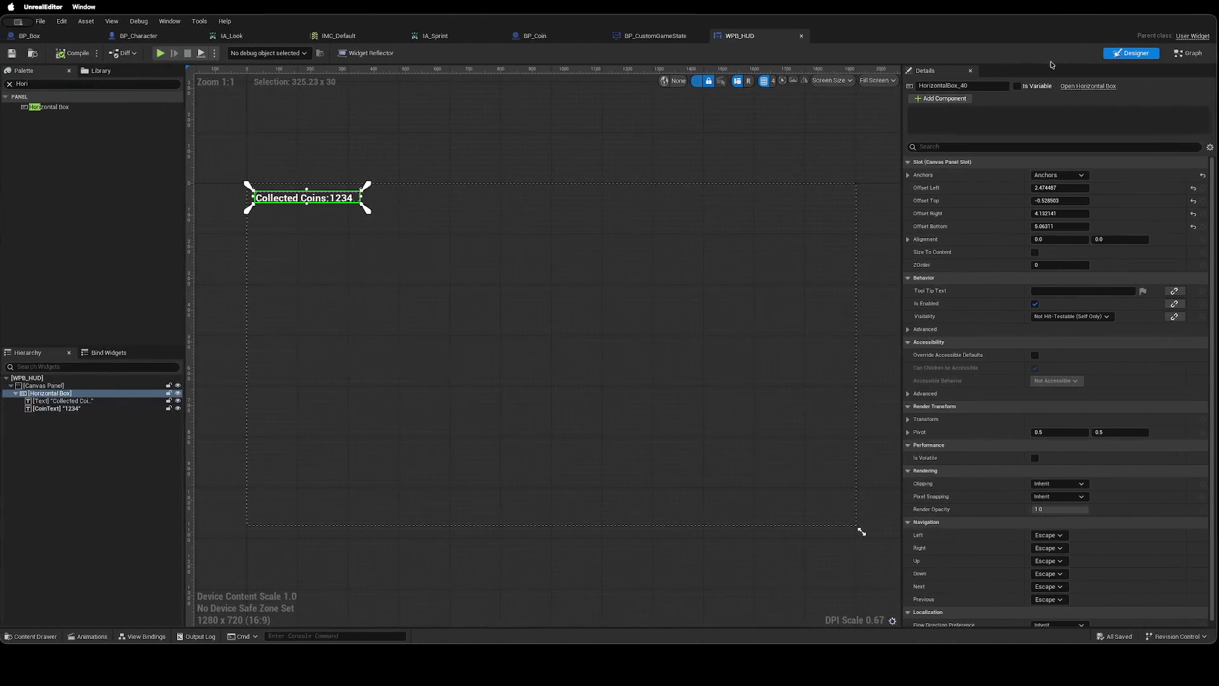
pyautogui.click(1186, 53)
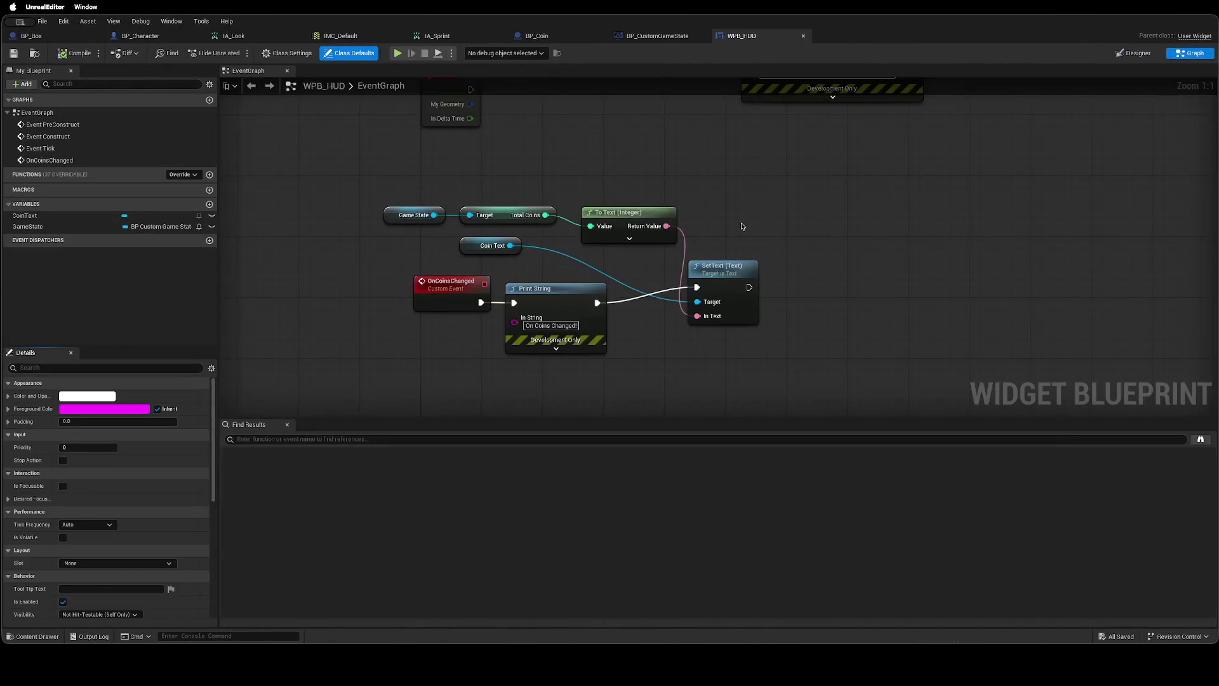
# Add a CoinText getter and a SetText node targeting it in the event graph.
pyautogui.moveTo(584, 343)
pyautogui.mouseDown()
pyautogui.moveTo(590, 180)
pyautogui.moveTo(601, 278)
pyautogui.moveTo(539, 266)
pyautogui.moveTo(501, 115)
pyautogui.mouseUp()
pyautogui.moveTo(25, 215)
pyautogui.mouseDown()
pyautogui.moveTo(932, 202)
pyautogui.moveTo(1034, 150)
pyautogui.moveTo(1025, 141)
pyautogui.mouseUp()
pyautogui.click(960, 220)
pyautogui.write('Se4t')
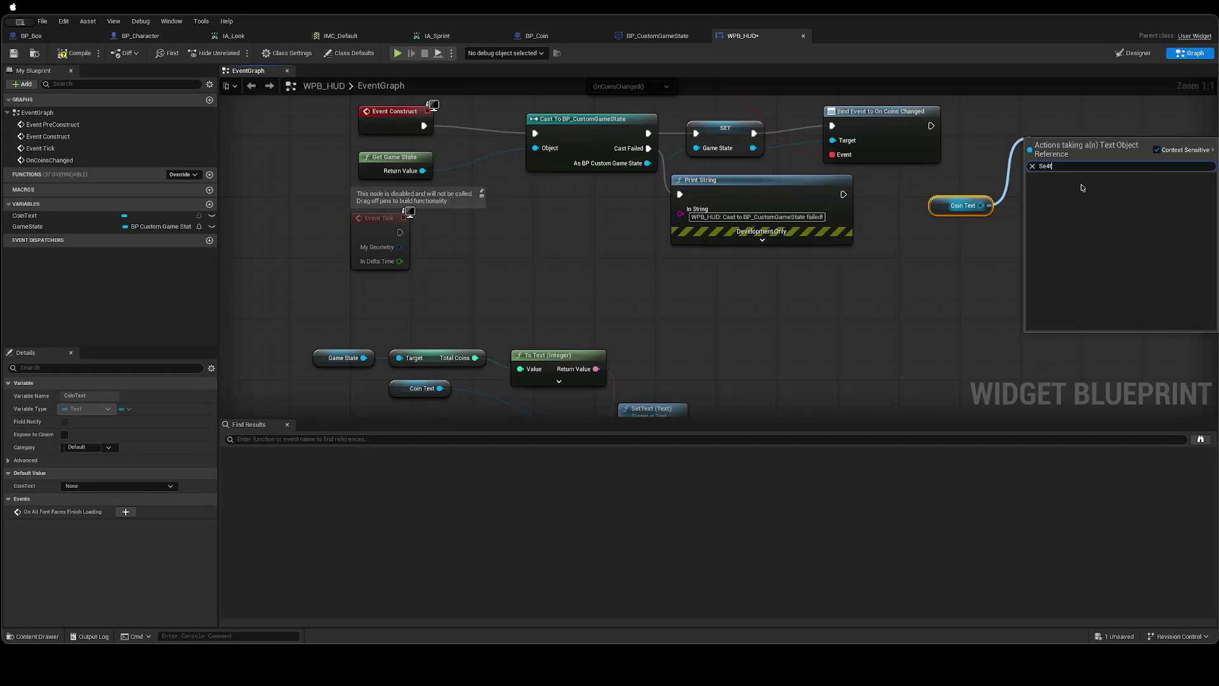
pyautogui.press('BackSpace')
pyautogui.press('BackSpace')
pyautogui.write('t Text')
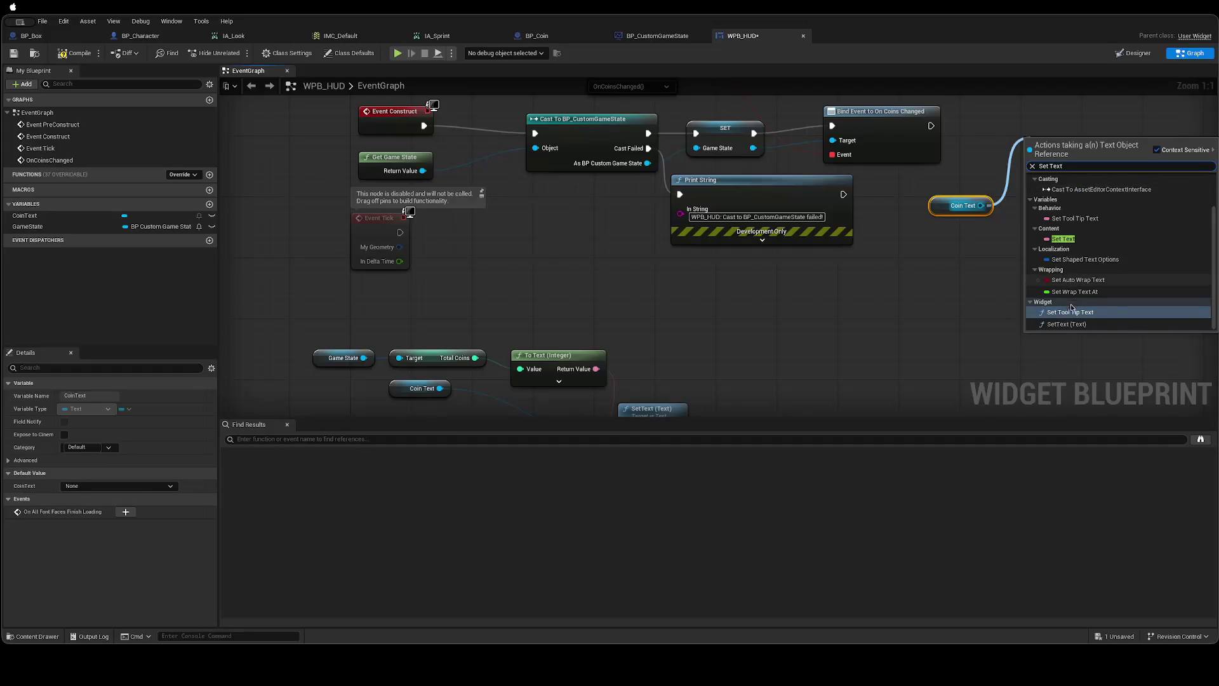
pyautogui.click(1067, 324)
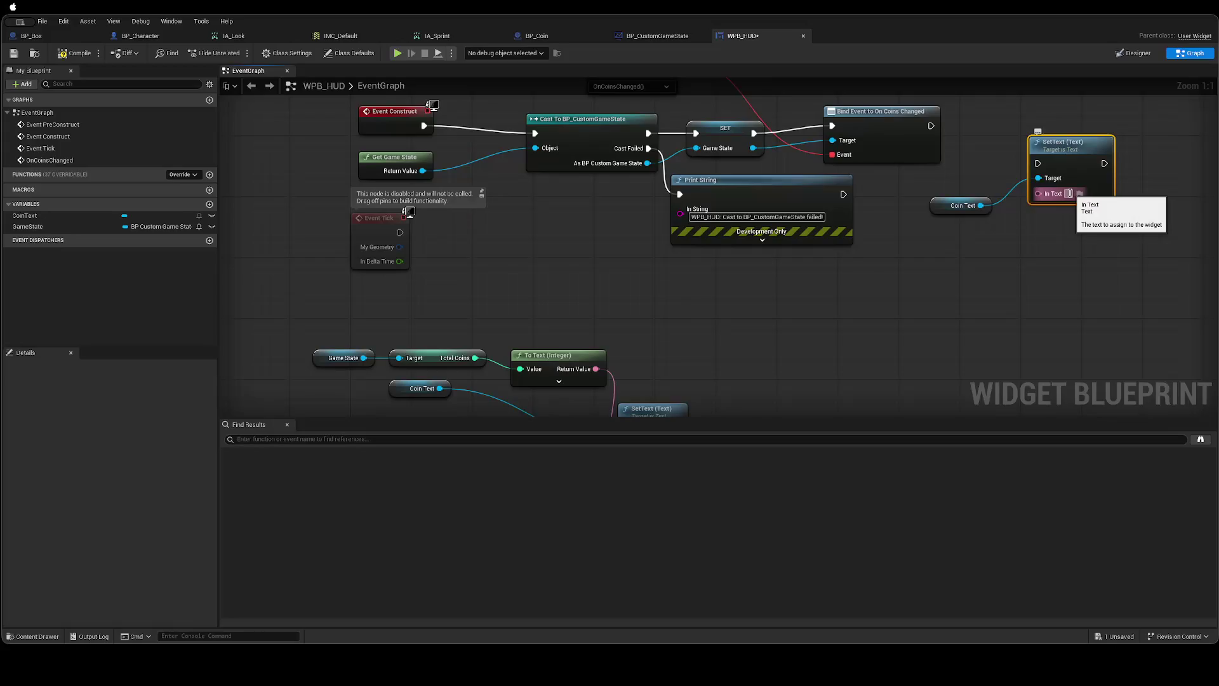
# Run SetText right after binding On Coins Changed, then compile and save WPB_HUD.
pyautogui.moveTo(1061, 143); pyautogui.dragTo(1062, 121)
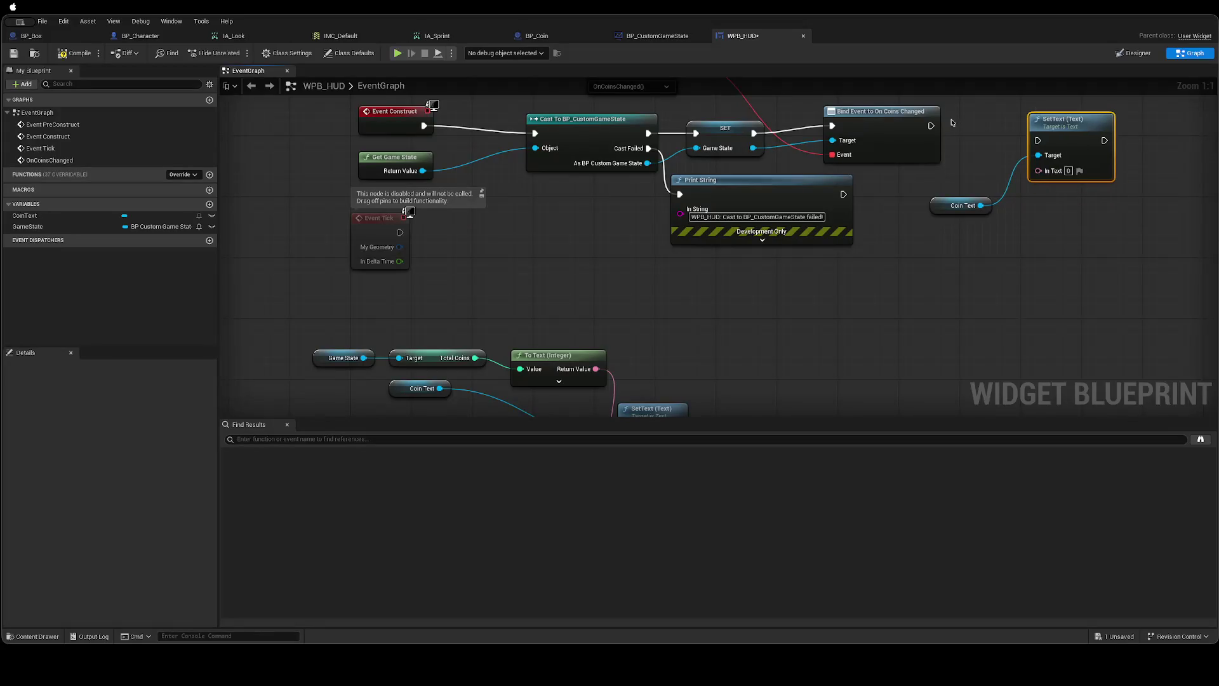
pyautogui.moveTo(930, 125)
pyautogui.mouseDown()
pyautogui.moveTo(1034, 141)
pyautogui.moveTo(1077, 118)
pyautogui.mouseUp()
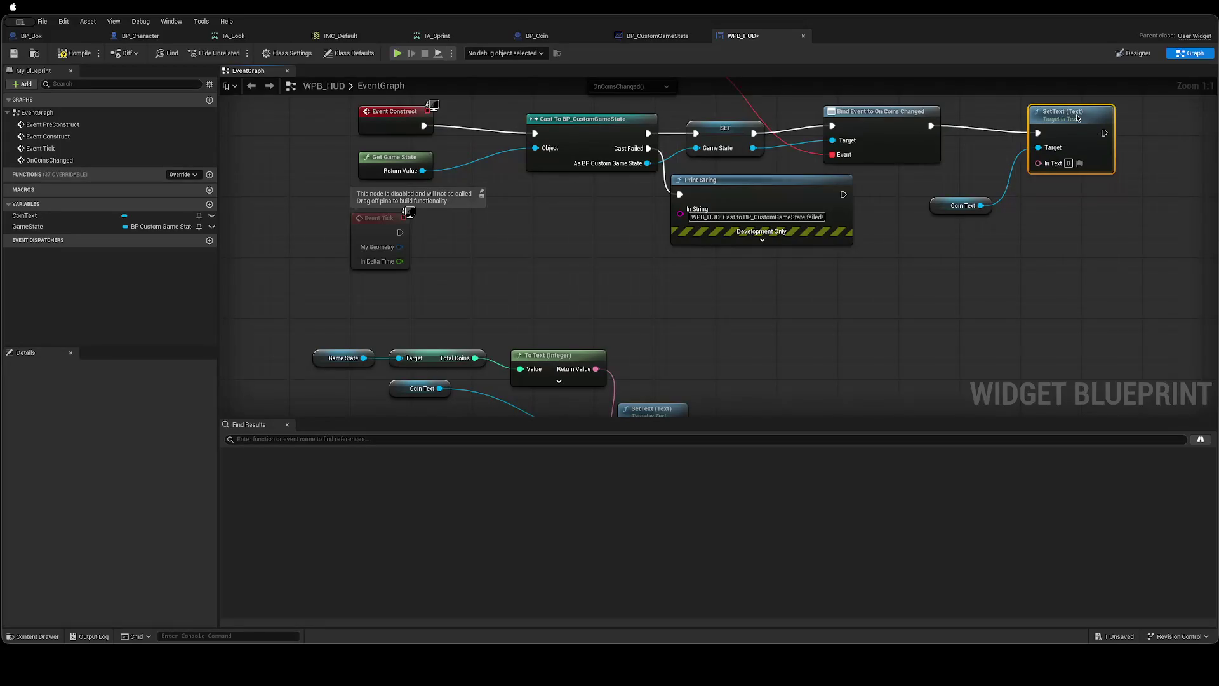
pyautogui.click(1064, 224)
pyautogui.hotkey('ctrl', 's')
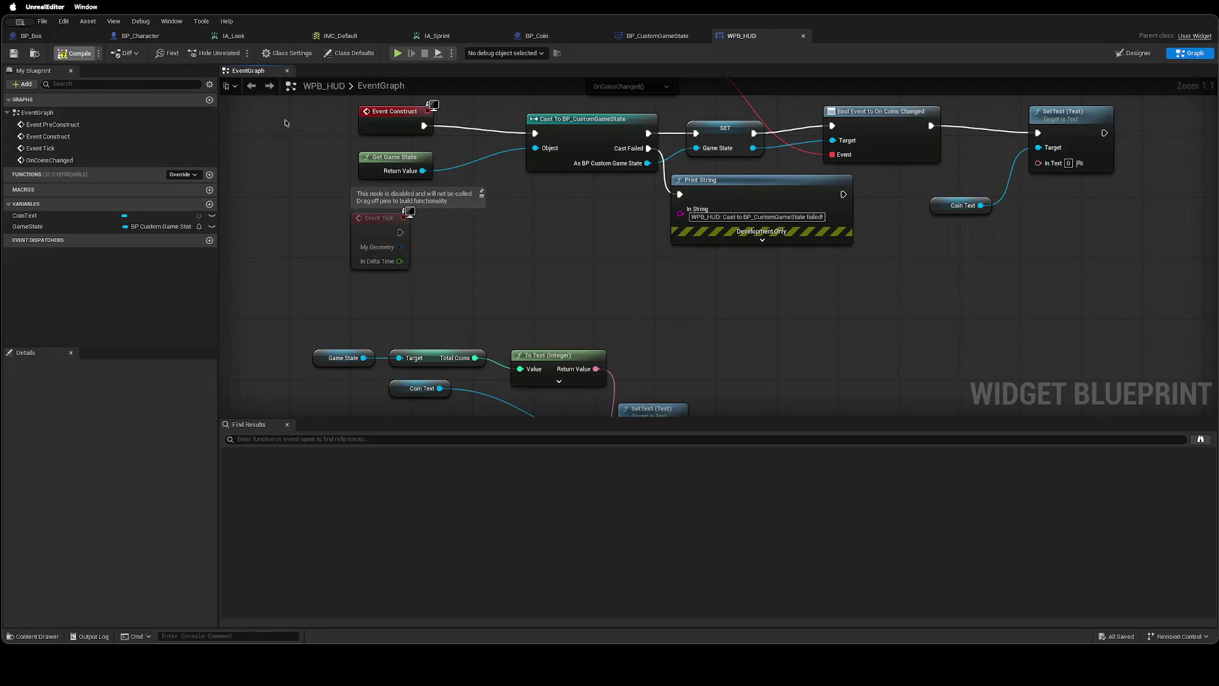
pyautogui.hotkey('ctrl', 'Right')
pyautogui.click(236, 52)
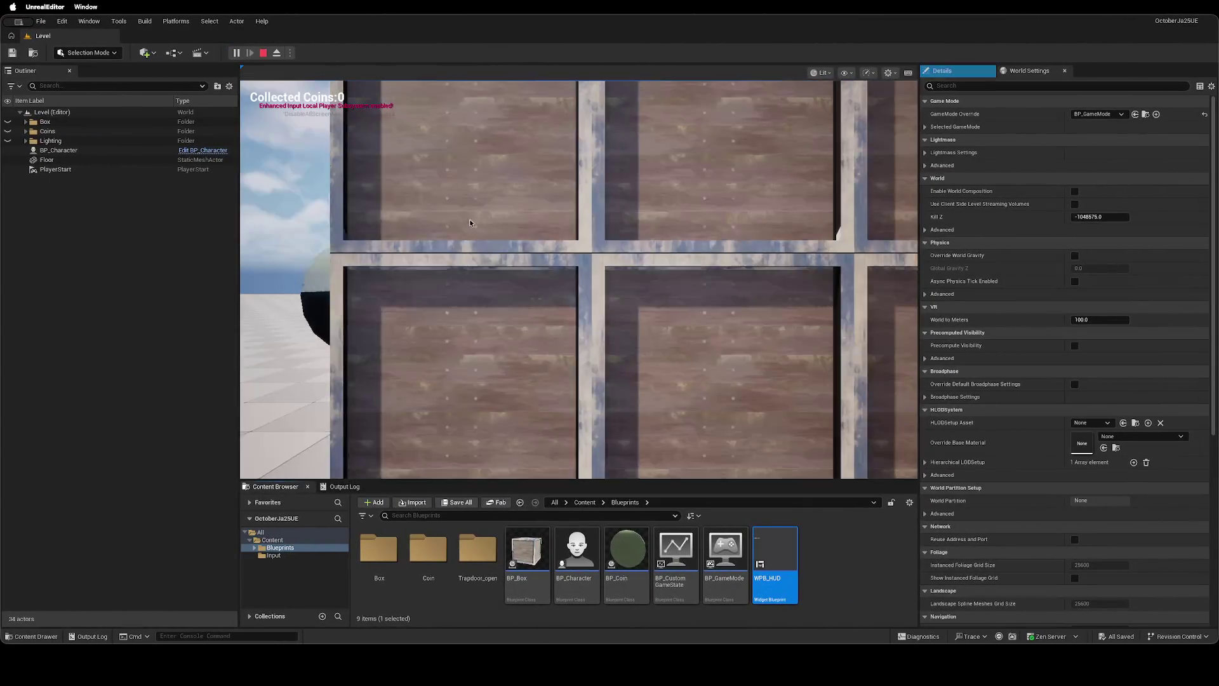
# Collect all four coins, watching the counter climb from 0 to 4, then stop play.
pyautogui.press('w')
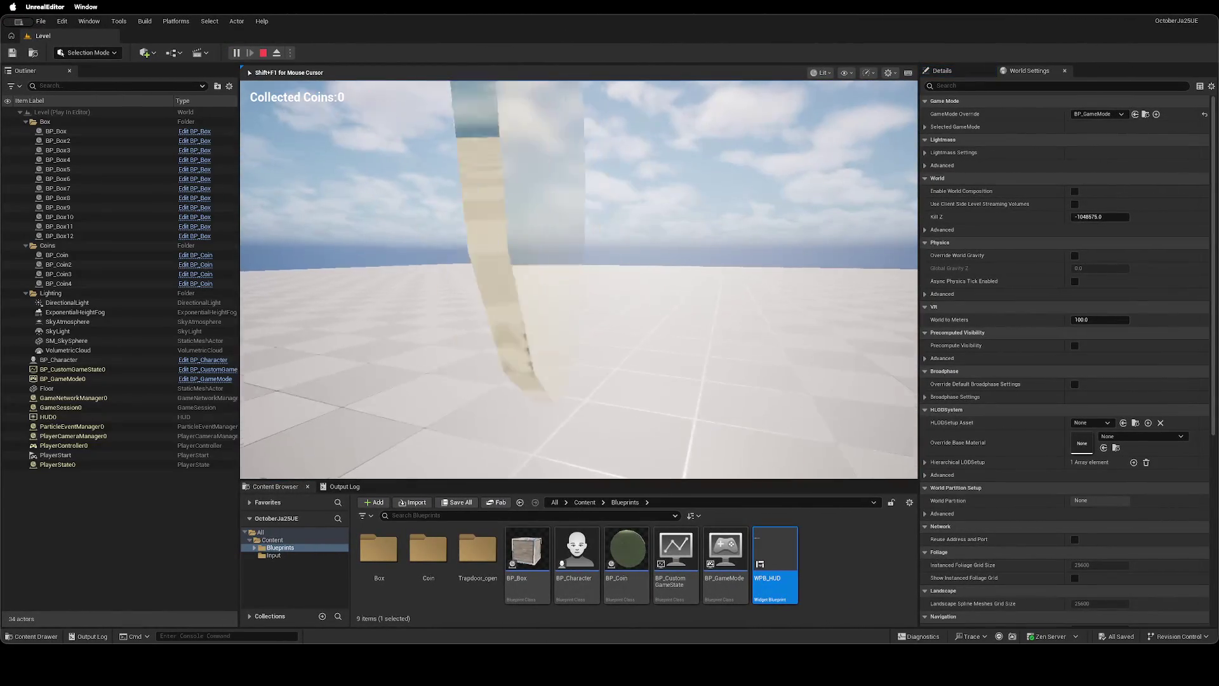
pyautogui.press('w')
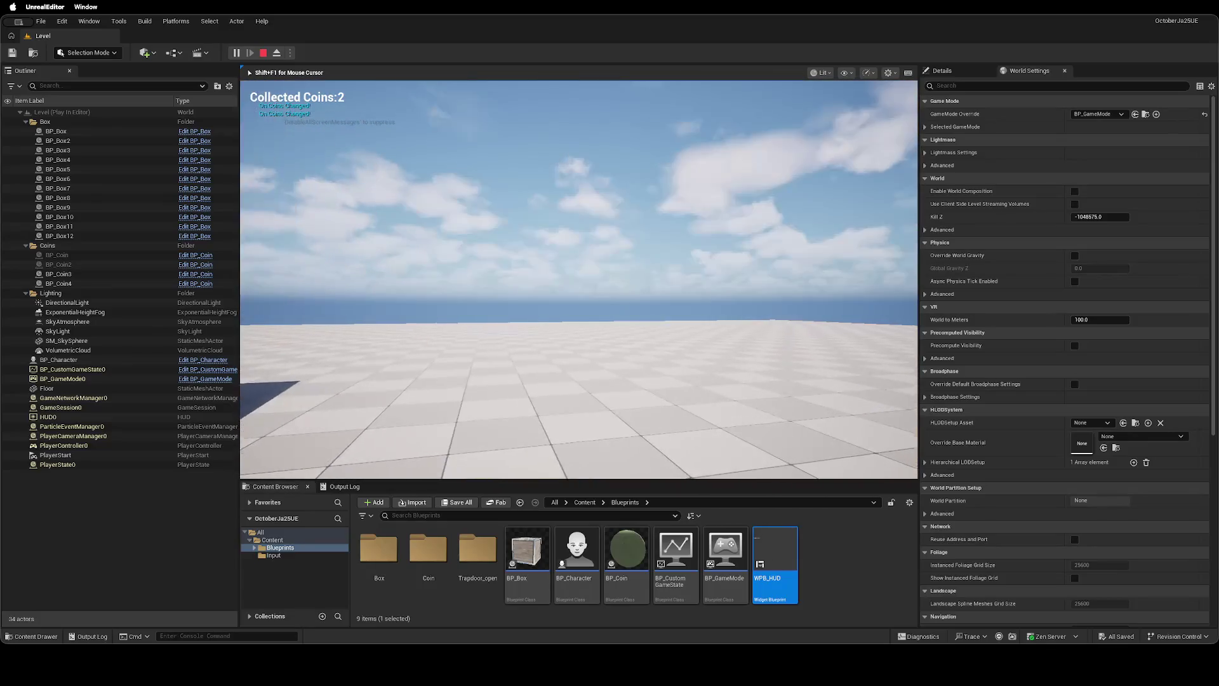
pyautogui.press('w')
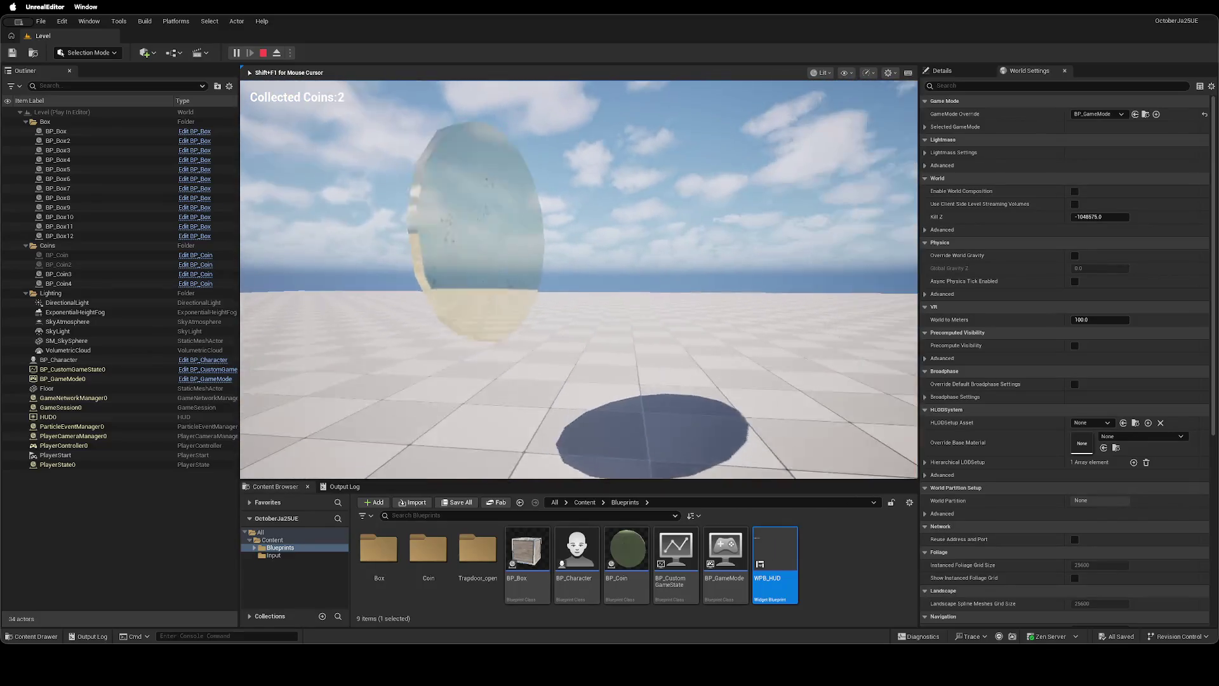
pyautogui.press('w')
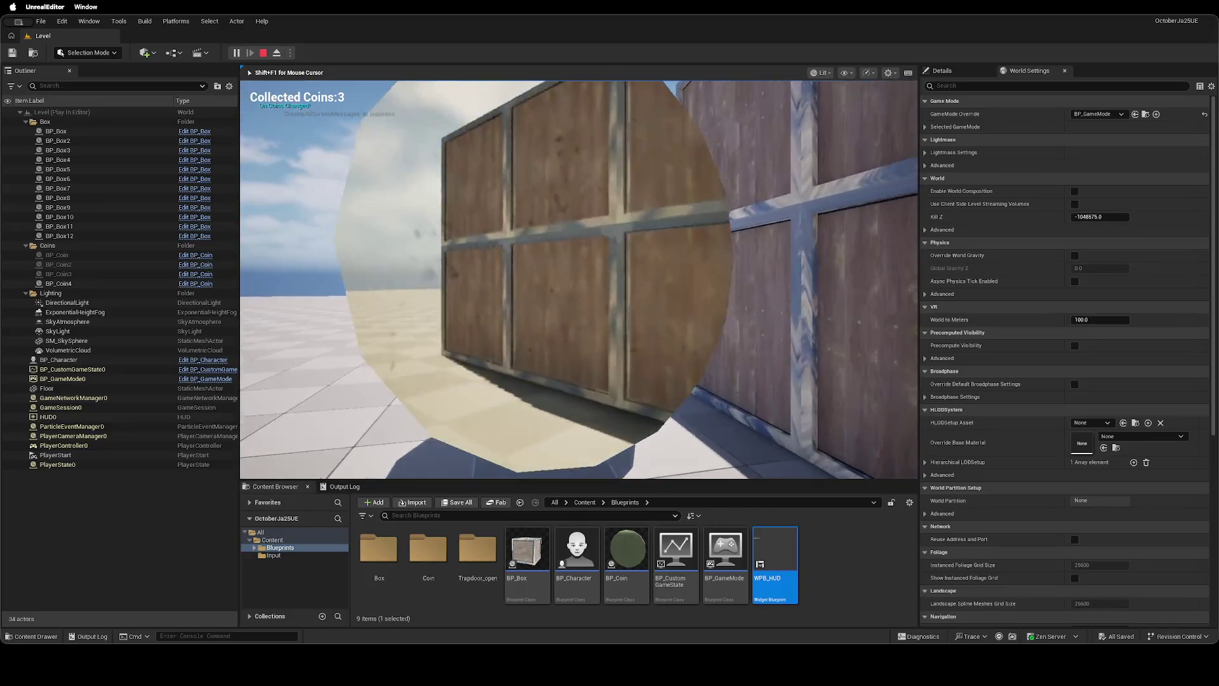
pyautogui.press('w')
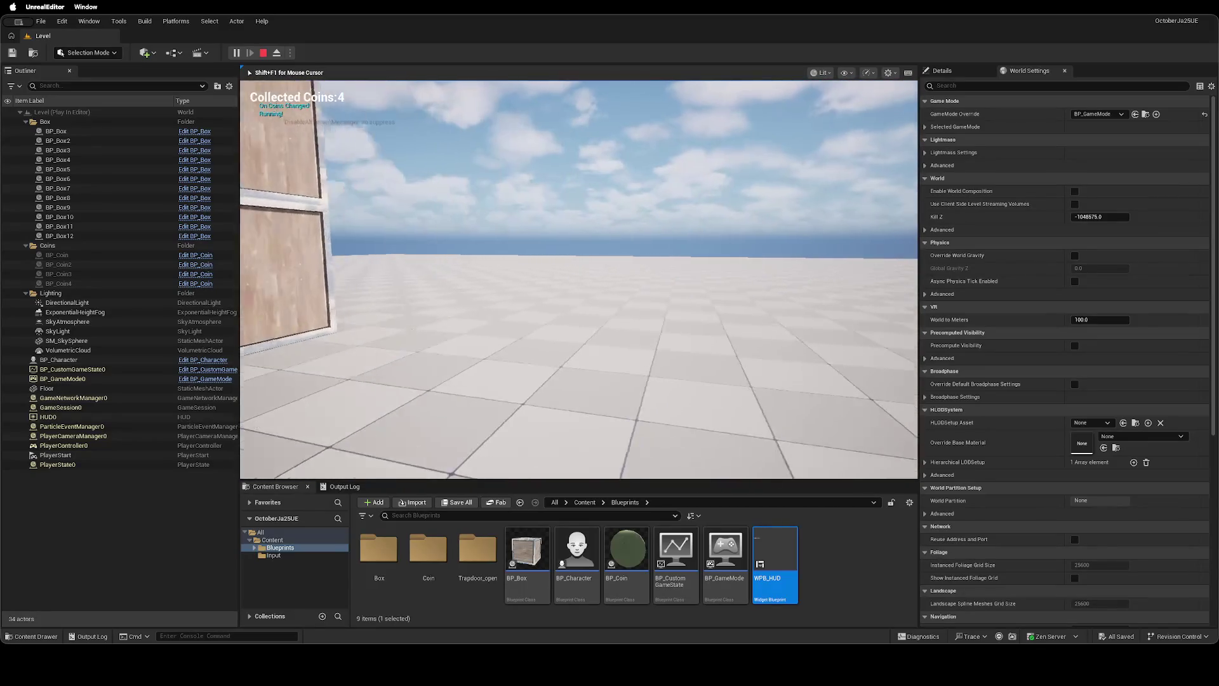
pyautogui.press('w')
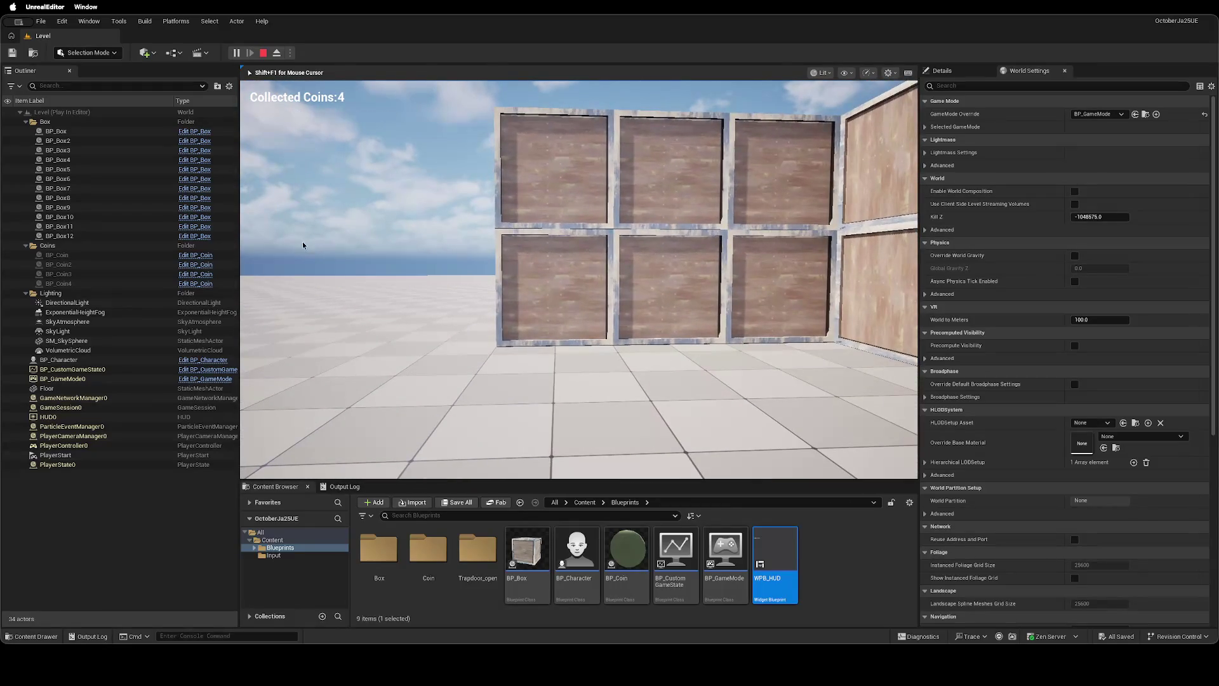
pyautogui.press('Escape')
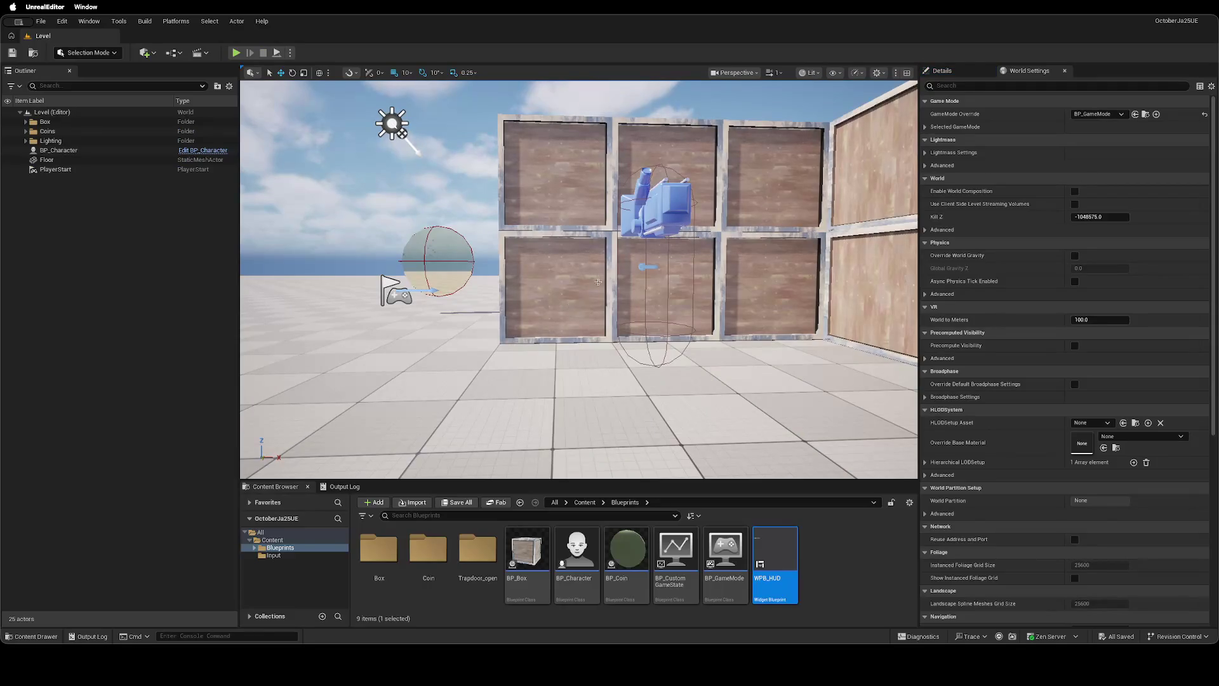
# Look over the WPB_HUD event graph, then view BP_CustomGameState's AddCoin function graph.
pyautogui.press('Return')
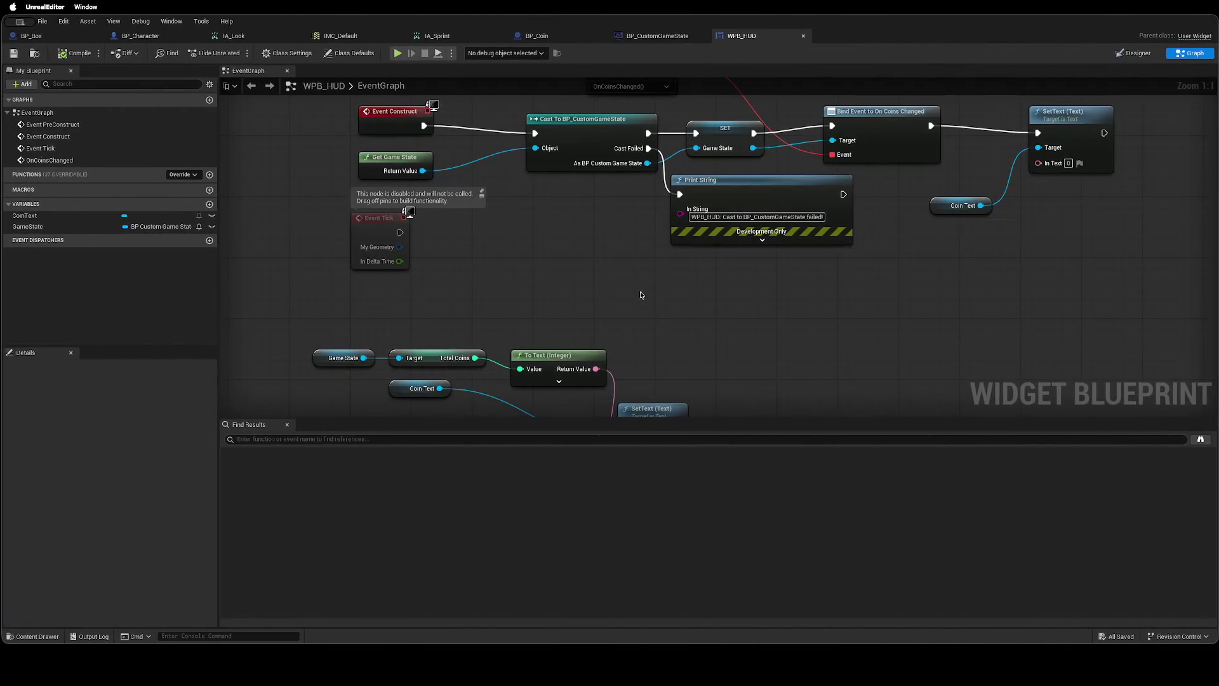
pyautogui.moveTo(630, 295); pyautogui.dragTo(606, 265)
pyautogui.scroll(-8, 606, 265)
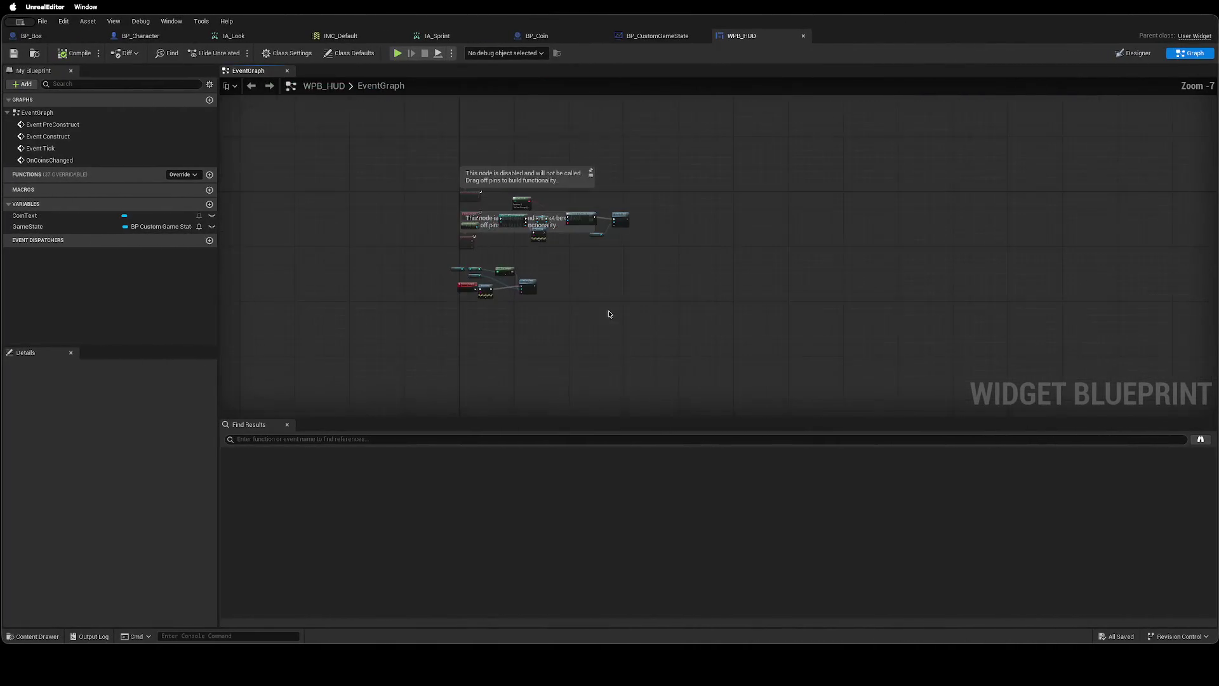
pyautogui.scroll(4, 583, 322)
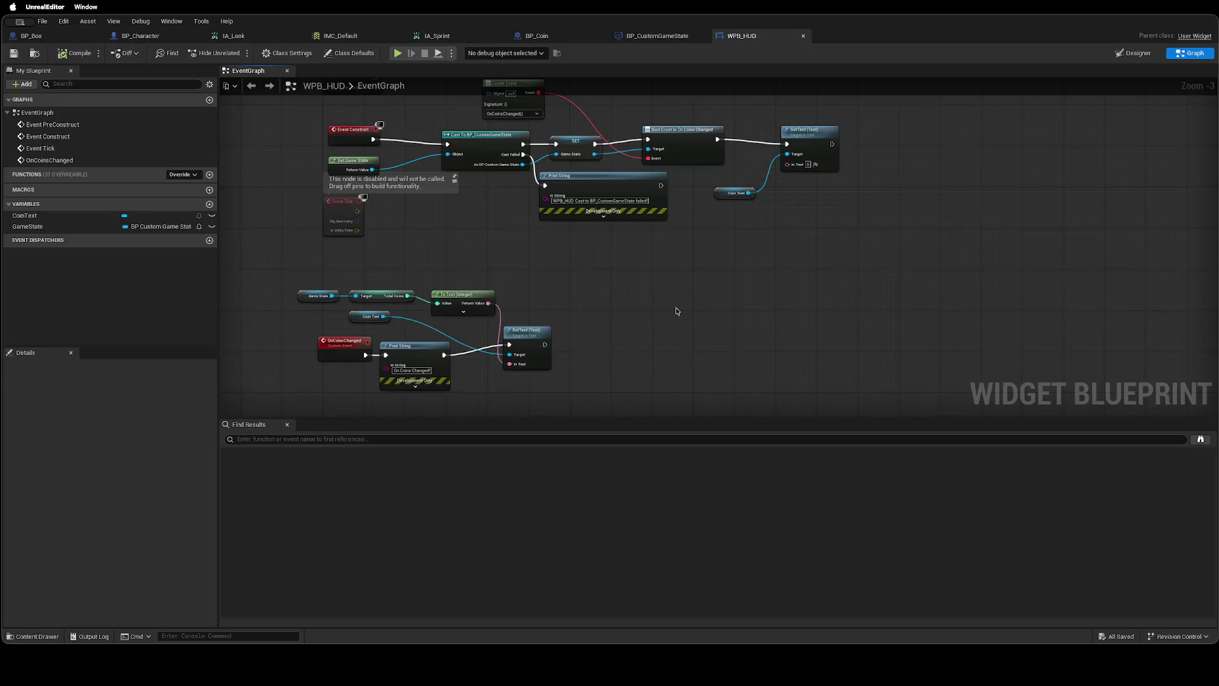
pyautogui.click(658, 36)
pyautogui.moveTo(646, 207)
pyautogui.mouseDown()
pyautogui.moveTo(561, 201)
pyautogui.moveTo(585, 206)
pyautogui.mouseUp()
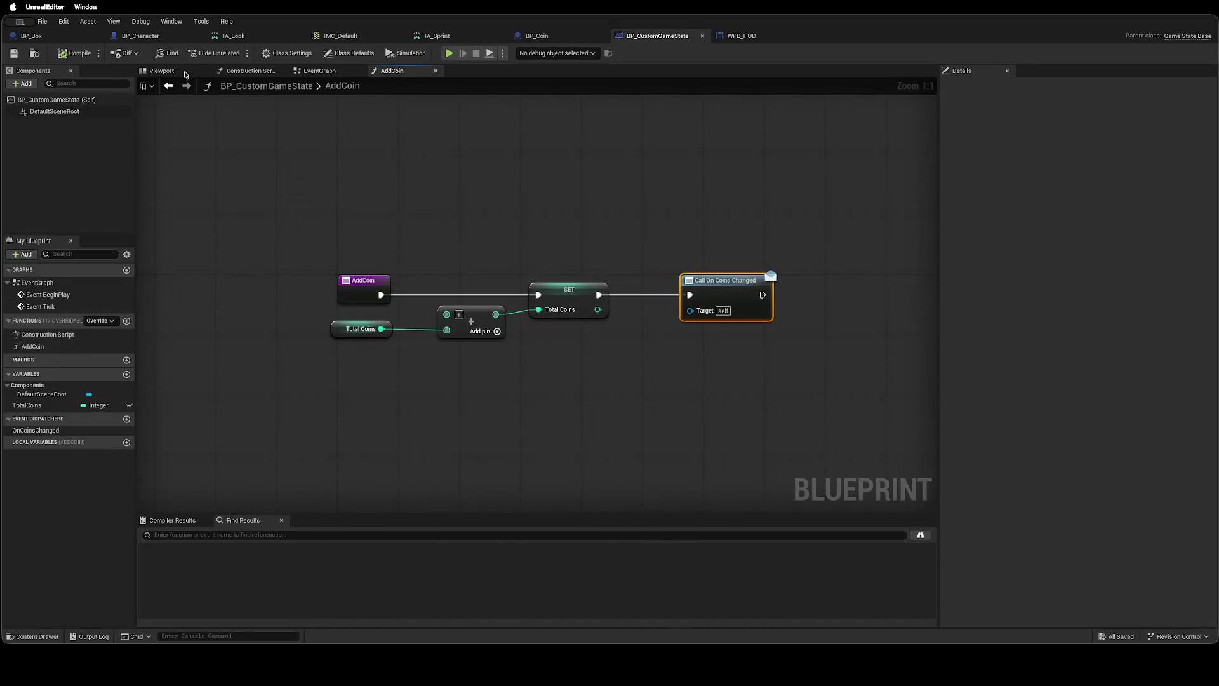
# Browse BP_CustomGameState's viewport and event graph, ending back on the AddCoin function.
pyautogui.click(161, 71)
pyautogui.click(320, 71)
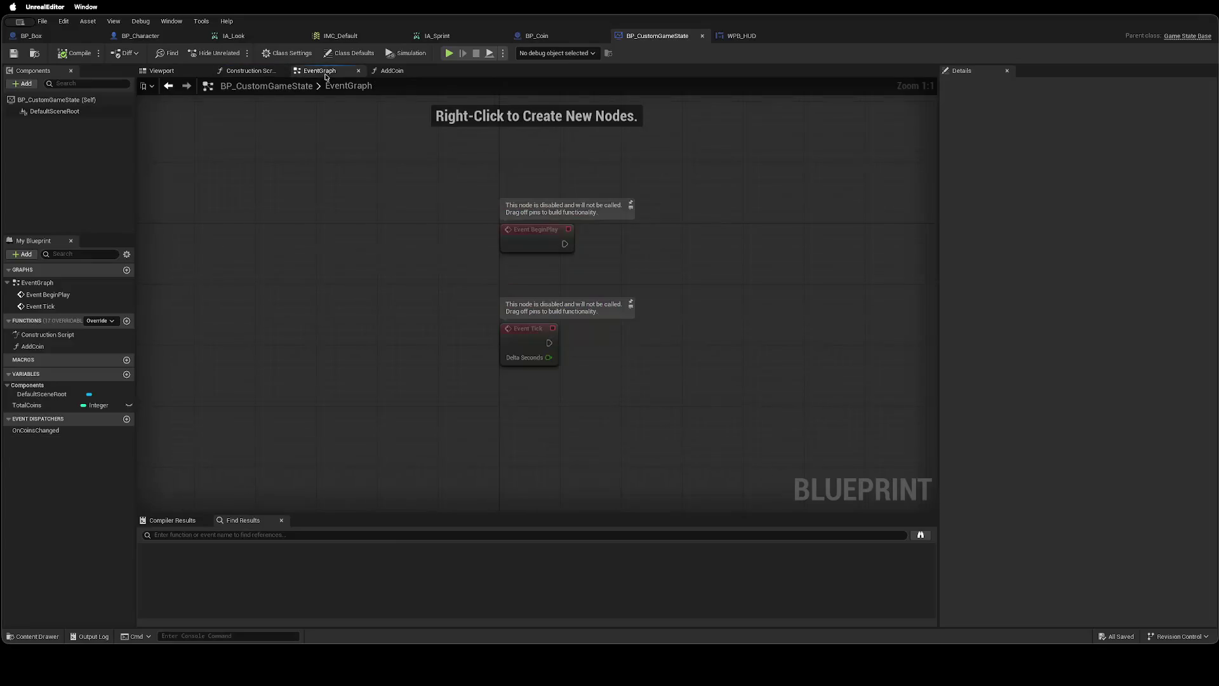
pyautogui.click(394, 73)
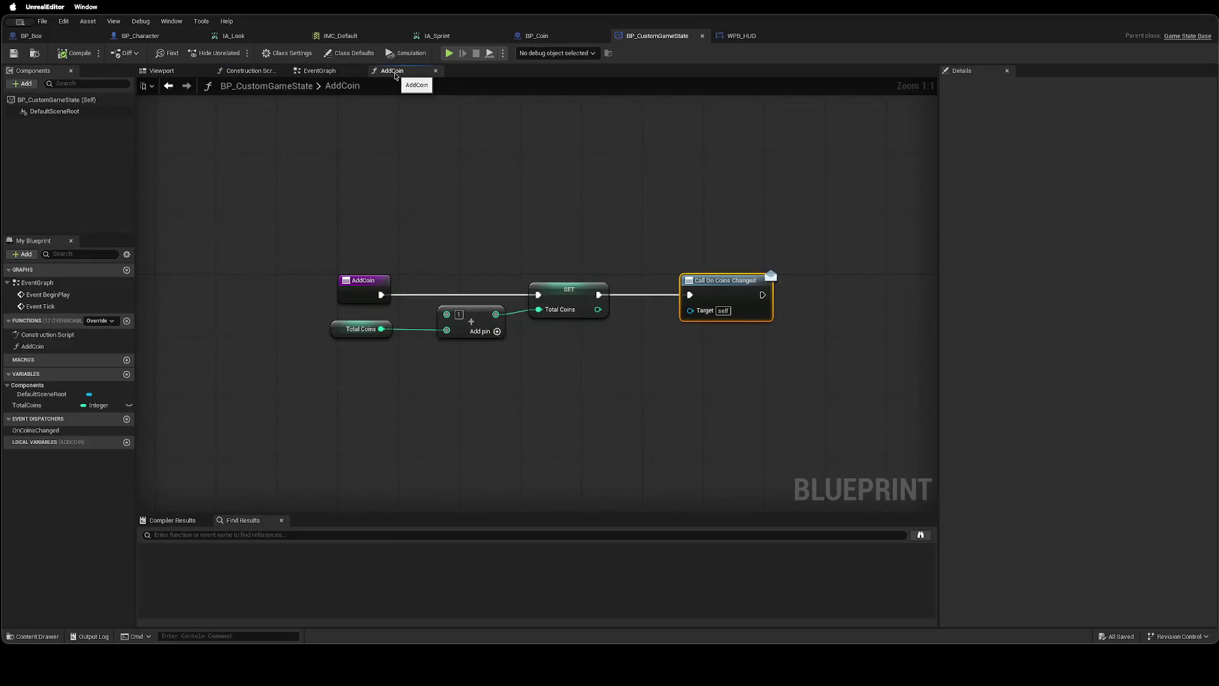
pyautogui.rightClick(556, 204)
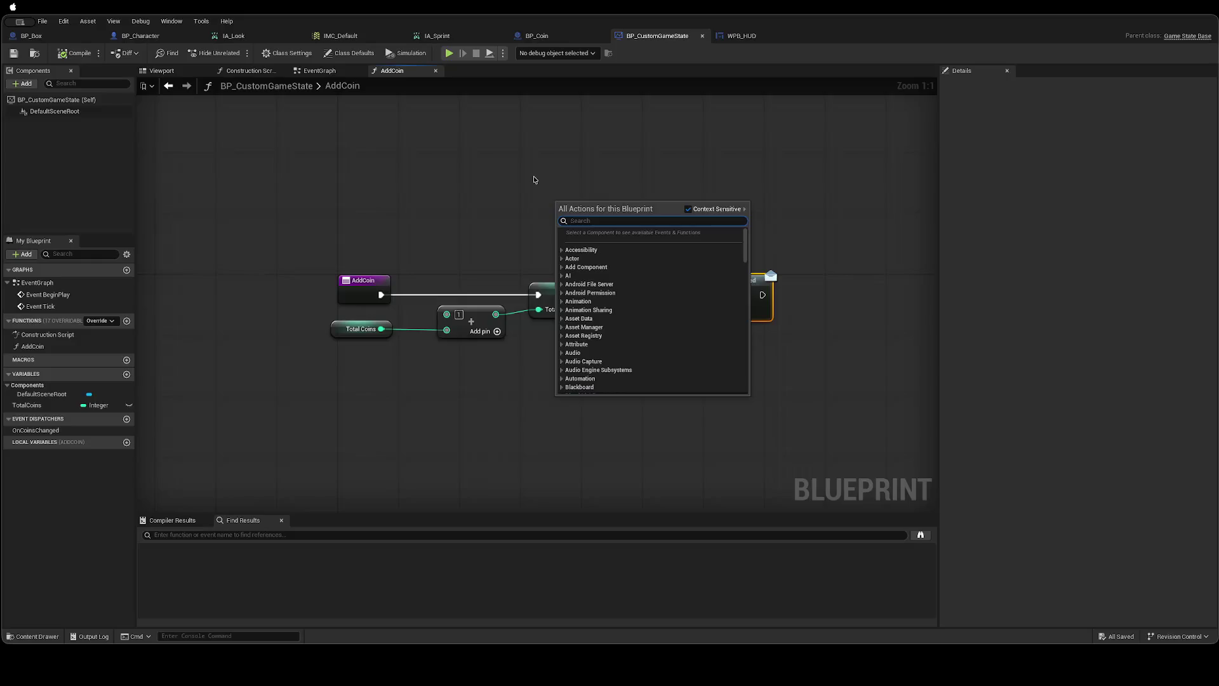
pyautogui.click(536, 180)
# Move the Destroy Actor node in BP_Coin's overlap graph slightly right and save BP_Coin.
pyautogui.click(536, 35)
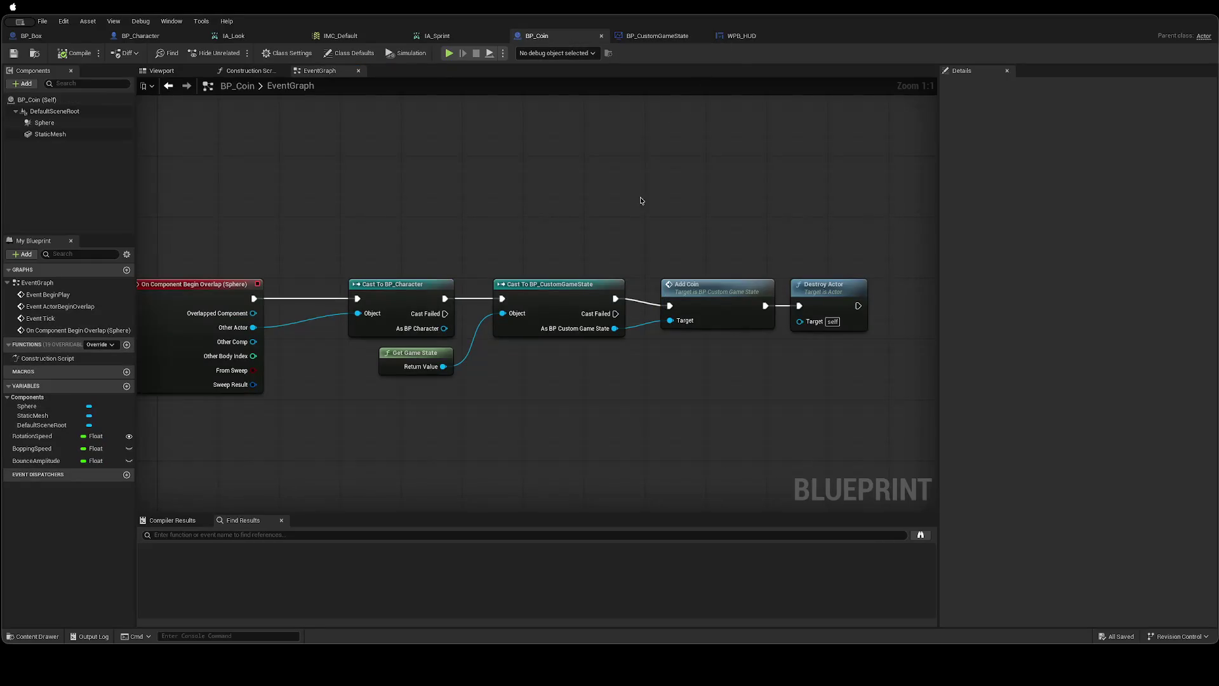
pyautogui.scroll(-1, 585, 246)
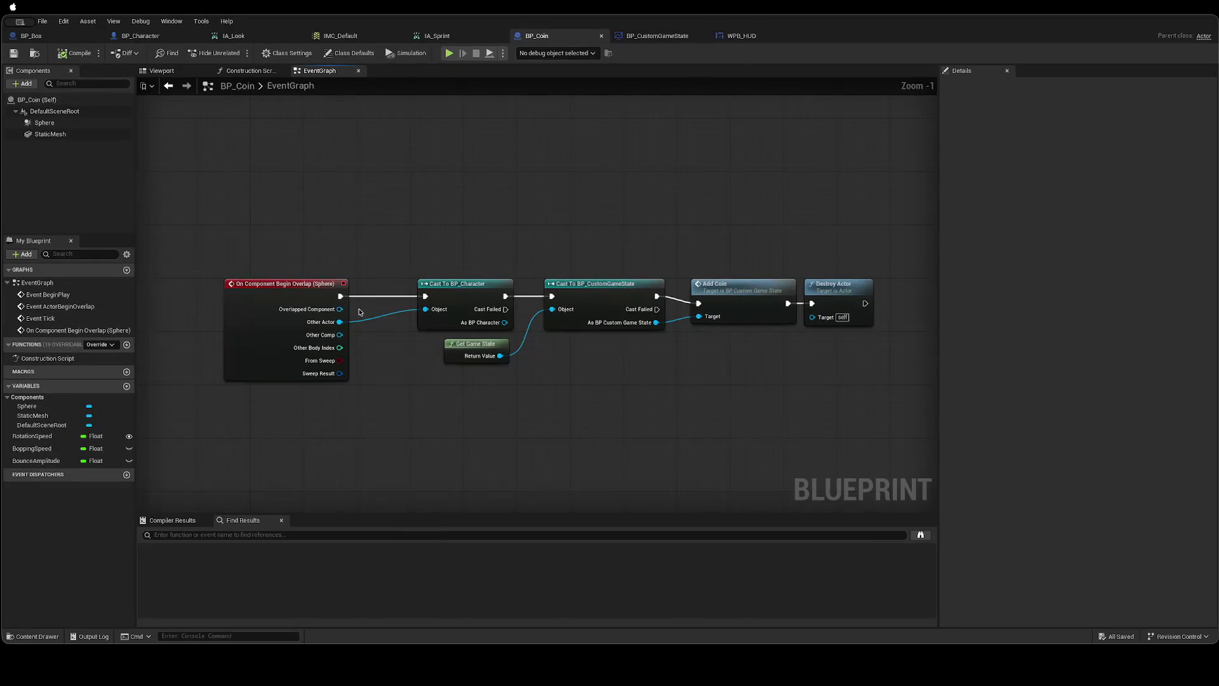
pyautogui.moveTo(360, 311); pyautogui.dragTo(293, 311)
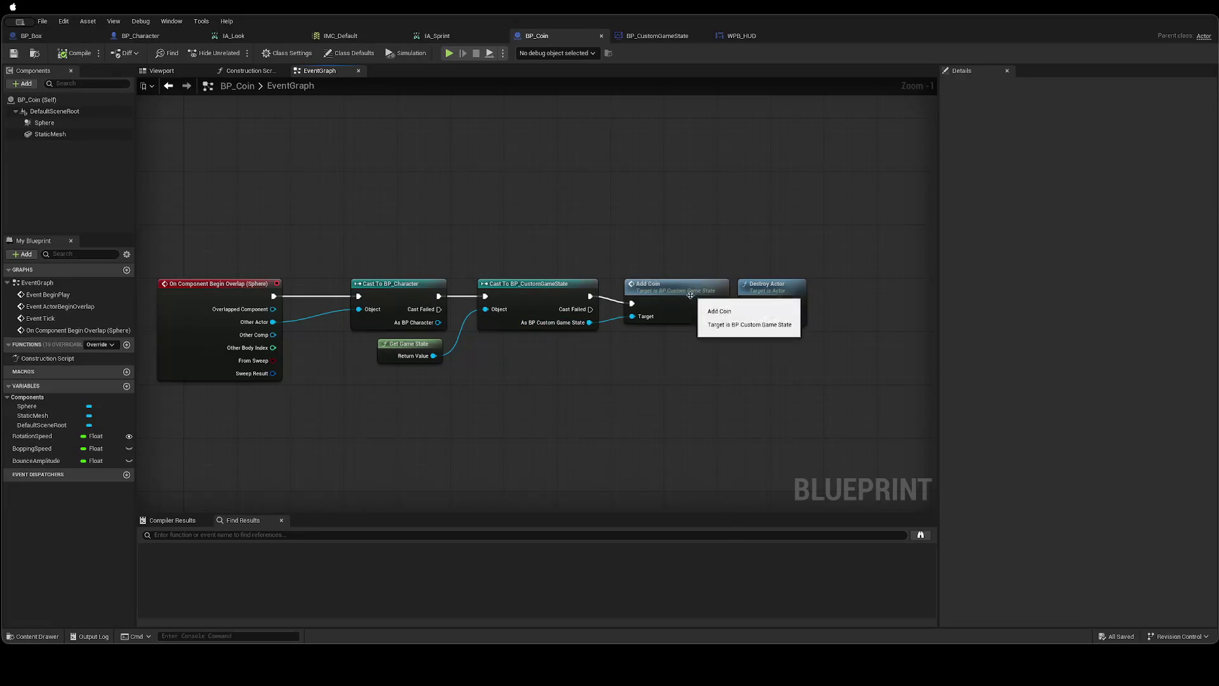
pyautogui.scroll(1, 683, 315)
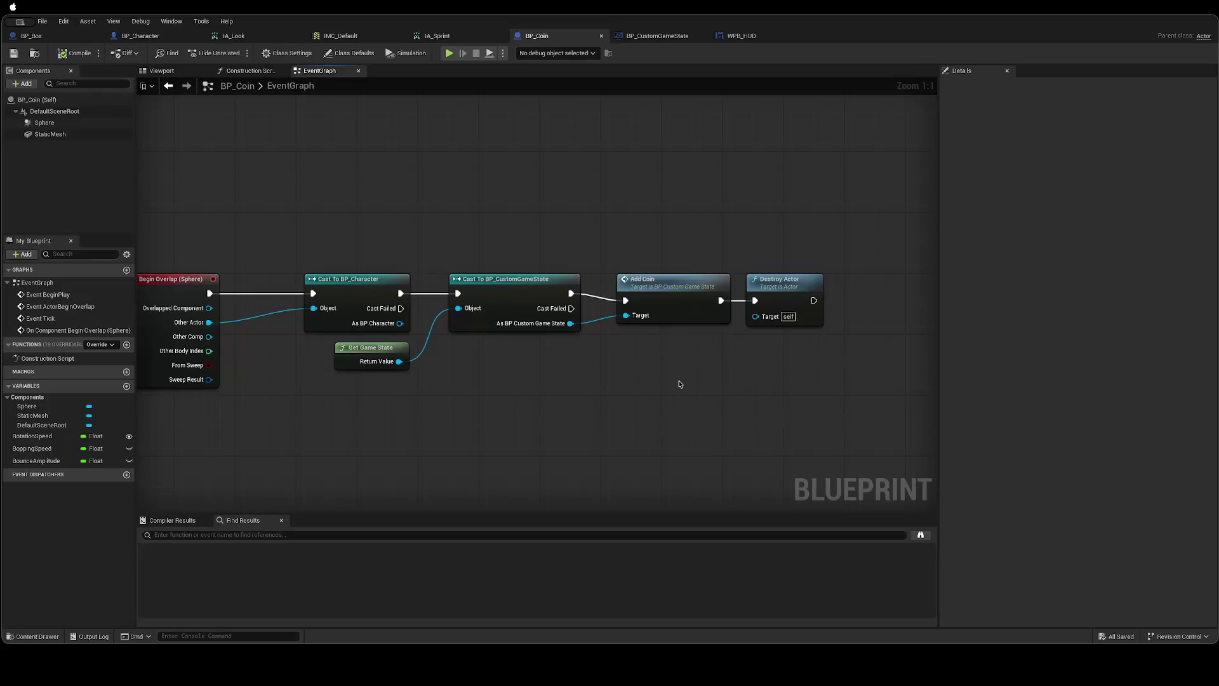
pyautogui.moveTo(775, 290); pyautogui.dragTo(790, 286)
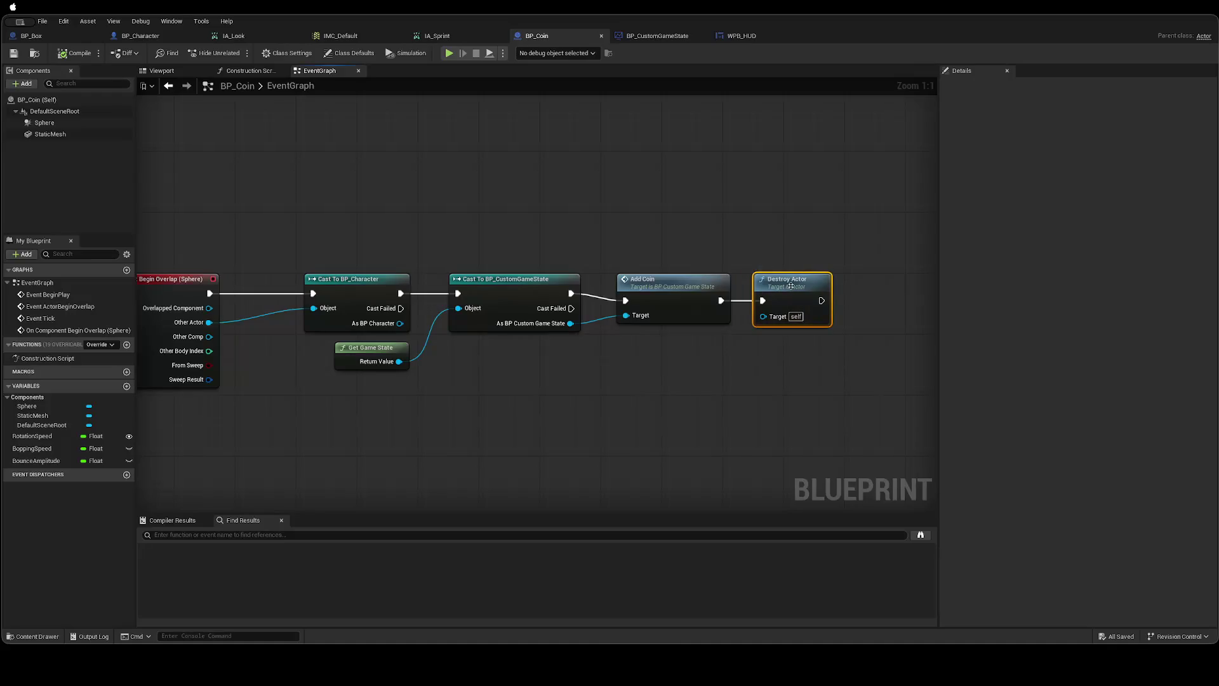
pyautogui.click(718, 372)
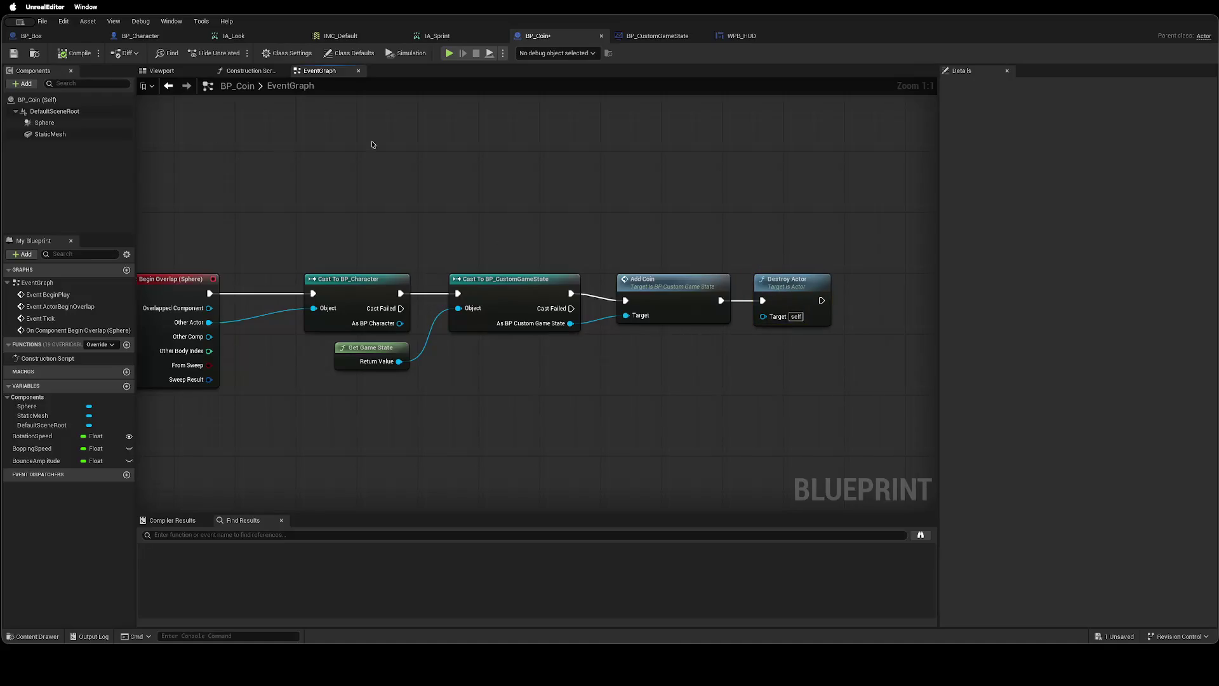
pyautogui.press('super+s')
pyautogui.click(663, 39)
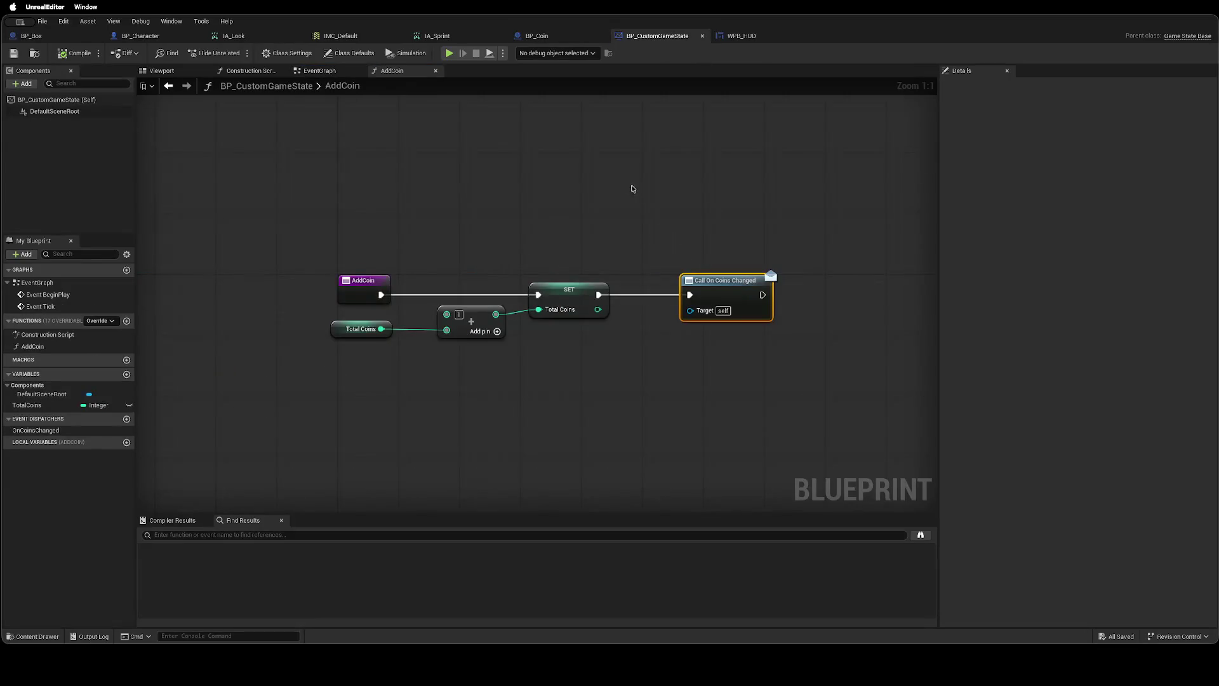
# Check the WPB_HUD graph, then open BP_Character from the level editor's Content Browser.
pyautogui.click(739, 39)
pyautogui.moveTo(675, 254)
pyautogui.mouseDown()
pyautogui.moveTo(654, 299)
pyautogui.moveTo(661, 324)
pyautogui.moveTo(683, 307)
pyautogui.moveTo(697, 375)
pyautogui.moveTo(754, 237)
pyautogui.moveTo(737, 210)
pyautogui.moveTo(719, 221)
pyautogui.mouseUp()
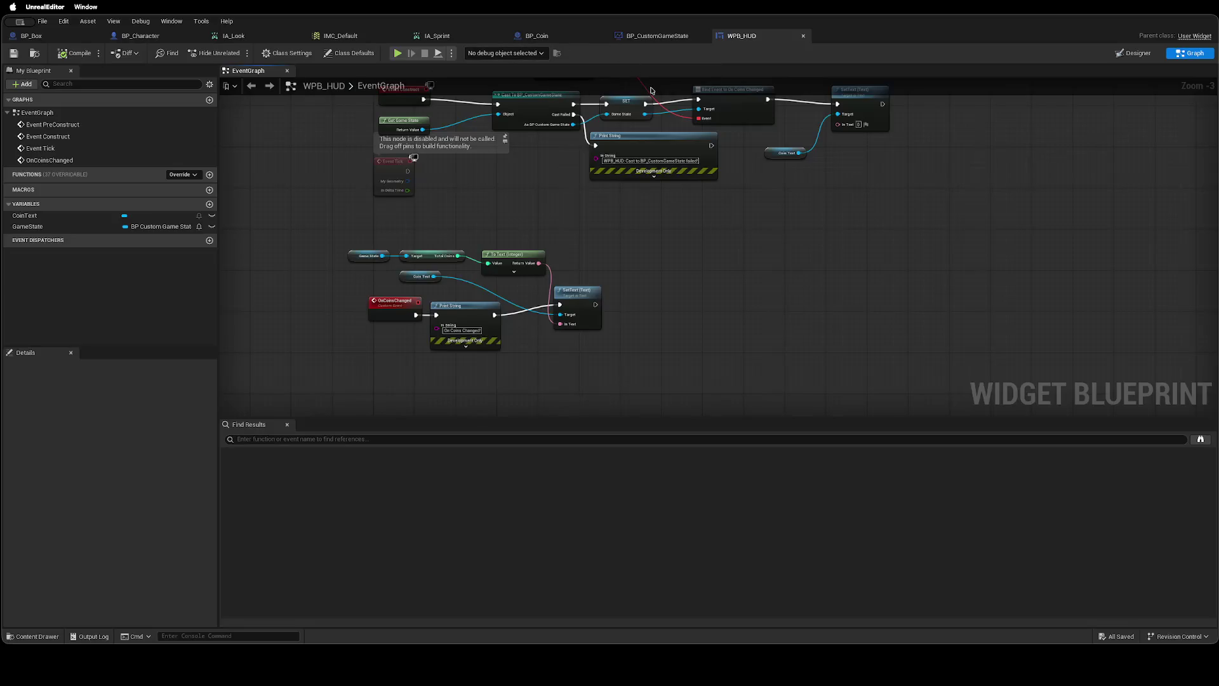
pyautogui.hotkey('ctrl', 'Right')
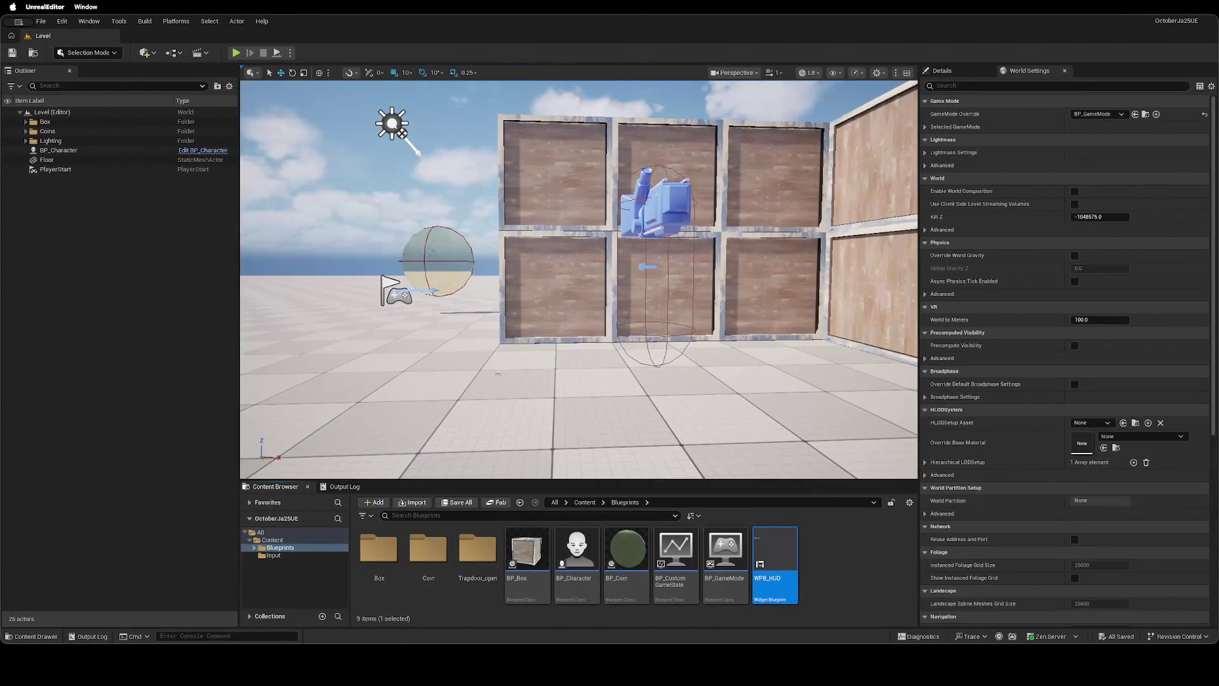
pyautogui.moveTo(488, 393)
pyautogui.mouseDown()
pyautogui.moveTo(489, 457)
pyautogui.moveTo(476, 413)
pyautogui.moveTo(492, 368)
pyautogui.moveTo(489, 432)
pyautogui.moveTo(533, 429)
pyautogui.moveTo(448, 436)
pyautogui.mouseUp()
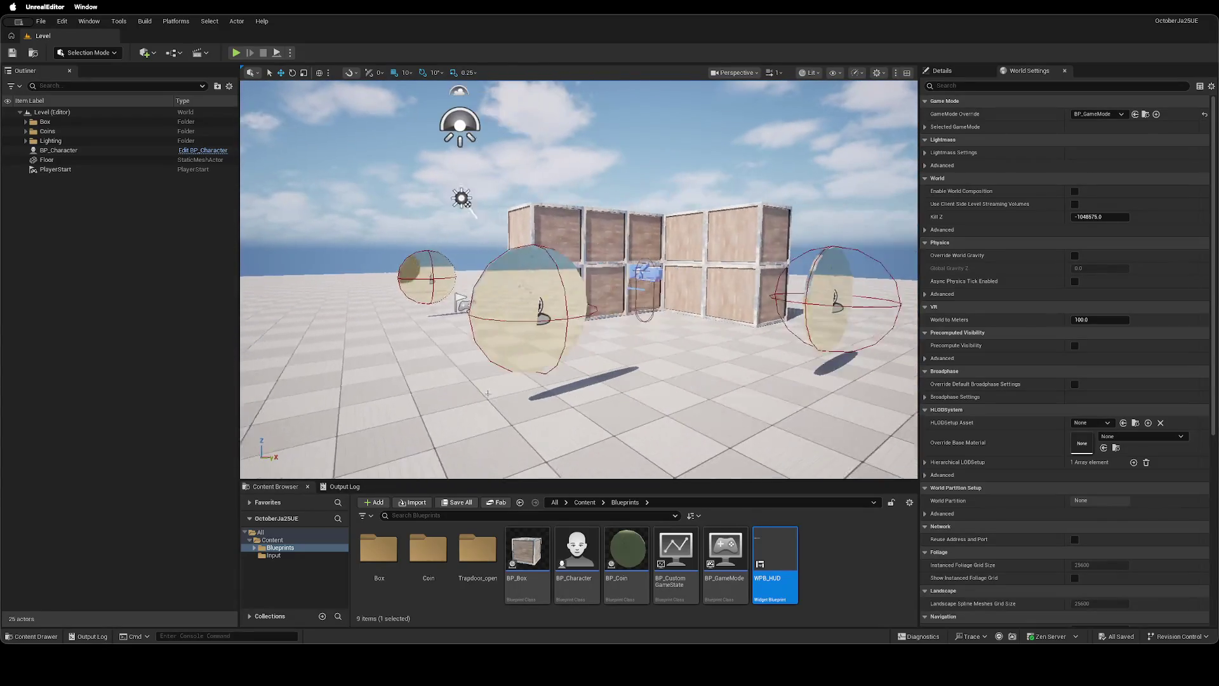
pyautogui.doubleClick(592, 576)
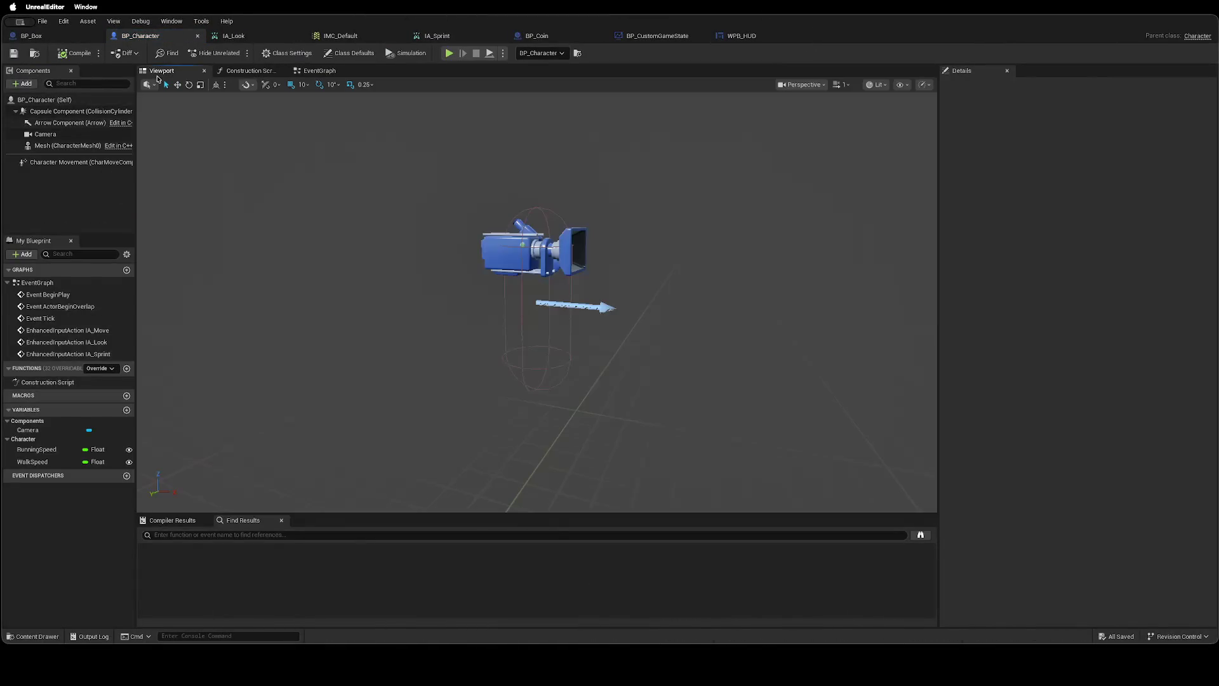
# Select BP_Character's root component in the Viewport and open the Add component list.
pyautogui.click(50, 100)
pyautogui.click(54, 111)
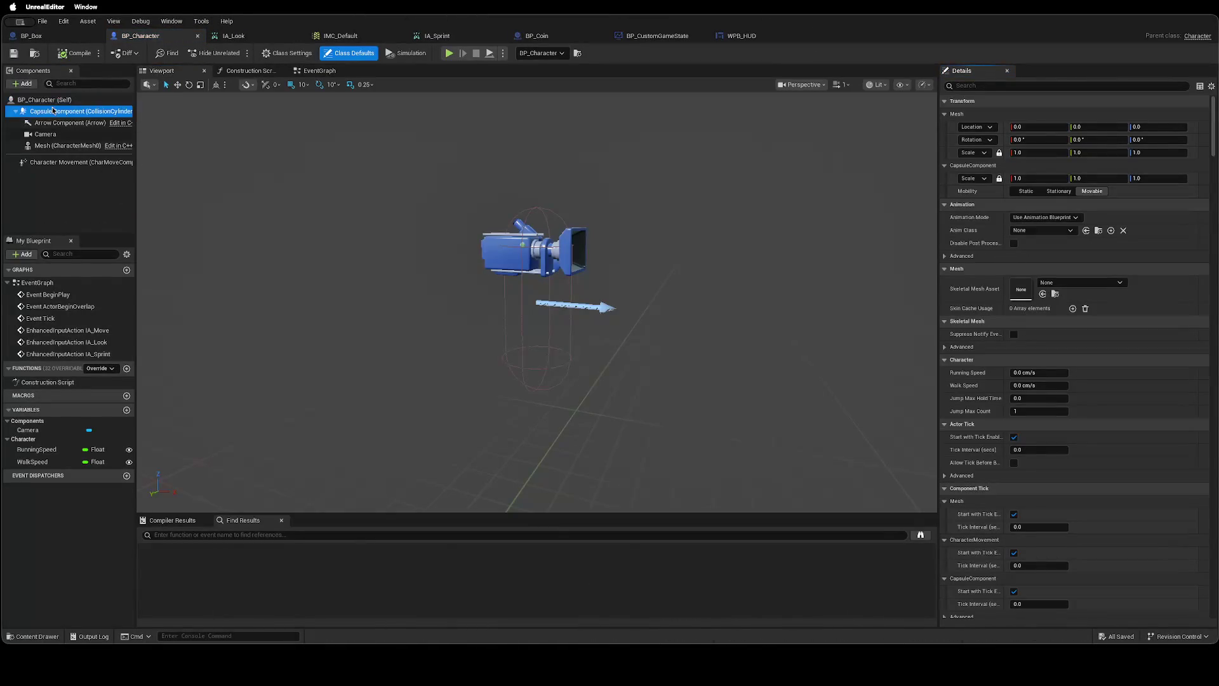
pyautogui.click(51, 100)
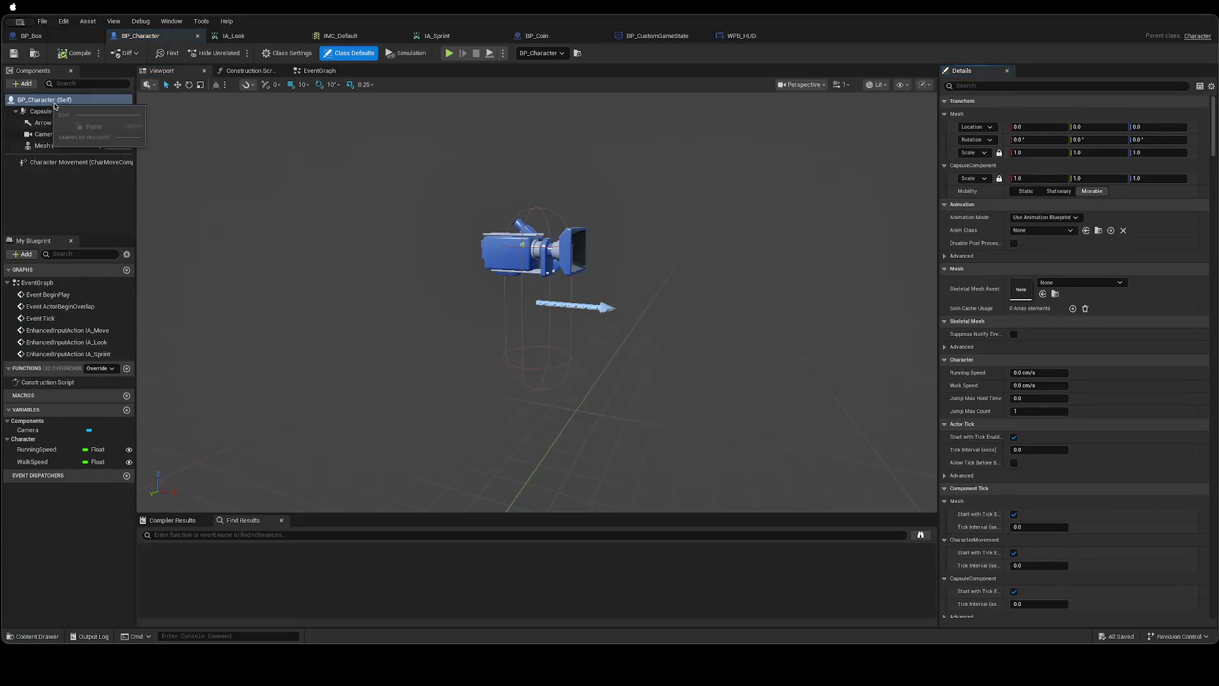
pyautogui.click(27, 84)
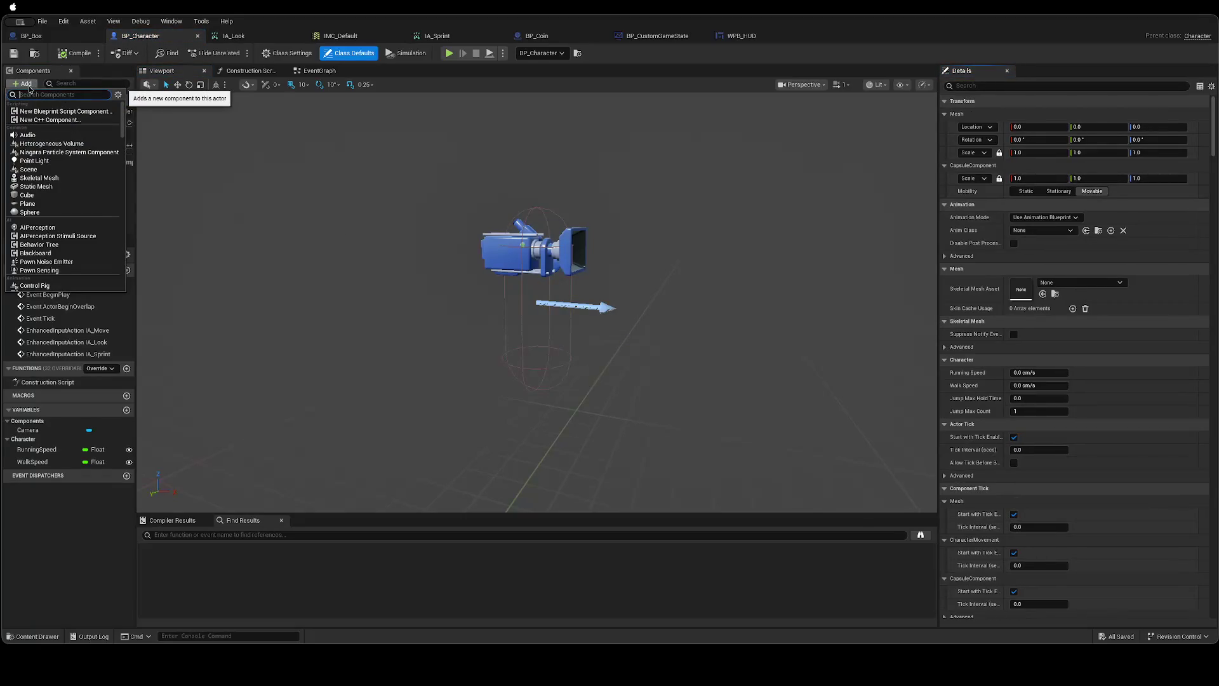
# Try component searches 'chara', 'm' and 'de', clear the search, and return to the browser.
pyautogui.write('chara')
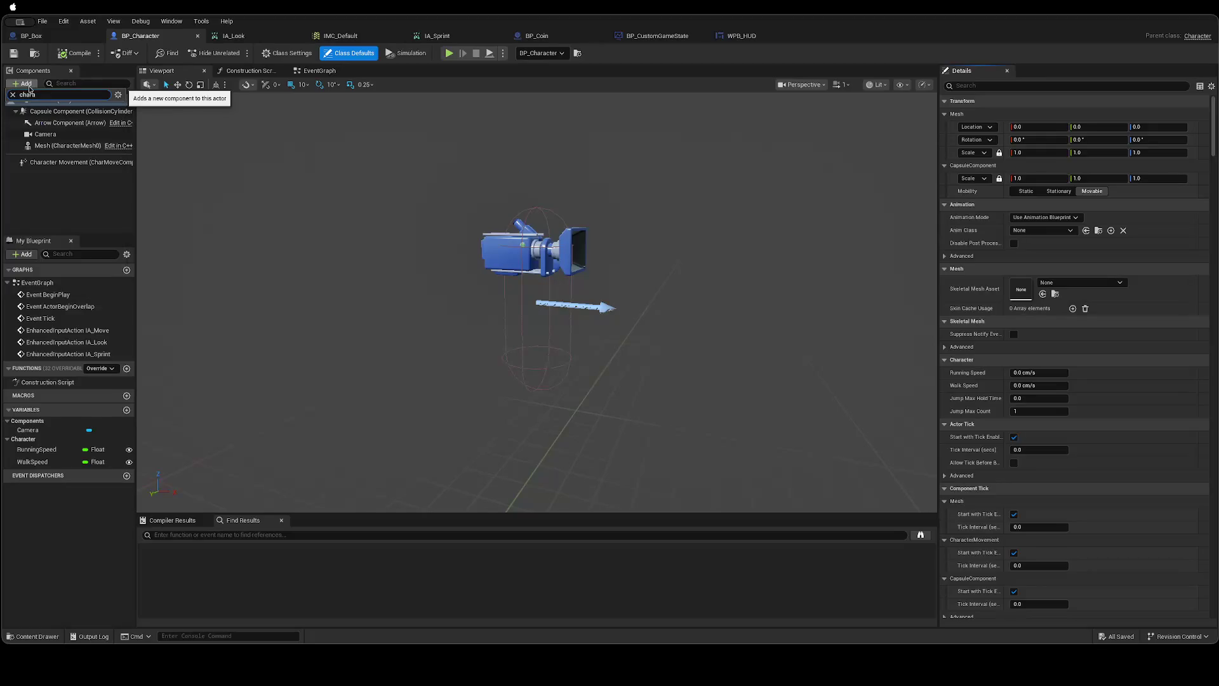
pyautogui.hotkey('ctrl', 'a')
pyautogui.write('m')
pyautogui.hotkey('ctrl', 'a')
pyautogui.press('BackSpace')
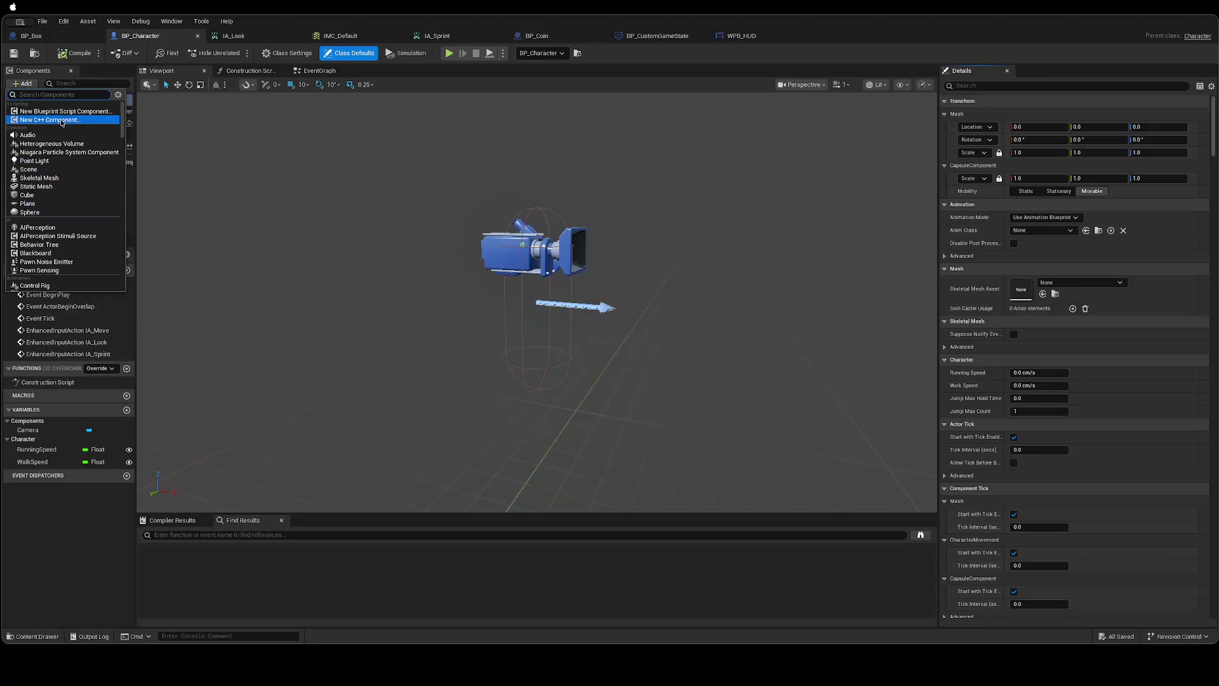
pyautogui.write('default')
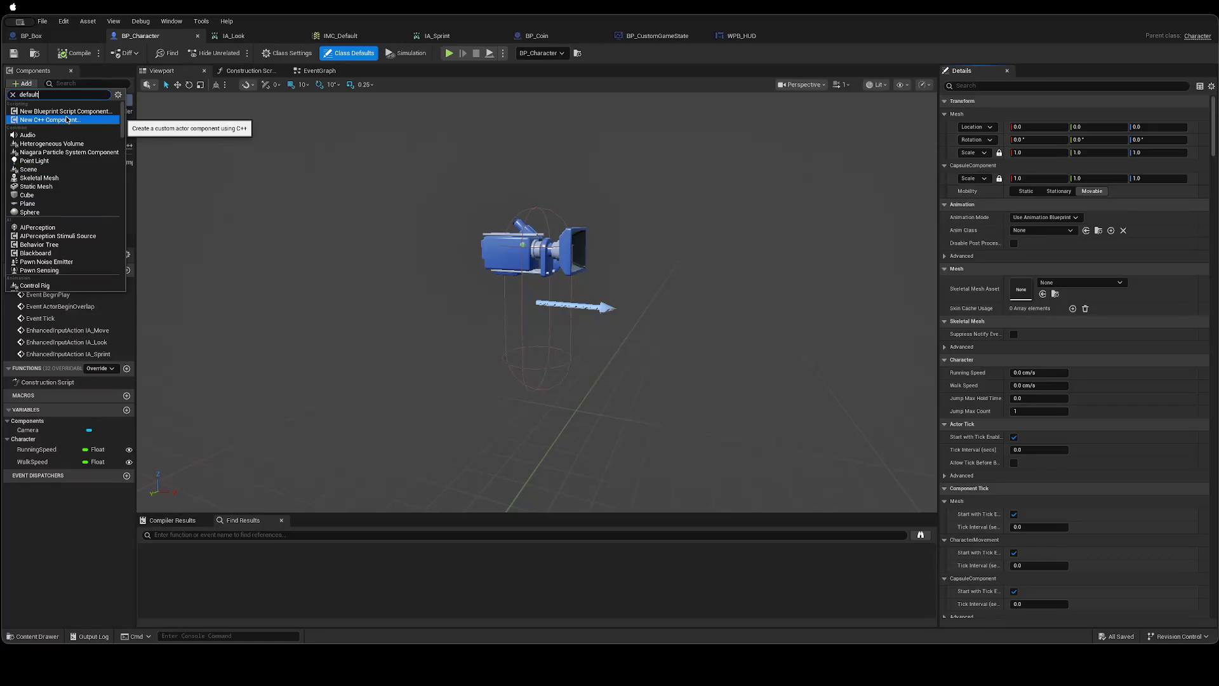
pyautogui.press('BackSpace')
pyautogui.press('BackSpace')
pyautogui.press('BackSpace')
pyautogui.hotkey('ctrl', 'Left')
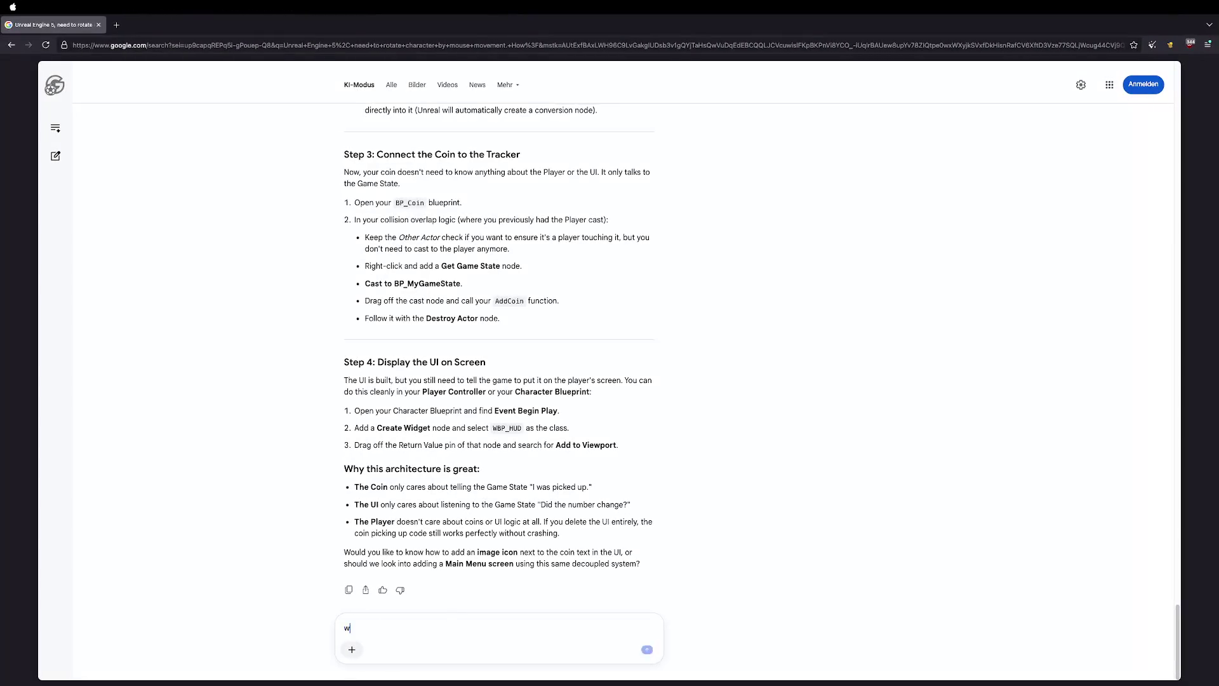
# Tell Google AI Mode it works and ask how to add the UE5 default character.
pyautogui.write('it works. I would like to add the UE5 default chr')
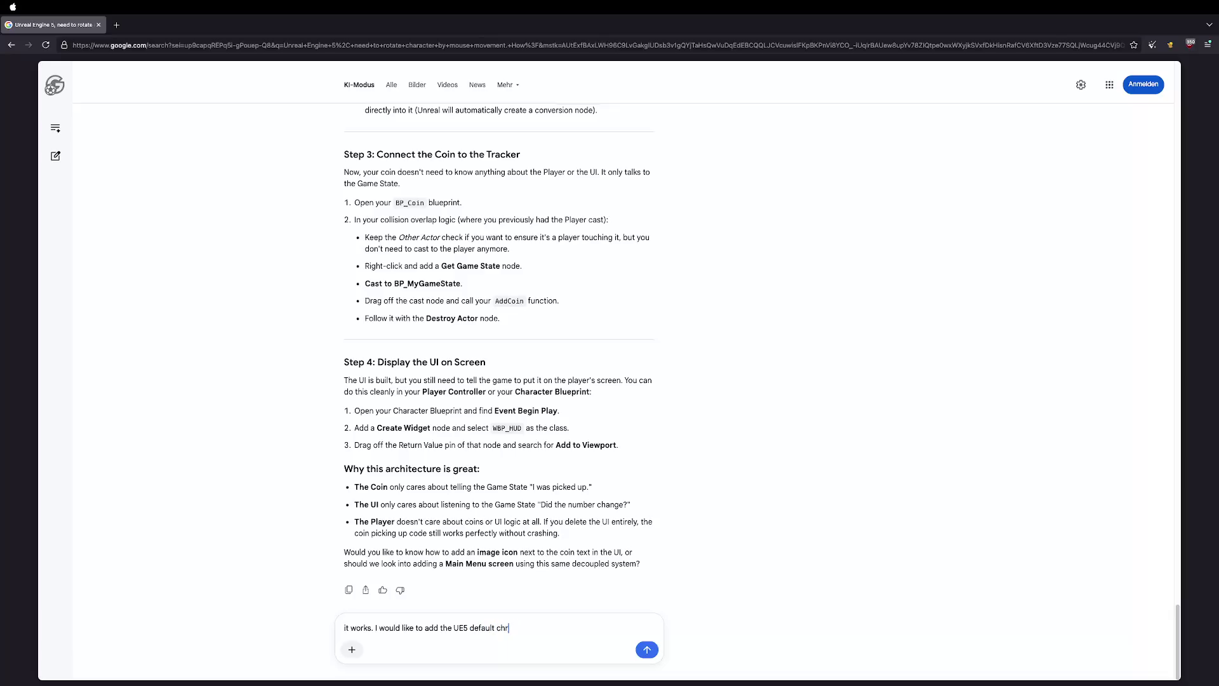
pyautogui.write('er')
pyautogui.press('Return')
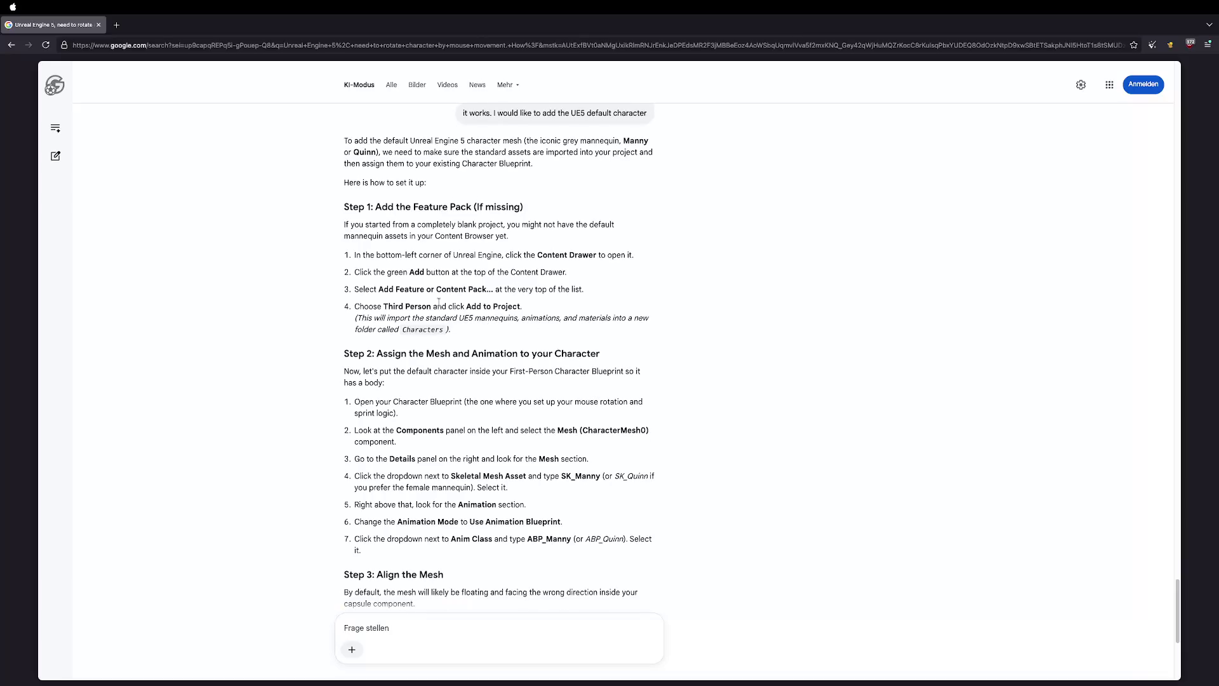
# Read the AI's Third Person 'Add to Project' setup steps, then return to Unreal Editor.
pyautogui.moveTo(382, 307); pyautogui.dragTo(521, 306)
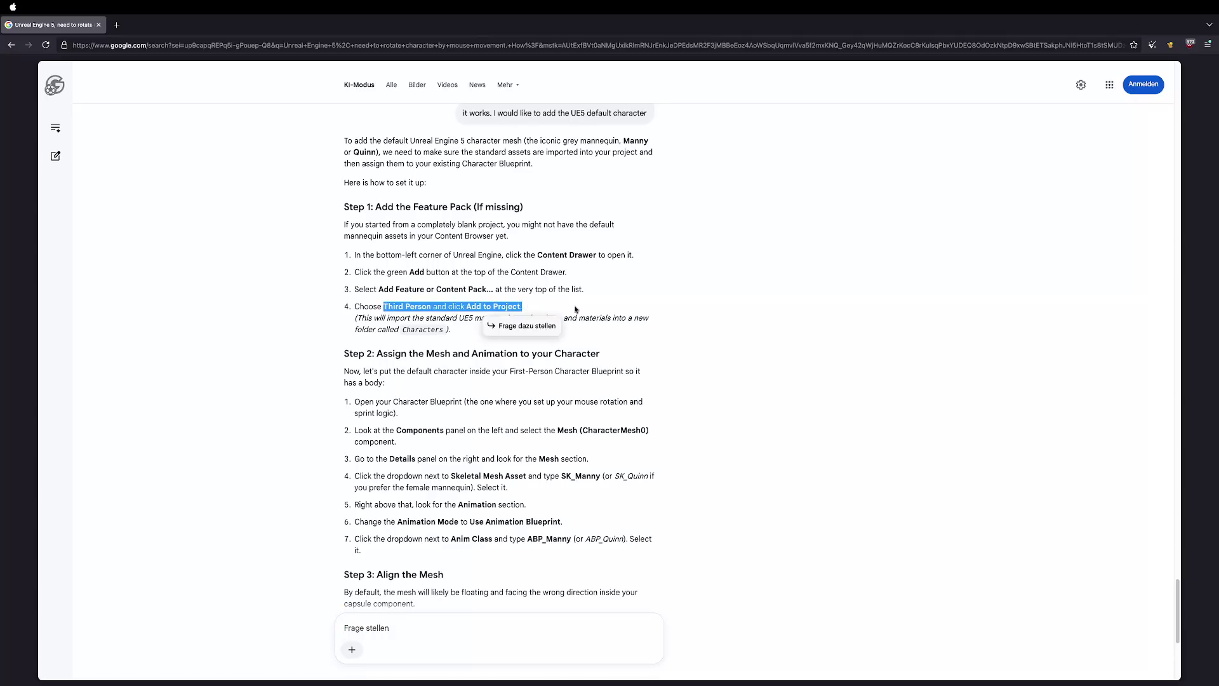
pyautogui.click(580, 308)
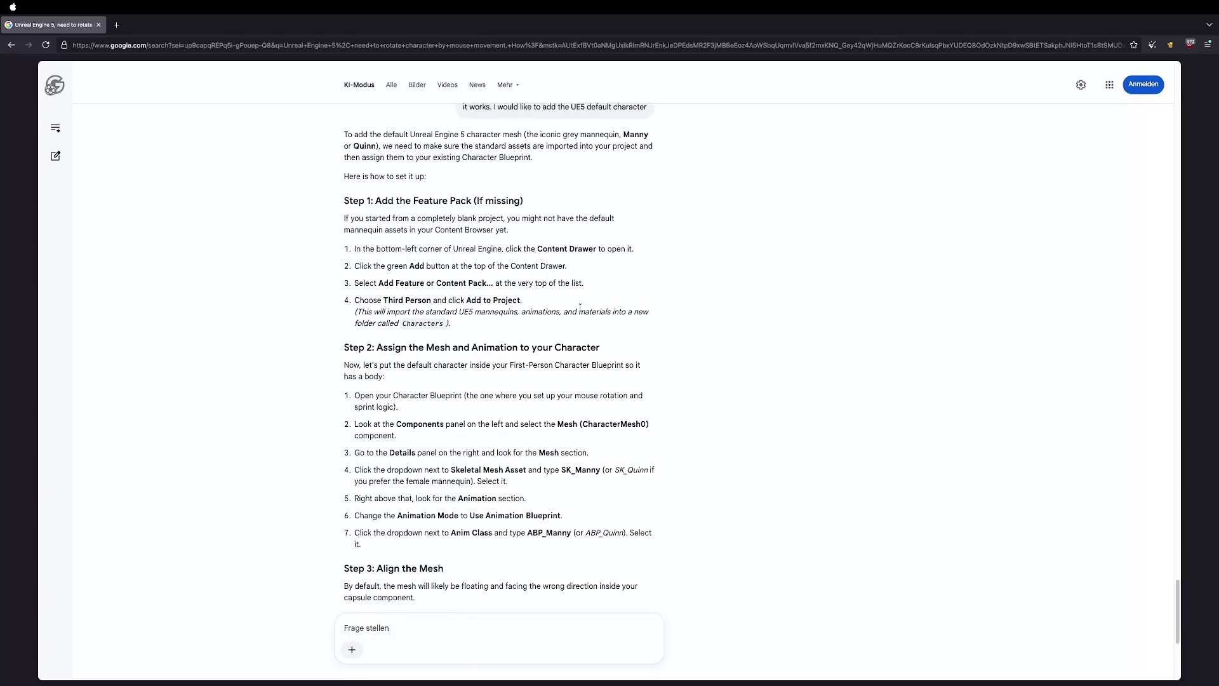
pyautogui.scroll(1, 579, 313)
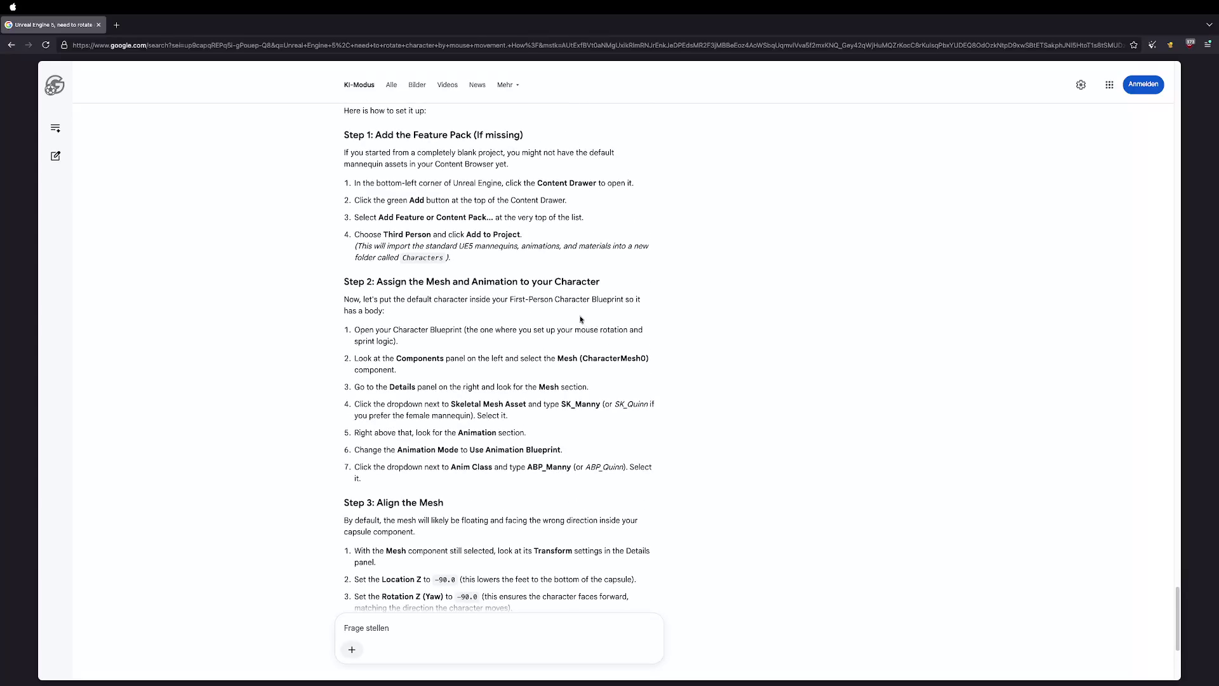
pyautogui.hotkey('ctrl', 'Right')
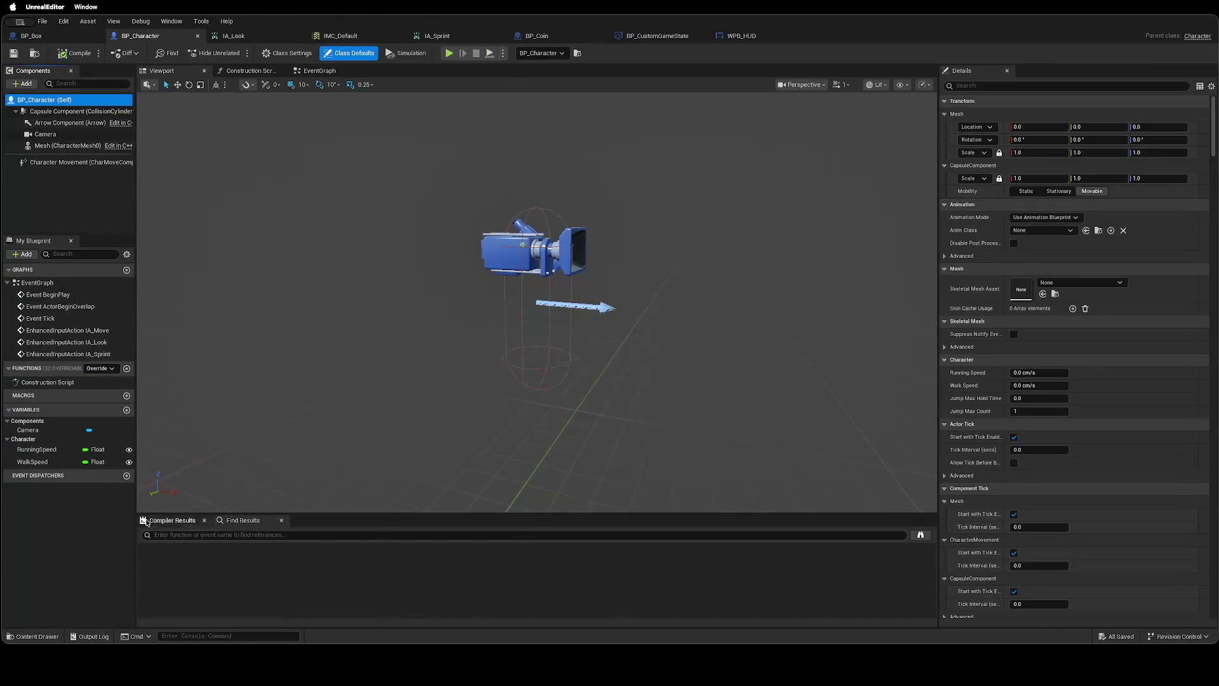
# Open the project's Content Drawer, cross-checking the AI's setup instructions.
pyautogui.hotkey('ctrl', 'Left')
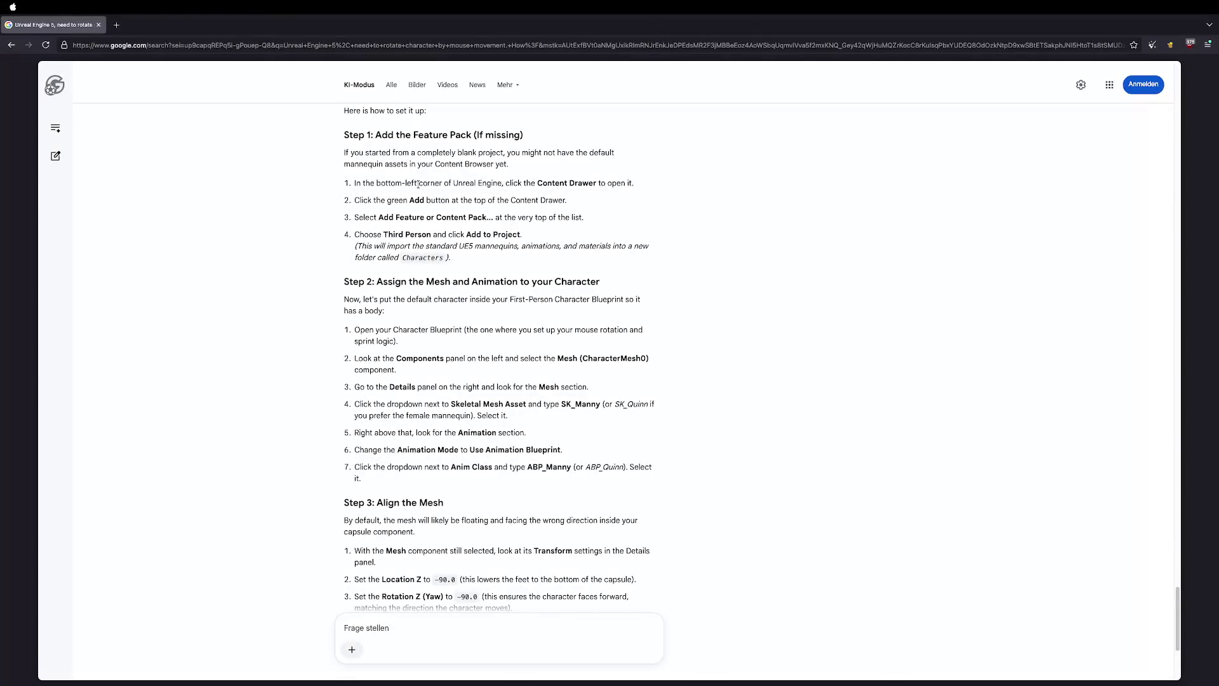
pyautogui.hotkey('ctrl', 'Right')
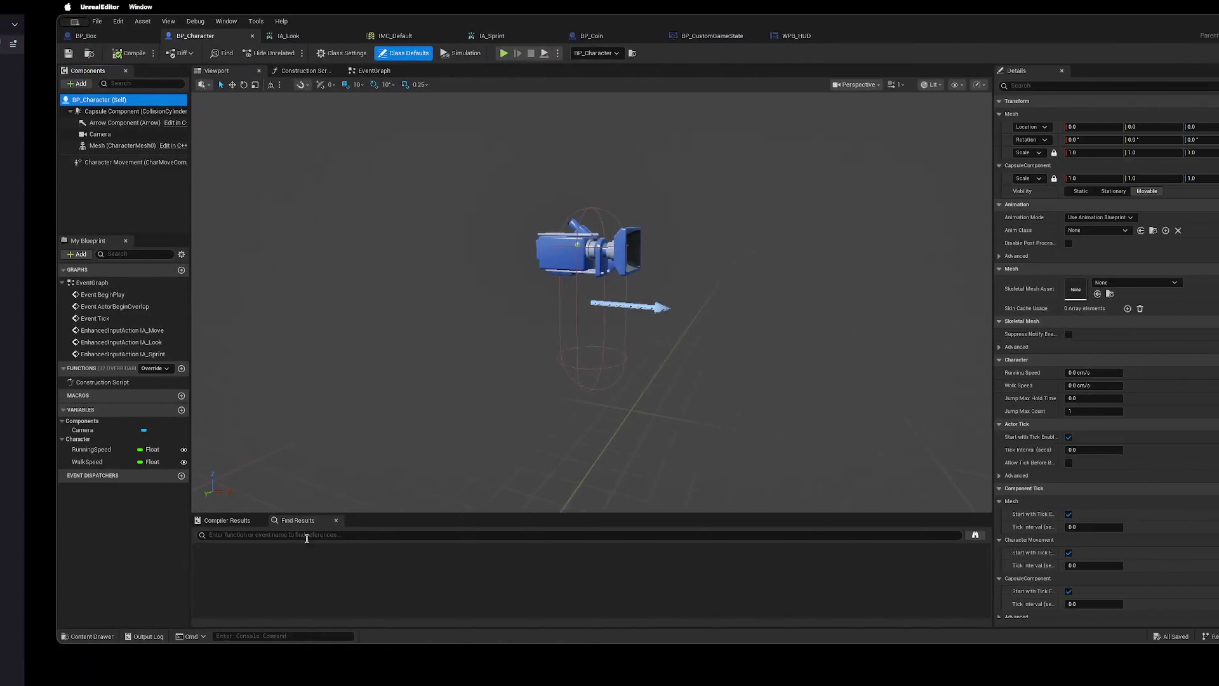
pyautogui.click(29, 636)
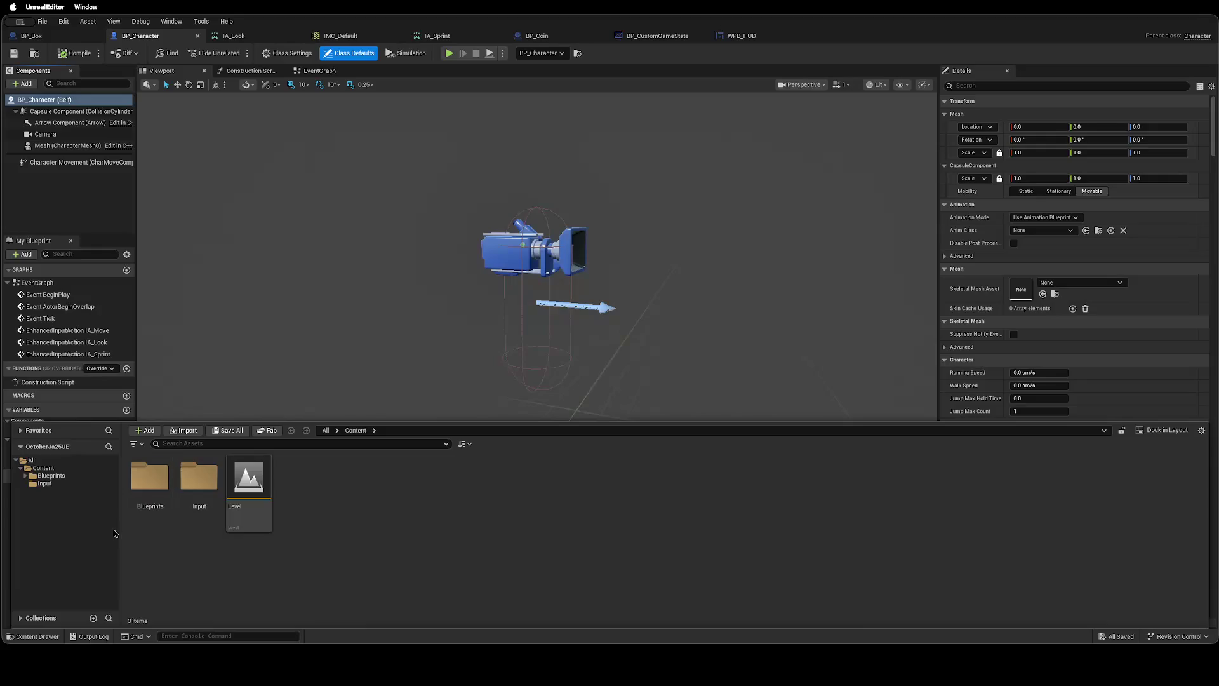
pyautogui.hotkey('ctrl', 'Left')
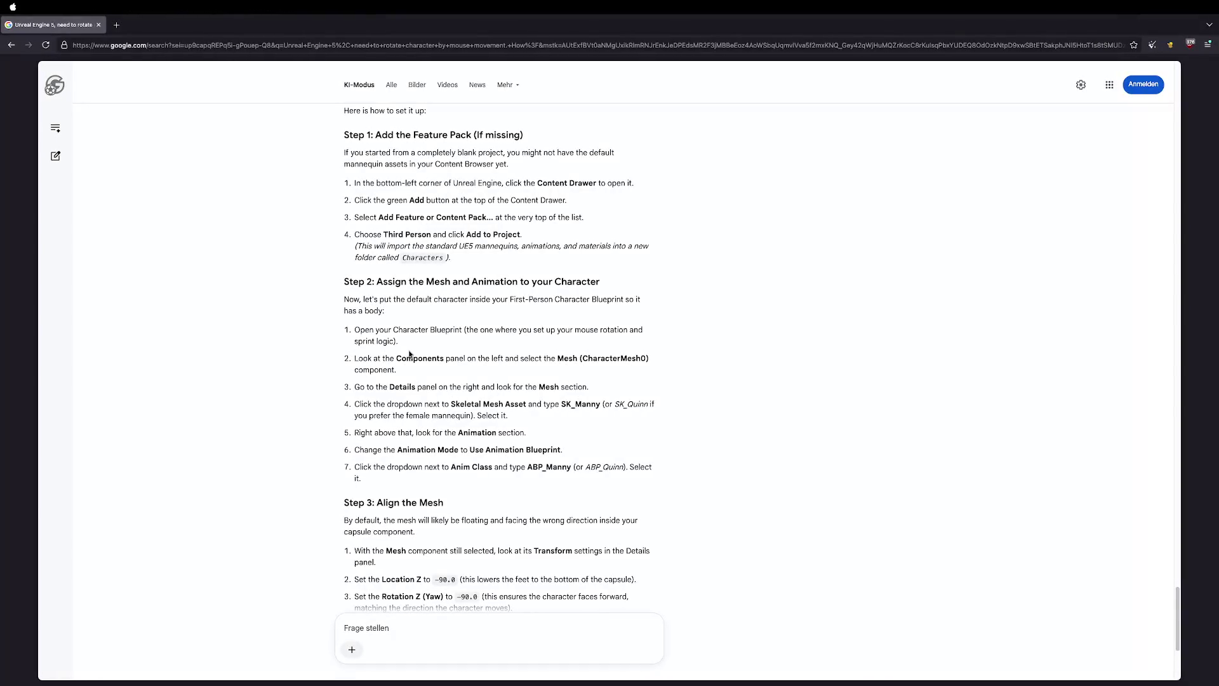
pyautogui.hotkey('ctrl', 'Right')
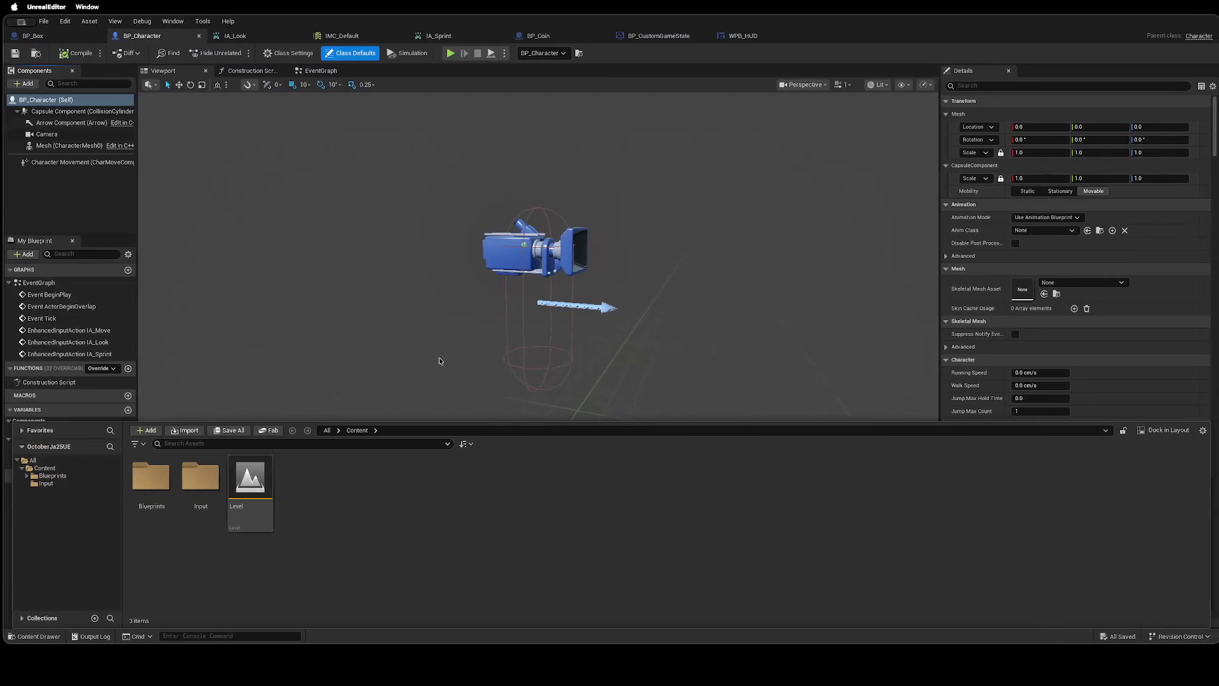
# From the Add menu, search 'Add' and choose Add Feature or Content Pack.
pyautogui.click(150, 433)
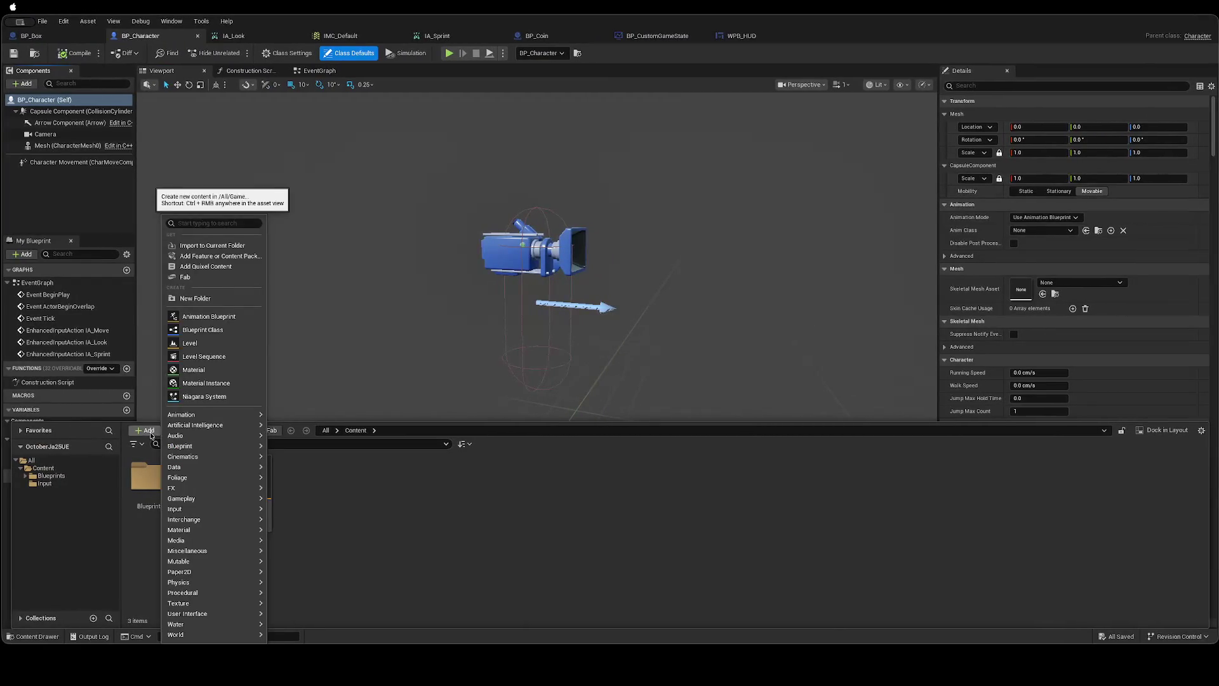
pyautogui.hotkey('ctrl', 'Left')
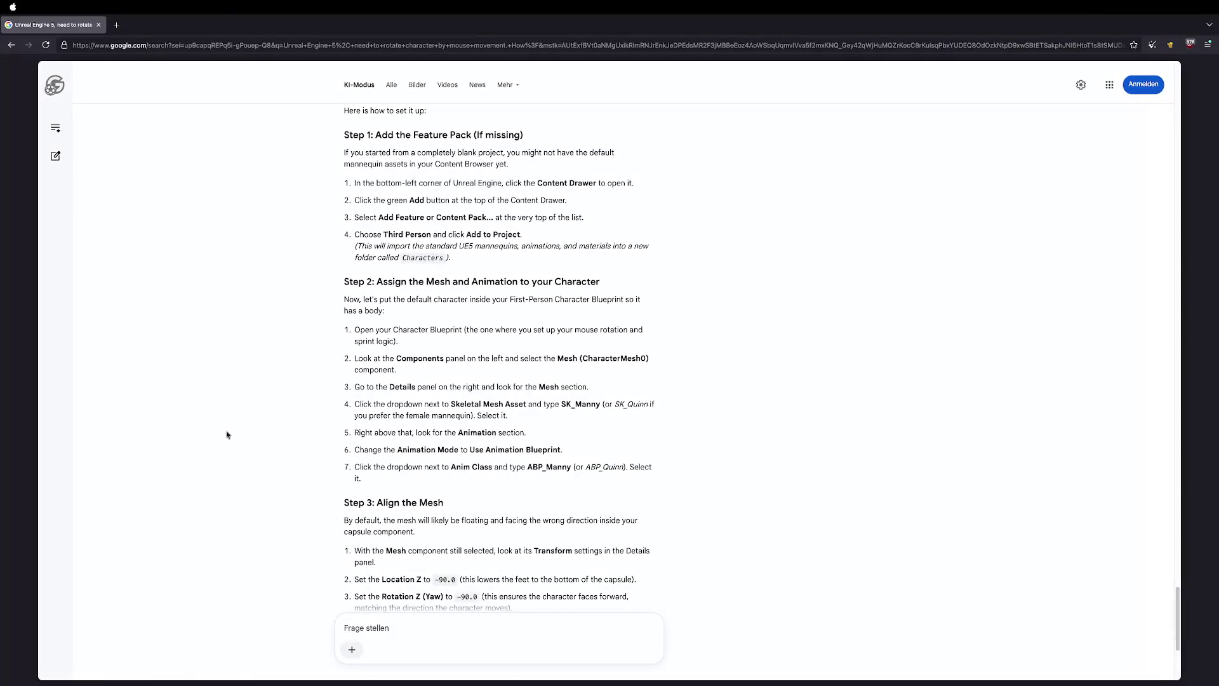
pyautogui.hotkey('ctrl', 'Right')
pyautogui.click(146, 432)
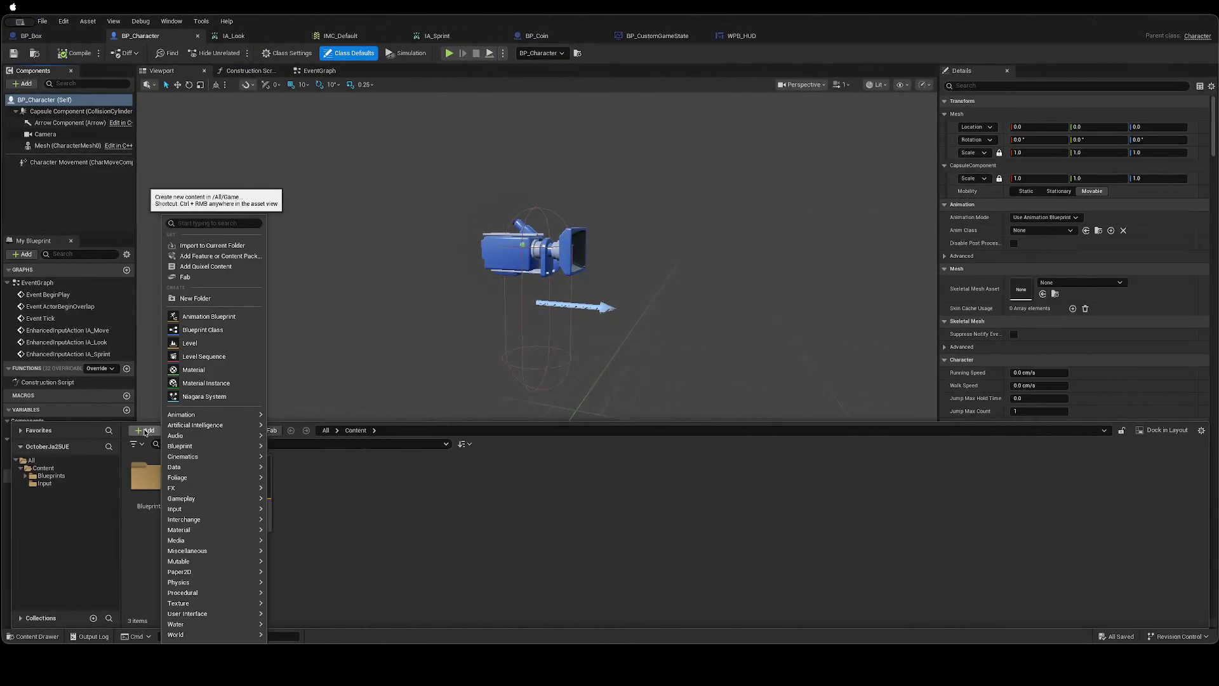
pyautogui.write('Add')
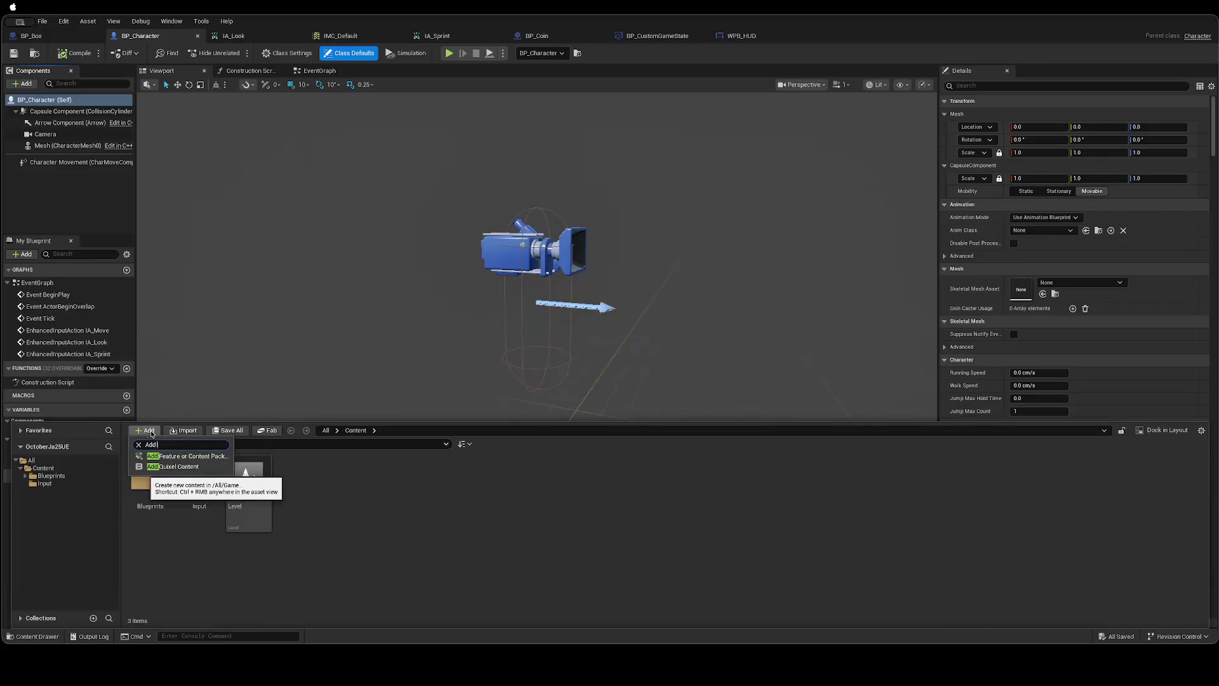
pyautogui.click(180, 456)
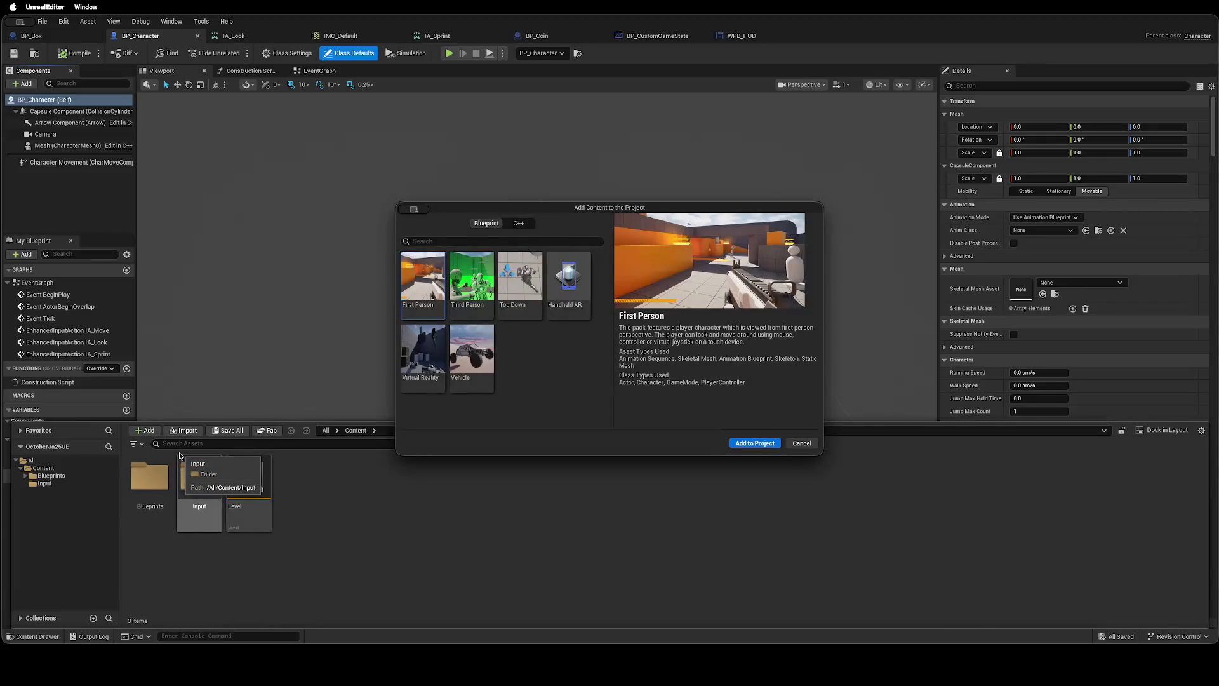
# Add the Third Person pack to the project, then open its Blueprints folder in the Content Drawer.
pyautogui.click(473, 309)
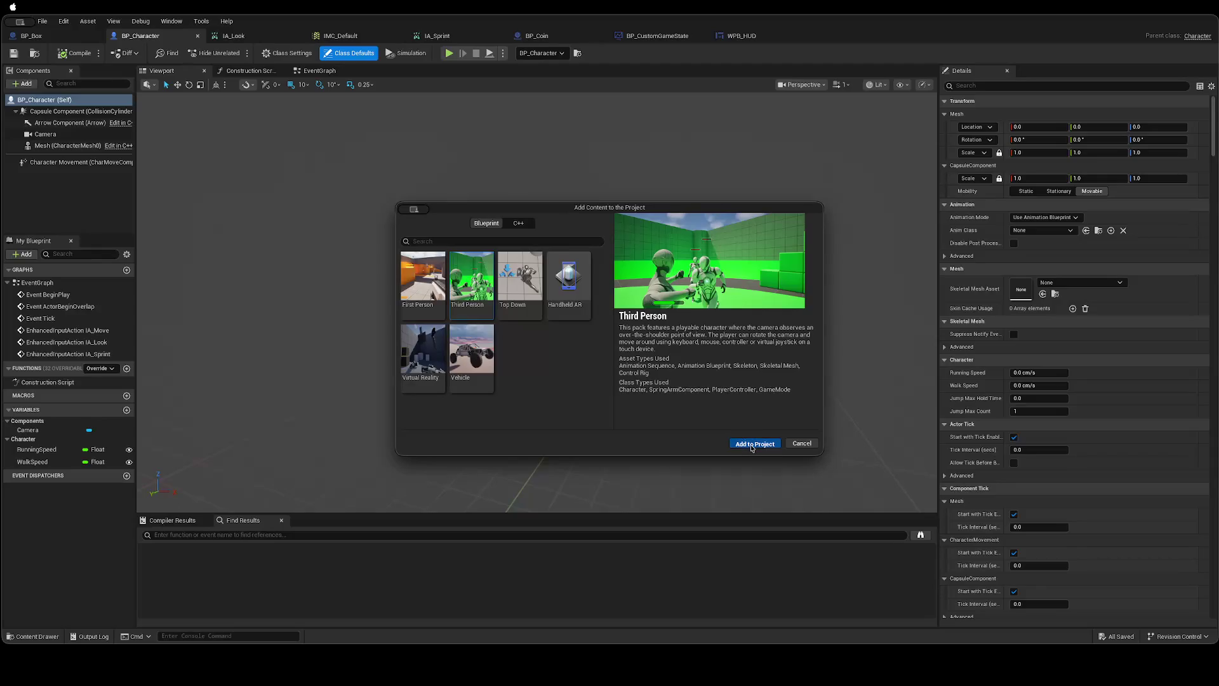
pyautogui.click(802, 443)
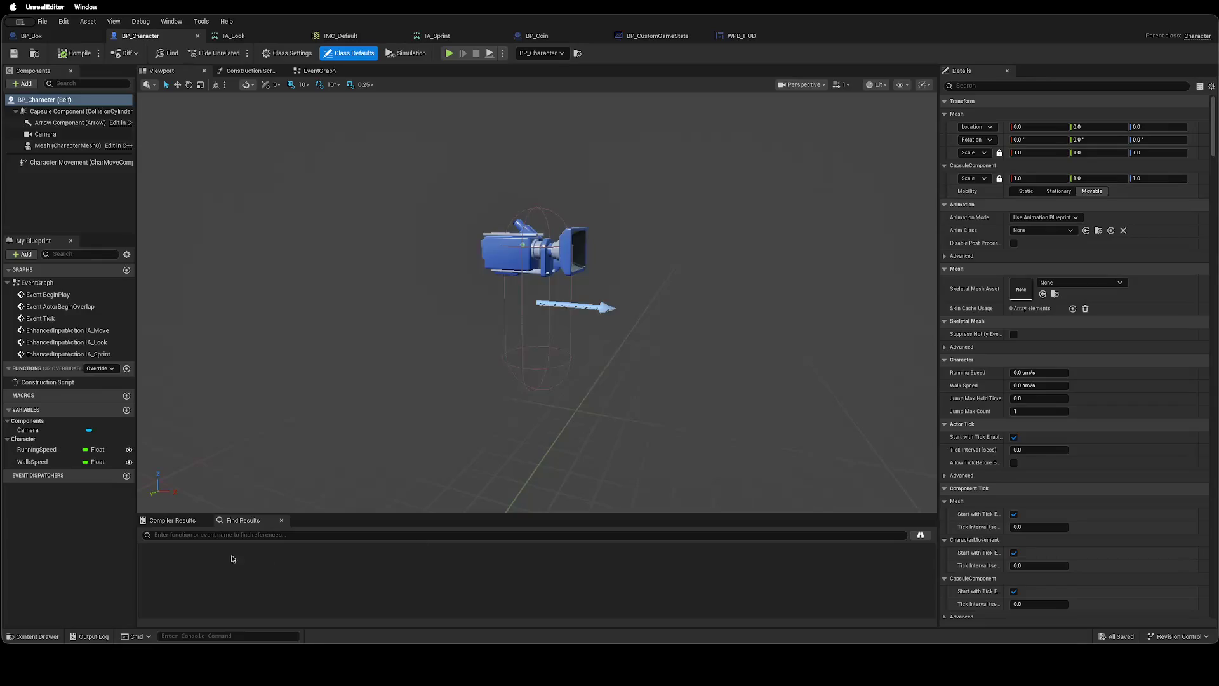
pyautogui.click(179, 522)
pyautogui.click(39, 638)
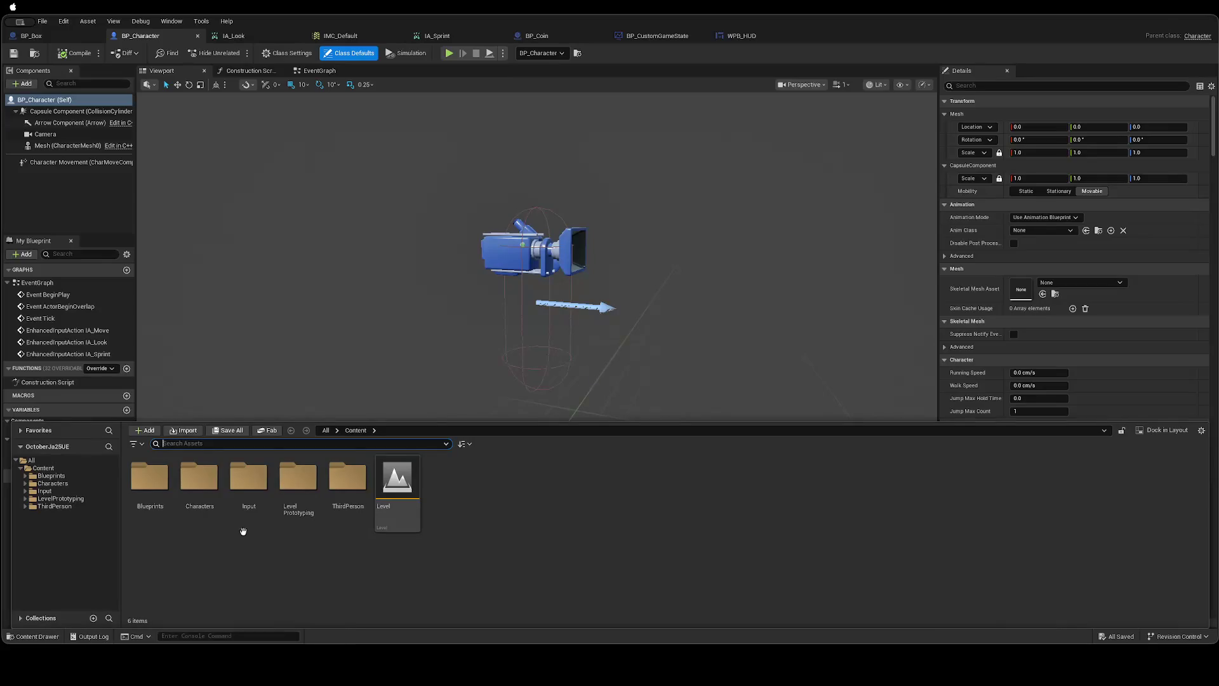
pyautogui.doubleClick(154, 485)
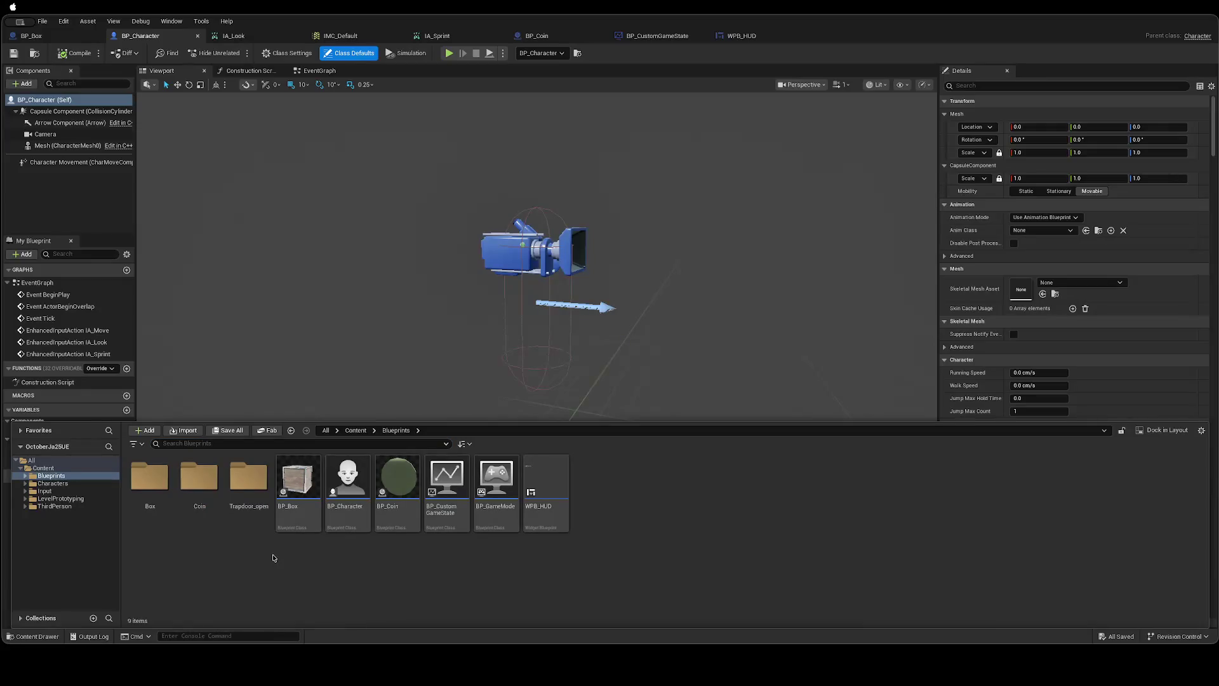
# Browse the Characters > Mannequins Meshes and Textures (Quinn, Shared) folders.
pyautogui.click(64, 483)
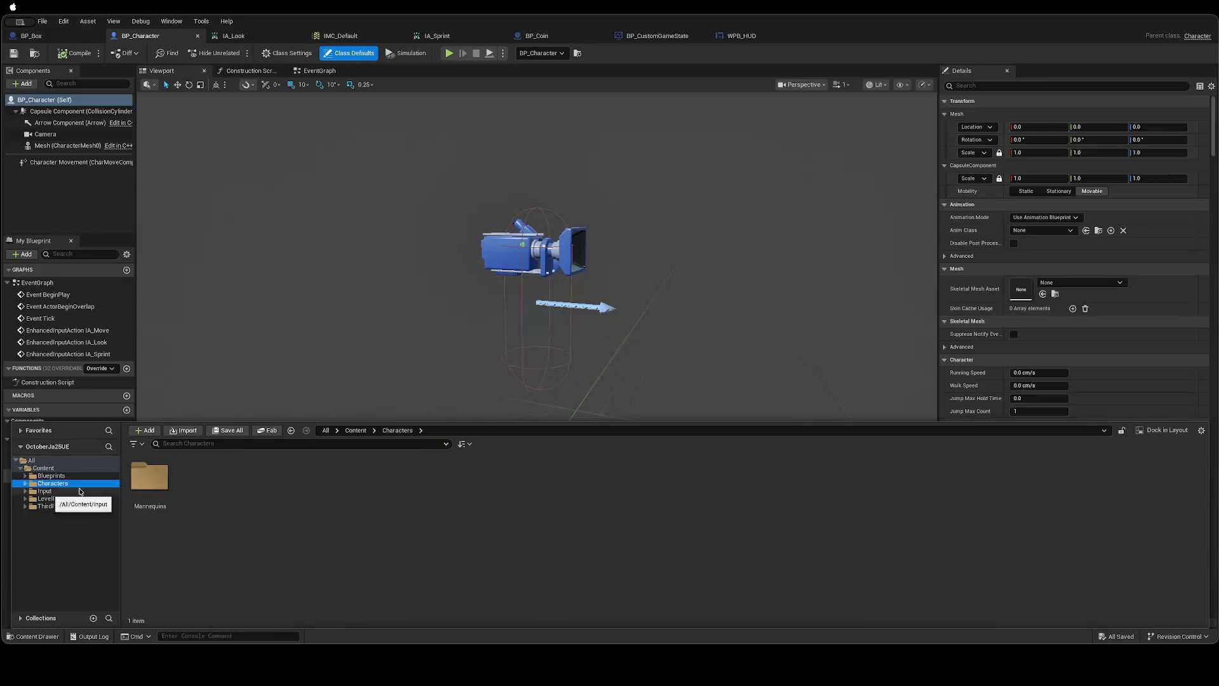
pyautogui.doubleClick(149, 478)
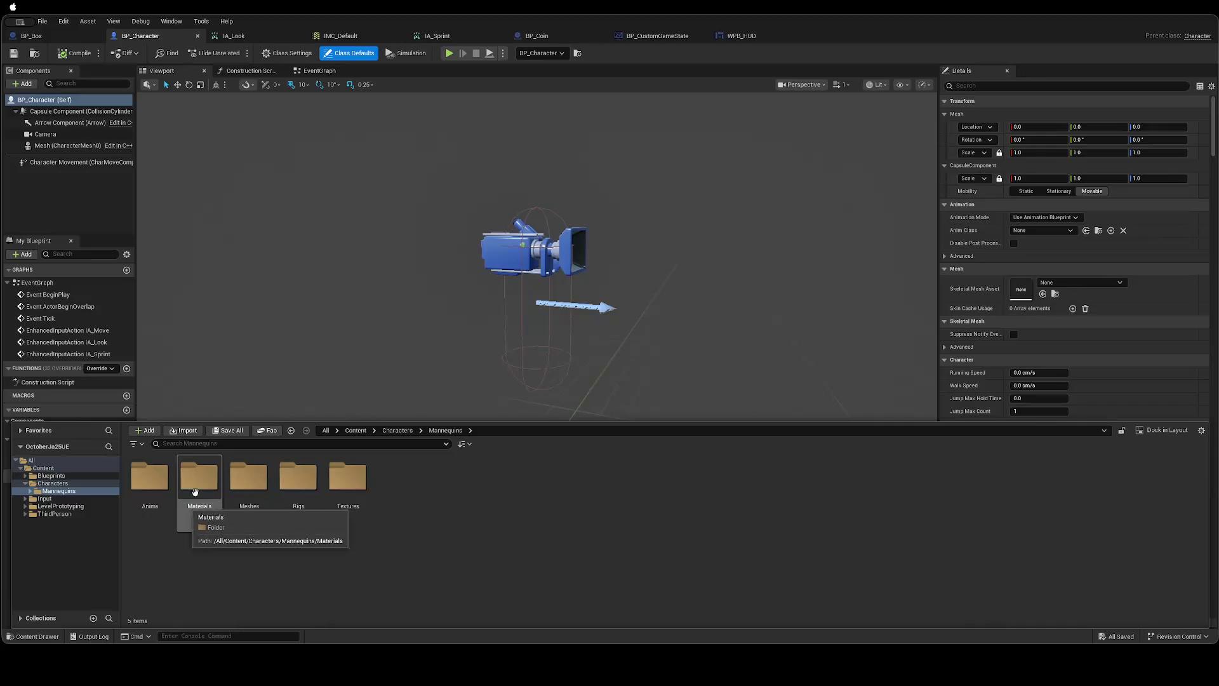
pyautogui.doubleClick(249, 477)
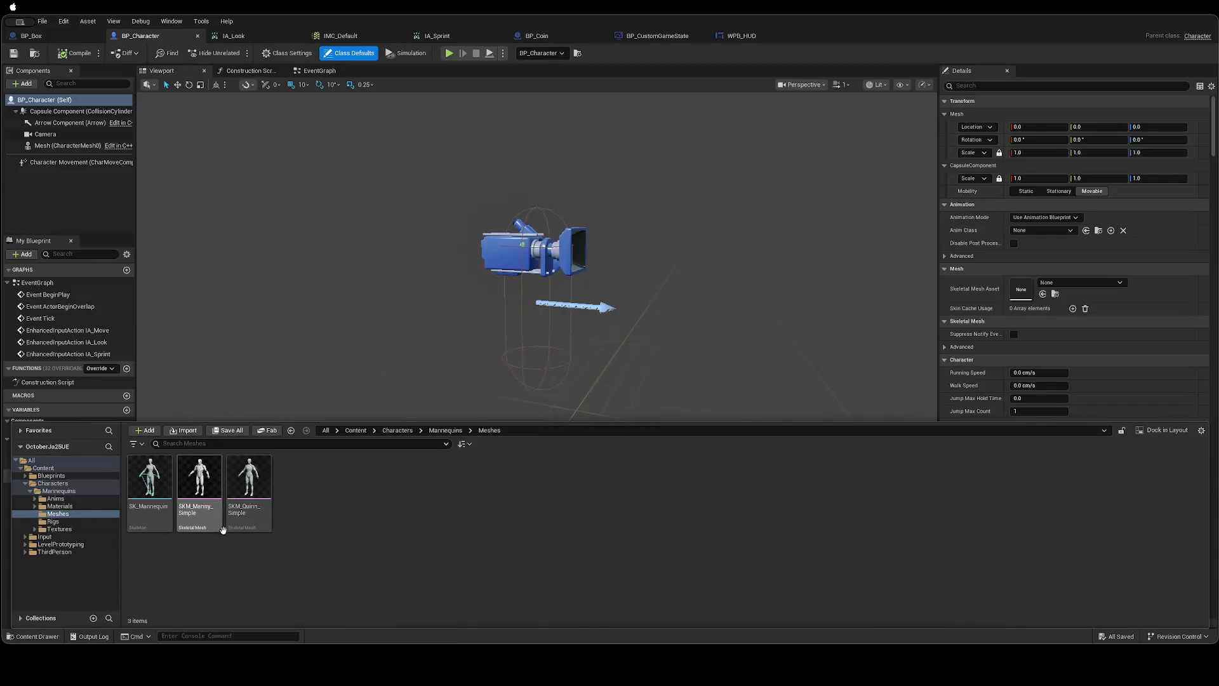
pyautogui.click(61, 529)
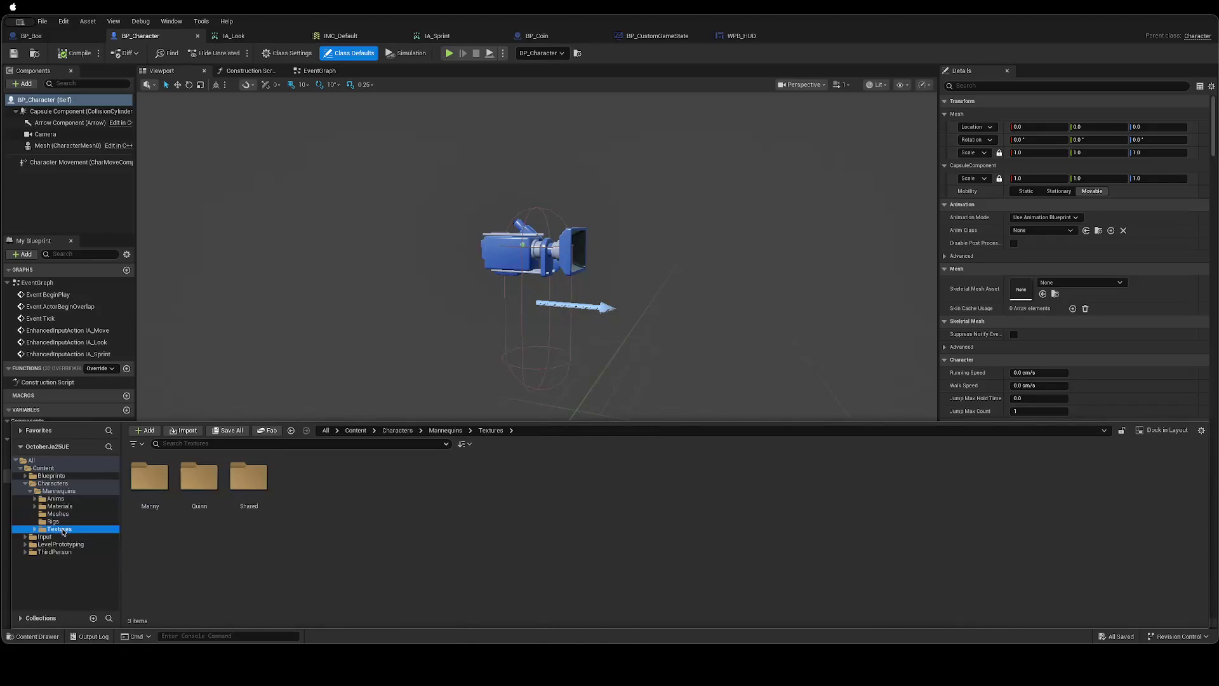
pyautogui.doubleClick(199, 477)
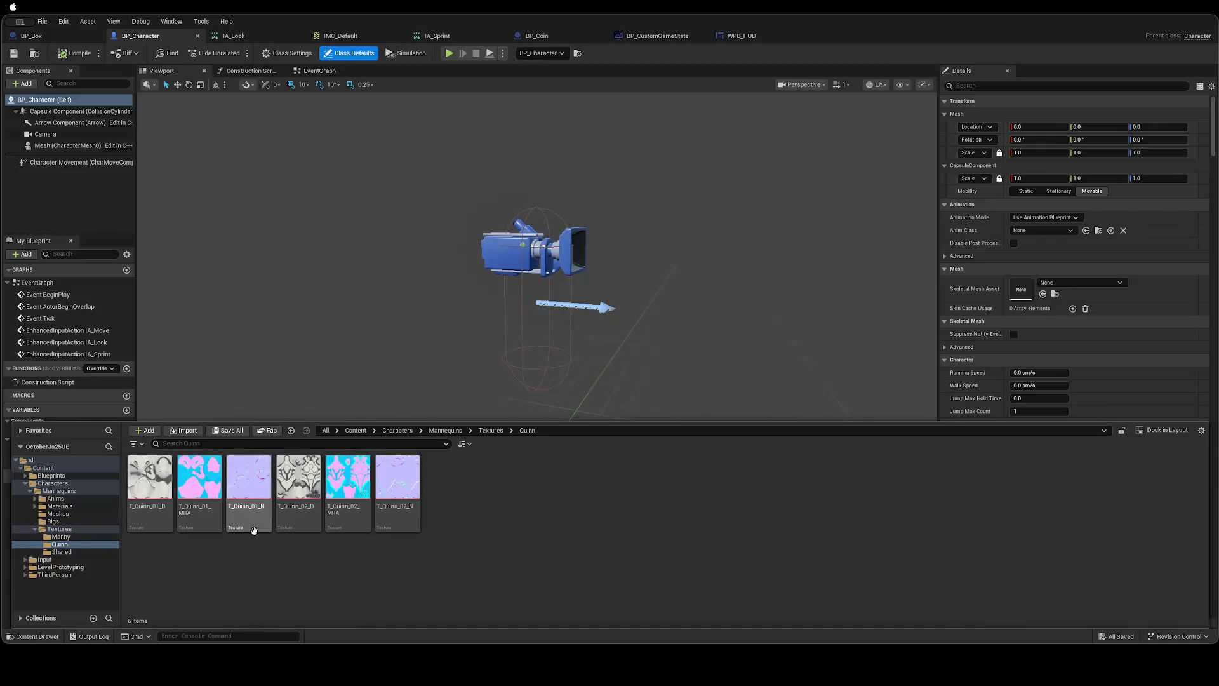
pyautogui.click(62, 552)
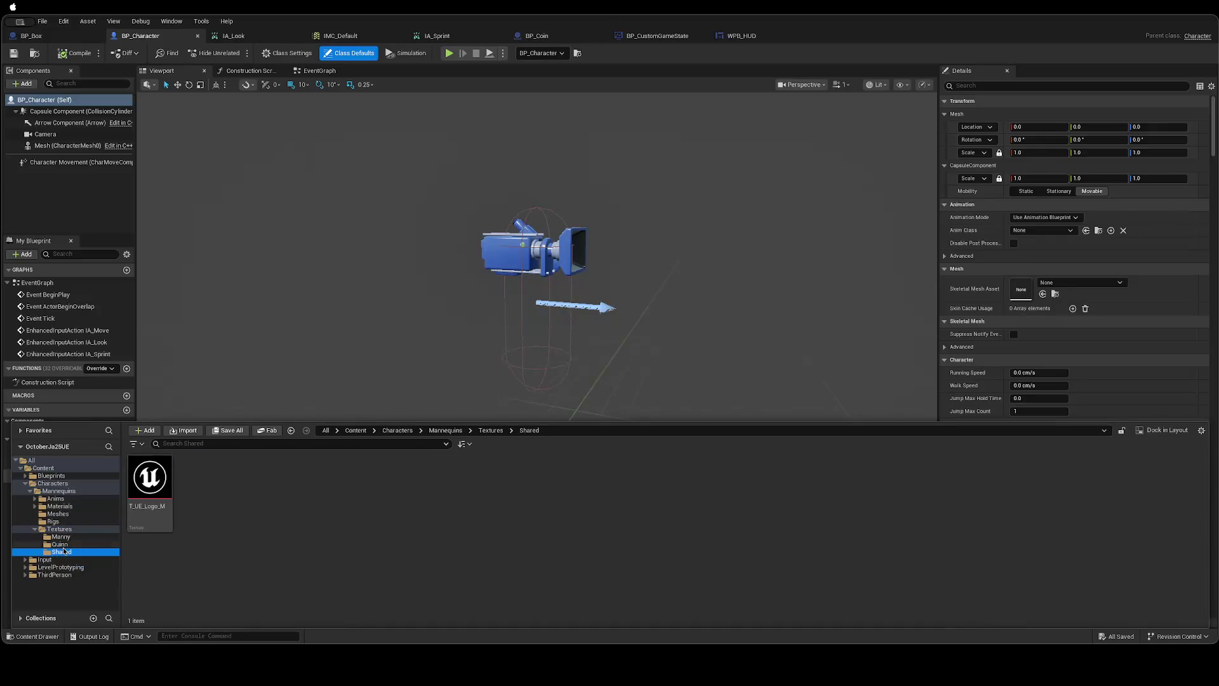
# Browse the Input folder's Touch and Actions subfolders, then select both Actions and Touch.
pyautogui.click(53, 560)
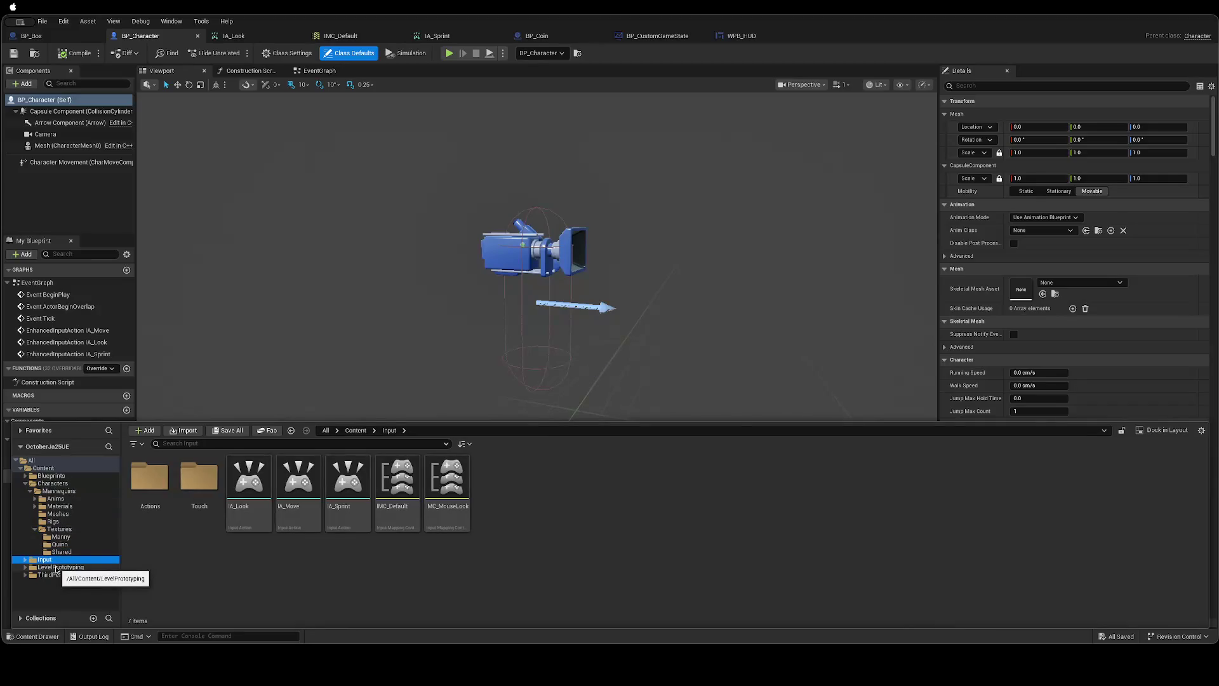
pyautogui.doubleClick(199, 478)
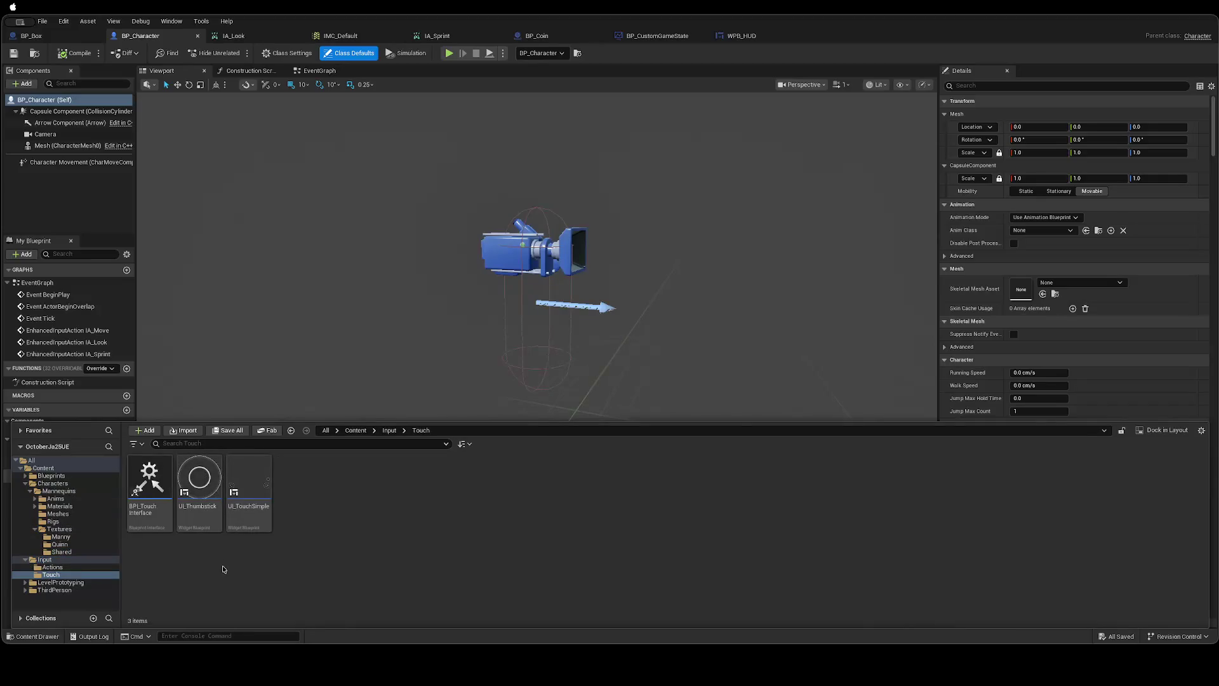
pyautogui.click(42, 568)
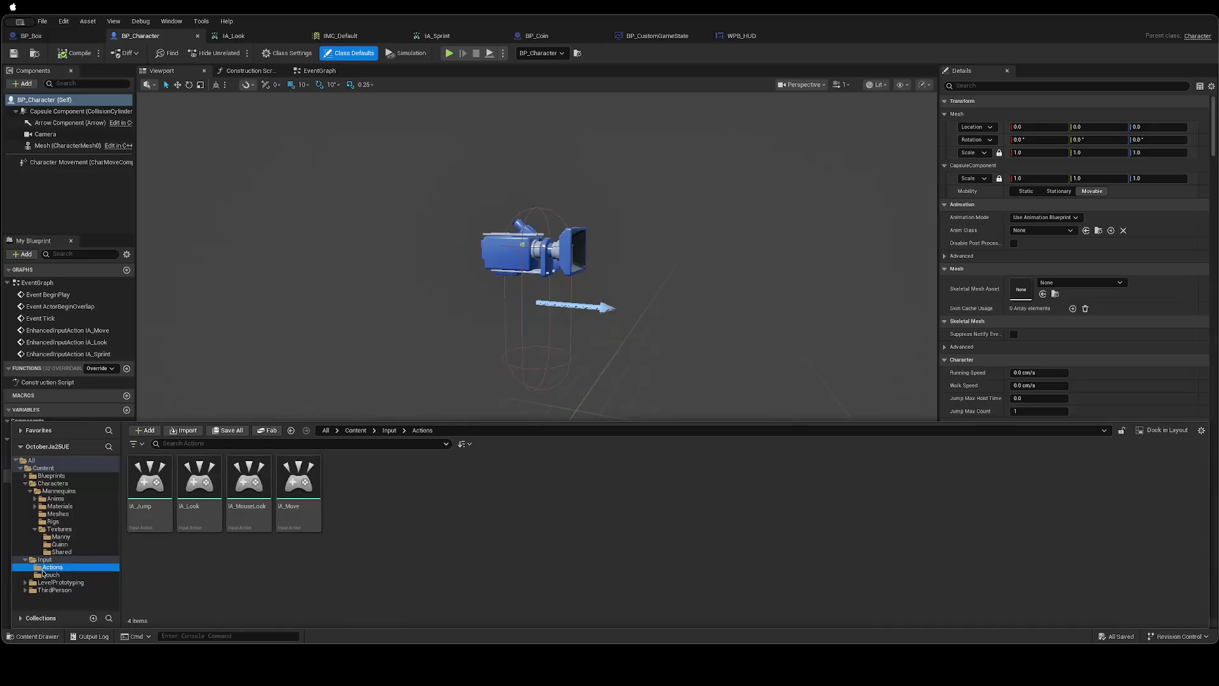
pyautogui.hotkey('alt', 'Left')
pyautogui.hotkey('alt', 'Left')
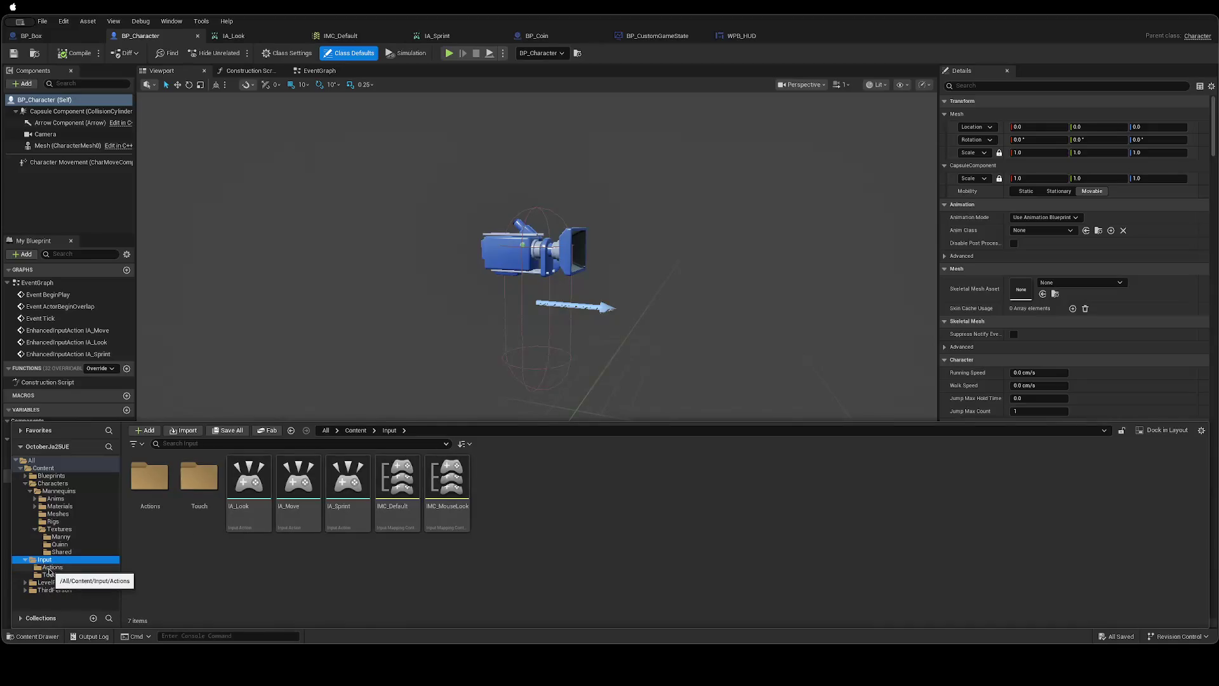
pyautogui.click(50, 568)
pyautogui.click(46, 575)
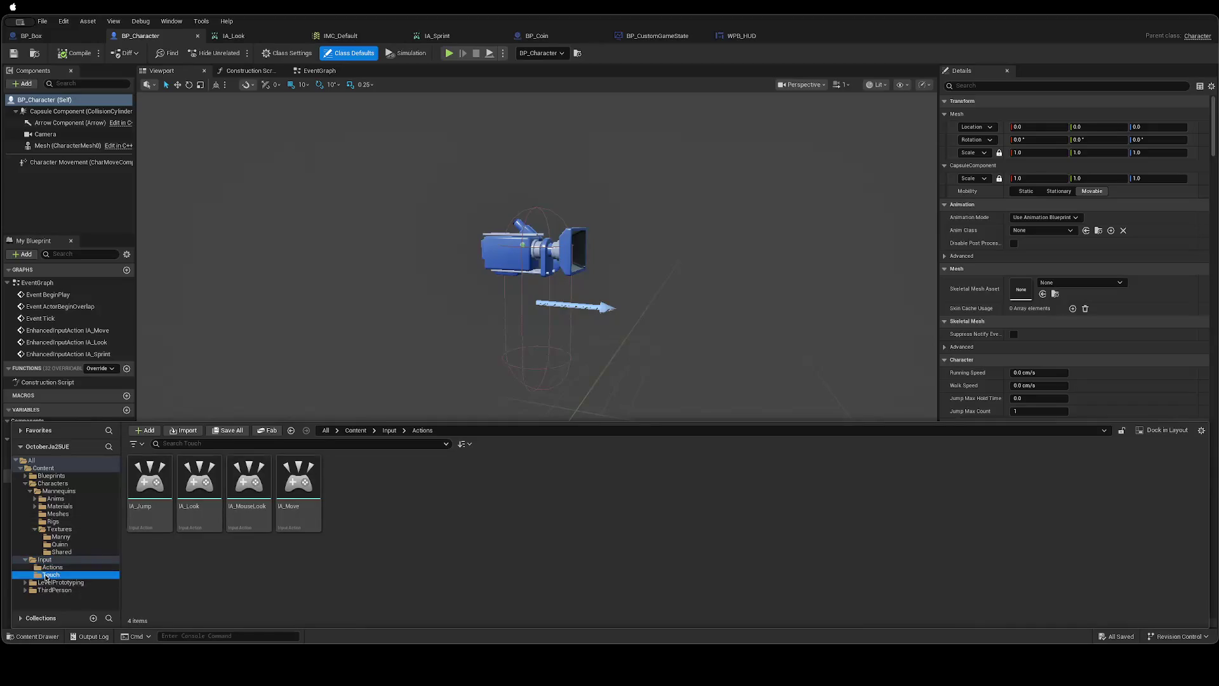
pyautogui.click(45, 560)
pyautogui.click(150, 486)
pyautogui.keyDown('ctrl'); pyautogui.click(206, 477); pyautogui.keyUp('ctrl')
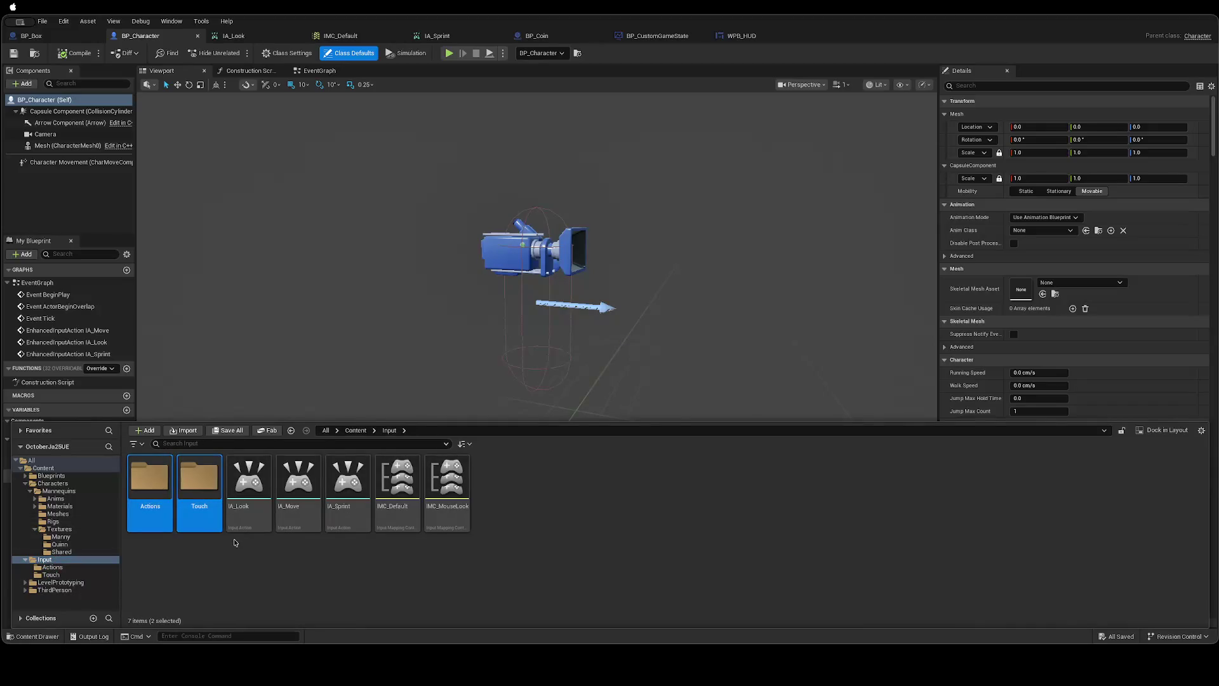
# Force-delete the Actions and Touch subfolders from Input, then view the LevelPrototyping folder.
pyautogui.press('Delete')
pyautogui.click(621, 347)
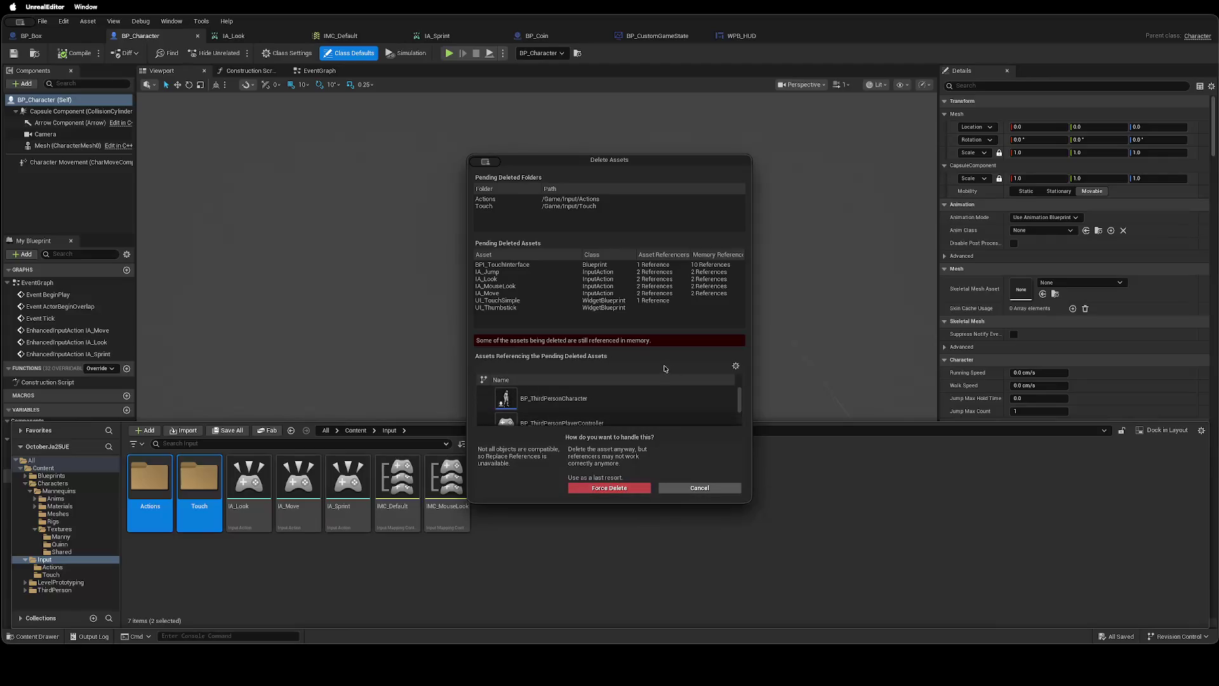
pyautogui.click(625, 488)
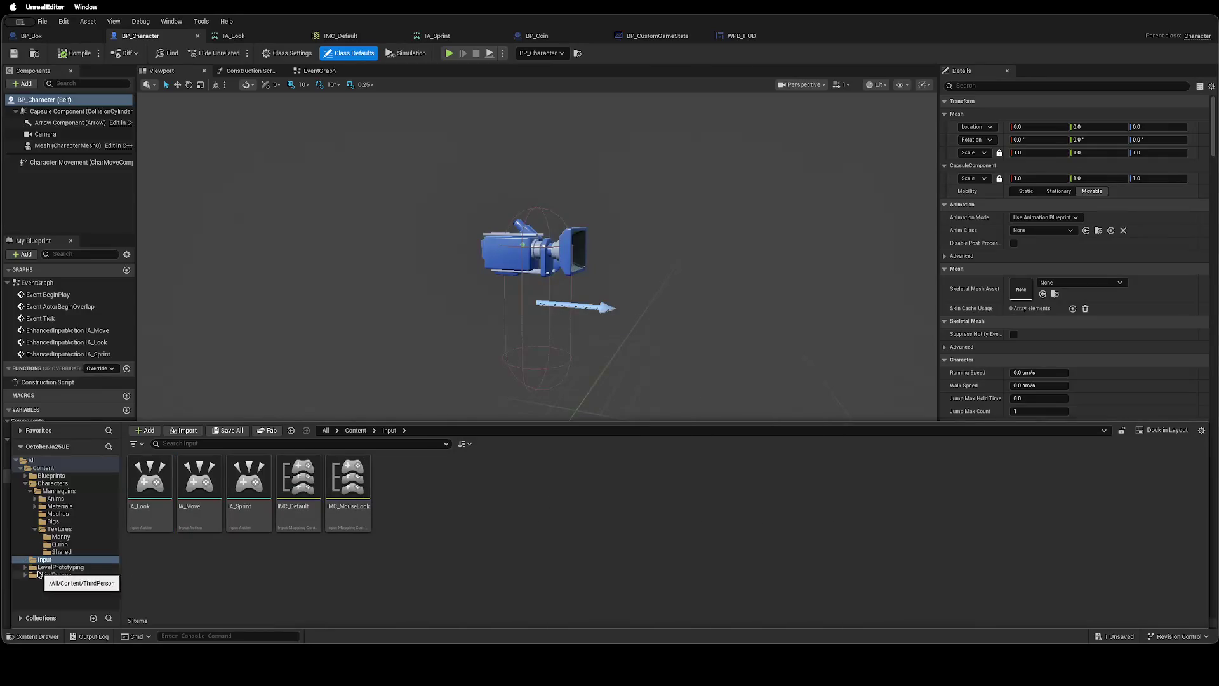
pyautogui.click(37, 568)
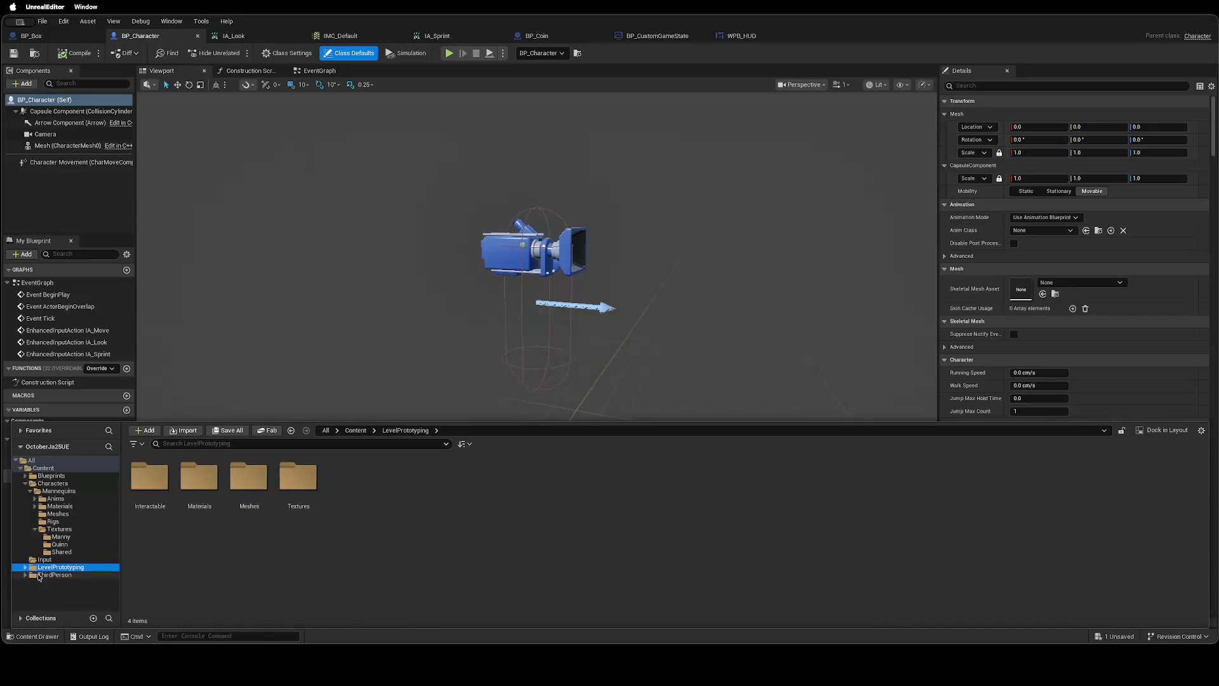
# Select LevelPrototyping, ThirdPerson and its Blueprints folder, load the 30 assets, and force delete them.
pyautogui.click(38, 575)
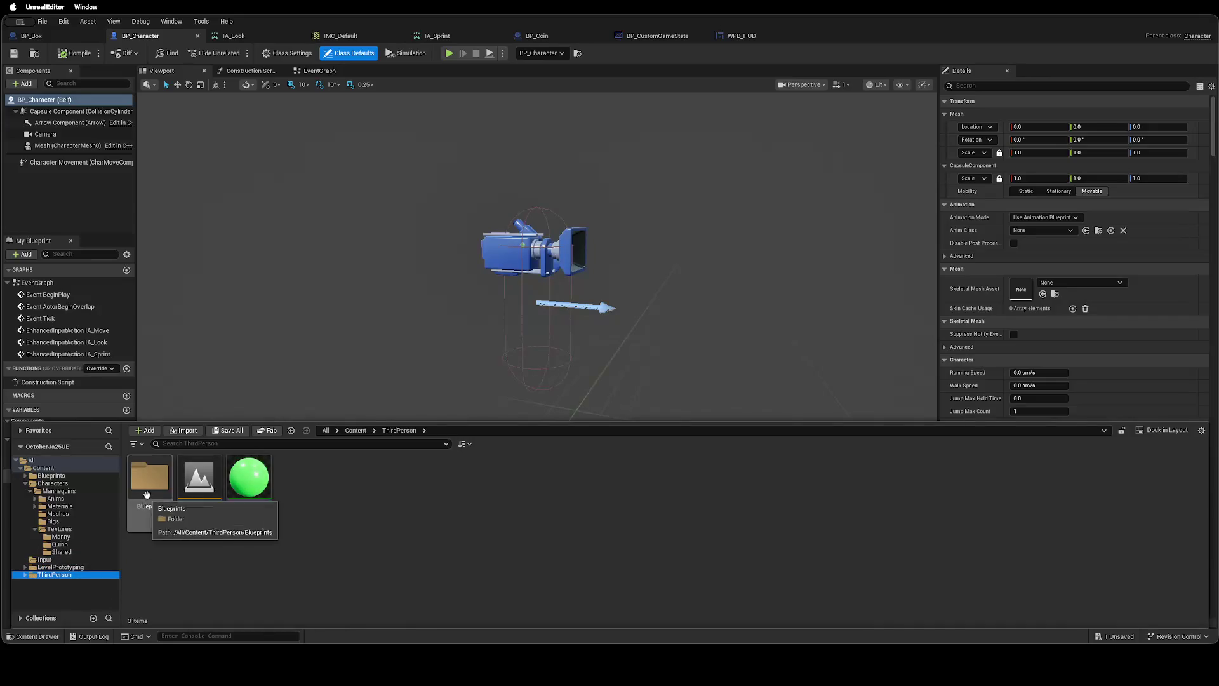
pyautogui.doubleClick(147, 494)
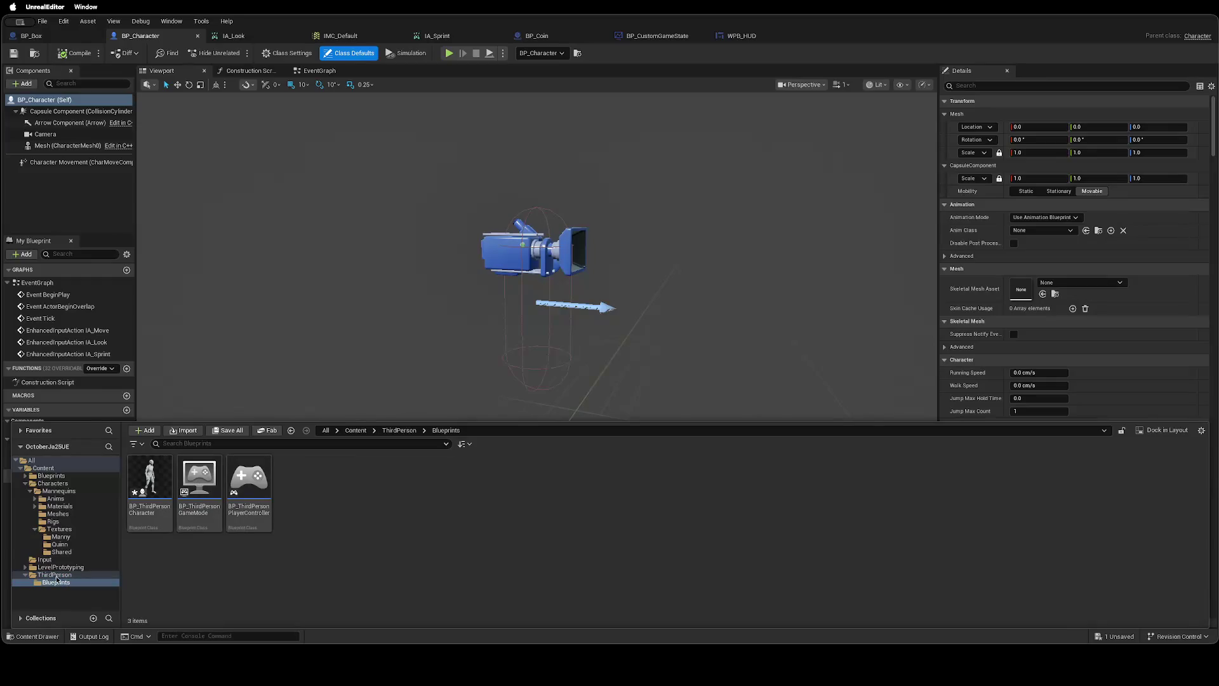
pyautogui.keyDown('shift'); pyautogui.click(77, 567); pyautogui.keyUp('shift')
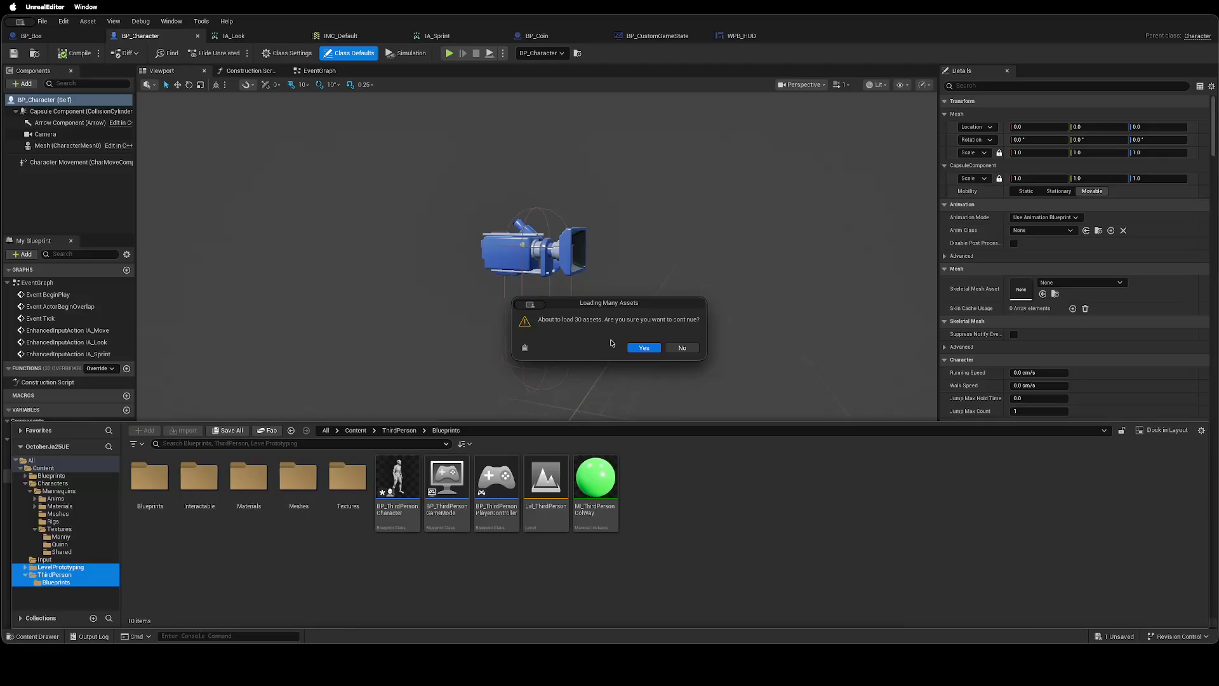
pyautogui.click(643, 348)
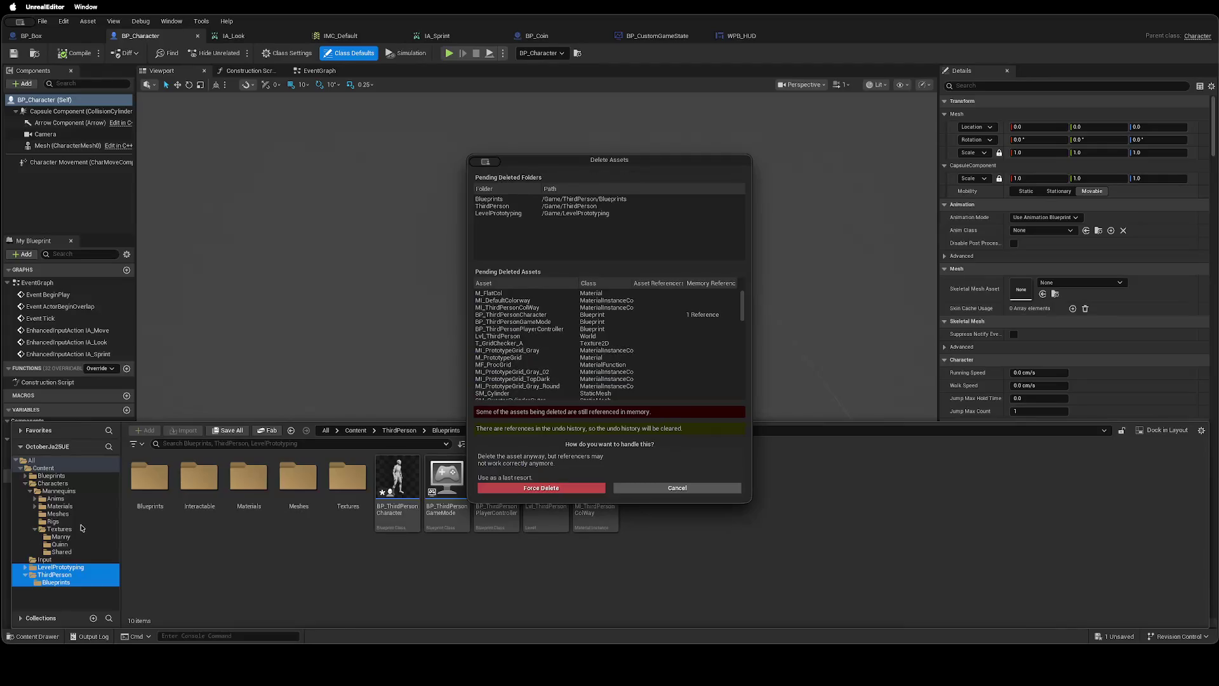
pyautogui.click(571, 485)
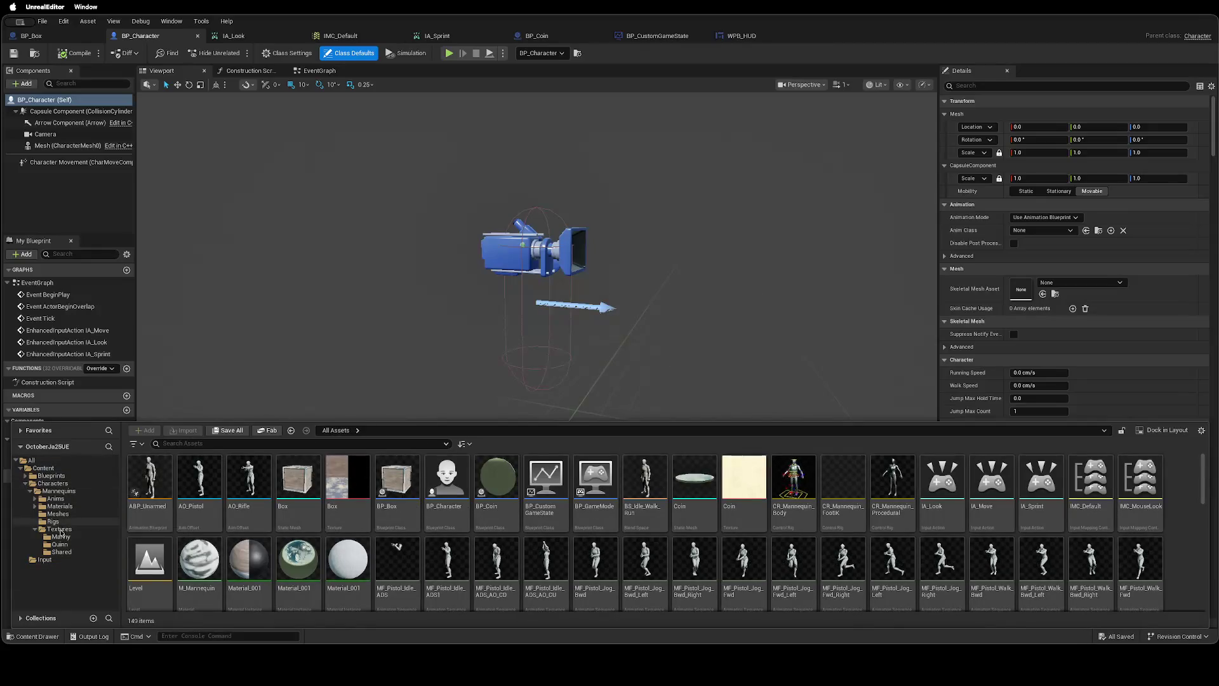
# Open Characters > Mannequins, then collapse the folder tree back to Characters.
pyautogui.click(40, 492)
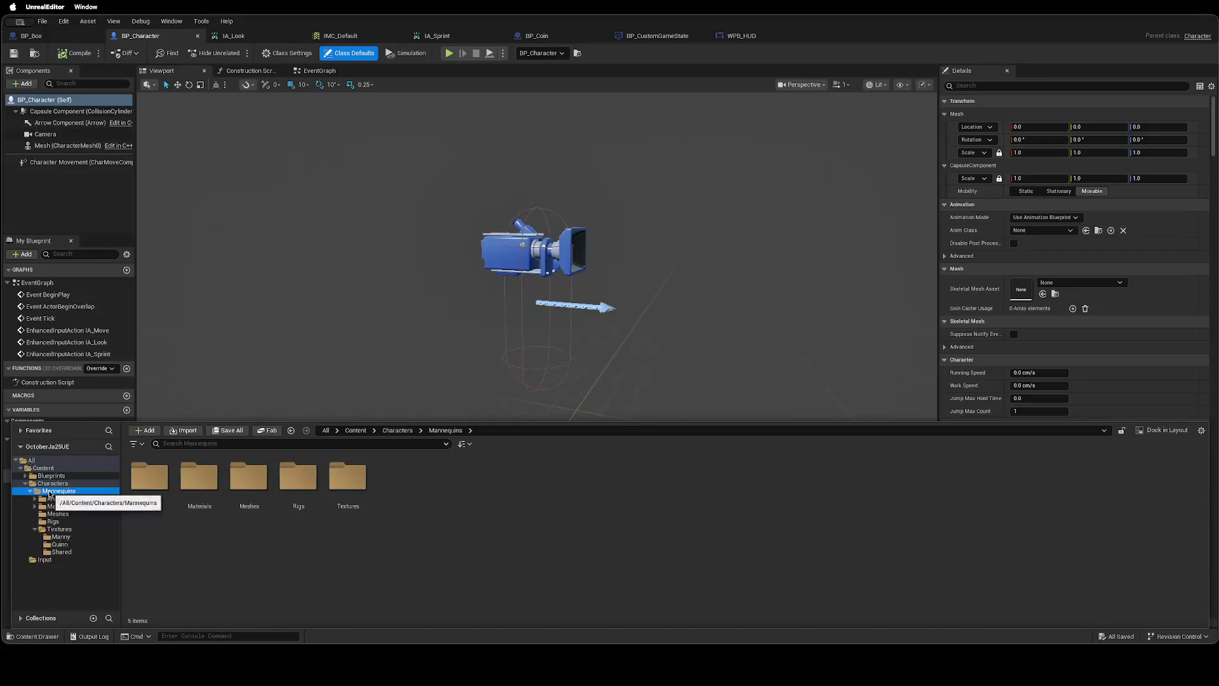
pyautogui.doubleClick(38, 483)
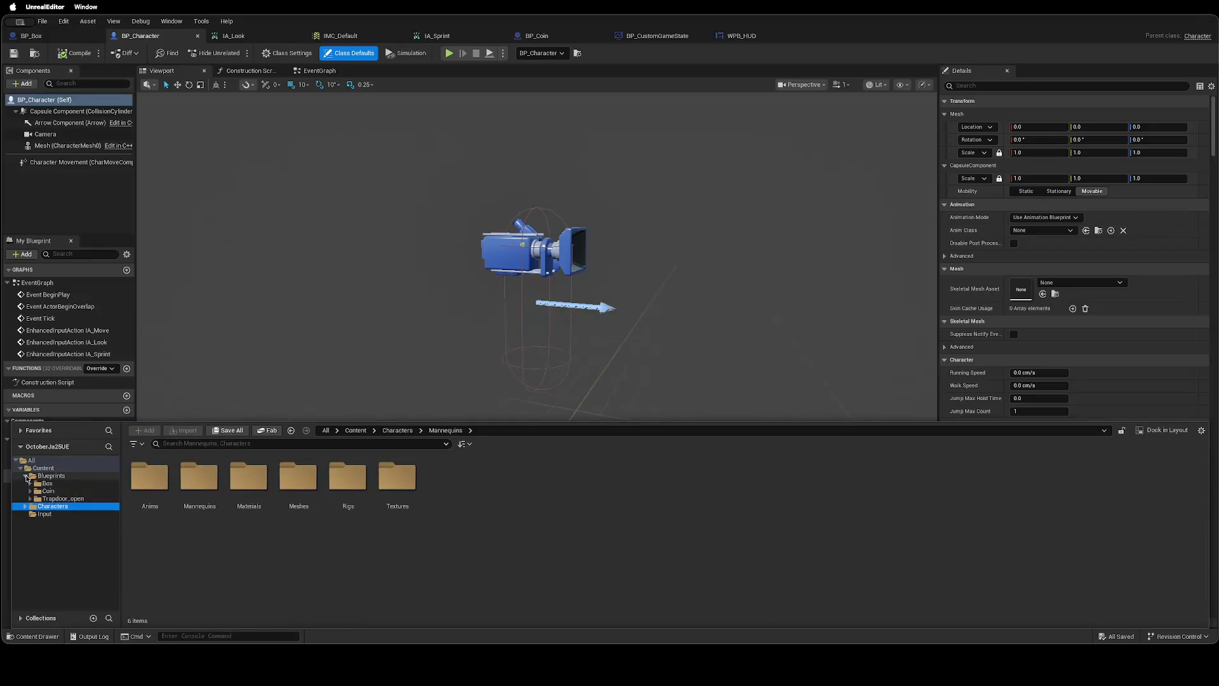
pyautogui.hotkey('ctrl', 'Left')
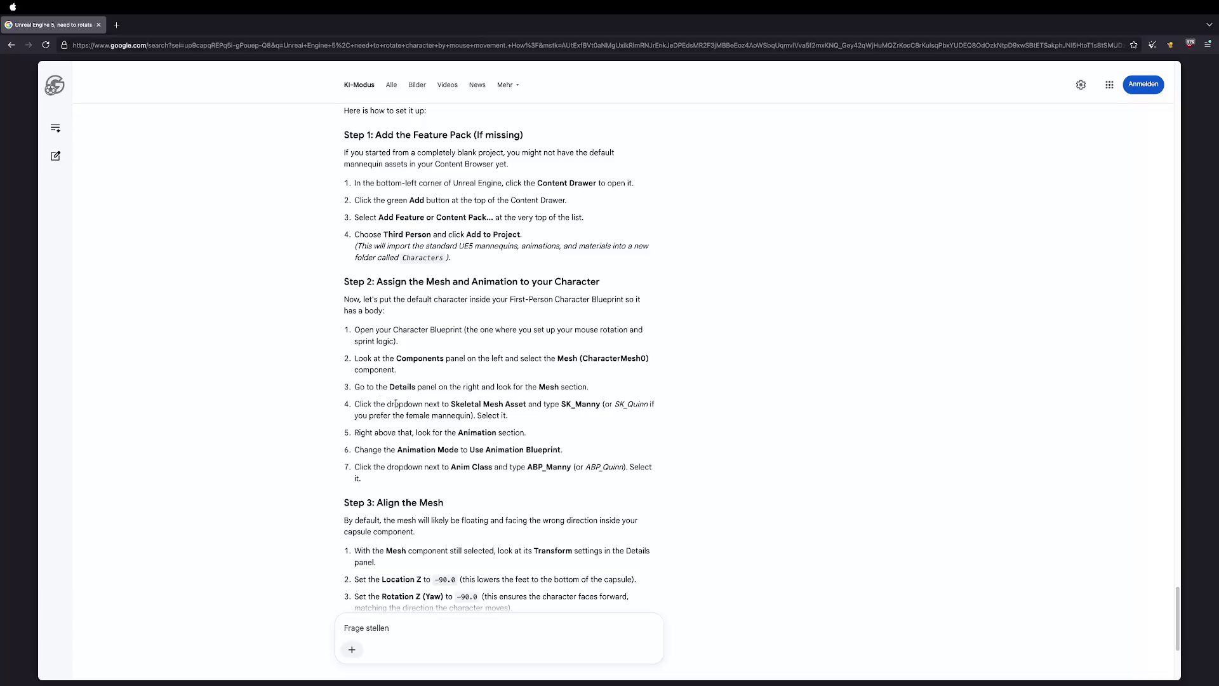
# Check the AI's Step 2 on meshes and select BP_Character's Mesh (CharacterMesh0) component.
pyautogui.hotkey('ctrl', 'Right')
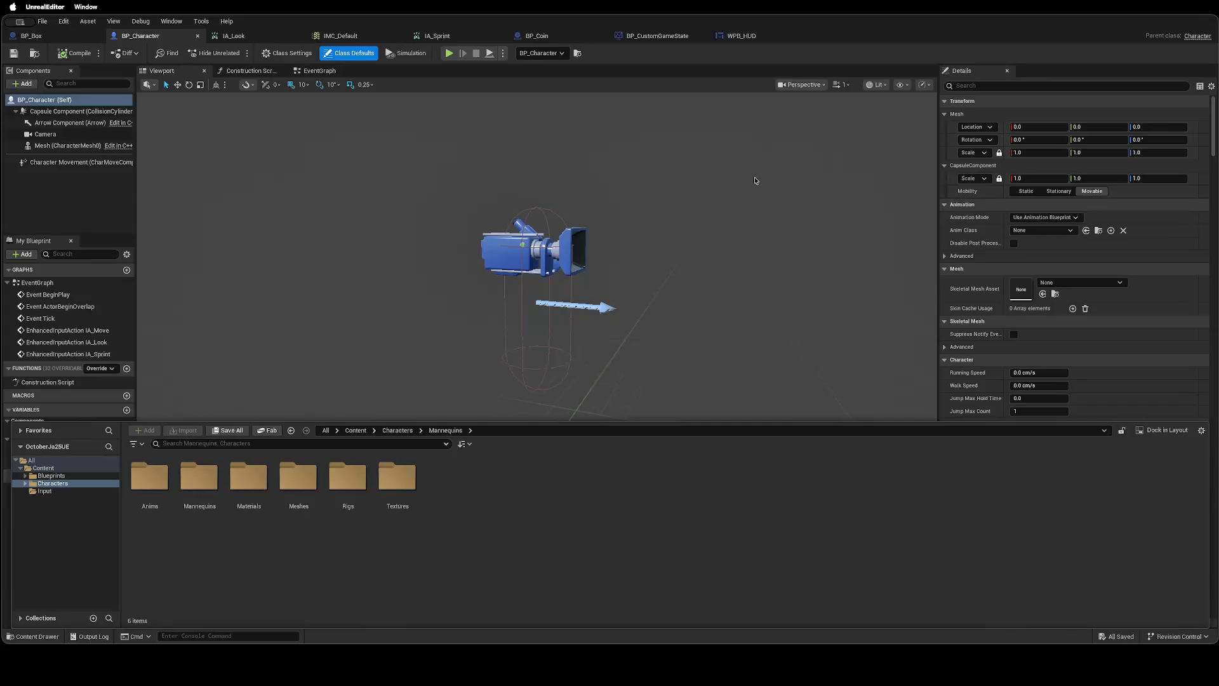
pyautogui.hotkey('ctrl', 'Left')
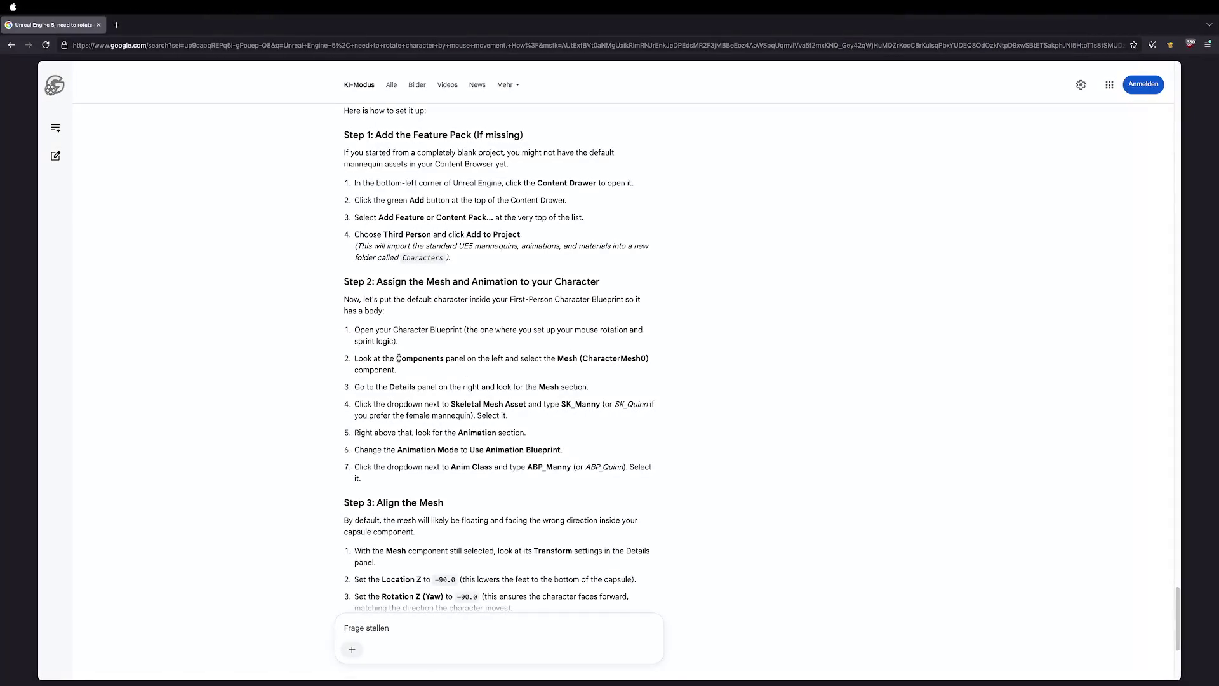
pyautogui.hotkey('ctrl', 'Right')
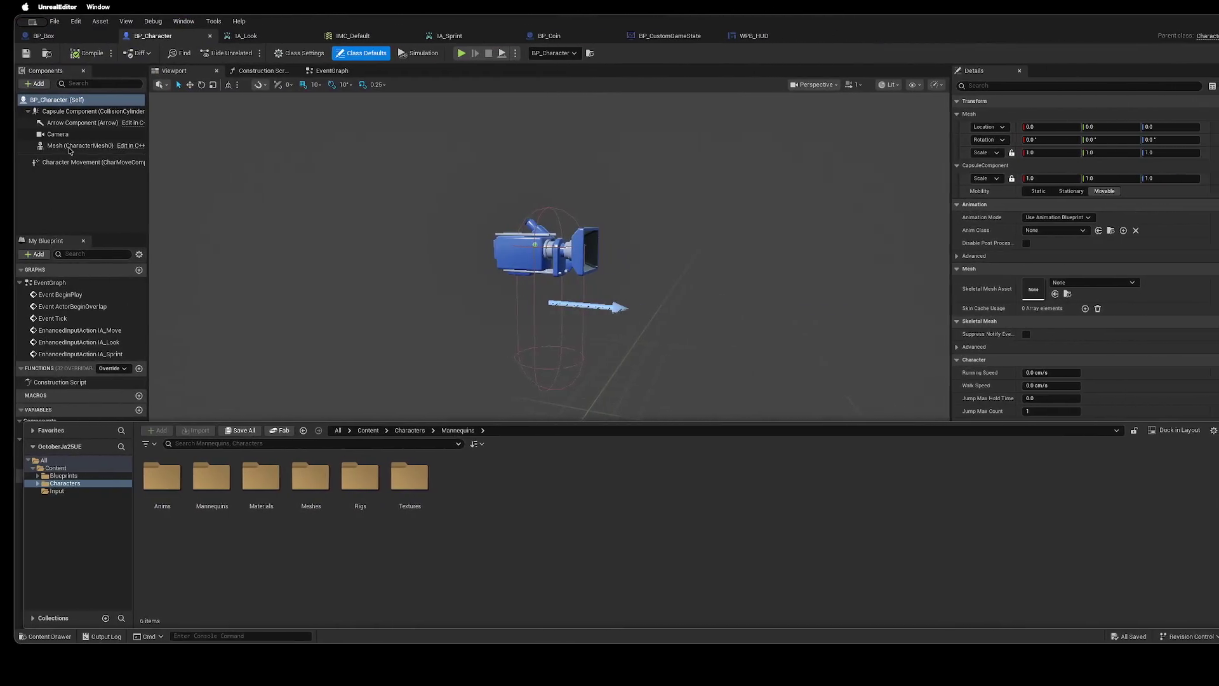
pyautogui.click(61, 144)
pyautogui.hotkey('ctrl', 'Left')
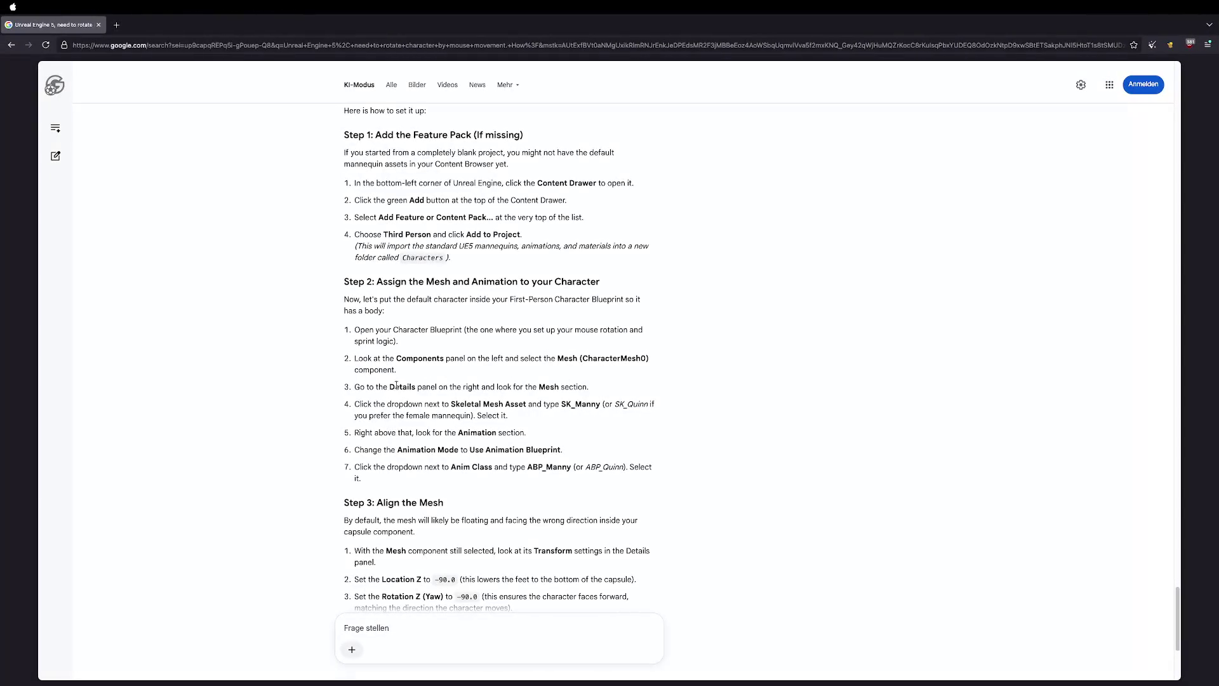
pyautogui.hotkey('ctrl', 'Right')
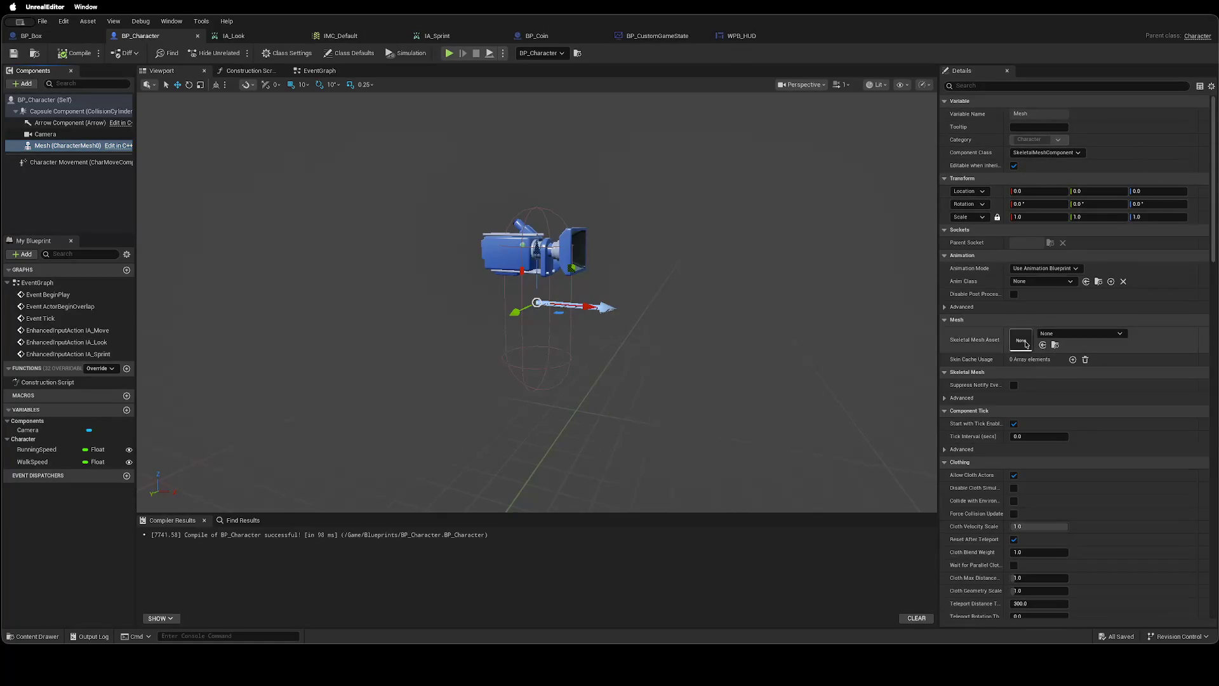
# Assign SKM_Manny_Simple as the Mesh component's Skeletal Mesh Asset, checking the AI's next steps.
pyautogui.click(1054, 334)
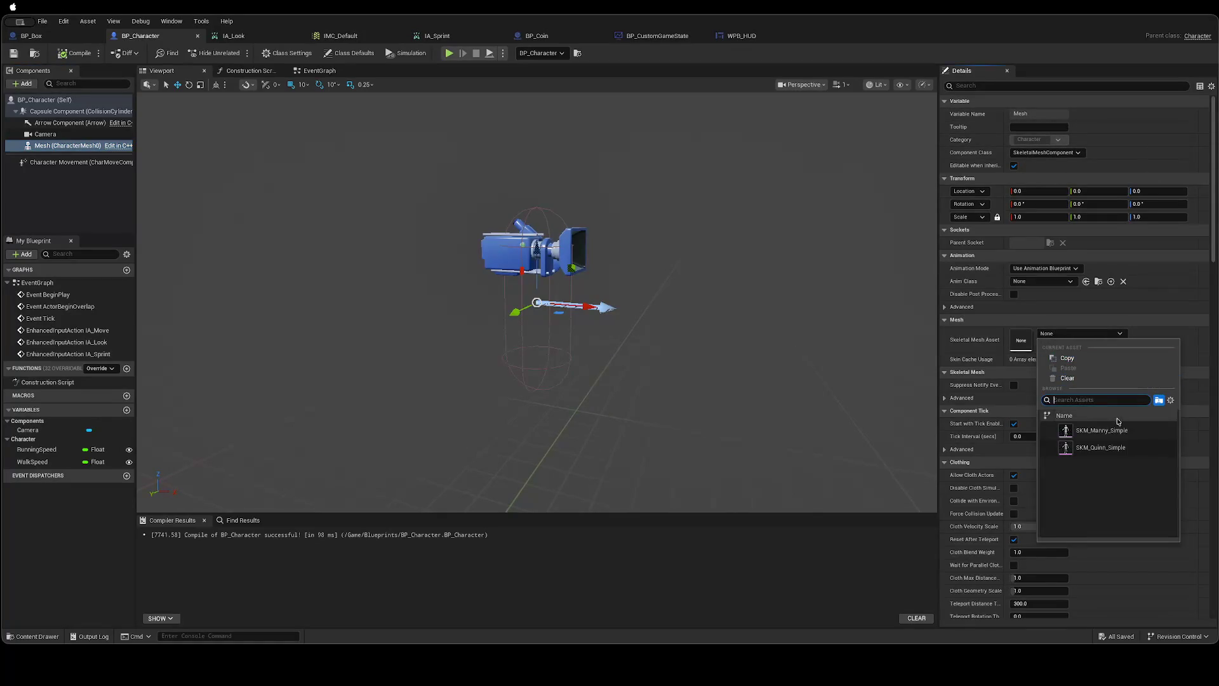
pyautogui.click(1122, 436)
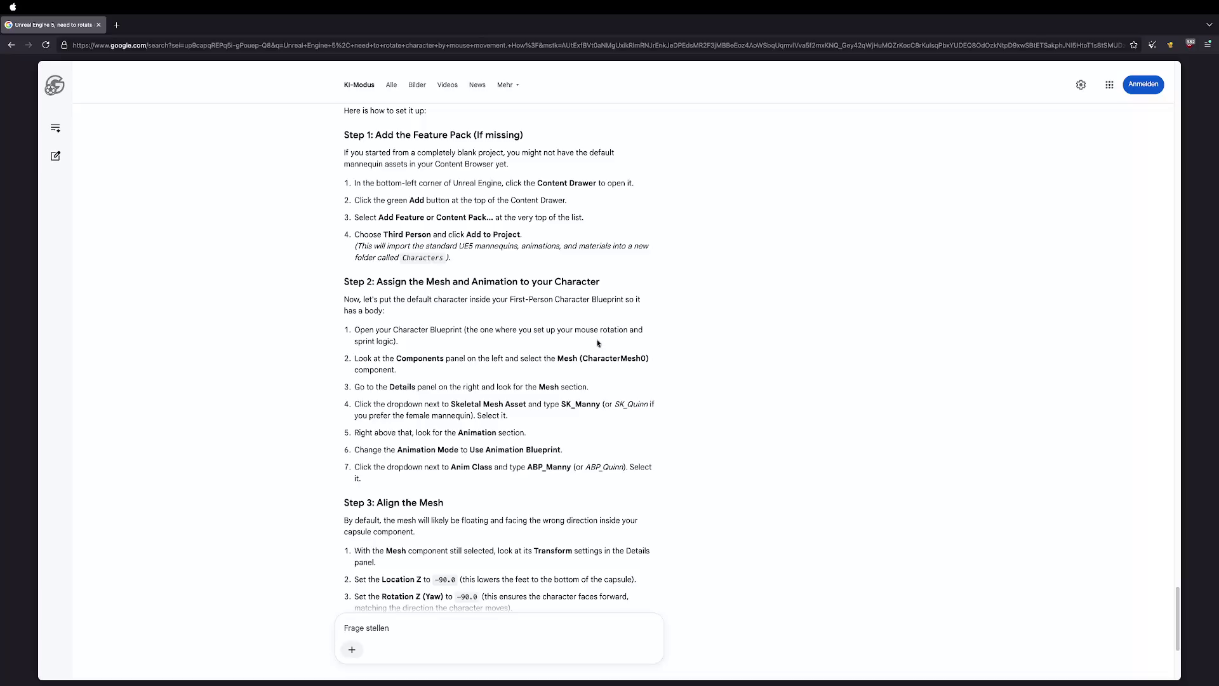
pyautogui.hotkey('ctrl', 'Right')
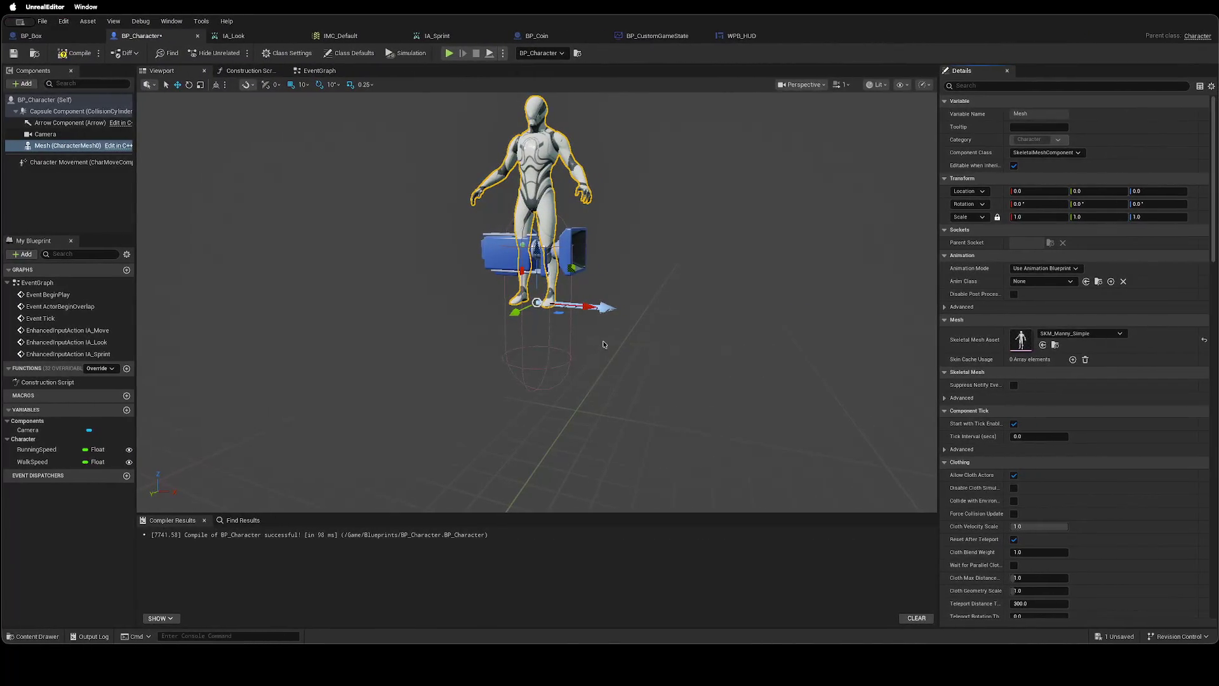
pyautogui.hotkey('ctrl', 'Left')
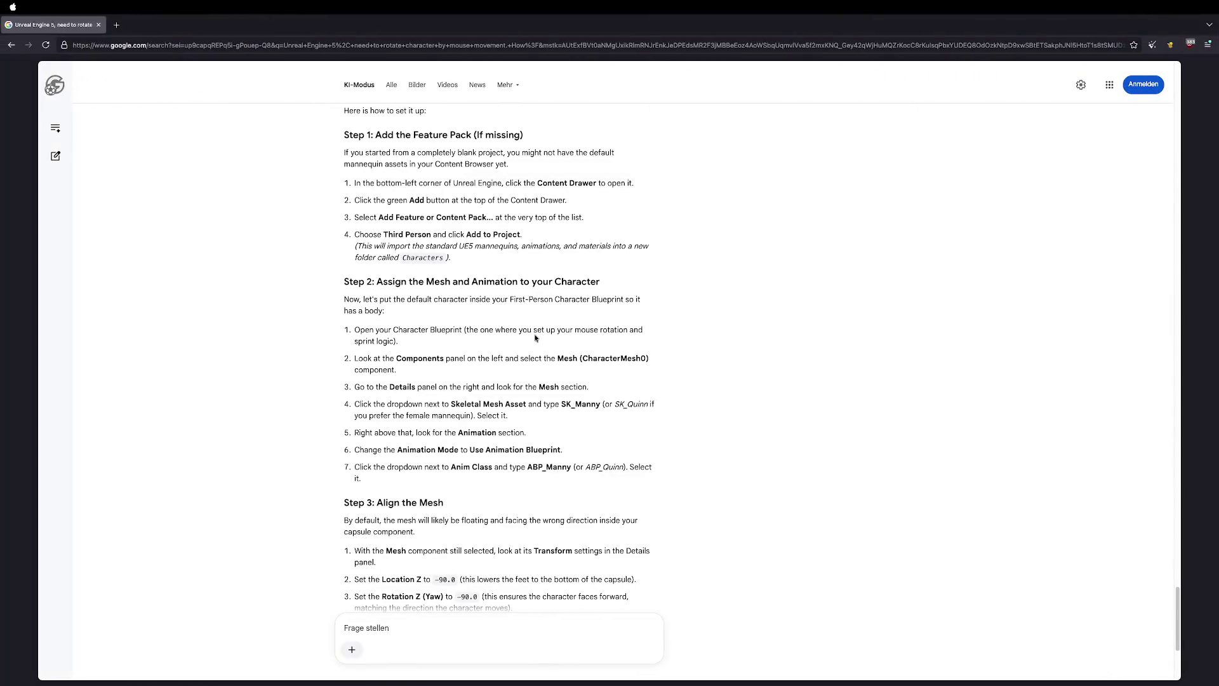
pyautogui.hotkey('ctrl', 'Right')
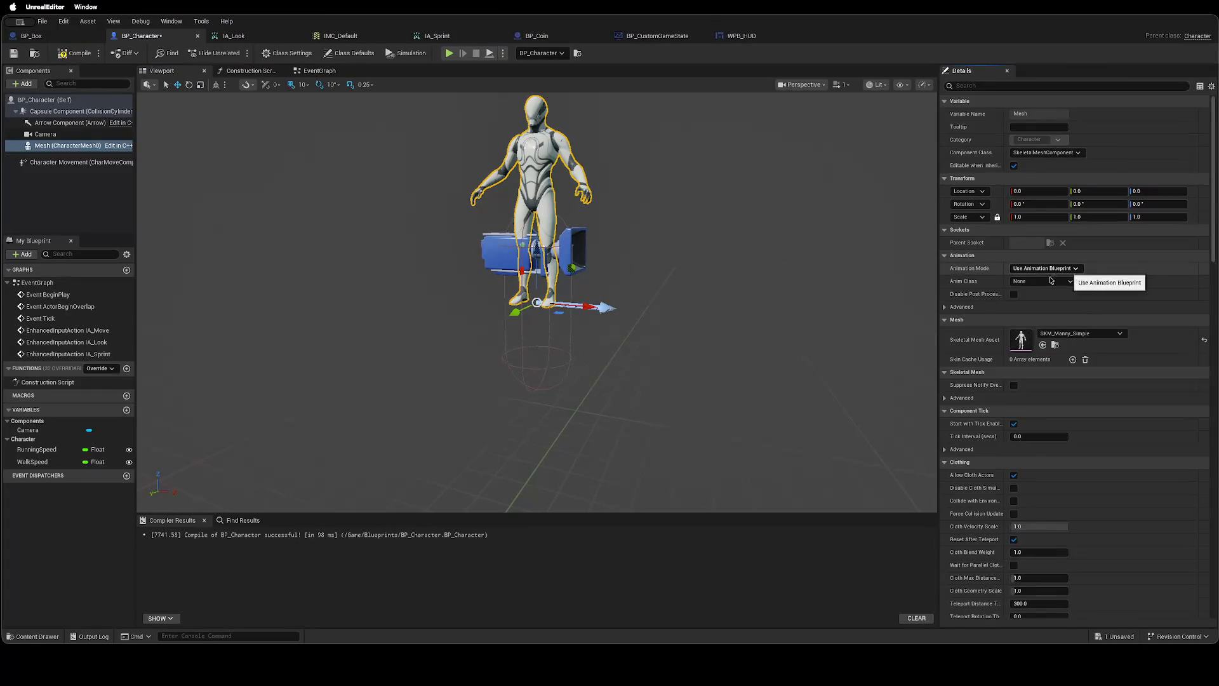
pyautogui.hotkey('ctrl', 'Left')
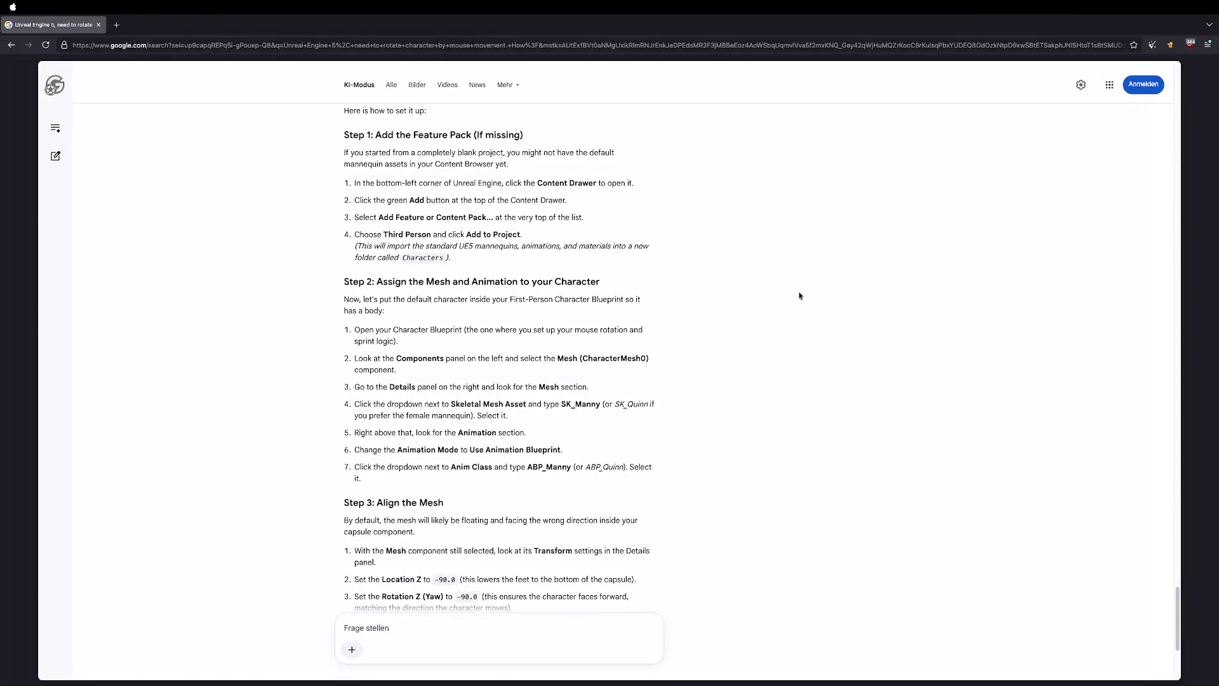
pyautogui.hotkey('ctrl', 'Right')
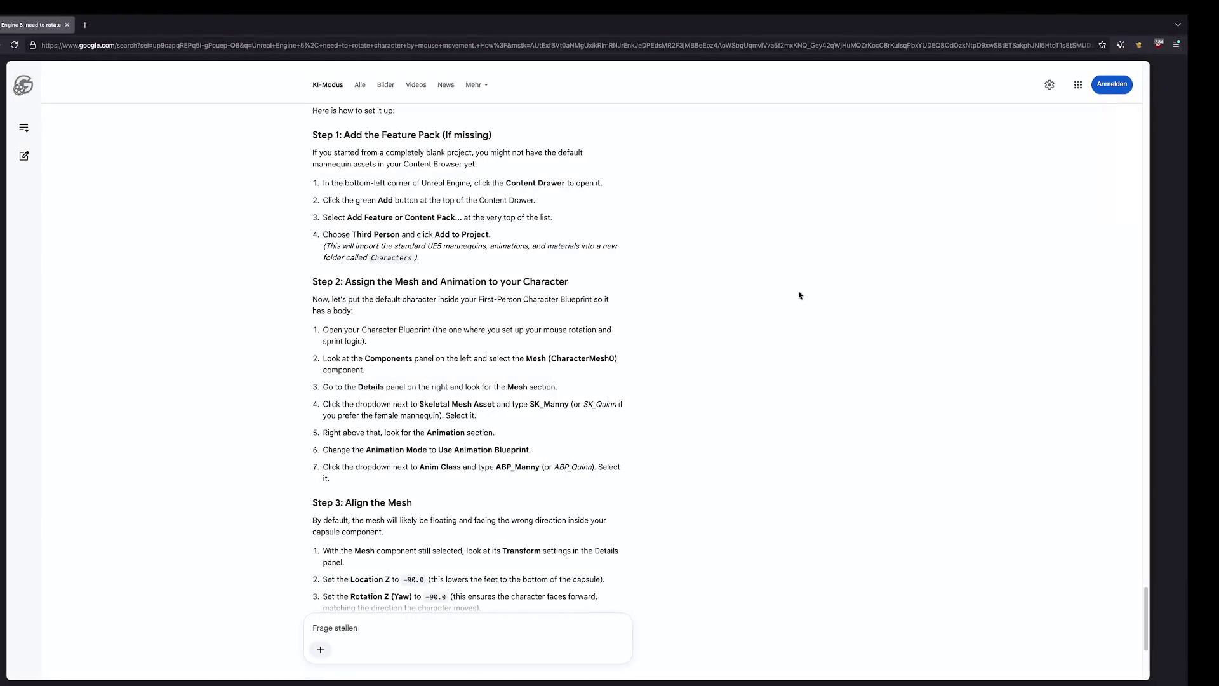
pyautogui.hotkey('ctrl', 'Left')
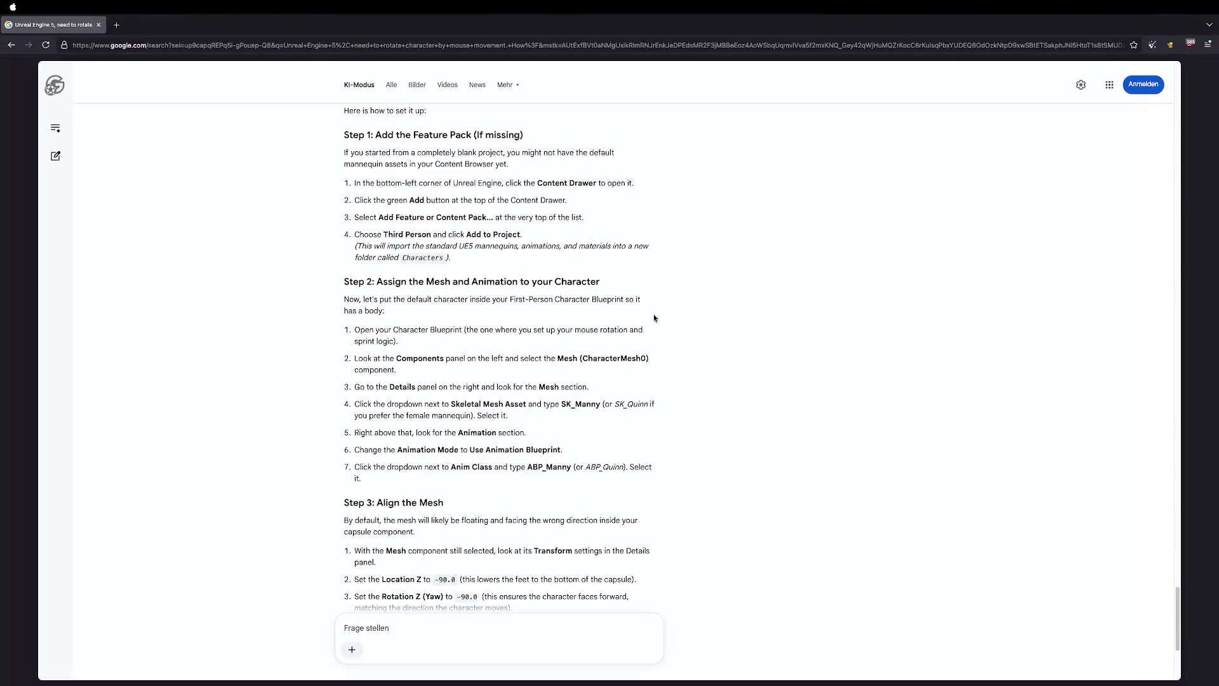
pyautogui.hotkey('ctrl', 'Right')
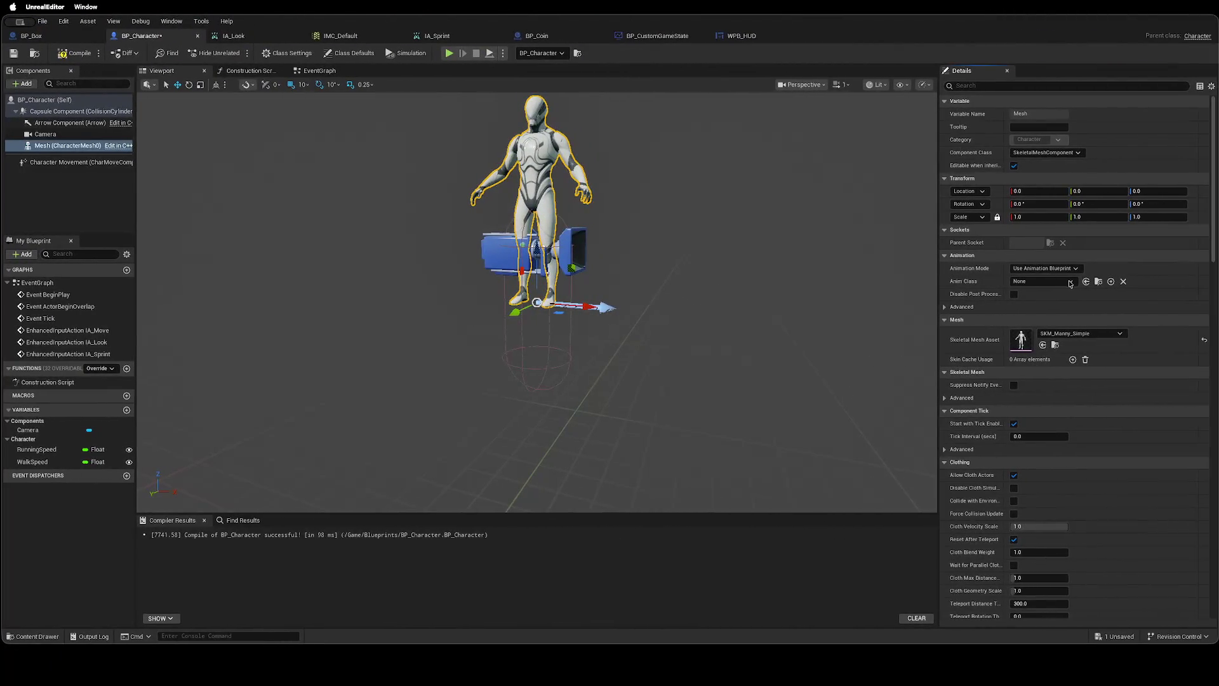
# Set the mesh's Anim Class to ABP_Unarmed, then go back to the instructions.
pyautogui.click(1068, 282)
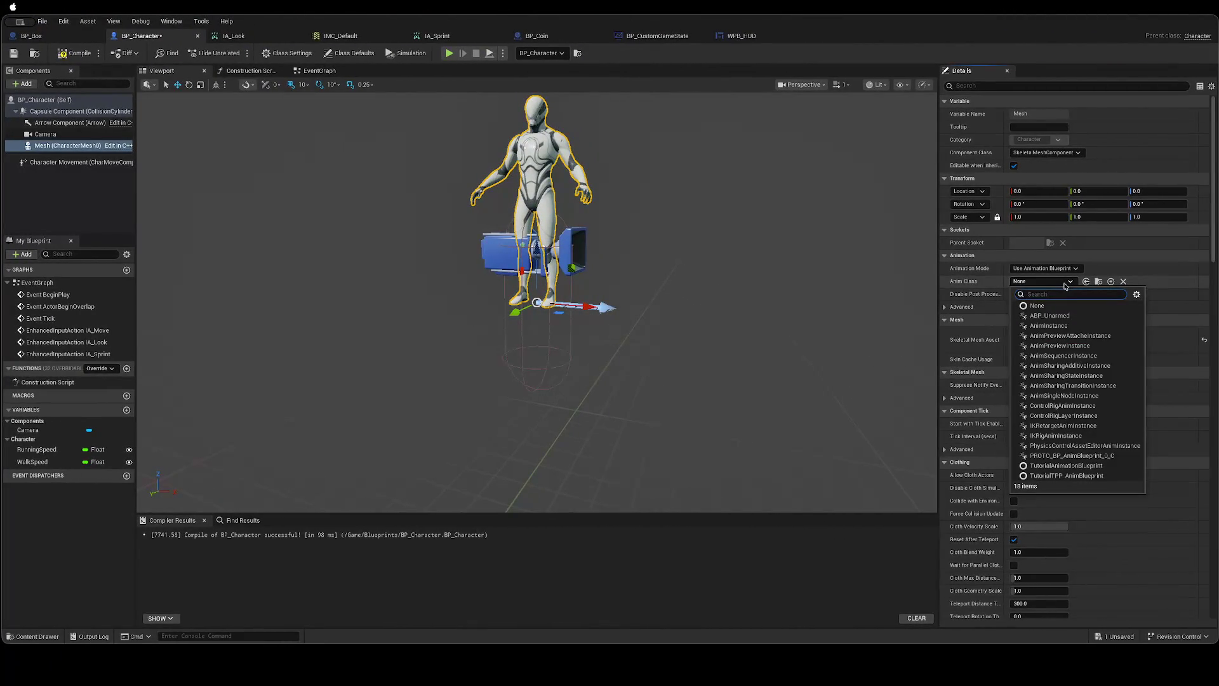
pyautogui.write('ABP')
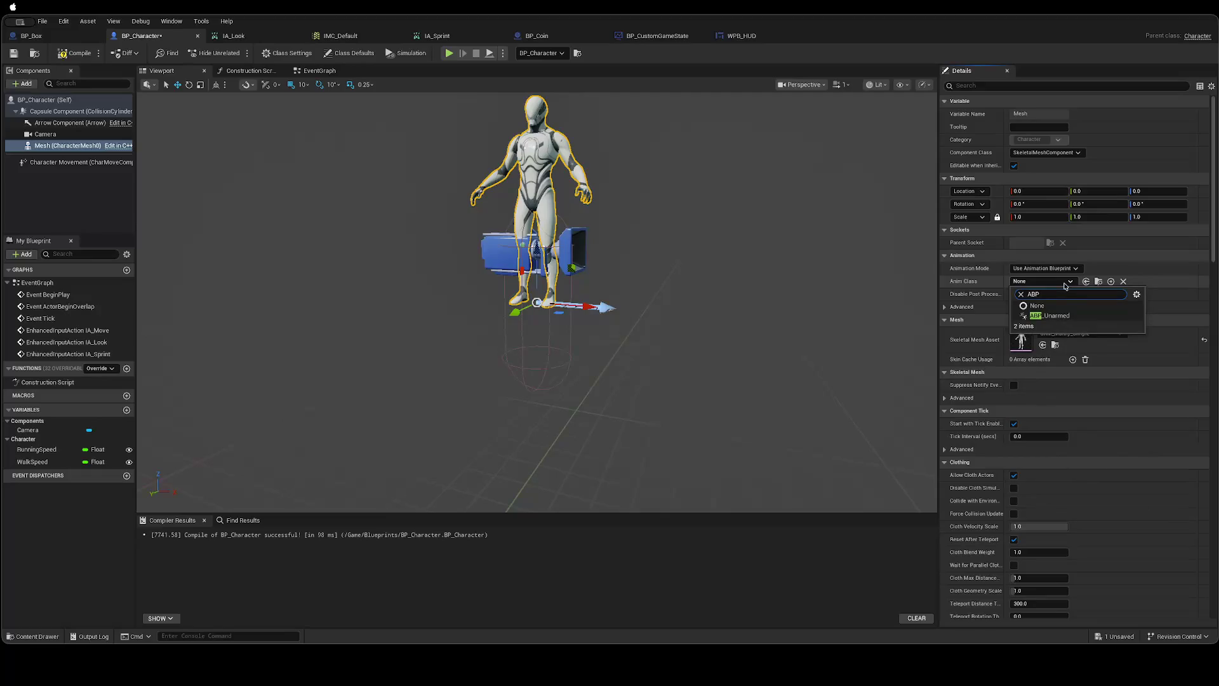
pyautogui.click(1052, 315)
pyautogui.hotkey('ctrl', 'Left')
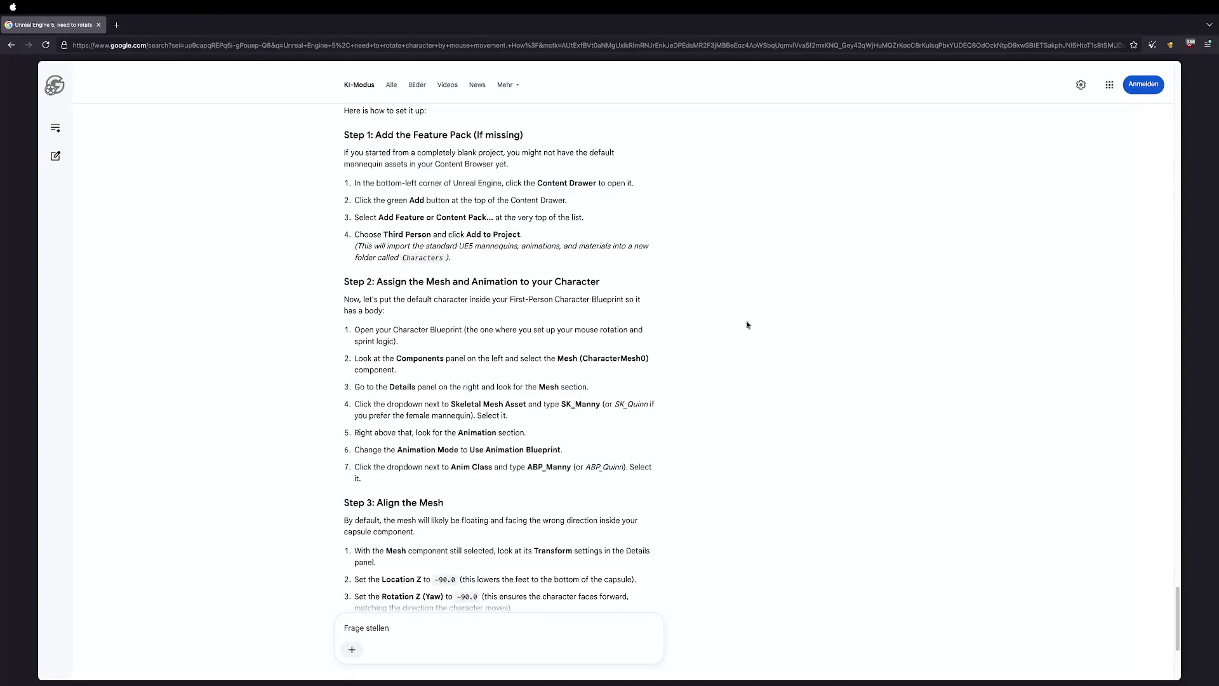
pyautogui.hotkey('ctrl', 'Right')
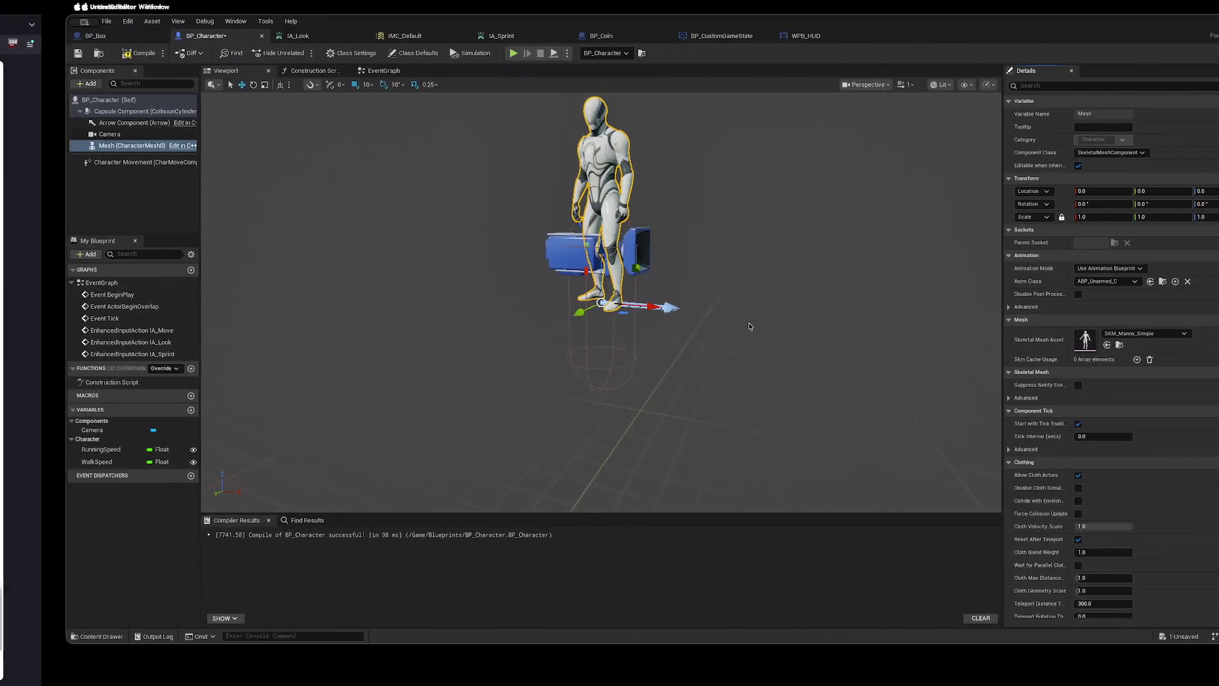
pyautogui.hotkey('ctrl', 'Left')
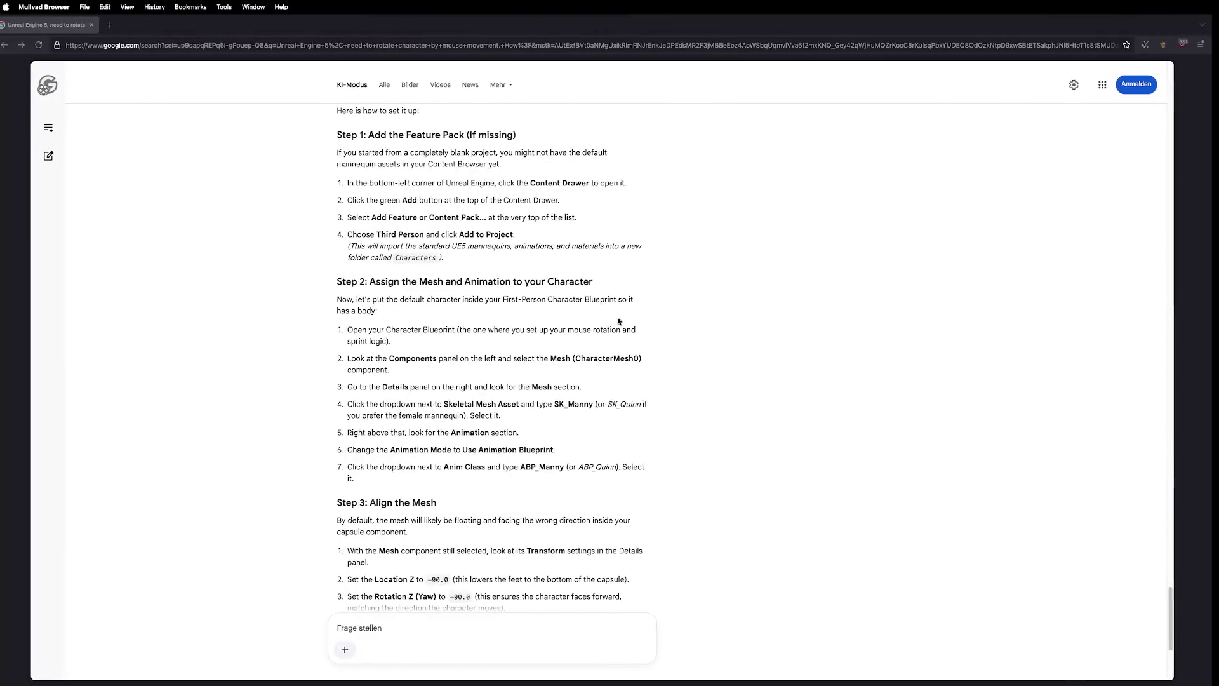
# Review the AI's mesh assignment and alignment steps, then return to BP_Character.
pyautogui.hotkey('ctrl', 'Right')
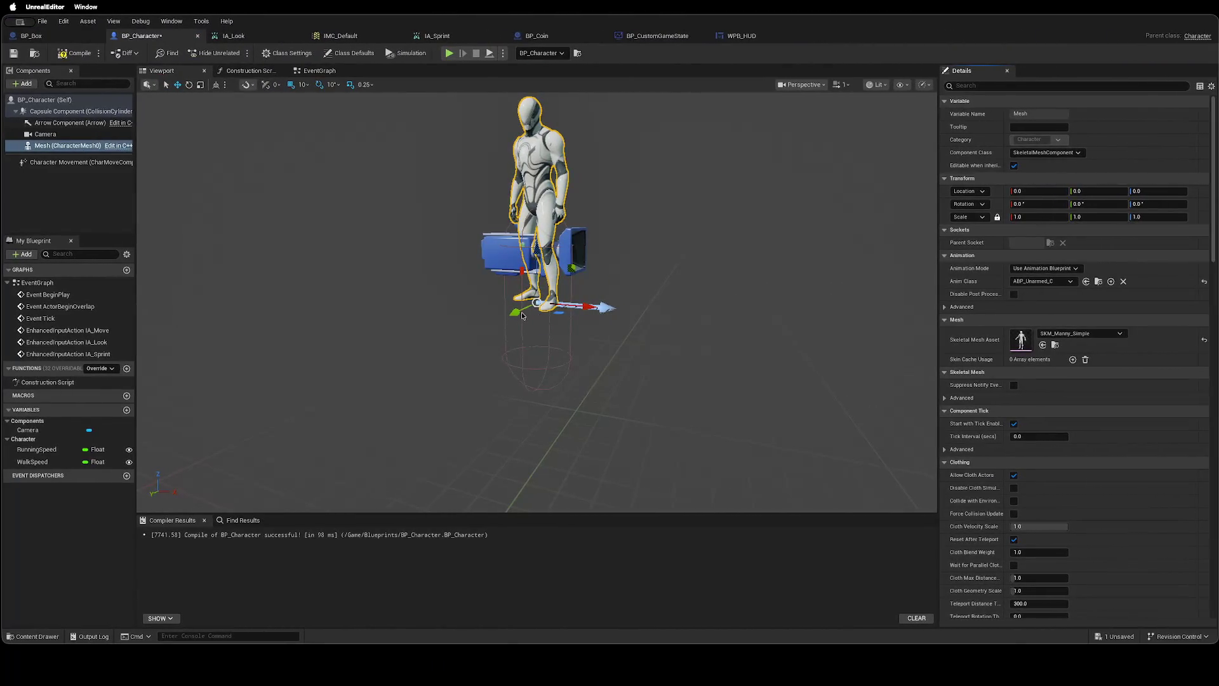
pyautogui.hotkey('ctrl', 'Left')
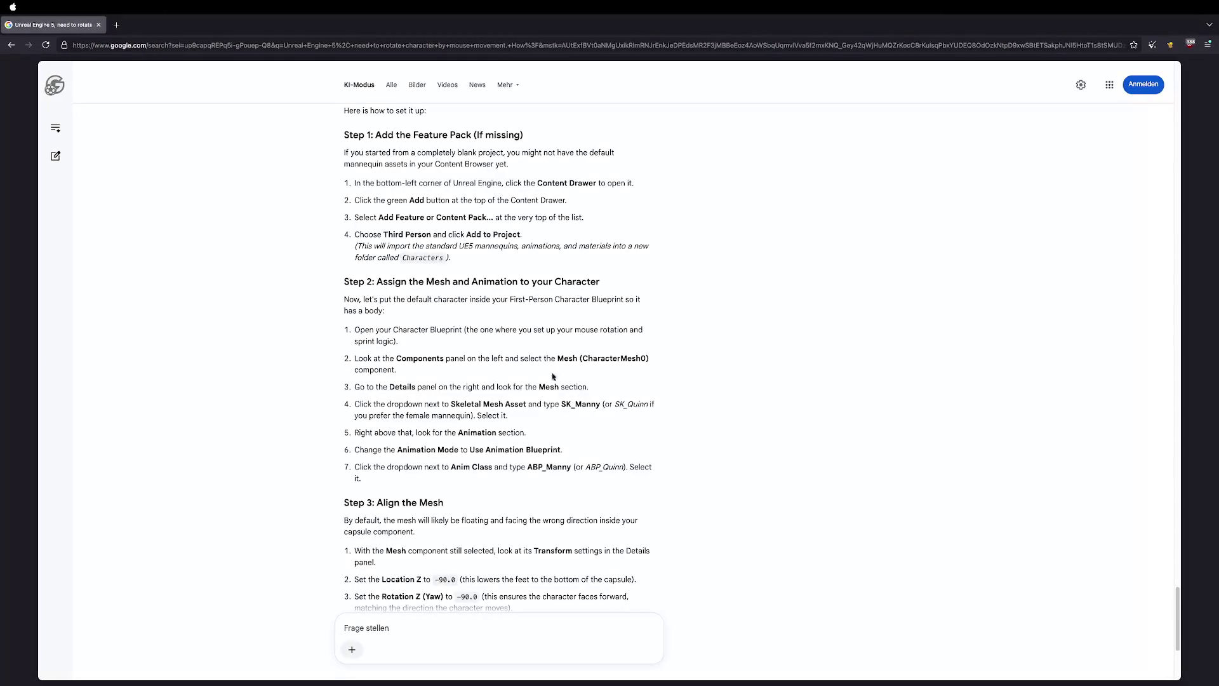
pyautogui.rightClick(584, 403)
pyautogui.click(845, 383)
pyautogui.rightClick(845, 383)
pyautogui.click(1008, 397)
pyautogui.hotkey('ctrl', 'Right')
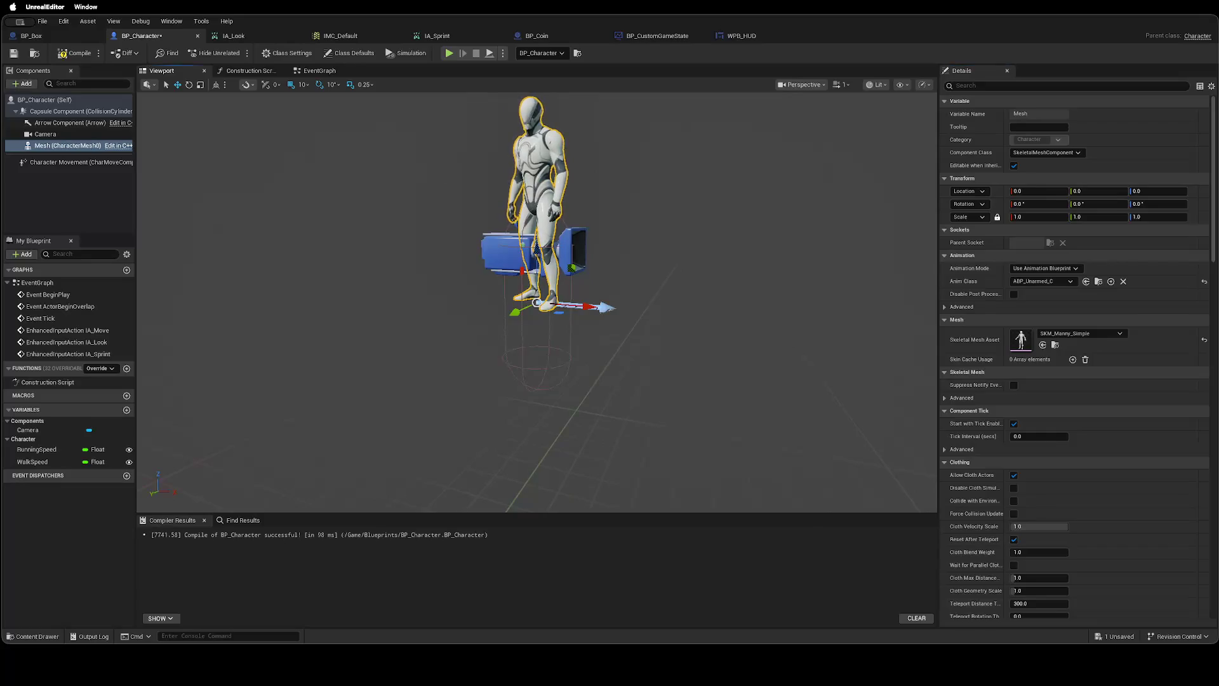
# Try moving and rotating the Manny mesh with the viewport gizmos, undoing the rotation.
pyautogui.moveTo(542, 235); pyautogui.dragTo(476, 214)
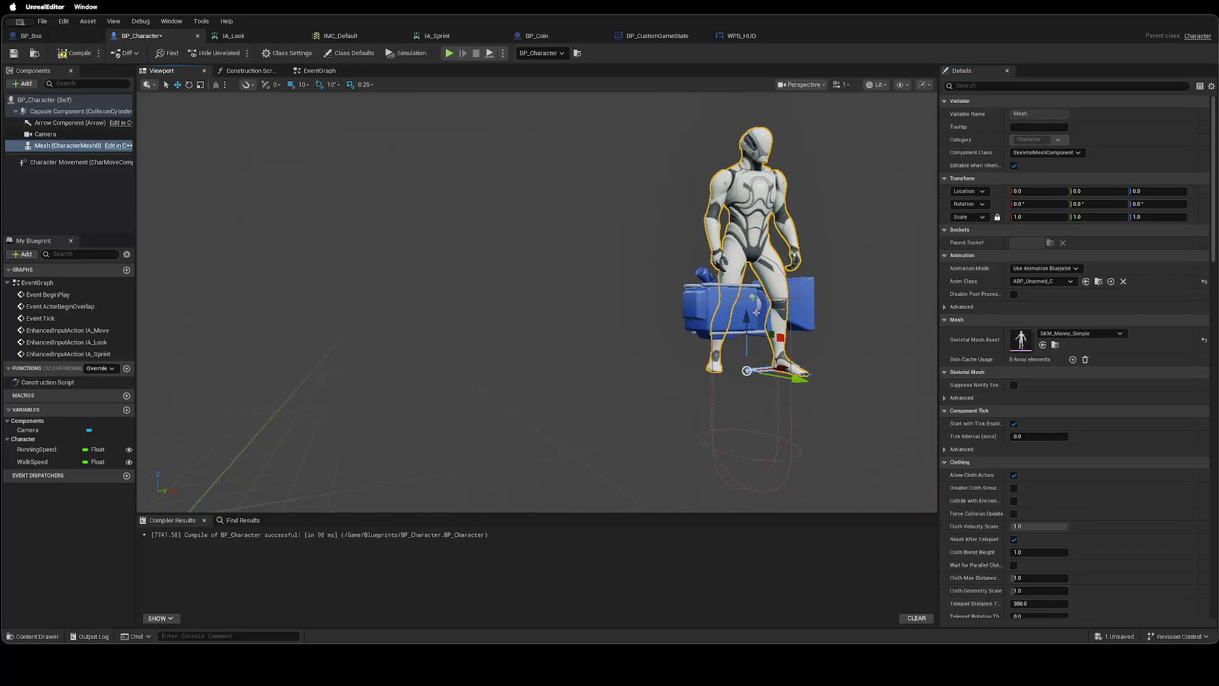
pyautogui.moveTo(746, 327)
pyautogui.mouseDown()
pyautogui.moveTo(747, 438)
pyautogui.moveTo(540, 432)
pyautogui.moveTo(571, 432)
pyautogui.mouseUp()
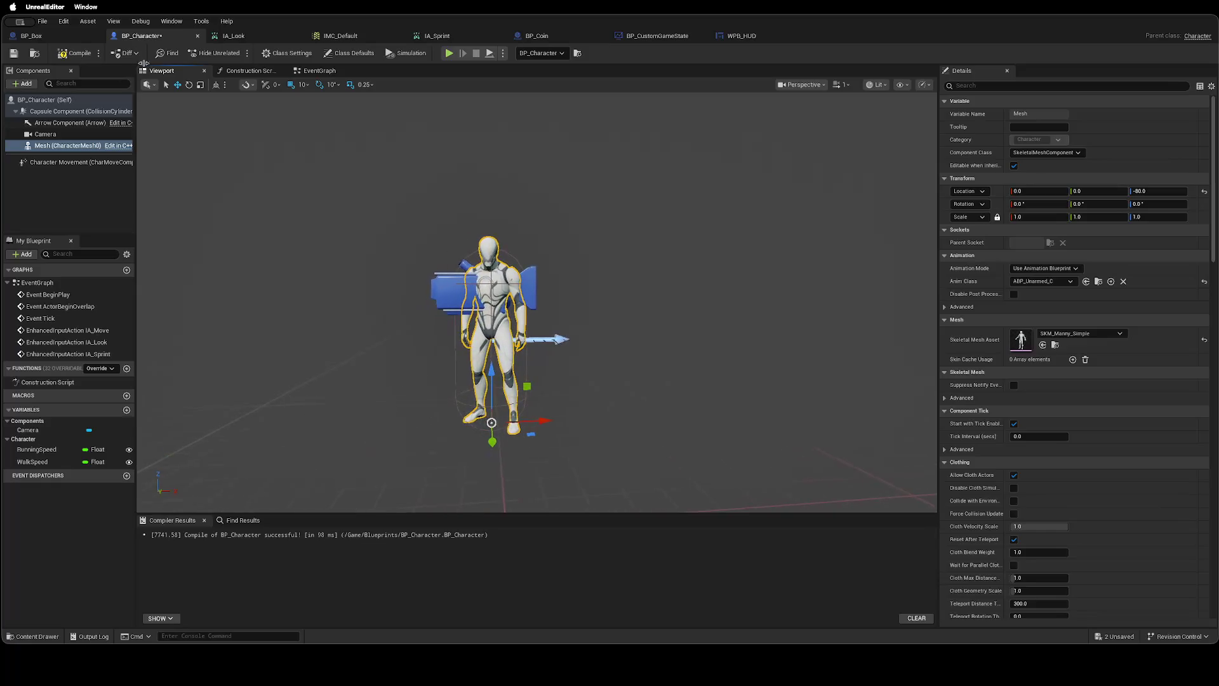
pyautogui.click(190, 85)
pyautogui.moveTo(475, 442); pyautogui.dragTo(635, 451)
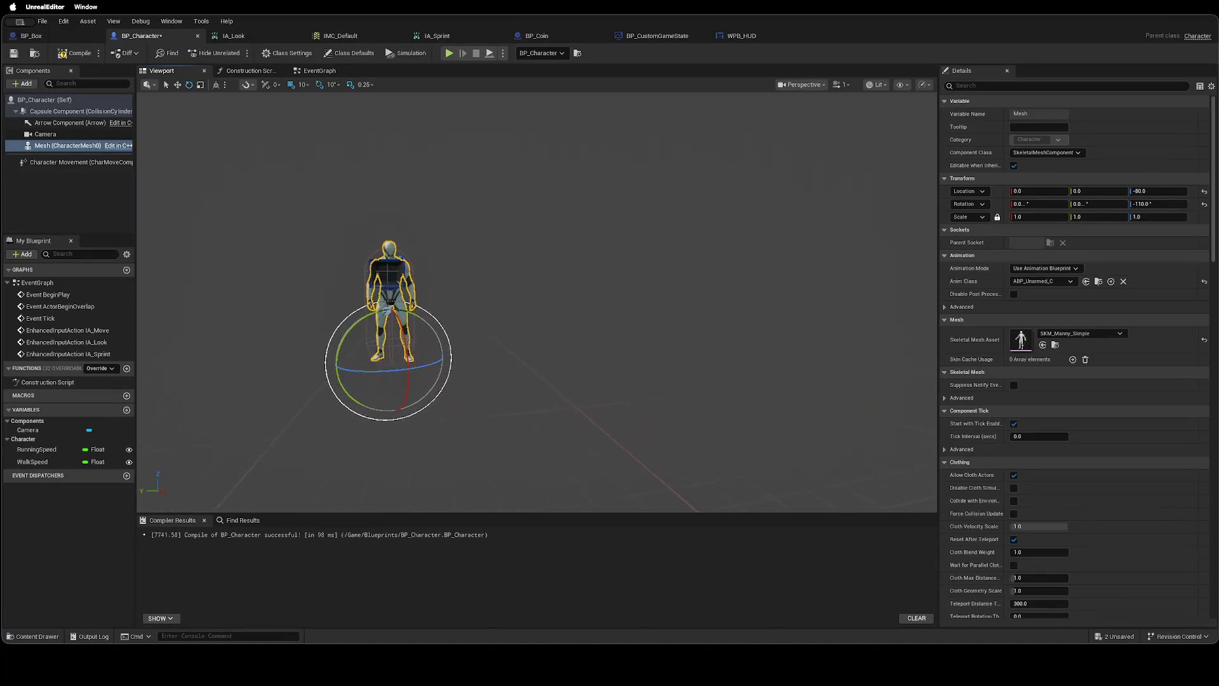
pyautogui.moveTo(369, 404)
pyautogui.mouseDown()
pyautogui.moveTo(374, 381)
pyautogui.moveTo(368, 404)
pyautogui.mouseUp()
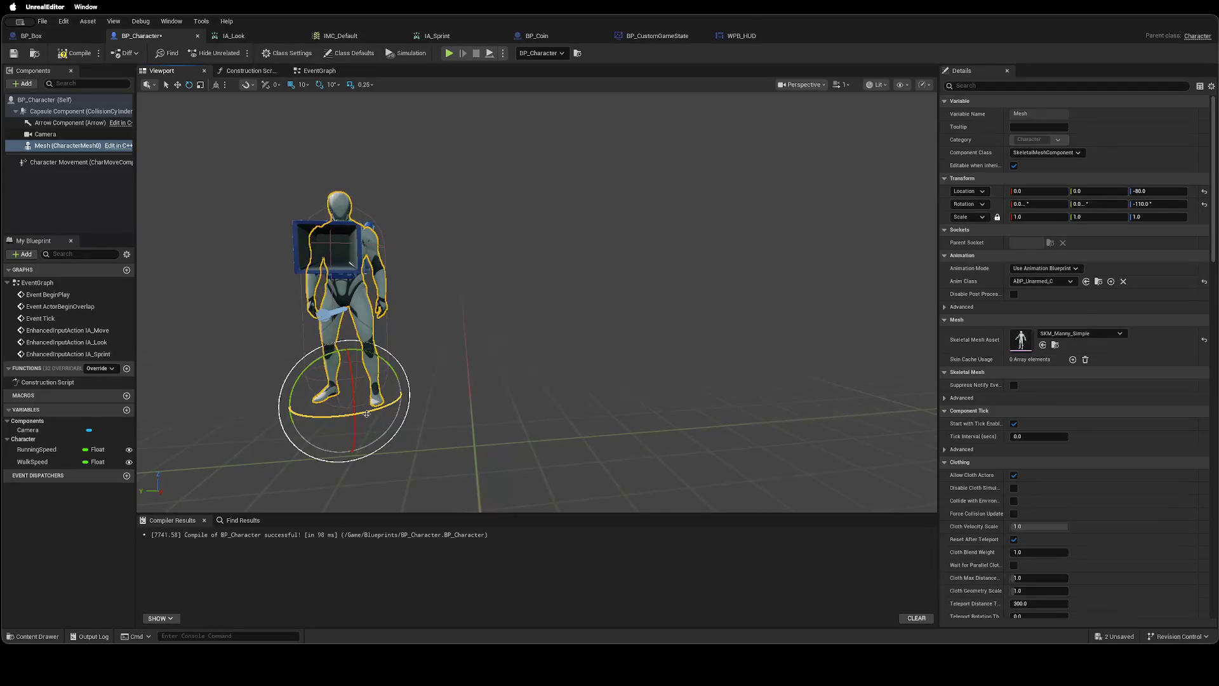
pyautogui.hotkey('ctrl', 'z')
pyautogui.press('f')
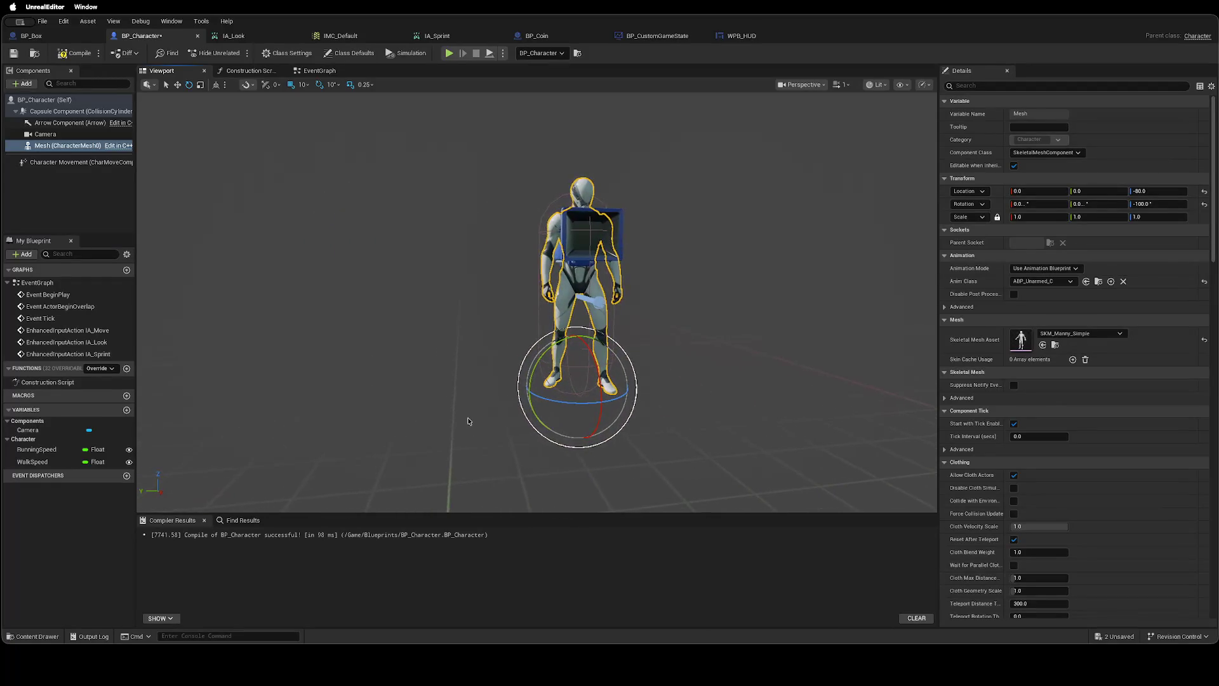
# Set the mesh's Rotation yaw to -90 and Location Z to -90, then compile the blueprint.
pyautogui.click(1146, 204)
pyautogui.write('0')
pyautogui.press('Return')
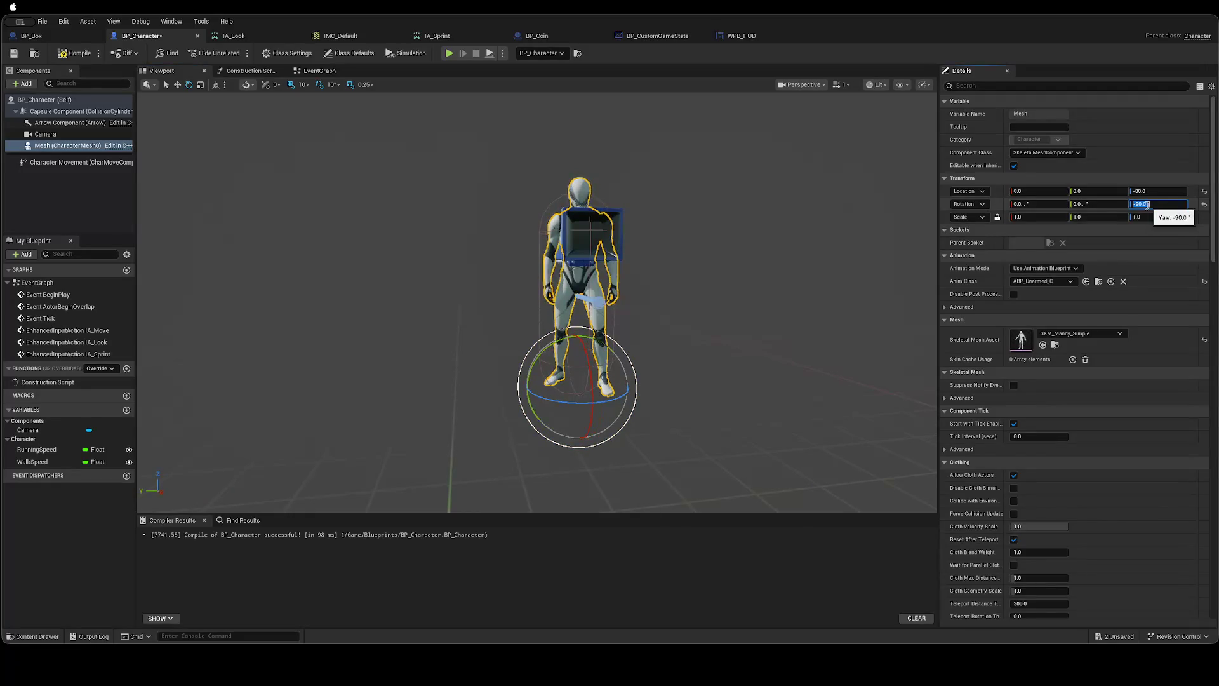
pyautogui.click(1140, 190)
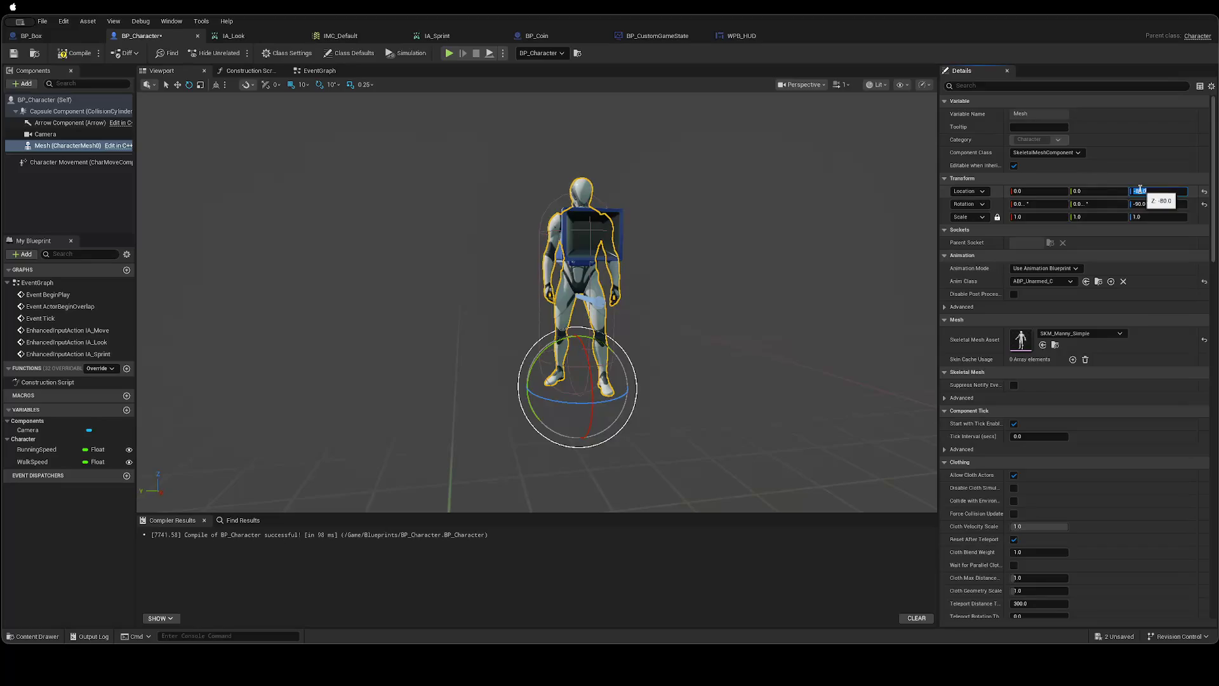
pyautogui.write('0')
pyautogui.press('Return')
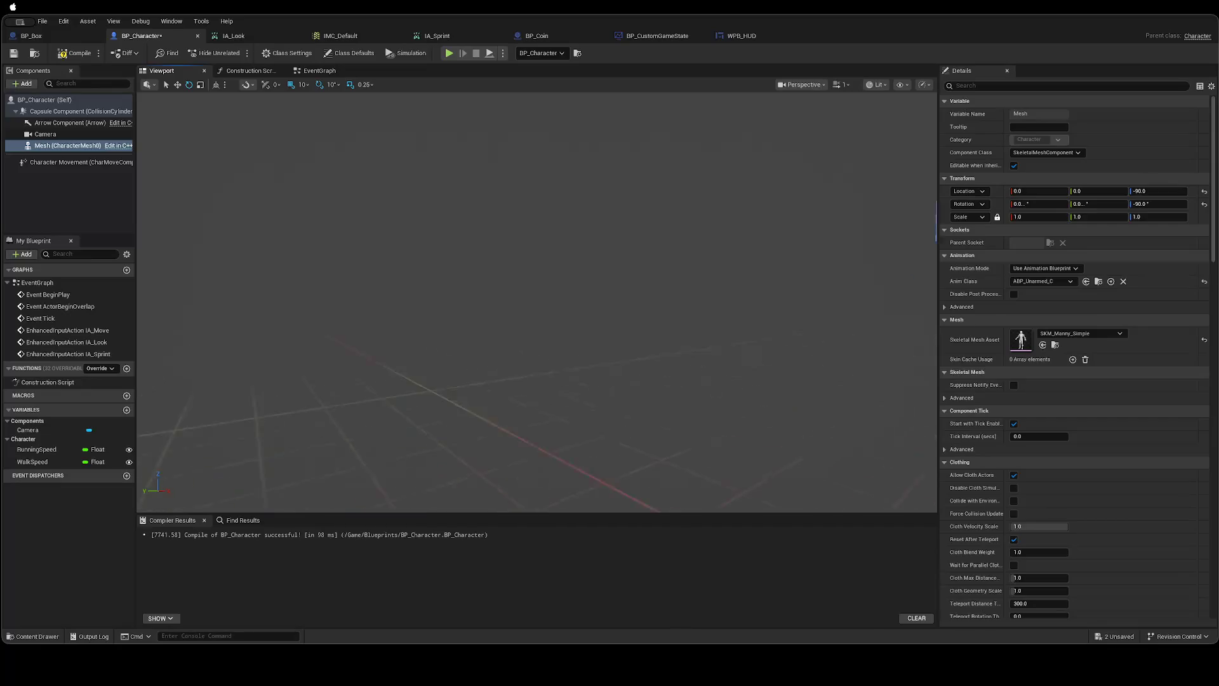
pyautogui.hotkey('ctrl', 's')
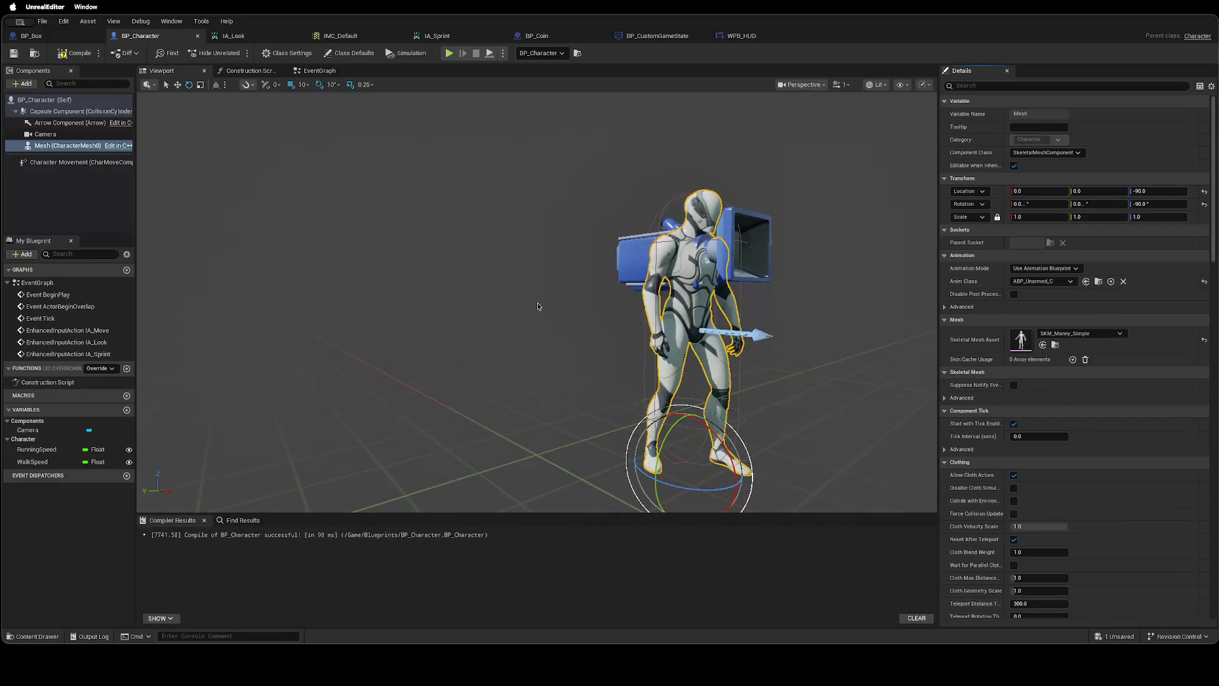
pyautogui.hotkey('ctrl', 'Right')
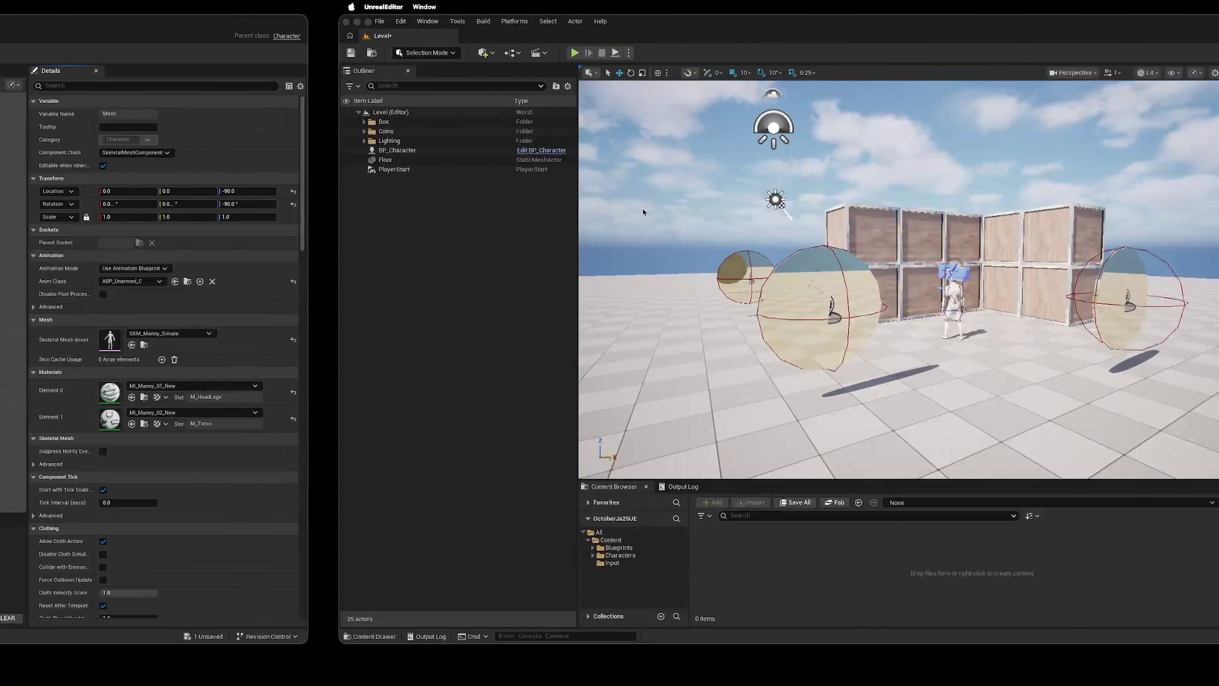
pyautogui.click(235, 53)
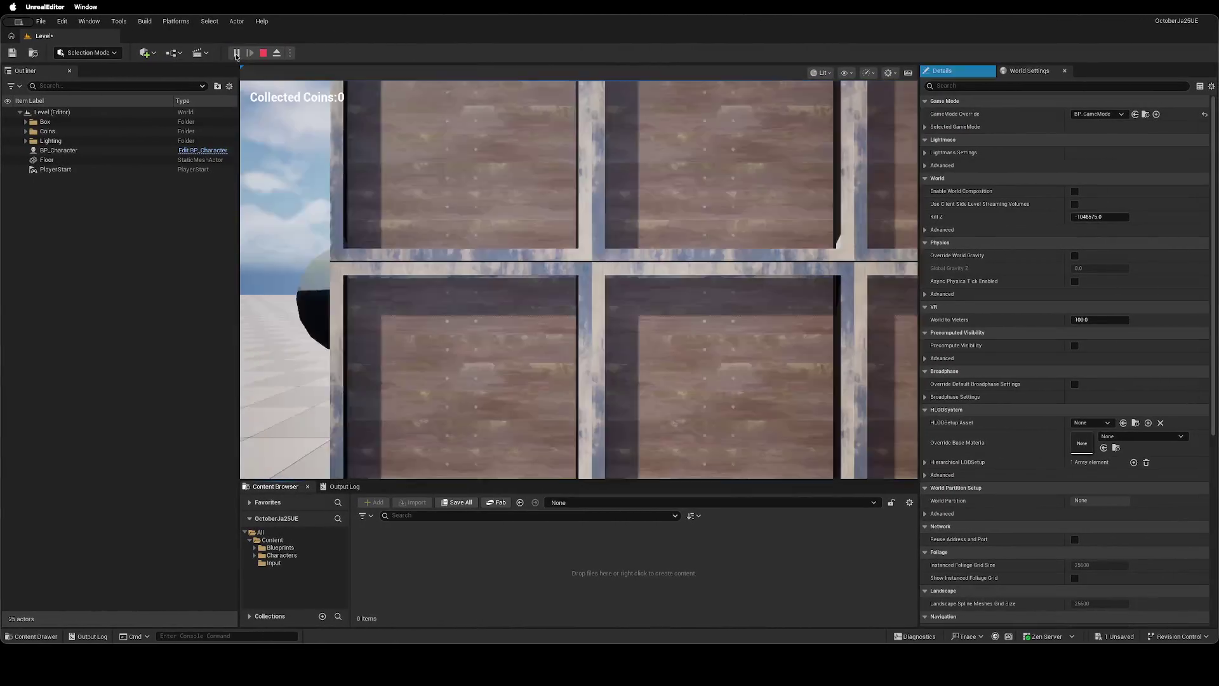
pyautogui.moveTo(579, 279)
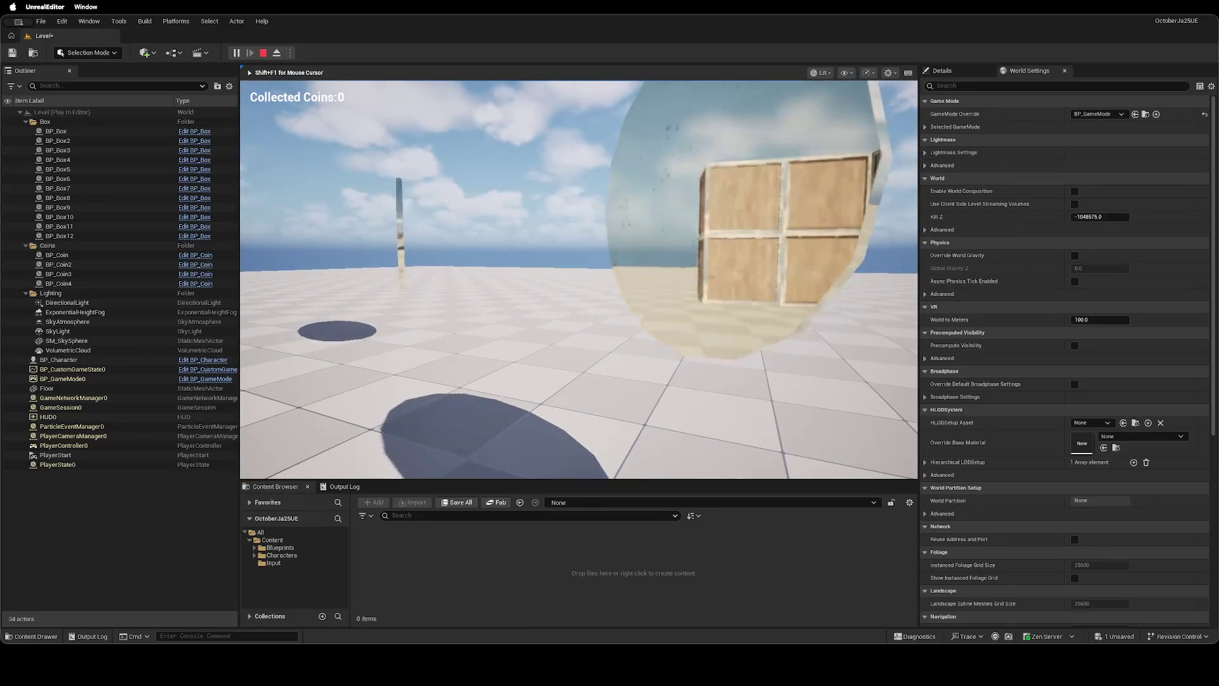
pyautogui.press('w')
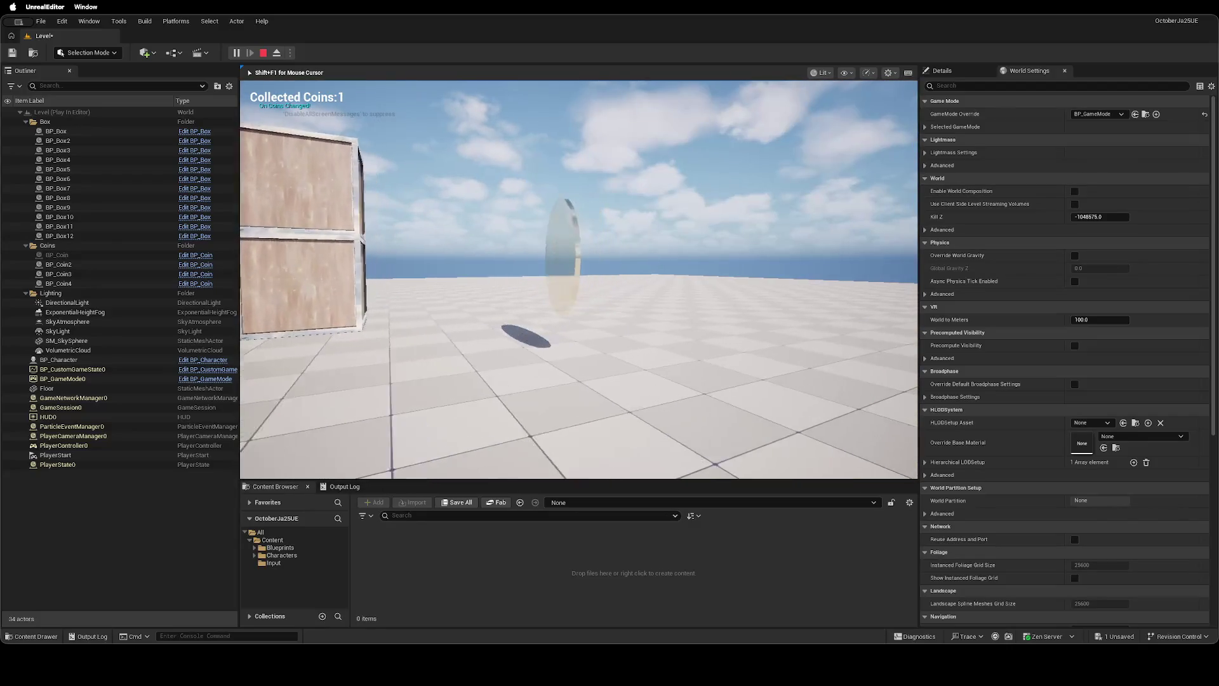
pyautogui.press('w')
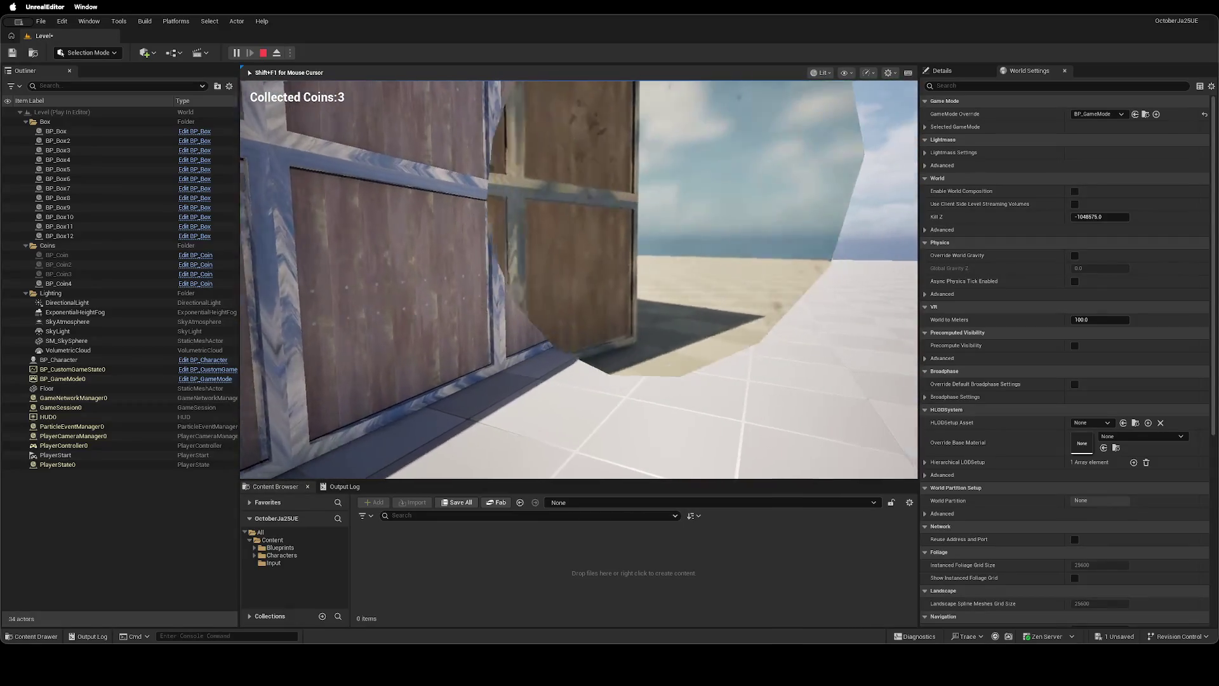
pyautogui.press('w')
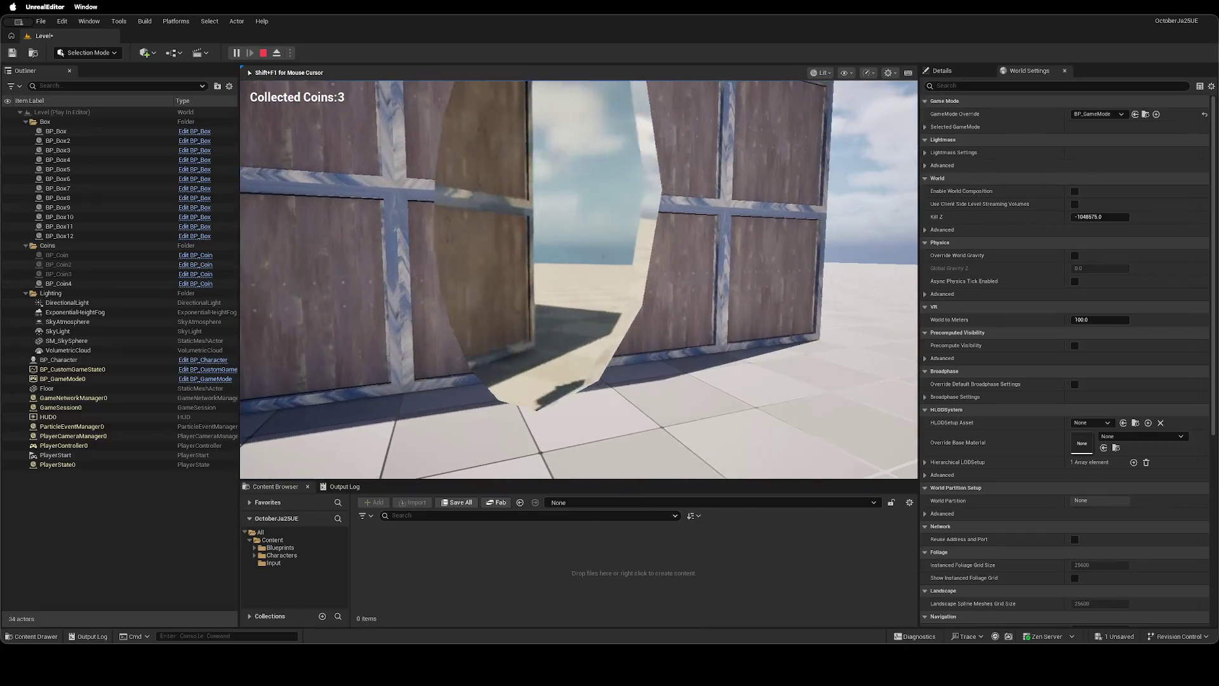
pyautogui.press('w')
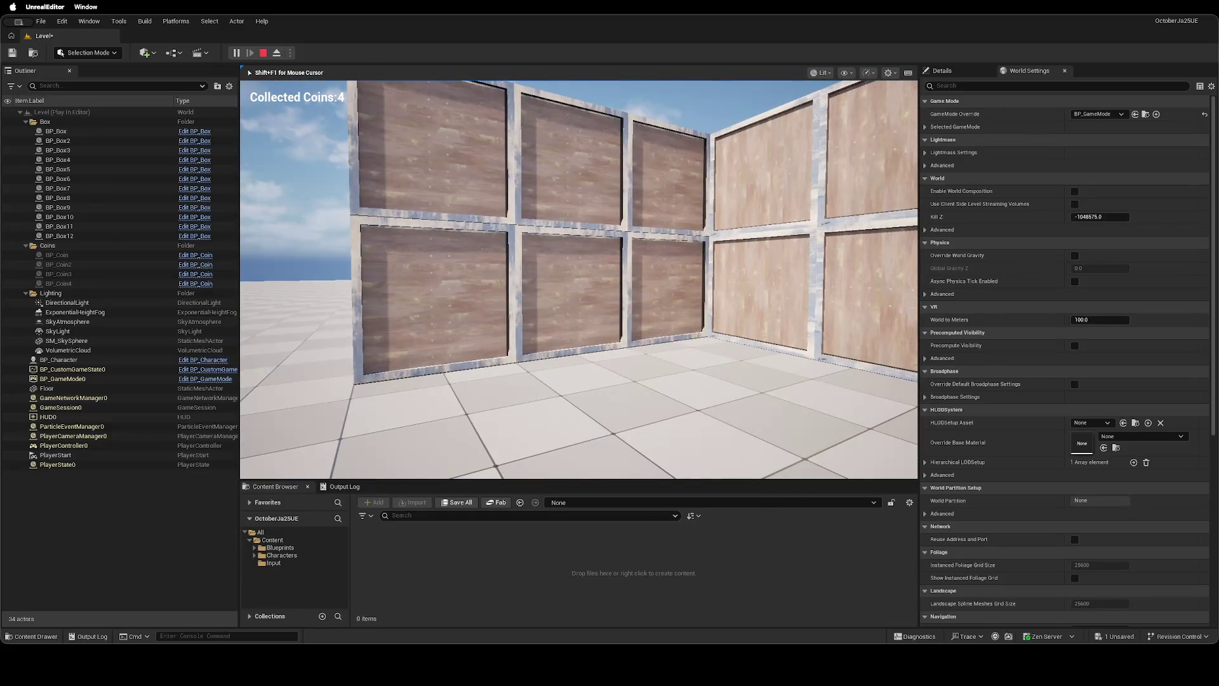
pyautogui.press('Escape')
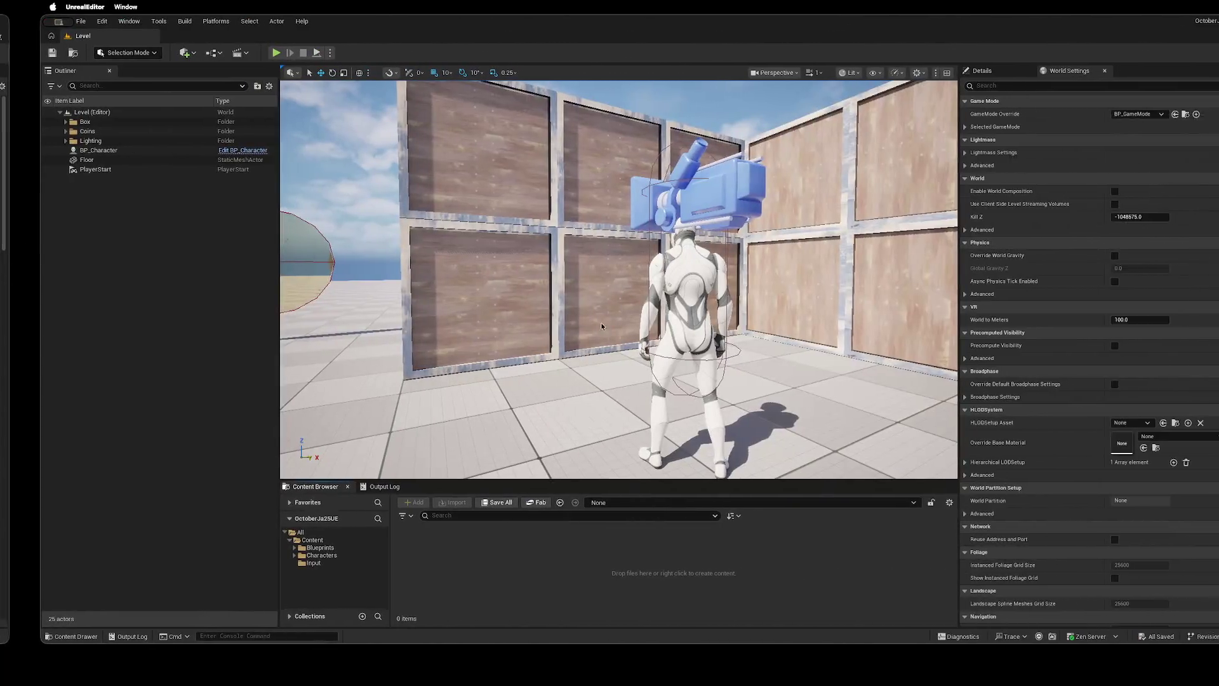
# Orbit the level view around the placed character, then go back to the BP_Character blueprint.
pyautogui.scroll(3, 602, 326)
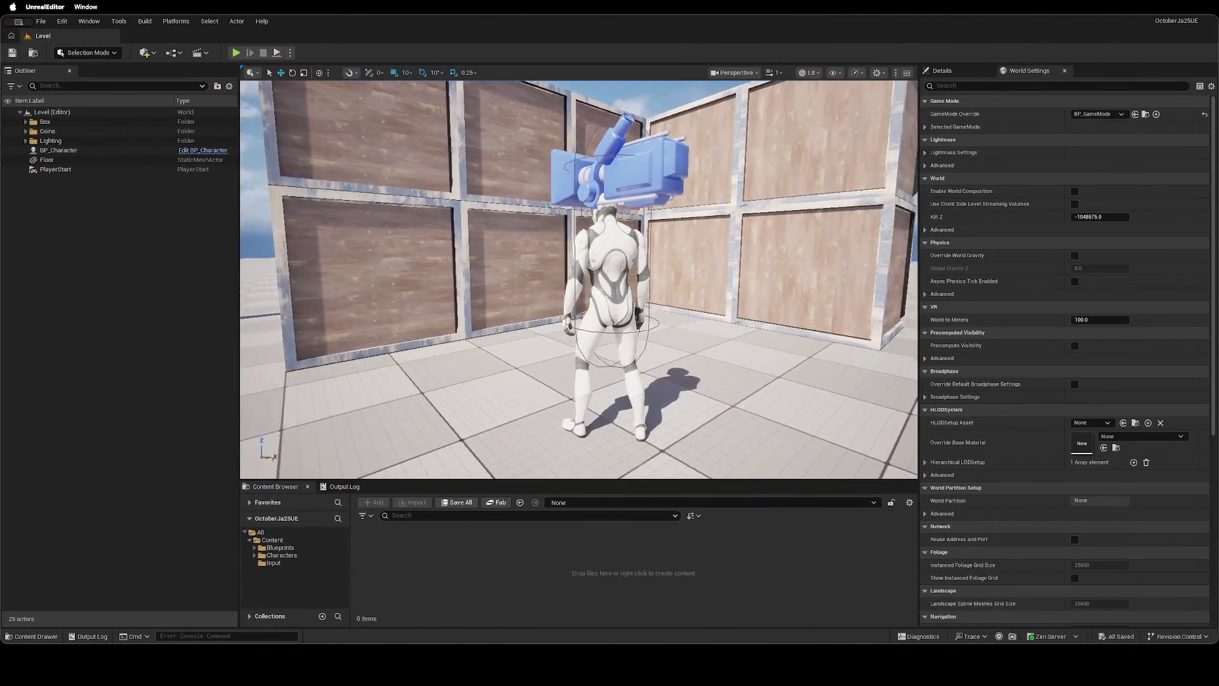
pyautogui.moveTo(579, 279); pyautogui.dragTo(527, 279)
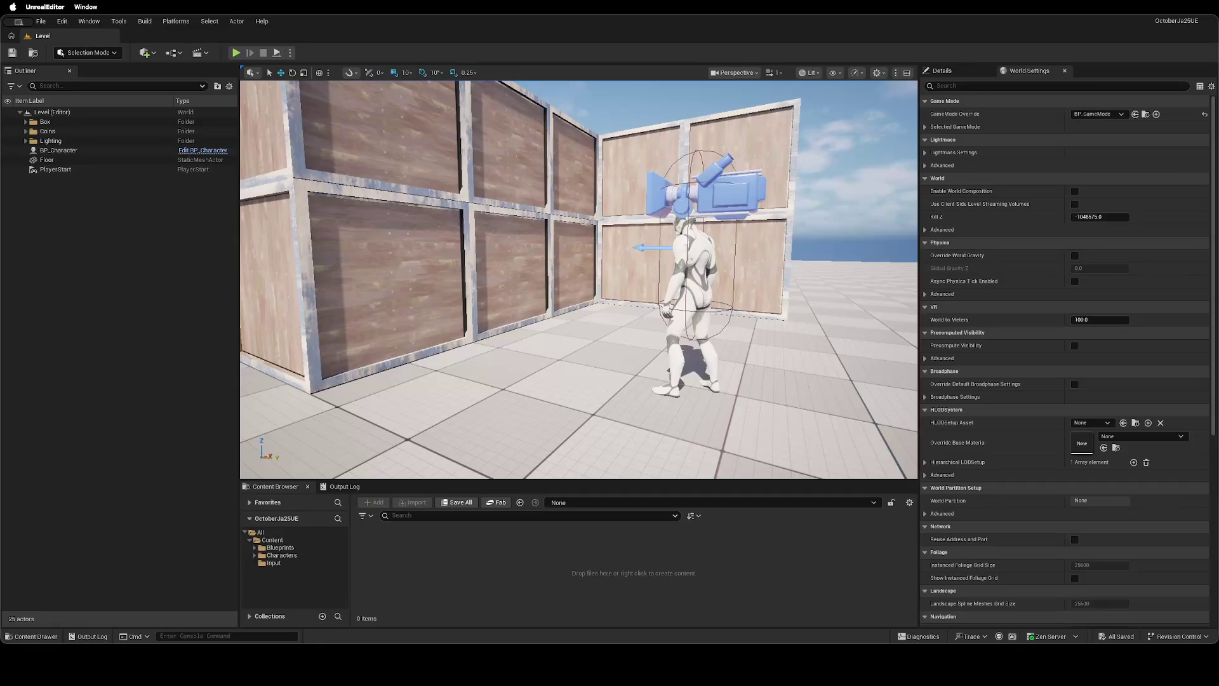
pyautogui.moveTo(553, 349); pyautogui.dragTo(520, 349)
pyautogui.hotkey('ctrl', 'Left')
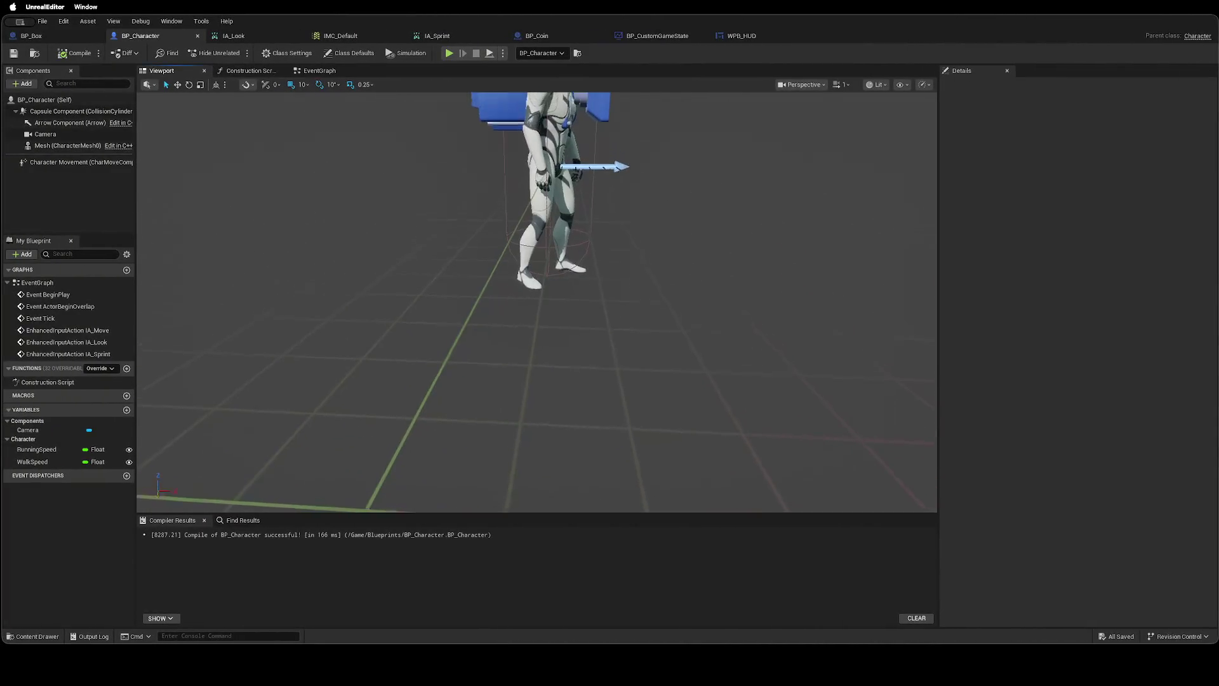
# Select the character's Mesh component and frame it in the blueprint preview.
pyautogui.press('f')
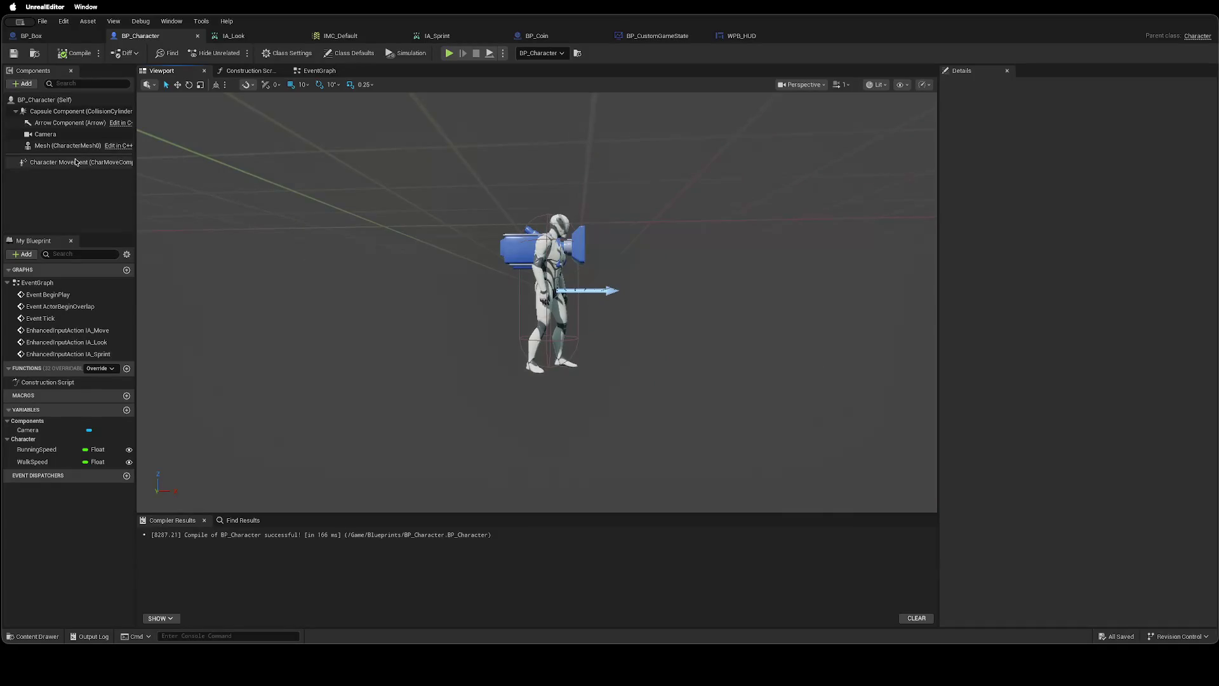
pyautogui.click(77, 146)
pyautogui.press('f')
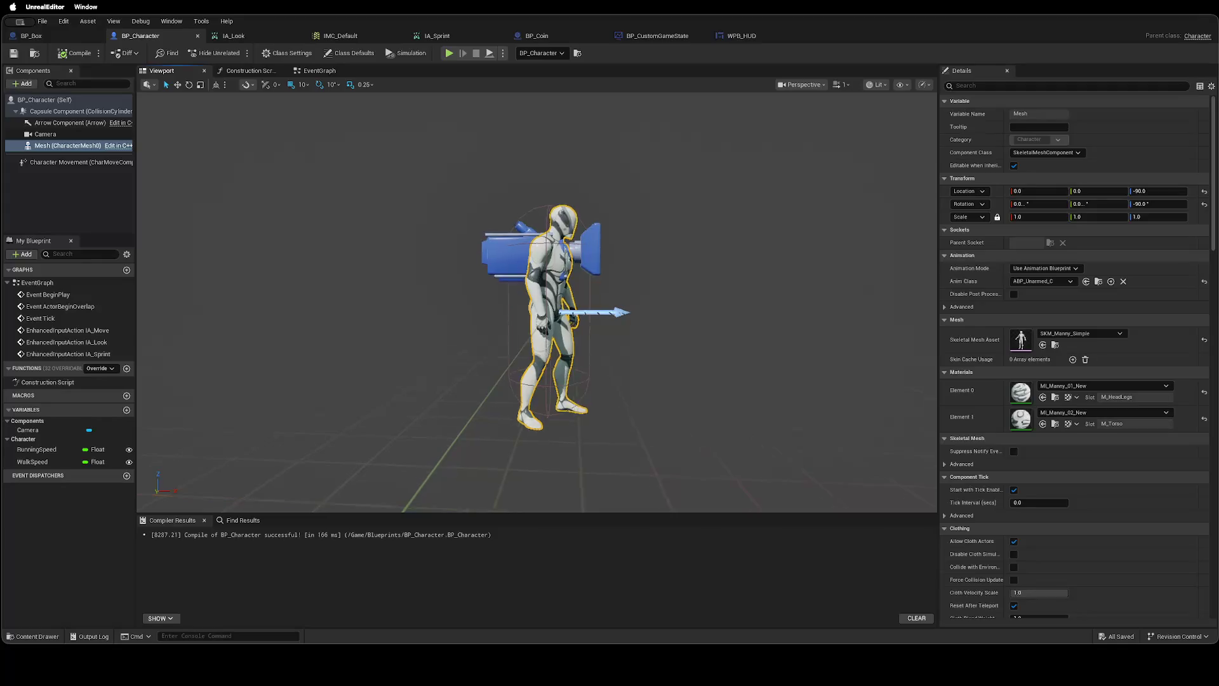
pyautogui.moveTo(565, 286)
pyautogui.mouseDown()
pyautogui.moveTo(483, 241)
pyautogui.moveTo(584, 264)
pyautogui.mouseUp()
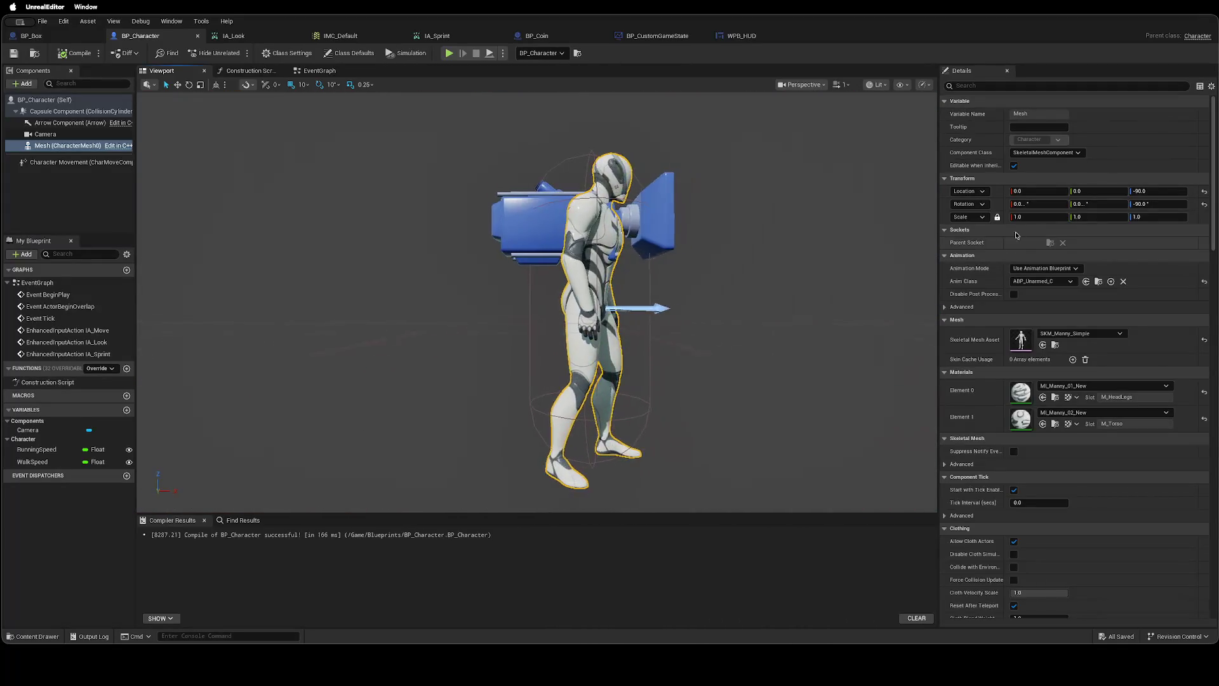
# Set the mesh's Location Z to -70 and save BP_Character.
pyautogui.click(1142, 191)
pyautogui.write('70')
pyautogui.press('Return')
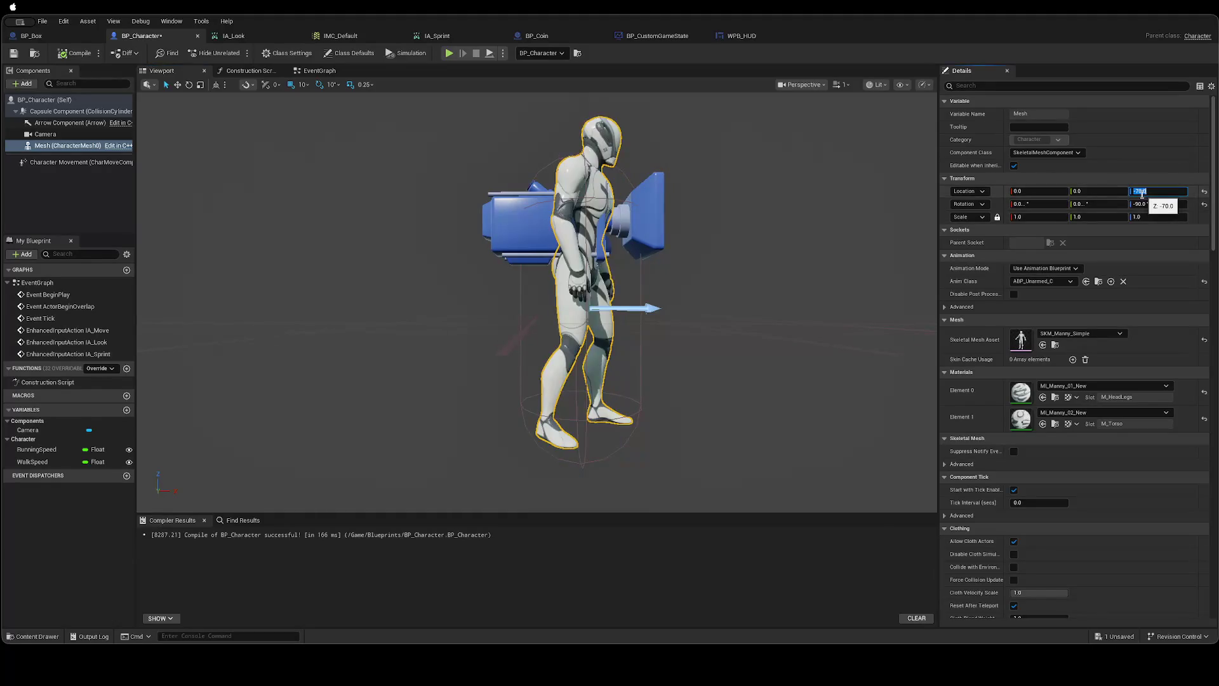
pyautogui.scroll(-5, 802, 308)
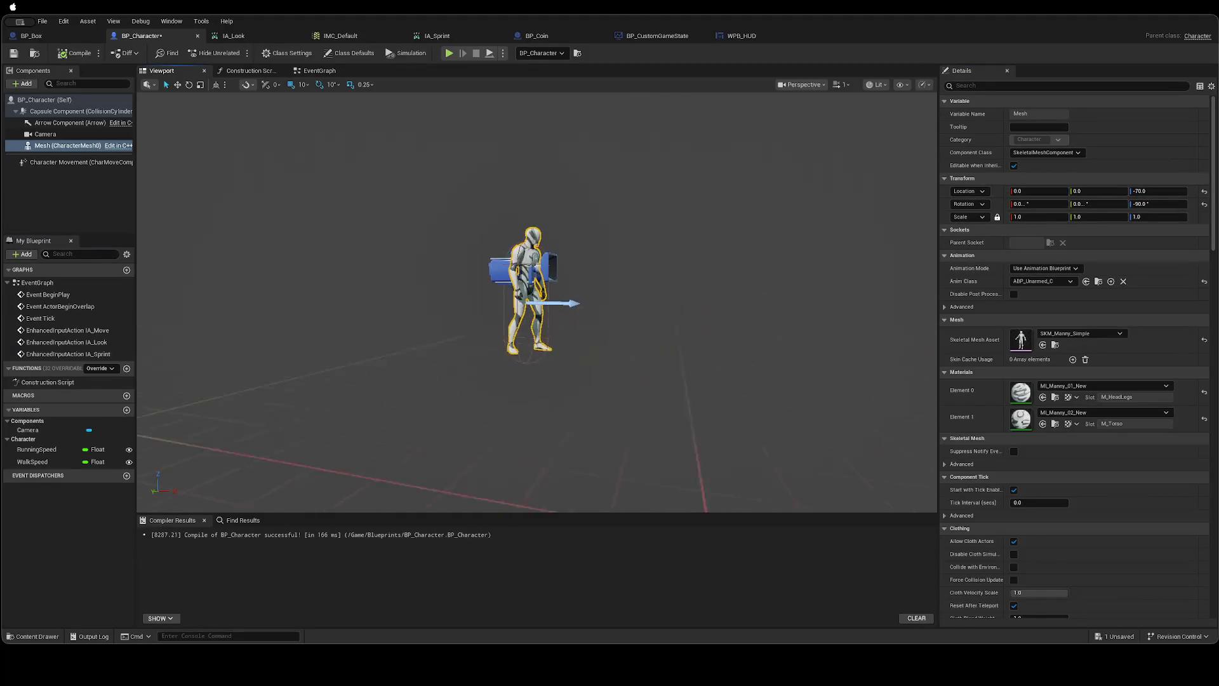
pyautogui.scroll(2, 802, 307)
pyautogui.click(50, 100)
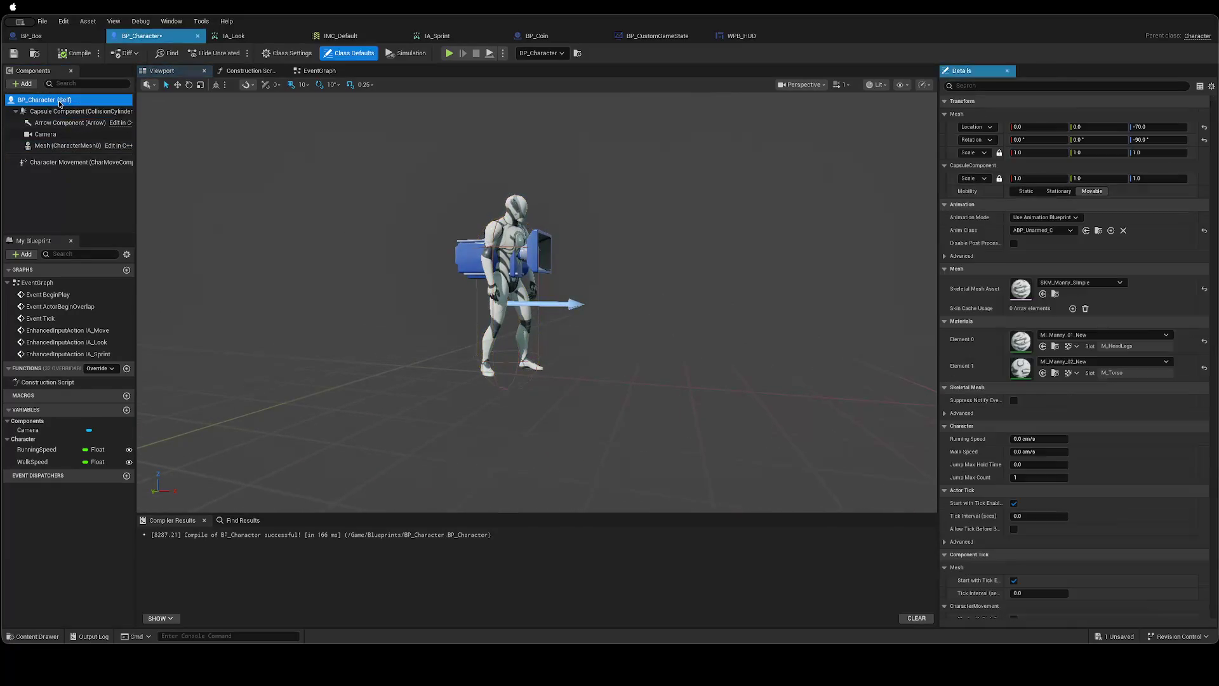
pyautogui.click(49, 145)
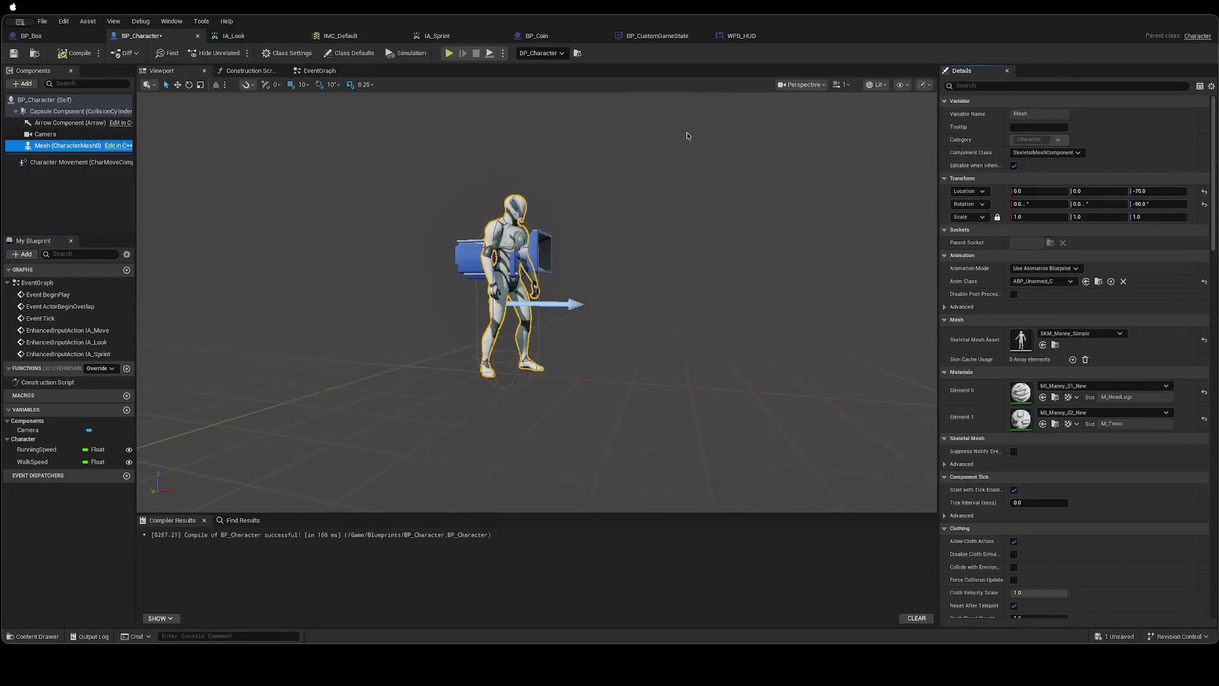
pyautogui.press('super+s')
pyautogui.hotkey('ctrl', 'Right')
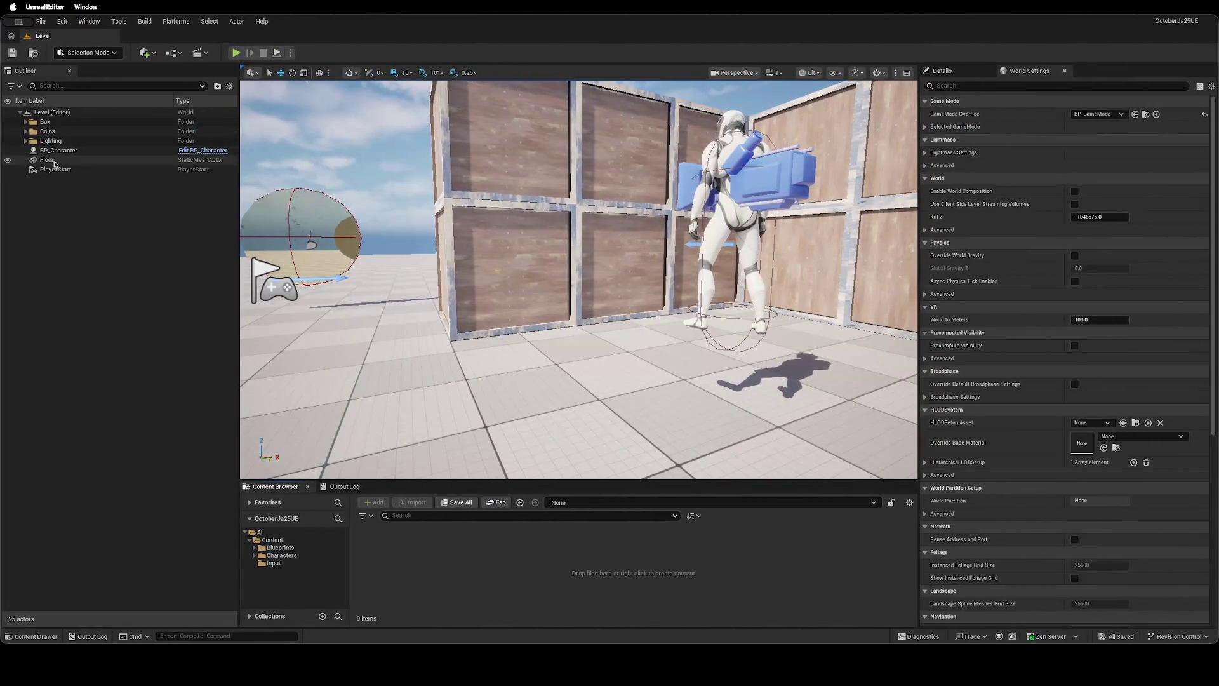
# Move the placed BP_Character down 60 cm in the level and save the level.
pyautogui.click(59, 149)
pyautogui.press('f')
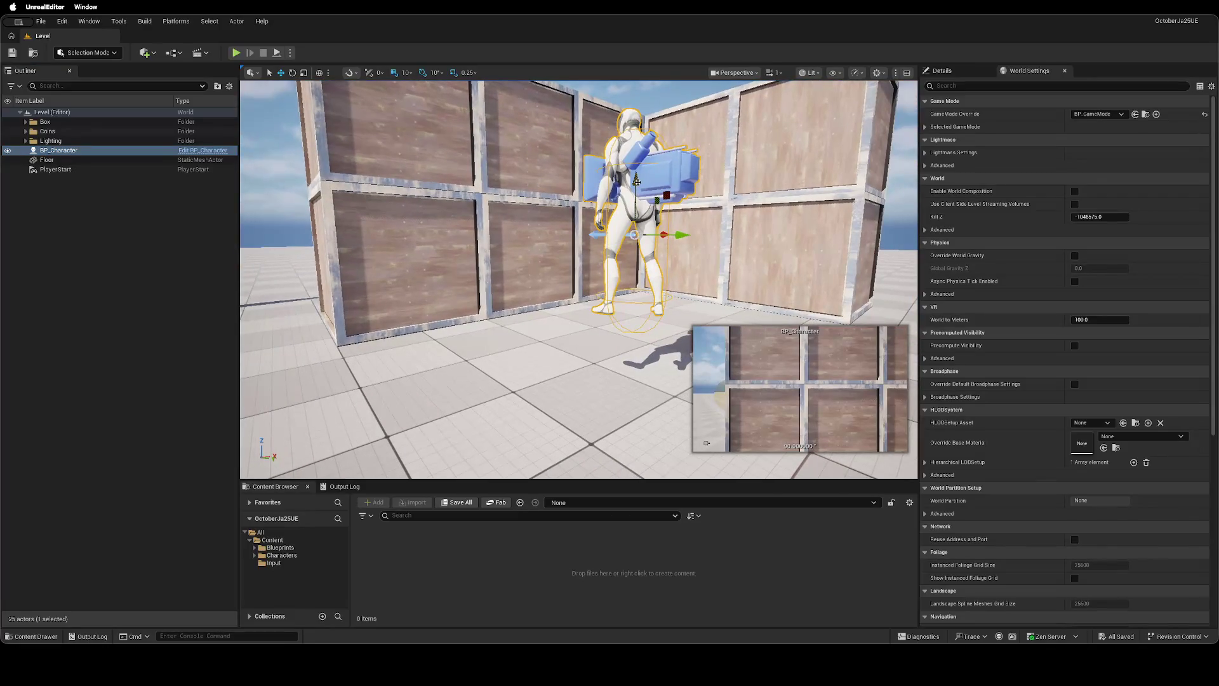
pyautogui.moveTo(636, 182)
pyautogui.mouseDown()
pyautogui.moveTo(636, 261)
pyautogui.moveTo(644, 239)
pyautogui.mouseUp()
pyautogui.hotkey('ctrl', 's')
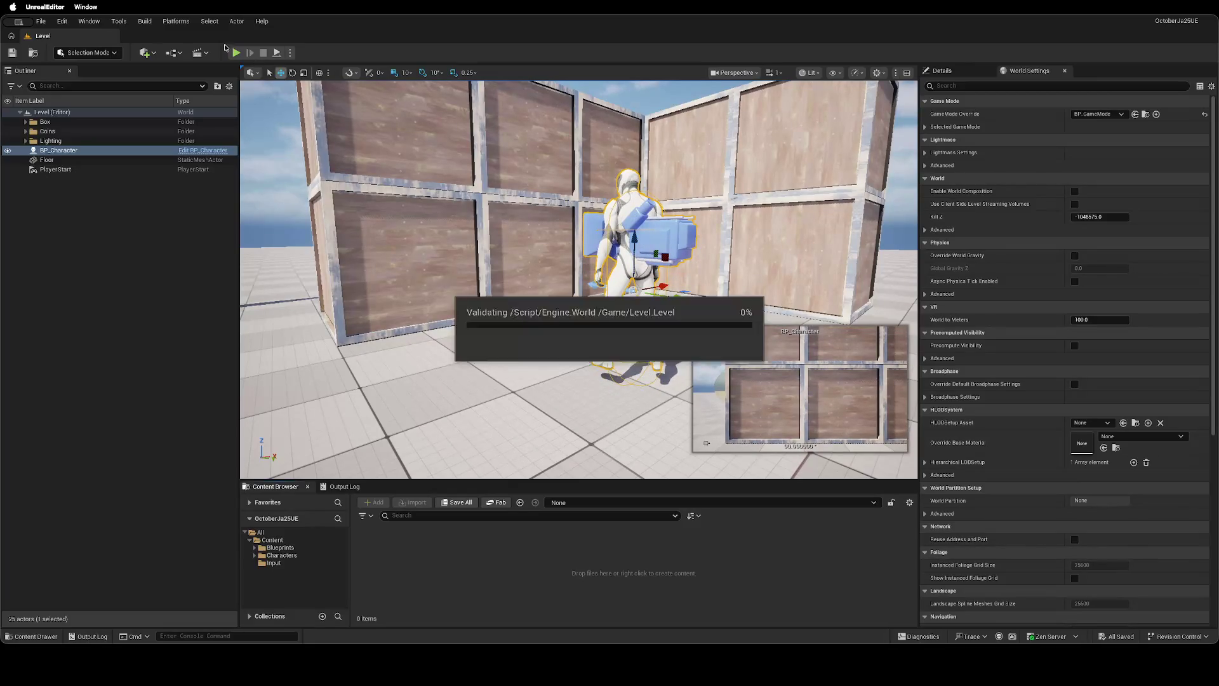
# Play the level, sprinting and walking with WASD to collect all four coins, then stop.
pyautogui.click(235, 53)
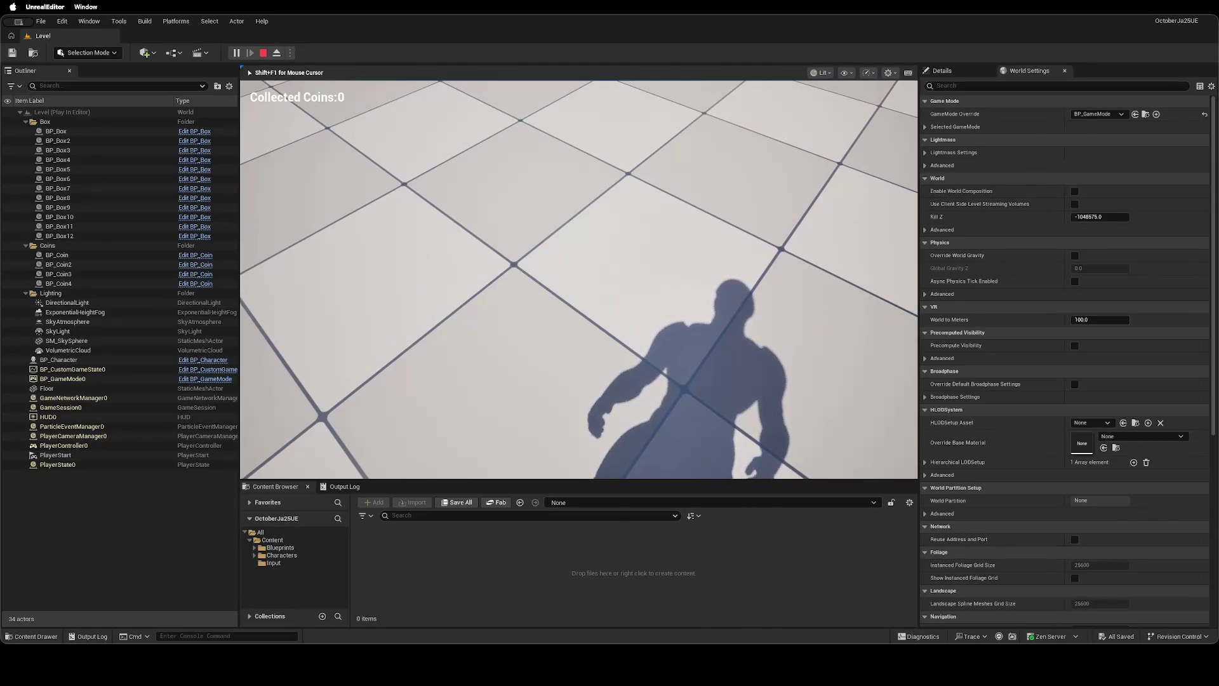
pyautogui.press('shift')
pyautogui.hotkey('shift', 'F1')
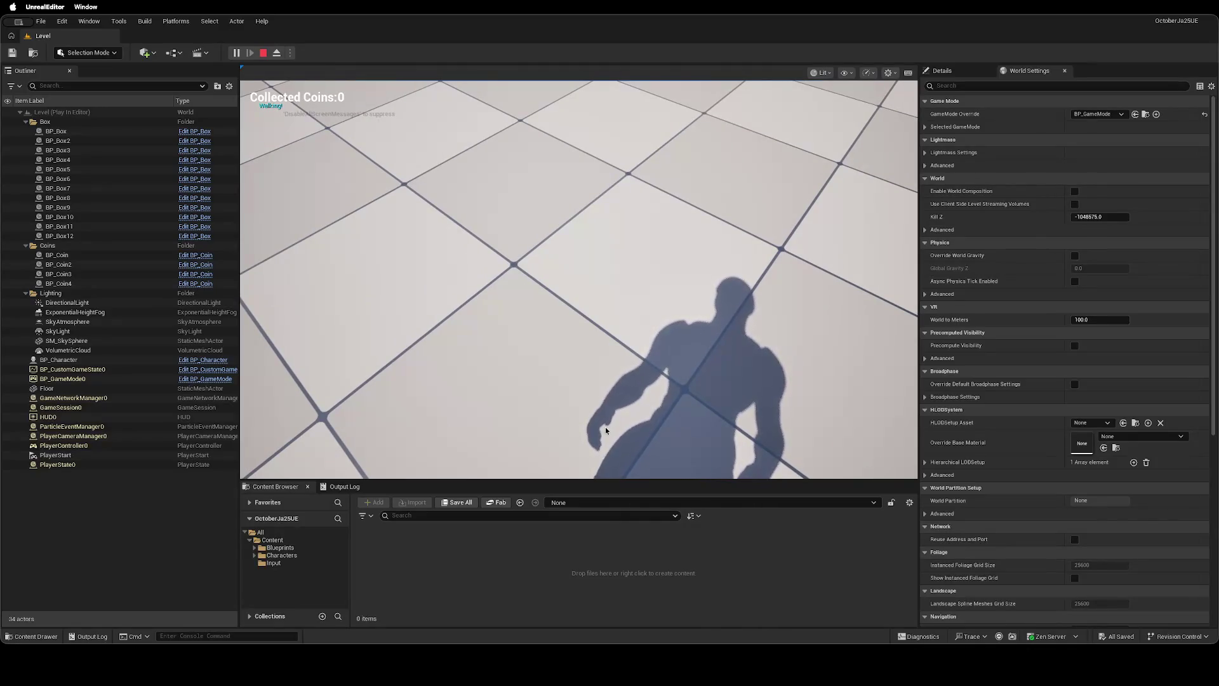
pyautogui.click(594, 337)
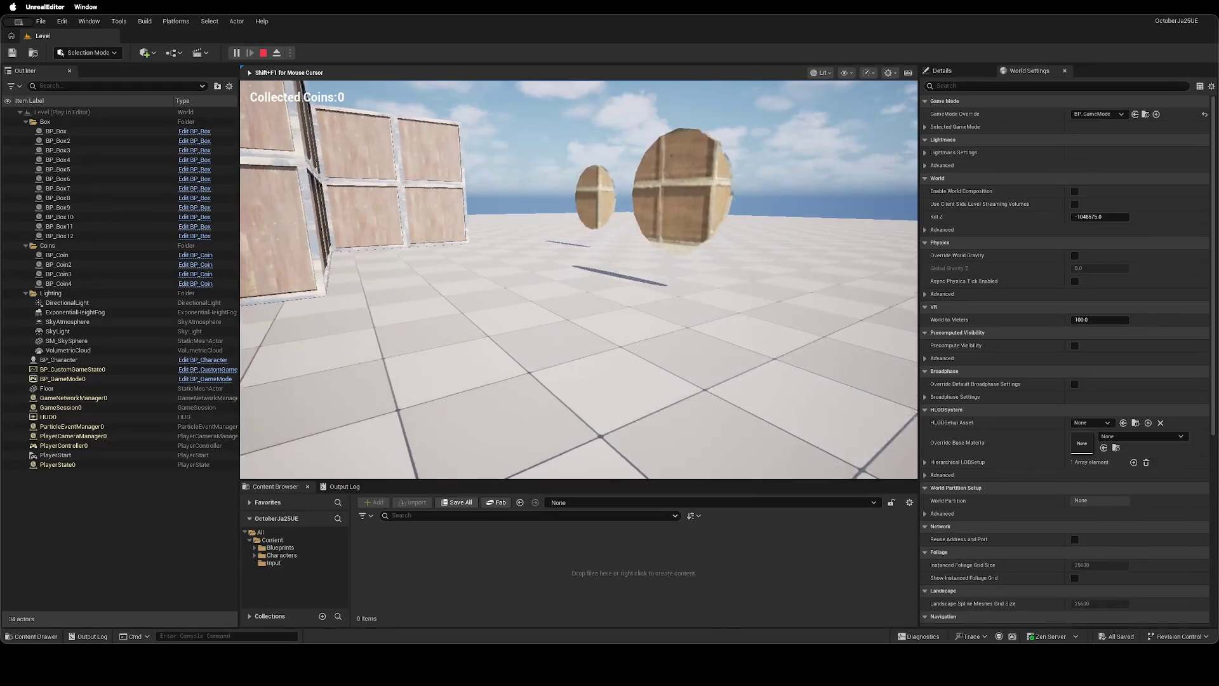
pyautogui.press('w')
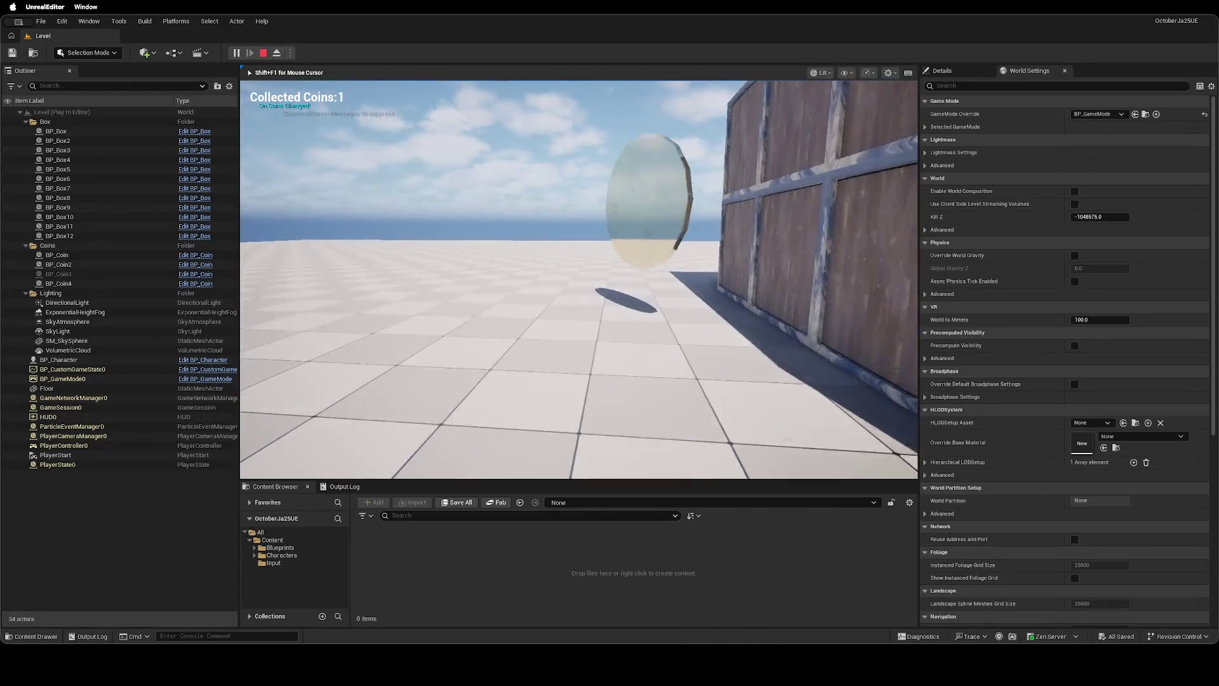
pyautogui.press('w')
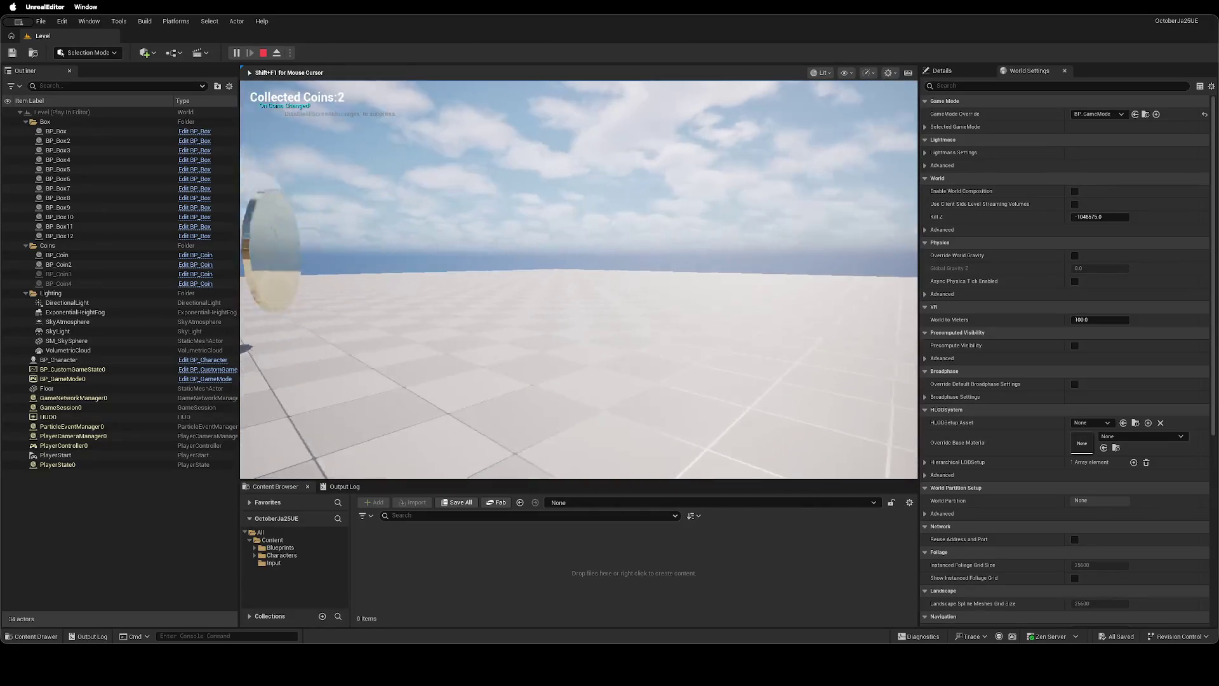
pyautogui.press('w')
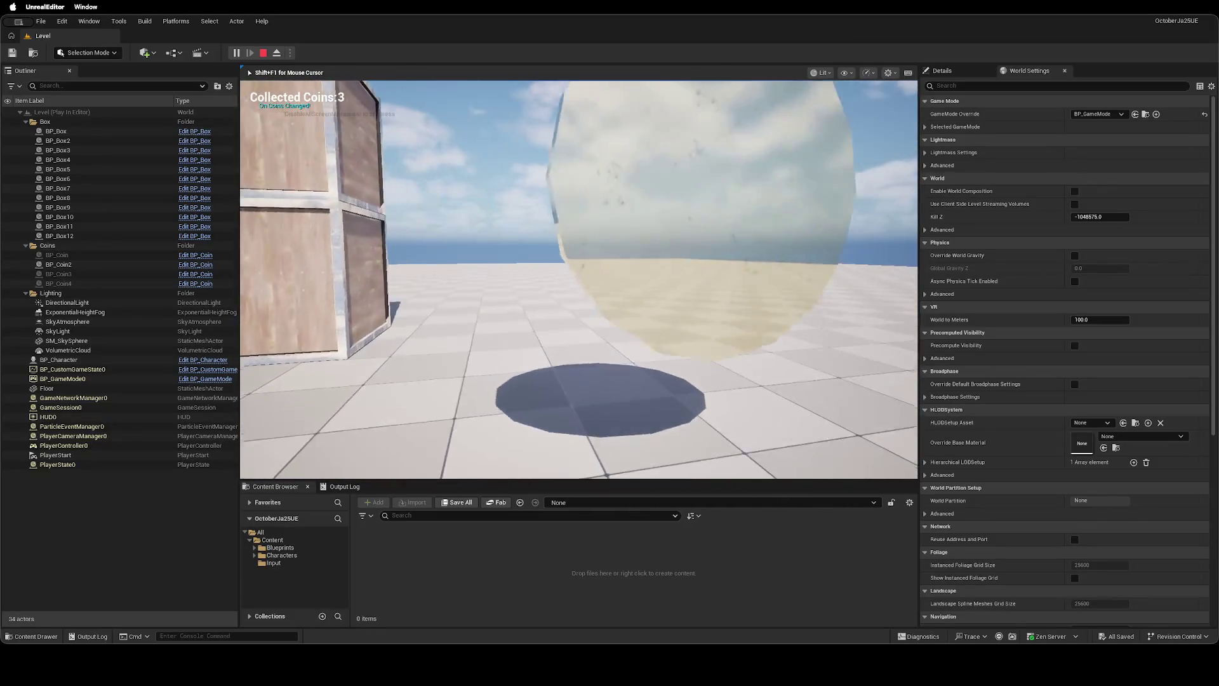
pyautogui.press('w')
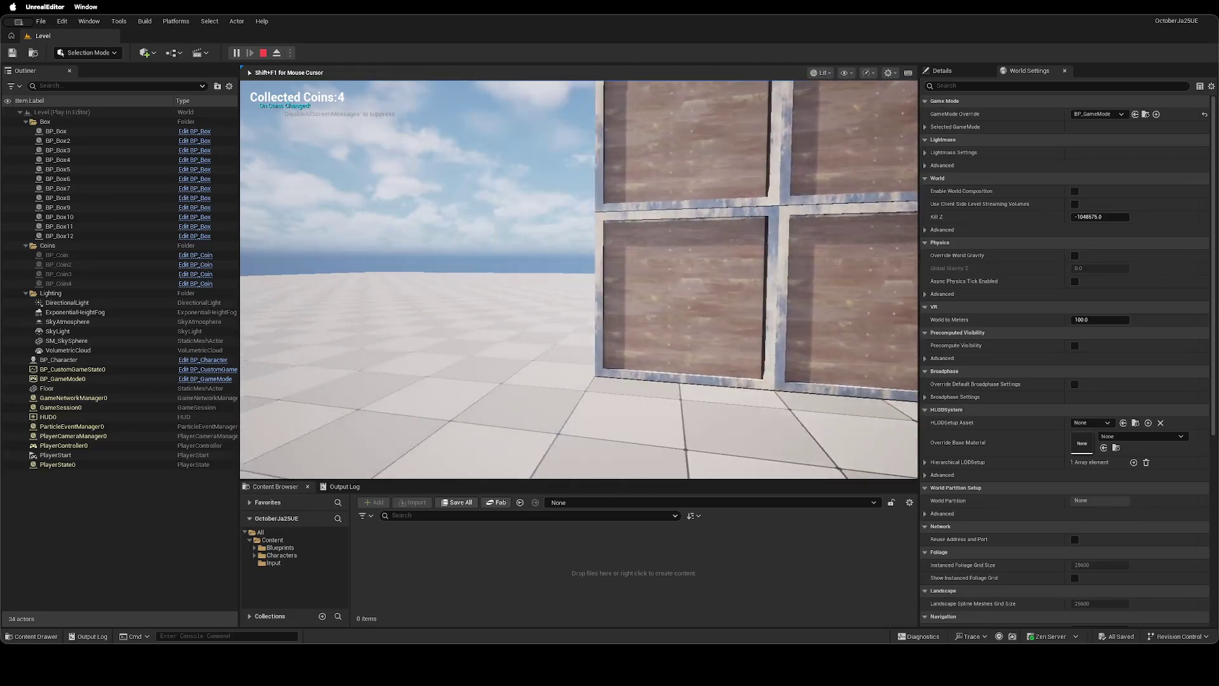
pyautogui.press('w')
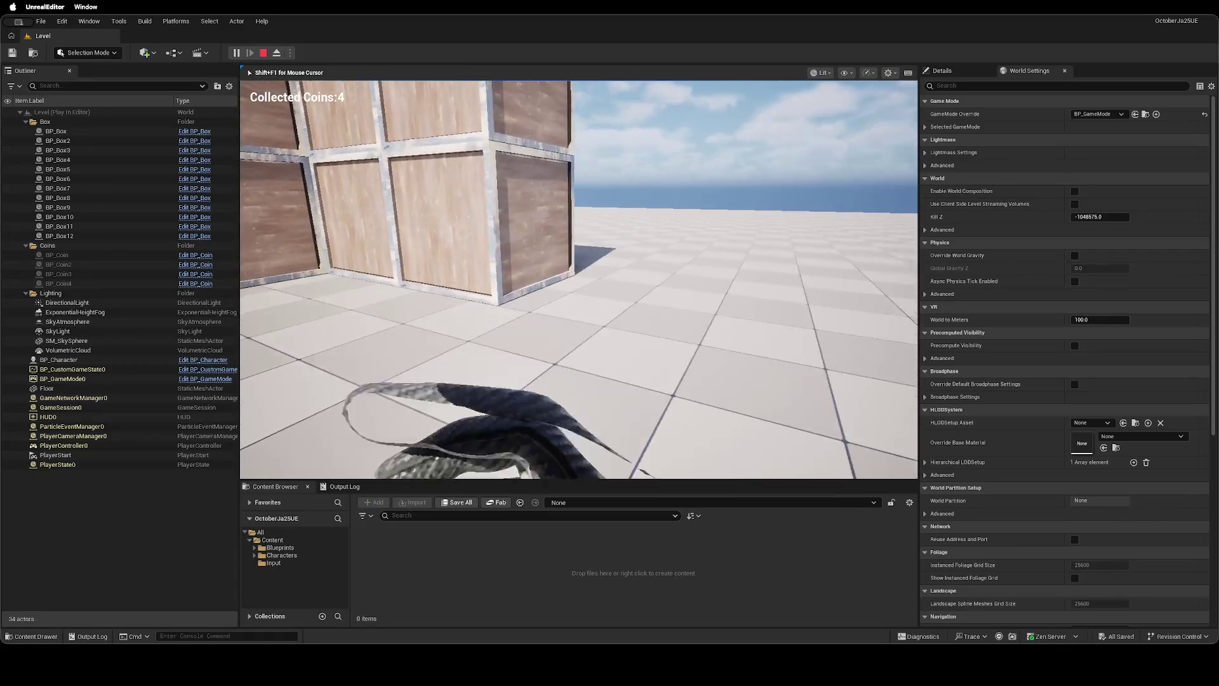
pyautogui.press('Escape')
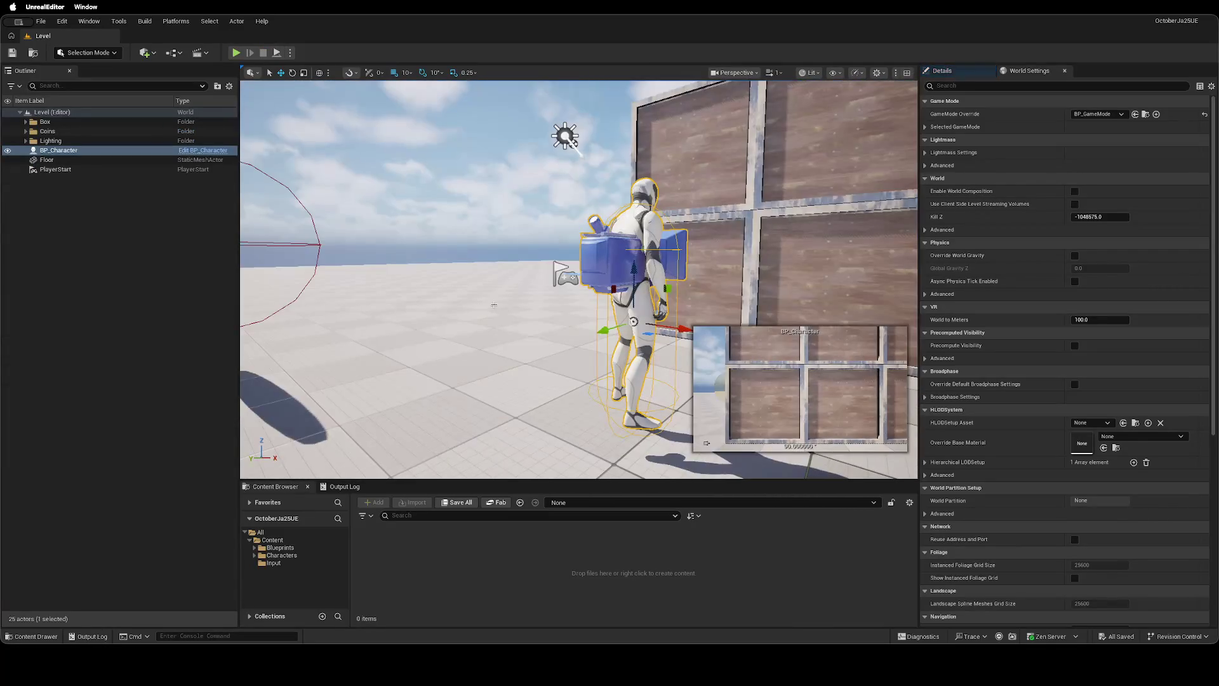
# In the BP_Character blueprint, select the Camera component.
pyautogui.click(203, 150)
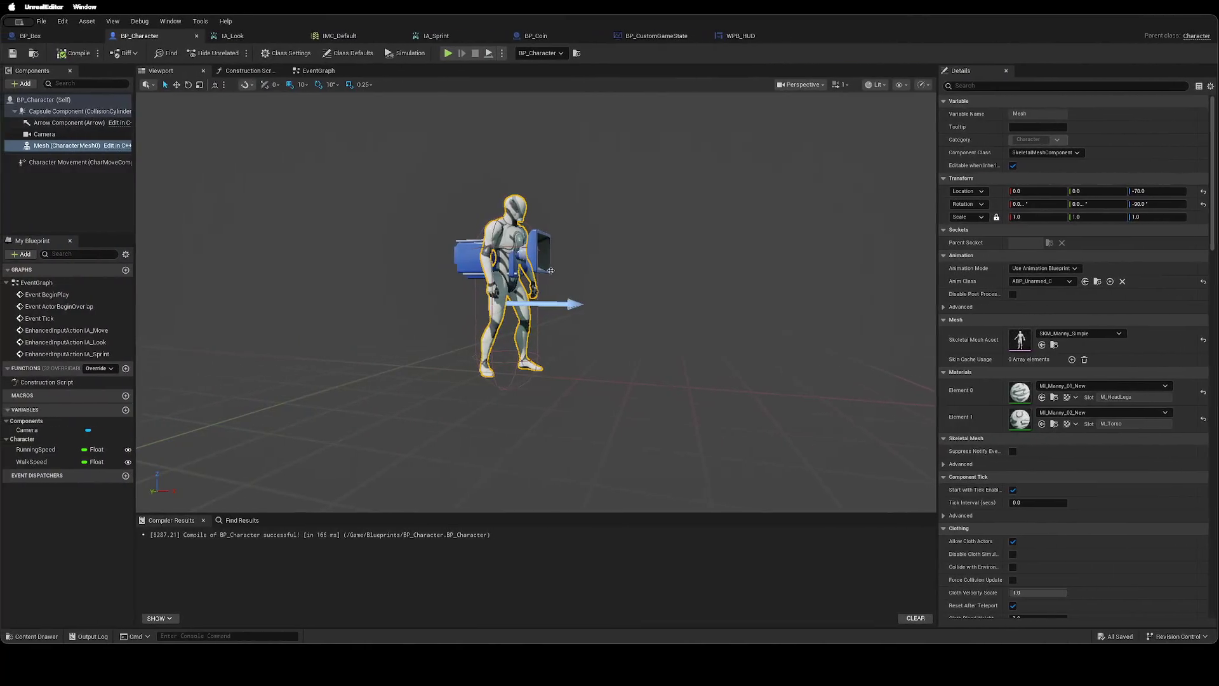
pyautogui.click(56, 135)
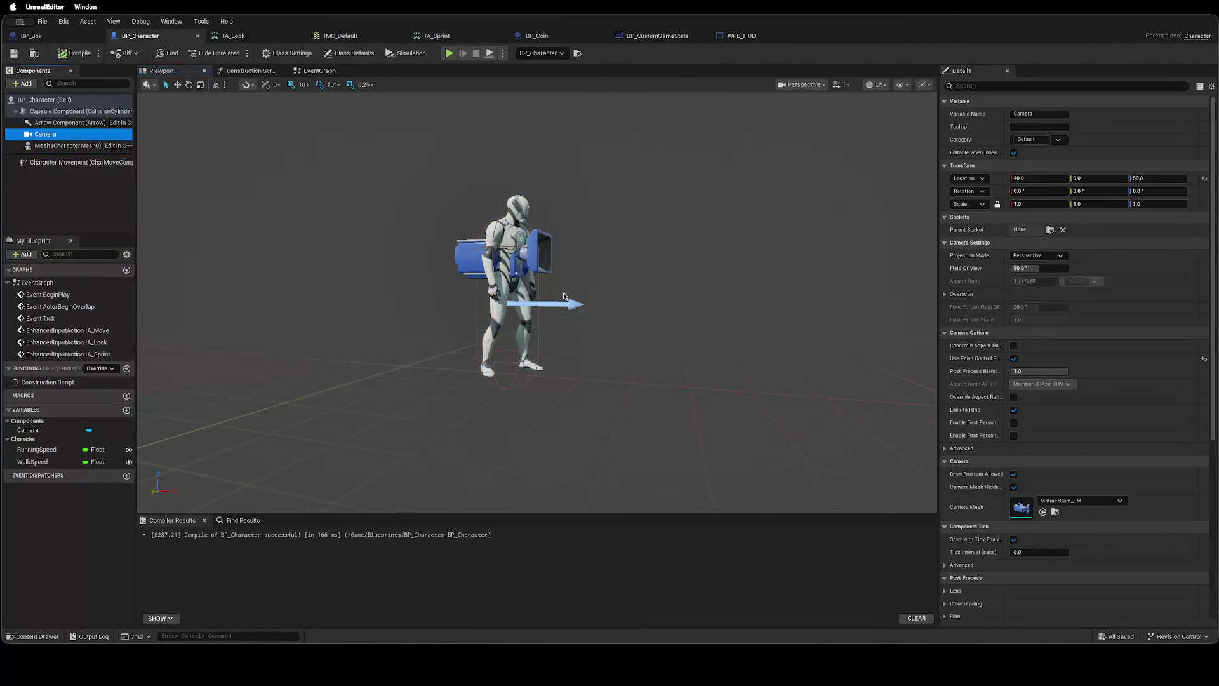
pyautogui.press('f')
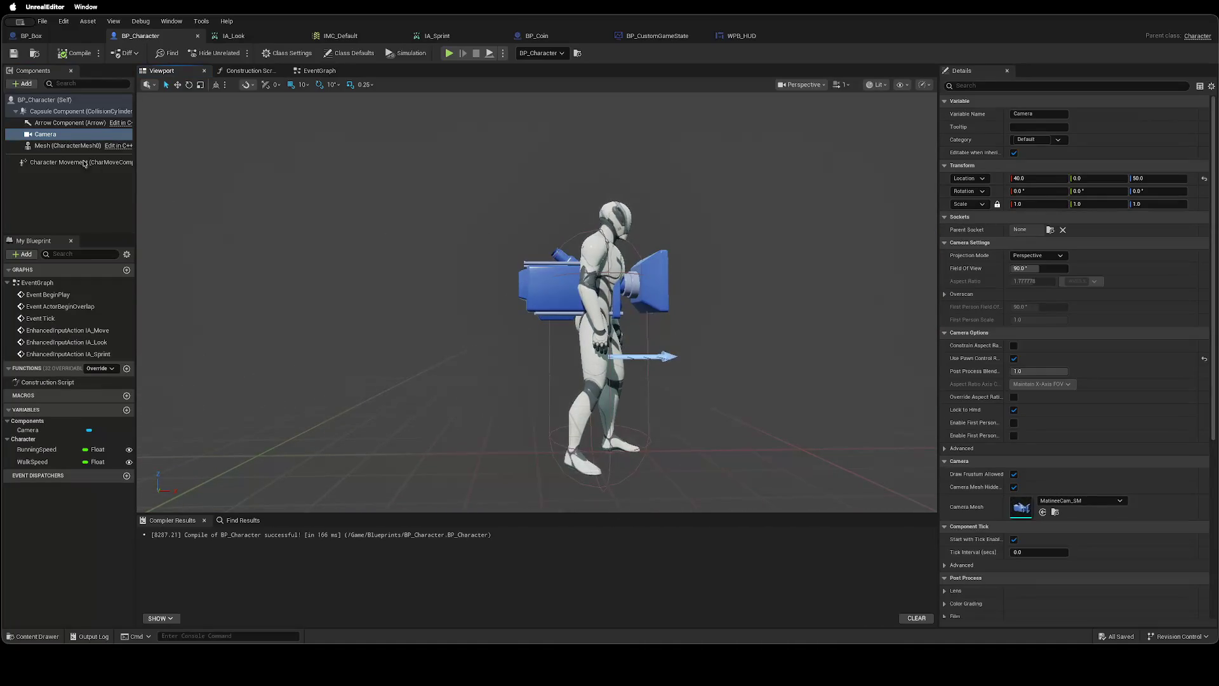
pyautogui.click(59, 136)
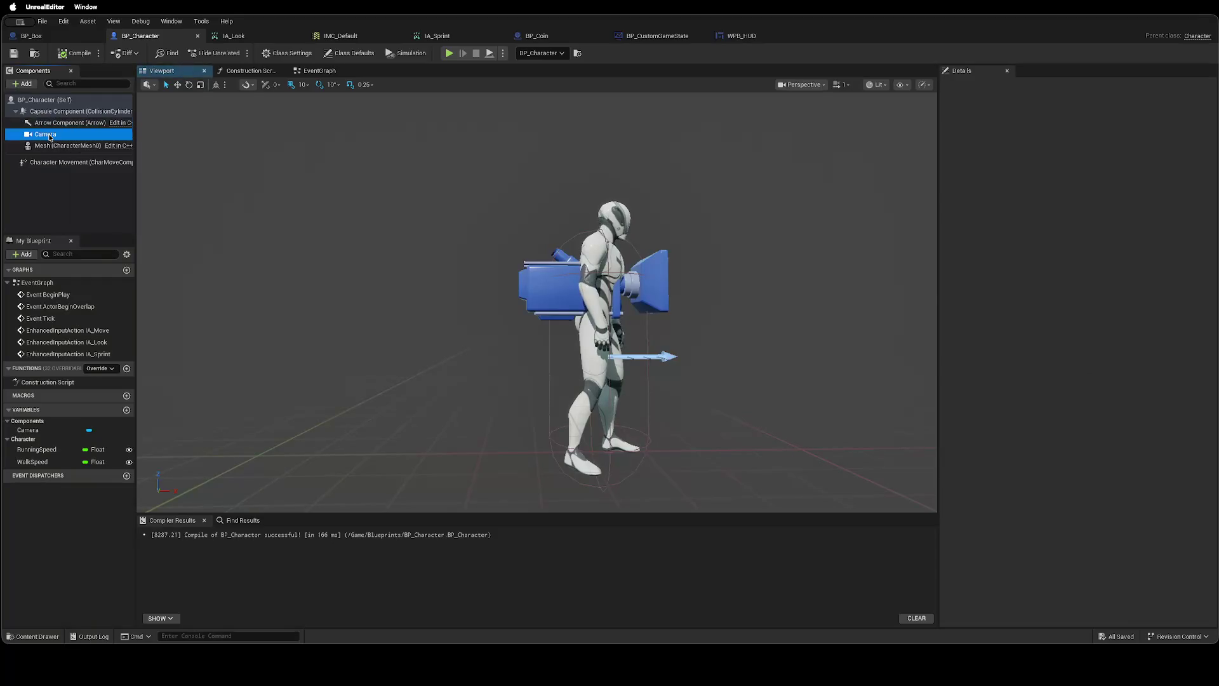
pyautogui.click(57, 111)
pyautogui.click(55, 133)
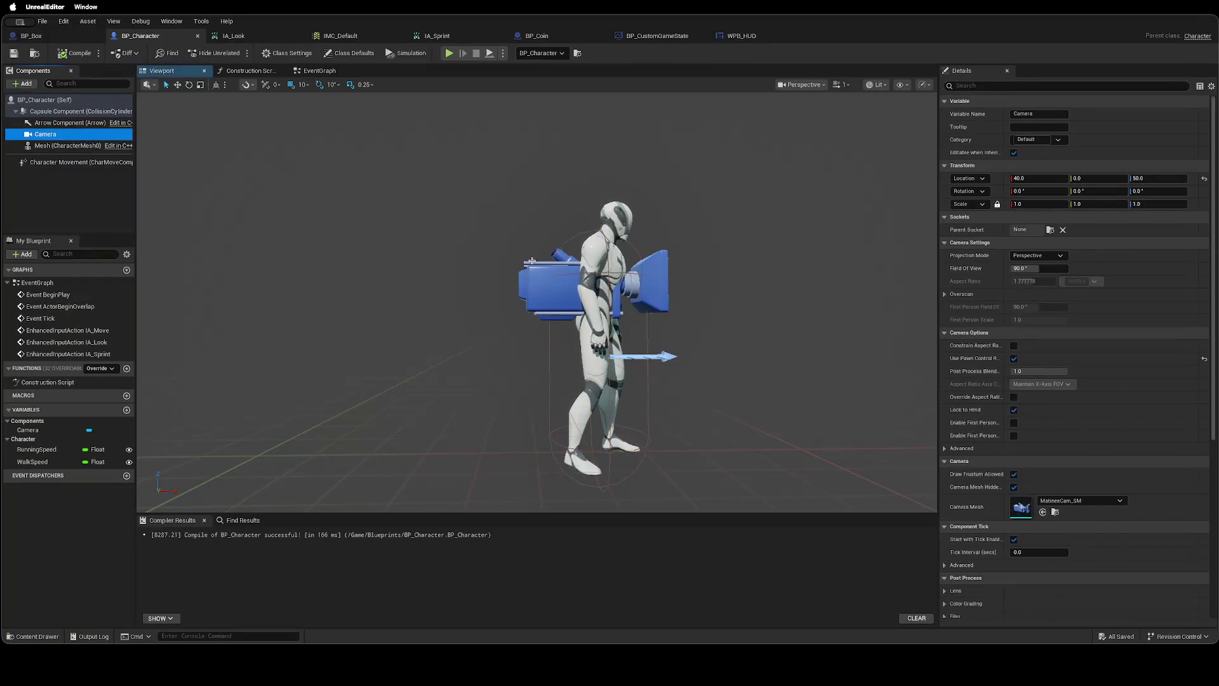
# Set the Camera's Location X to 55, save the blueprint, and start a new play session.
pyautogui.click(1041, 178)
pyautogui.write('30')
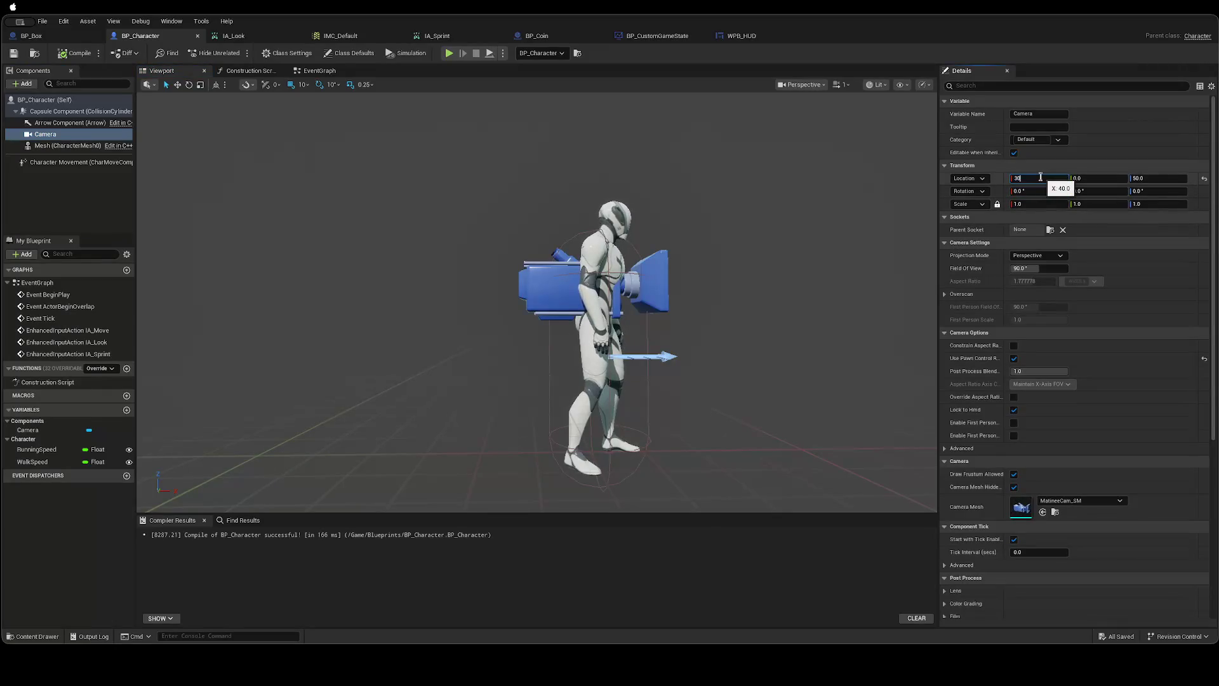
pyautogui.press('Return')
pyautogui.write('50')
pyautogui.press('Return')
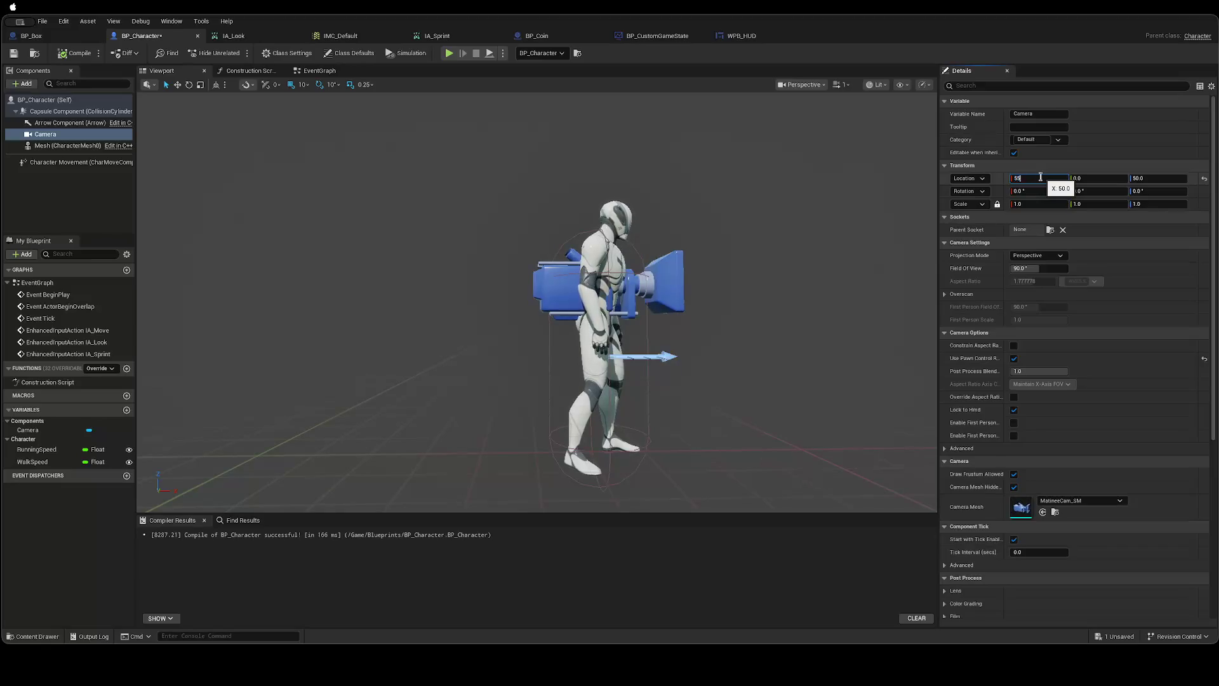
pyautogui.press('Return')
pyautogui.hotkey('ctrl', 's')
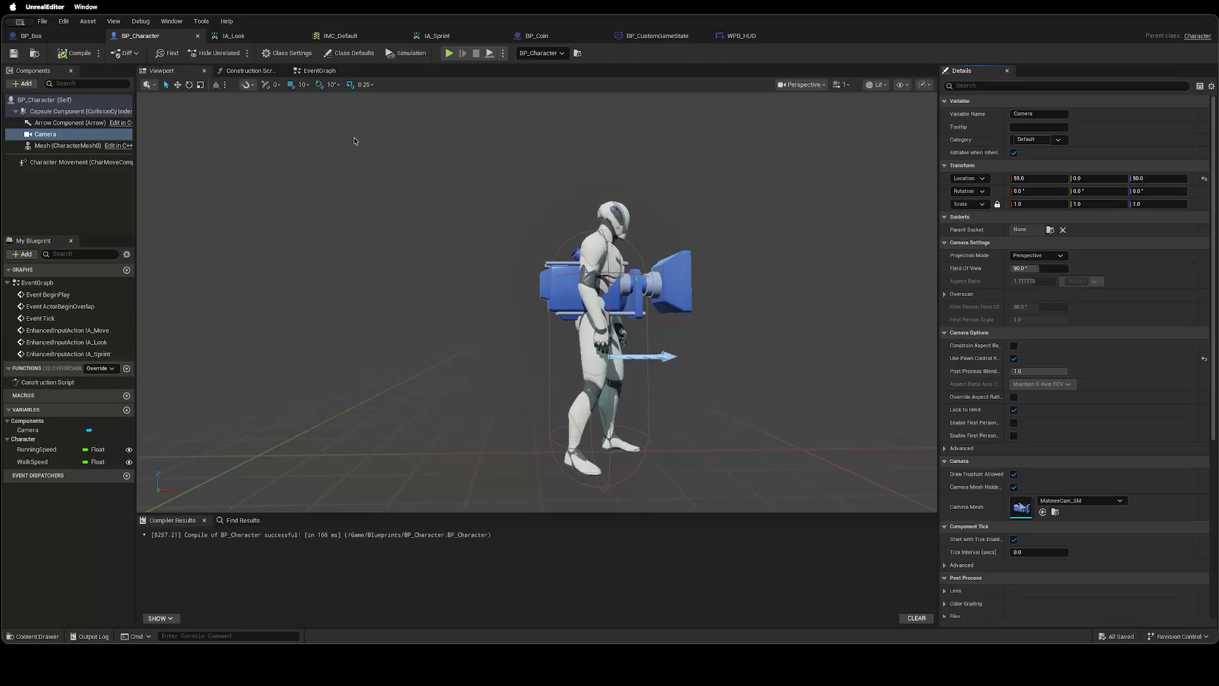
pyautogui.hotkey('alt', 'p')
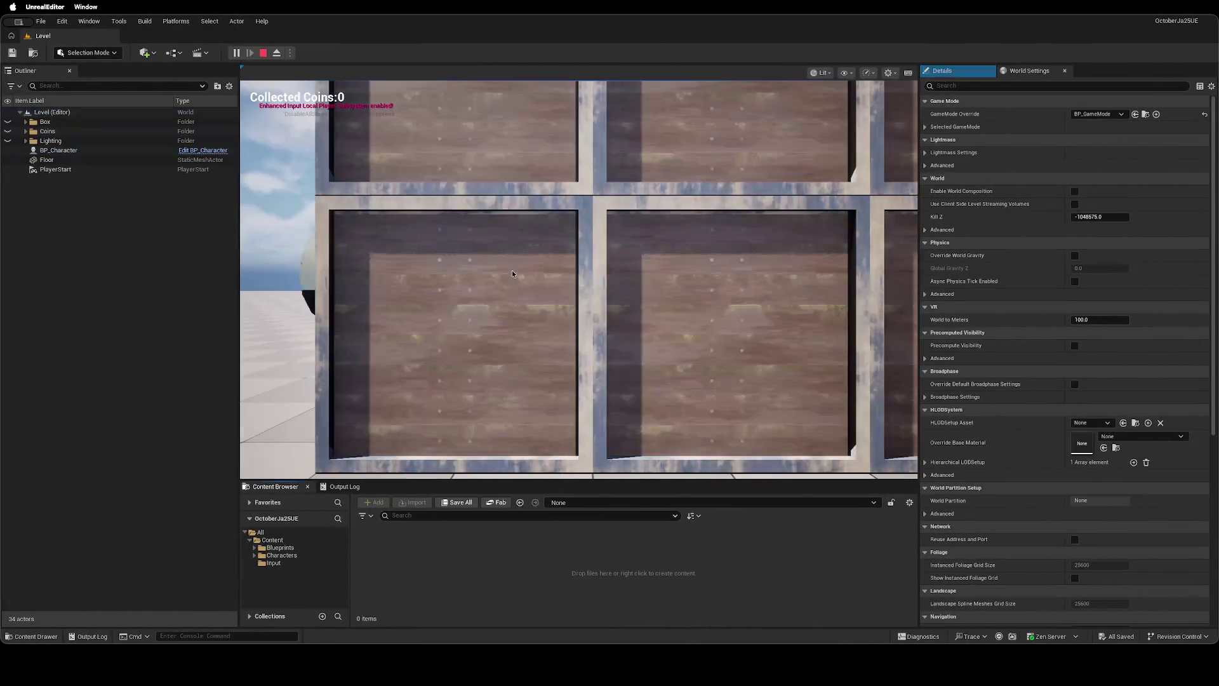
# With the camera at X 55, walk the character to collect all four coins, then stop play.
pyautogui.click(513, 274)
pyautogui.press('s')
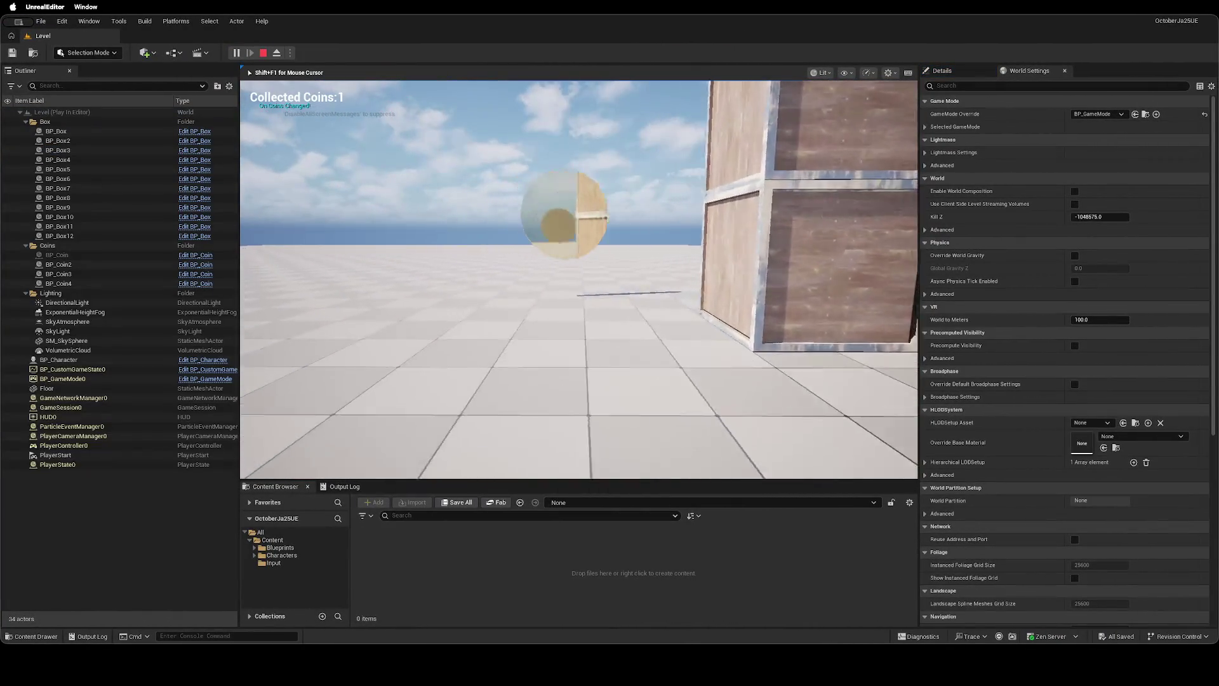
pyautogui.press('s')
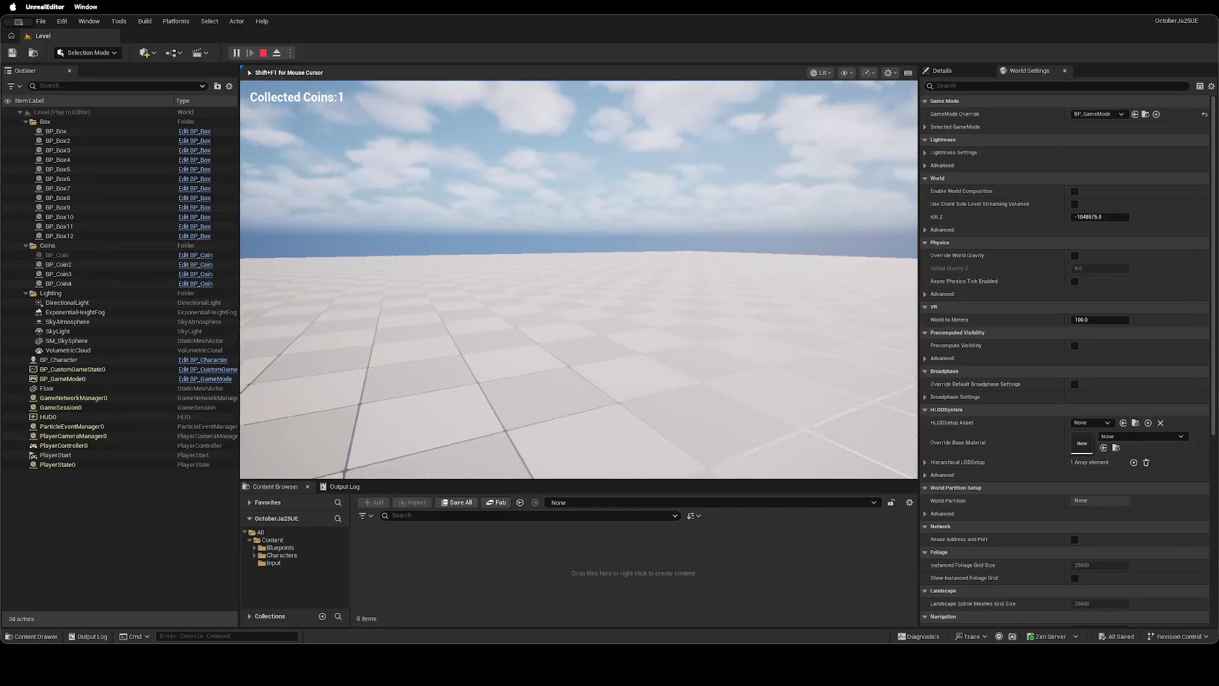
pyautogui.press('w')
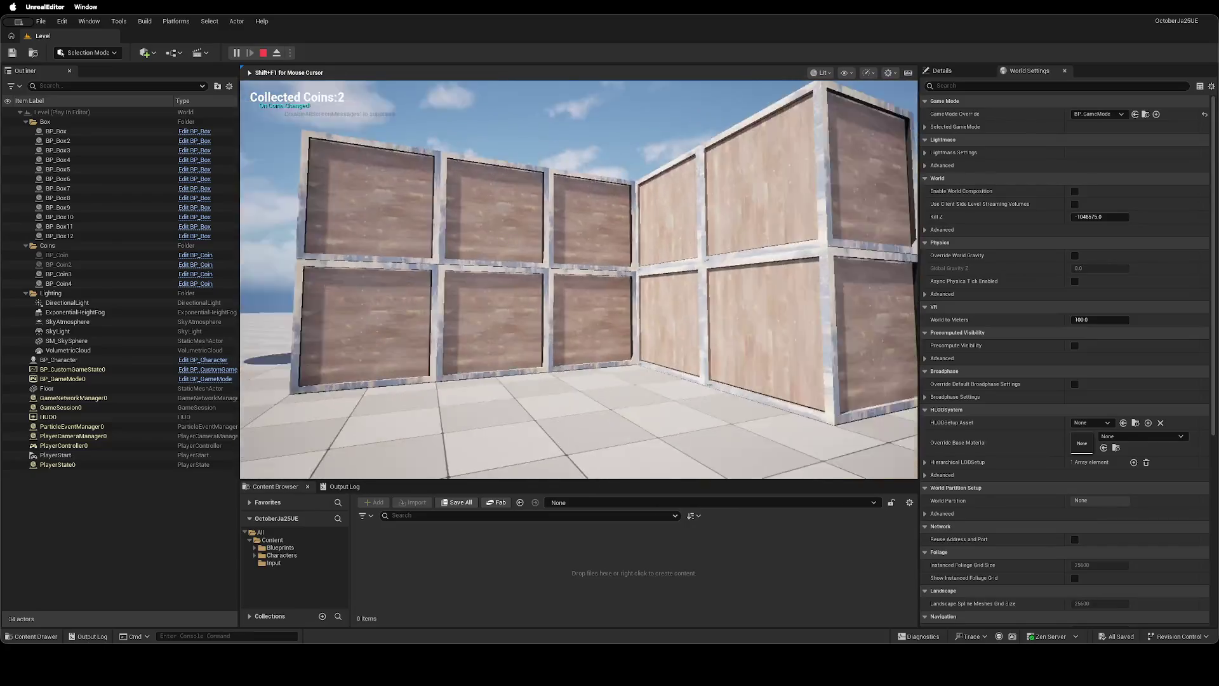
pyautogui.press('w')
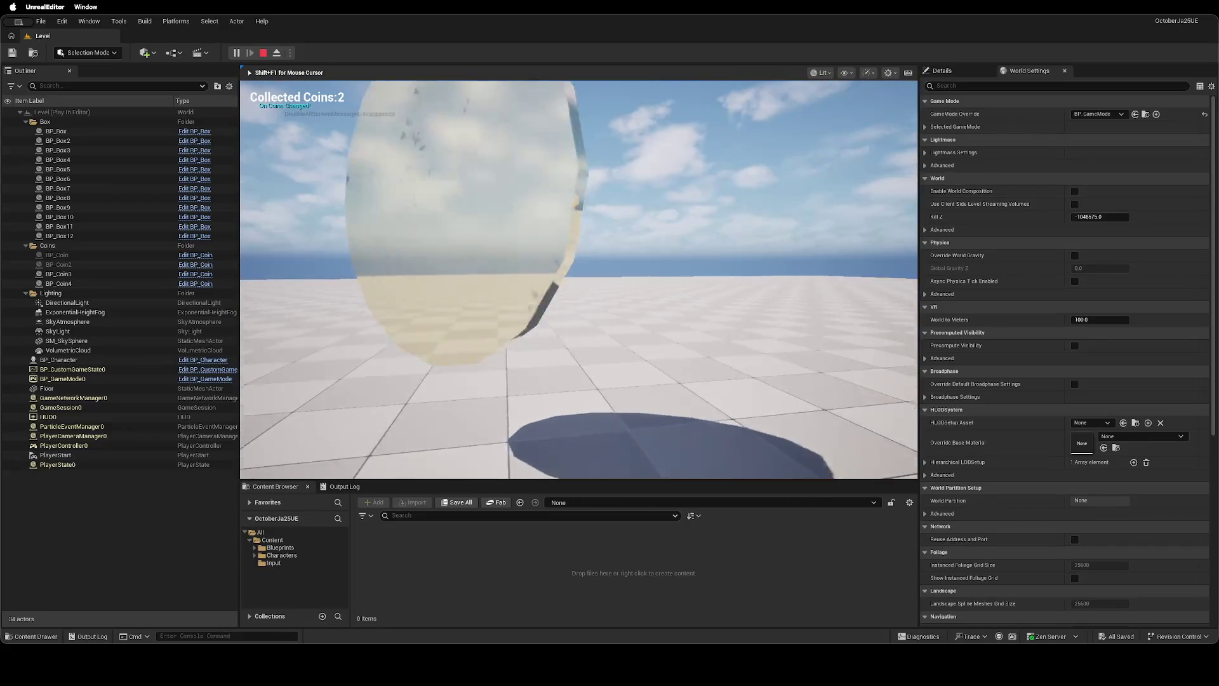
pyautogui.press('w')
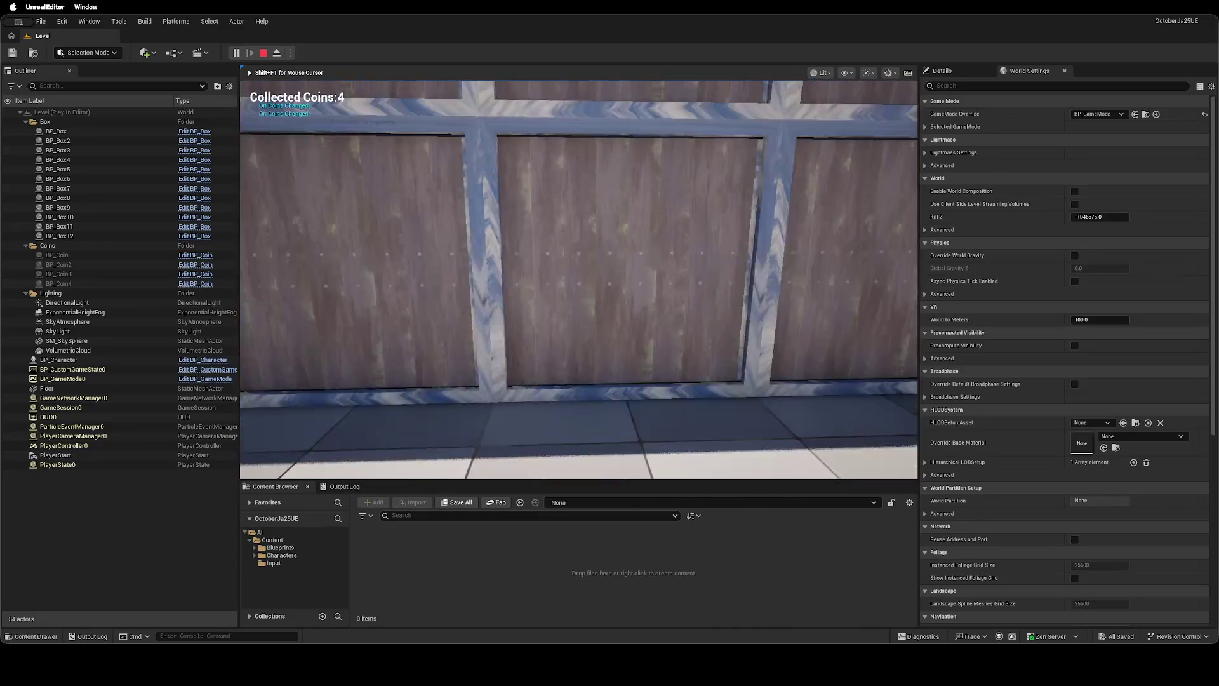
pyautogui.press('w')
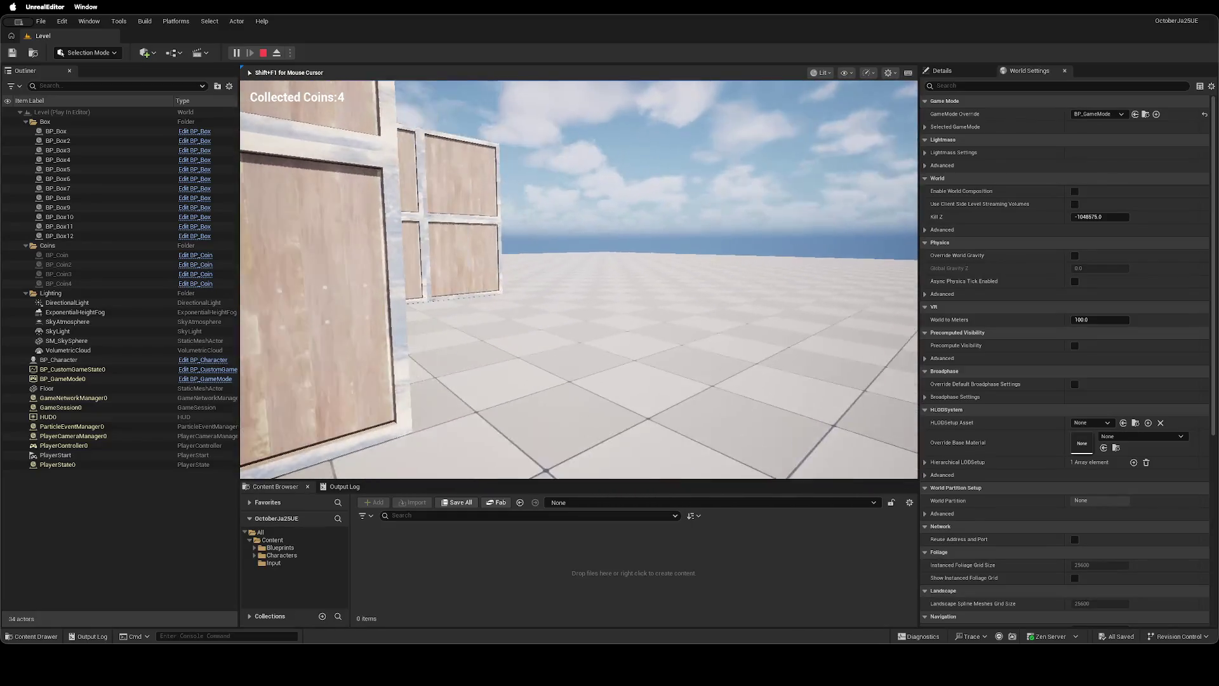
pyautogui.press('Escape')
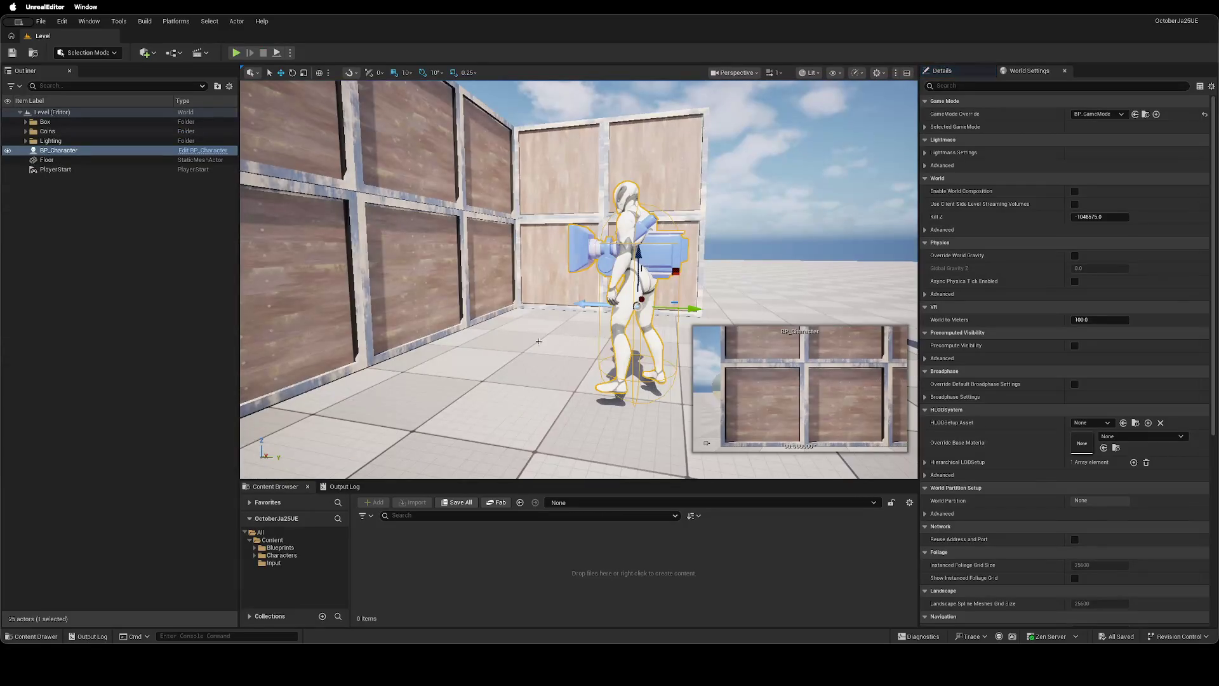
pyautogui.press('f')
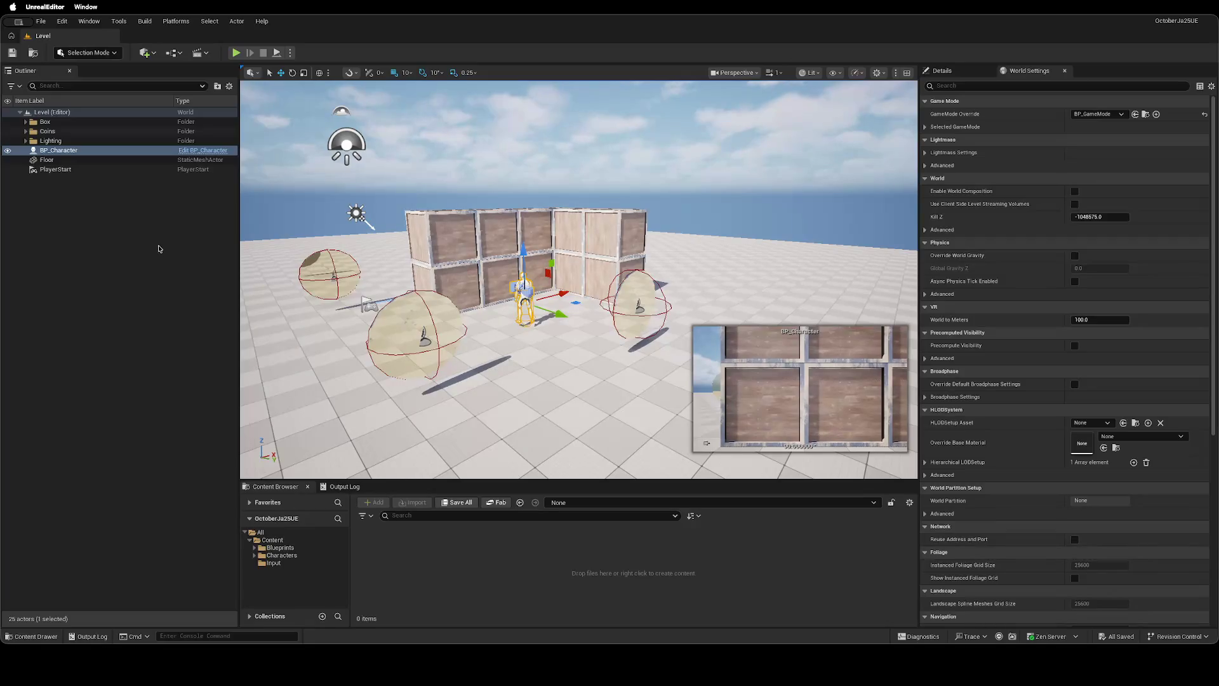
# Create an Actor Blueprint named BP_Trapdoor in the Blueprints folder and open it.
pyautogui.click(142, 208)
pyautogui.click(279, 547)
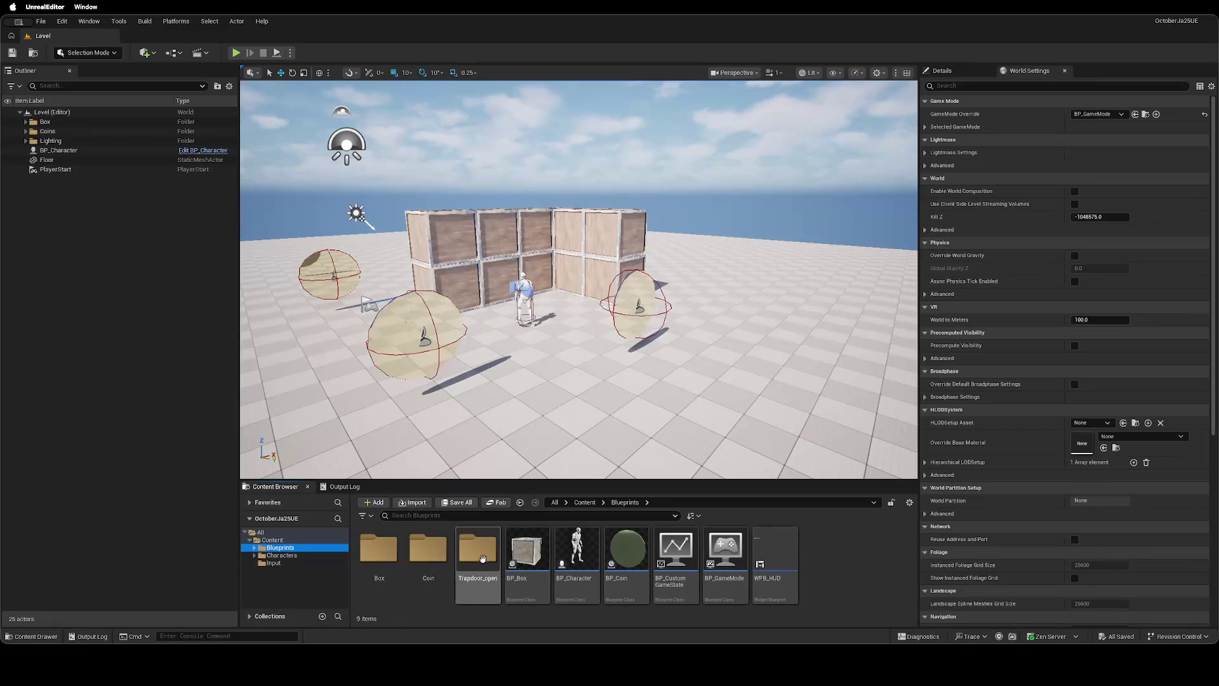
pyautogui.rightClick(841, 556)
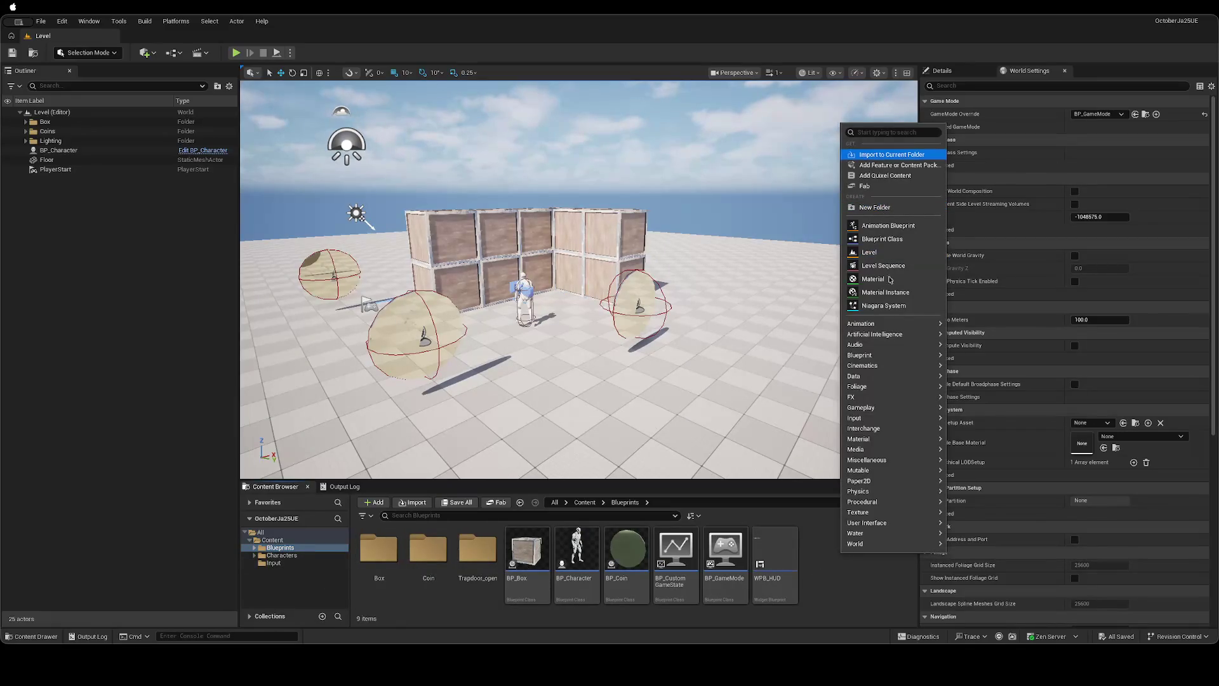
pyautogui.click(893, 242)
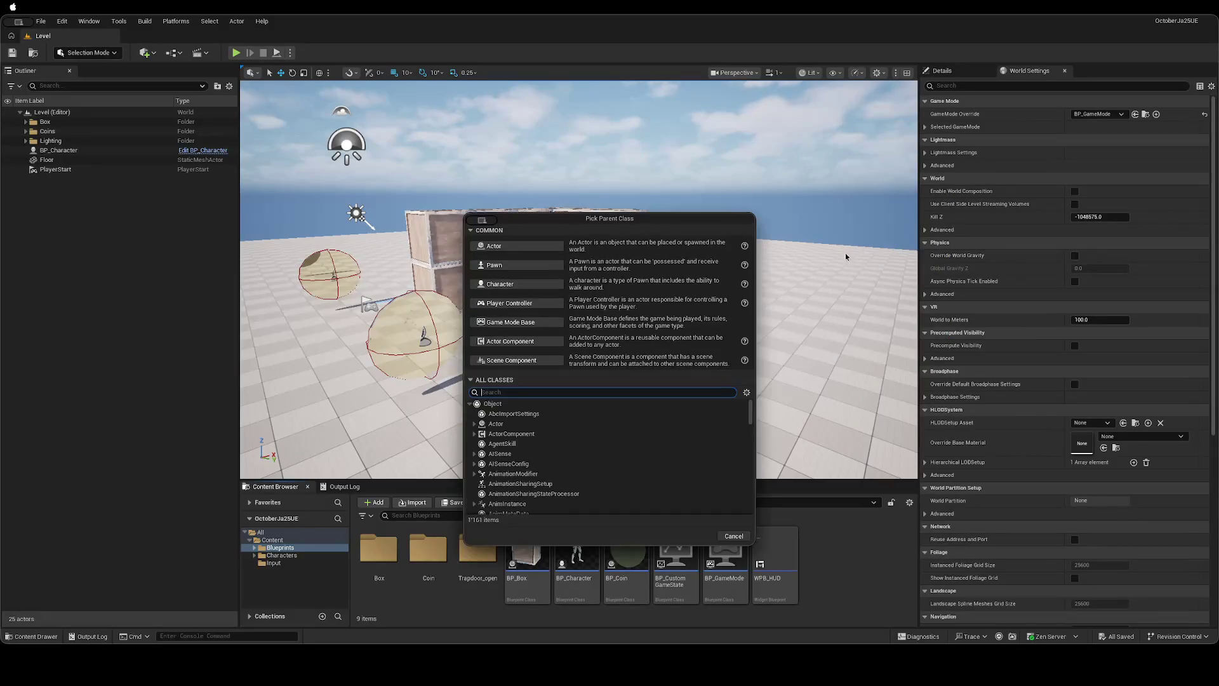
pyautogui.click(539, 254)
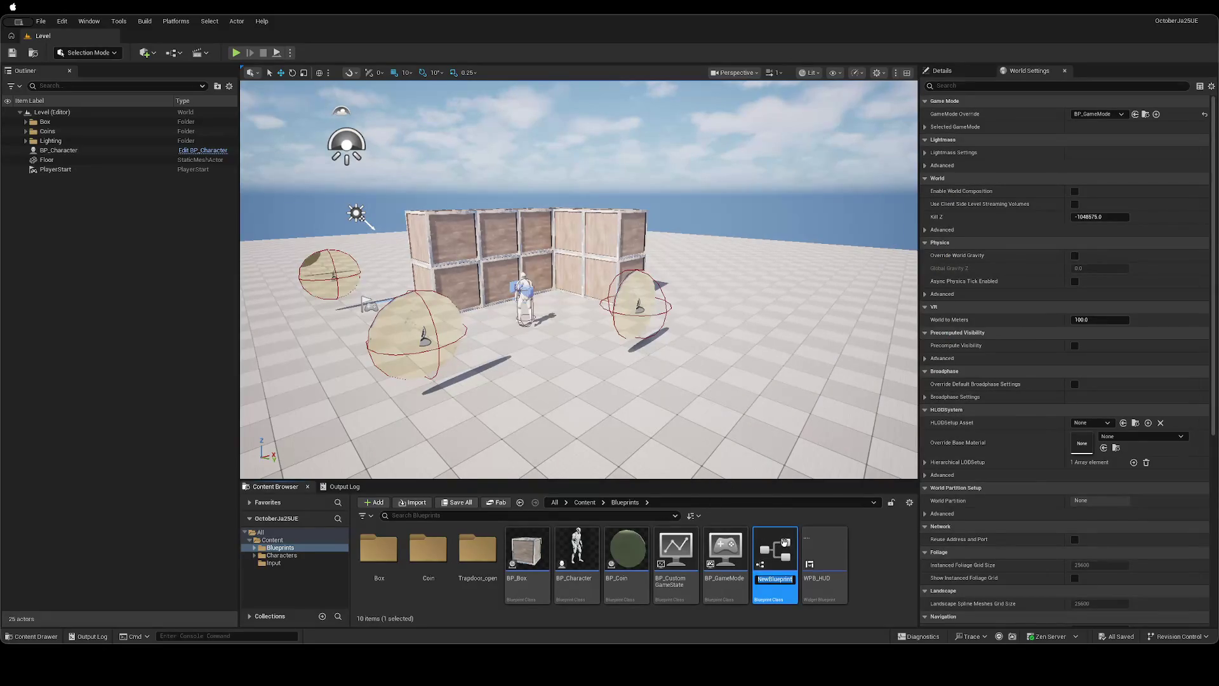
pyautogui.write('BP_Trapdoor')
pyautogui.press('Return')
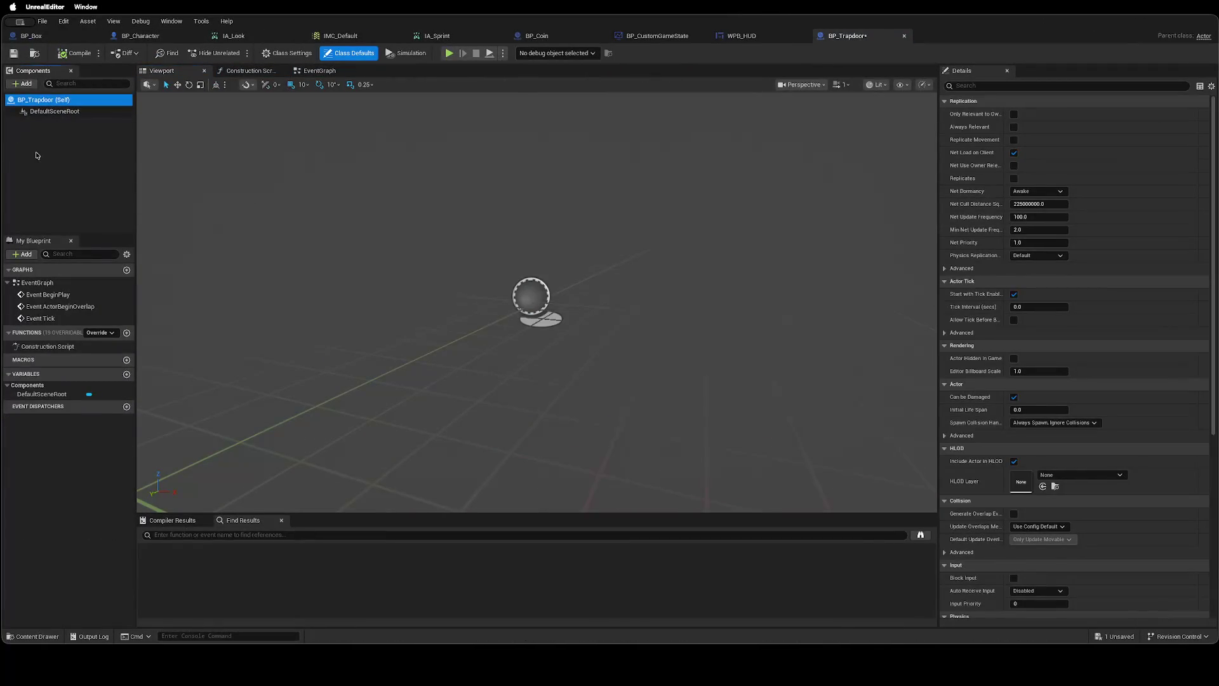
pyautogui.click(38, 152)
# Add a Static Mesh component using the Trapdoor_open mesh and frame it in the viewport.
pyautogui.click(26, 83)
pyautogui.write('St')
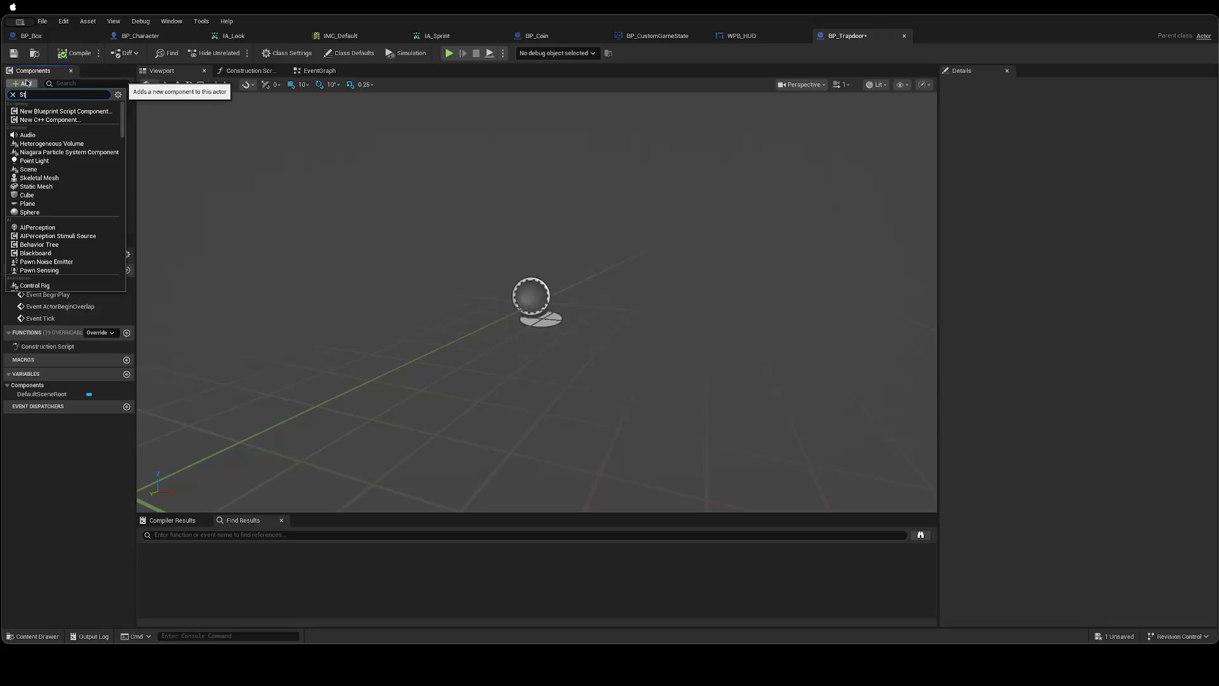
pyautogui.write('qa')
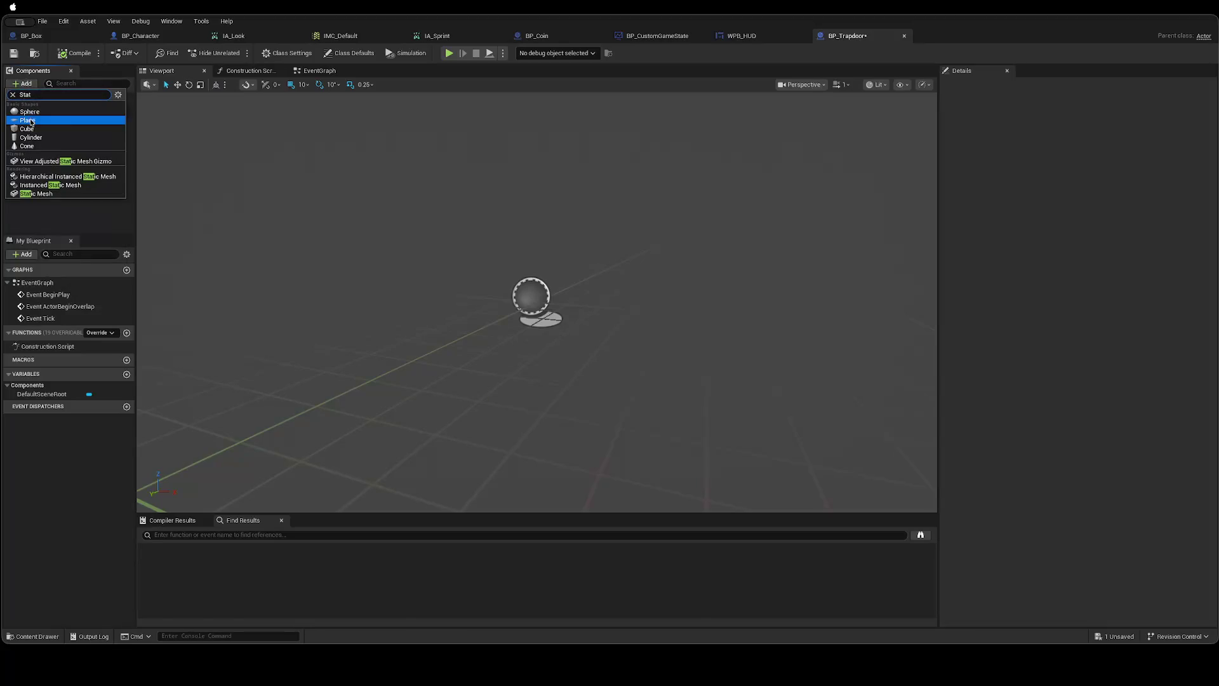
pyautogui.click(35, 193)
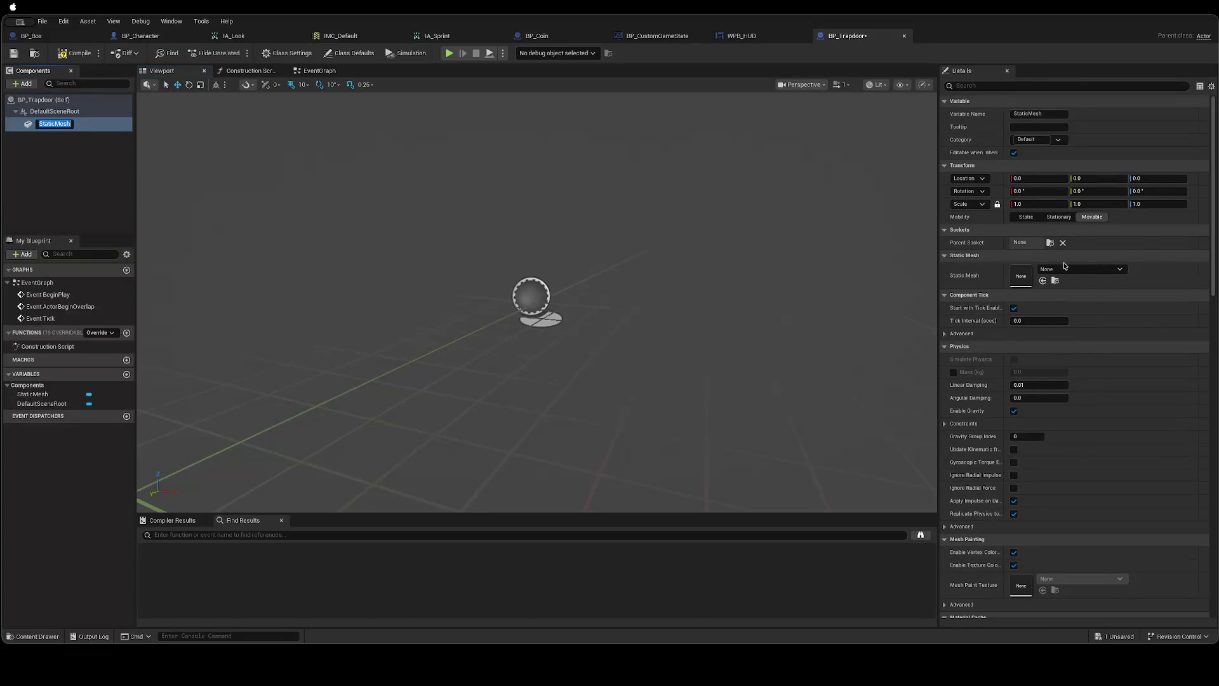
pyautogui.click(1080, 269)
pyautogui.click(1095, 399)
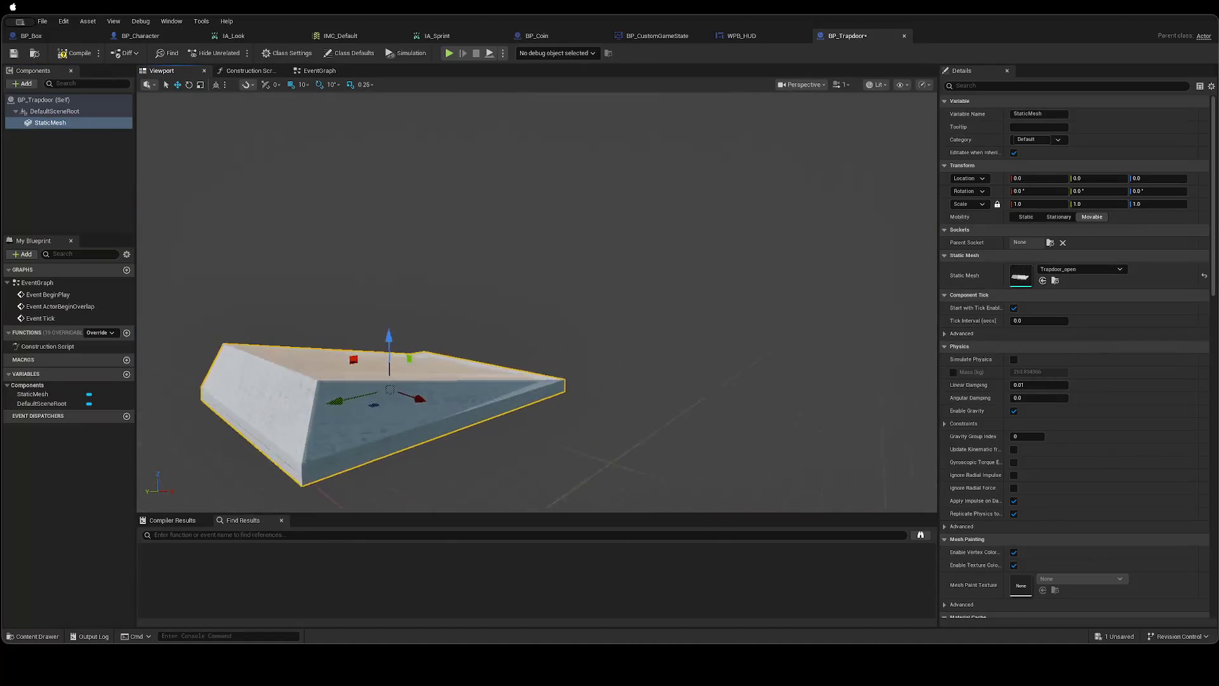
pyautogui.press('f')
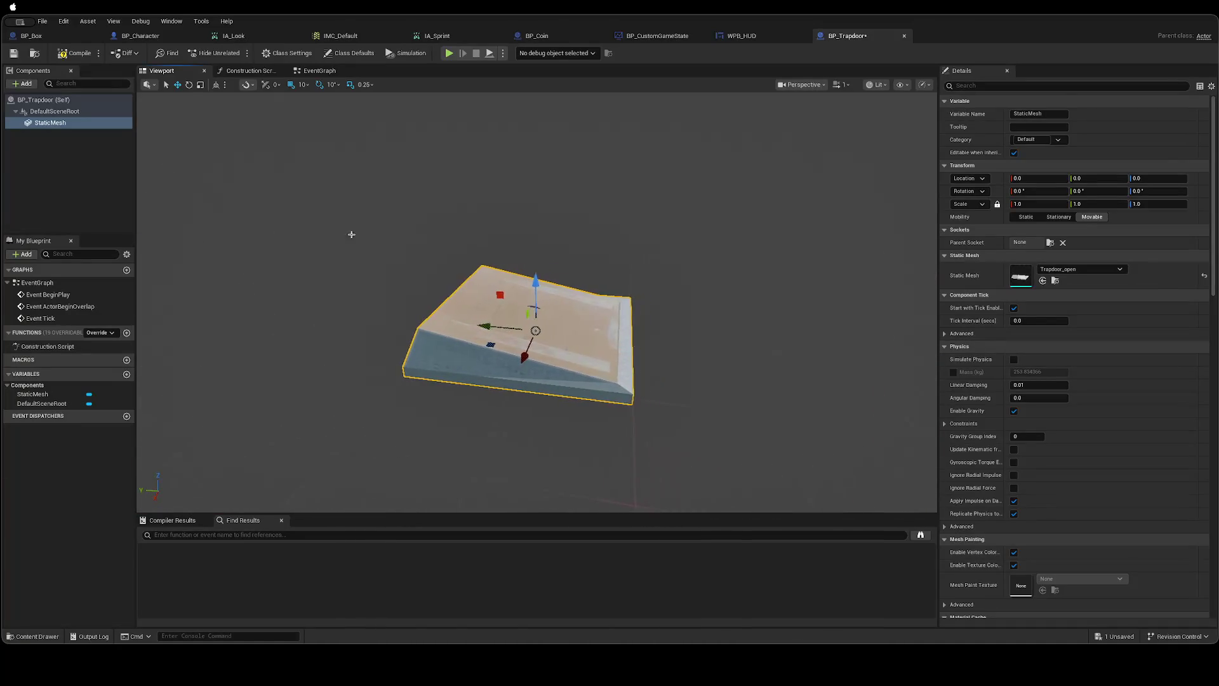
pyautogui.click(67, 149)
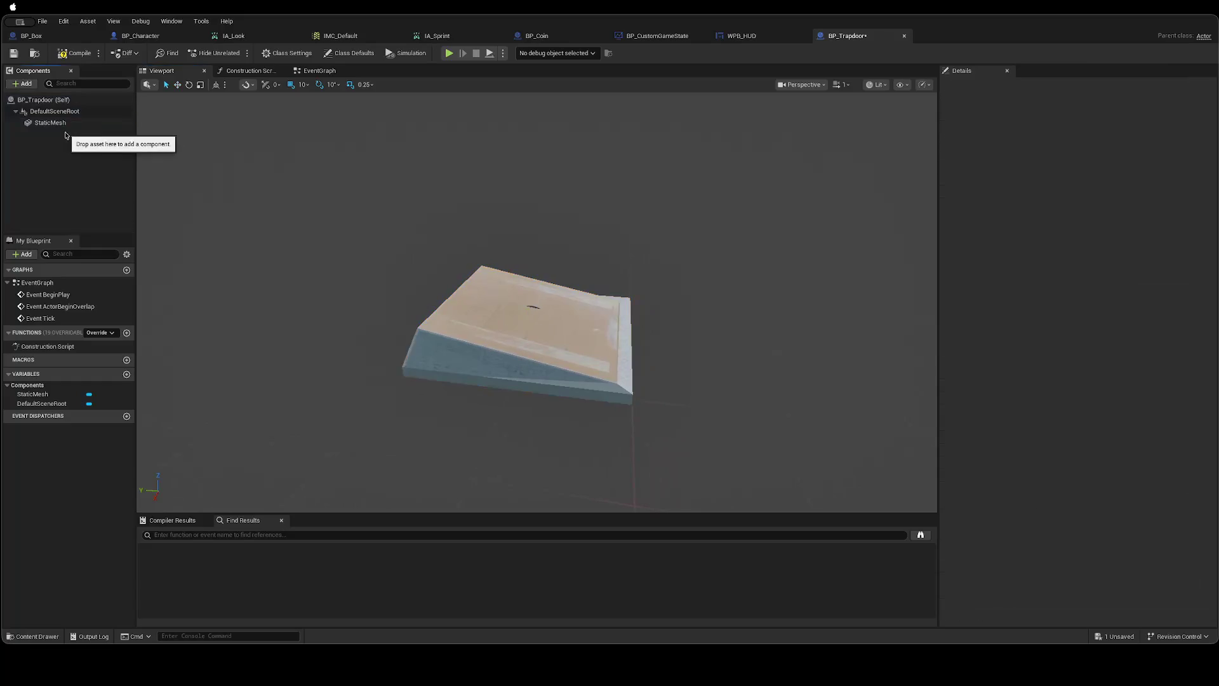
pyautogui.click(25, 83)
# Add a Box Collision component and name it Box.
pyautogui.write('x')
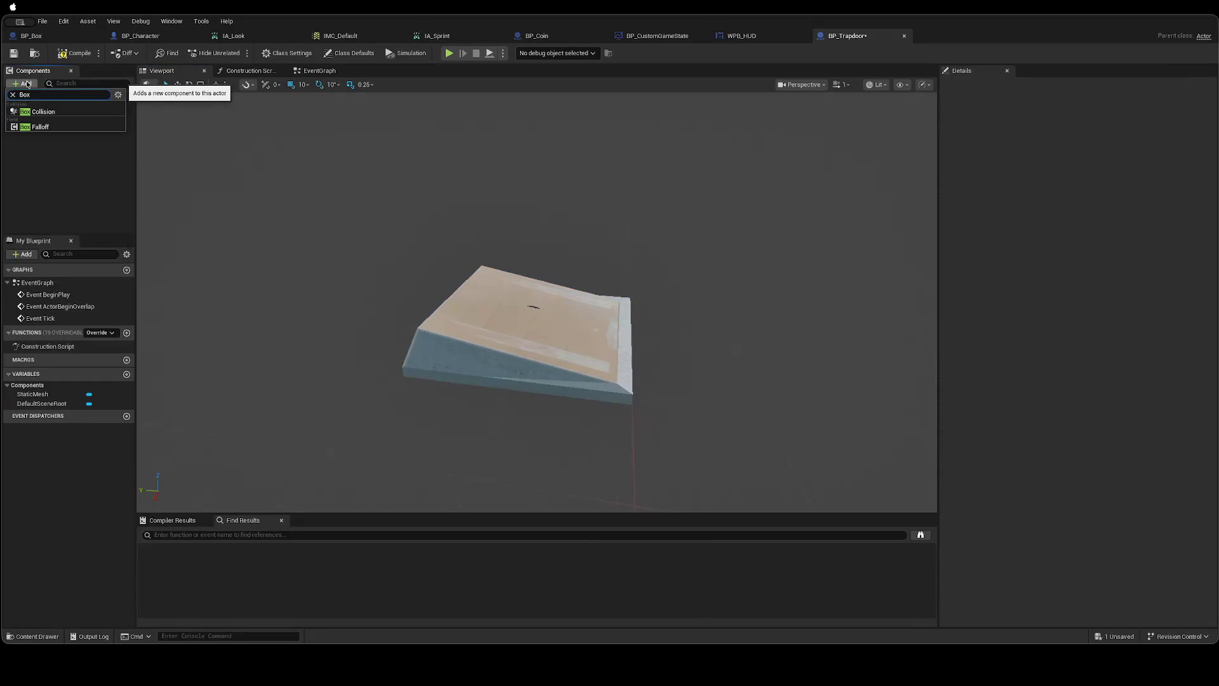
pyautogui.press('Return')
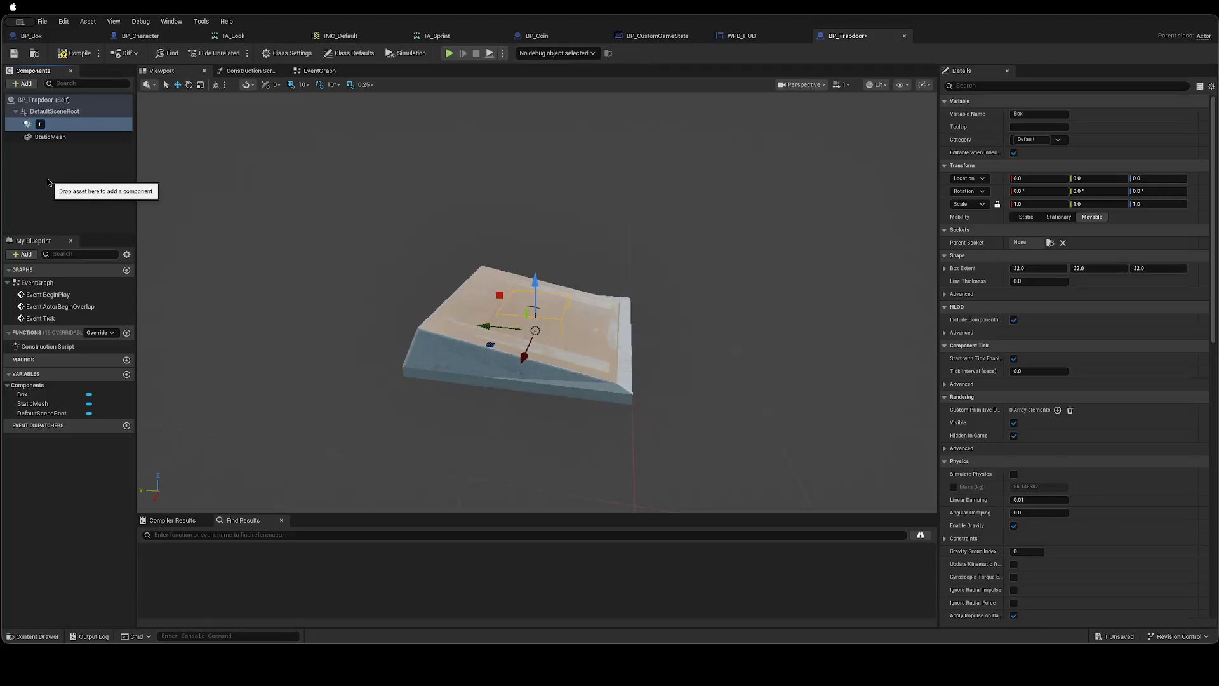
pyautogui.write('Box')
pyautogui.press('Return')
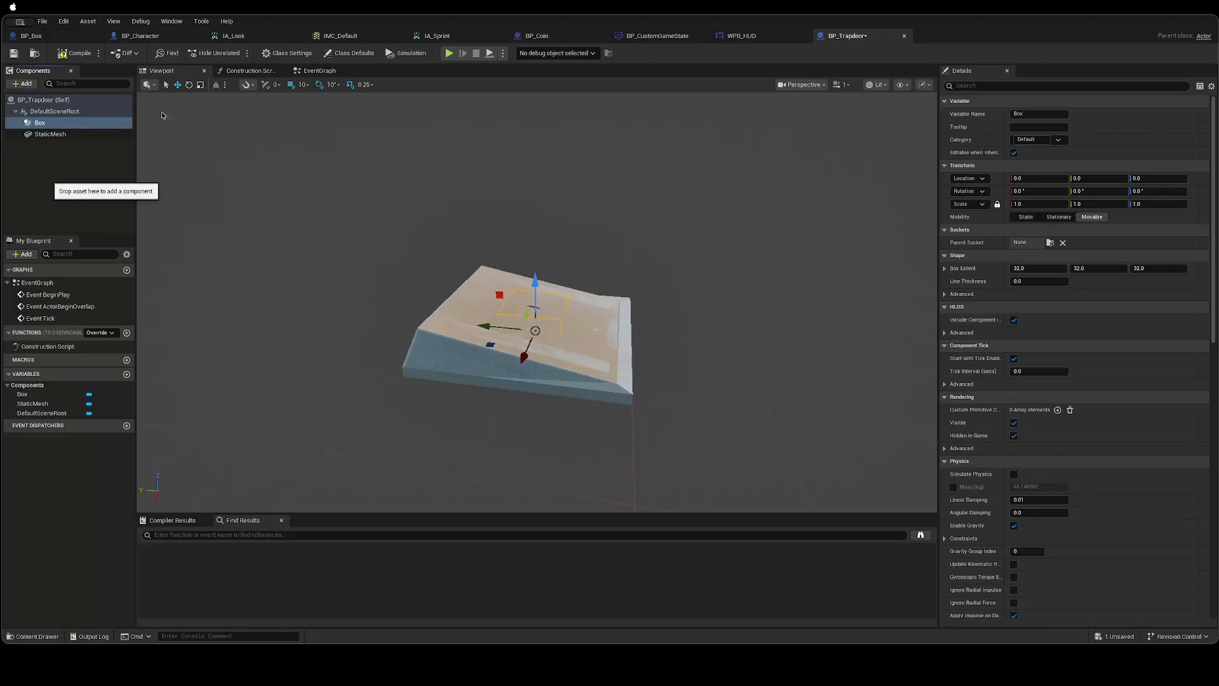
# Scale the Box to about 3.125 × 3.375 × 1 over the trapdoor and save the blueprint.
pyautogui.press('r')
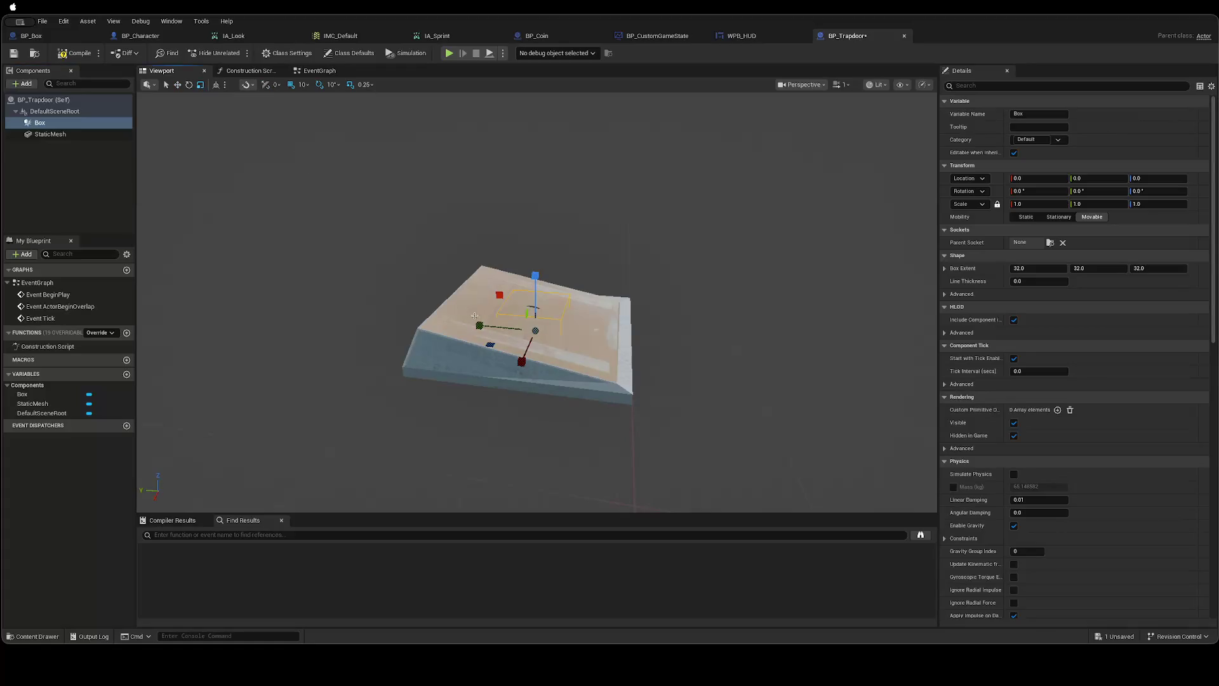
pyautogui.moveTo(481, 326); pyautogui.dragTo(419, 320)
pyautogui.moveTo(519, 363); pyautogui.dragTo(493, 444)
pyautogui.moveTo(667, 416)
pyautogui.mouseDown()
pyautogui.moveTo(698, 355)
pyautogui.moveTo(749, 336)
pyautogui.moveTo(604, 375)
pyautogui.mouseUp()
pyautogui.moveTo(518, 280)
pyautogui.mouseDown()
pyautogui.moveTo(414, 304)
pyautogui.moveTo(490, 264)
pyautogui.moveTo(497, 275)
pyautogui.mouseUp()
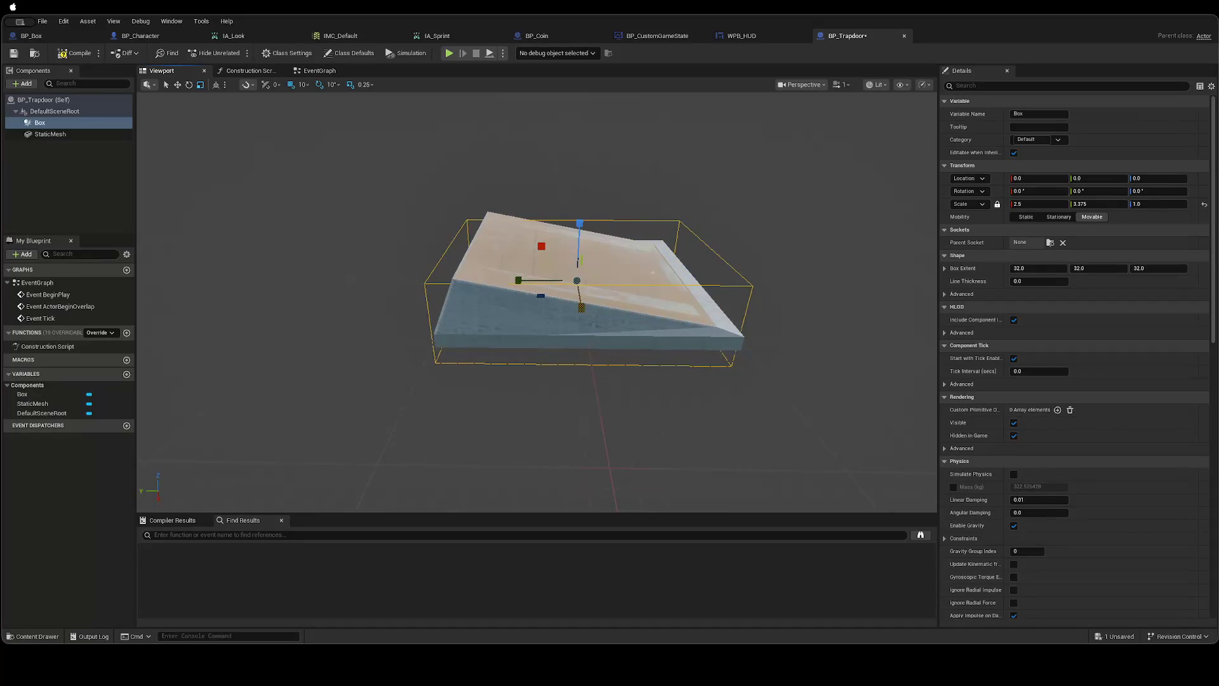
pyautogui.moveTo(582, 308); pyautogui.dragTo(580, 319)
pyautogui.moveTo(603, 422)
pyautogui.mouseDown()
pyautogui.moveTo(629, 432)
pyautogui.moveTo(619, 387)
pyautogui.moveTo(654, 375)
pyautogui.moveTo(641, 387)
pyautogui.moveTo(425, 280)
pyautogui.mouseUp()
pyautogui.press('super+s')
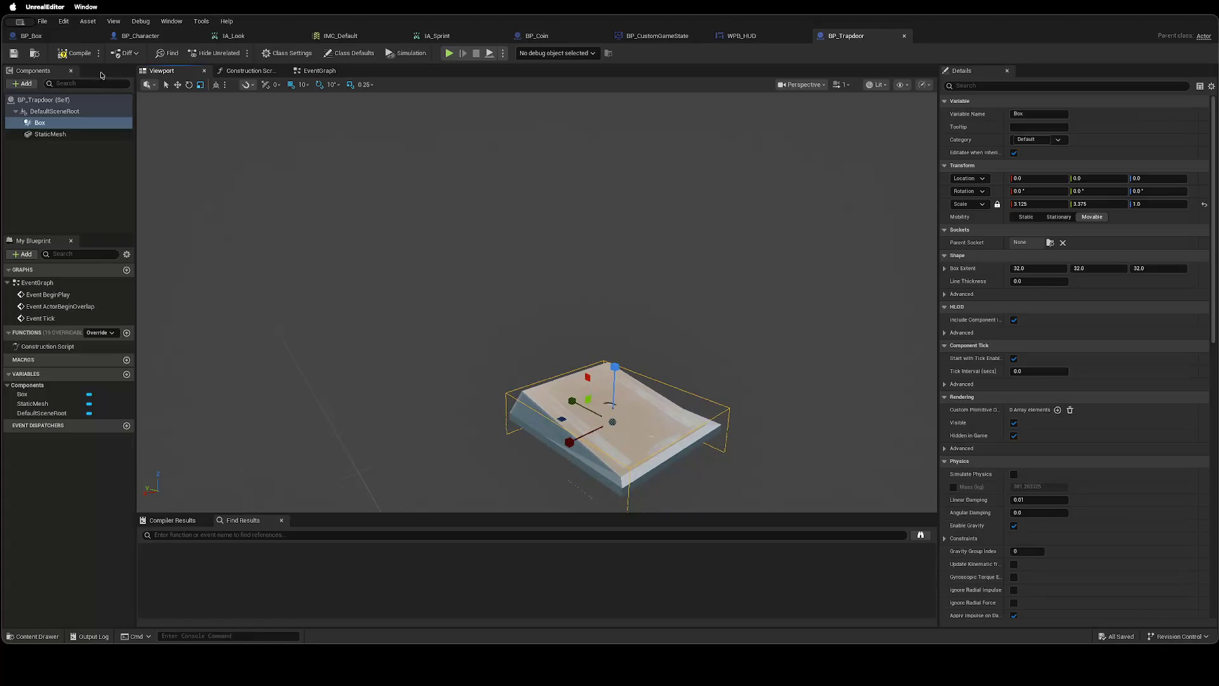
# In BP_Trapdoor's event graph, drag in a Get Box node and pull a wire from it.
pyautogui.click(322, 72)
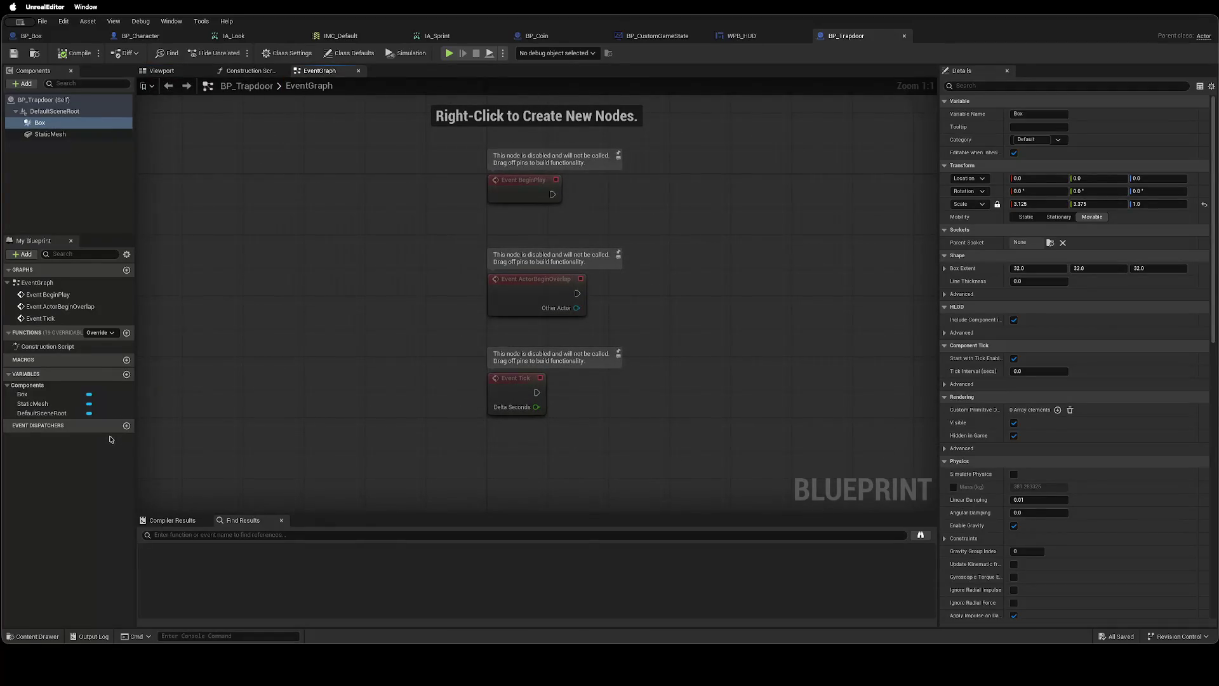
pyautogui.rightClick(518, 465)
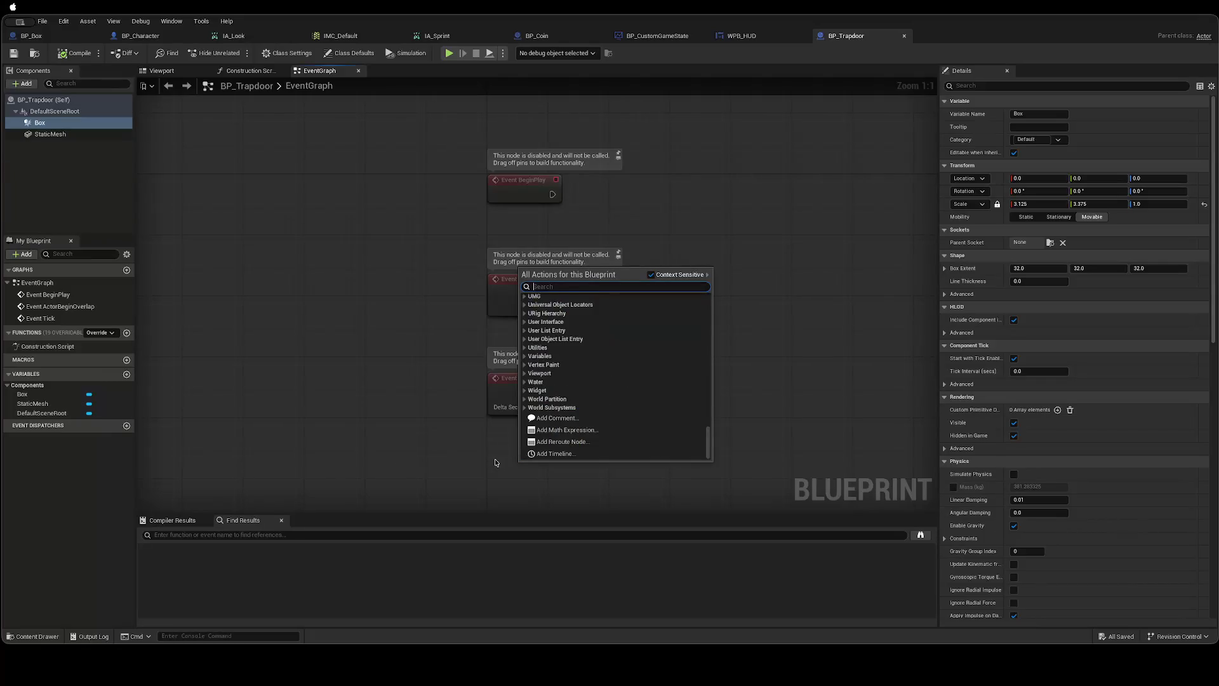
pyautogui.click(140, 485)
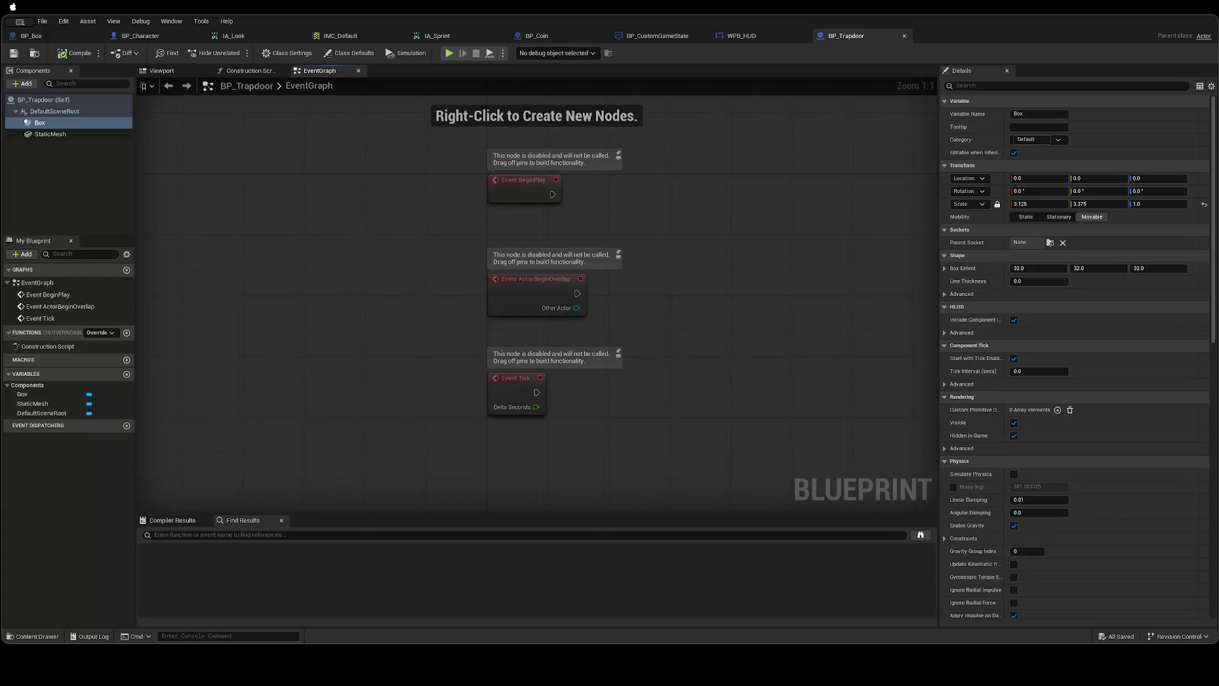
pyautogui.moveTo(36, 397)
pyautogui.mouseDown()
pyautogui.moveTo(424, 353)
pyautogui.moveTo(495, 360)
pyautogui.moveTo(447, 343)
pyautogui.moveTo(562, 361)
pyautogui.mouseUp()
pyautogui.click(478, 369)
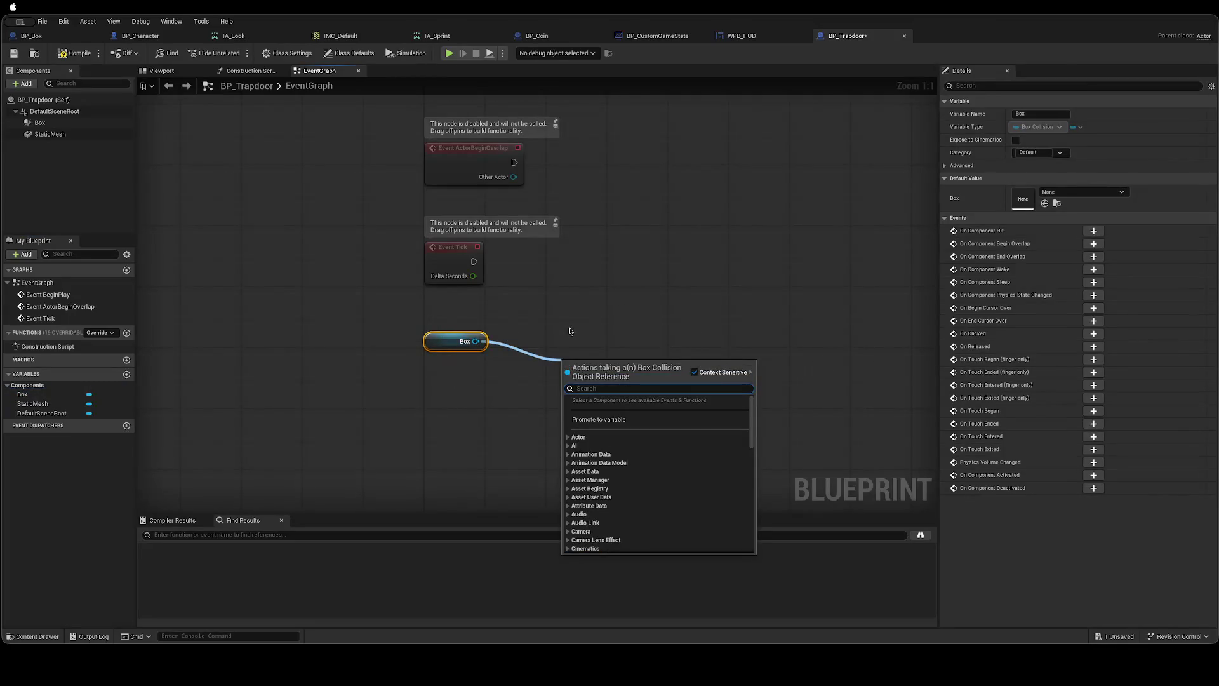
# Cancel the node search, delete the Box getter, save, and switch to BP_Coin.
pyautogui.write('OnCo')
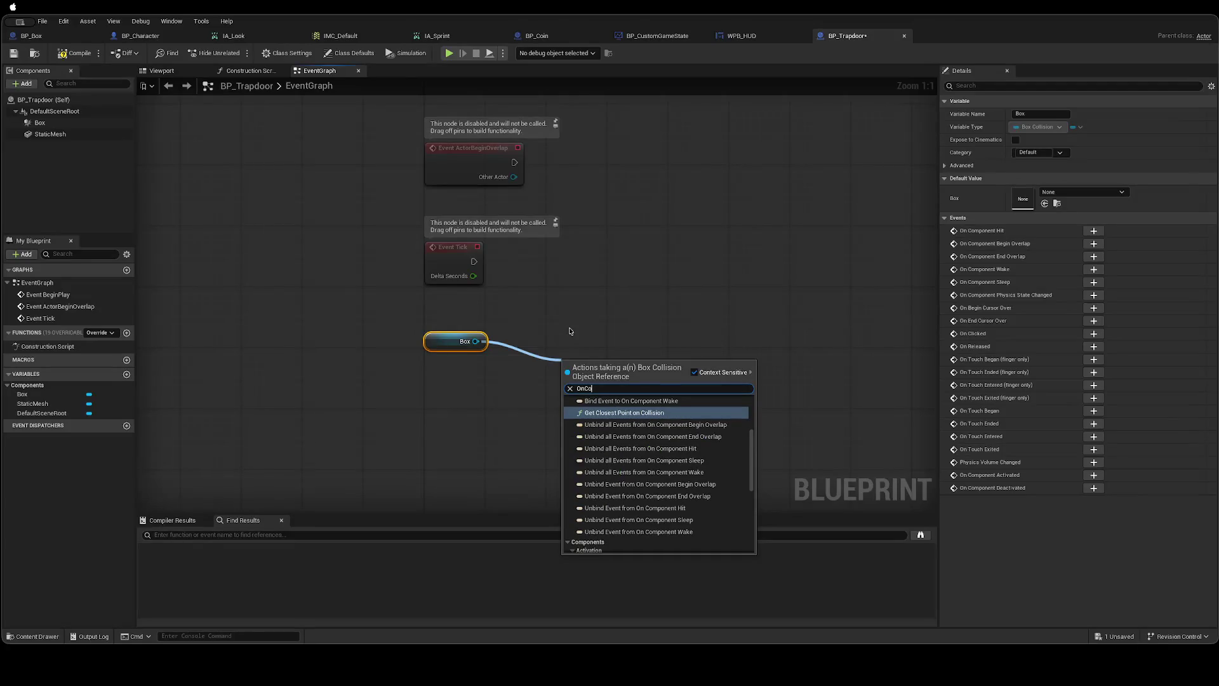
pyautogui.hotkey('ctrl', 'a')
pyautogui.press('BackSpace')
pyautogui.press('Escape')
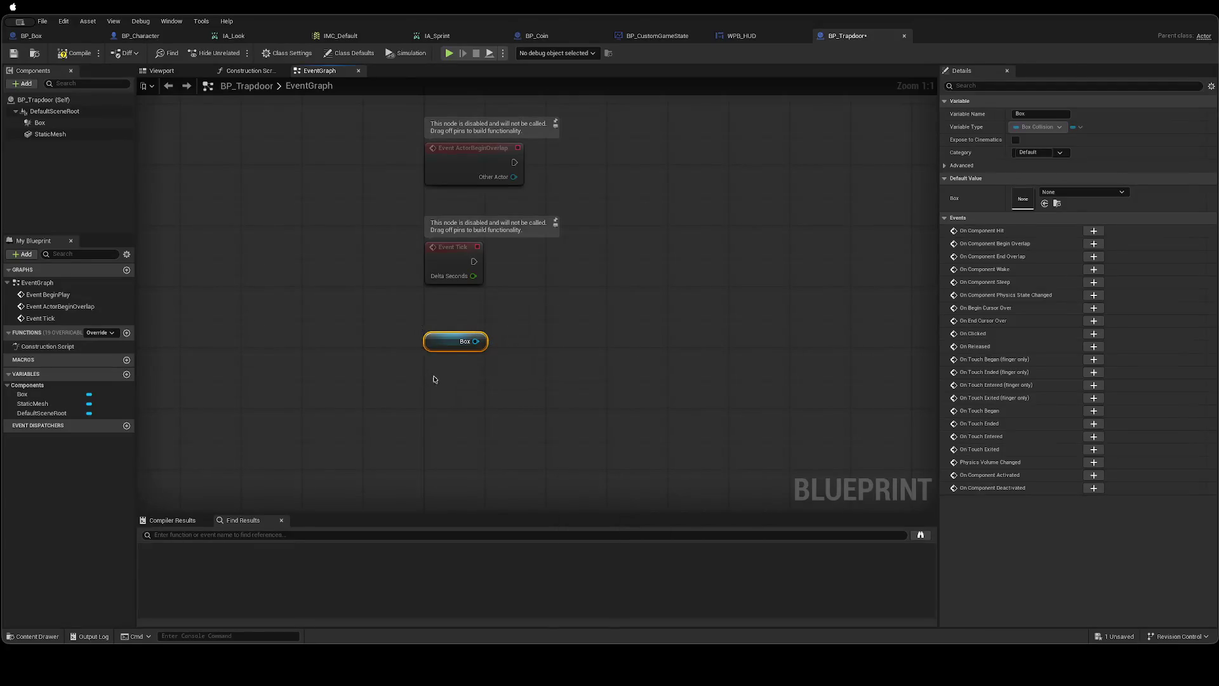
pyautogui.press('Delete')
pyautogui.hotkey('ctrl', 's')
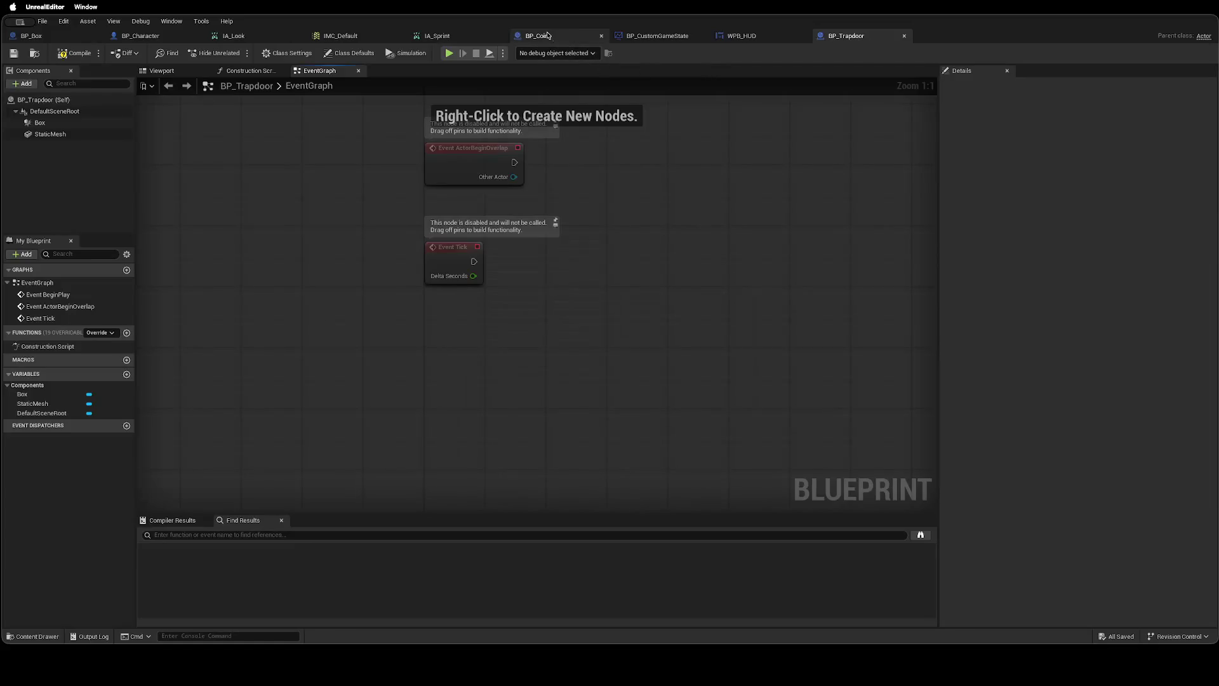
pyautogui.click(537, 36)
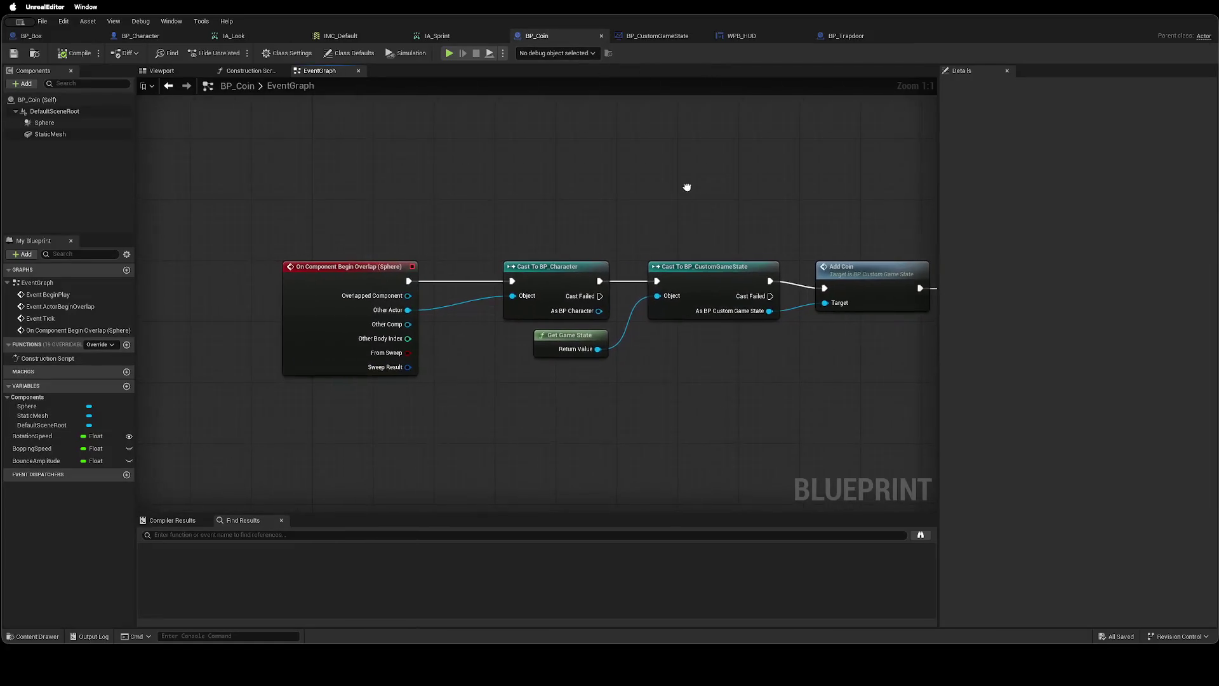
# Look over BP_Coin's construction script, viewport and event graph, then return to BP_Trapdoor.
pyautogui.click(247, 70)
pyautogui.click(161, 70)
pyautogui.click(318, 71)
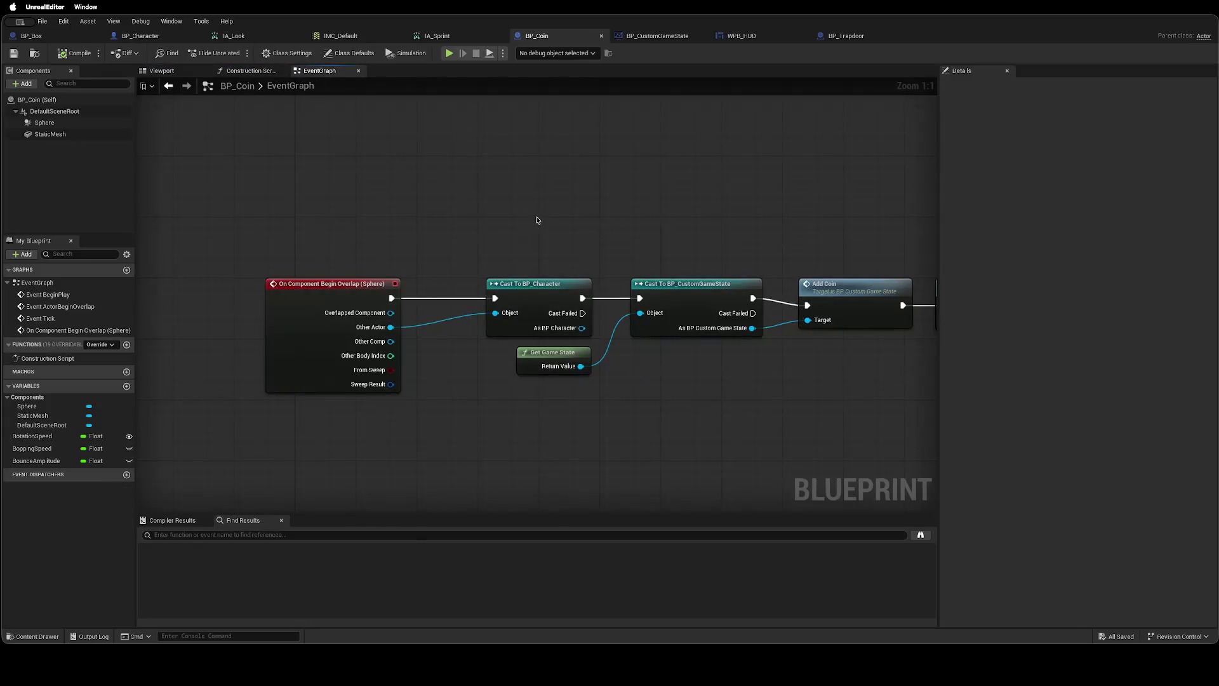
pyautogui.click(847, 35)
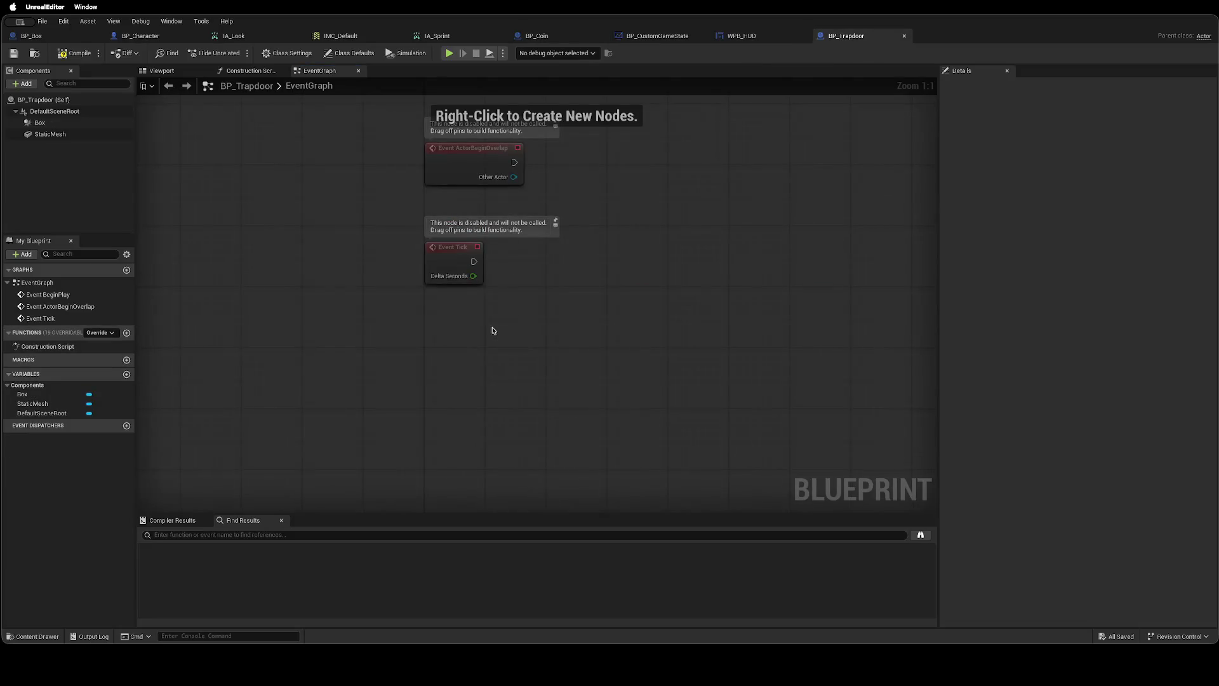
pyautogui.rightClick(443, 328)
pyautogui.click(324, 354)
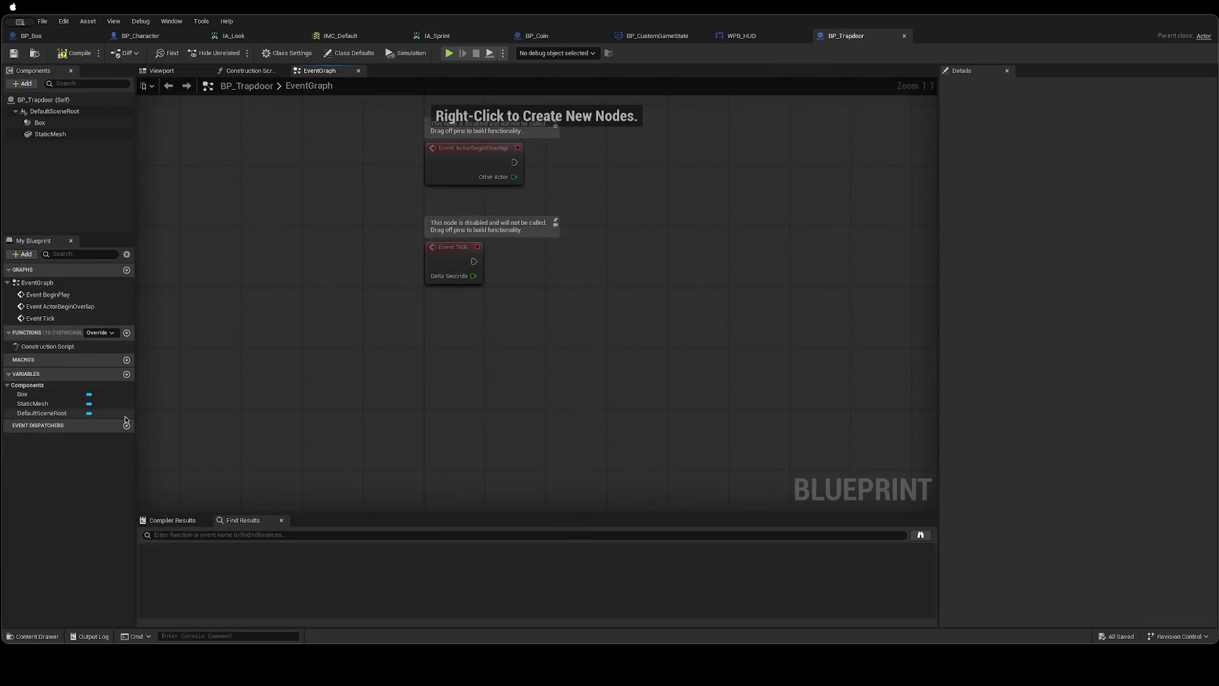
# Close the BP_CustomGameState blueprint and return to BP_Trapdoor via BP_Coin.
pyautogui.click(671, 37)
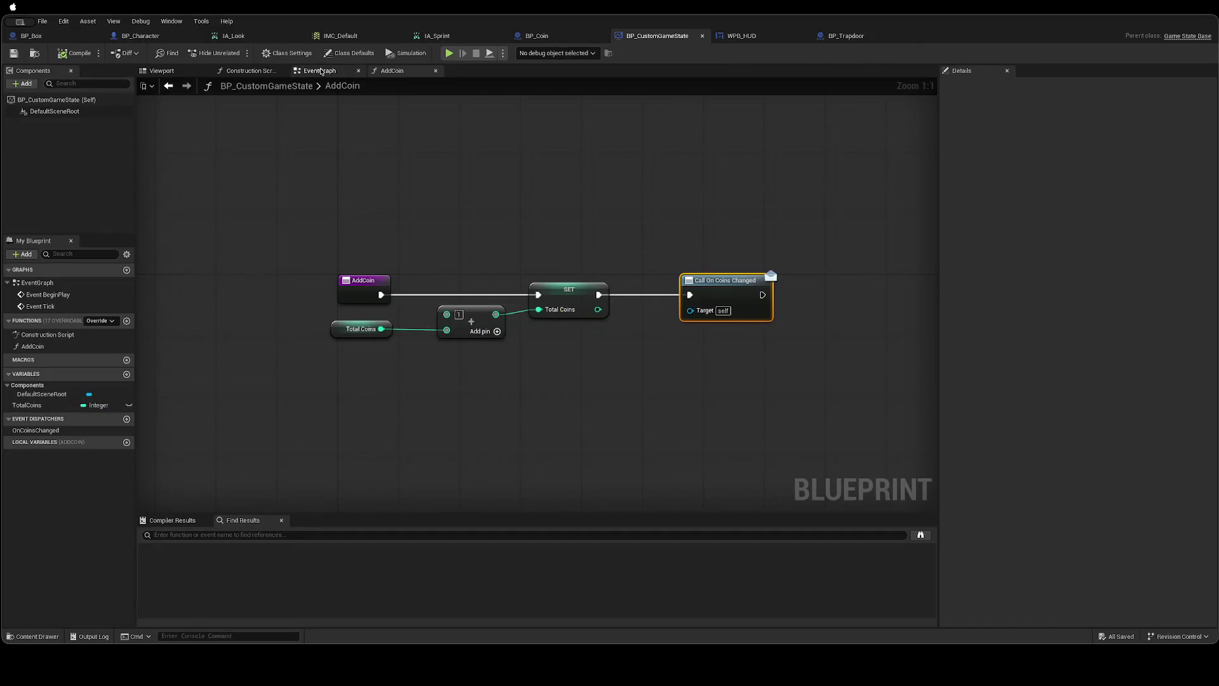
pyautogui.click(702, 35)
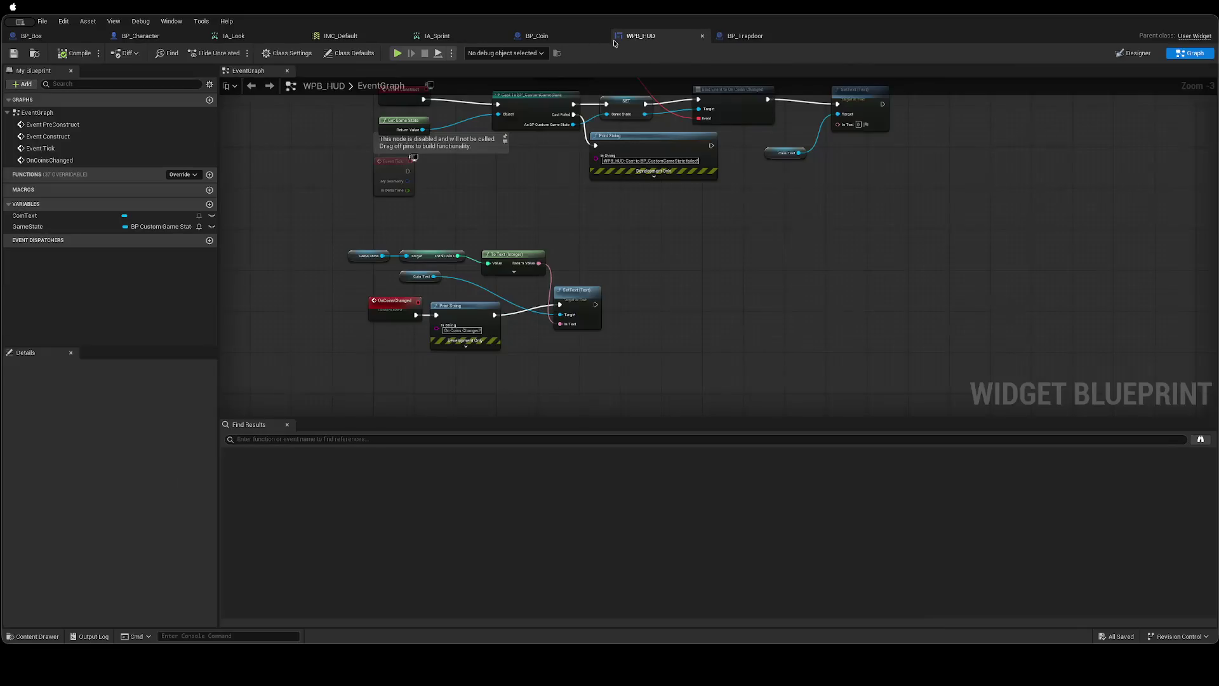
pyautogui.click(536, 35)
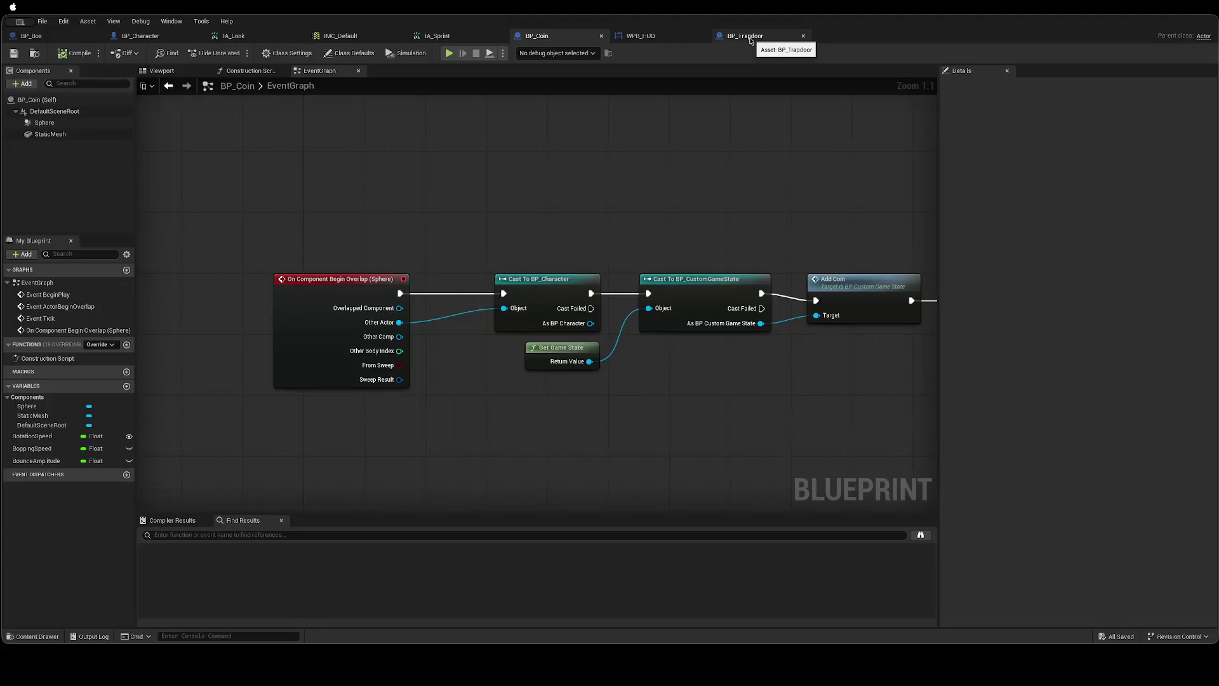
pyautogui.click(747, 36)
# Search BP_Trapdoor's node list for 'OnComponentBegin' and 'Begin Overla' without adding a node.
pyautogui.rightClick(430, 377)
pyautogui.write('OnCompo')
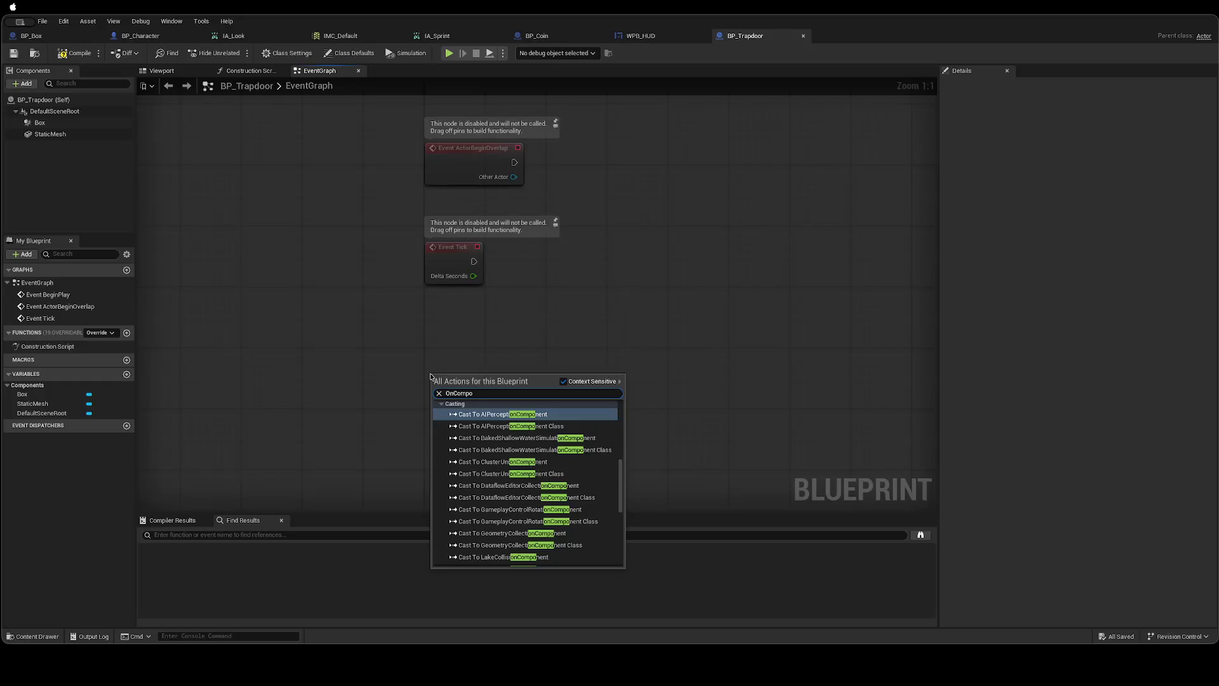
pyautogui.write('nentBegin')
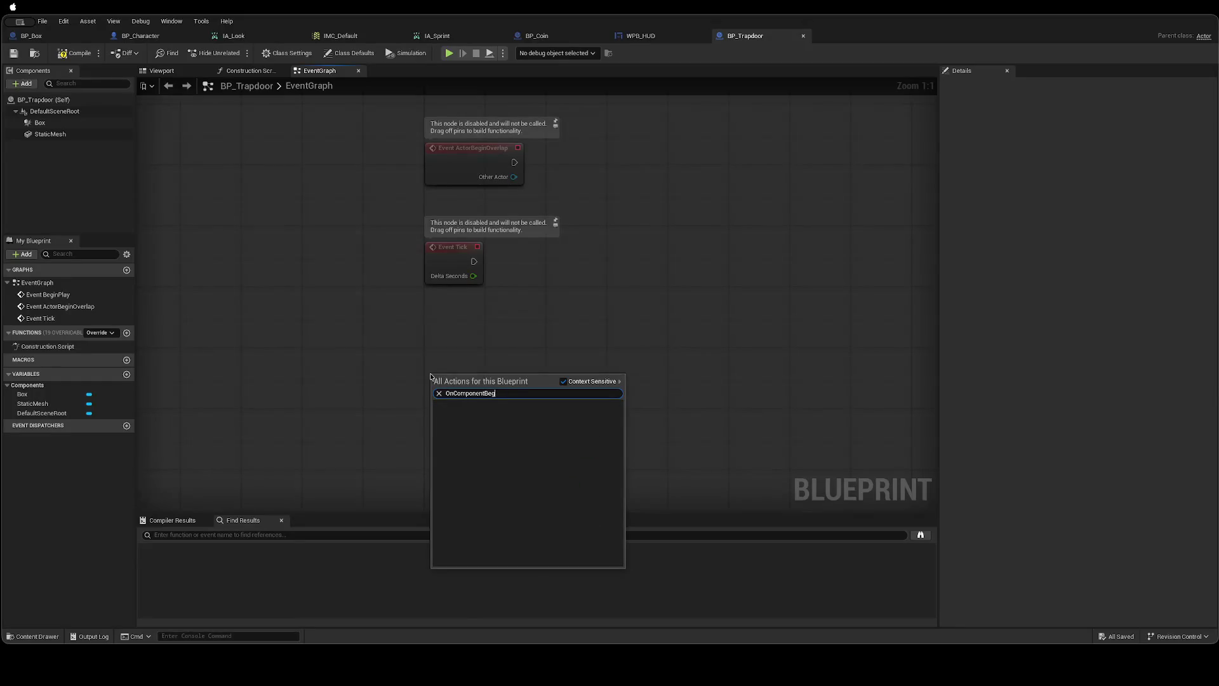
pyautogui.press('BackSpace')
pyautogui.press('BackSpace')
pyautogui.hotkey('ctrl', 'a')
pyautogui.write('Begin ')
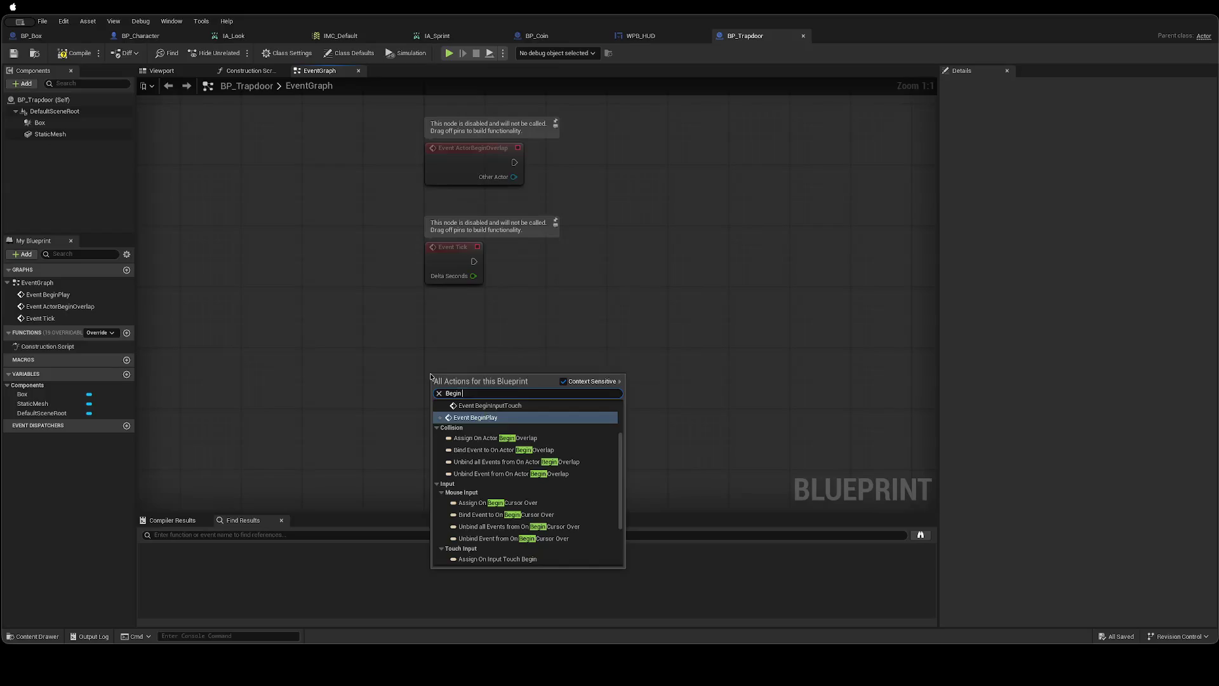
pyautogui.write('Overlap')
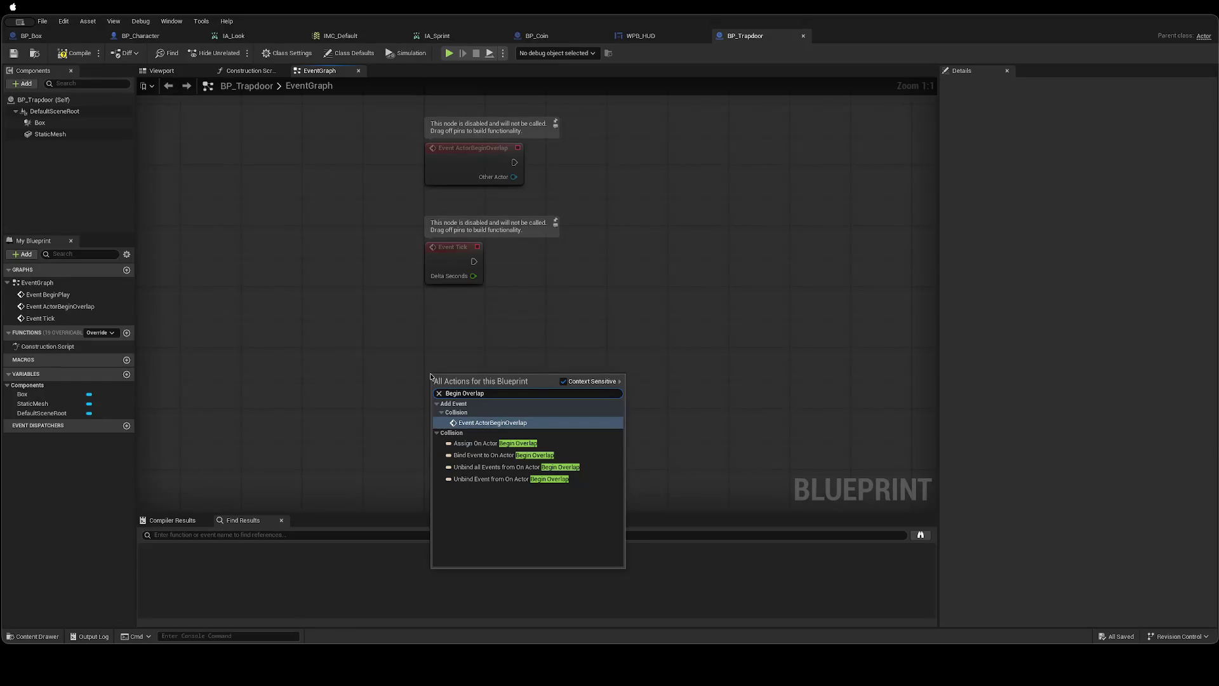
pyautogui.click(386, 342)
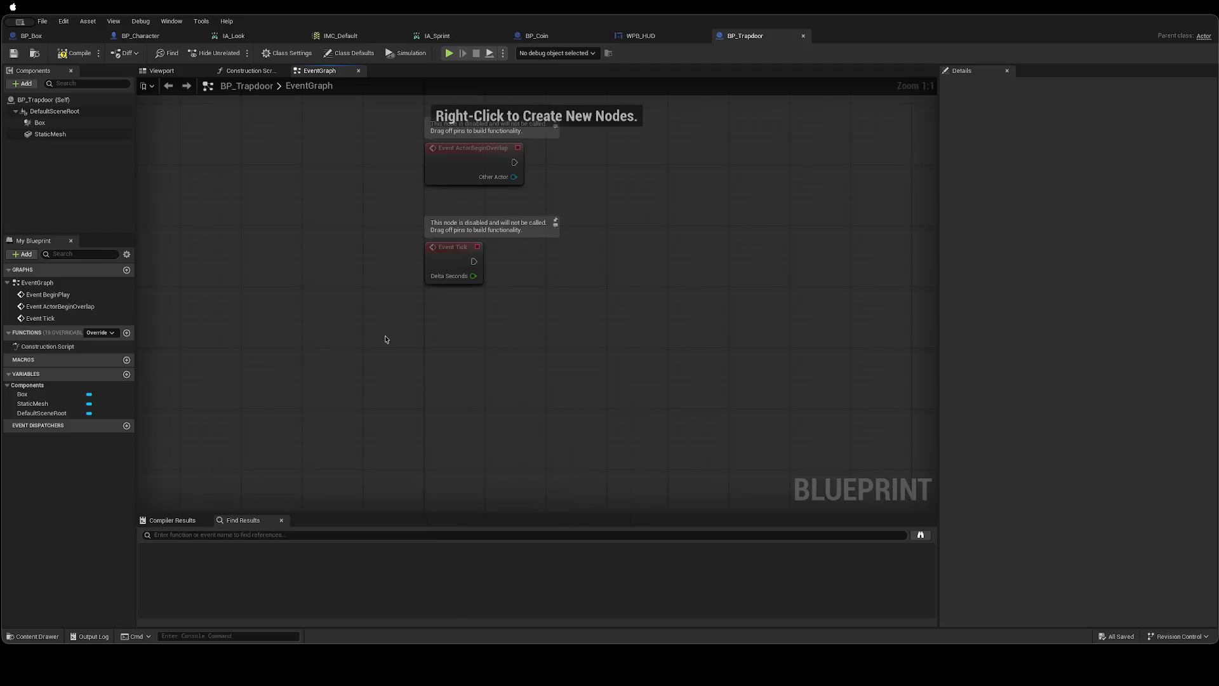
# Compare with BP_Coin, then search My Blueprint's add list for 'Begin' events, adding nothing.
pyautogui.click(536, 35)
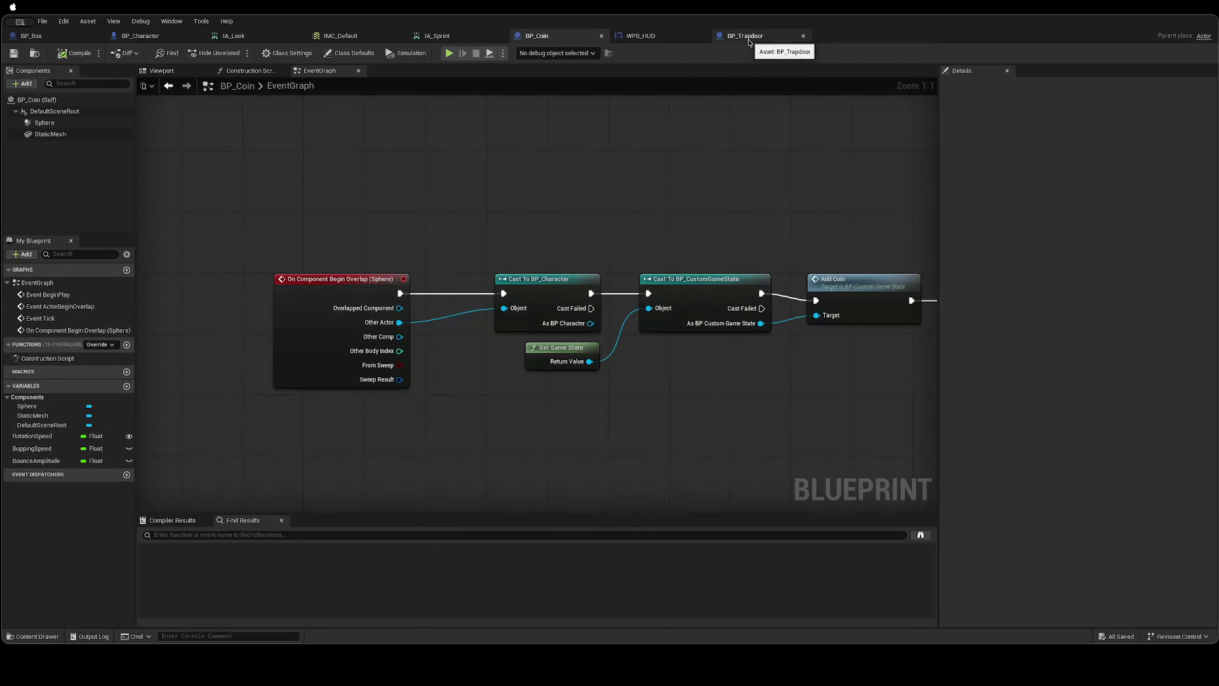
pyautogui.click(749, 39)
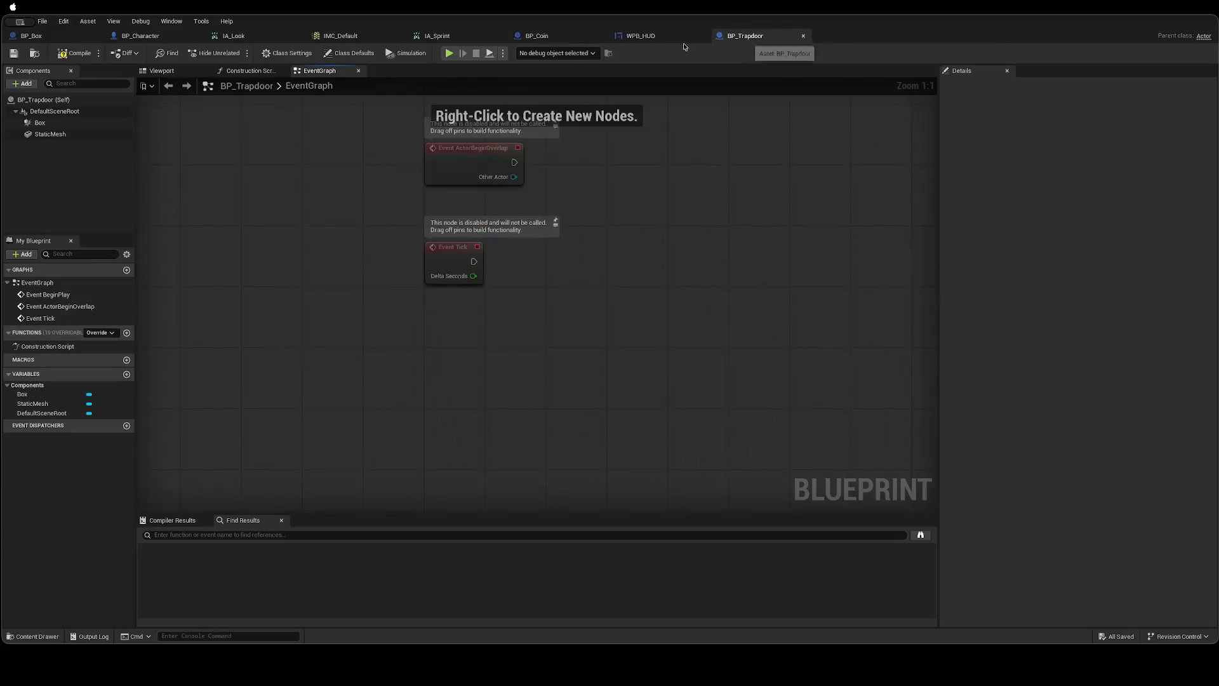
pyautogui.click(569, 40)
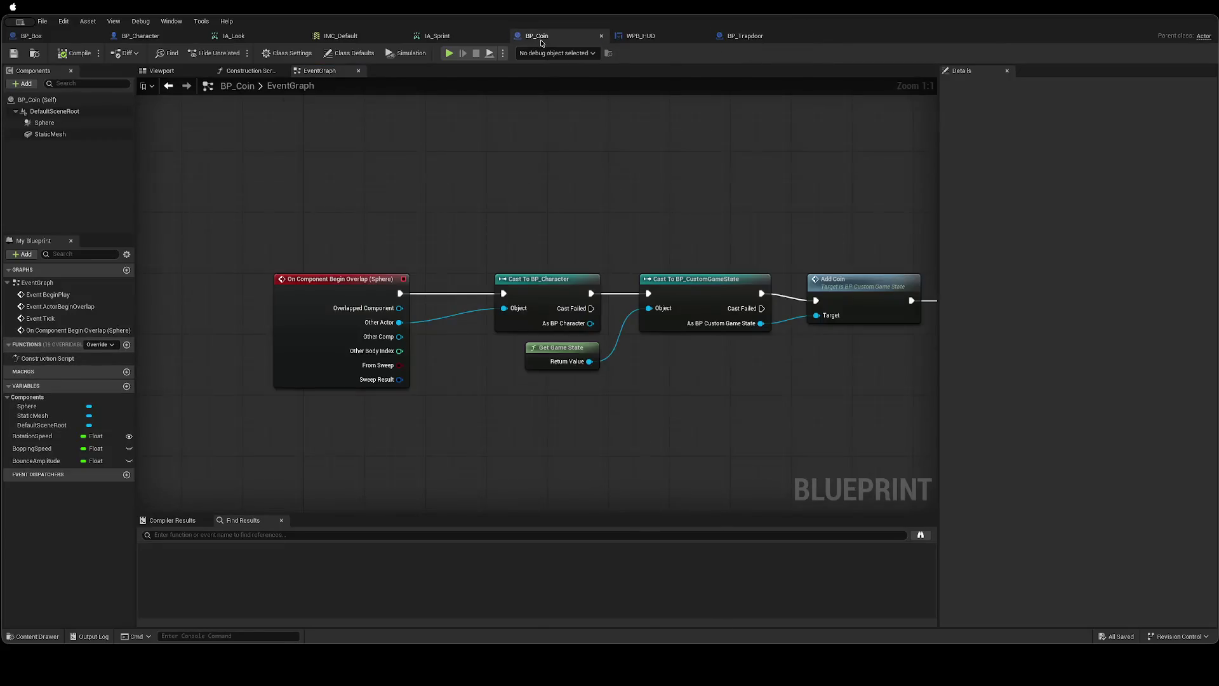
pyautogui.click(741, 39)
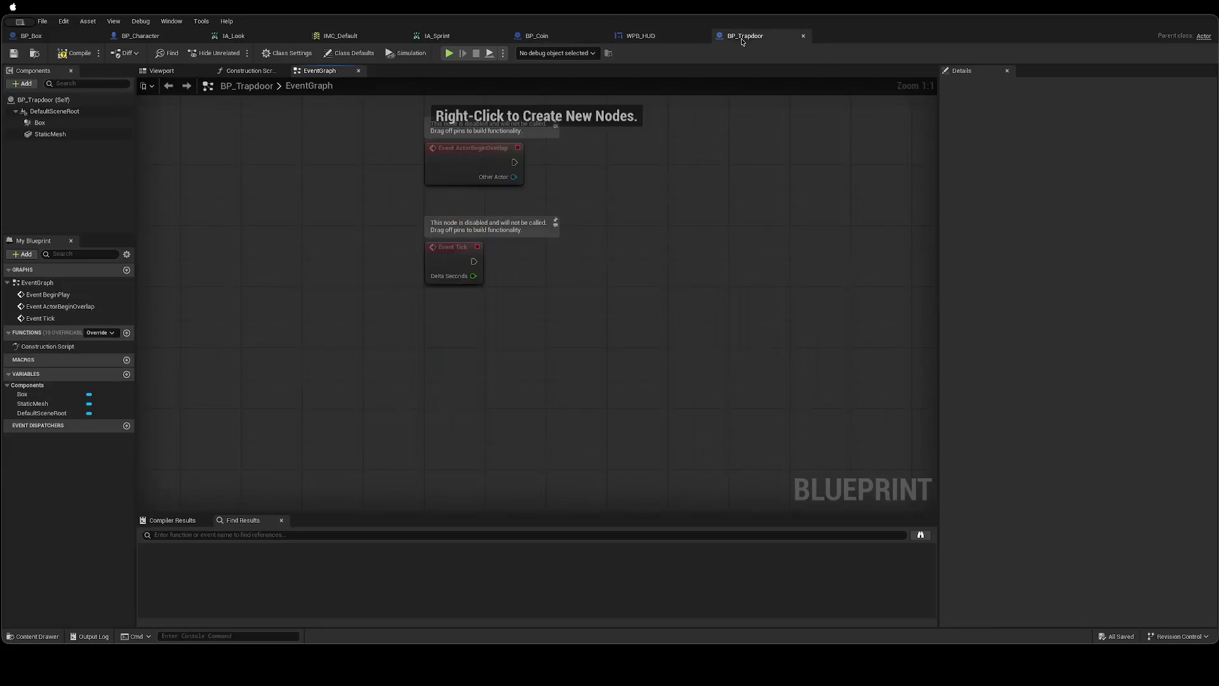
pyautogui.click(29, 256)
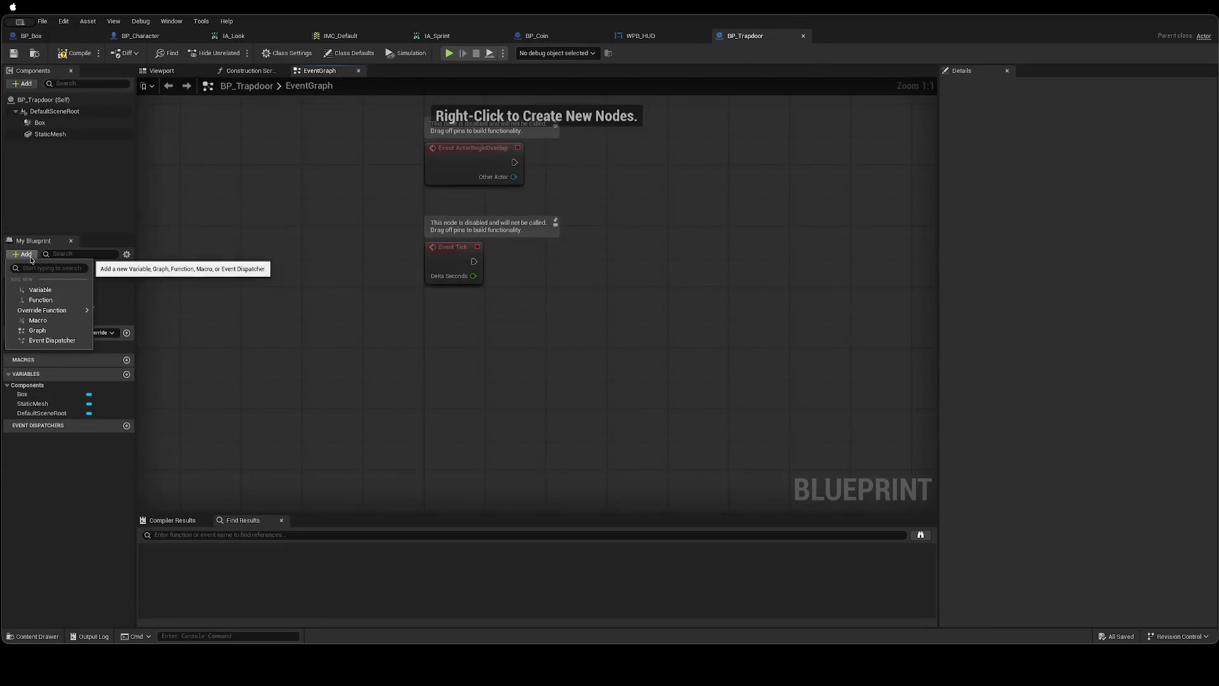
pyautogui.write('OnCompo')
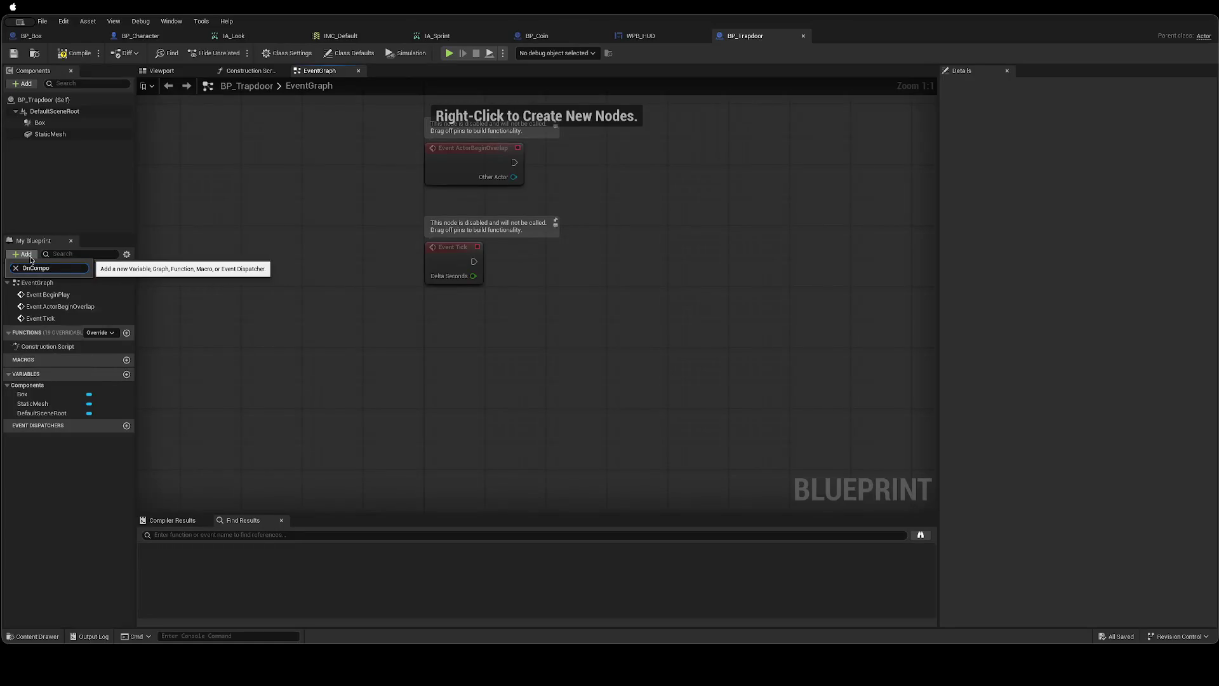
pyautogui.hotkey('ctrl', 'a')
pyautogui.write('Begin')
pyautogui.press('BackSpace')
pyautogui.write('Begin')
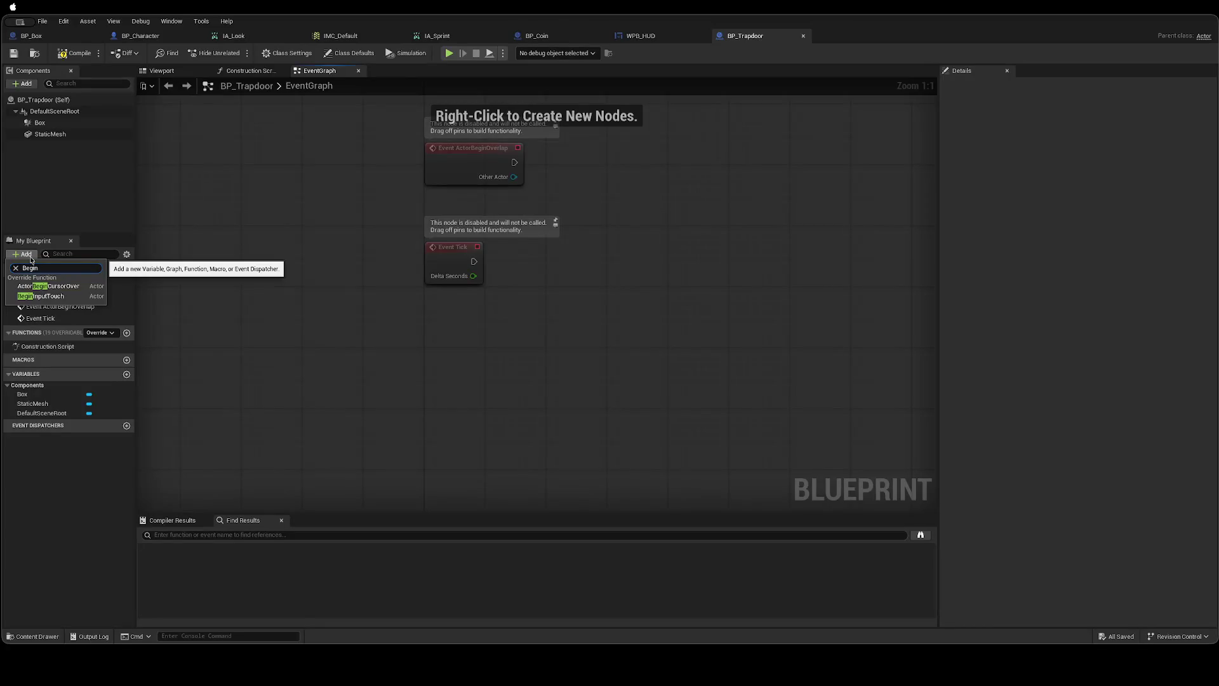
pyautogui.click(272, 353)
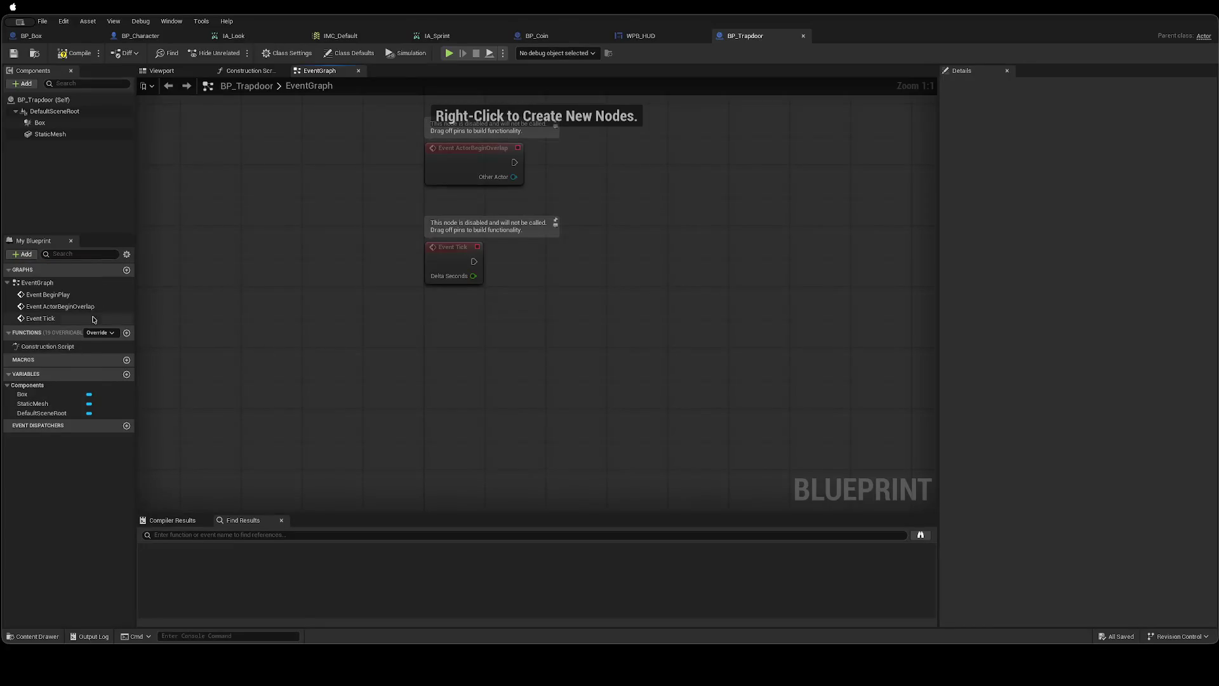
# Recheck BP_Coin's overlap graph, then select BP_Trapdoor's Box component and open My Blueprint's Add menu.
pyautogui.click(550, 37)
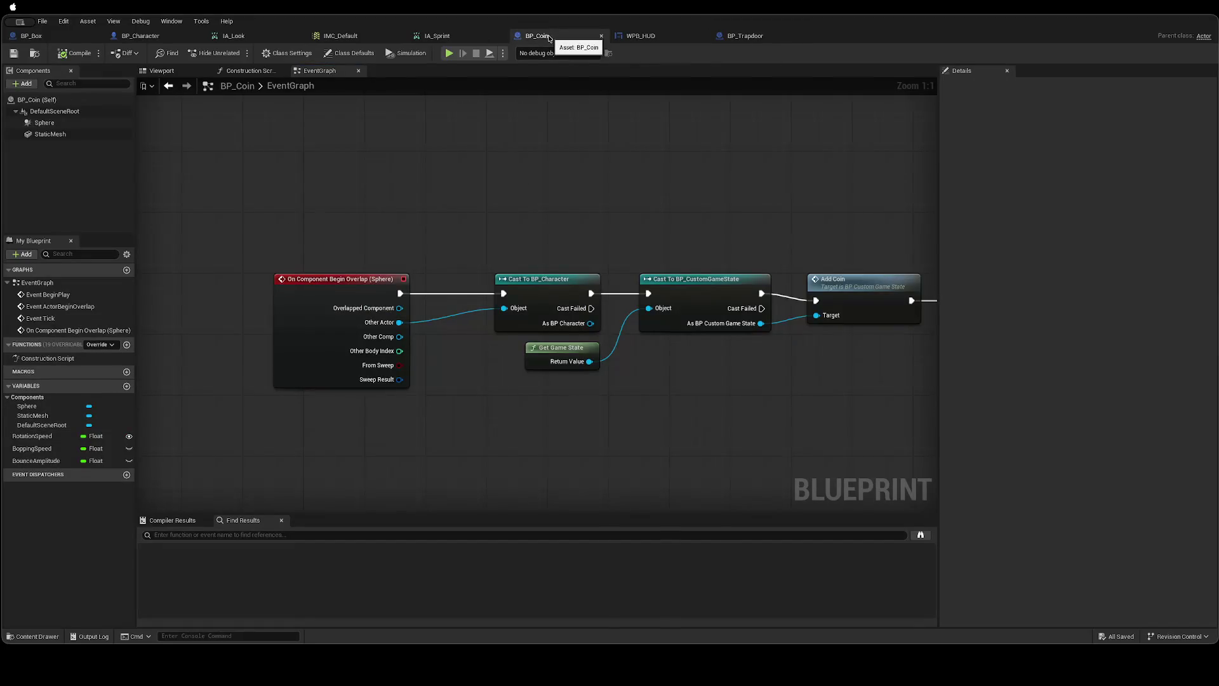
pyautogui.click(744, 36)
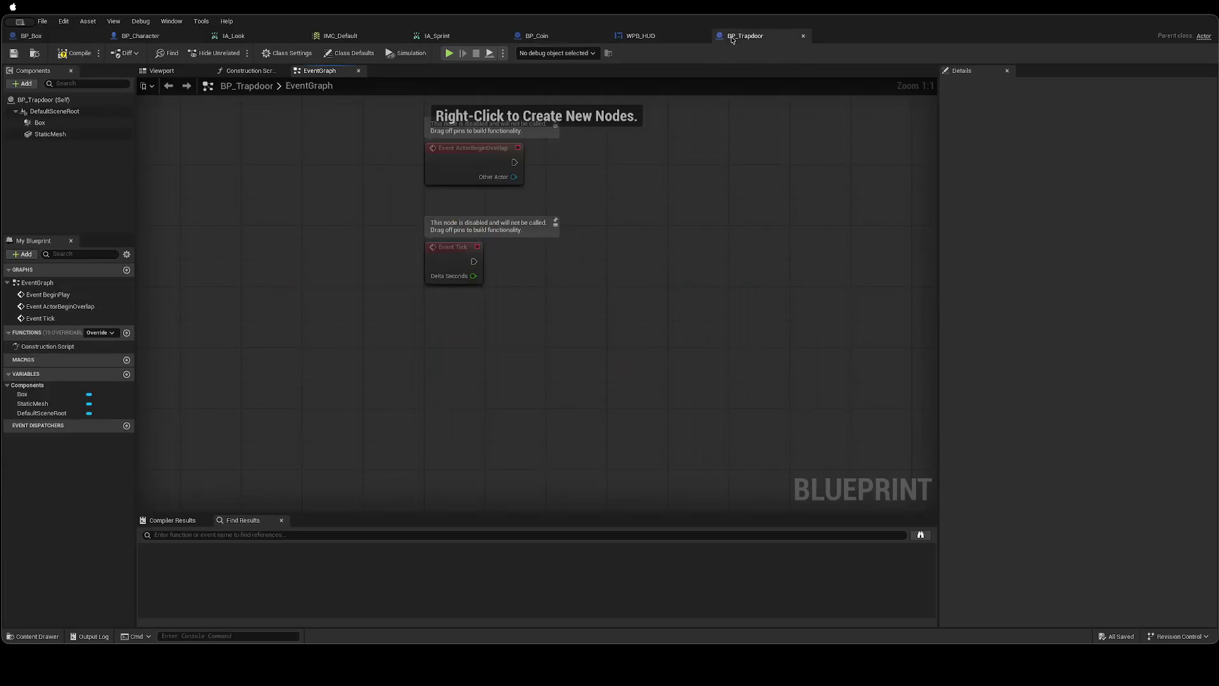
pyautogui.click(29, 121)
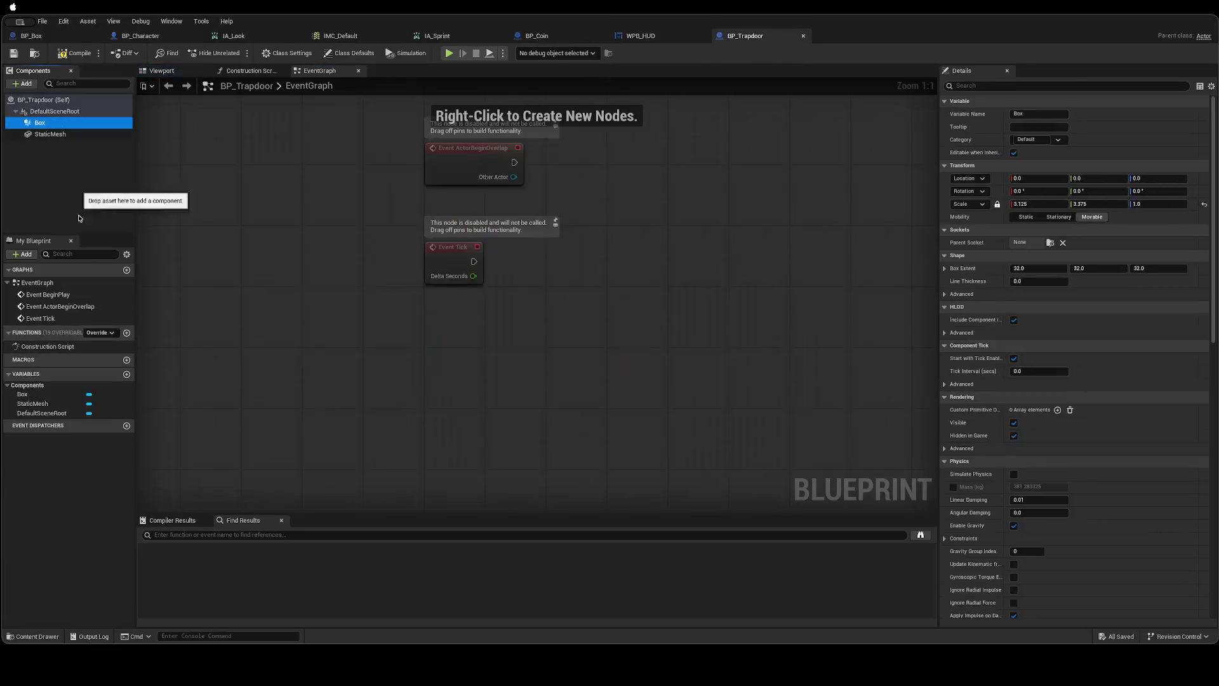
pyautogui.click(33, 256)
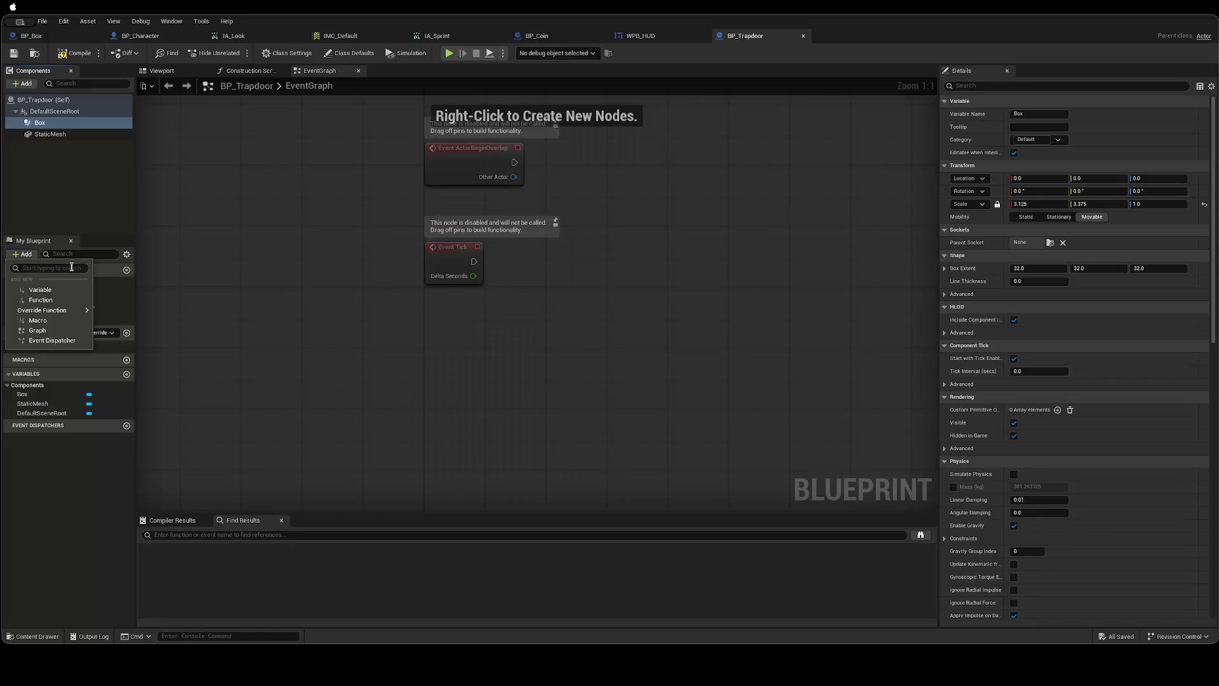
# Add an OnComponentBeginOverlap event for the Box component in BP_Trapdoor.
pyautogui.rightClick(61, 123)
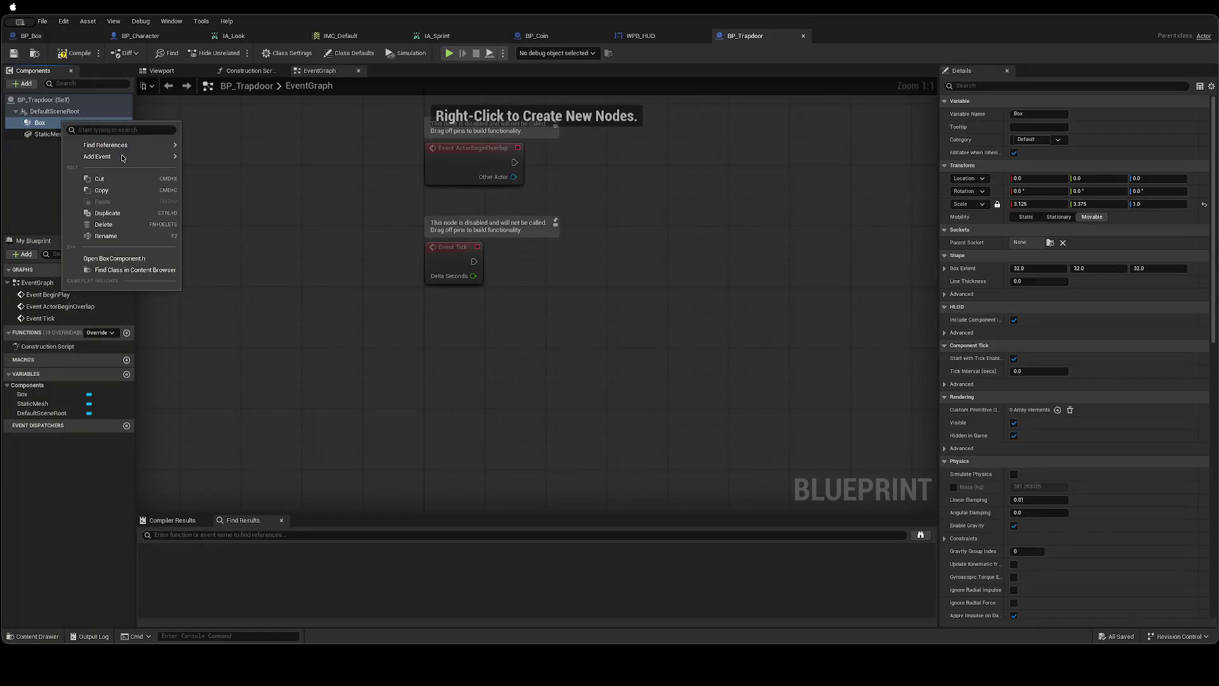
pyautogui.moveTo(123, 157)
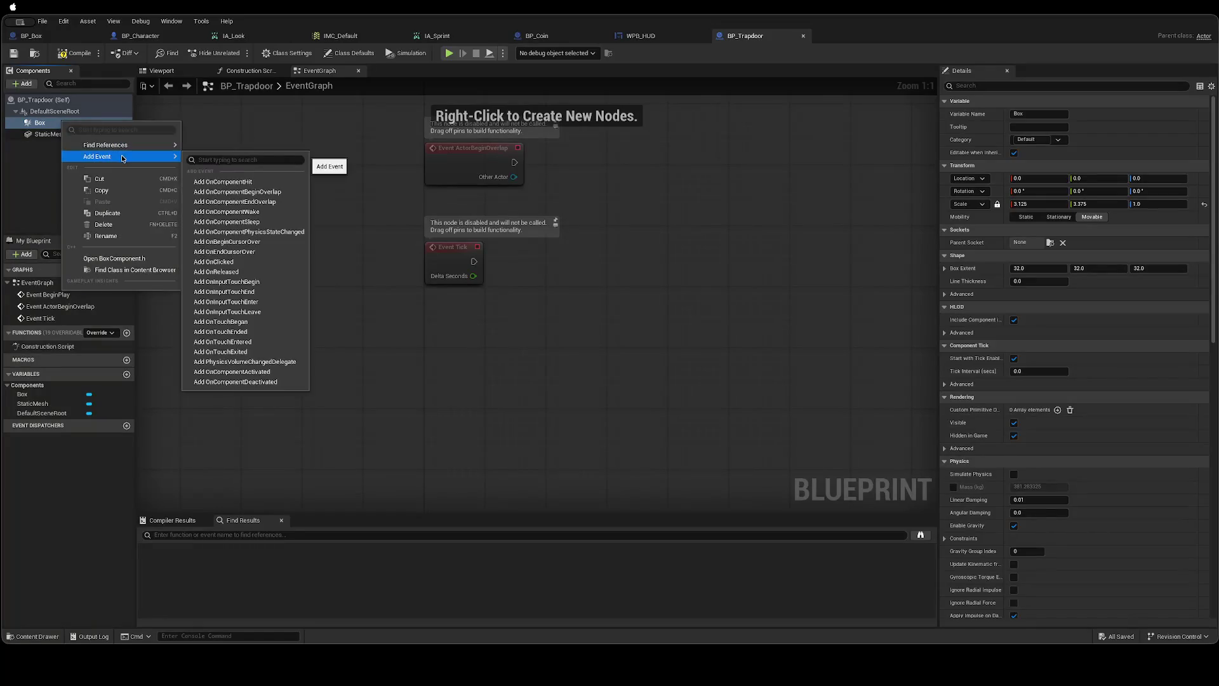
pyautogui.click(273, 191)
pyautogui.moveTo(657, 289)
pyautogui.mouseDown()
pyautogui.moveTo(597, 331)
pyautogui.moveTo(440, 337)
pyautogui.moveTo(508, 314)
pyautogui.mouseUp()
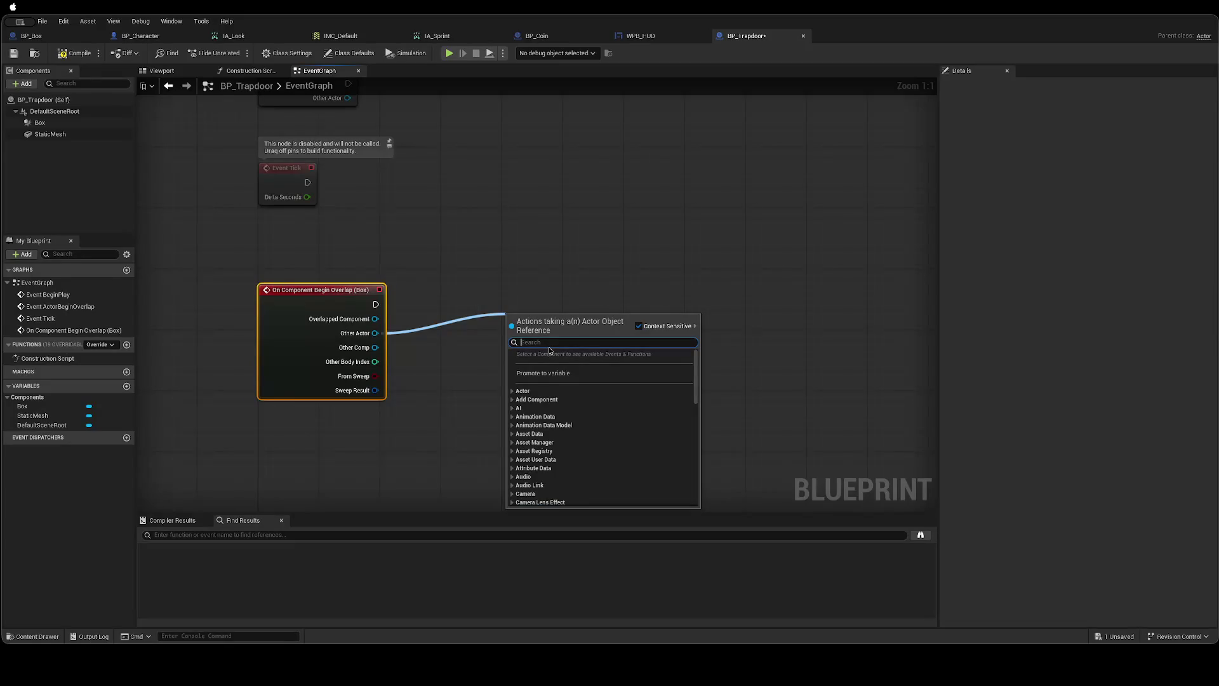
# Cast the overlap's Other Actor to BP_Character and place the cast beside the event.
pyautogui.write('BP_PLay')
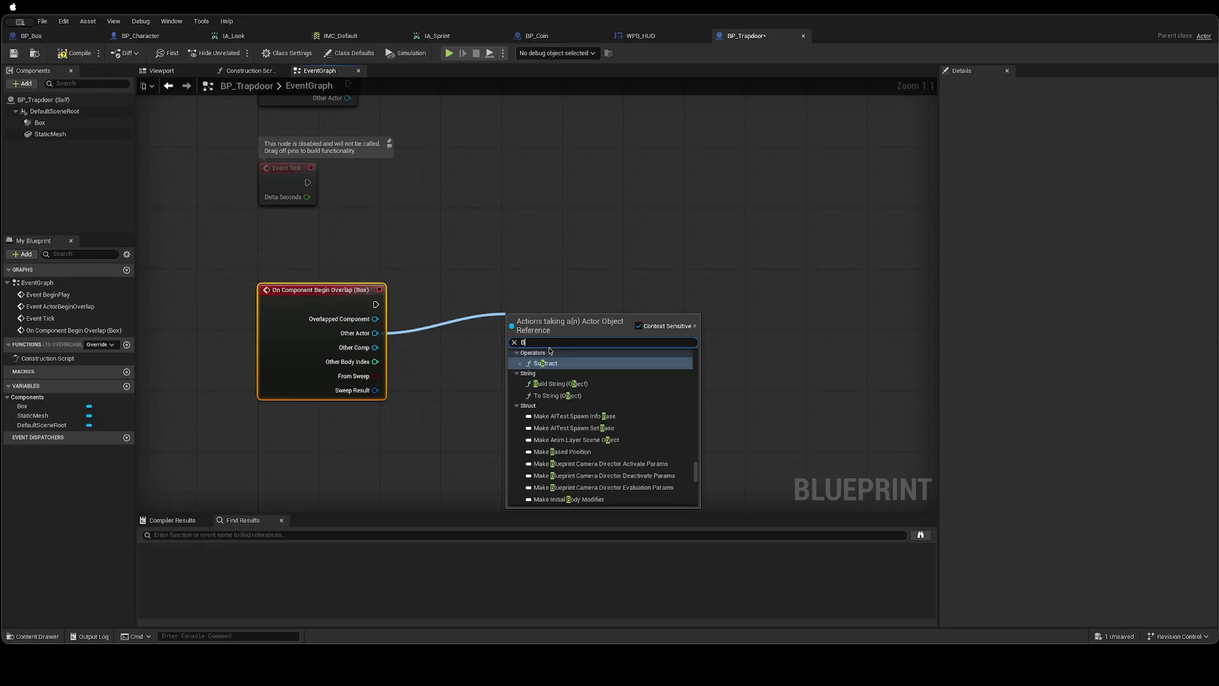
pyautogui.press('BackSpace')
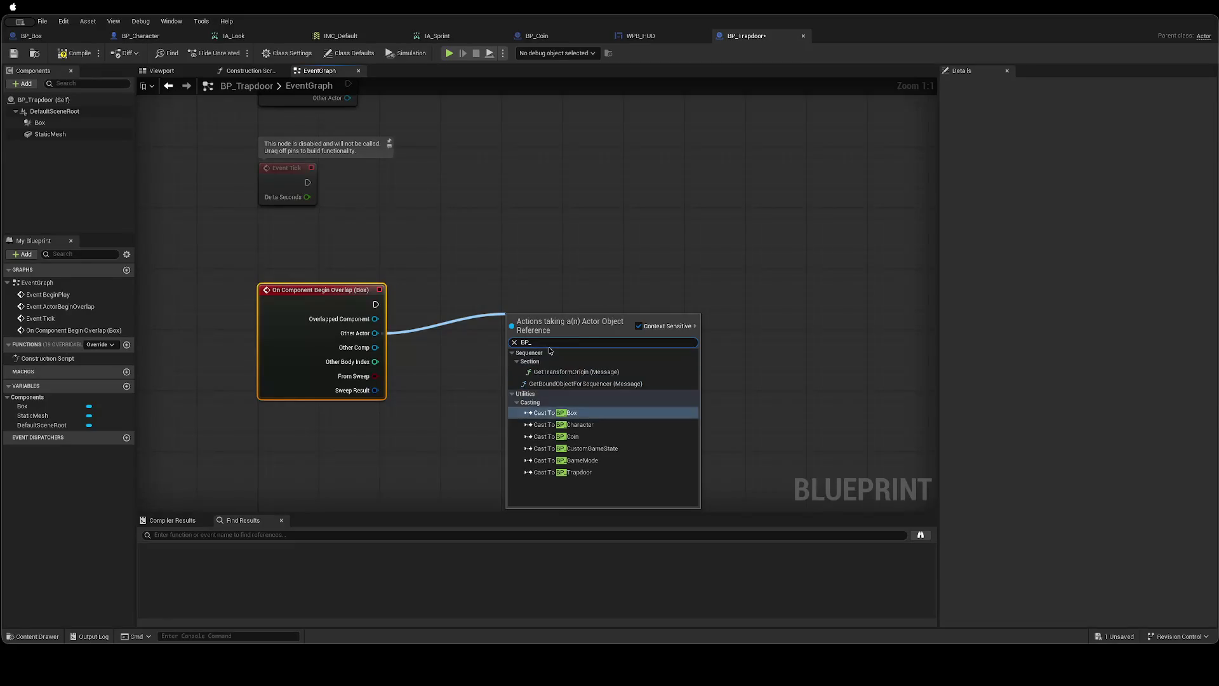
pyautogui.click(575, 424)
pyautogui.moveTo(542, 320); pyautogui.dragTo(521, 299)
pyautogui.click(506, 241)
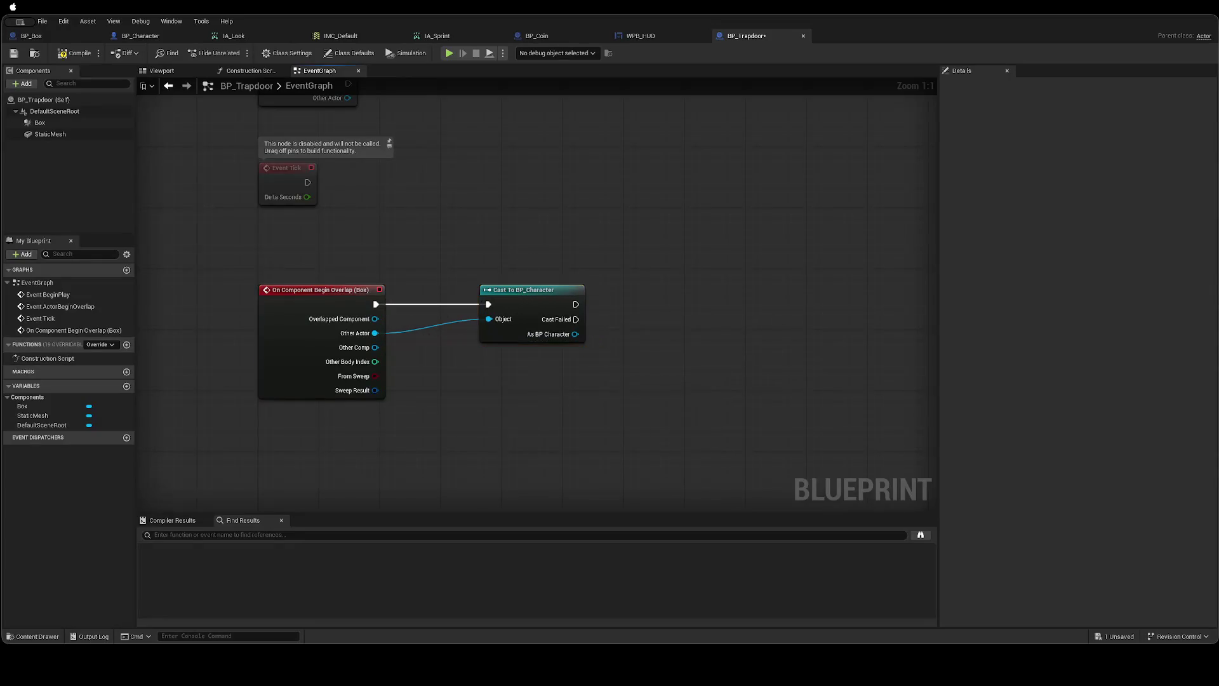
# Add a Get Game State node and position it above the overlap event.
pyautogui.rightClick(440, 280)
pyautogui.write('Game')
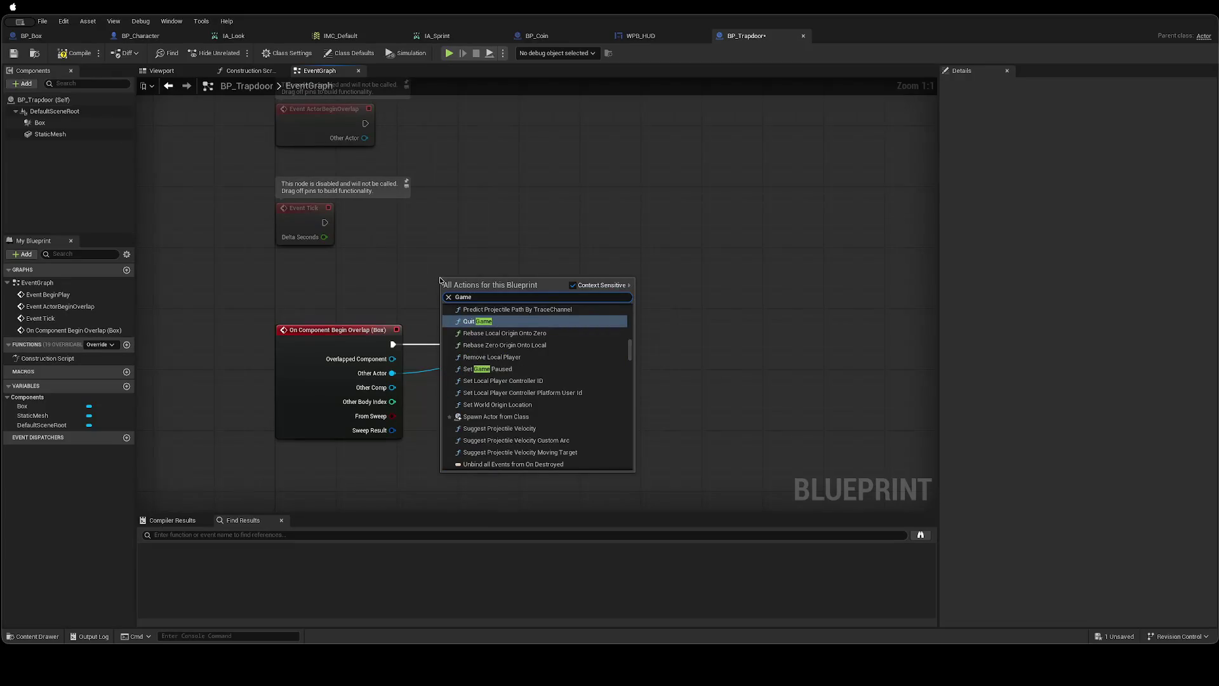
pyautogui.press('BackSpace')
pyautogui.press('BackSpace')
pyautogui.press('BackSpace')
pyautogui.write('GetGam')
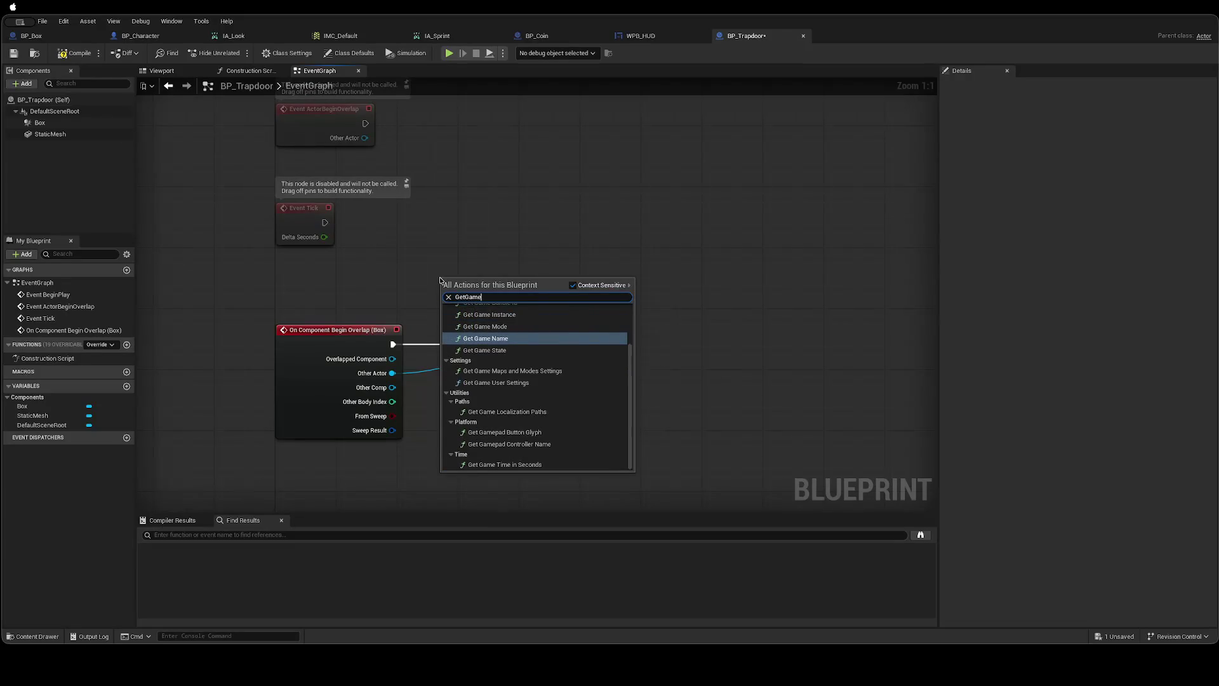
pyautogui.press('Down')
pyautogui.press('Return')
pyautogui.moveTo(494, 291)
pyautogui.mouseDown()
pyautogui.moveTo(341, 290)
pyautogui.moveTo(411, 288)
pyautogui.mouseUp()
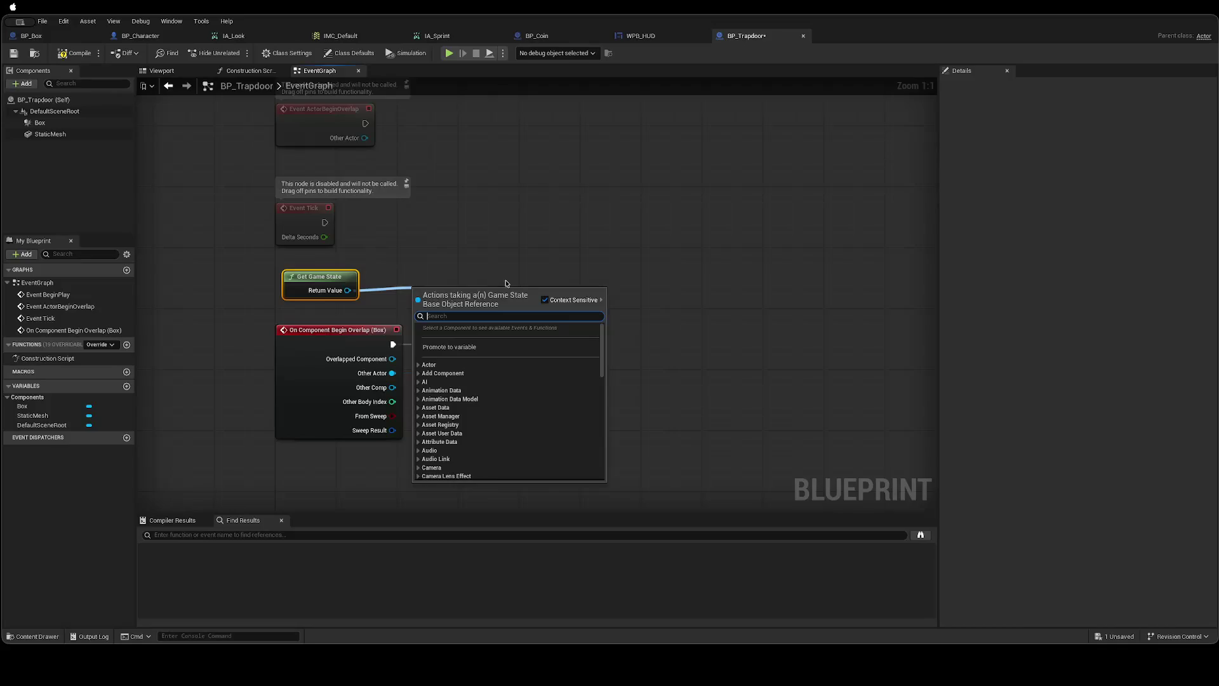
# Cancel the extra node search and return to the level editor window.
pyautogui.write('Get')
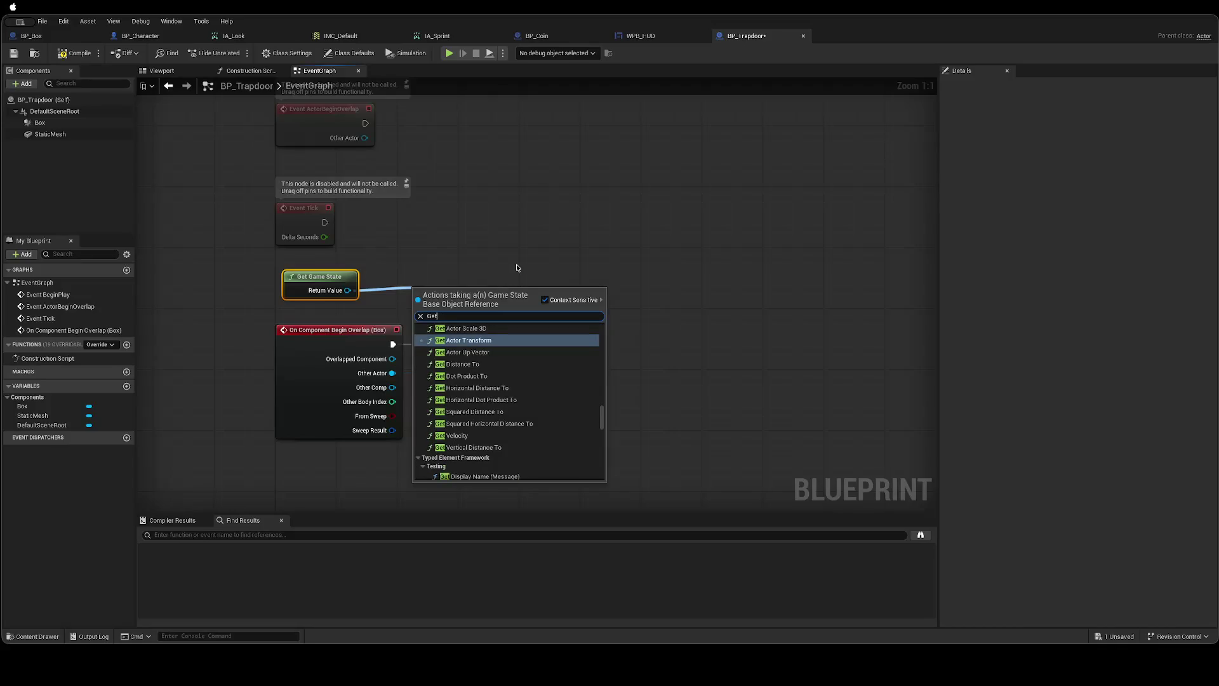
pyautogui.press('Escape')
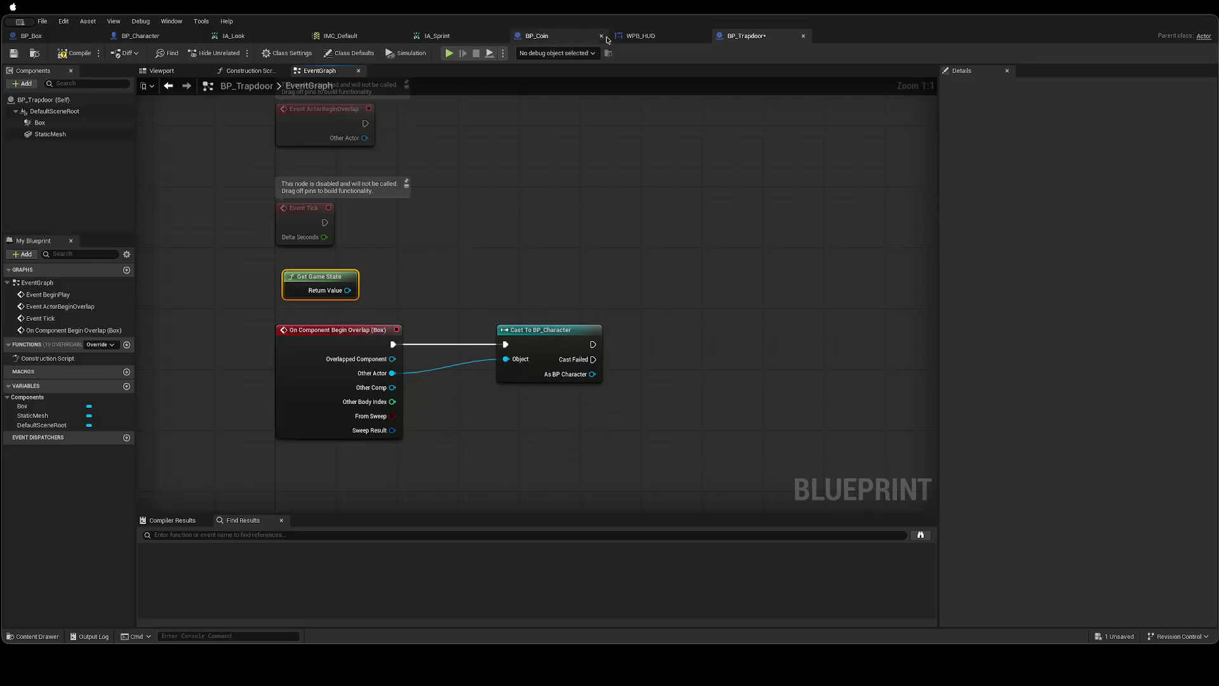
pyautogui.hotkey('ctrl', 'Right')
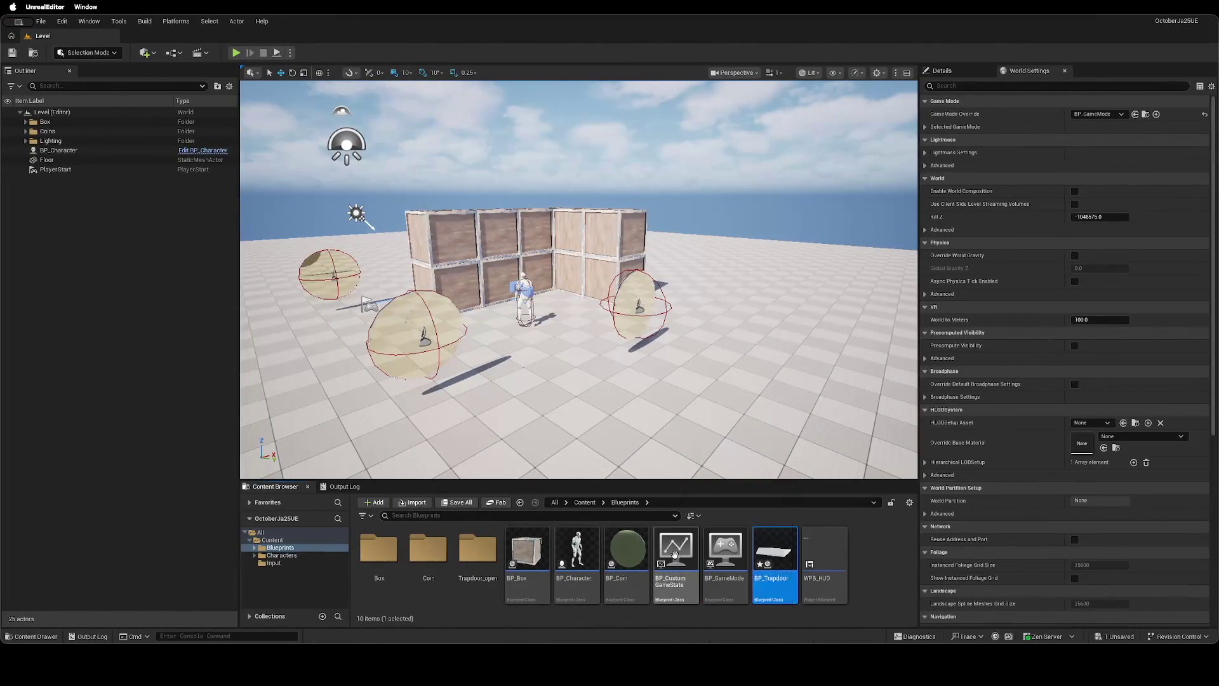
# Open BP_CustomGameState and add a new Boolean variable named HasWon.
pyautogui.doubleClick(675, 552)
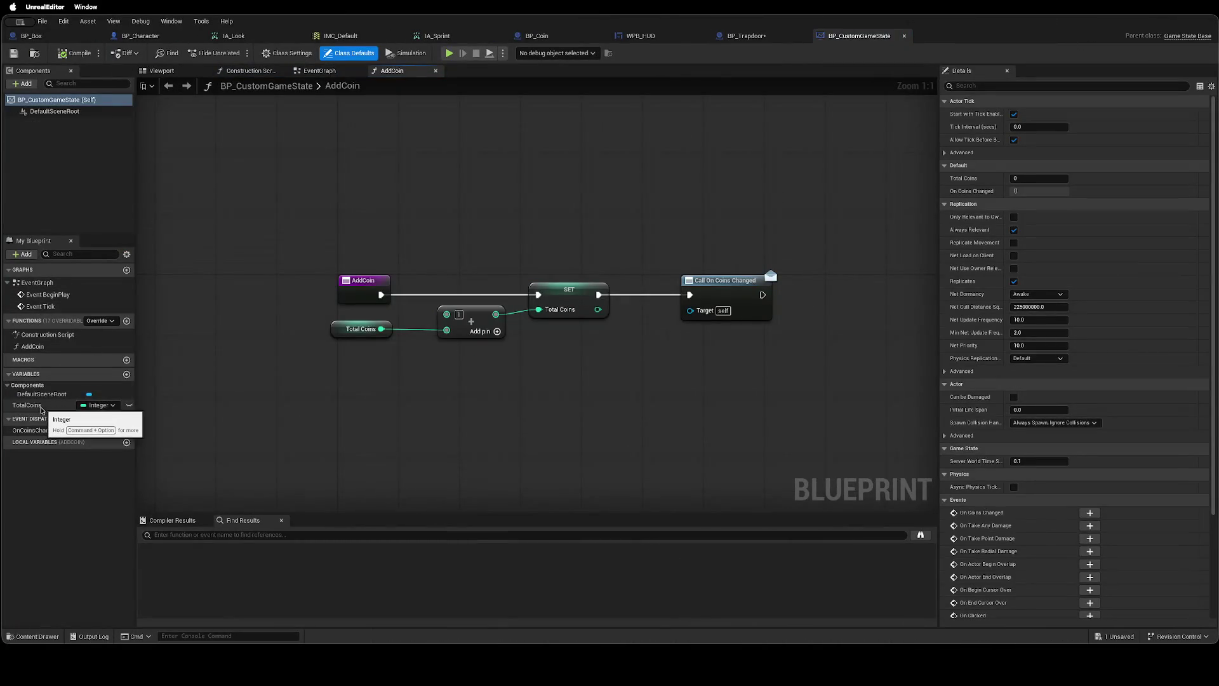
pyautogui.click(126, 374)
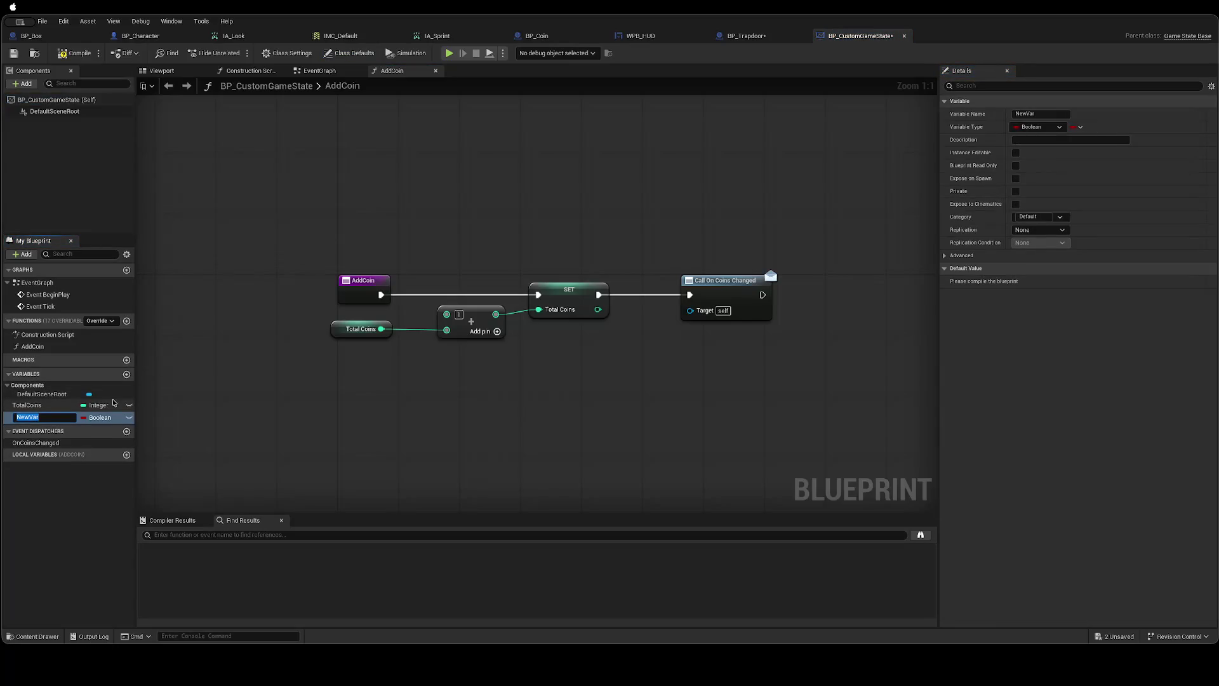
pyautogui.press('BackSpace')
pyautogui.press('BackSpace')
pyautogui.press('BackSpace')
pyautogui.write('Has')
pyautogui.press('Return')
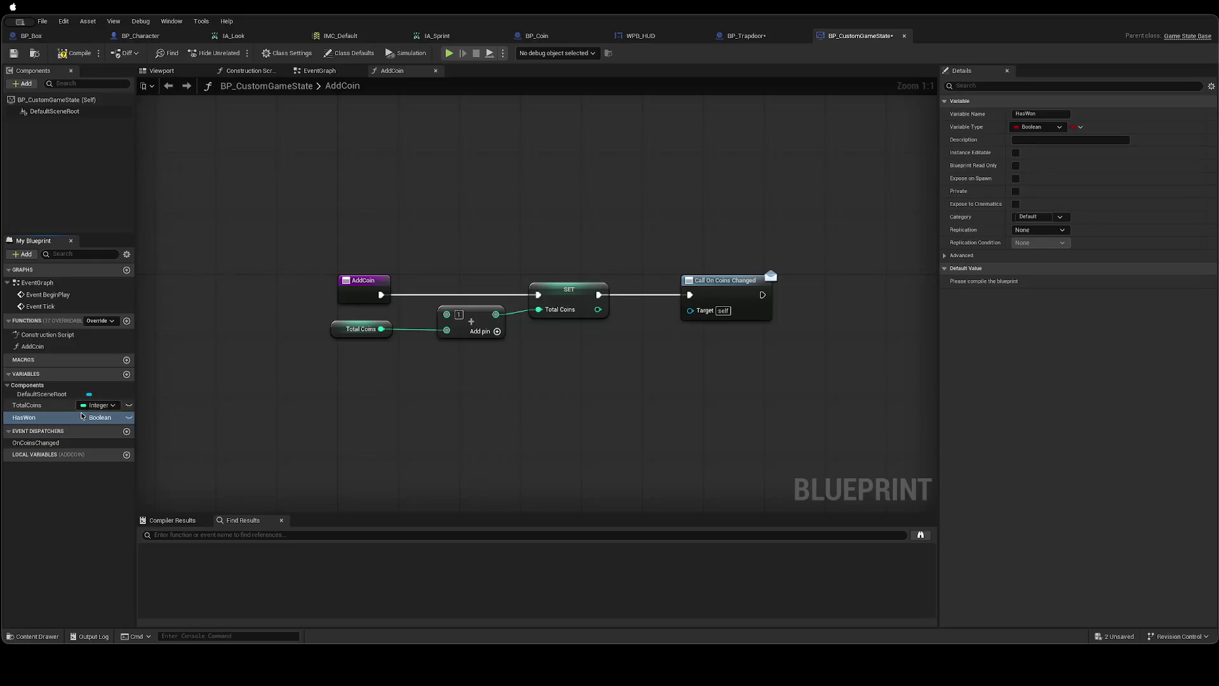
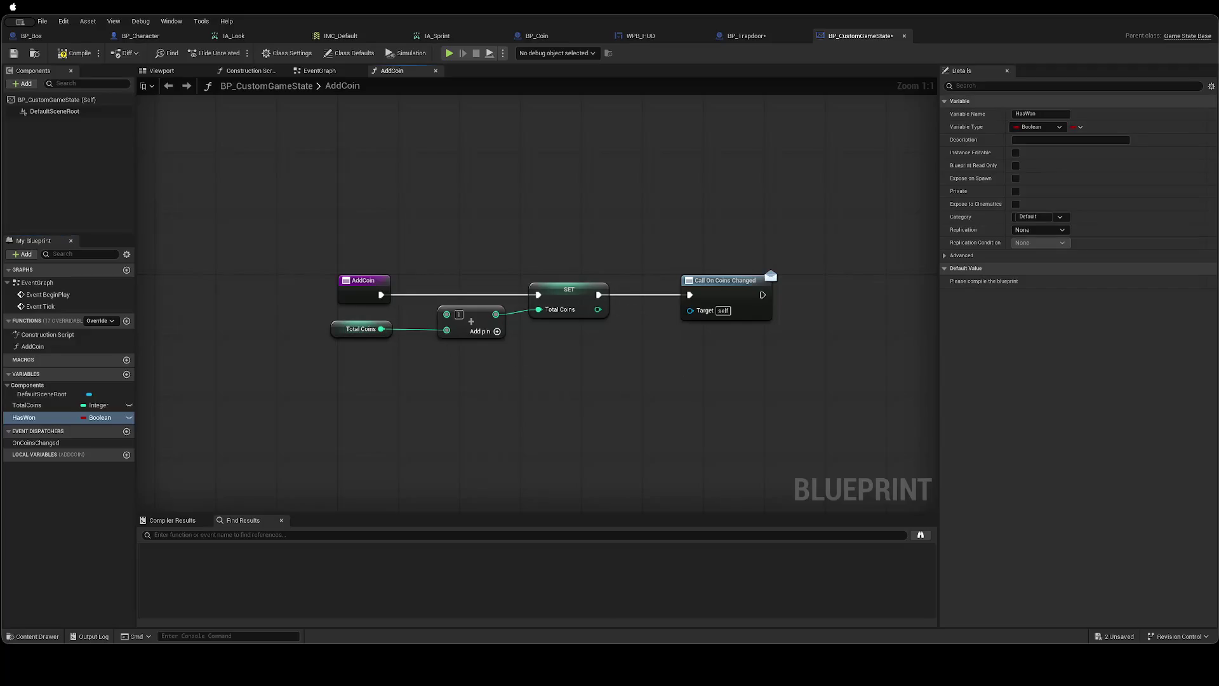
# Add a Branch node after Call On Coins Changed in AddCoin.
pyautogui.moveTo(684, 366); pyautogui.dragTo(463, 334)
pyautogui.moveTo(542, 263)
pyautogui.mouseDown()
pyautogui.moveTo(683, 270)
pyautogui.moveTo(614, 264)
pyautogui.mouseUp()
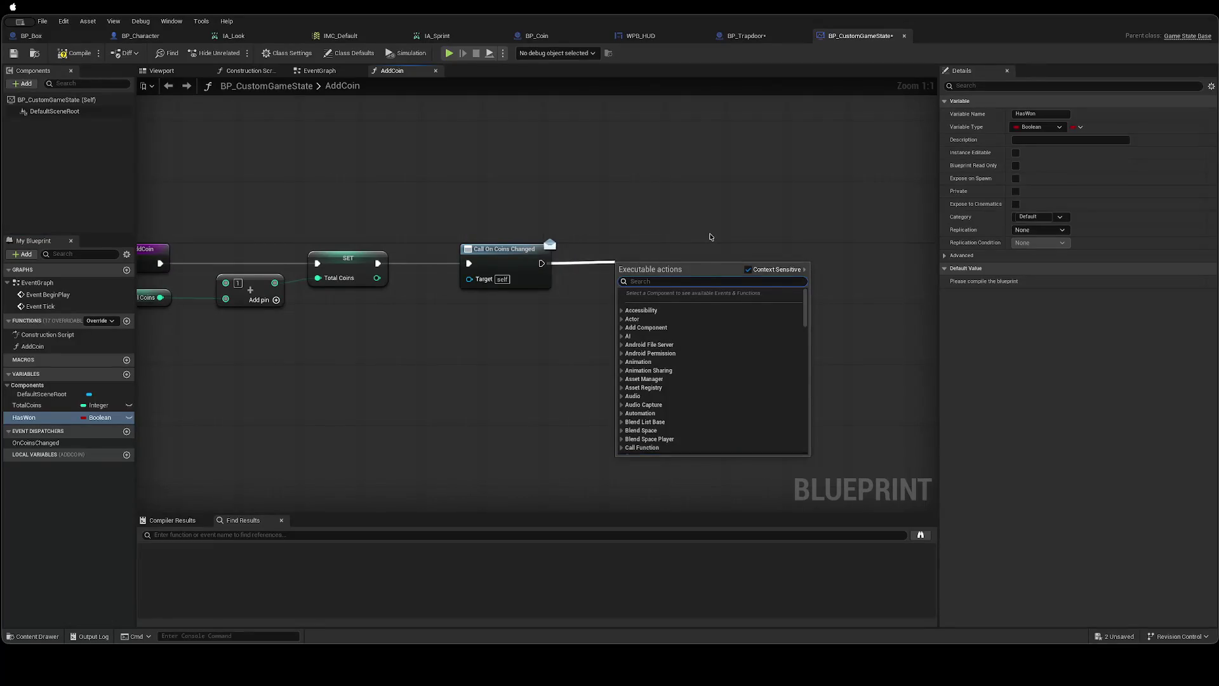
pyautogui.write('if')
pyautogui.press('Return')
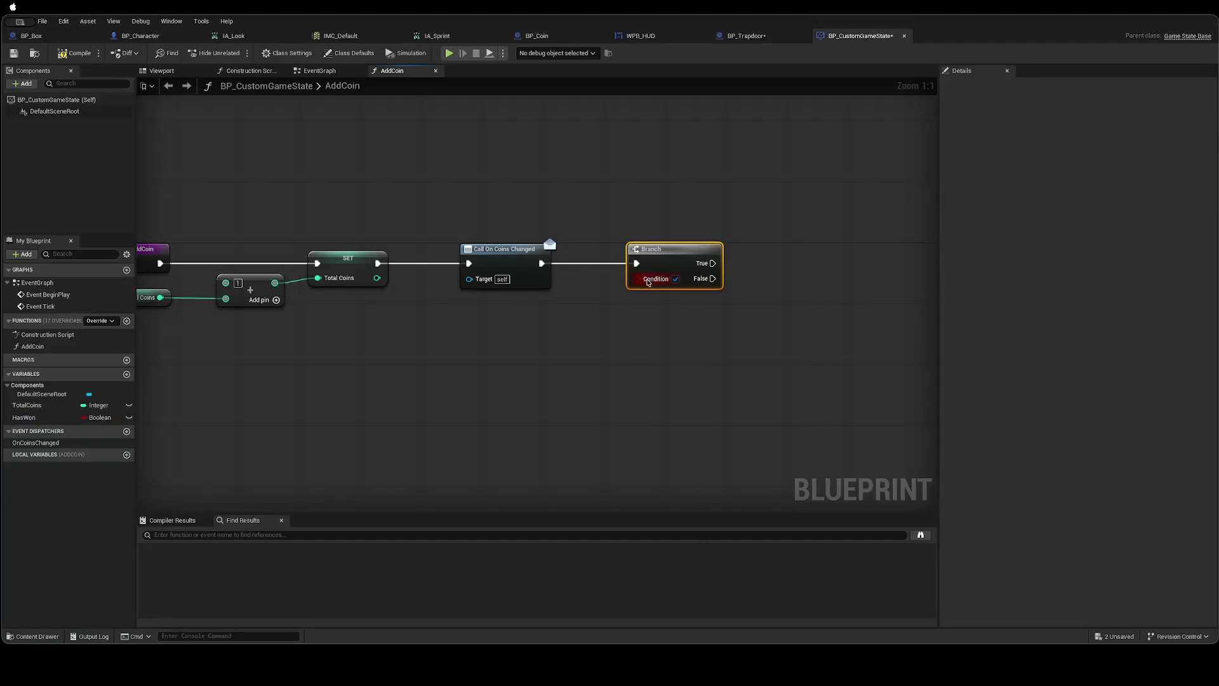
# Add a Total Coins getter to the graph and delete the stray int-to-bool conversion.
pyautogui.rightClick(542, 331)
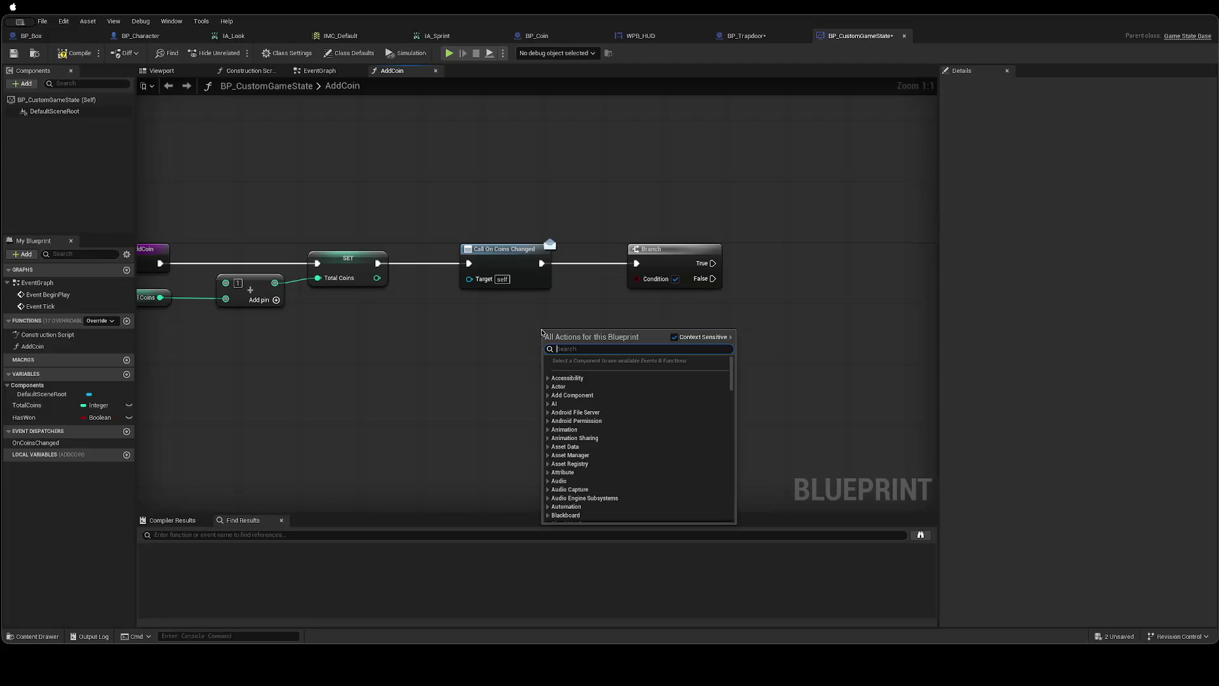
pyautogui.write('Get')
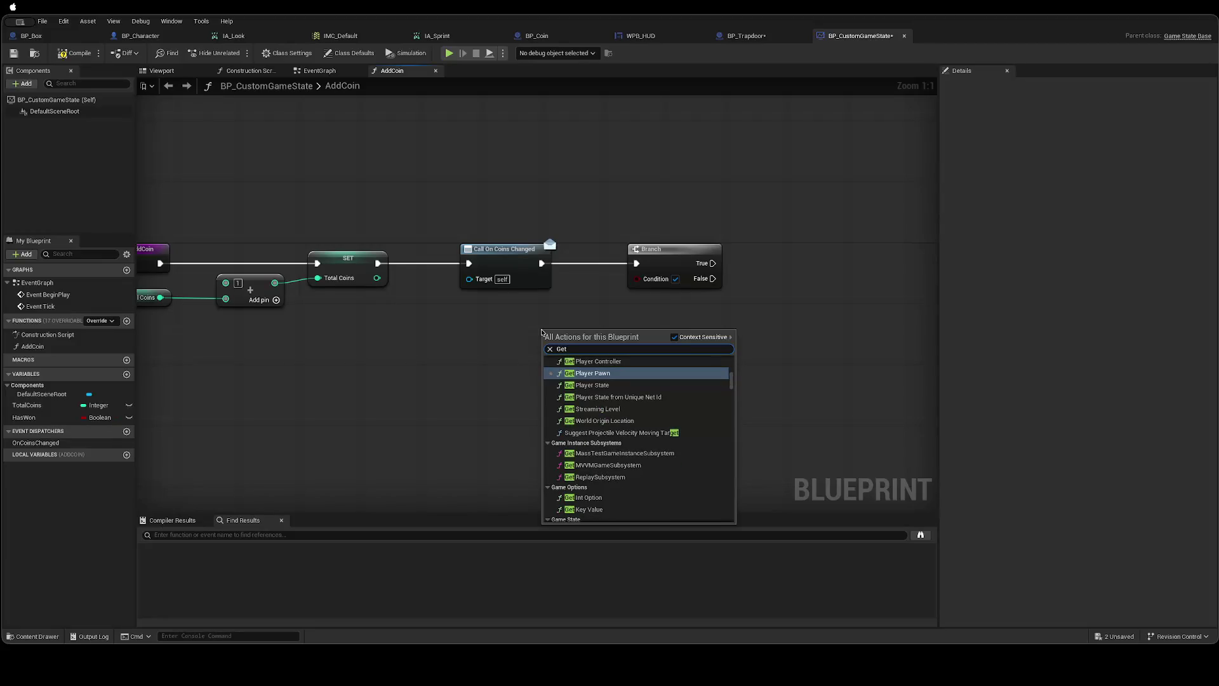
pyautogui.press('Escape')
pyautogui.moveTo(27, 405)
pyautogui.mouseDown()
pyautogui.moveTo(541, 340)
pyautogui.moveTo(492, 347)
pyautogui.moveTo(637, 278)
pyautogui.mouseUp()
pyautogui.click(517, 350)
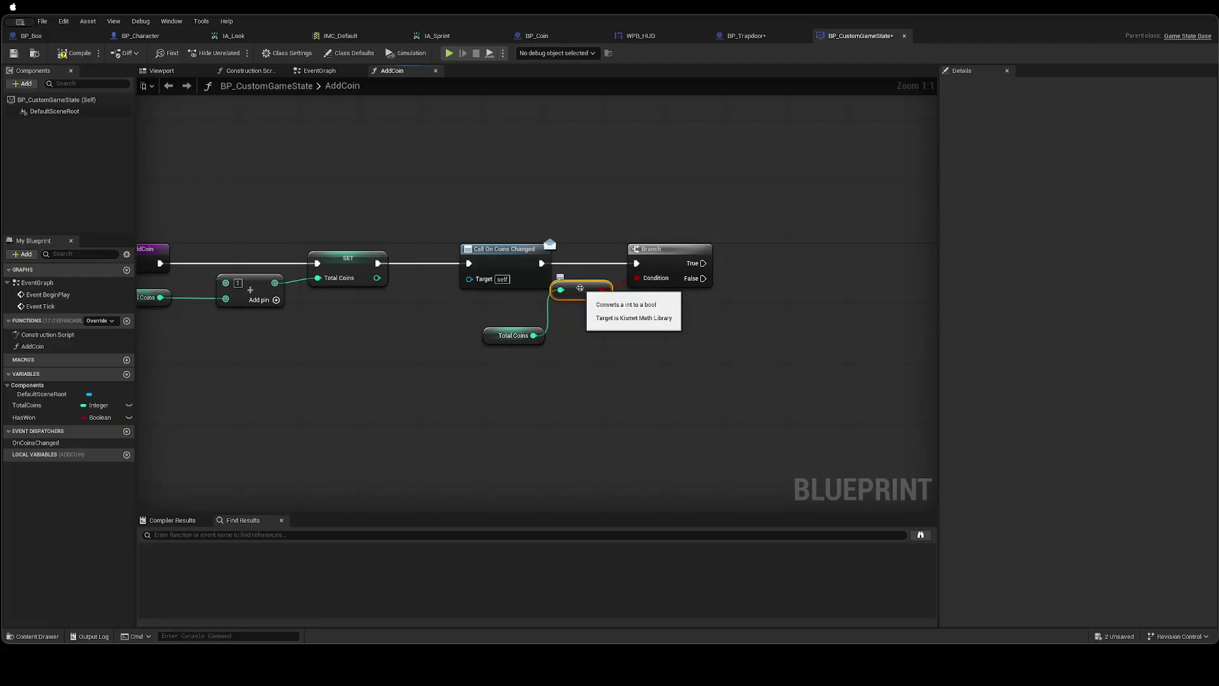
pyautogui.press('Delete')
# Feed Total Coins into an Equal (==) node comparing against 4.
pyautogui.rightClick(567, 339)
pyautogui.press('Escape')
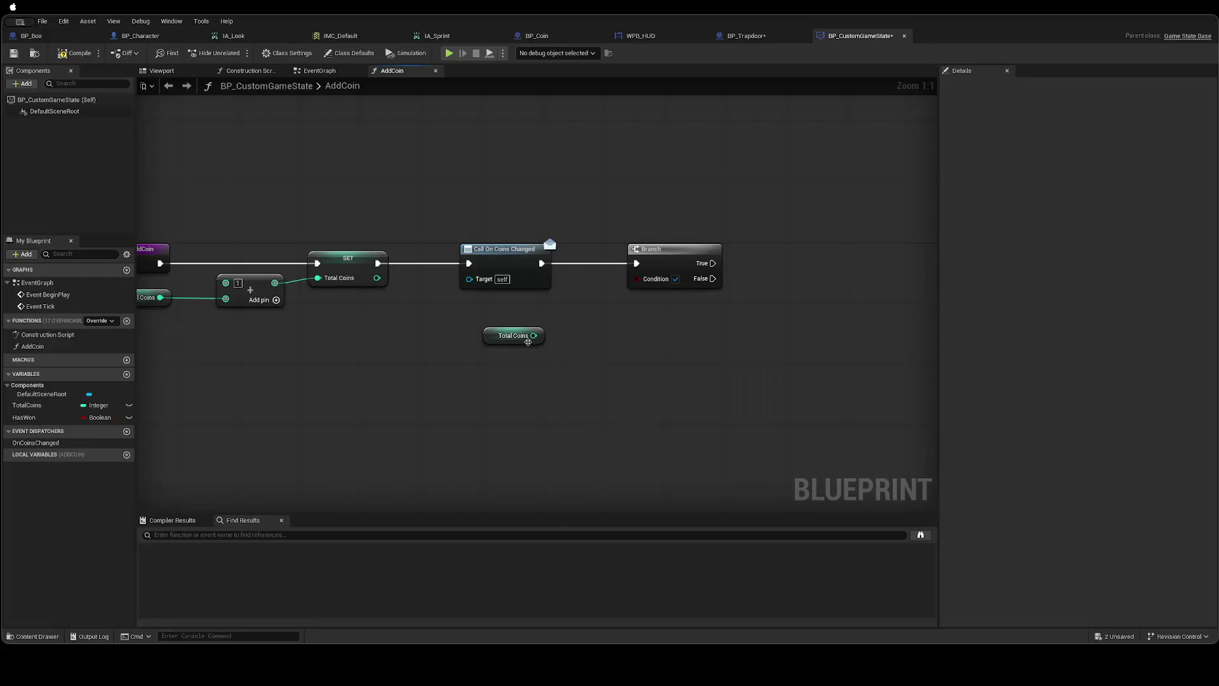
pyautogui.moveTo(534, 335); pyautogui.dragTo(575, 336)
pyautogui.write('conditio')
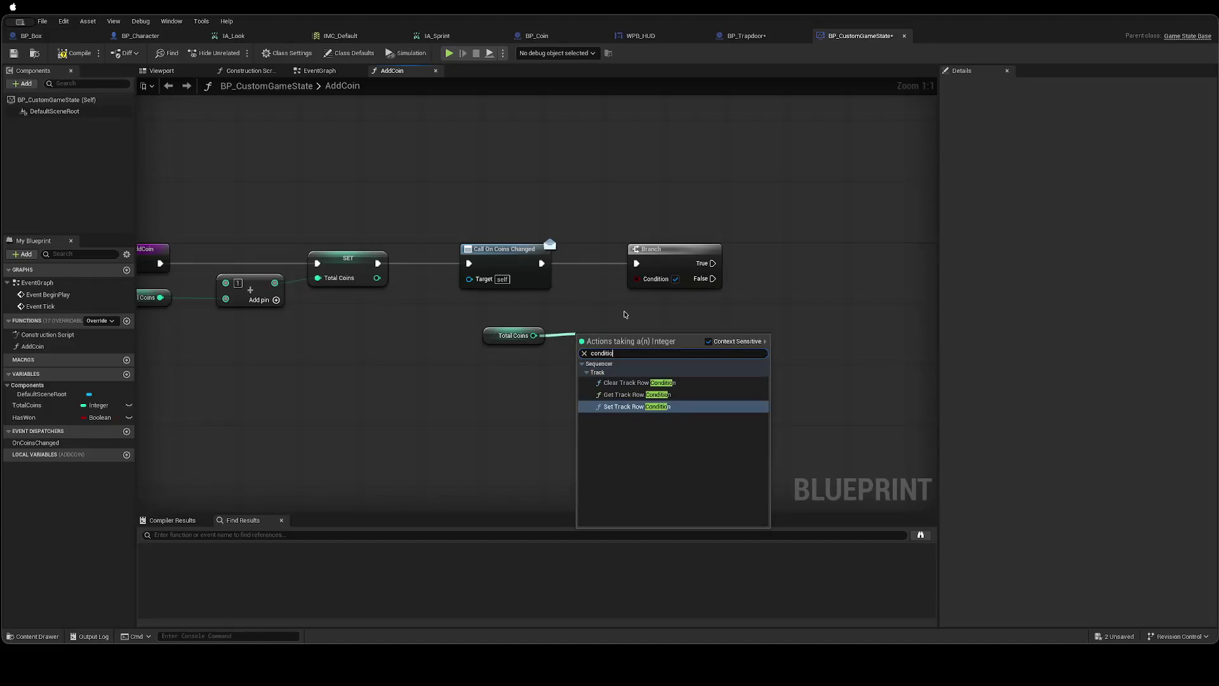
pyautogui.hotkey('ctrl', 'a')
pyautogui.write('equal')
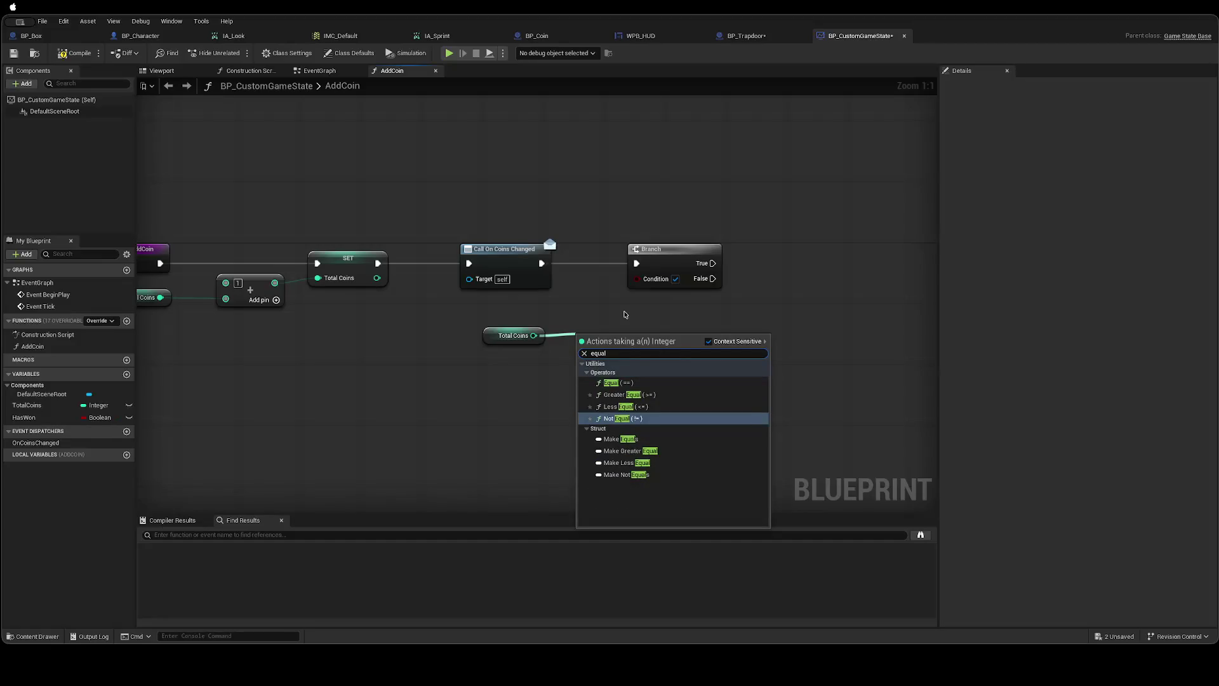
pyautogui.press('Down')
pyautogui.press('Down')
pyautogui.press('Up')
pyautogui.press('Up')
pyautogui.press('Up')
pyautogui.press('Return')
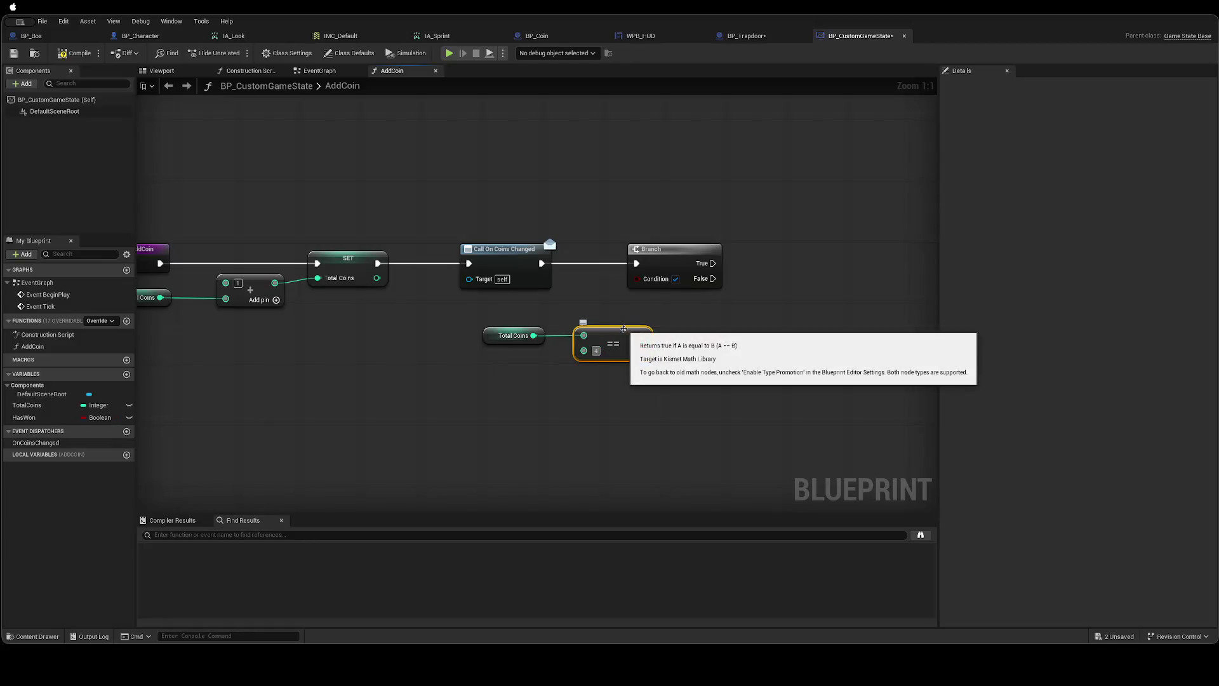
pyautogui.write('4')
# Move the comparison nodes left and wire the result into the Branch Condition.
pyautogui.moveTo(705, 322); pyautogui.dragTo(454, 362)
pyautogui.moveTo(607, 336)
pyautogui.mouseDown()
pyautogui.moveTo(523, 337)
pyautogui.moveTo(633, 286)
pyautogui.mouseUp()
pyautogui.click(613, 328)
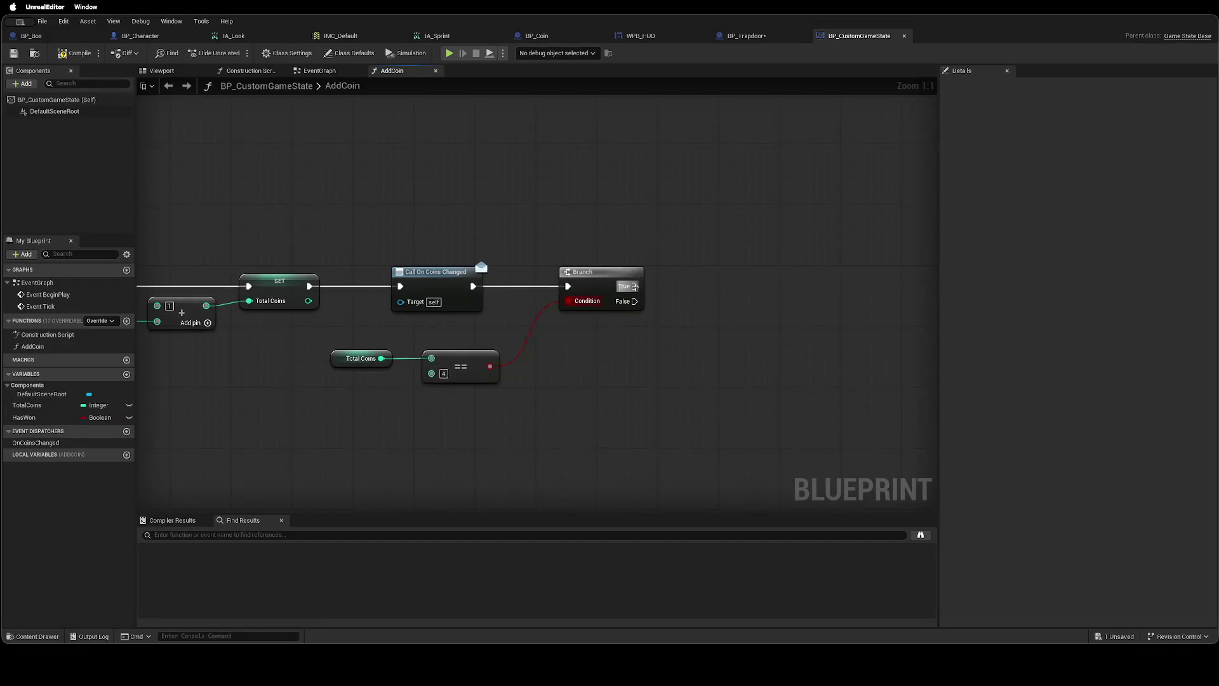
# Create a new event dispatcher named OnHasWonChanged.
pyautogui.moveTo(635, 285); pyautogui.dragTo(738, 293)
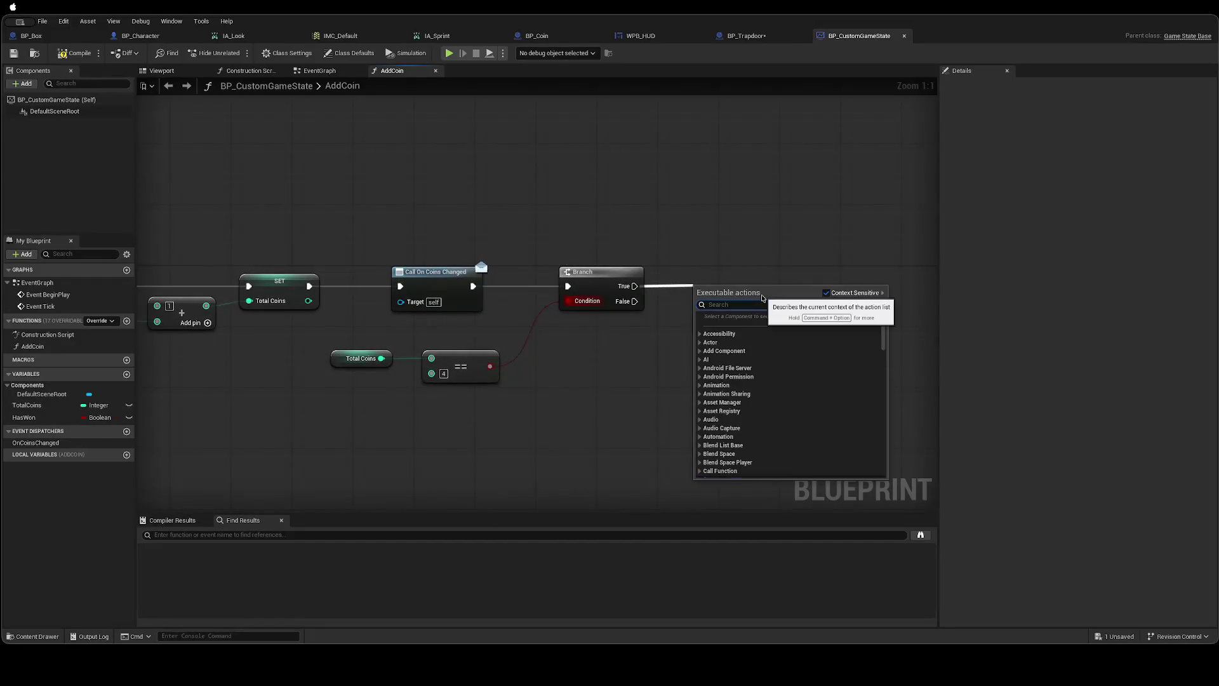
pyautogui.write('Call')
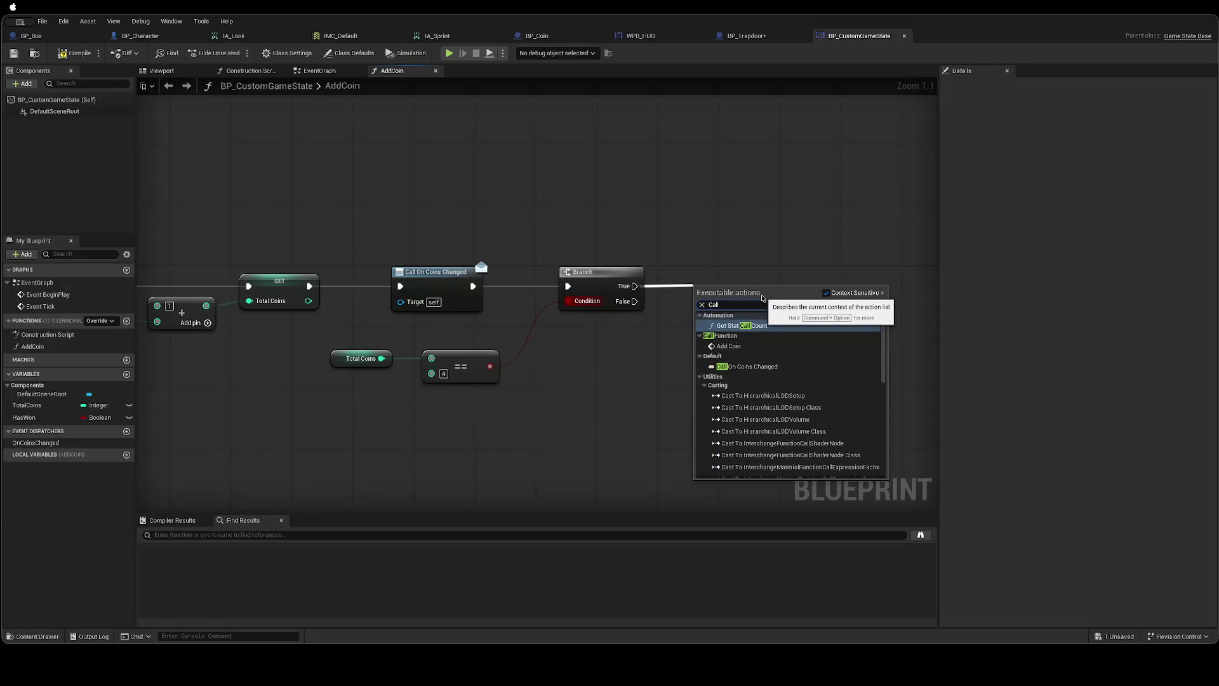
pyautogui.write(' On')
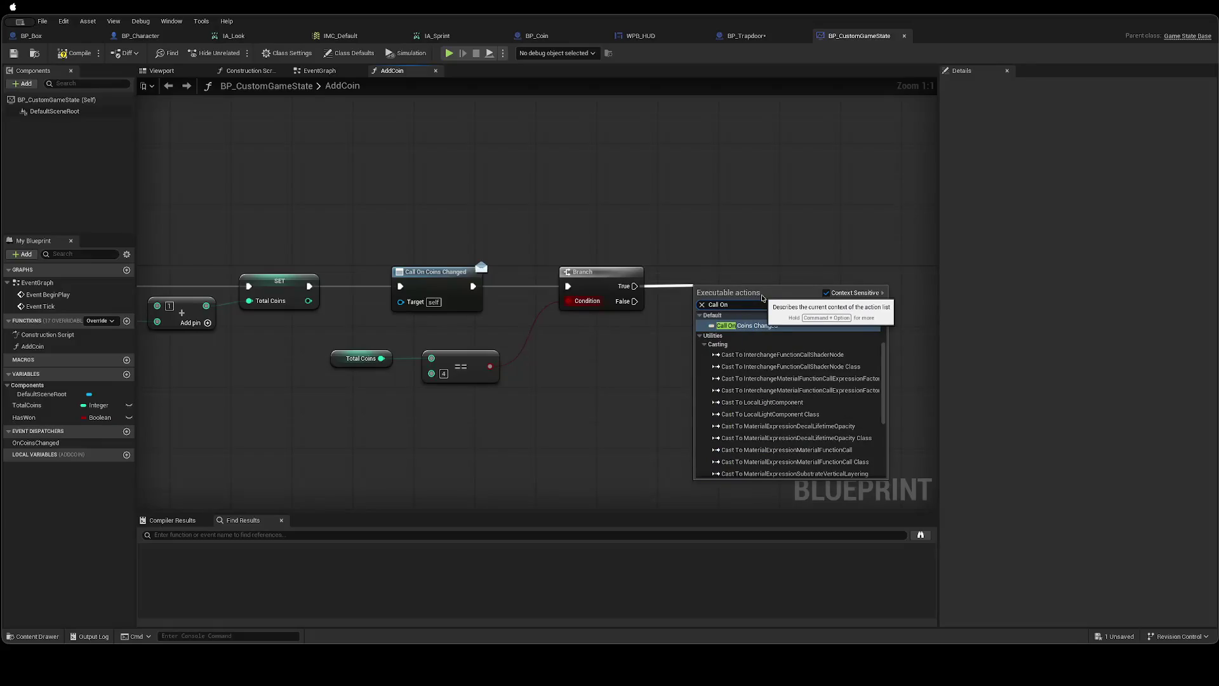
pyautogui.press('BackSpace')
pyautogui.press('BackSpace')
pyautogui.press('BackSpace')
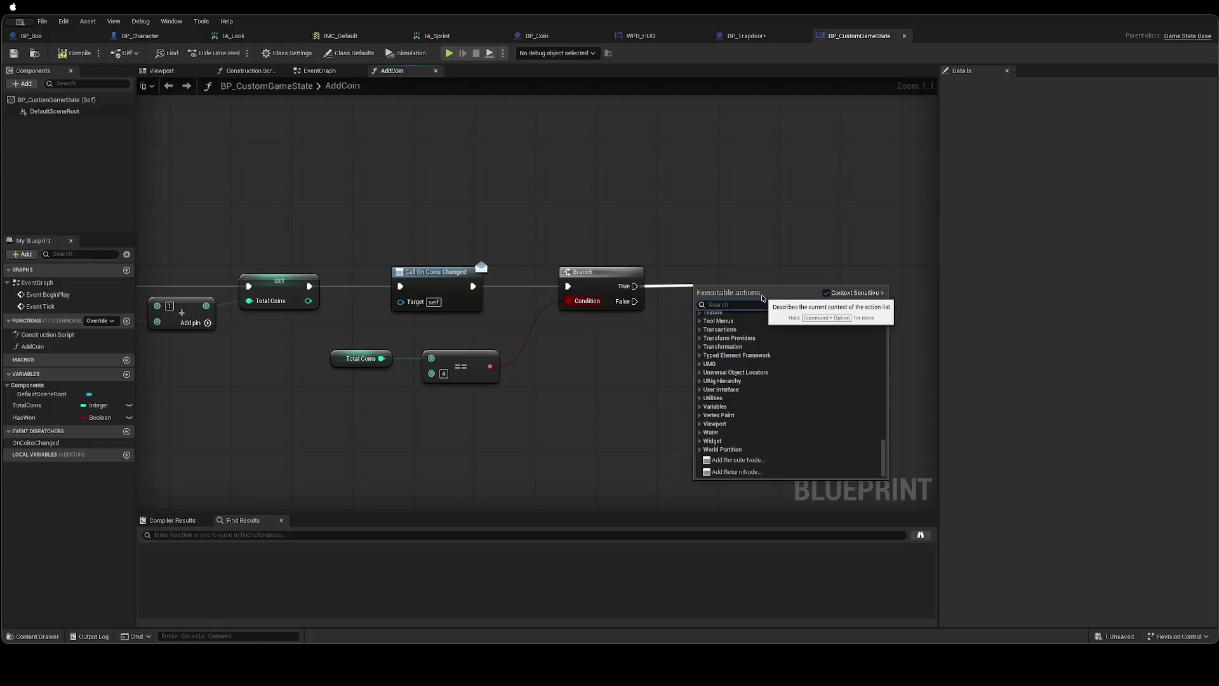
pyautogui.click(248, 410)
pyautogui.click(127, 431)
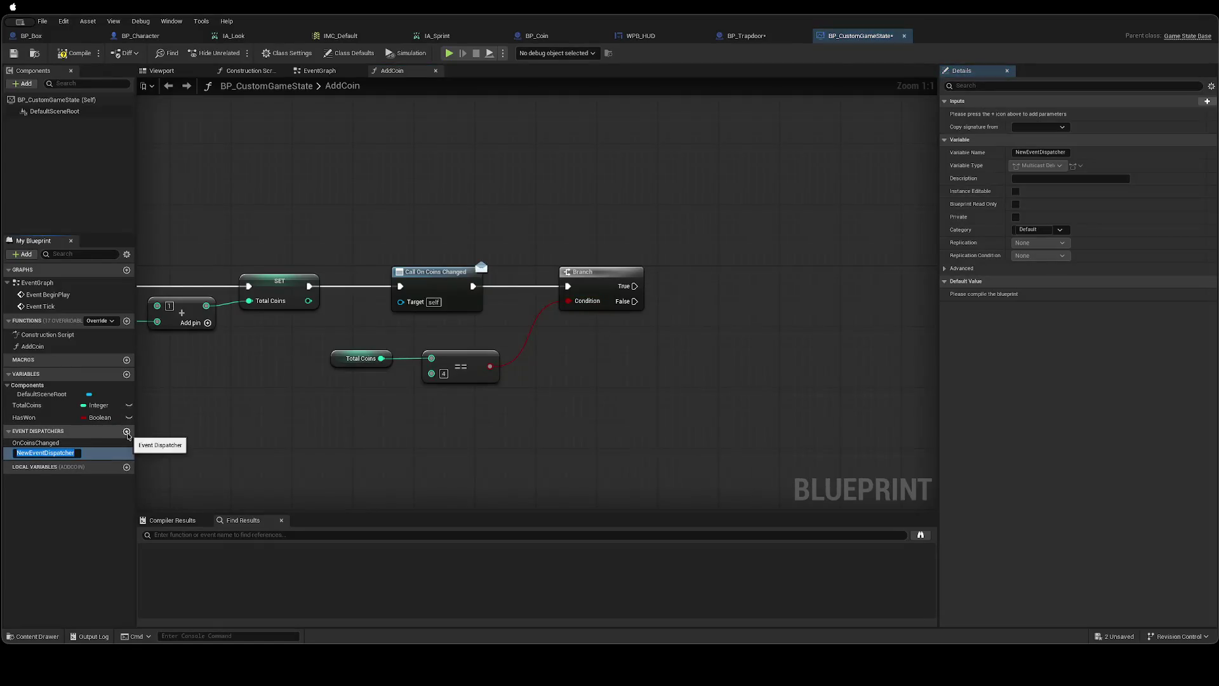
pyautogui.write('On')
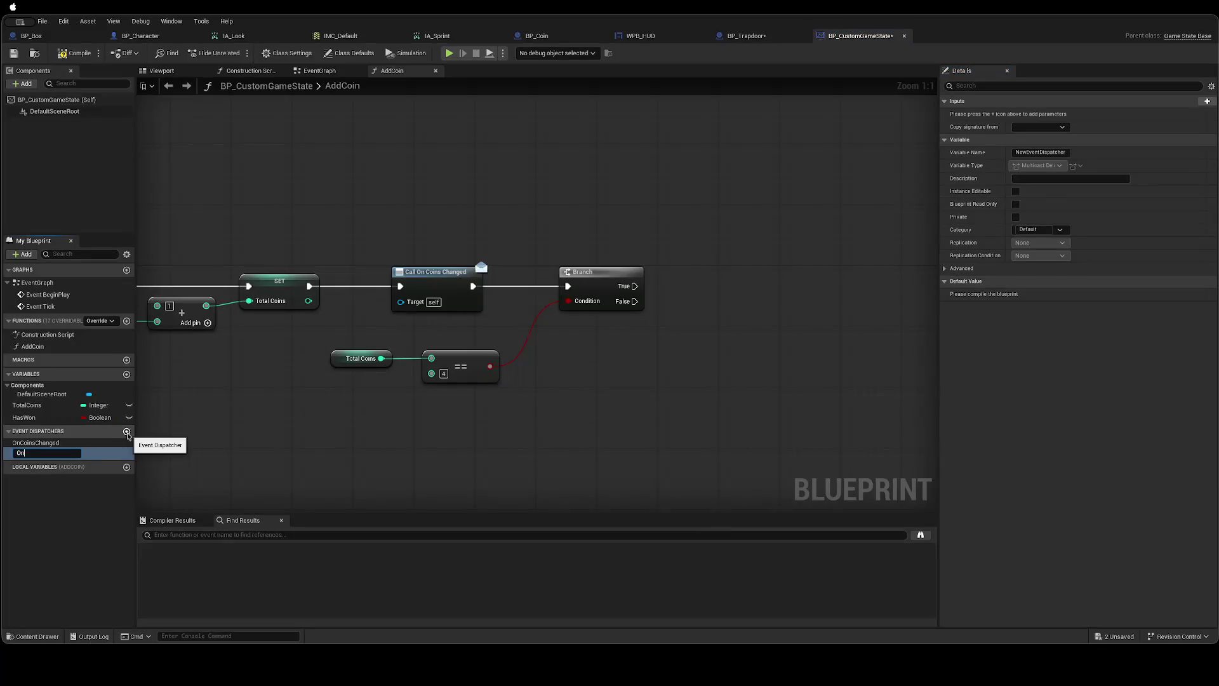
pyautogui.write('HasWonChange')
pyautogui.press('Return')
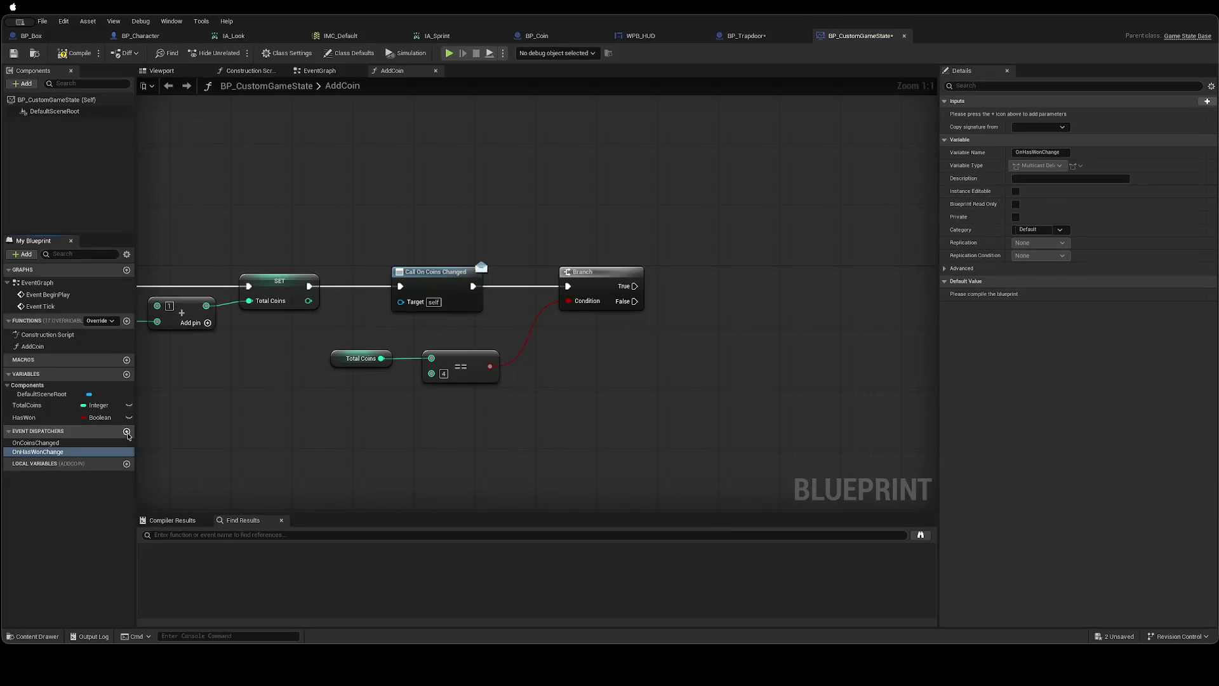
pyautogui.doubleClick(76, 453)
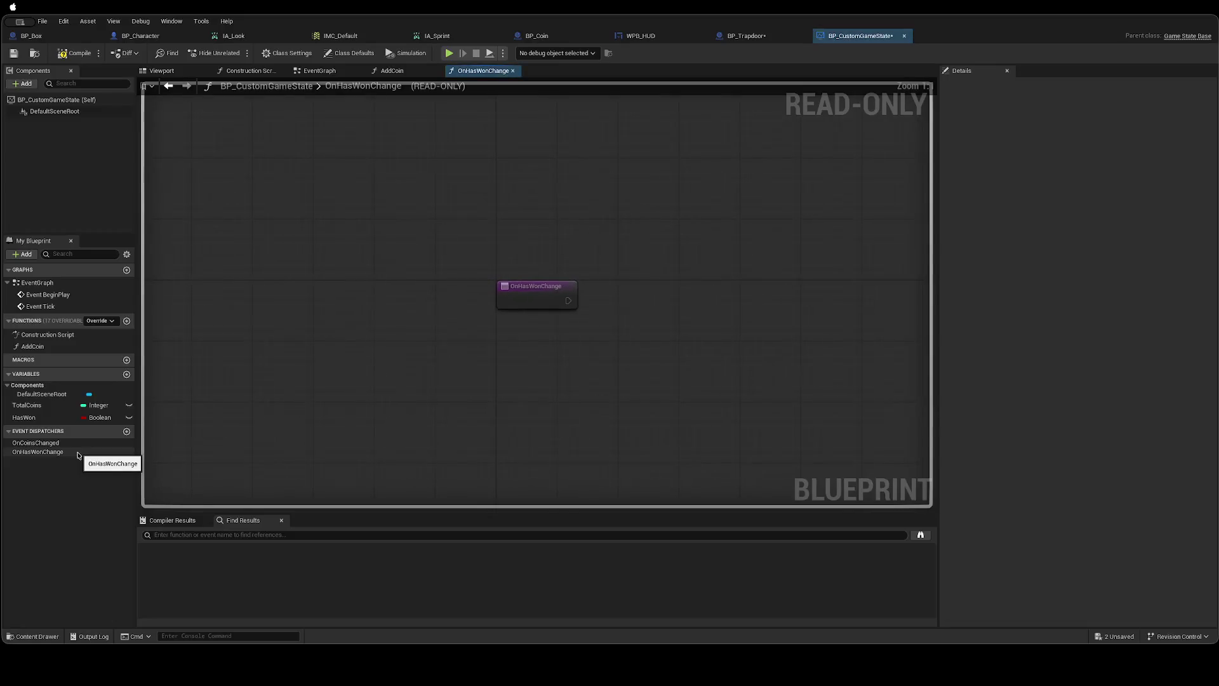
pyautogui.rightClick(77, 454)
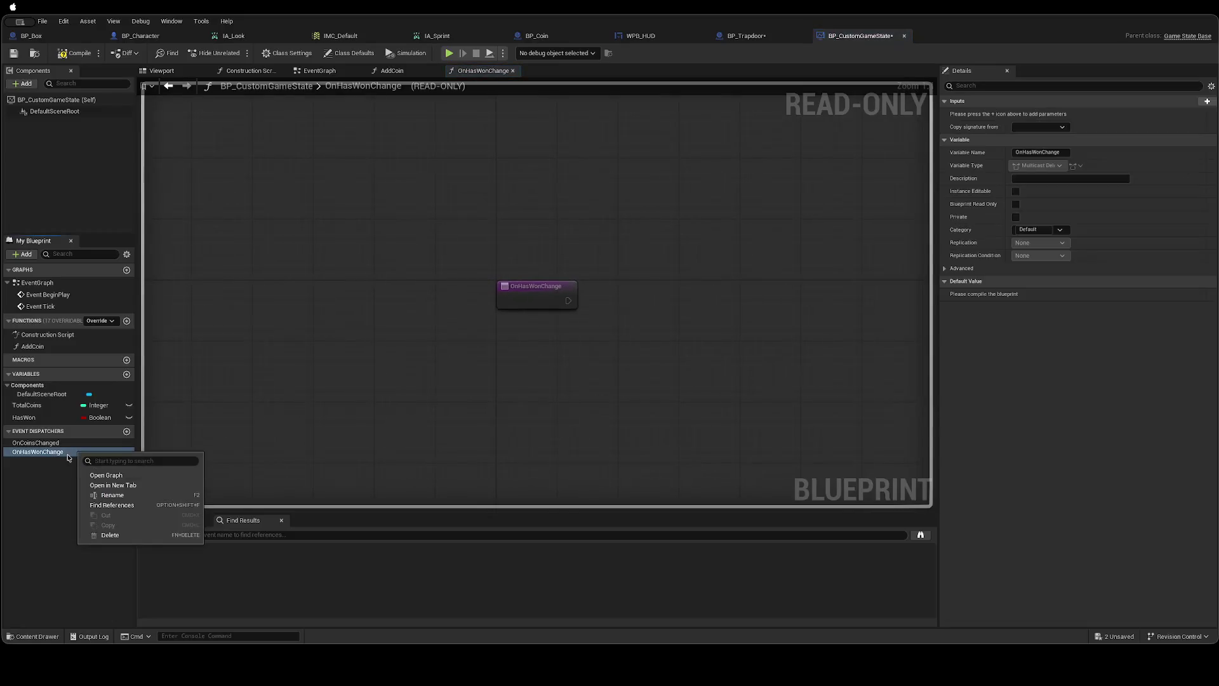
pyautogui.click(112, 494)
pyautogui.write('d')
pyautogui.press('Return')
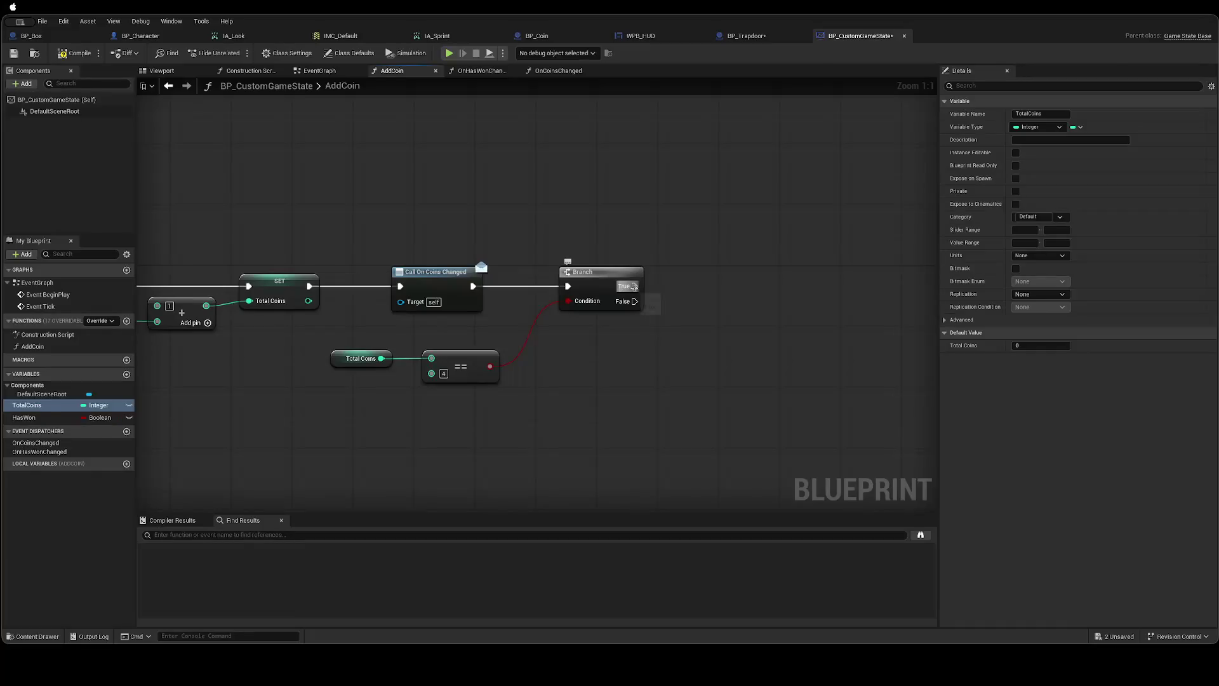
# Call On Has Won Changed from the Branch's True output.
pyautogui.moveTo(634, 285); pyautogui.dragTo(708, 286)
pyautogui.write('Call On')
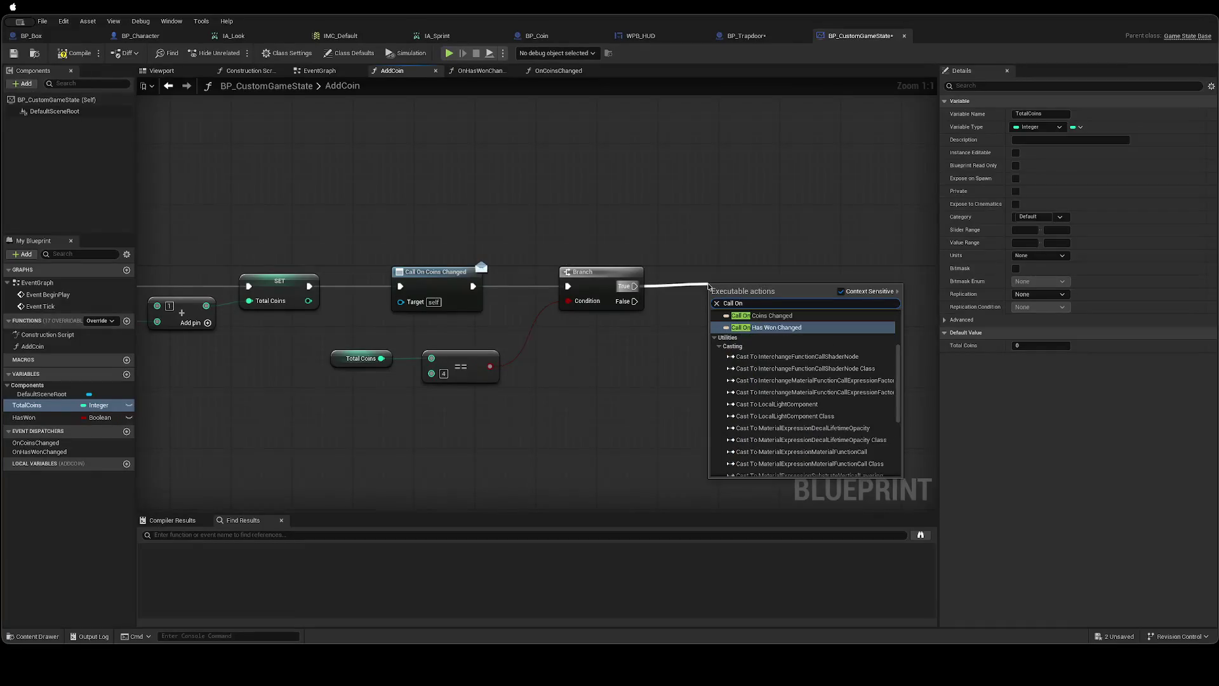
pyautogui.press('Return')
pyautogui.moveTo(749, 285); pyautogui.dragTo(743, 272)
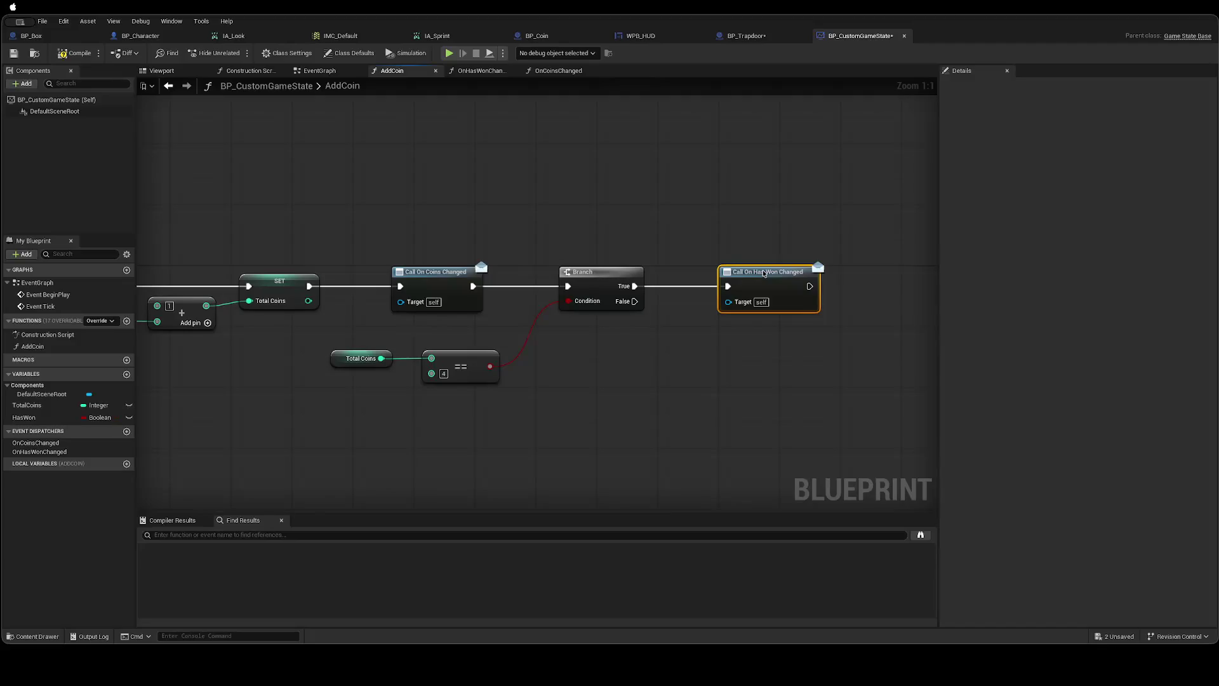
pyautogui.click(726, 348)
# Save BP_CustomGameState and switch to the BP_Trapdoor blueprint.
pyautogui.hotkey('ctrl', 's')
pyautogui.moveTo(653, 383); pyautogui.dragTo(721, 383)
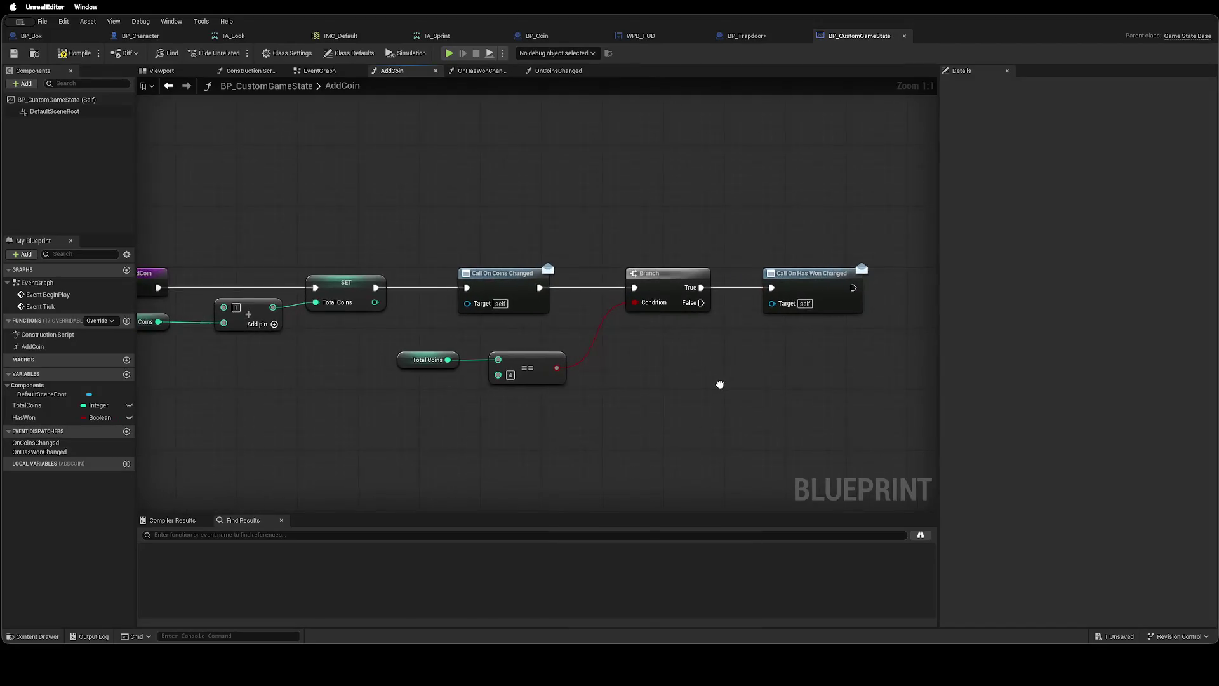
pyautogui.click(562, 71)
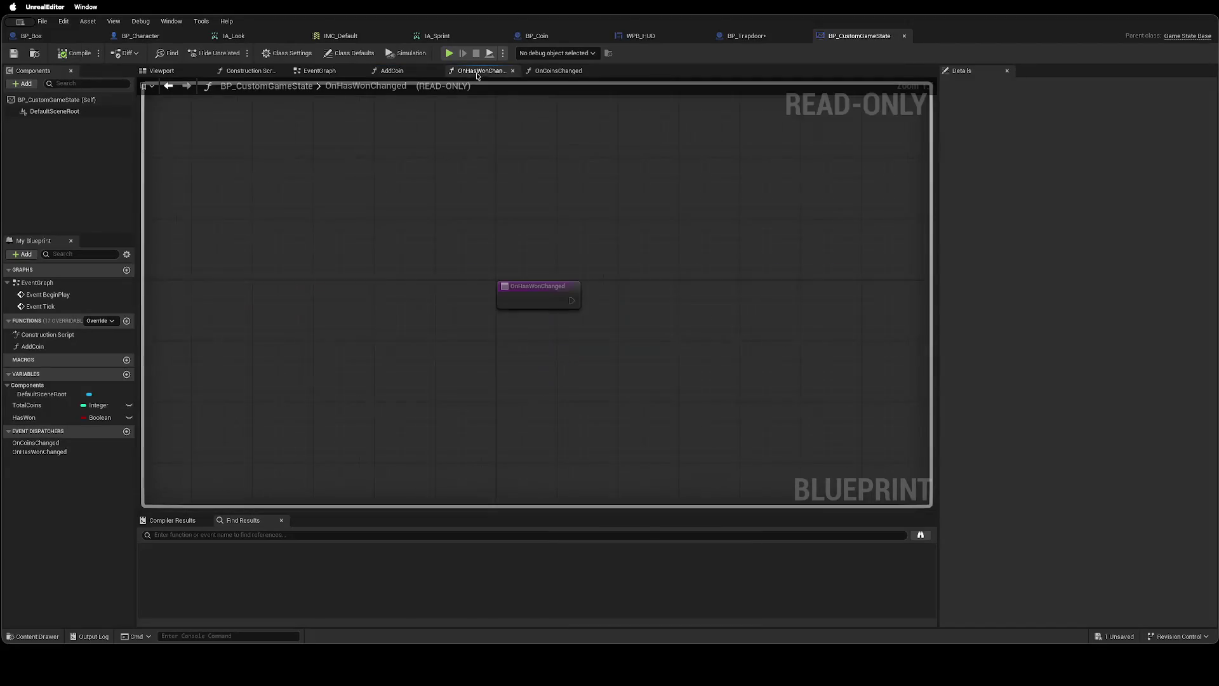
pyautogui.click(590, 71)
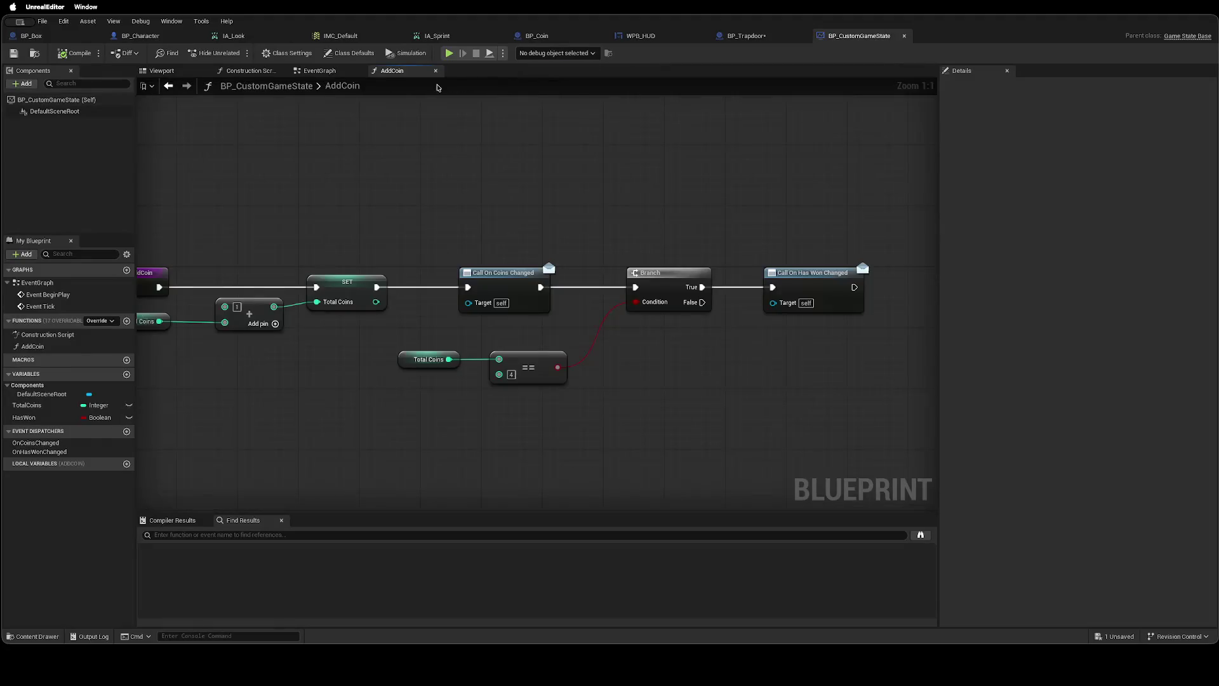
pyautogui.click(748, 36)
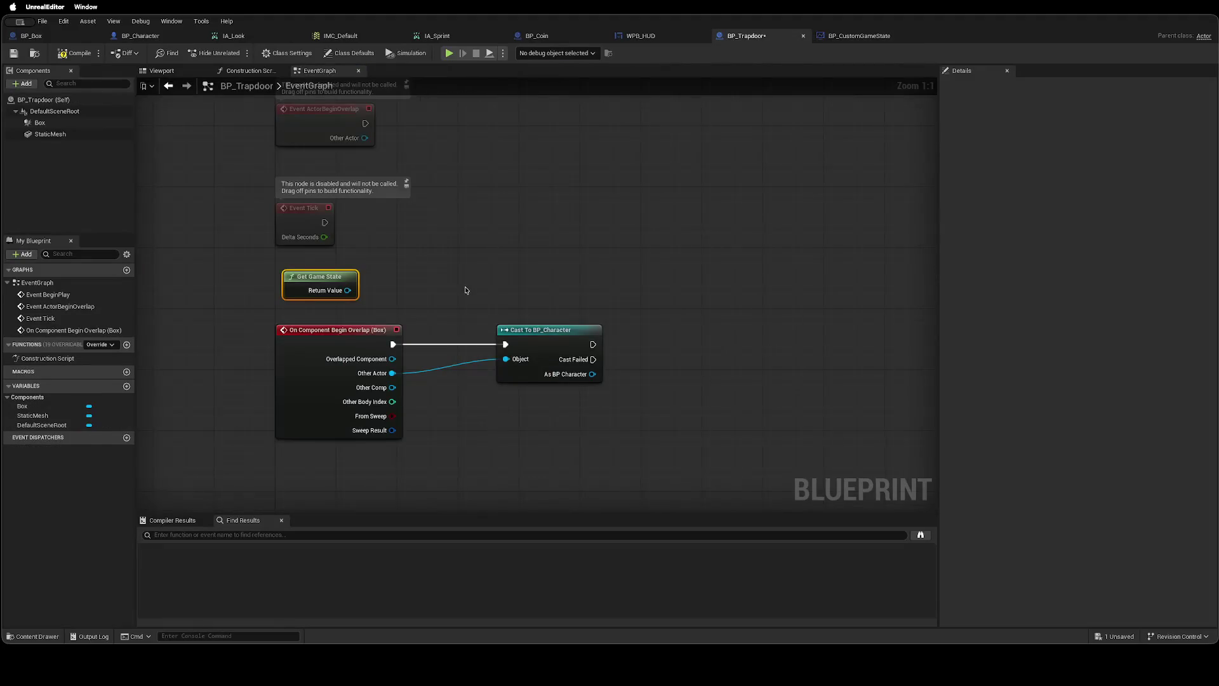
# Cast the Get Game State result to BP_CustomGameState.
pyautogui.moveTo(368, 268); pyautogui.dragTo(413, 269)
pyautogui.write('Ca')
pyautogui.write('st T')
pyautogui.write(' BP_Custom')
pyautogui.press('Return')
pyautogui.moveTo(502, 272)
pyautogui.mouseDown()
pyautogui.moveTo(507, 224)
pyautogui.moveTo(717, 250)
pyautogui.mouseUp()
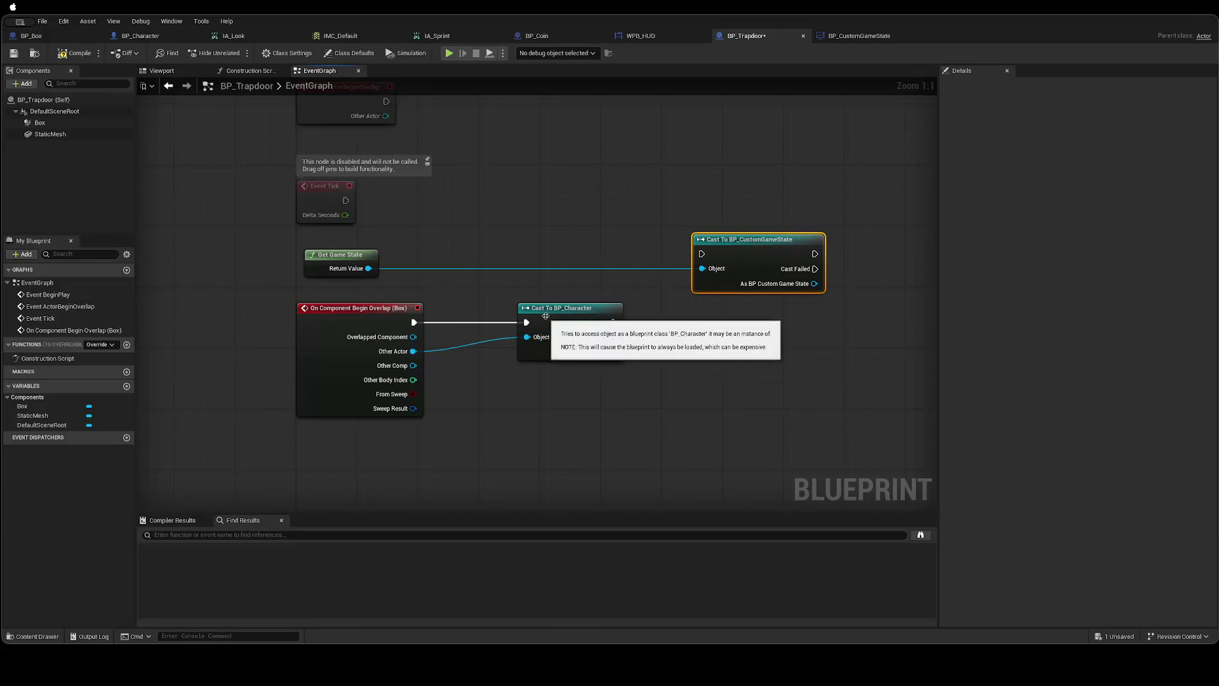
# Route the overlap event into the game-state cast and rearrange both cast nodes.
pyautogui.click(571, 314)
pyautogui.moveTo(572, 314); pyautogui.dragTo(869, 322)
pyautogui.moveTo(702, 254)
pyautogui.mouseDown()
pyautogui.moveTo(536, 345)
pyautogui.moveTo(563, 290)
pyautogui.mouseUp()
pyautogui.click(684, 267)
pyautogui.moveTo(417, 323)
pyautogui.mouseDown()
pyautogui.moveTo(701, 254)
pyautogui.moveTo(563, 301)
pyautogui.moveTo(495, 302)
pyautogui.mouseUp()
pyautogui.moveTo(852, 331)
pyautogui.mouseDown()
pyautogui.moveTo(836, 346)
pyautogui.moveTo(698, 361)
pyautogui.moveTo(712, 375)
pyautogui.moveTo(699, 376)
pyautogui.mouseUp()
# Get Has Won from the BP_CustomGameState cast result.
pyautogui.moveTo(585, 329); pyautogui.dragTo(621, 305)
pyautogui.write('Get')
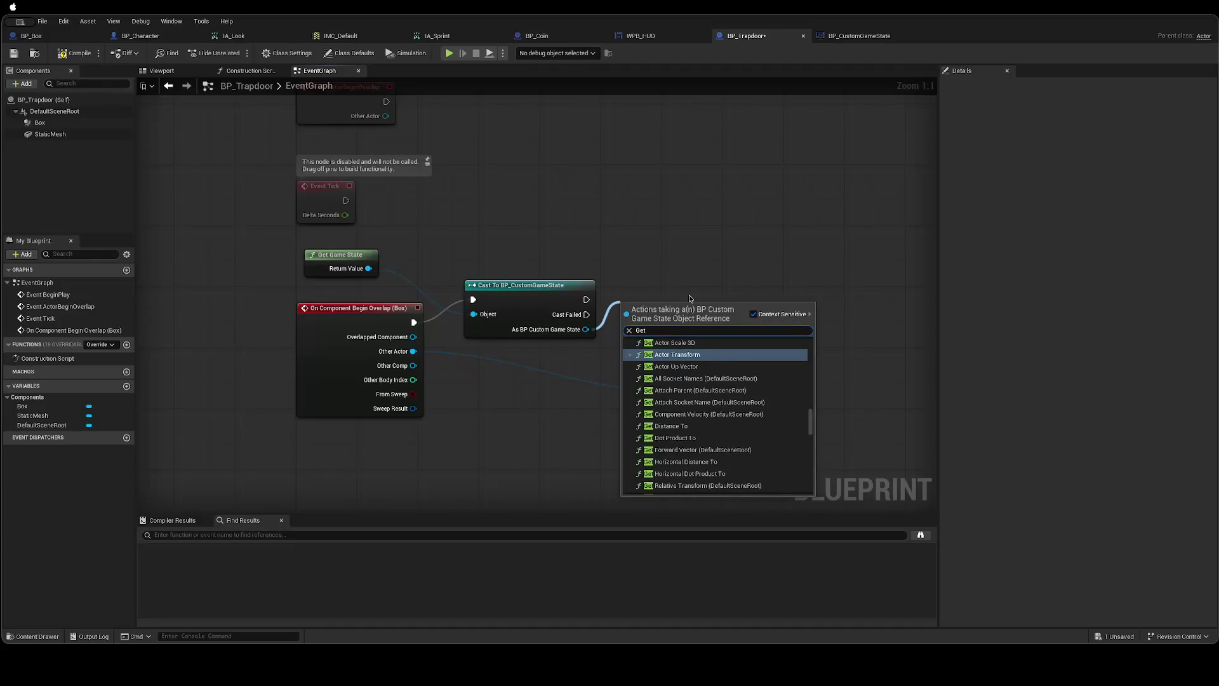
pyautogui.write(' Has')
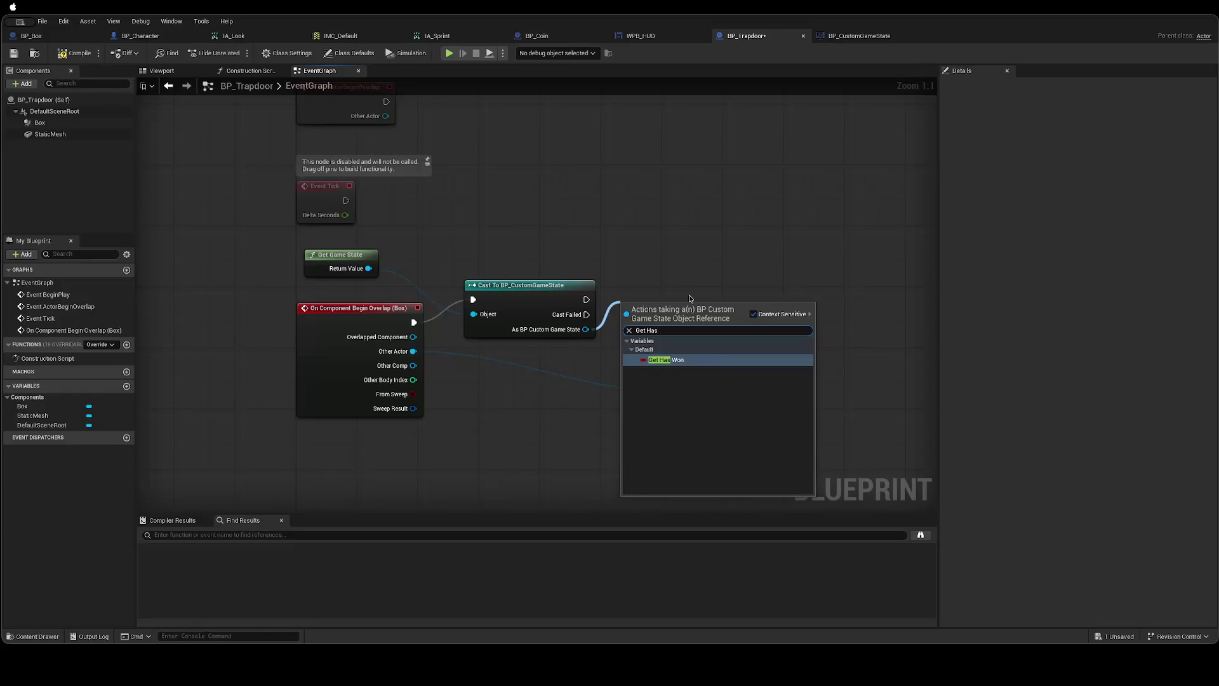
pyautogui.press('Return')
pyautogui.moveTo(627, 311); pyautogui.dragTo(690, 286)
pyautogui.click(665, 247)
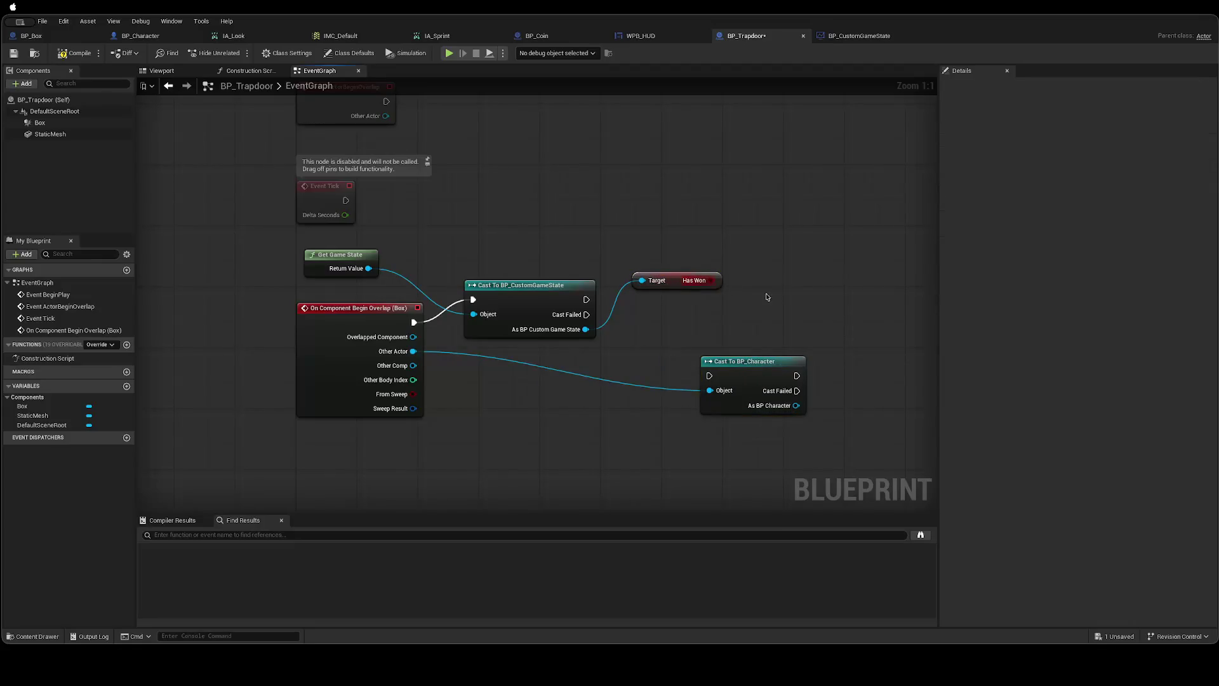
# Add a Branch on Has Won, executed after the game-state cast.
pyautogui.moveTo(712, 281); pyautogui.dragTo(735, 297)
pyautogui.write('if t')
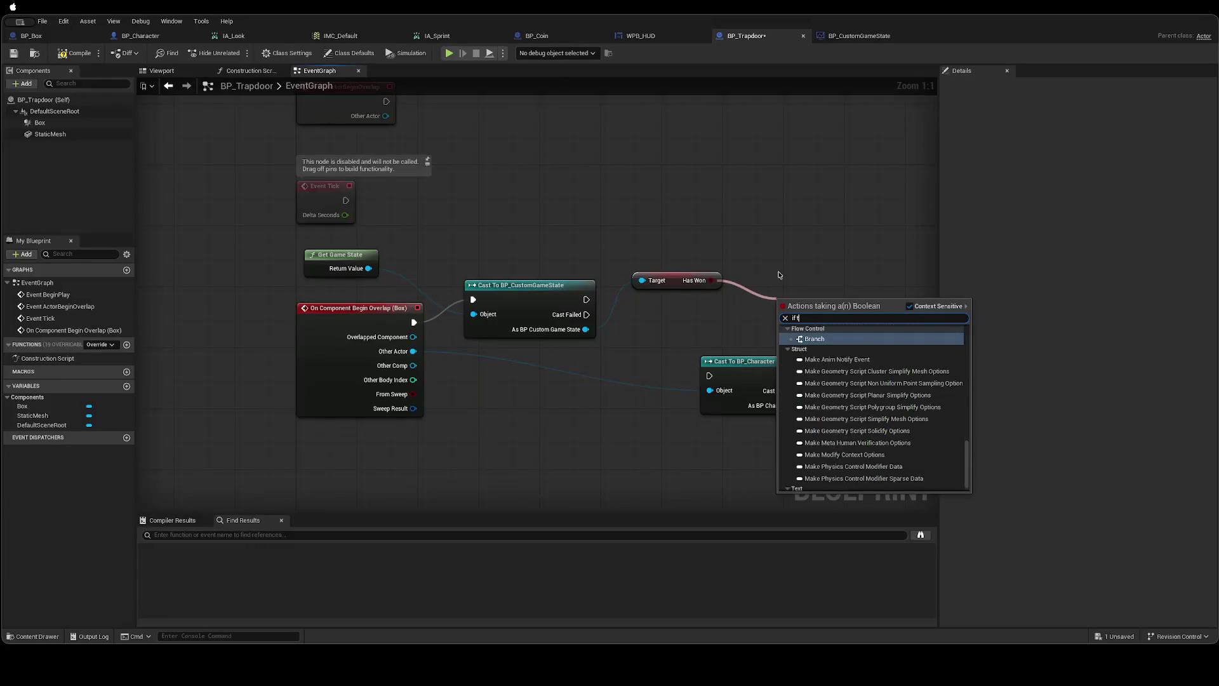
pyautogui.write('ruecond')
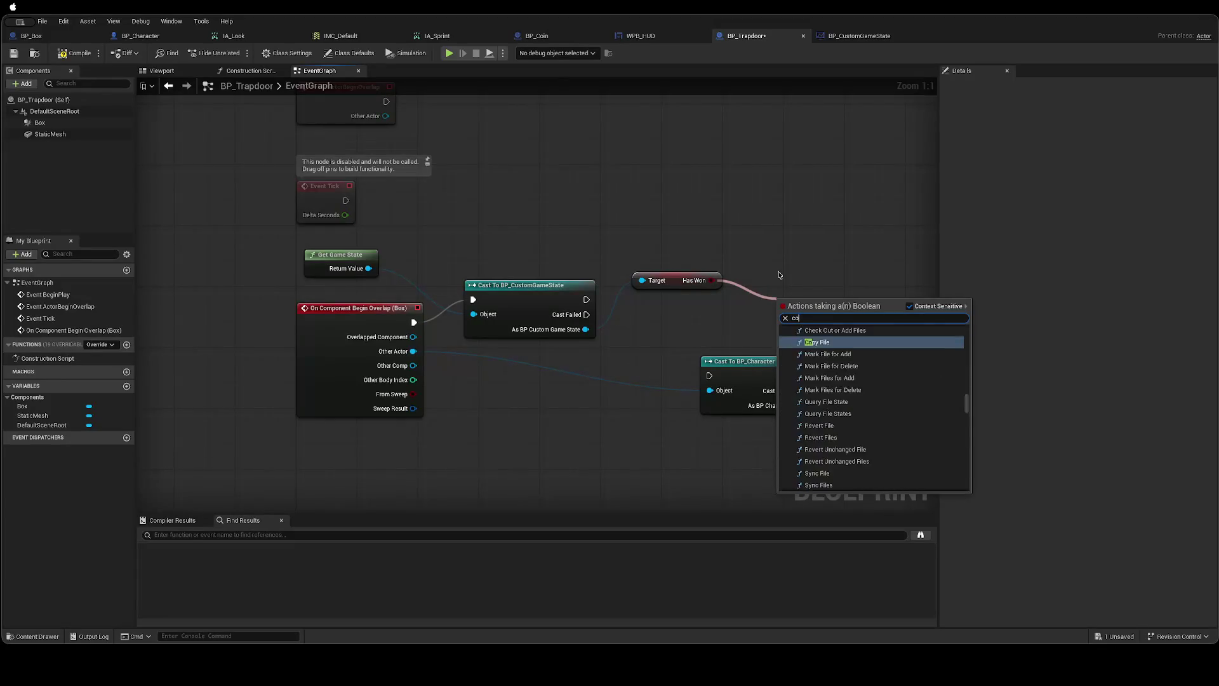
pyautogui.press('BackSpace')
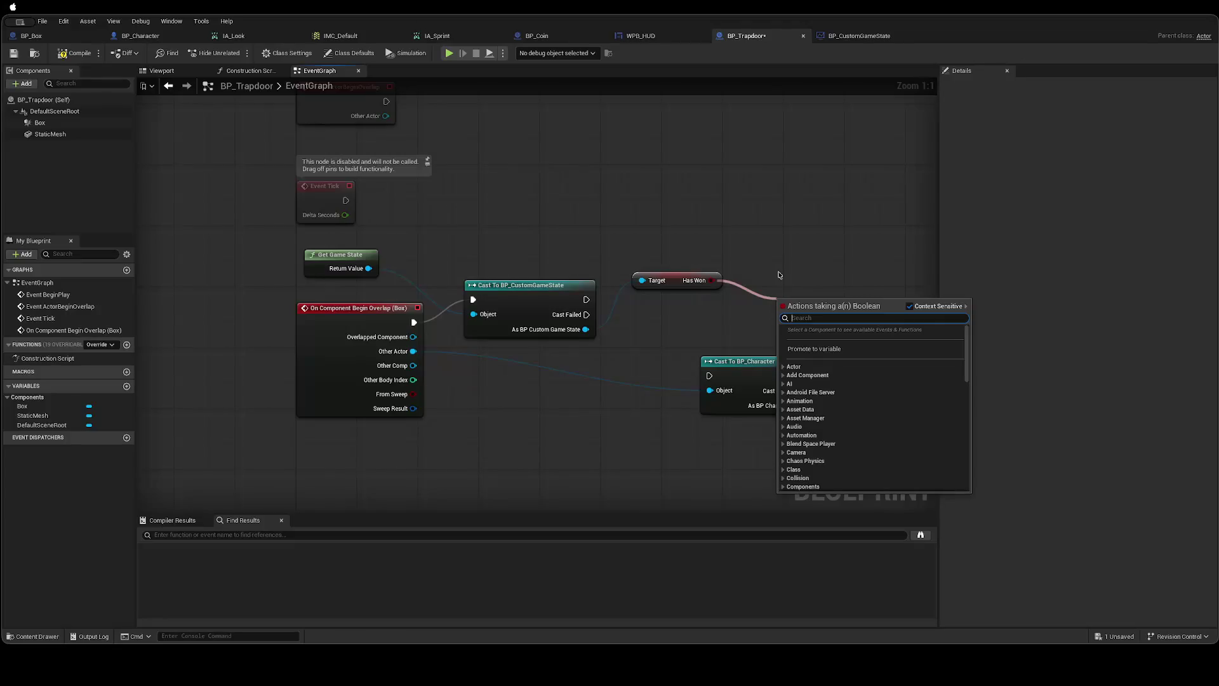
pyautogui.write('bran')
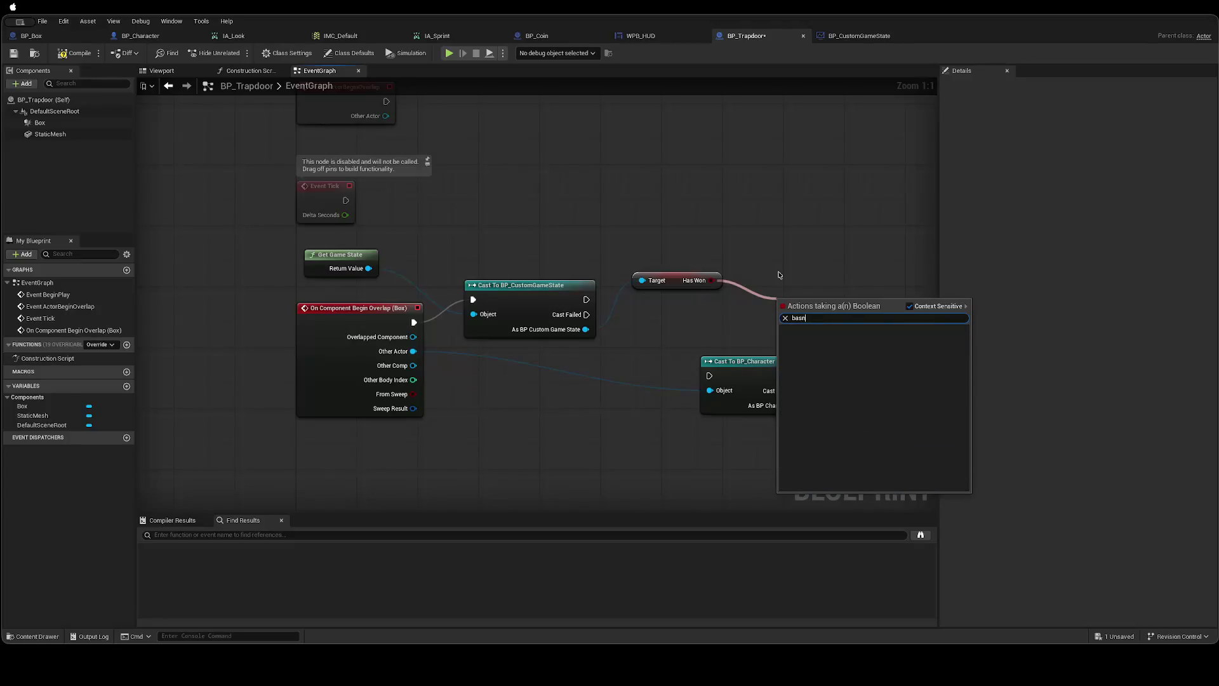
pyautogui.press('Return')
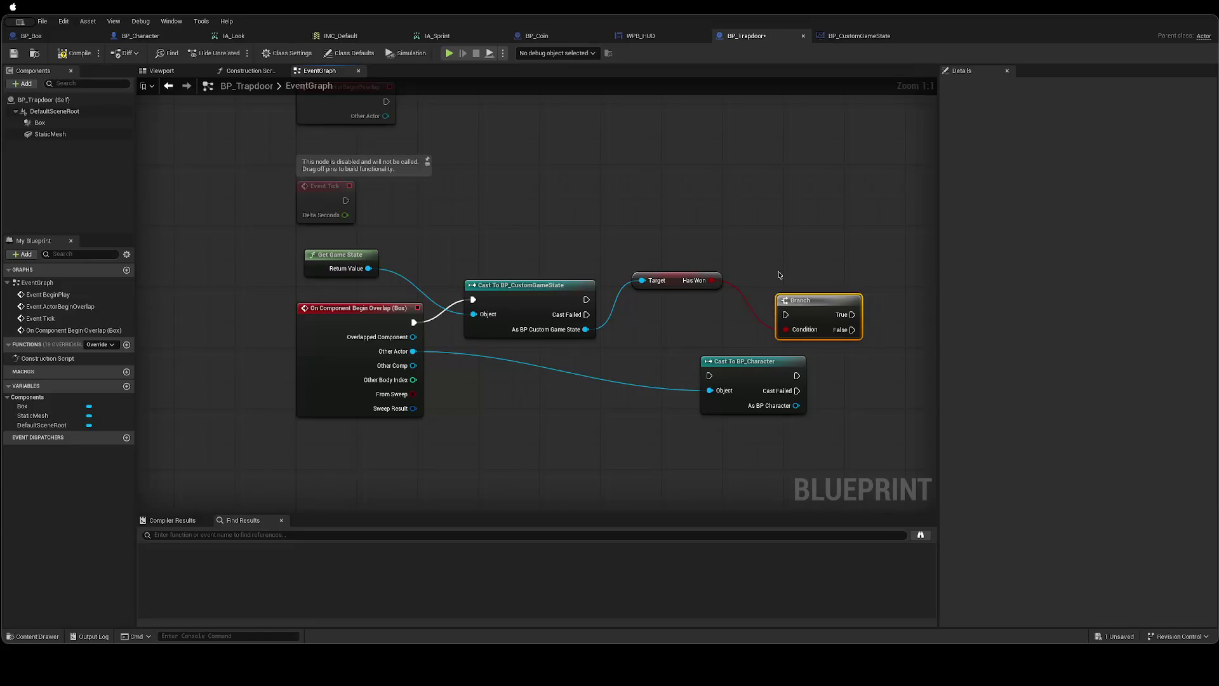
pyautogui.moveTo(586, 299)
pyautogui.mouseDown()
pyautogui.moveTo(786, 315)
pyautogui.moveTo(802, 288)
pyautogui.moveTo(709, 375)
pyautogui.mouseUp()
# Position Cast To BP_Character right of the Branch and save BP_Trapdoor.
pyautogui.moveTo(810, 371); pyautogui.dragTo(886, 370)
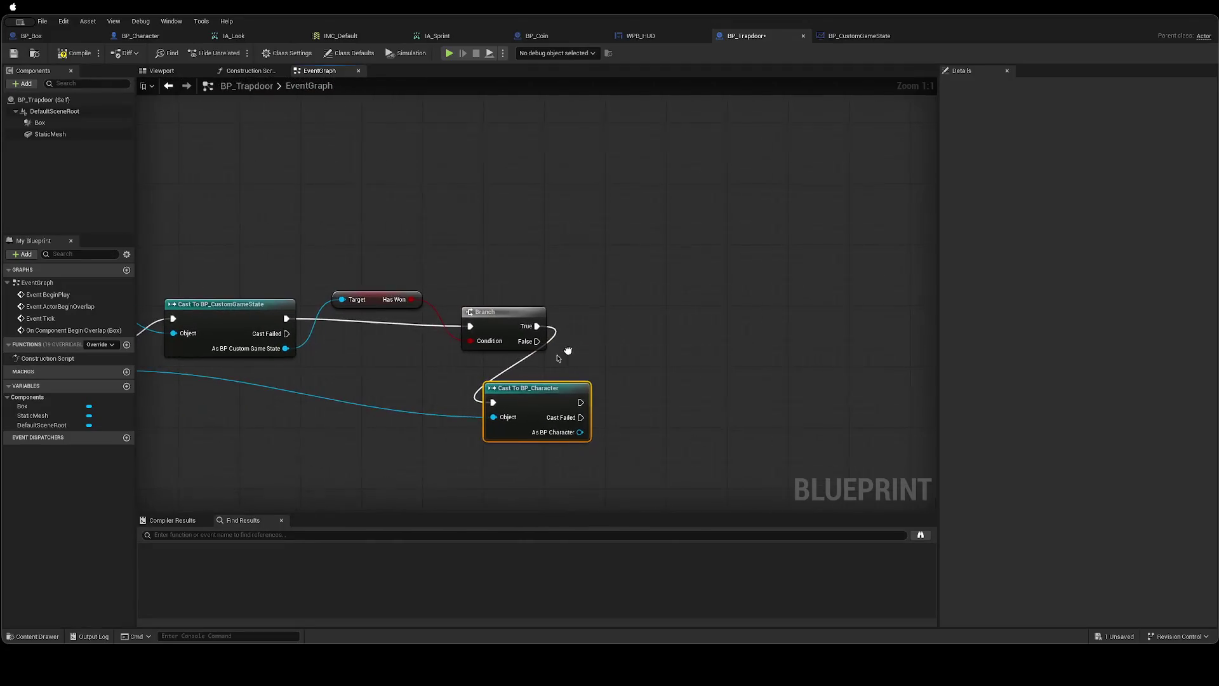
pyautogui.moveTo(555, 379); pyautogui.dragTo(631, 369)
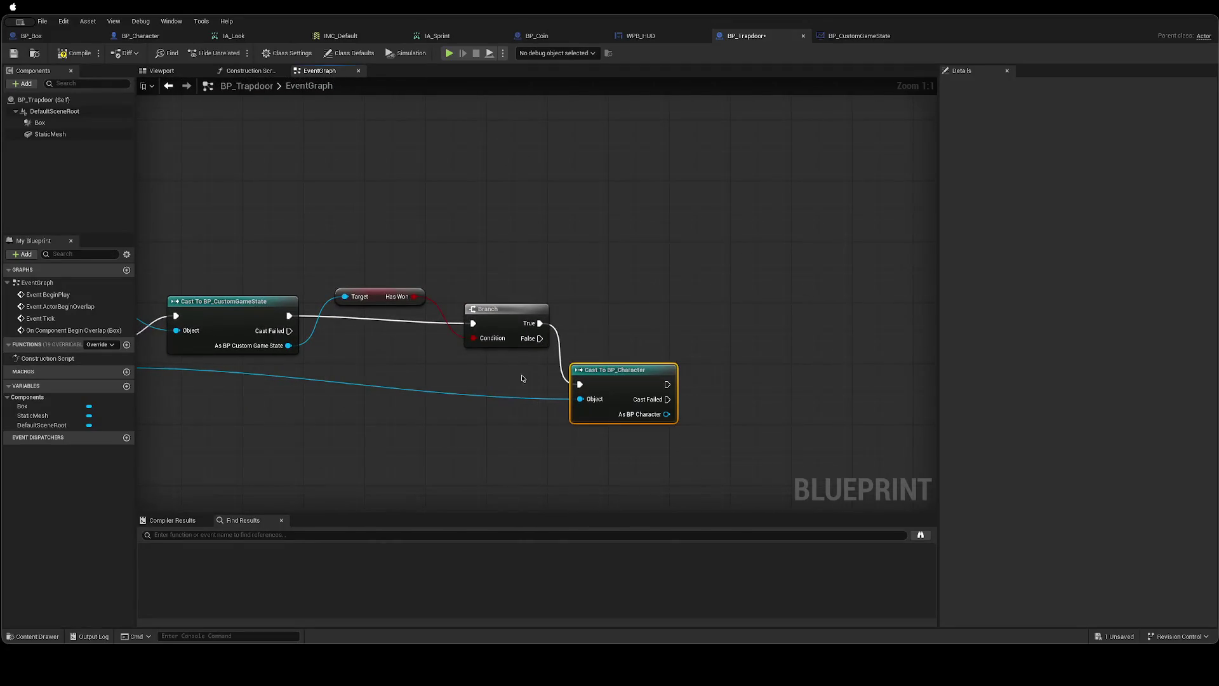
pyautogui.moveTo(524, 379); pyautogui.dragTo(489, 383)
pyautogui.moveTo(584, 379); pyautogui.dragTo(588, 369)
pyautogui.moveTo(430, 364)
pyautogui.mouseDown()
pyautogui.moveTo(589, 357)
pyautogui.moveTo(602, 345)
pyautogui.moveTo(464, 346)
pyautogui.mouseUp()
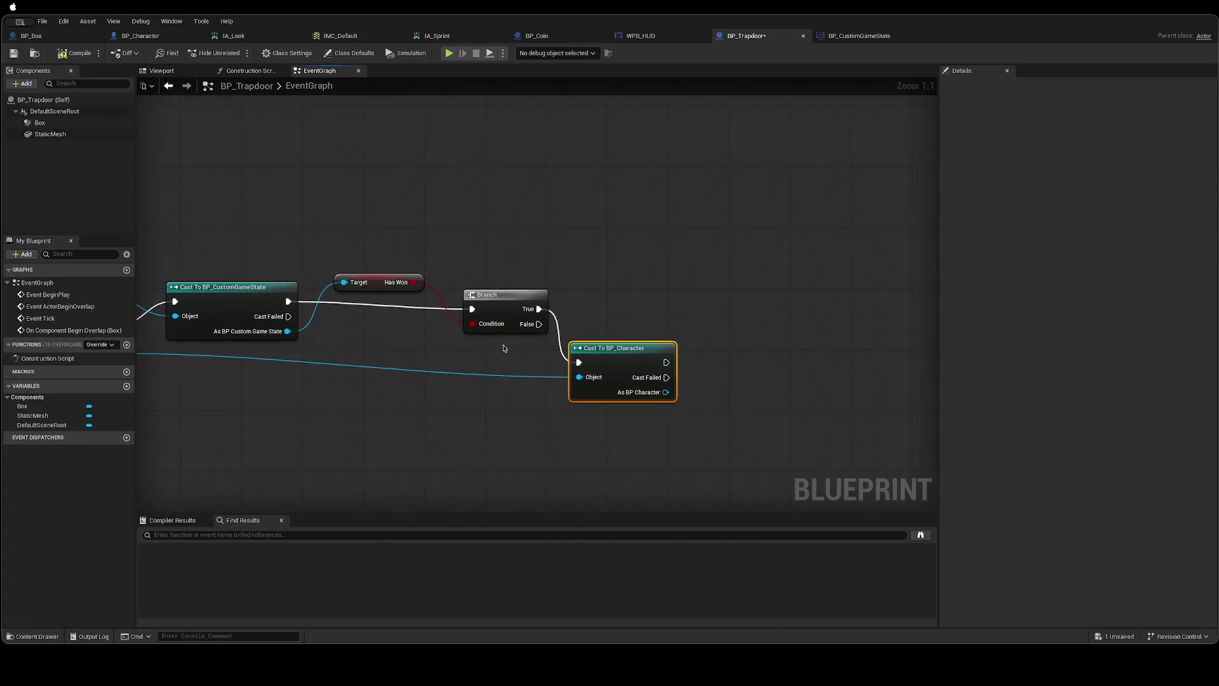
pyautogui.moveTo(719, 383); pyautogui.dragTo(762, 382)
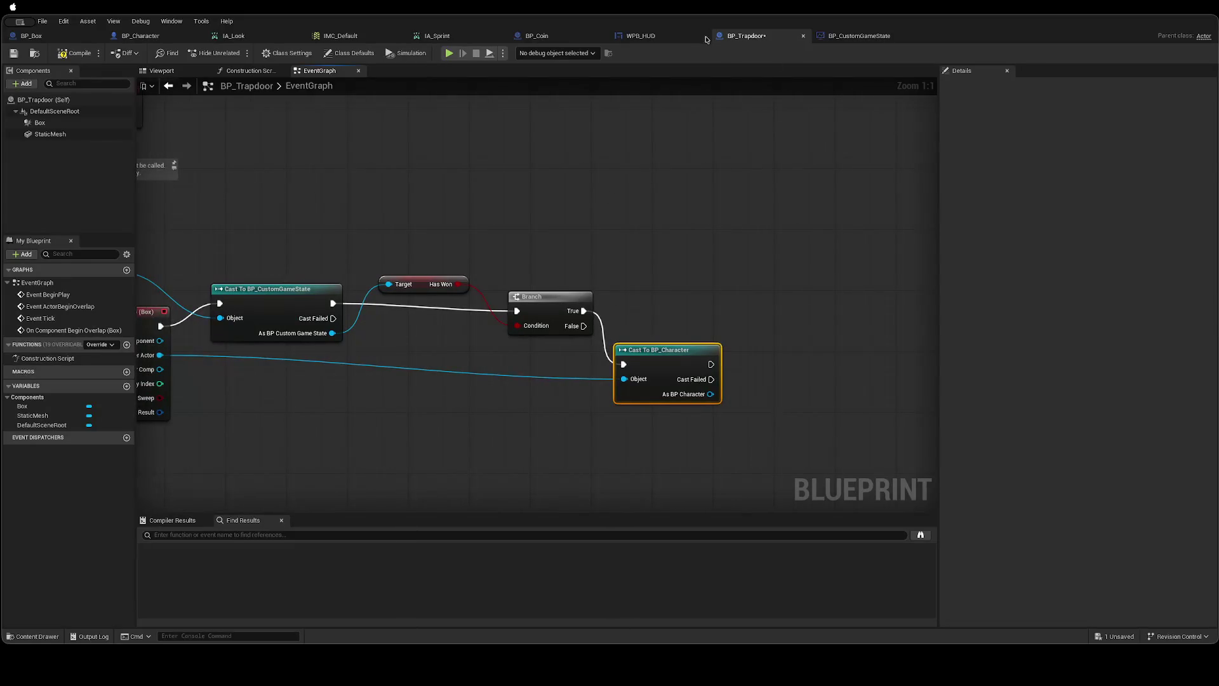
pyautogui.hotkey('ctrl', 's')
# Nudge Cast To BP_Character into place and pull a wire from its exec output.
pyautogui.moveTo(677, 352); pyautogui.dragTo(684, 351)
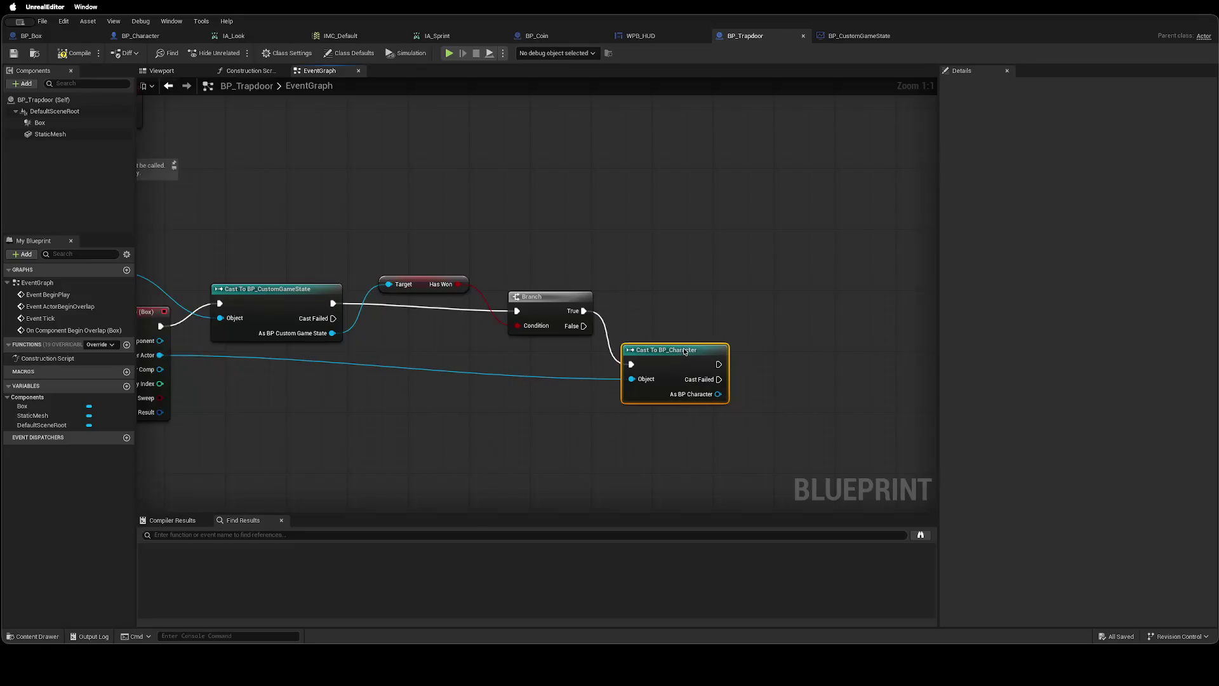
pyautogui.moveTo(560, 345)
pyautogui.mouseDown()
pyautogui.moveTo(543, 362)
pyautogui.moveTo(701, 395)
pyautogui.moveTo(349, 364)
pyautogui.mouseUp()
pyautogui.moveTo(509, 372)
pyautogui.mouseDown()
pyautogui.moveTo(623, 370)
pyautogui.moveTo(614, 365)
pyautogui.mouseUp()
# Add a Print String after the character cast that prints "You have won!".
pyautogui.write('or')
pyautogui.press('BackSpace')
pyautogui.press('BackSpace')
pyautogui.write('print')
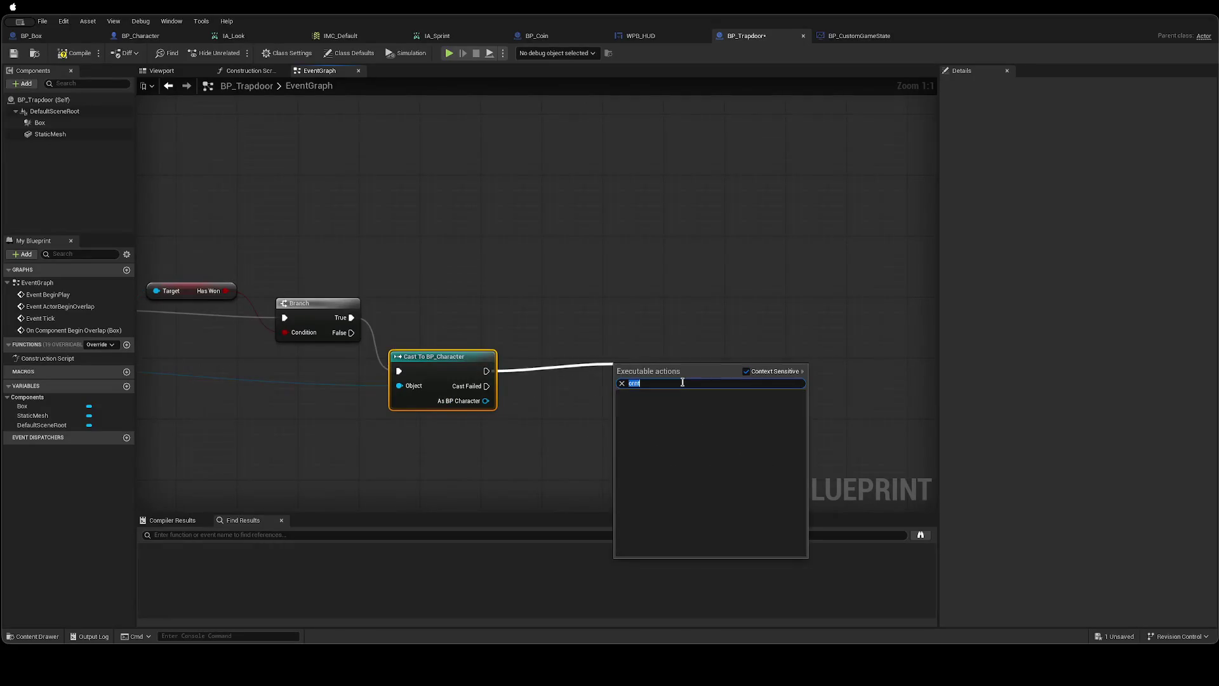
pyautogui.press('Return')
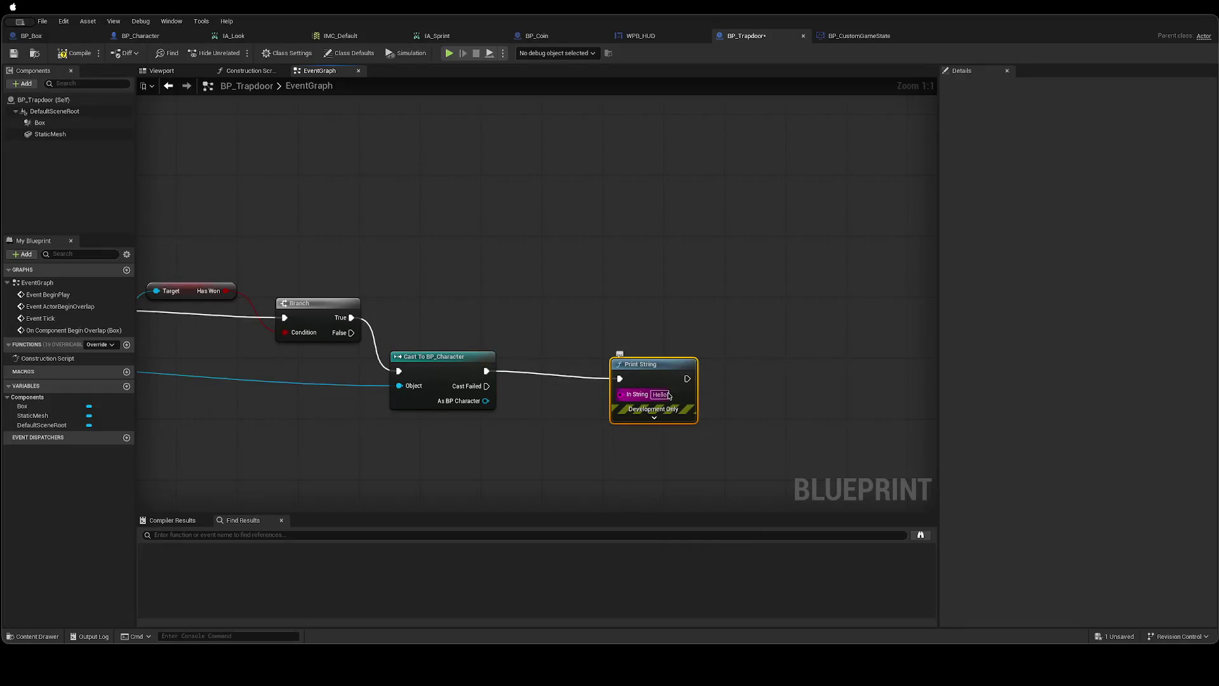
pyautogui.click(655, 395)
pyautogui.write('You have won!')
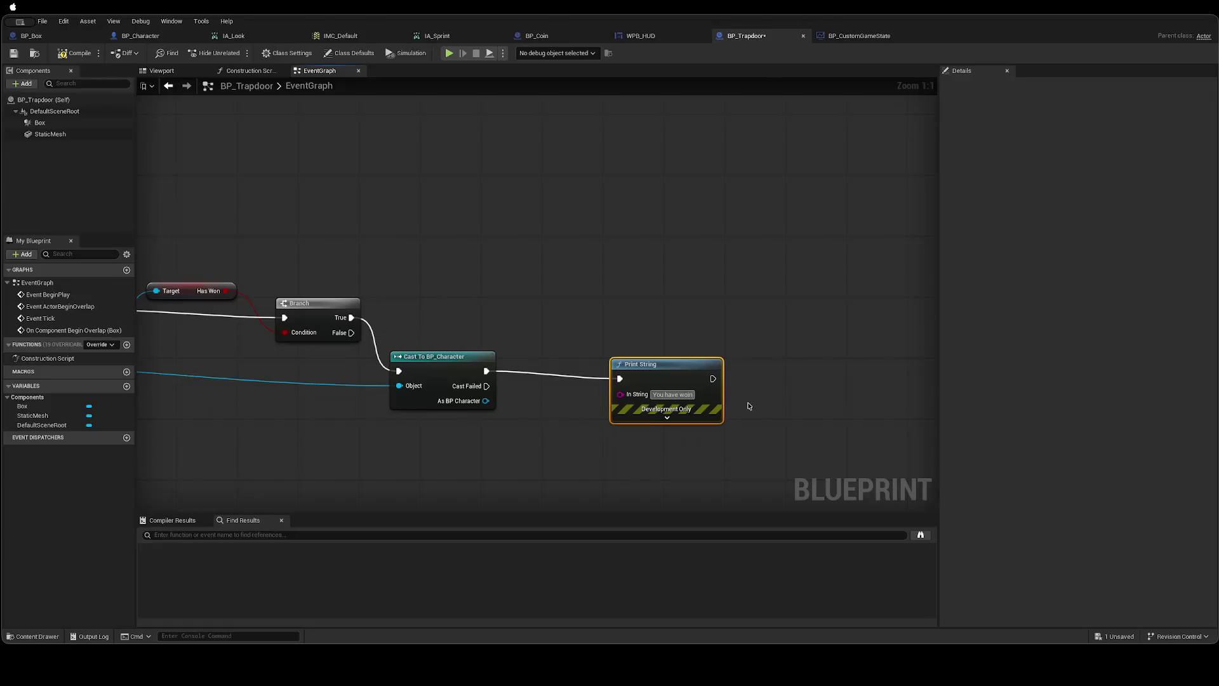
pyautogui.click(776, 393)
pyautogui.moveTo(684, 367); pyautogui.dragTo(646, 359)
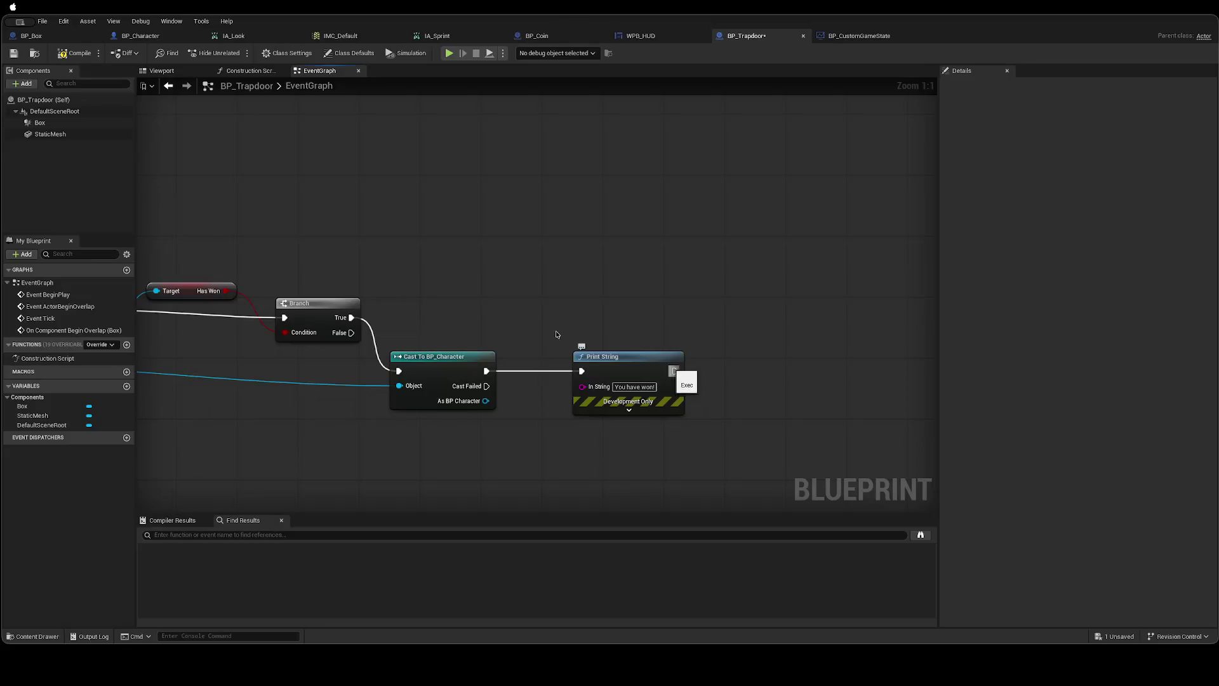
pyautogui.click(629, 410)
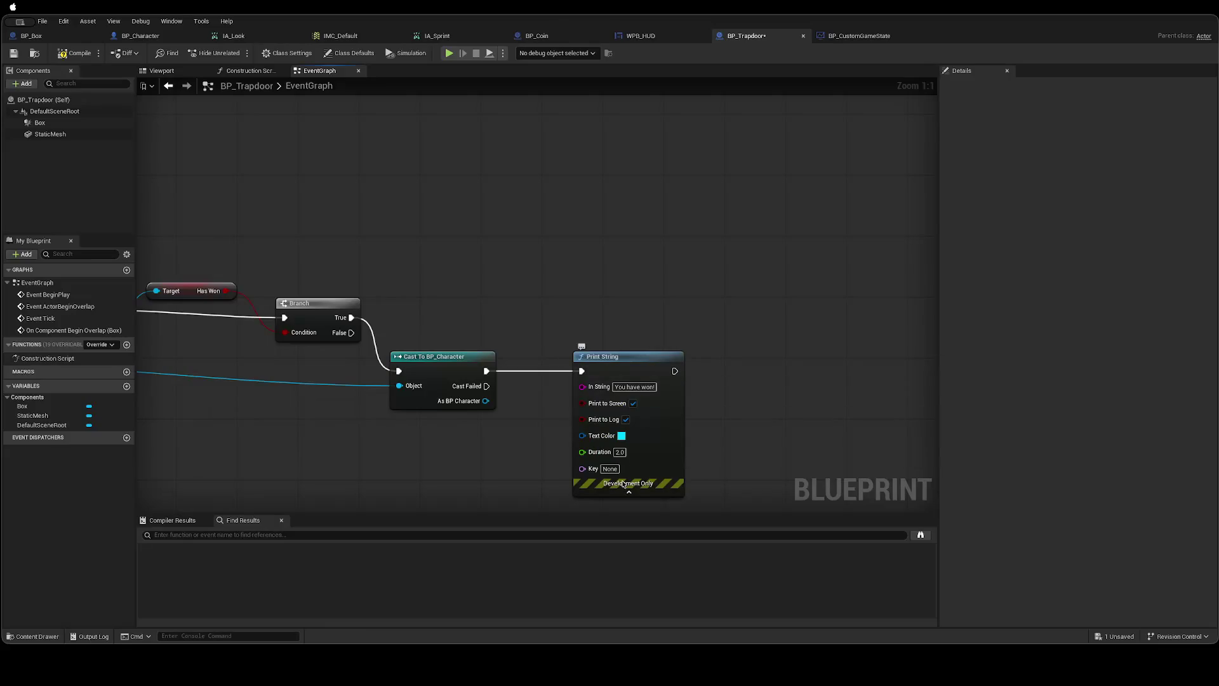
pyautogui.click(628, 493)
# Add a comment: "Instead of printing, send out event that the player left".
pyautogui.rightClick(592, 309)
pyautogui.write('Comment')
pyautogui.press('Return')
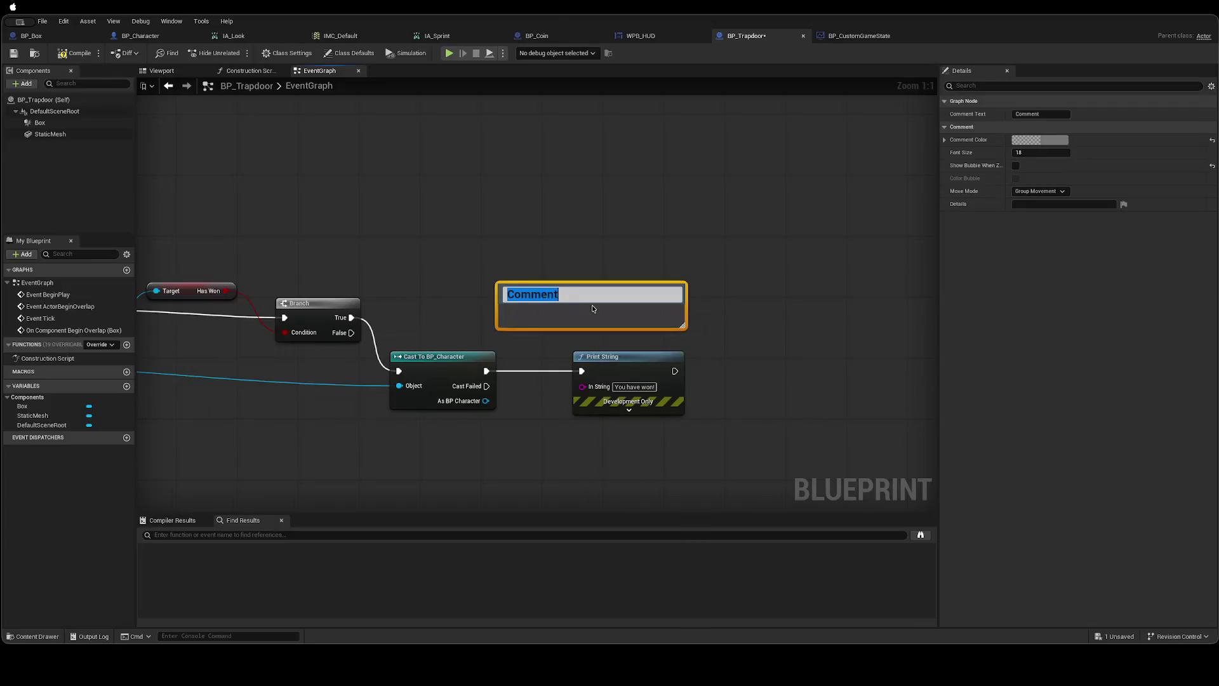
pyautogui.write('Ins')
pyautogui.press('Return')
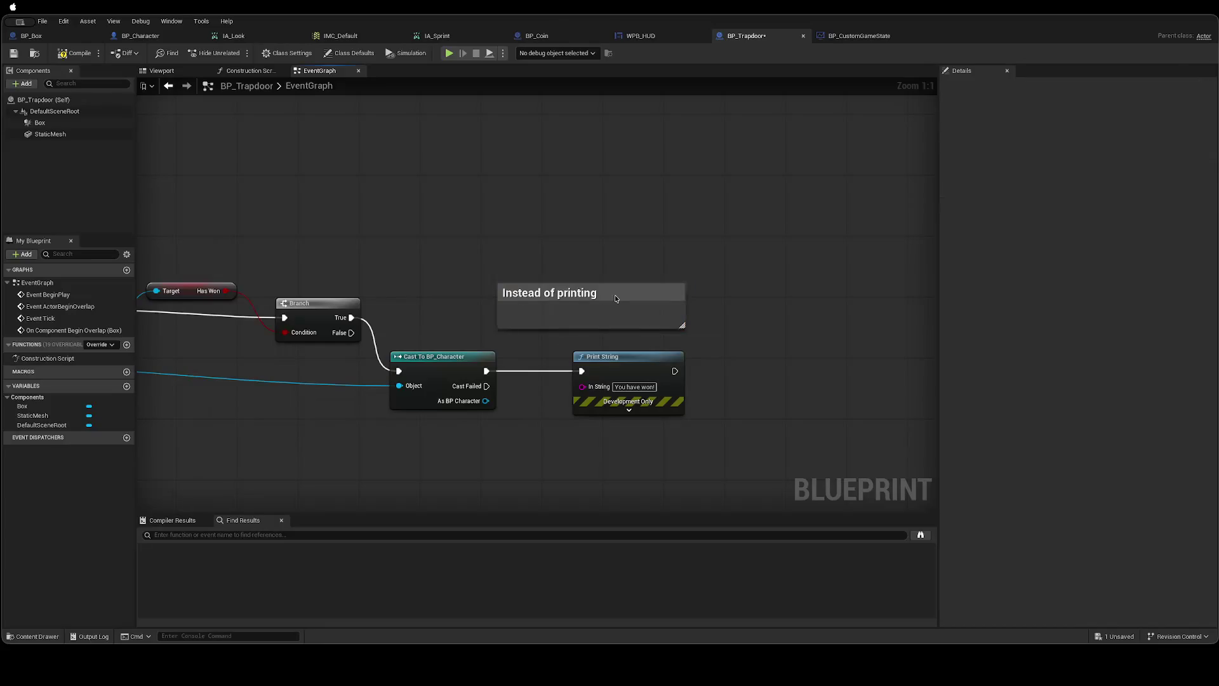
pyautogui.doubleClick(615, 296)
pyautogui.click(614, 296)
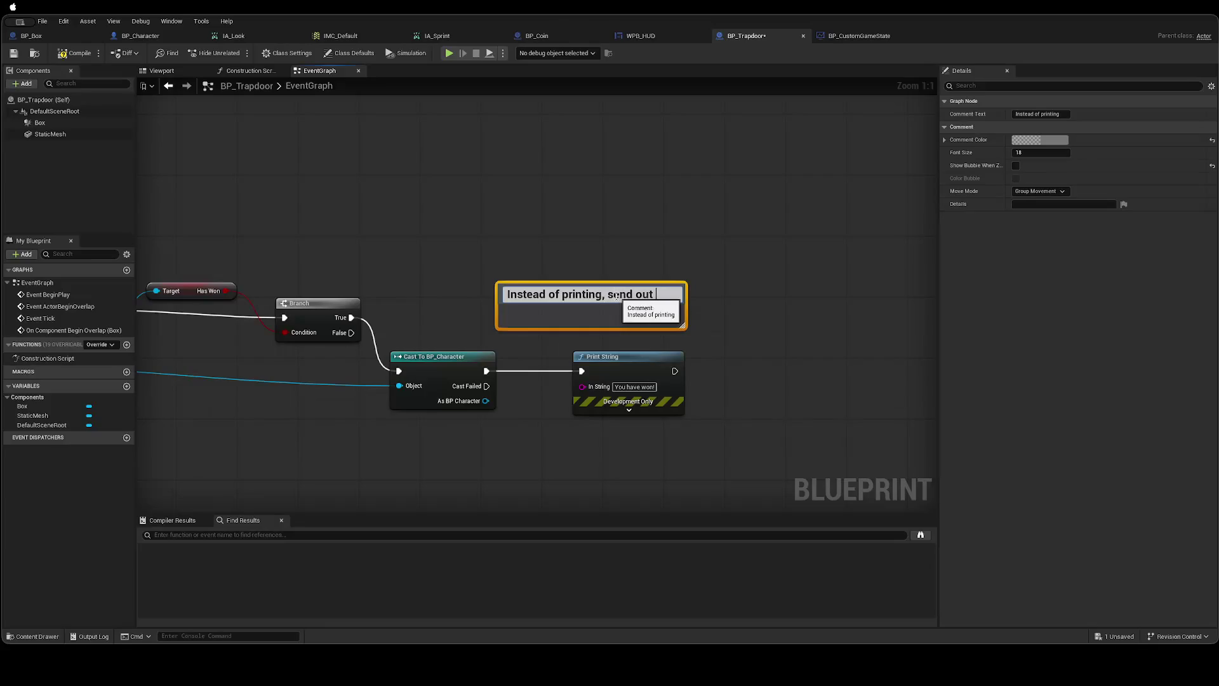
pyautogui.write('event that the player left')
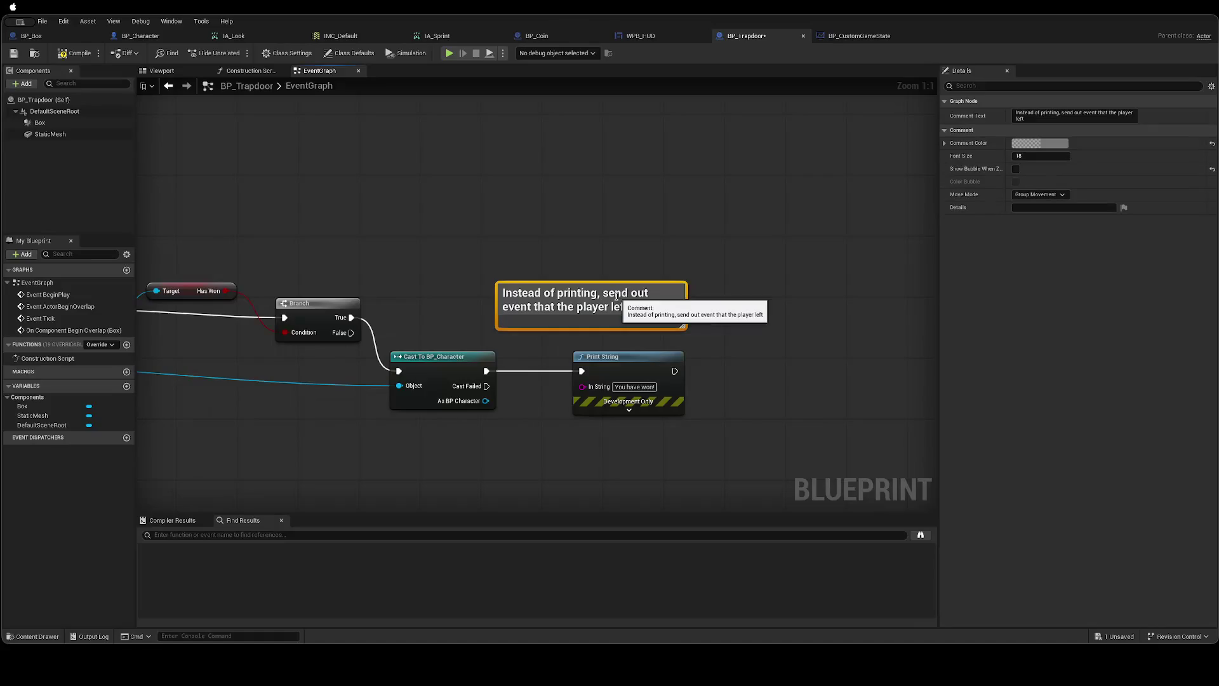
pyautogui.press('Return')
pyautogui.click(585, 207)
pyautogui.moveTo(395, 250); pyautogui.dragTo(608, 267)
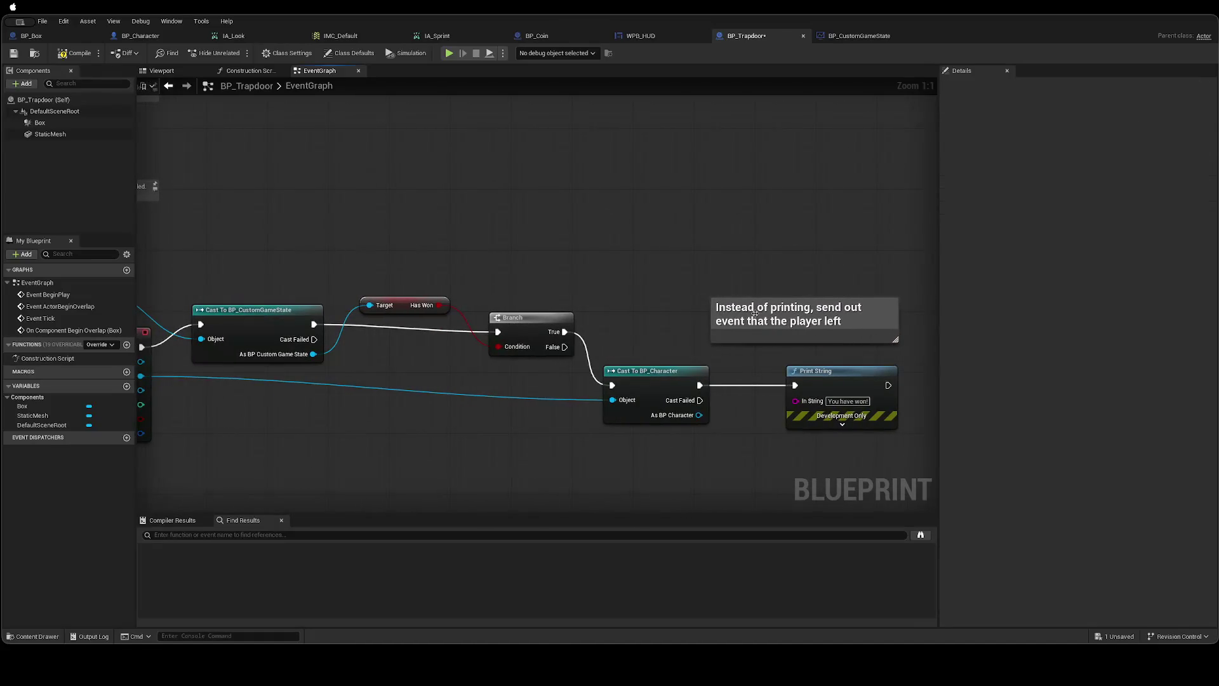
# Return to BP_CustomGameState's AddCoin graph, then add and discard a draft comment.
pyautogui.click(853, 38)
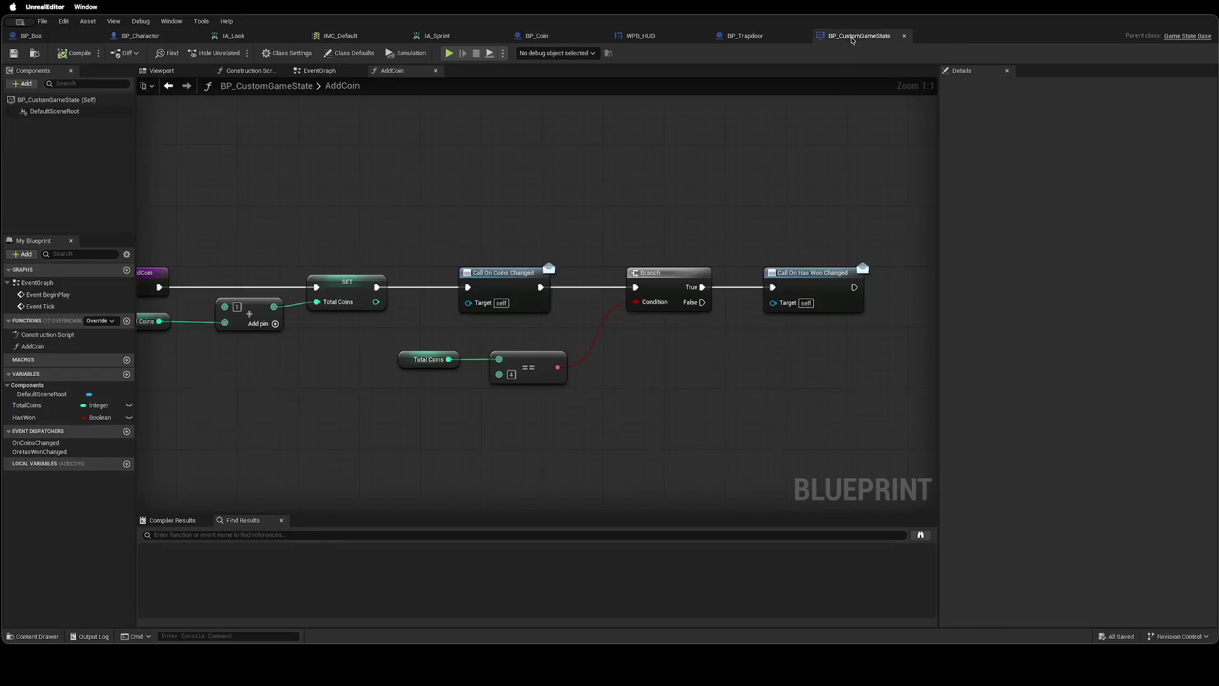
pyautogui.moveTo(654, 386)
pyautogui.mouseDown()
pyautogui.moveTo(555, 381)
pyautogui.moveTo(546, 372)
pyautogui.moveTo(573, 351)
pyautogui.mouseUp()
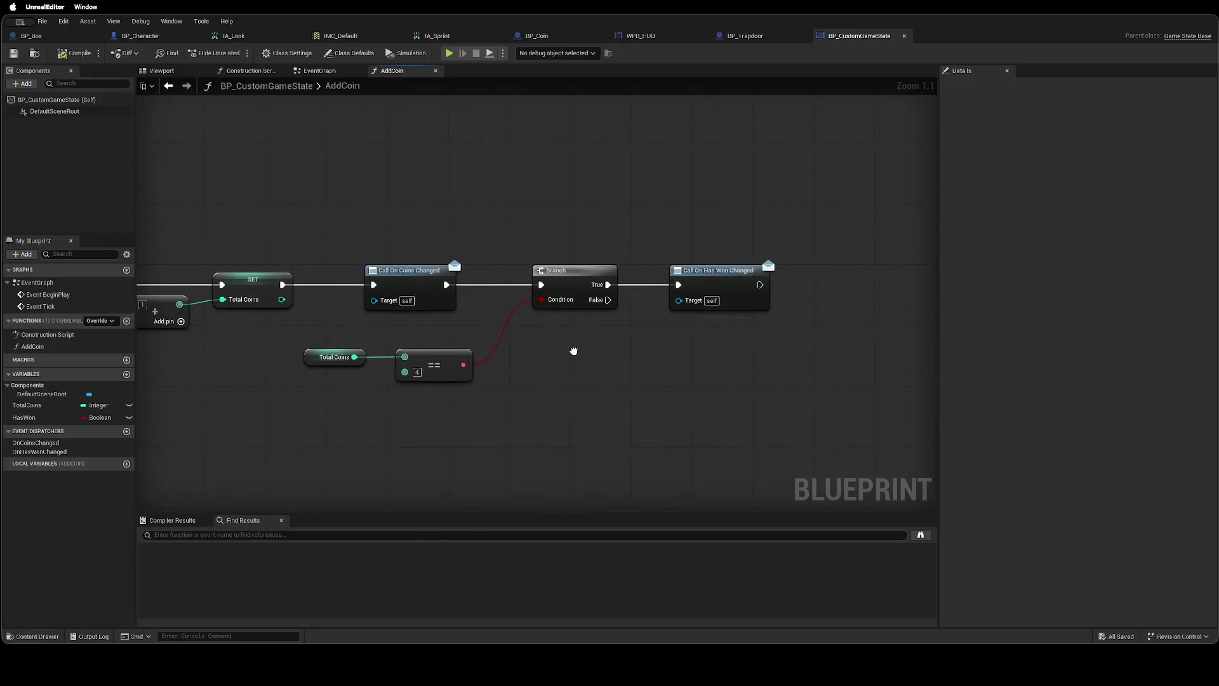
pyautogui.rightClick(574, 353)
pyautogui.write('comment')
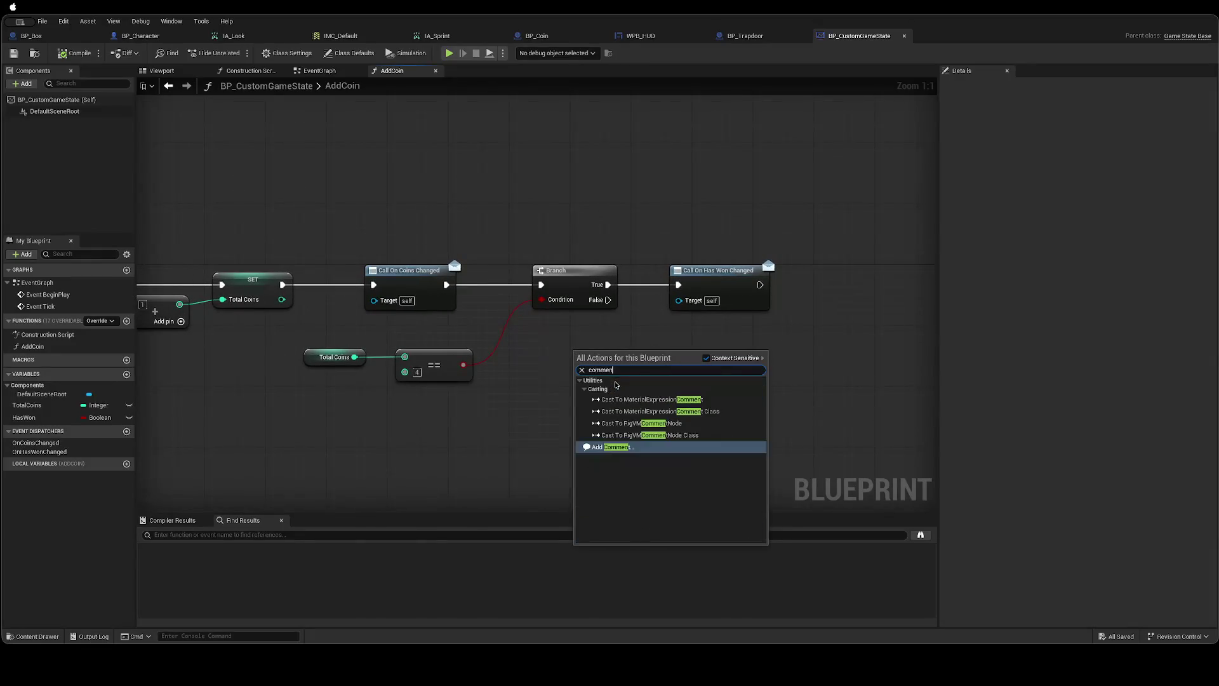
pyautogui.press('Return')
pyautogui.write('Int')
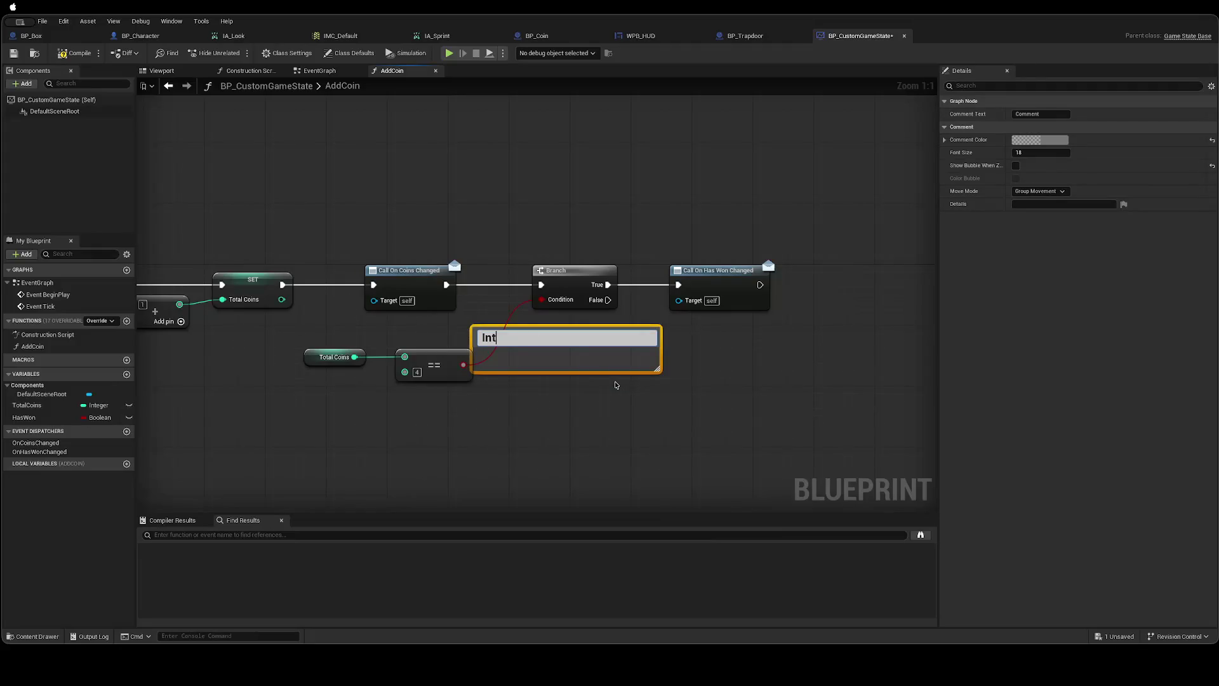
pyautogui.write('stead of setting ')
pyautogui.write('"HasWon')
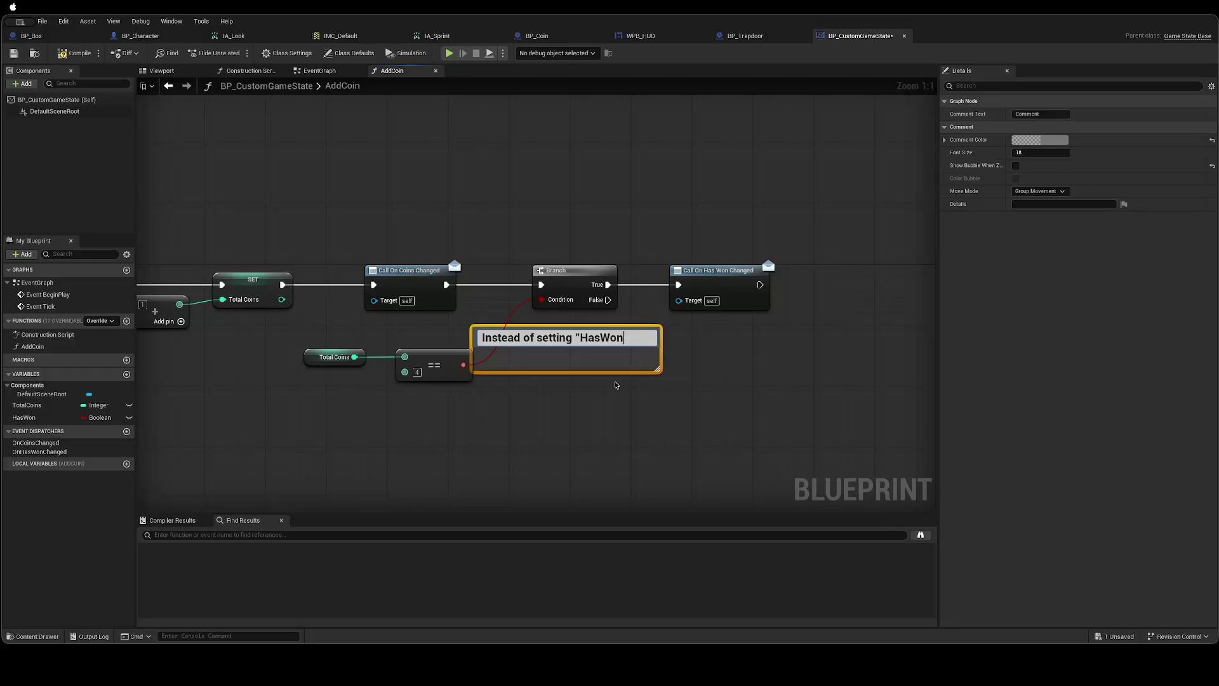
pyautogui.write('" to true, set "tr')
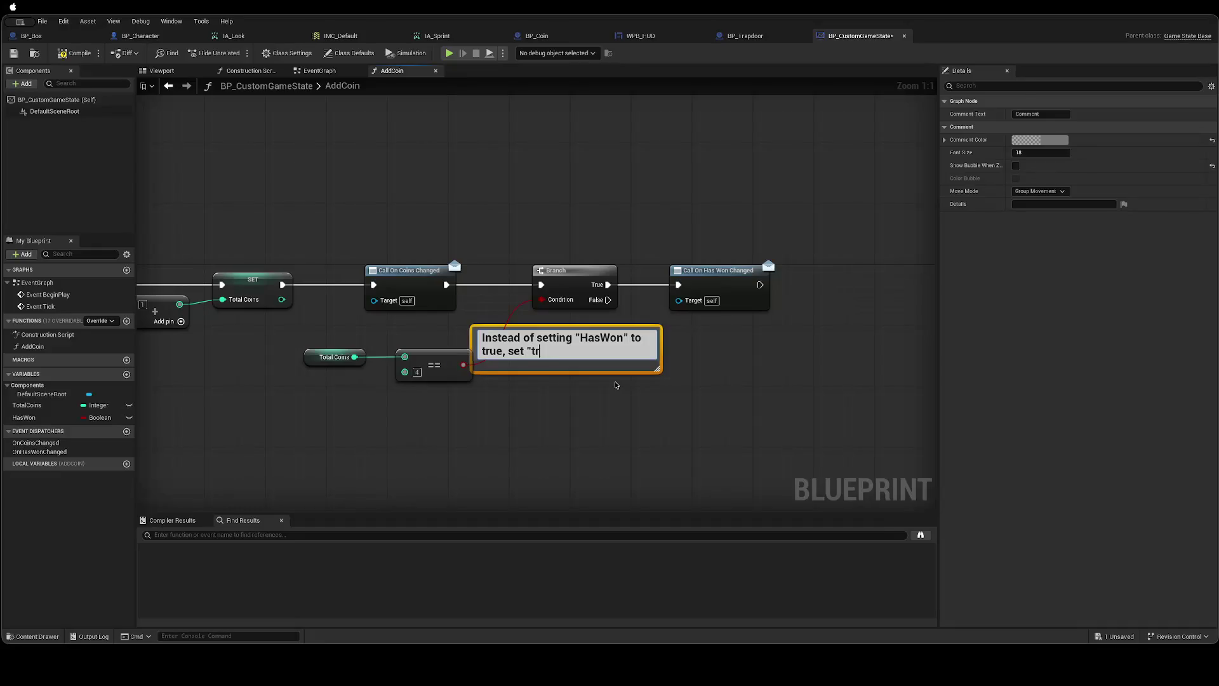
pyautogui.click(611, 395)
pyautogui.click(610, 365)
pyautogui.press('Delete')
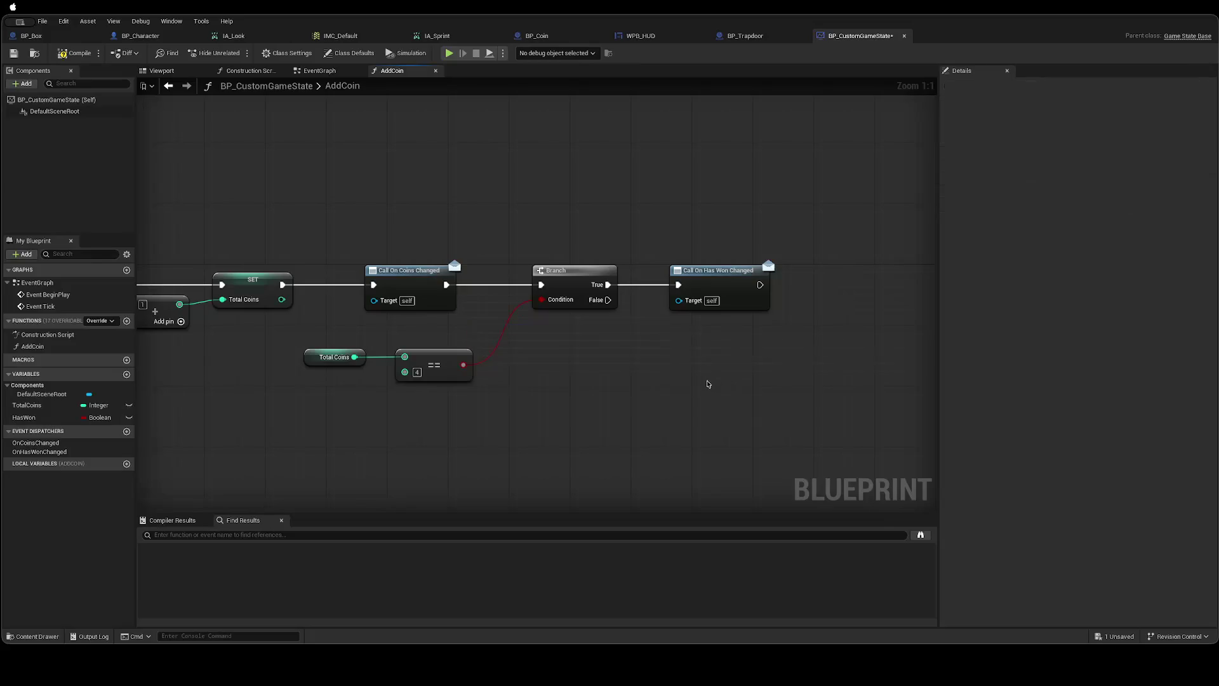
# Rename the HasWon variable to IsTrapdoorOpen.
pyautogui.rightClick(24, 417)
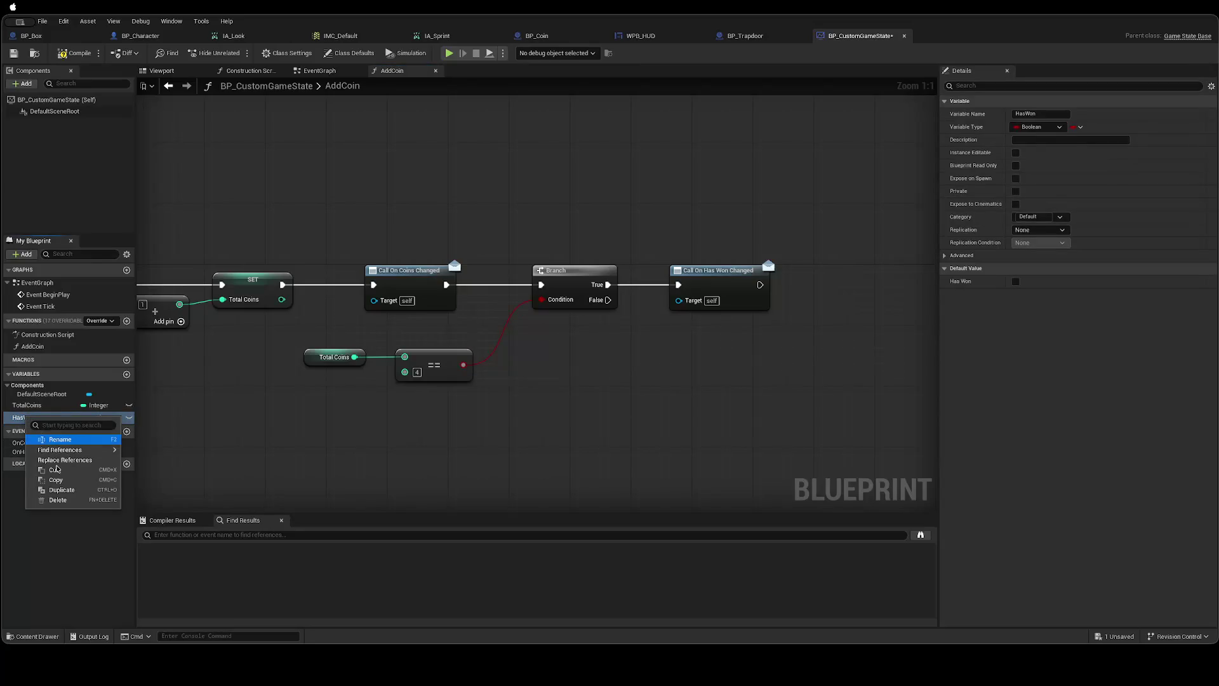
pyautogui.click(66, 439)
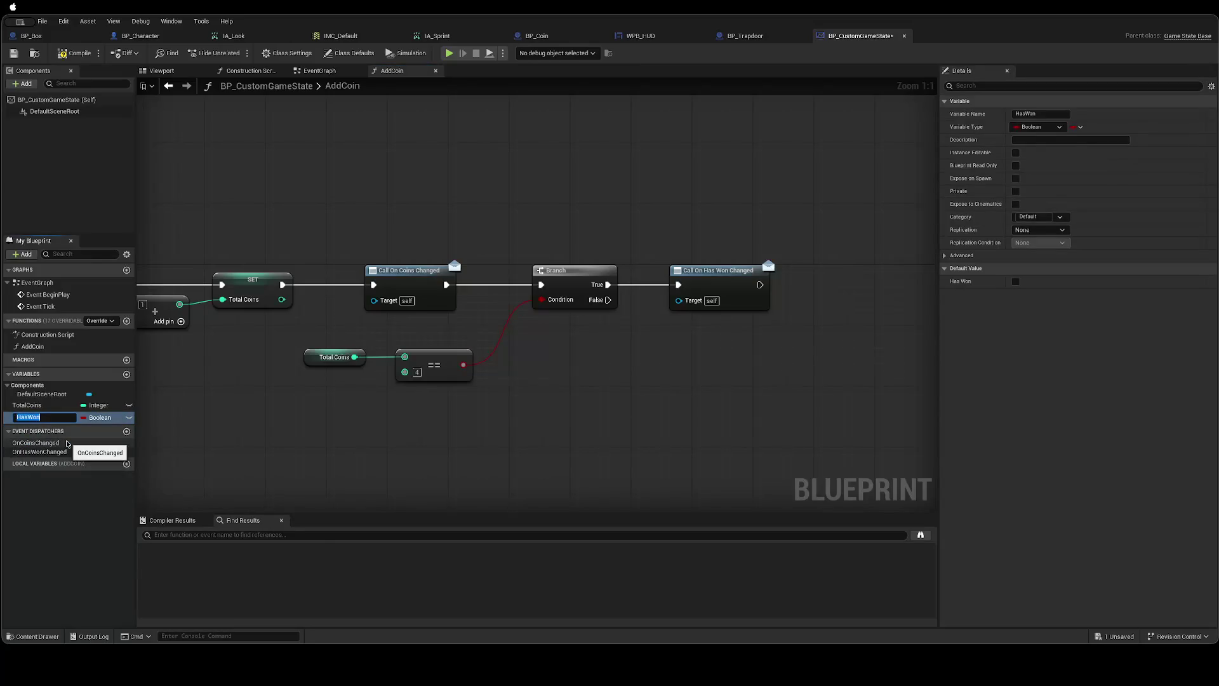
pyautogui.write('Trop')
pyautogui.write('ed')
pyautogui.press('Return')
pyautogui.rightClick(60, 419)
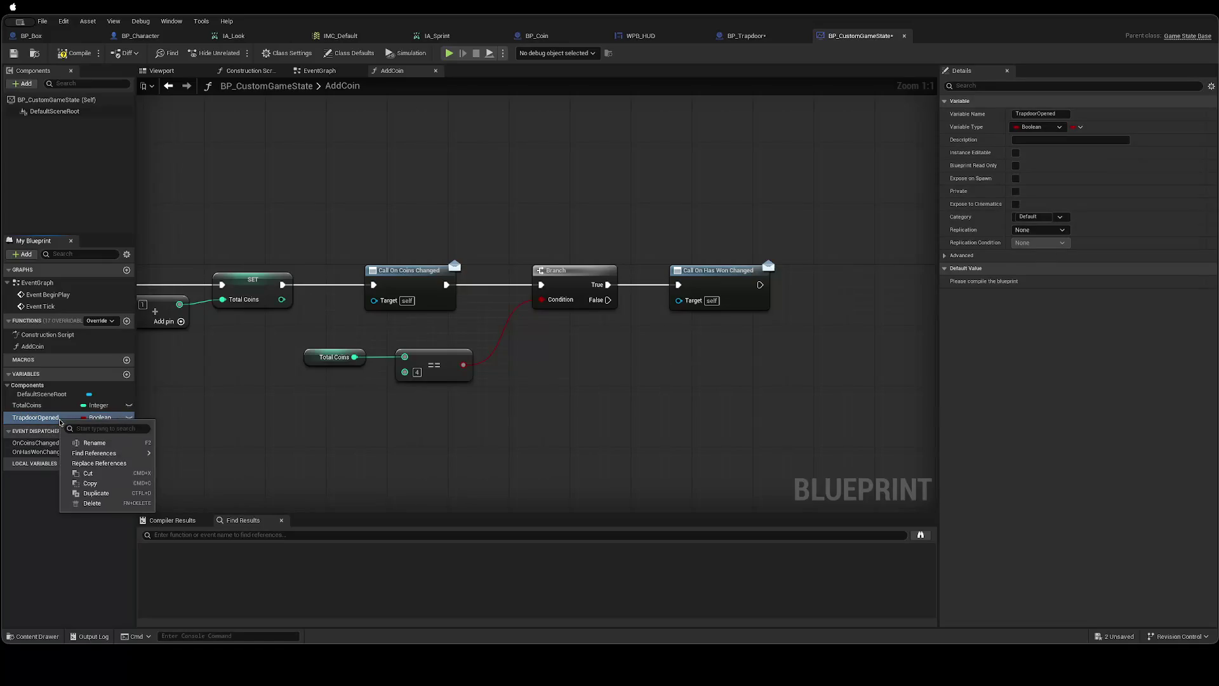
pyautogui.click(48, 421)
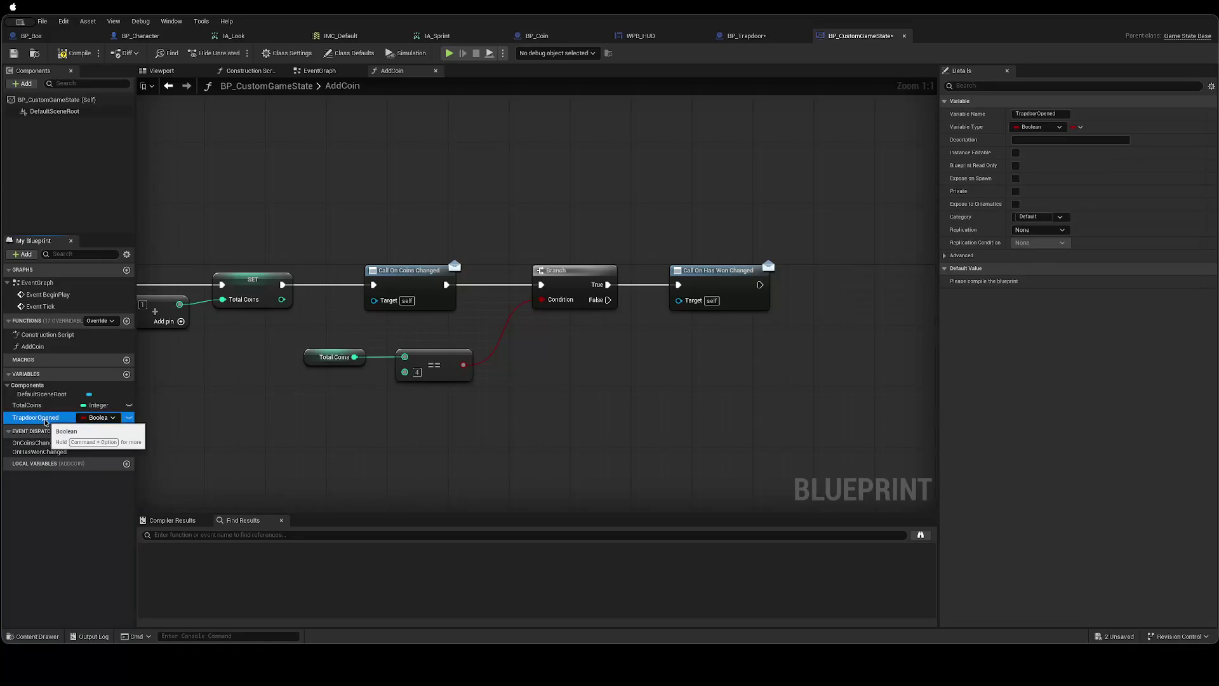
pyautogui.rightClick(45, 419)
pyautogui.click(68, 443)
pyautogui.press('BackSpace')
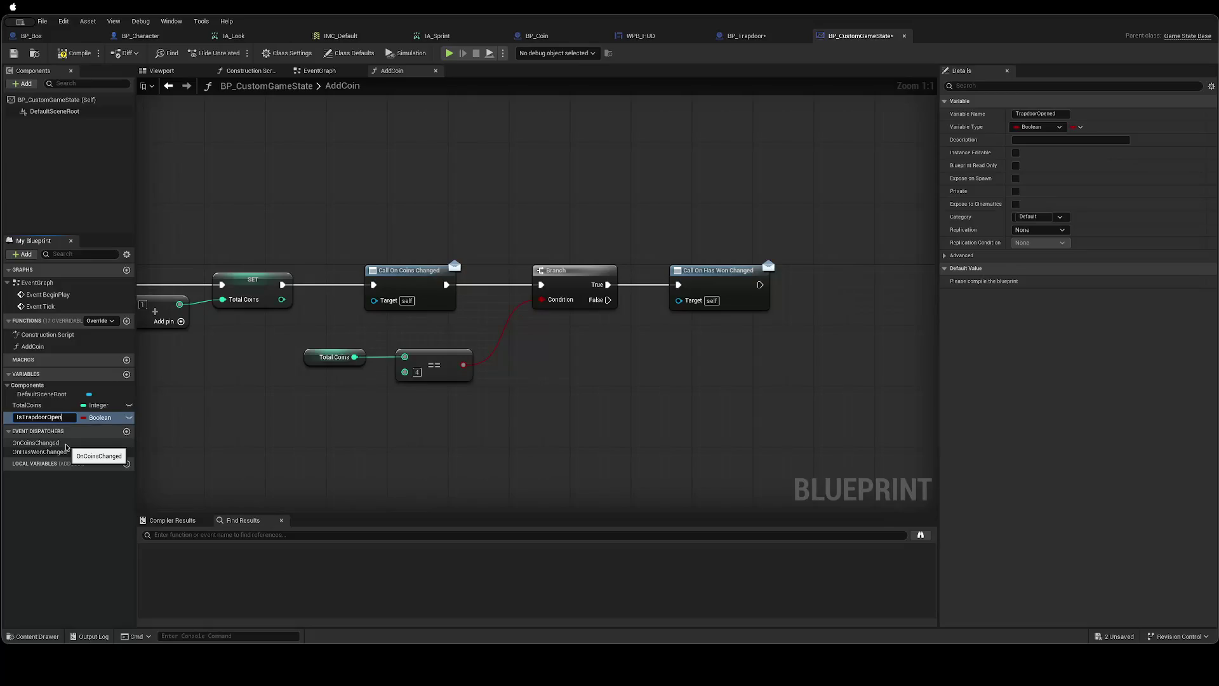
pyautogui.press('Return')
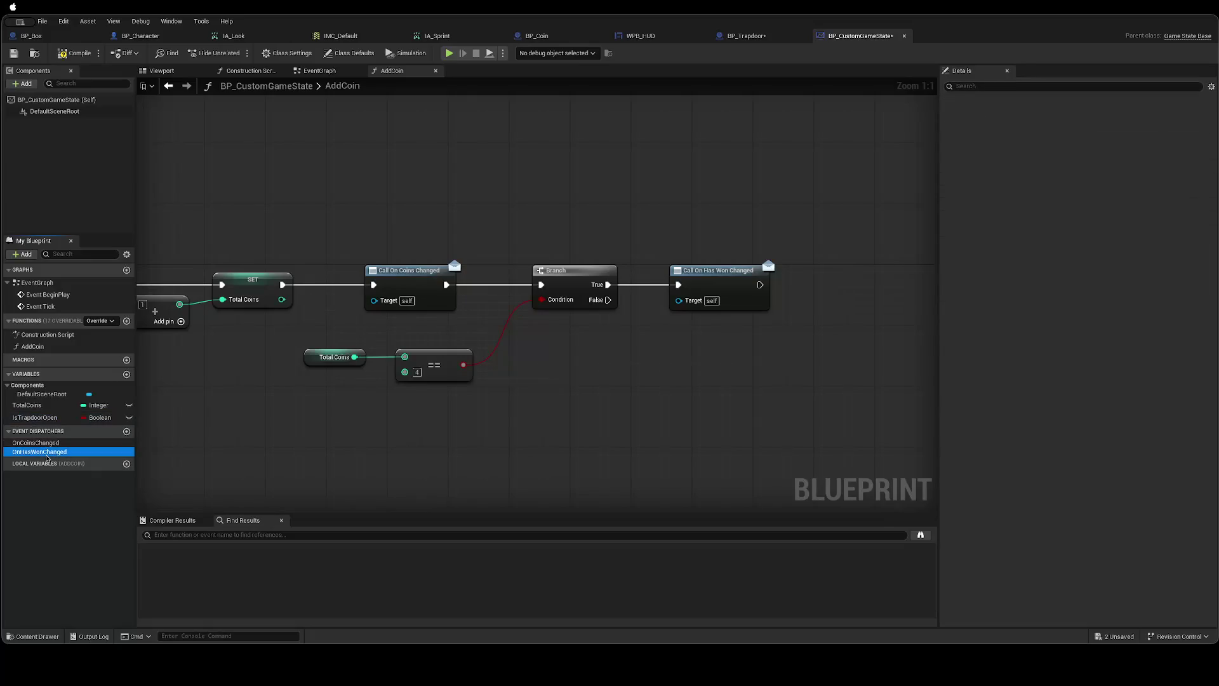
# Rename the OnHasWonChanged dispatcher to OnIsTrapdoorOpenChanged.
pyautogui.rightClick(53, 452)
pyautogui.click(79, 499)
pyautogui.write('OnIsTrapdoo')
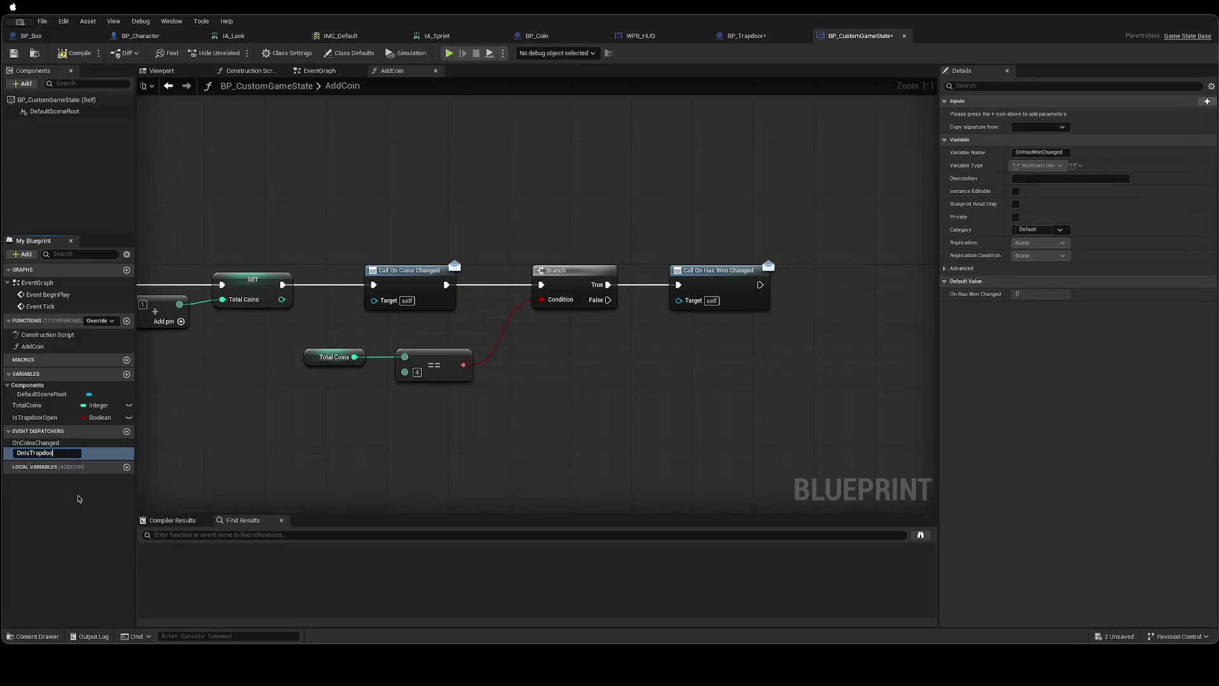
pyautogui.write('CoinsChanged')
pyautogui.press('Return')
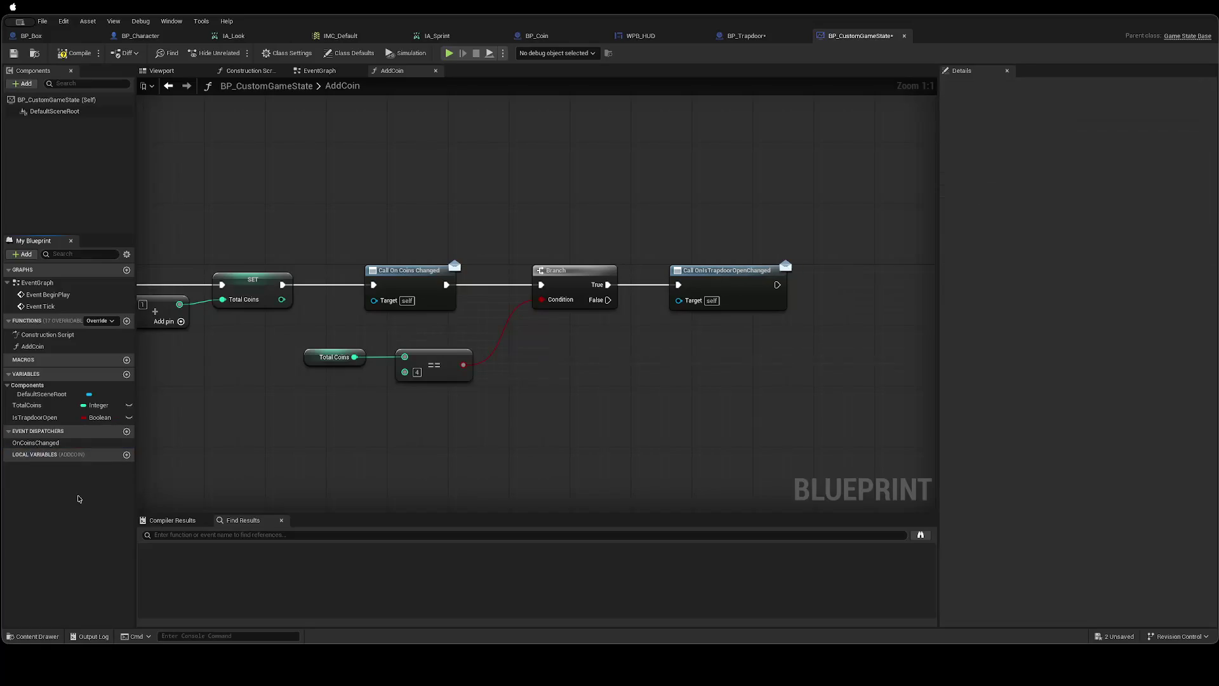
# Save all modified blueprints and switch to BP_Trapdoor's EventGraph.
pyautogui.click(597, 386)
pyautogui.press('super+shift+s')
pyautogui.click(743, 36)
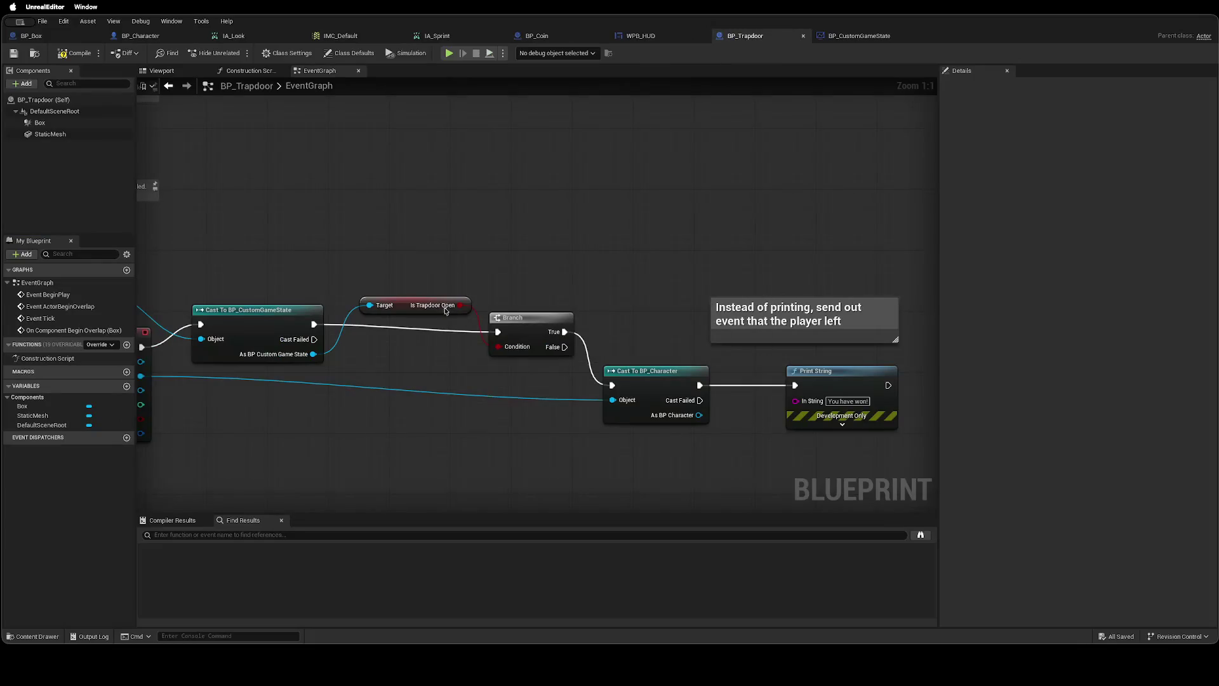
# Append "through the trapdoor and show Win screen!" to the BP_Trapdoor comment.
pyautogui.moveTo(577, 280); pyautogui.dragTo(520, 261)
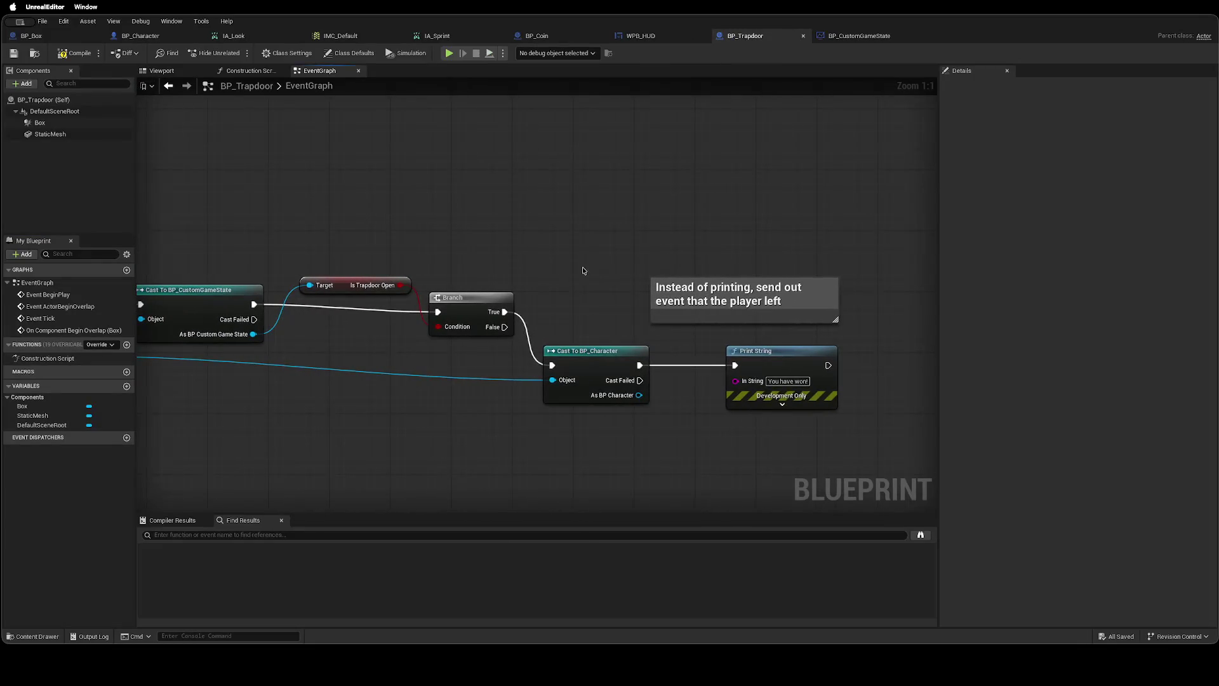
pyautogui.doubleClick(793, 302)
pyautogui.click(793, 302)
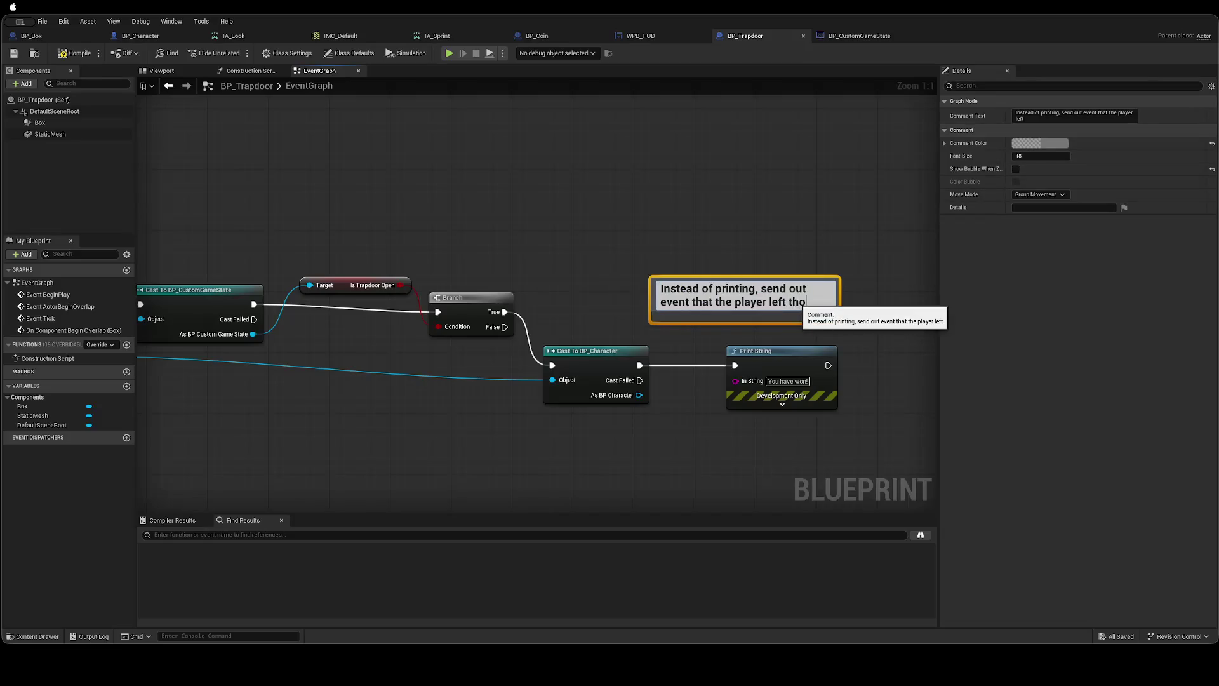
pyautogui.write('ugh')
pyautogui.write('gh t')
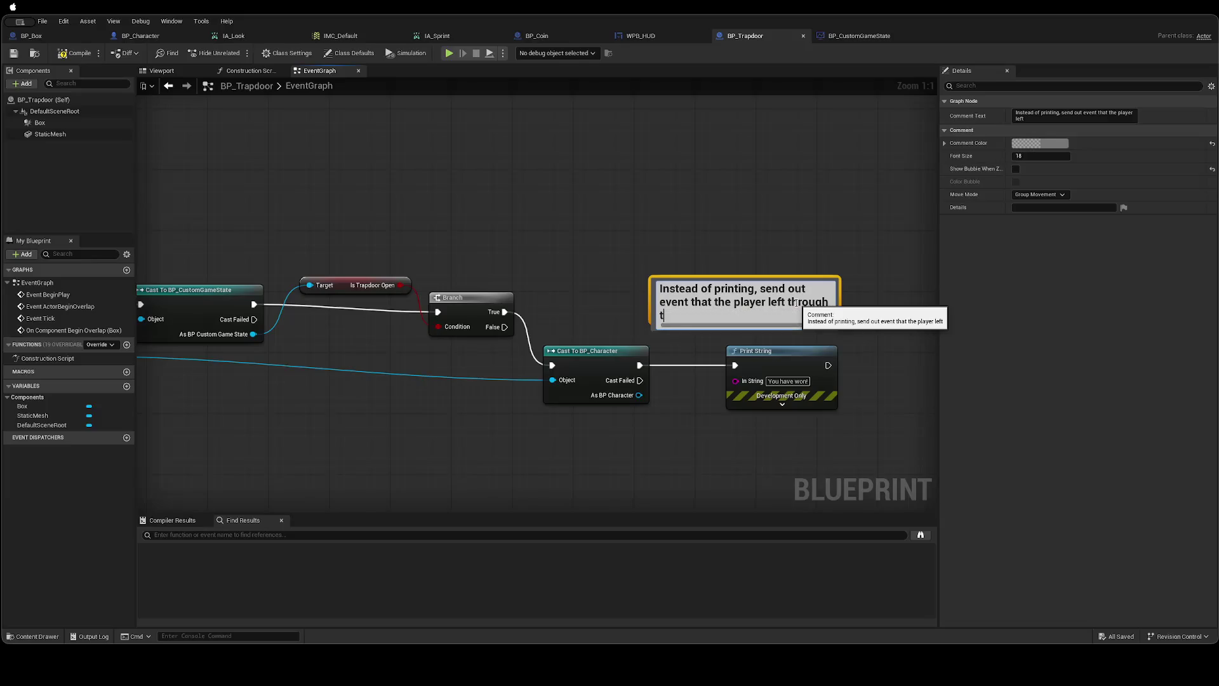
pyautogui.write('oor and show Win')
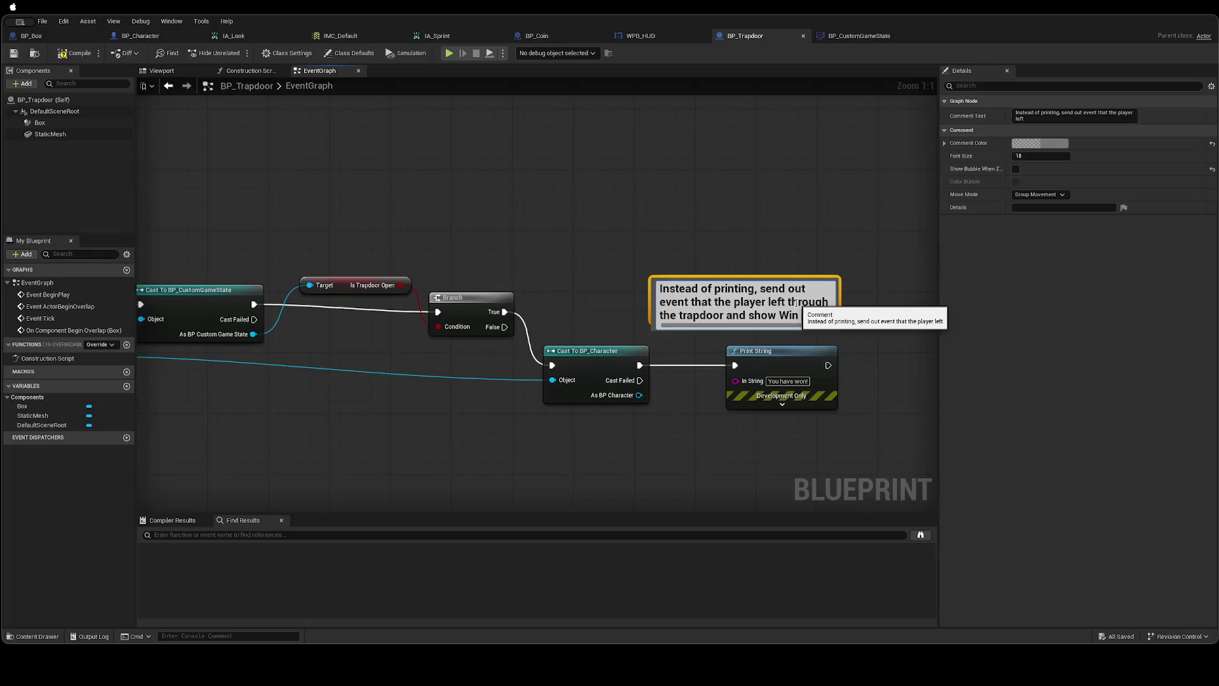
pyautogui.write(' screen!')
pyautogui.click(811, 218)
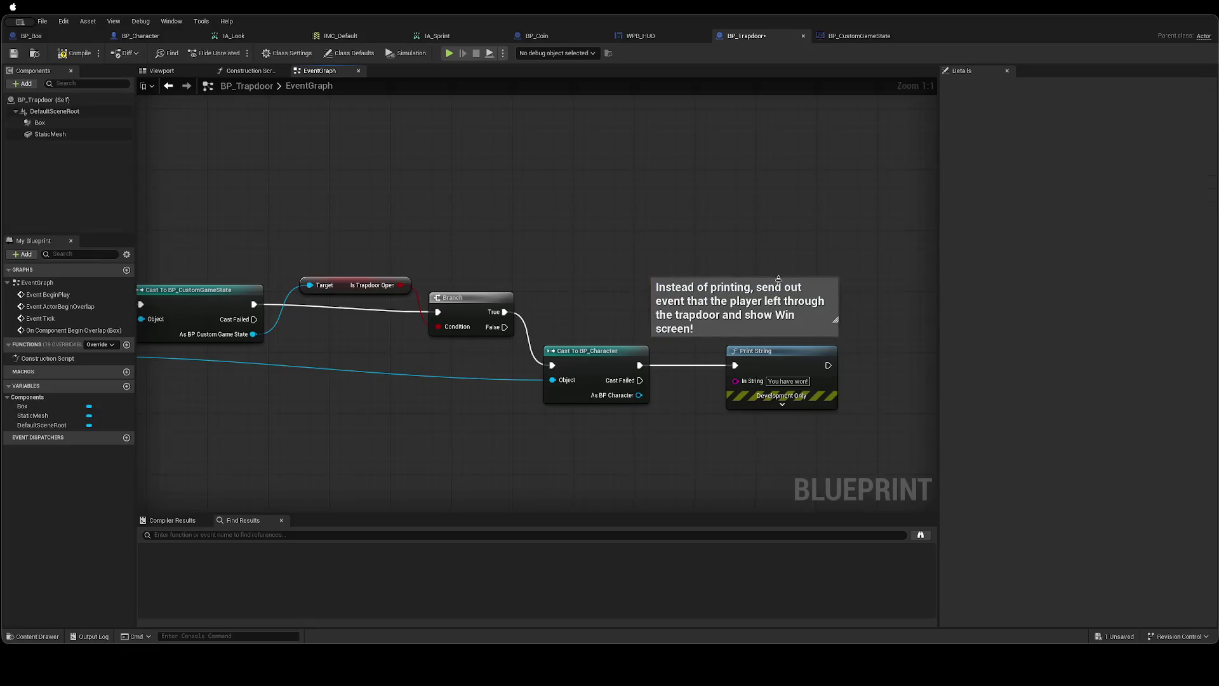
# Move the comment up-right, save BP_Trapdoor, and return to the level editor.
pyautogui.moveTo(795, 287); pyautogui.dragTo(810, 257)
pyautogui.click(818, 219)
pyautogui.hotkey('ctrl', 's')
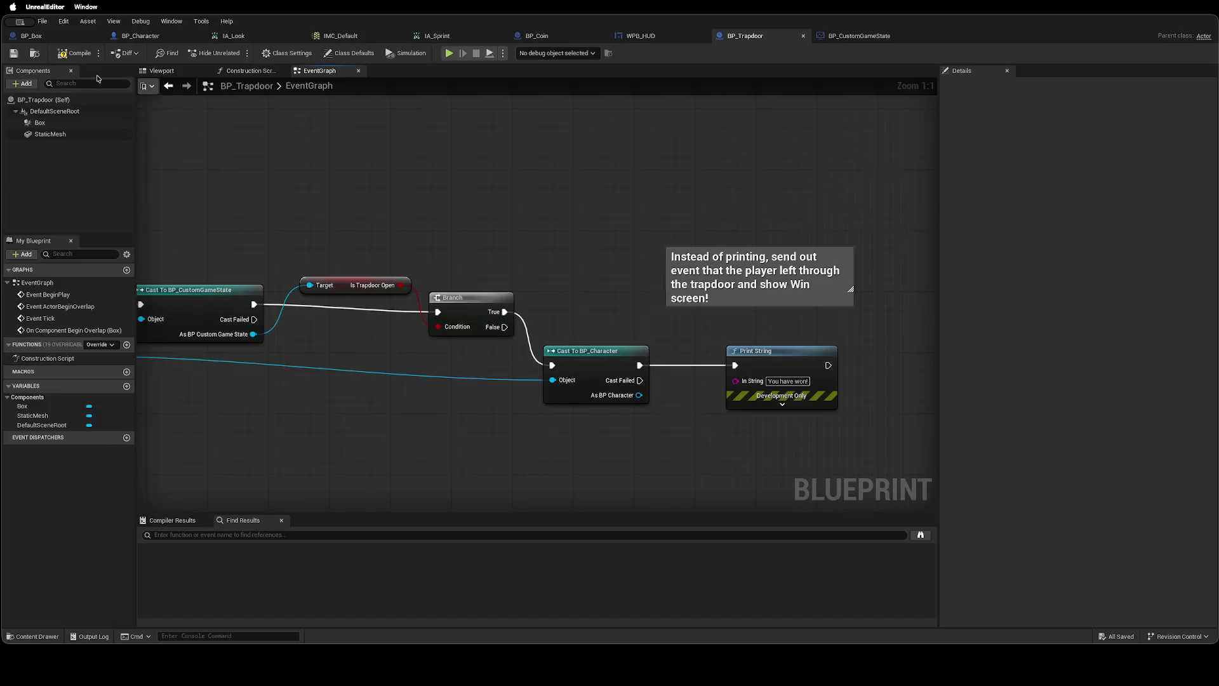
pyautogui.hotkey('ctrl', 'Right')
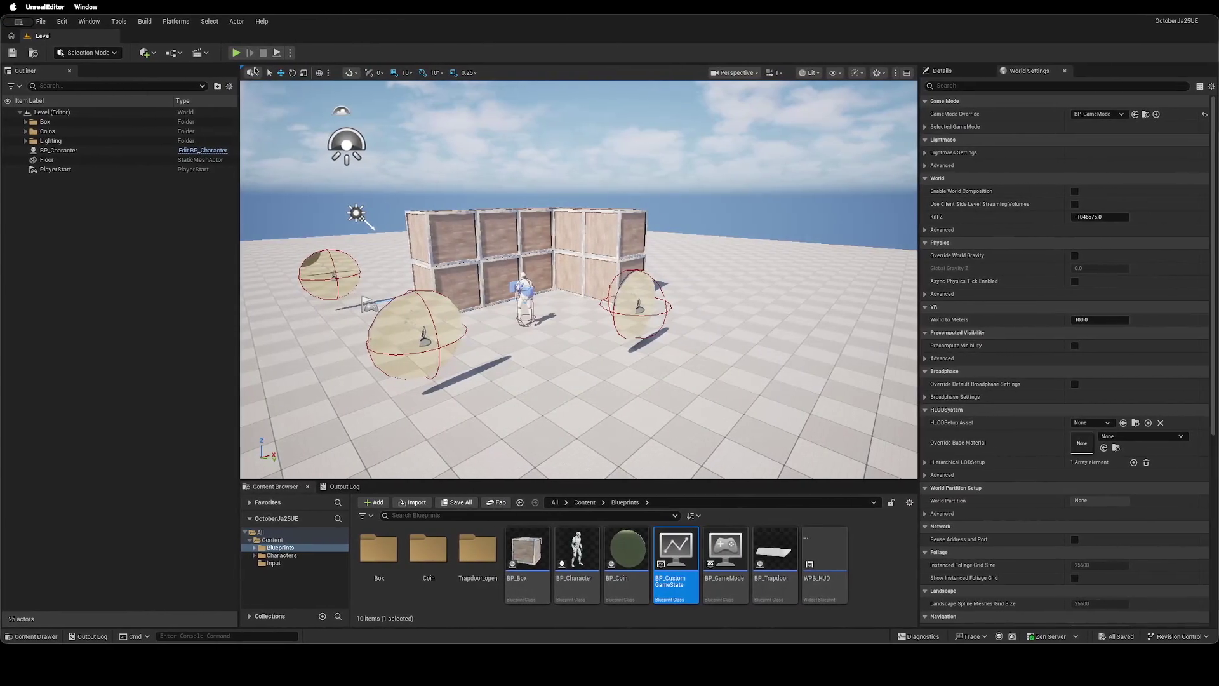
# Attempt a play test, cancel the compile-error prompt, then clear and close the Message Log.
pyautogui.click(237, 53)
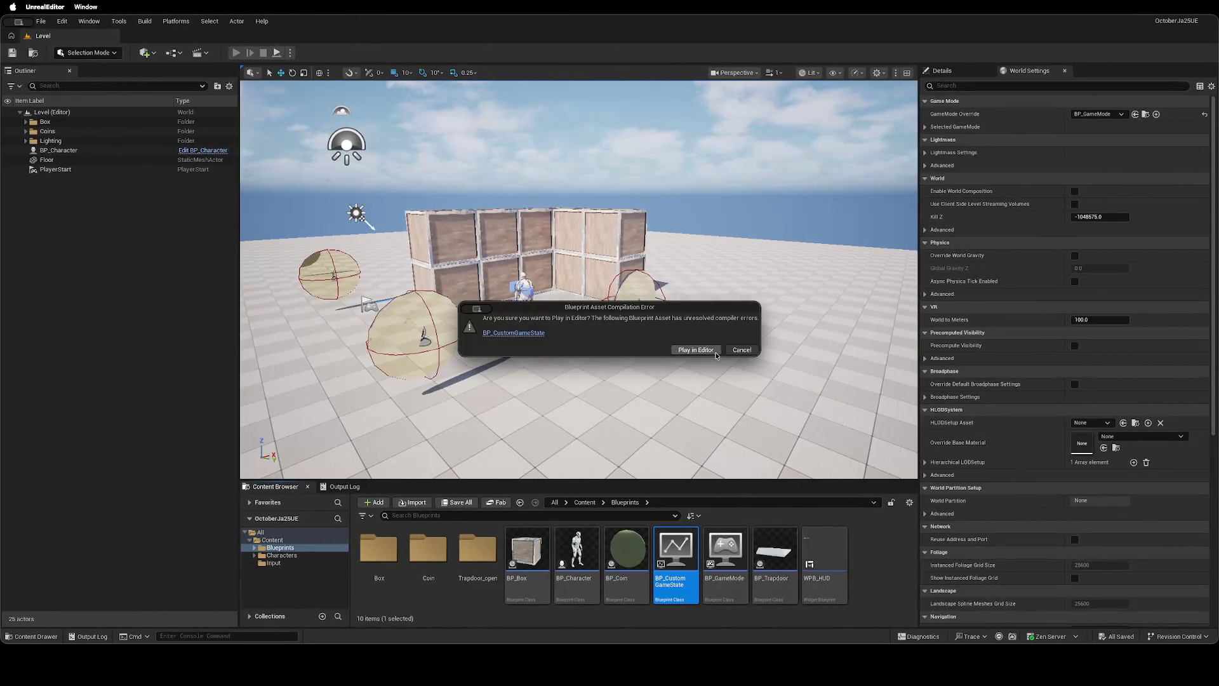
pyautogui.click(752, 352)
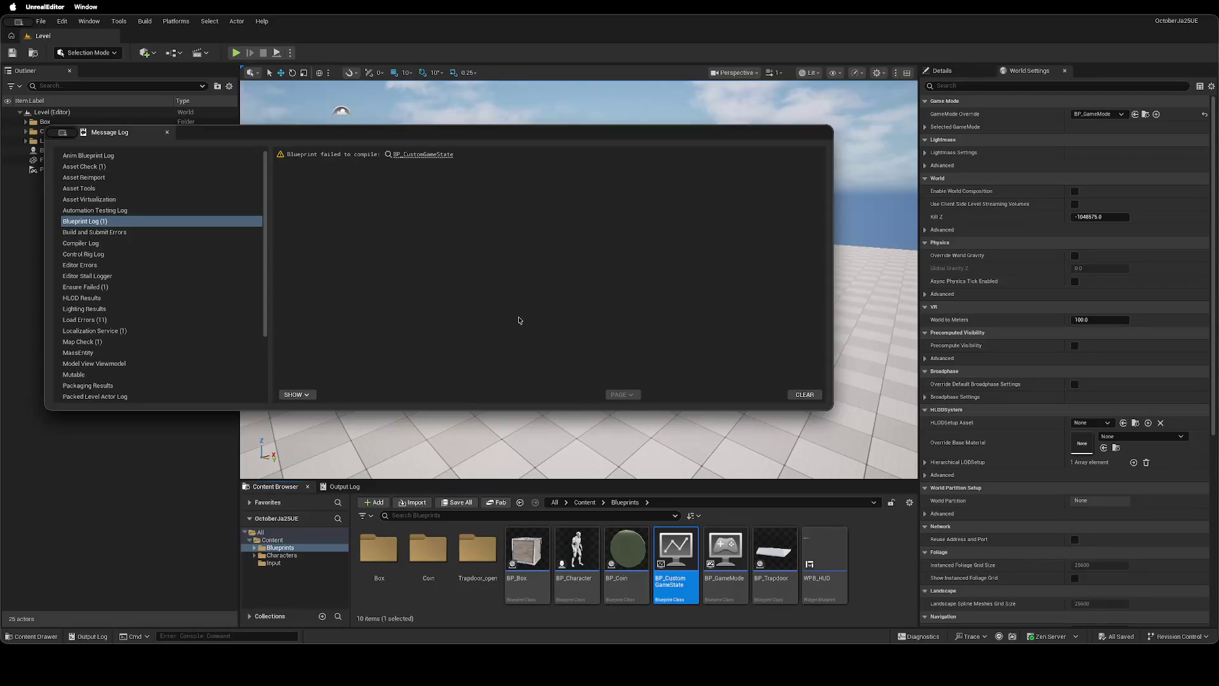
pyautogui.click(793, 399)
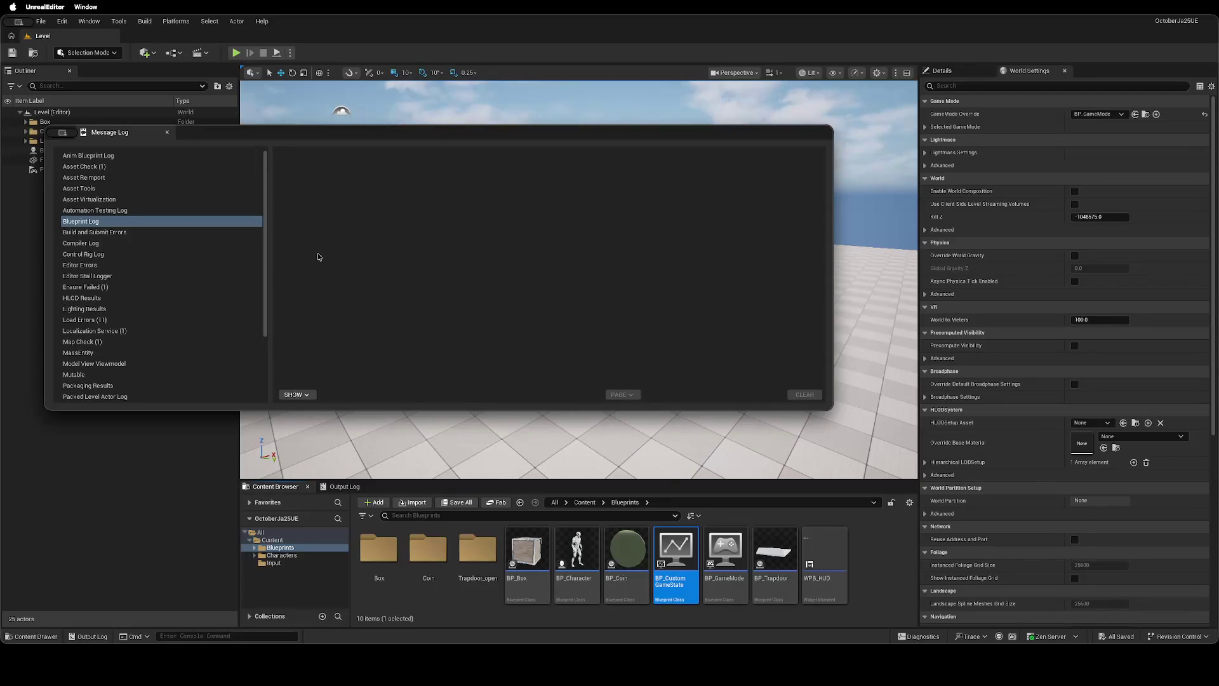
pyautogui.click(167, 132)
# Place a BP_Trapdoor about 9 m along Y from the crates, save the level, and reopen BP_Trapdoor.
pyautogui.click(60, 141)
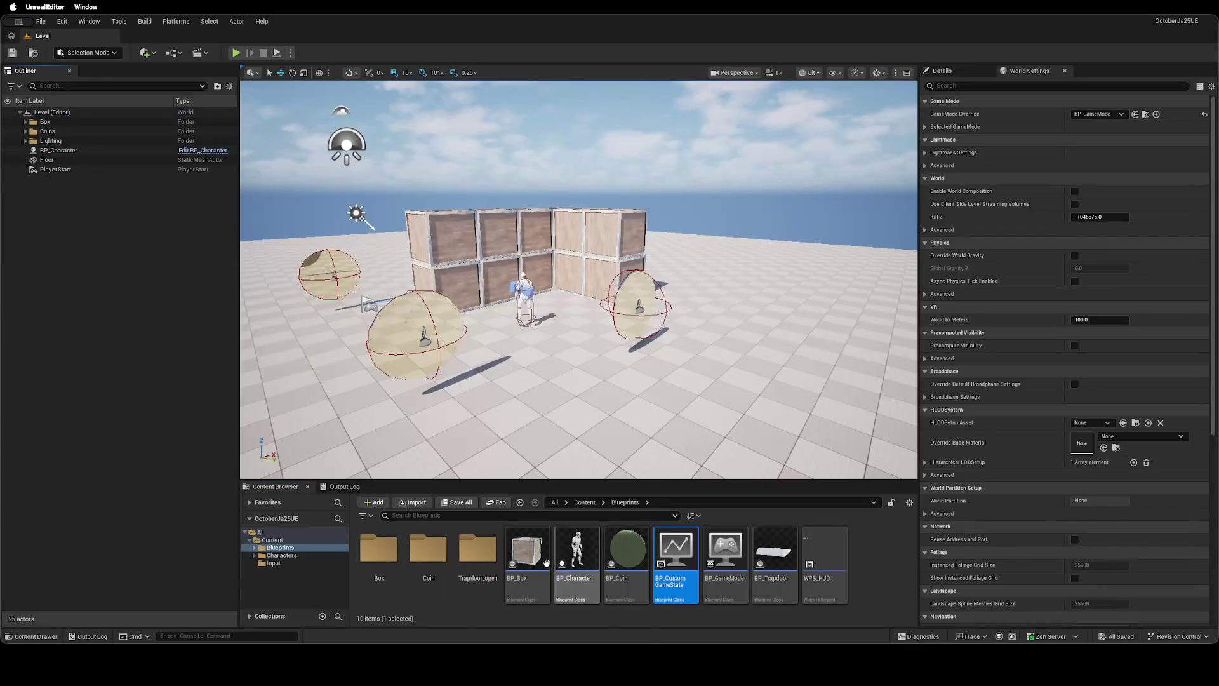
pyautogui.moveTo(775, 553)
pyautogui.mouseDown()
pyautogui.moveTo(577, 408)
pyautogui.moveTo(575, 380)
pyautogui.moveTo(642, 359)
pyautogui.moveTo(552, 392)
pyautogui.mouseUp()
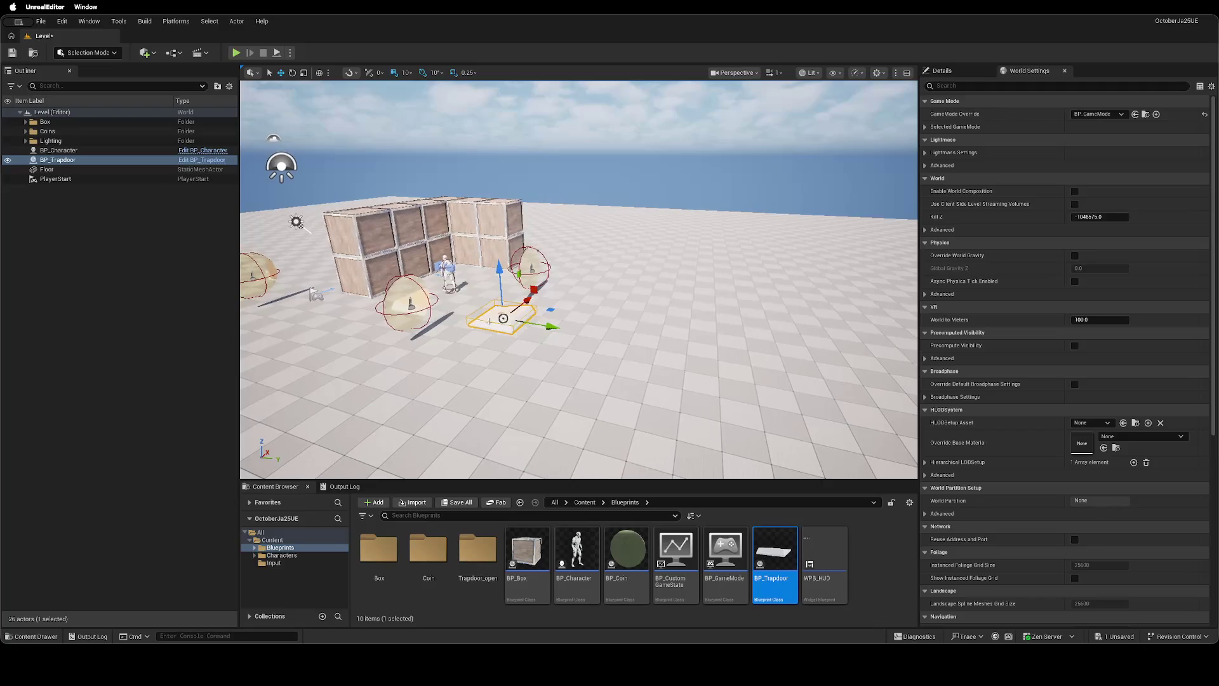
pyautogui.moveTo(550, 327); pyautogui.dragTo(824, 362)
pyautogui.click(278, 327)
pyautogui.hotkey('ctrl', 's')
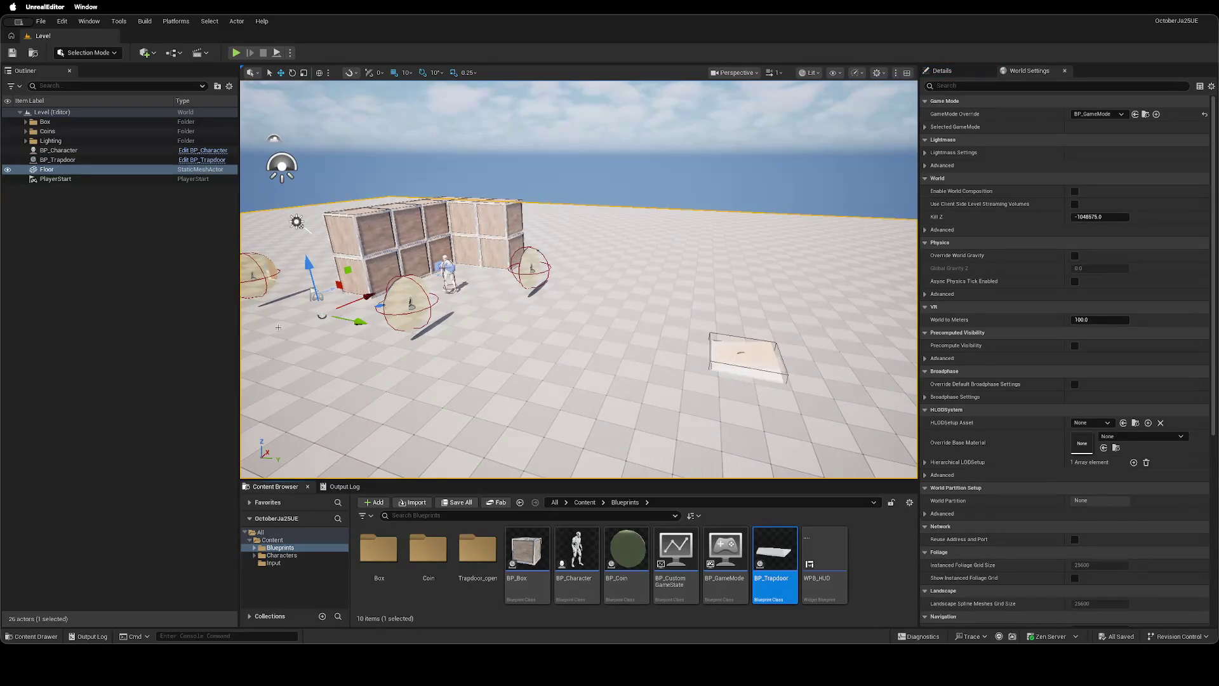
pyautogui.doubleClick(774, 549)
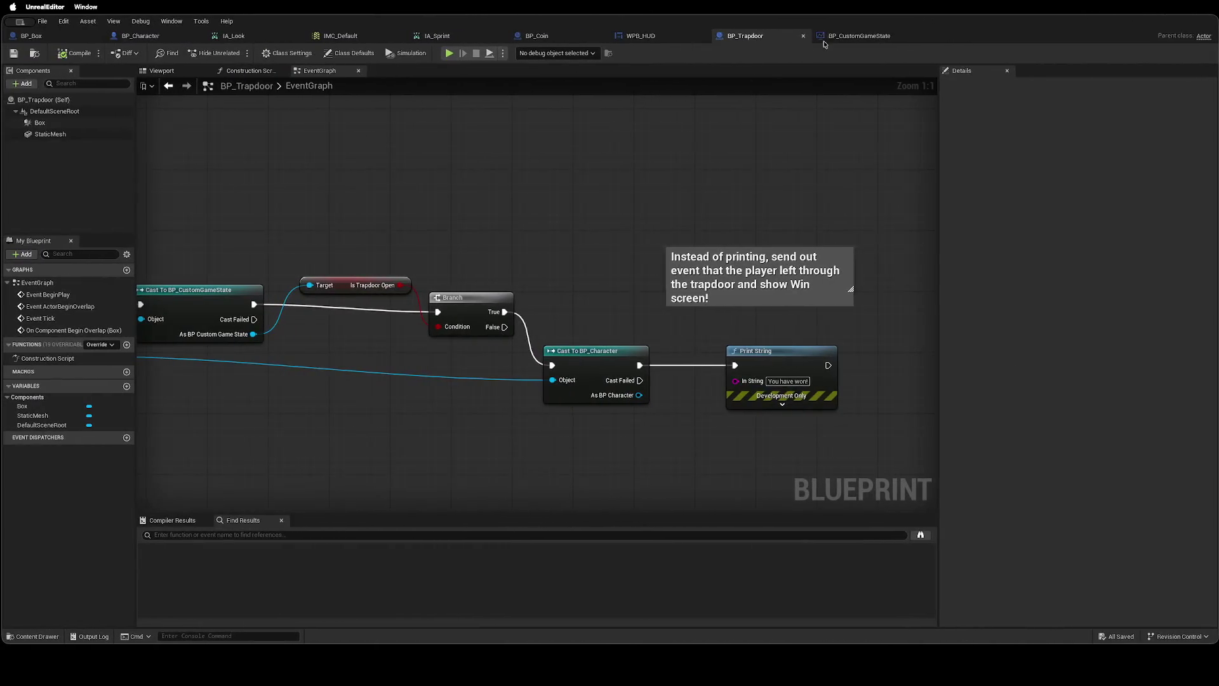
# In AddCoin, delete the broken OnIsTrapdoorOpenChanged call node after the Branch.
pyautogui.click(824, 39)
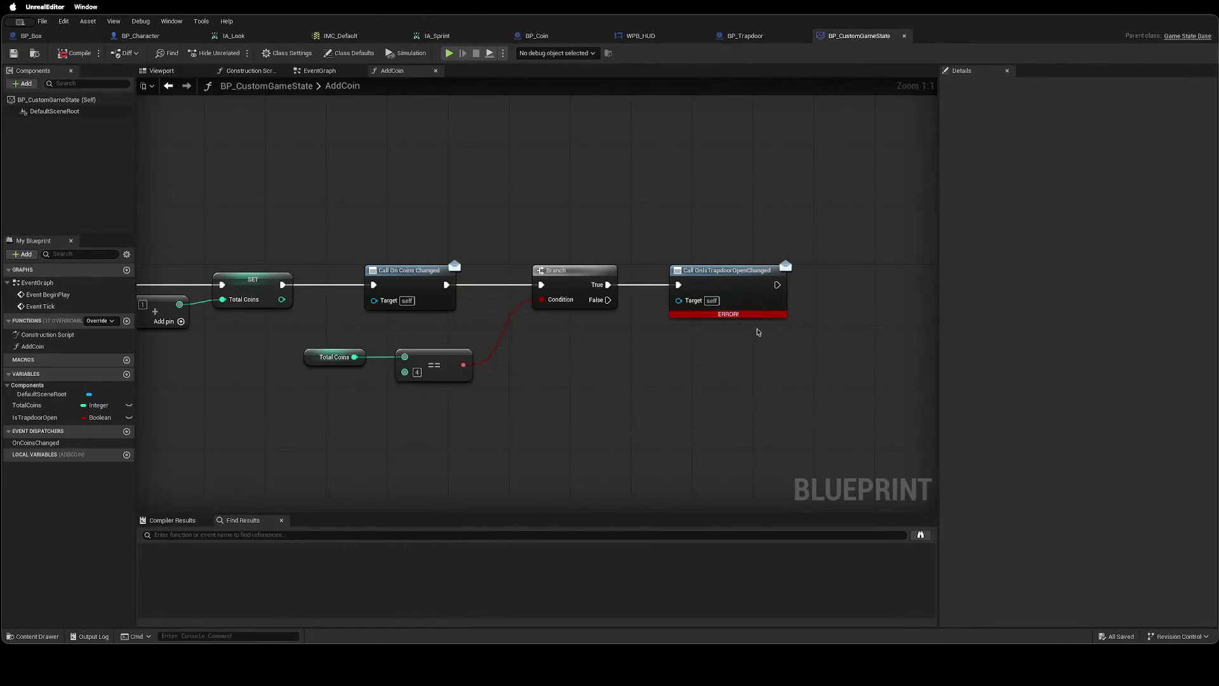
pyautogui.click(746, 315)
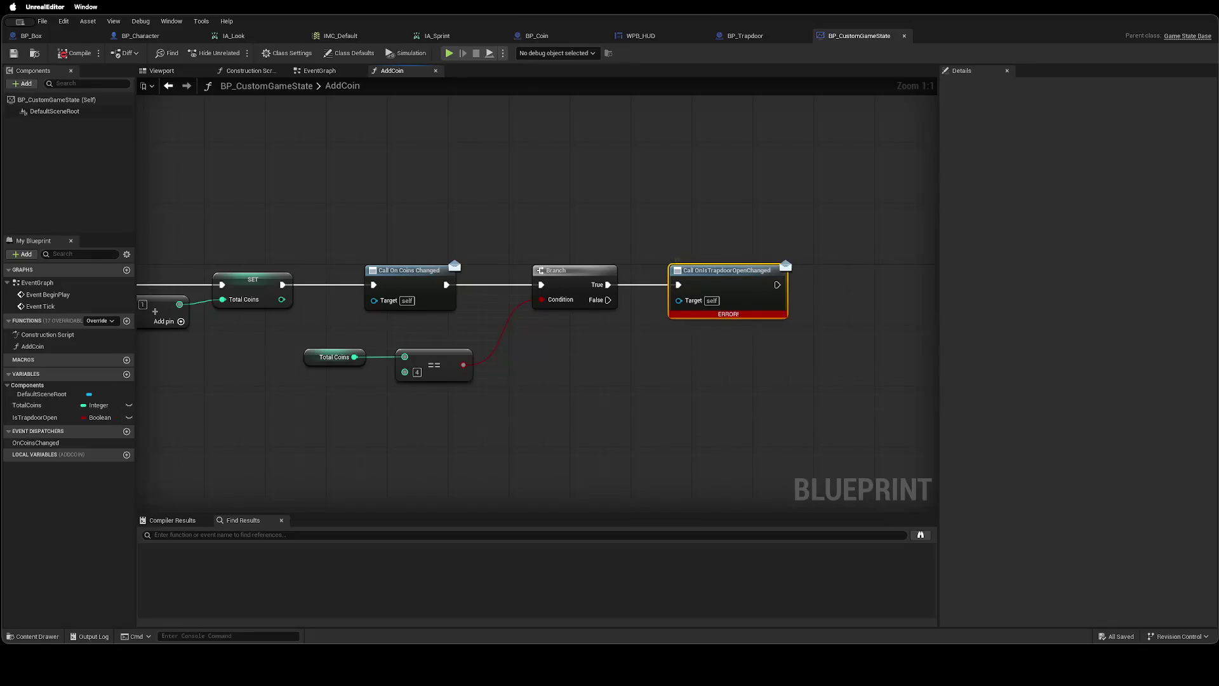
pyautogui.moveTo(626, 359)
pyautogui.mouseDown()
pyautogui.moveTo(579, 359)
pyautogui.moveTo(705, 373)
pyautogui.moveTo(665, 374)
pyautogui.mouseUp()
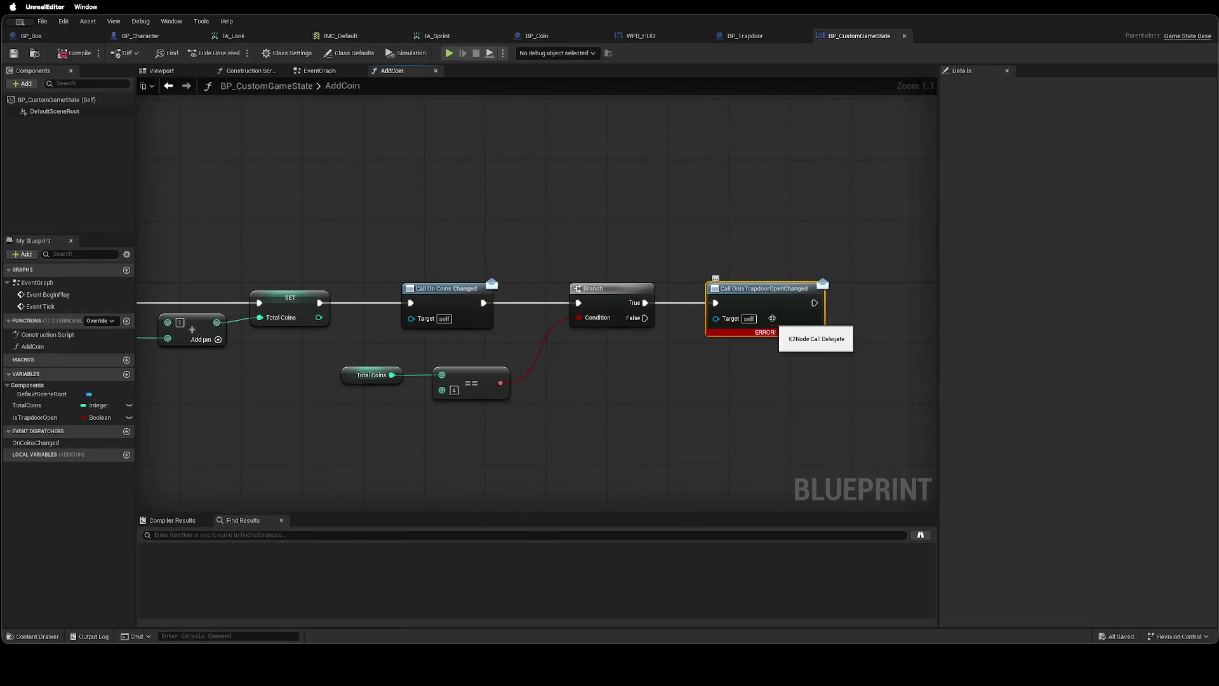
pyautogui.moveTo(755, 334)
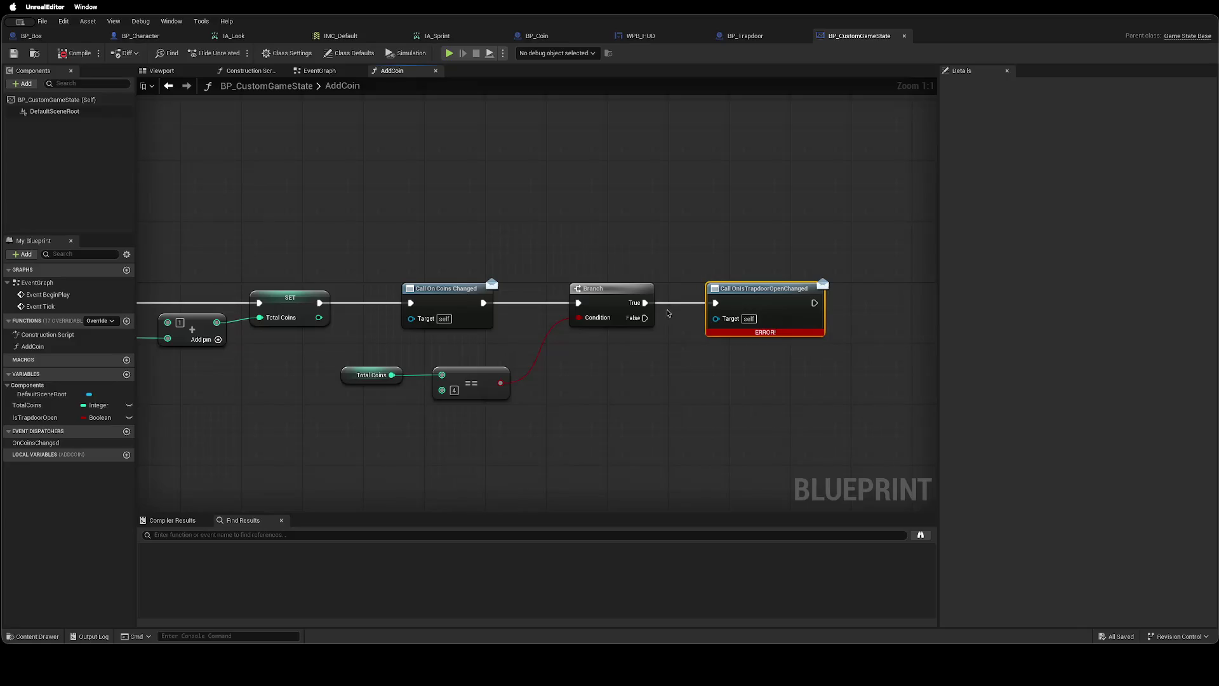
pyautogui.press('Delete')
pyautogui.moveTo(645, 303); pyautogui.dragTo(719, 303)
pyautogui.write('Ona')
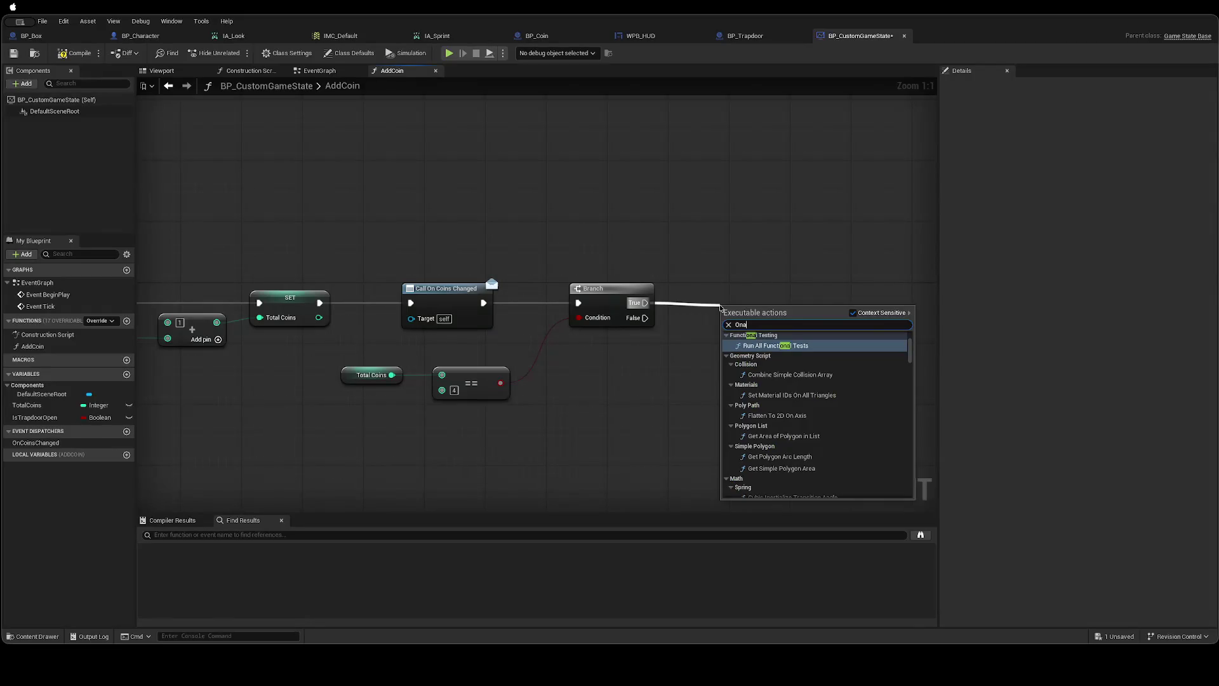
pyautogui.press('BackSpace')
pyautogui.press('BackSpace')
pyautogui.press('BackSpace')
pyautogui.write('Call On IsTr')
pyautogui.press('BackSpace')
pyautogui.press('BackSpace')
pyautogui.press('BackSpace')
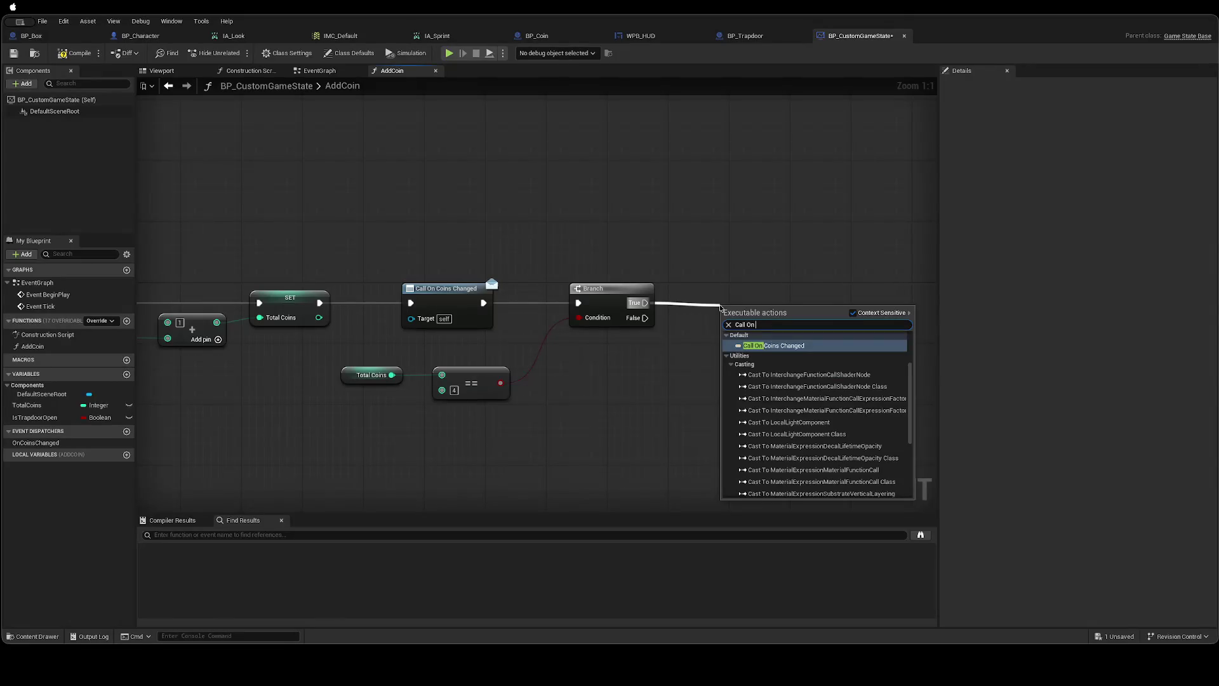
pyautogui.press('Escape')
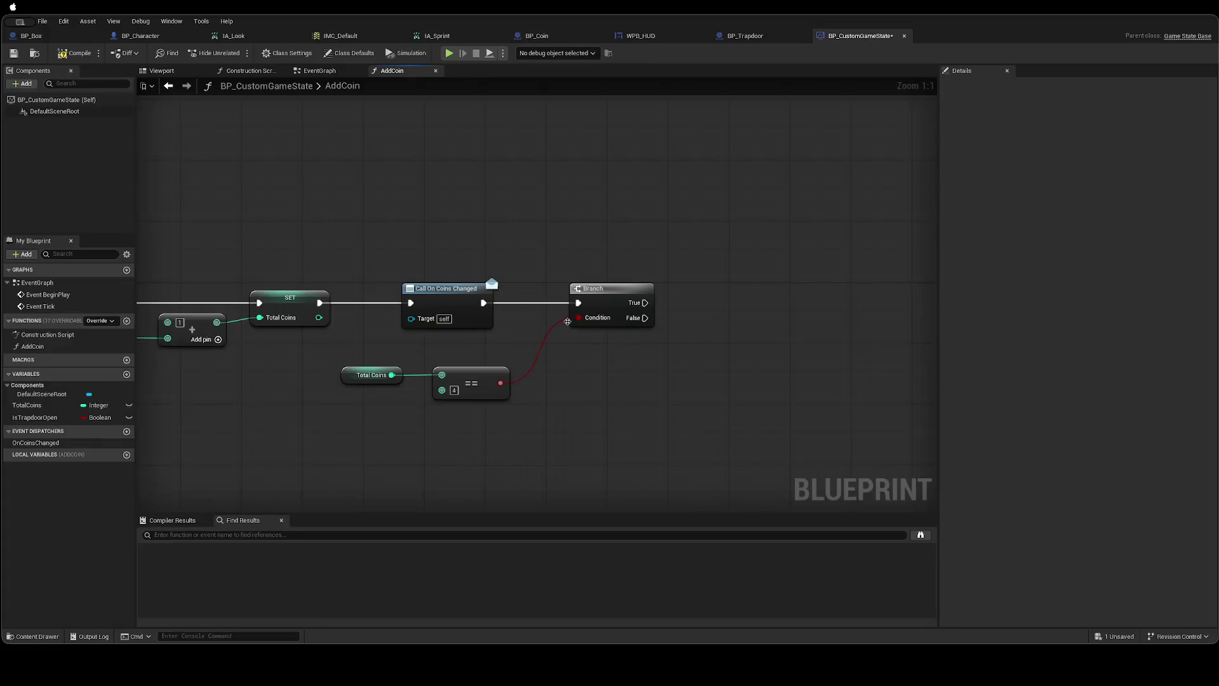
# Add a new event dispatcher named OnIsTrapdoorChanged.
pyautogui.click(126, 432)
pyautogui.write('OnIsTrapdoor')
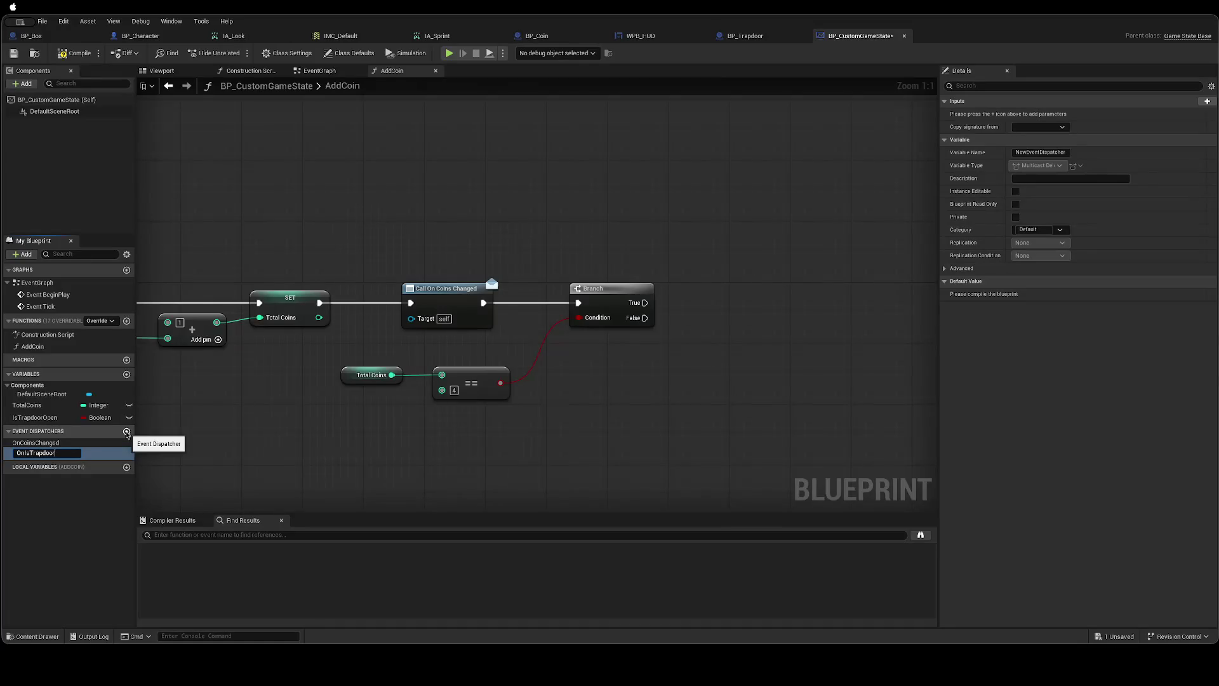
pyautogui.write('Changed')
pyautogui.press('Return')
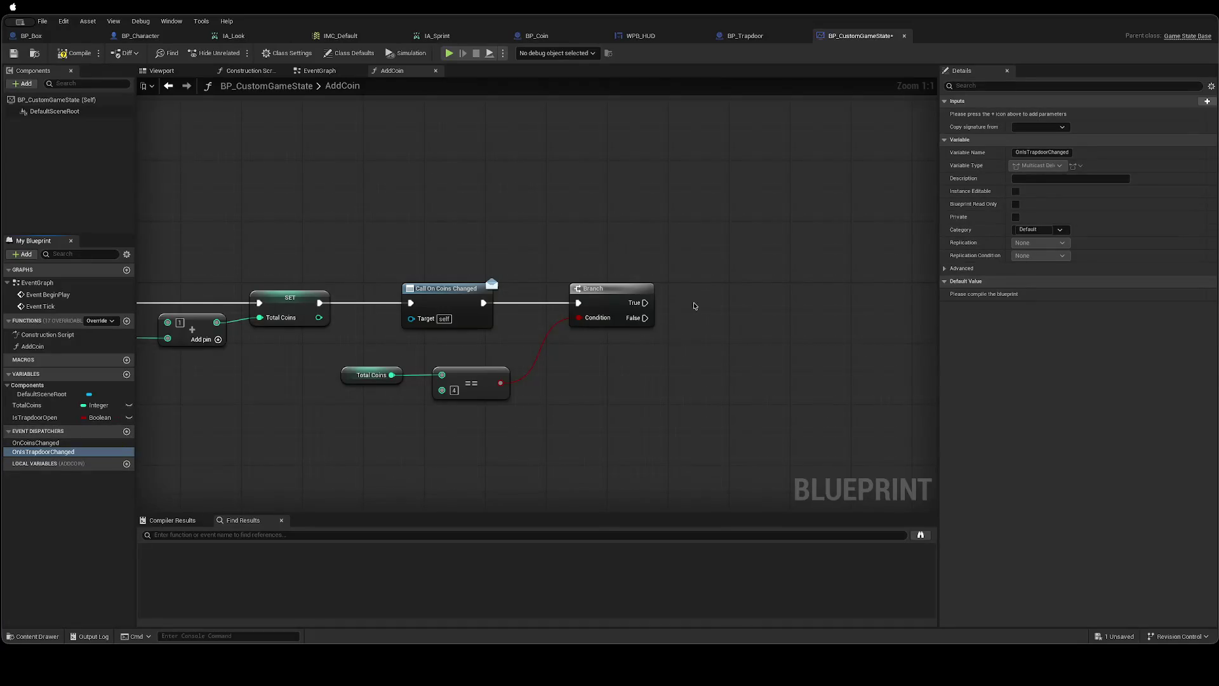
# Call On Is Trapdoor Changed from the Branch True output and save BP_CustomGameState.
pyautogui.moveTo(645, 302); pyautogui.dragTo(720, 304)
pyautogui.write('Cann')
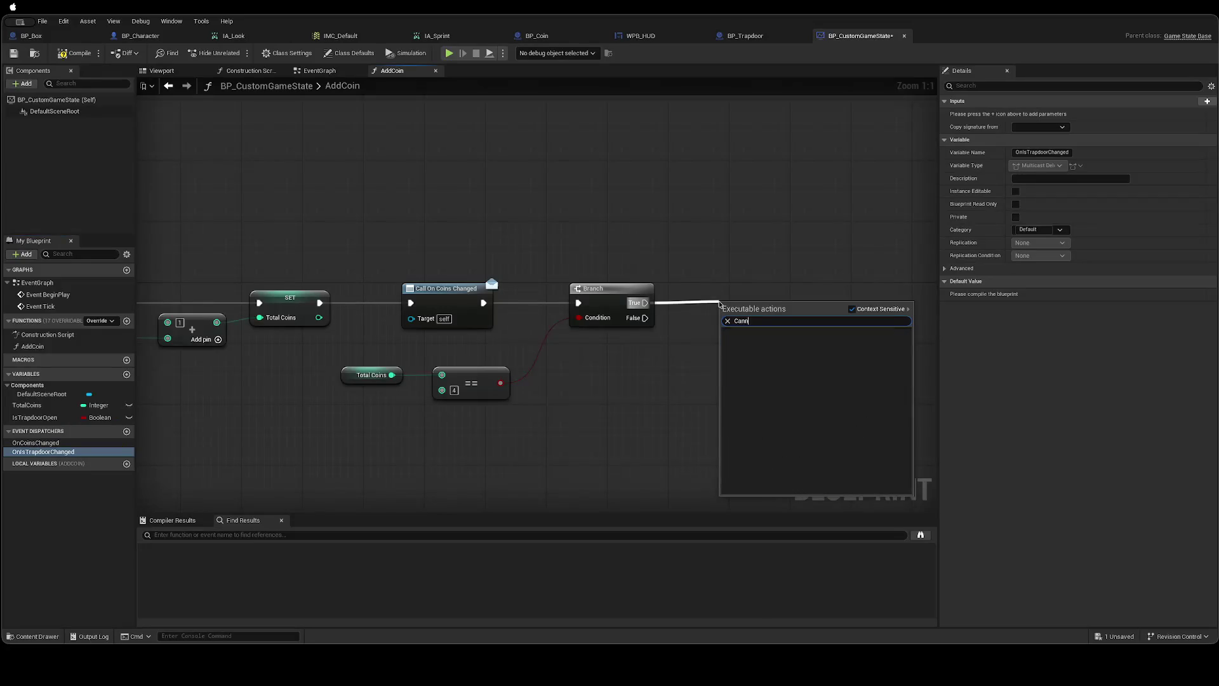
pyautogui.press('BackSpace')
pyautogui.press('BackSpace')
pyautogui.press('BackSpace')
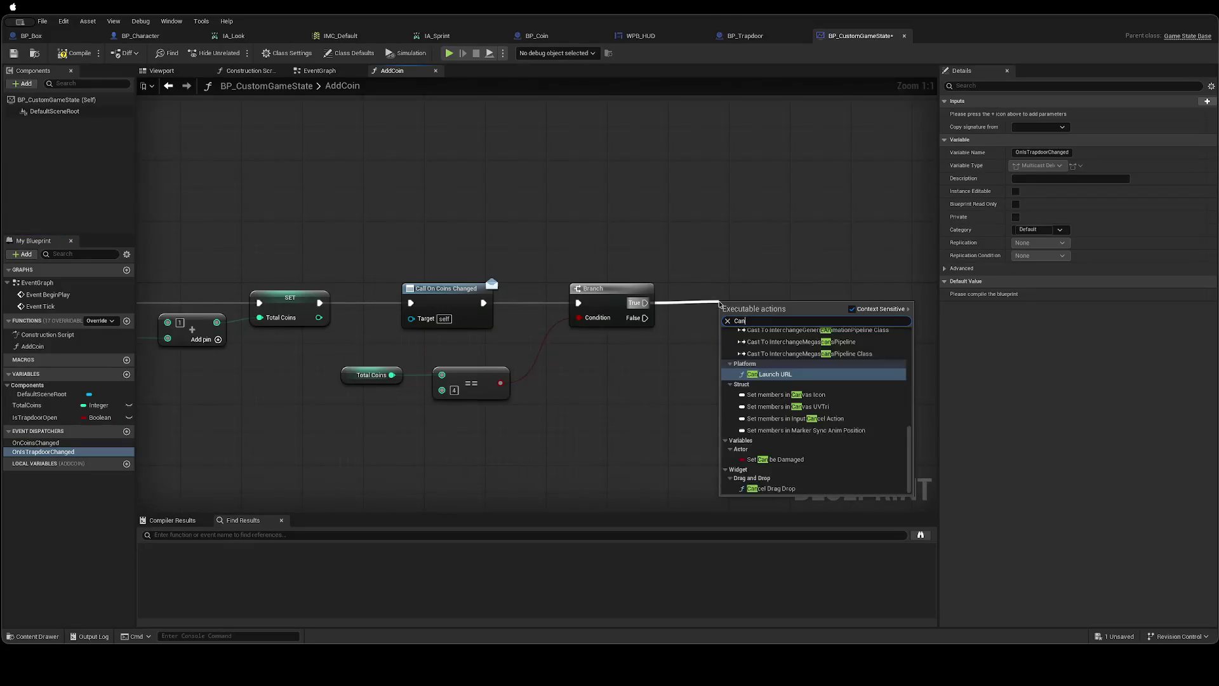
pyautogui.write('ll OnIs')
pyautogui.press('Return')
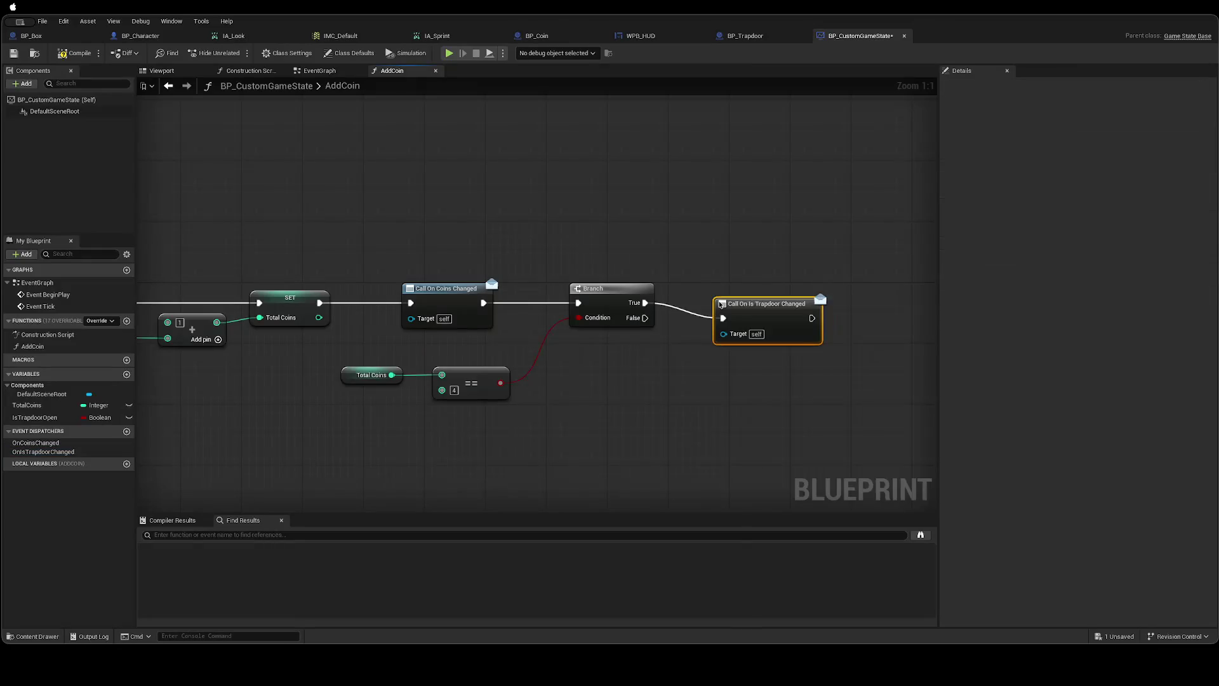
pyautogui.click(667, 351)
pyautogui.hotkey('ctrl', 's')
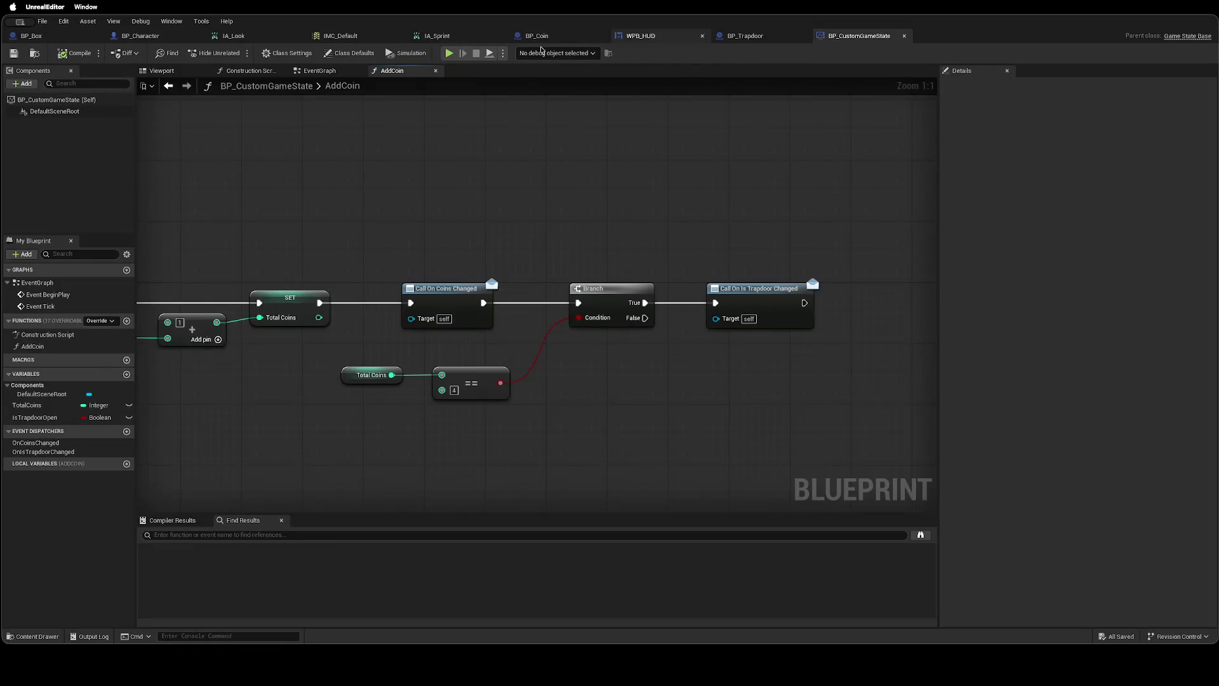
pyautogui.moveTo(527, 187); pyautogui.dragTo(663, 180)
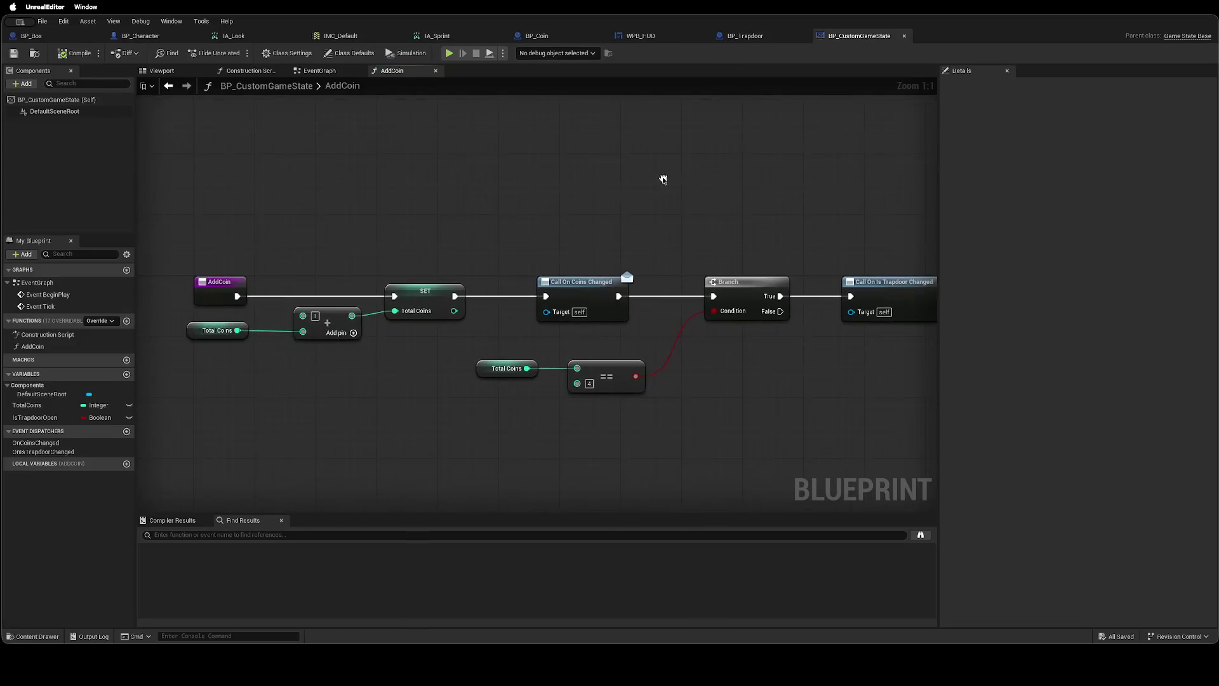
pyautogui.click(320, 71)
pyautogui.click(392, 71)
pyautogui.moveTo(513, 147); pyautogui.dragTo(431, 161)
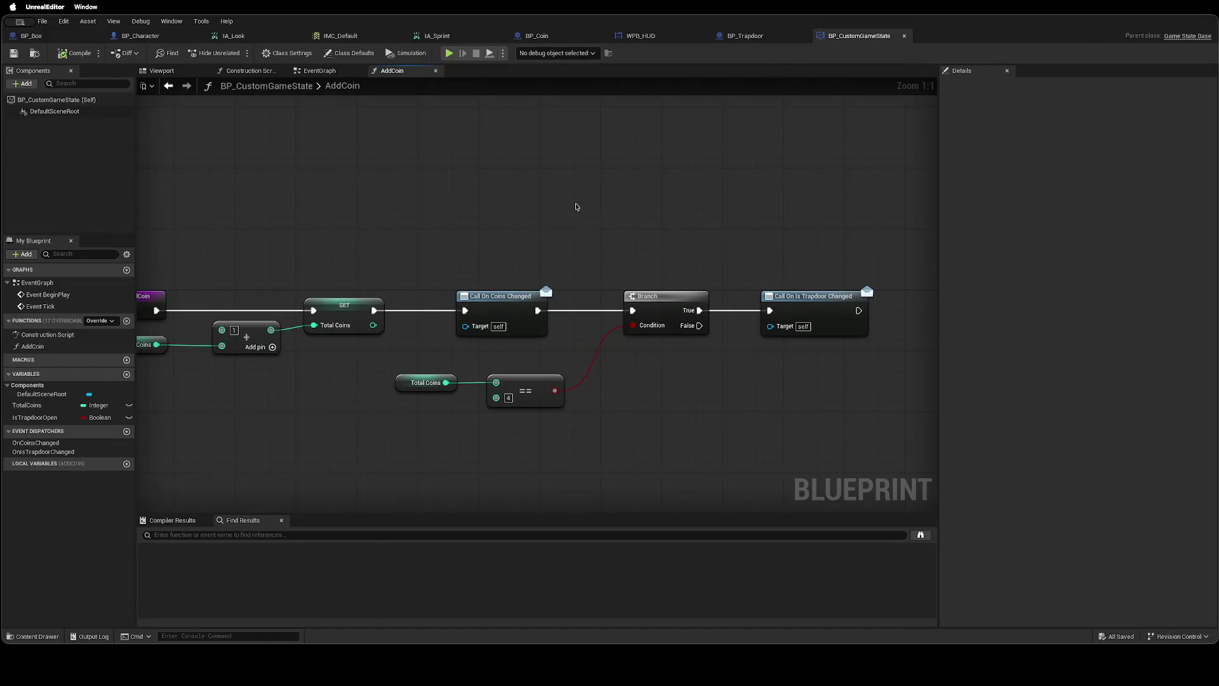
pyautogui.moveTo(522, 259)
pyautogui.mouseDown()
pyautogui.moveTo(544, 245)
pyautogui.moveTo(694, 240)
pyautogui.moveTo(525, 253)
pyautogui.moveTo(501, 245)
pyautogui.moveTo(570, 249)
pyautogui.moveTo(340, 247)
pyautogui.mouseUp()
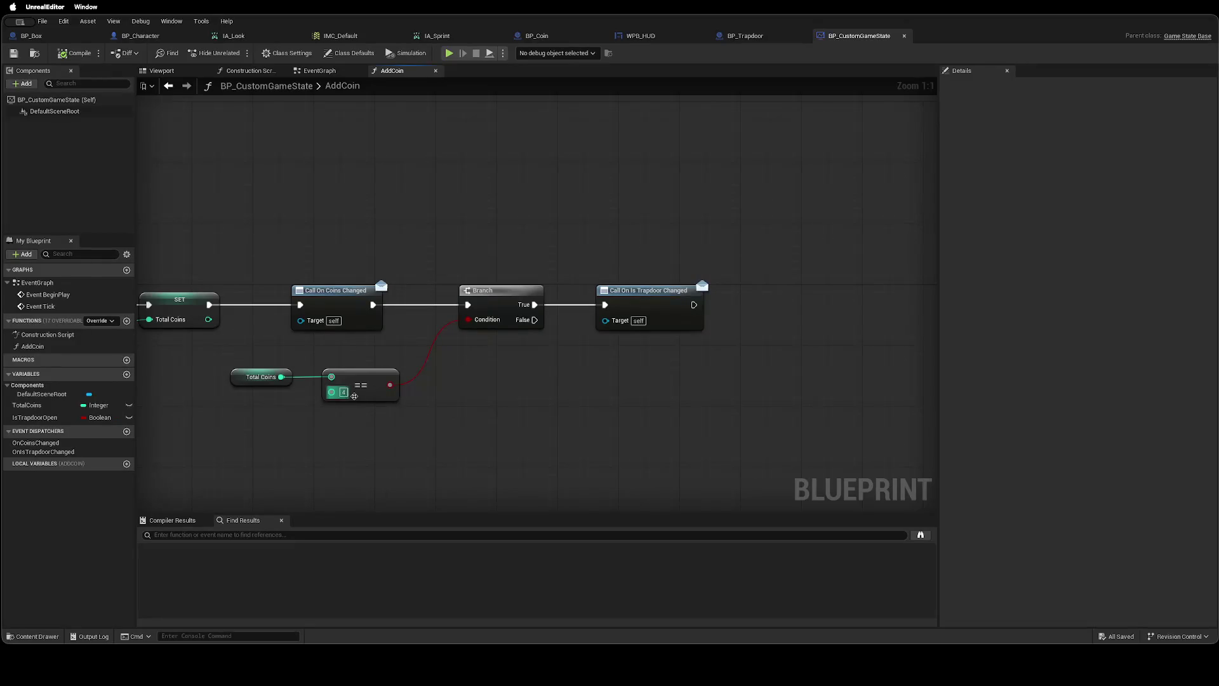
pyautogui.rightClick(343, 428)
# Remove a Get Command Line node that was added by mistake.
pyautogui.write('command line')
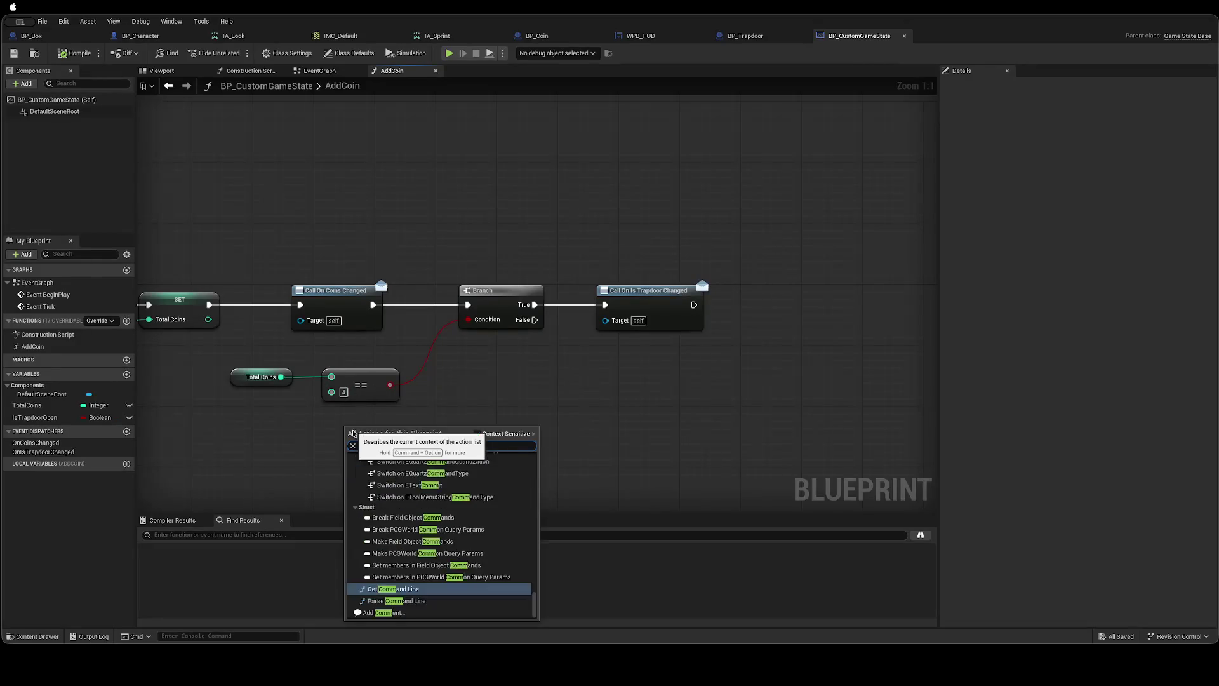
pyautogui.press('Return')
pyautogui.press('Delete')
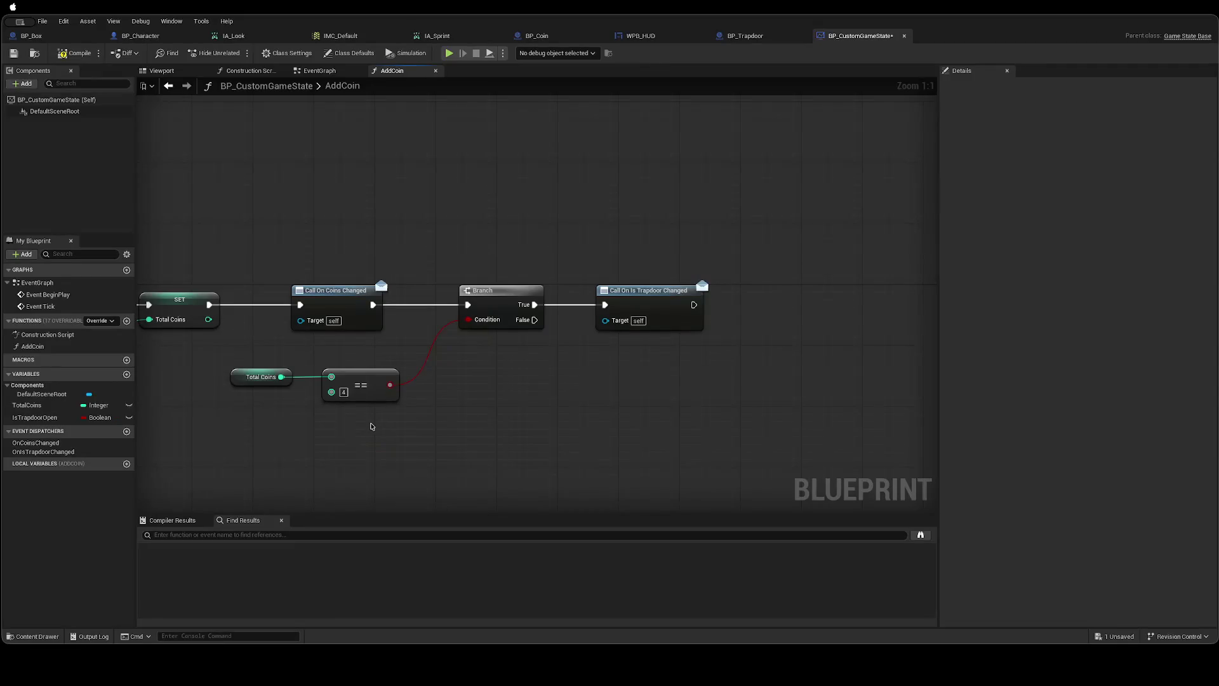
# Add a comment 'Instead of hard coding 4, get dynamically' below the == comparison.
pyautogui.rightClick(377, 429)
pyautogui.write('comm')
pyautogui.press('Down')
pyautogui.press('Down')
pyautogui.press('Return')
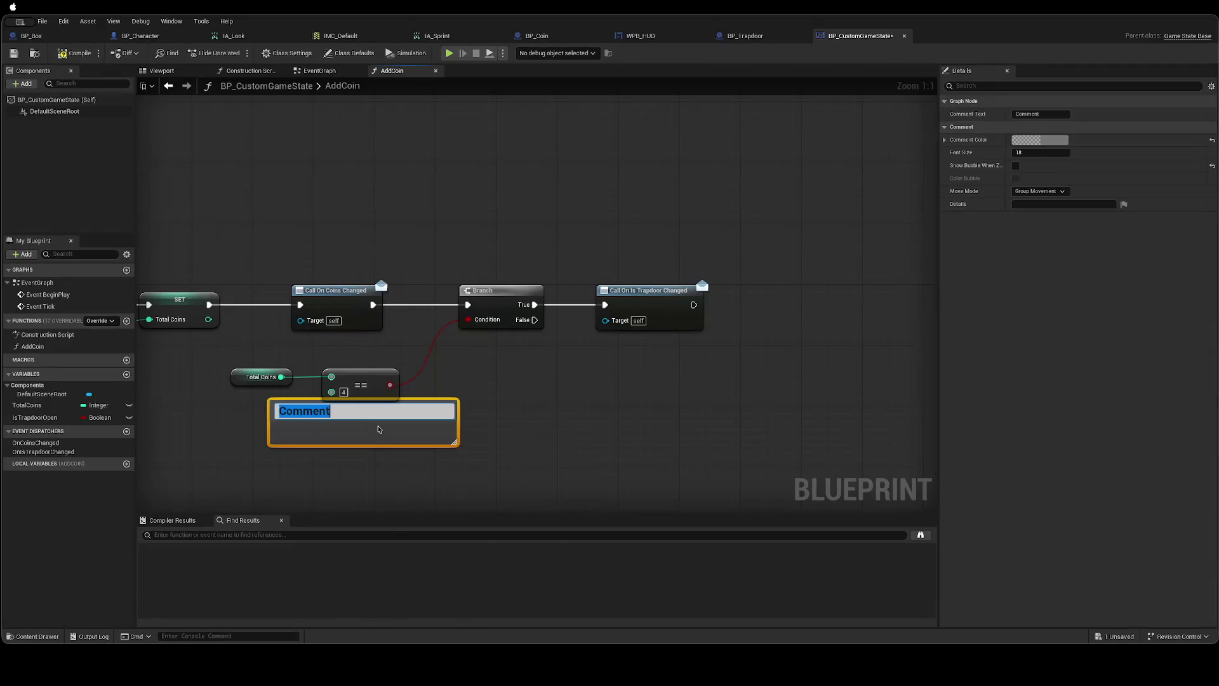
pyautogui.write('Inste')
pyautogui.write('ad of hard coding 4')
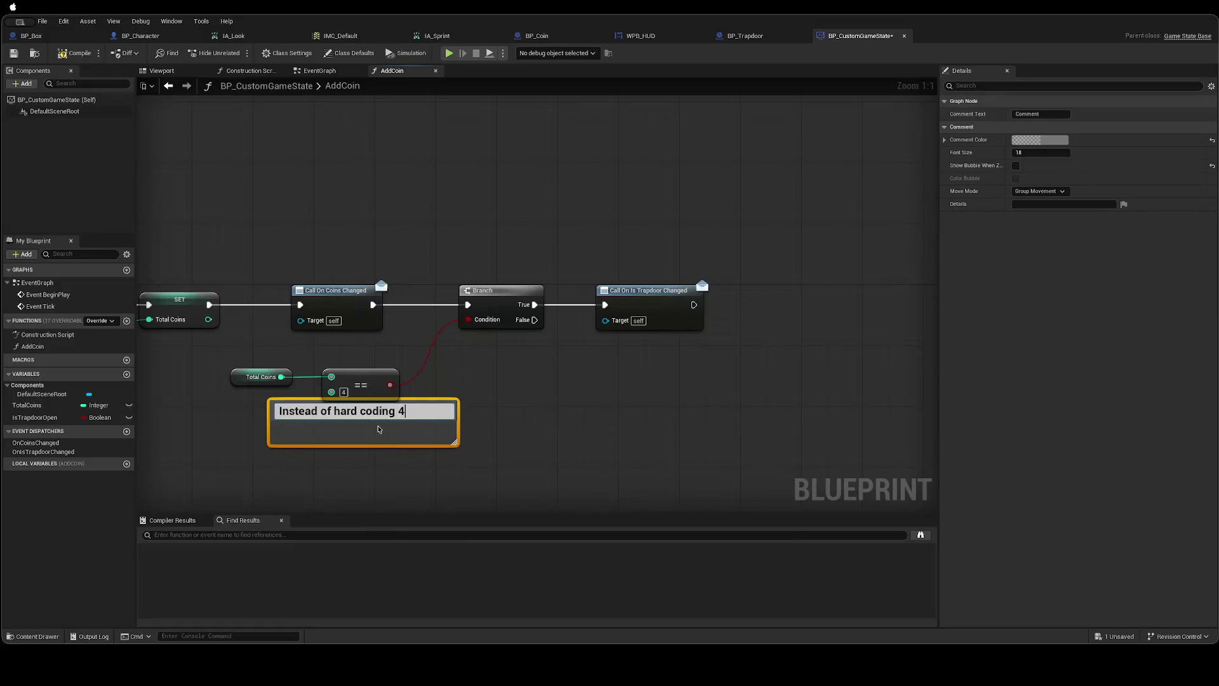
pyautogui.write(', get dynamically')
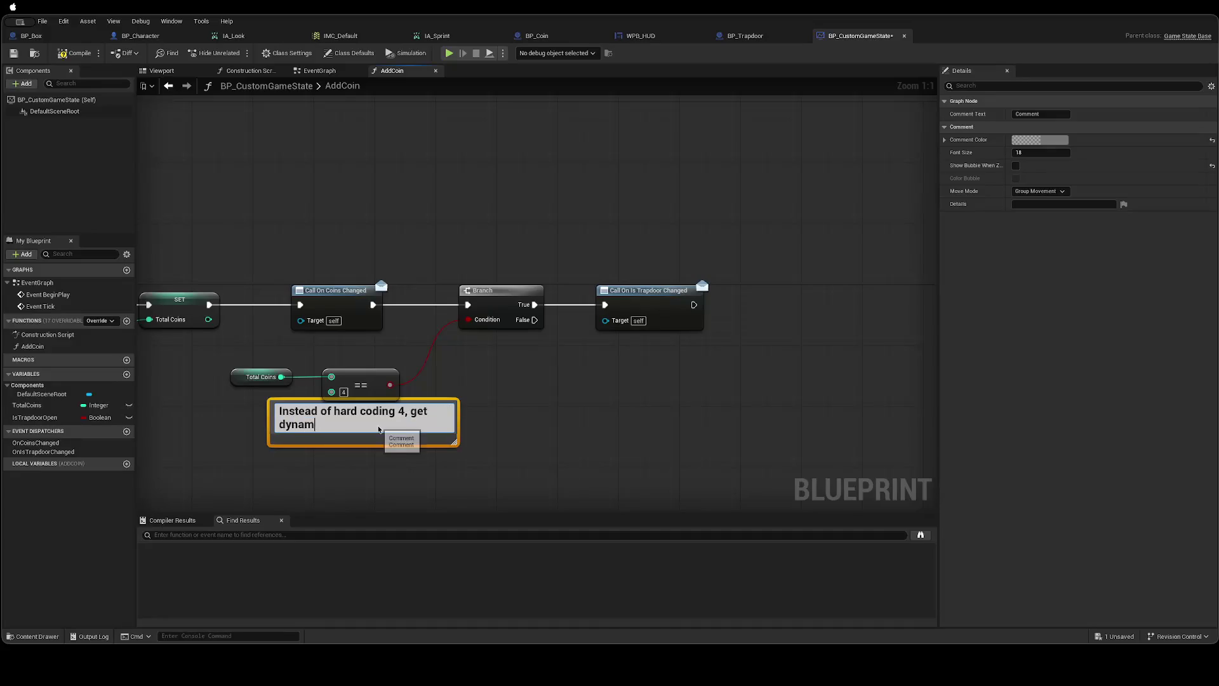
pyautogui.click(587, 434)
pyautogui.moveTo(425, 417); pyautogui.dragTo(441, 432)
pyautogui.click(640, 392)
# Save the Blueprint, return to the level editor, and start Play.
pyautogui.hotkey('ctrl', 's')
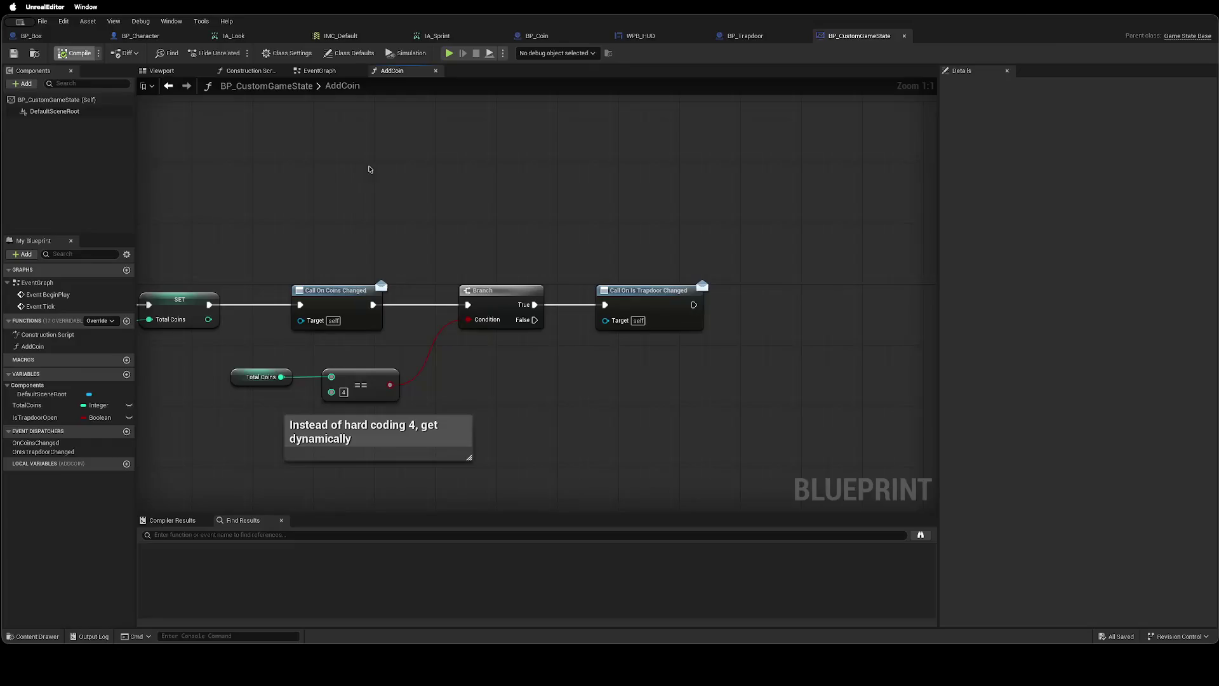
pyautogui.hotkey('ctrl', 'Right')
pyautogui.click(235, 54)
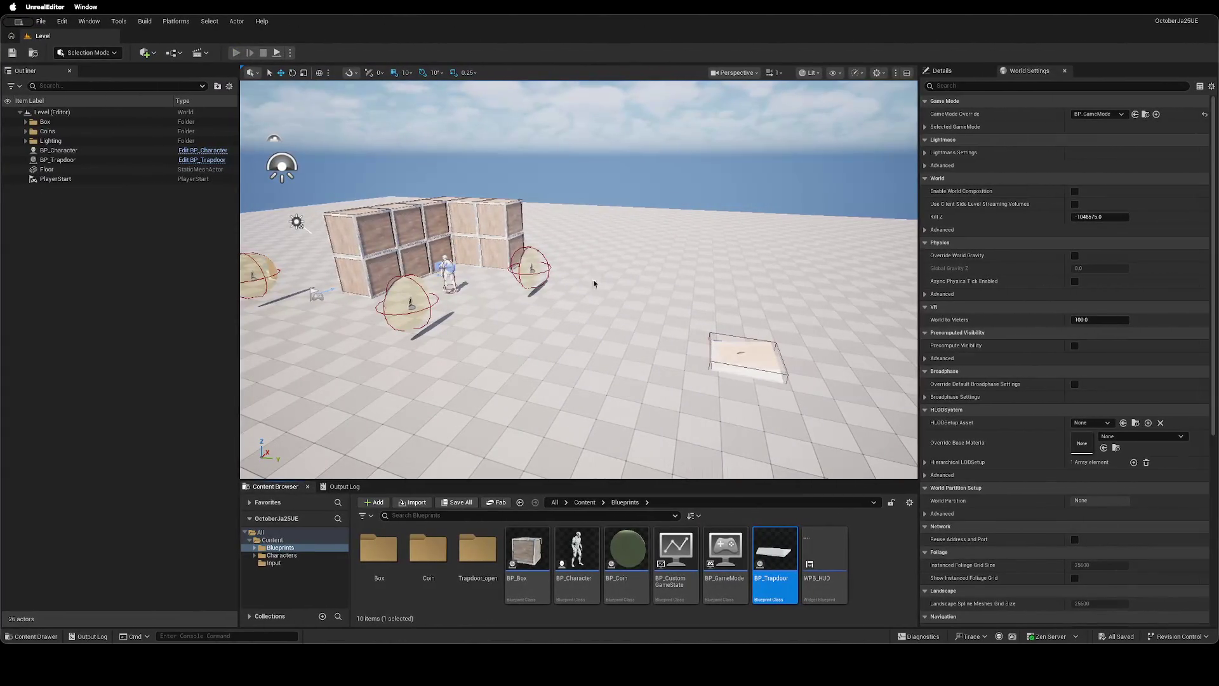
# Collect the four coins, walk across the trapdoor, stop play, and return to BP_CustomGameState.
pyautogui.press('w')
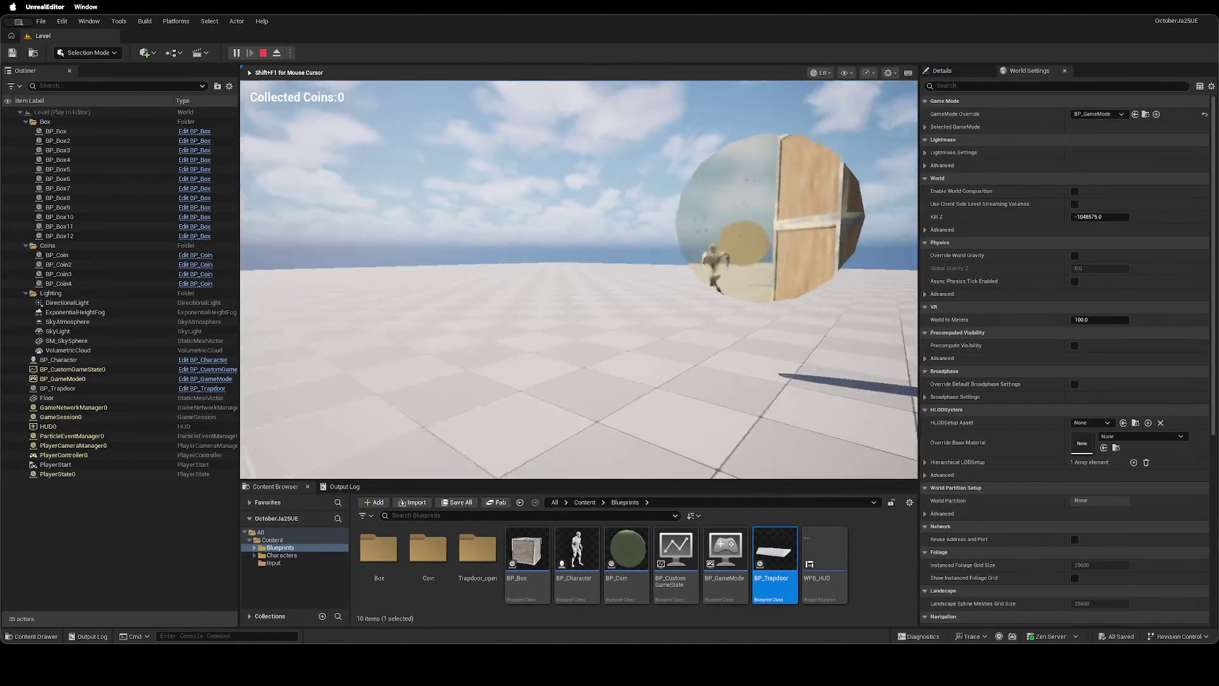
pyautogui.press('w')
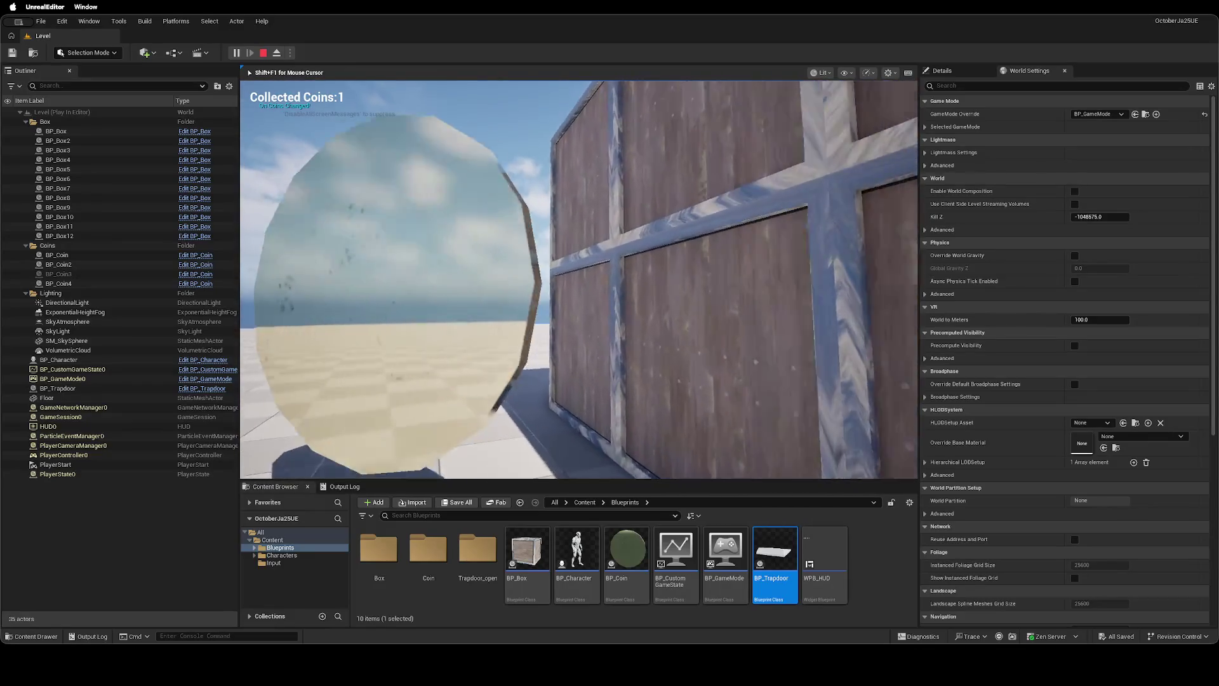
pyautogui.press('w')
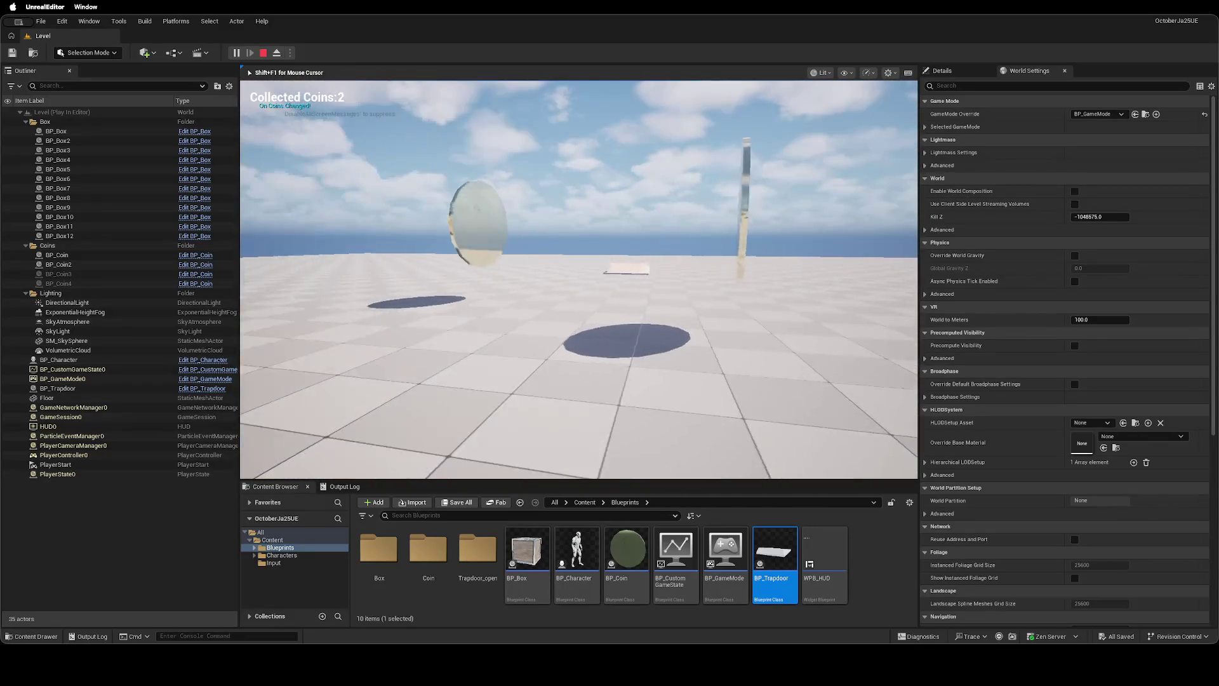
pyautogui.press('w')
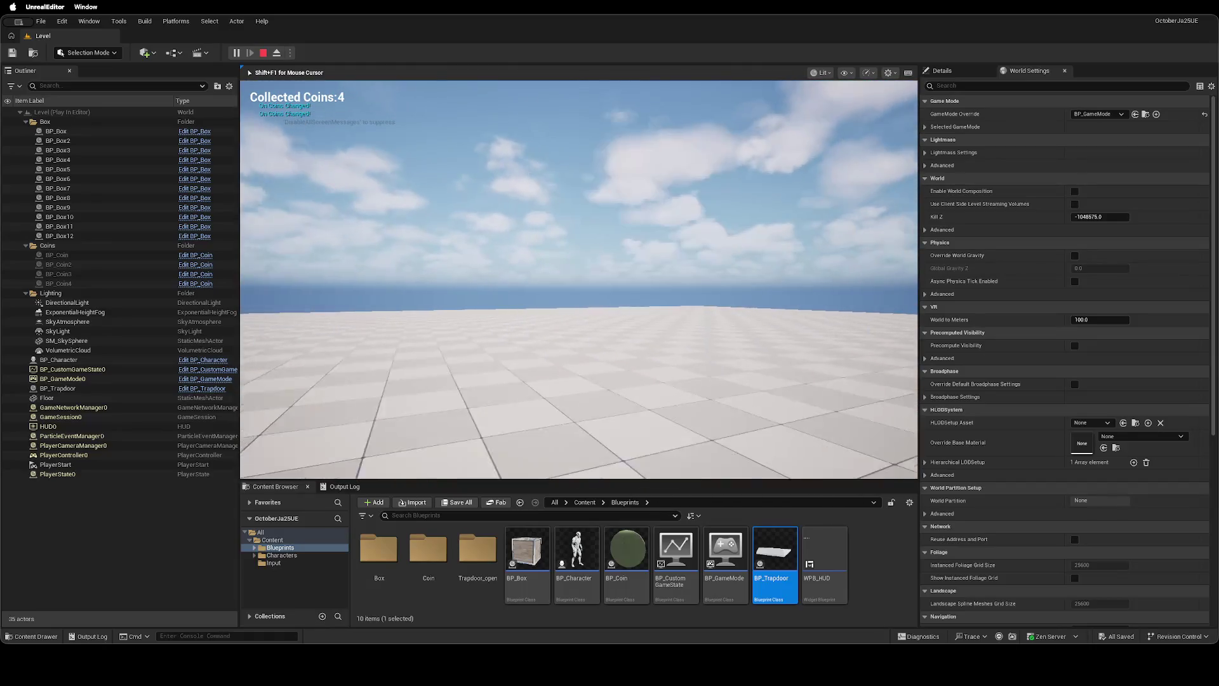
pyautogui.press('w')
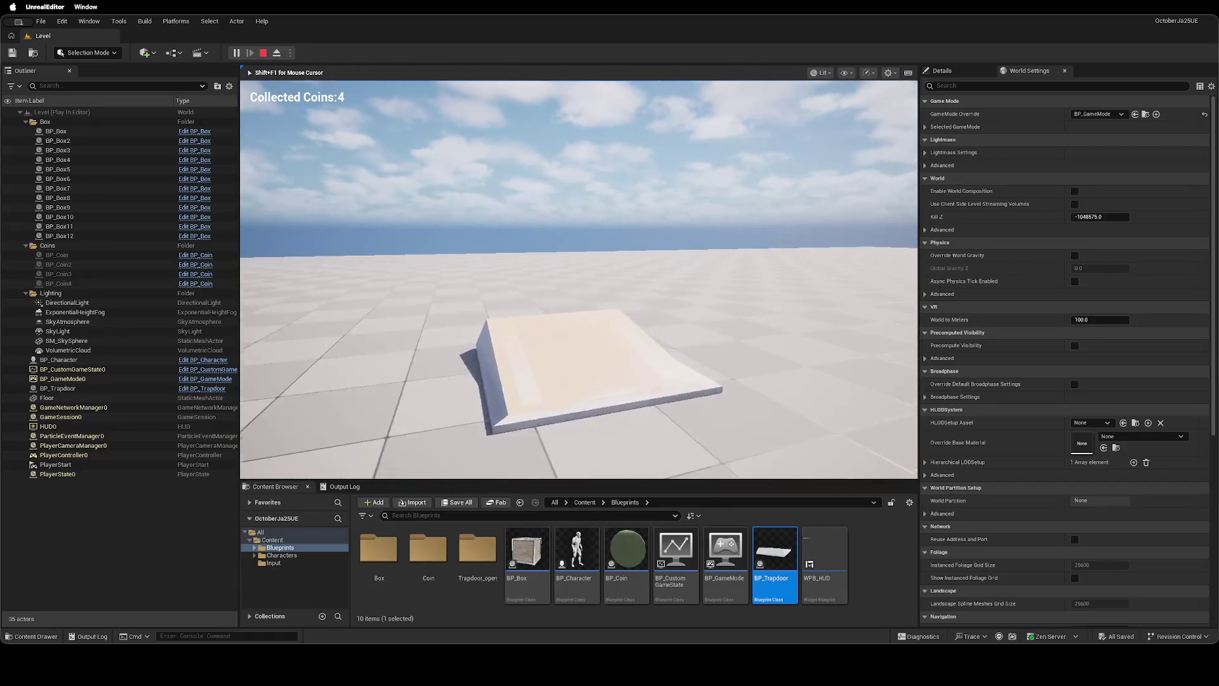
pyautogui.press('w')
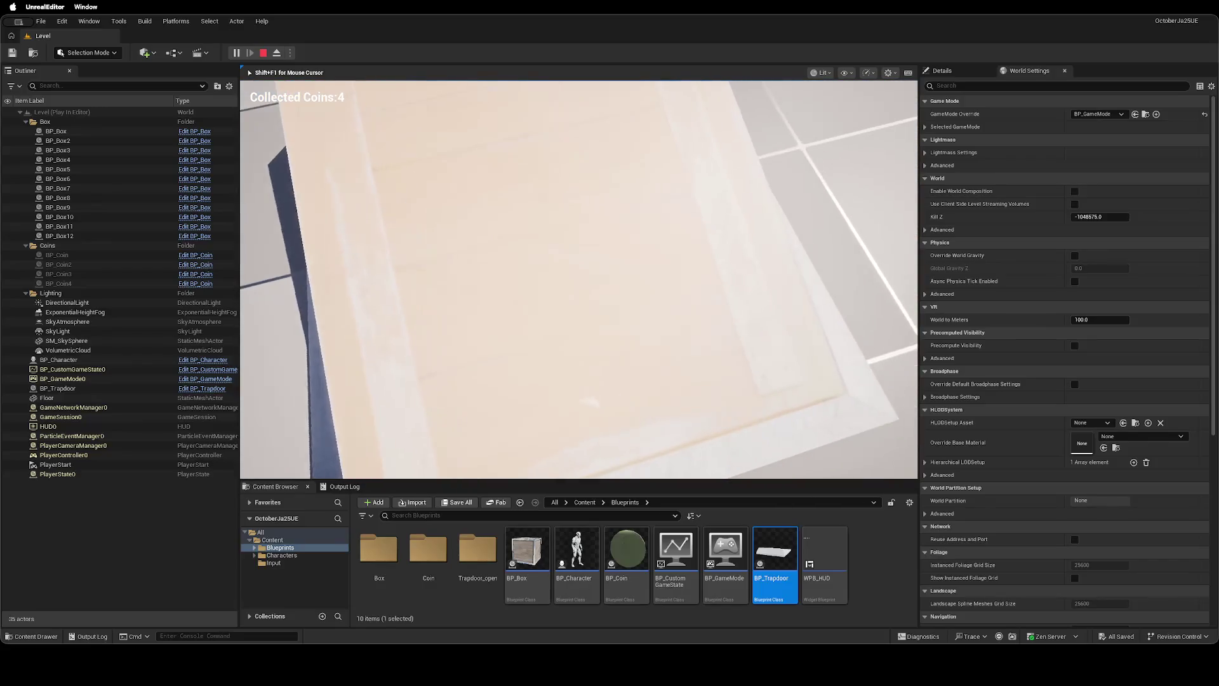
pyautogui.press('w')
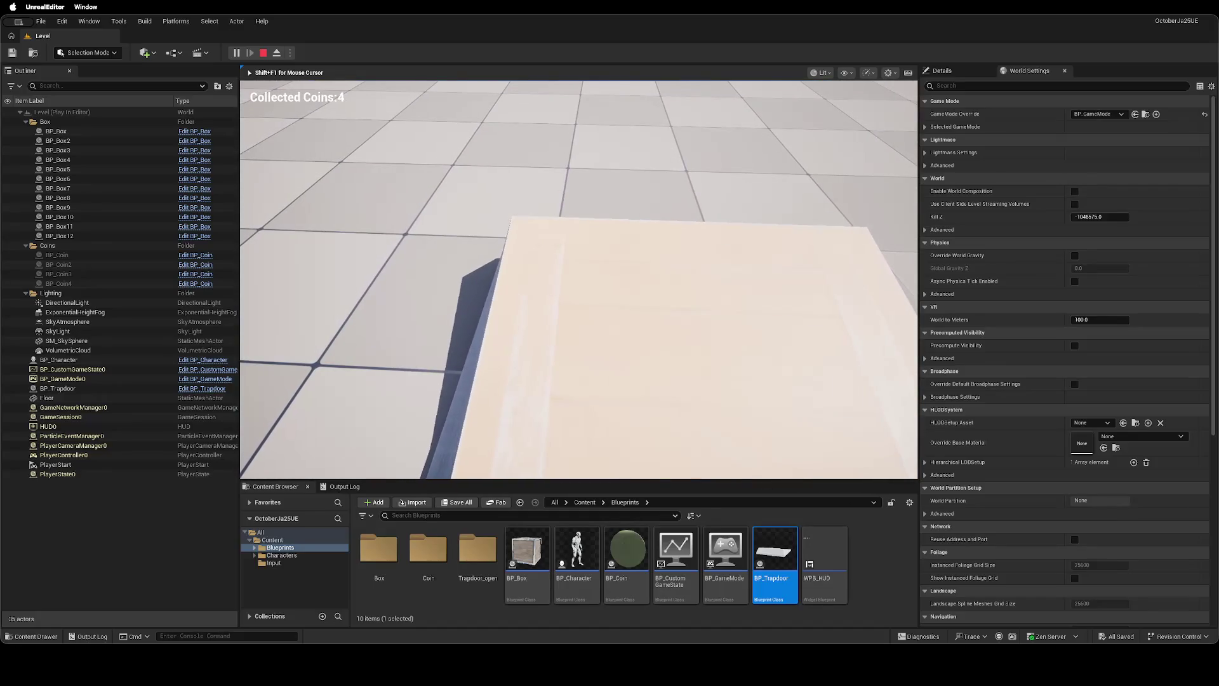
pyautogui.press('w')
pyautogui.press('Escape')
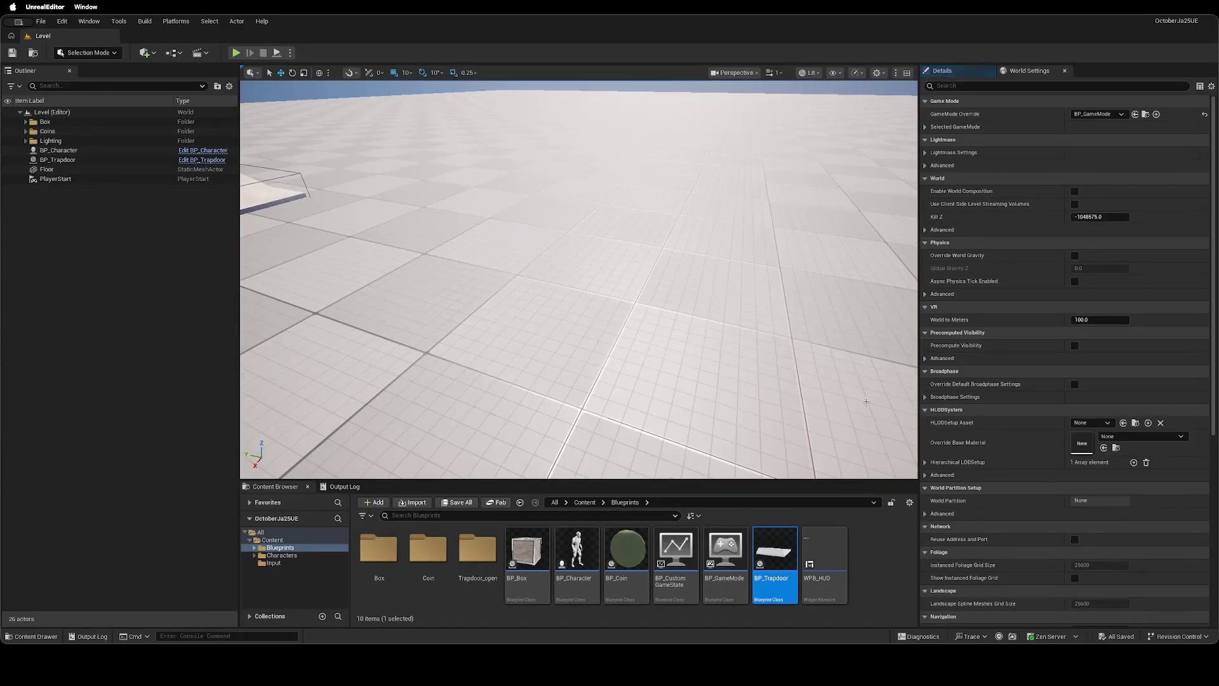
pyautogui.hotkey('ctrl', 'Left')
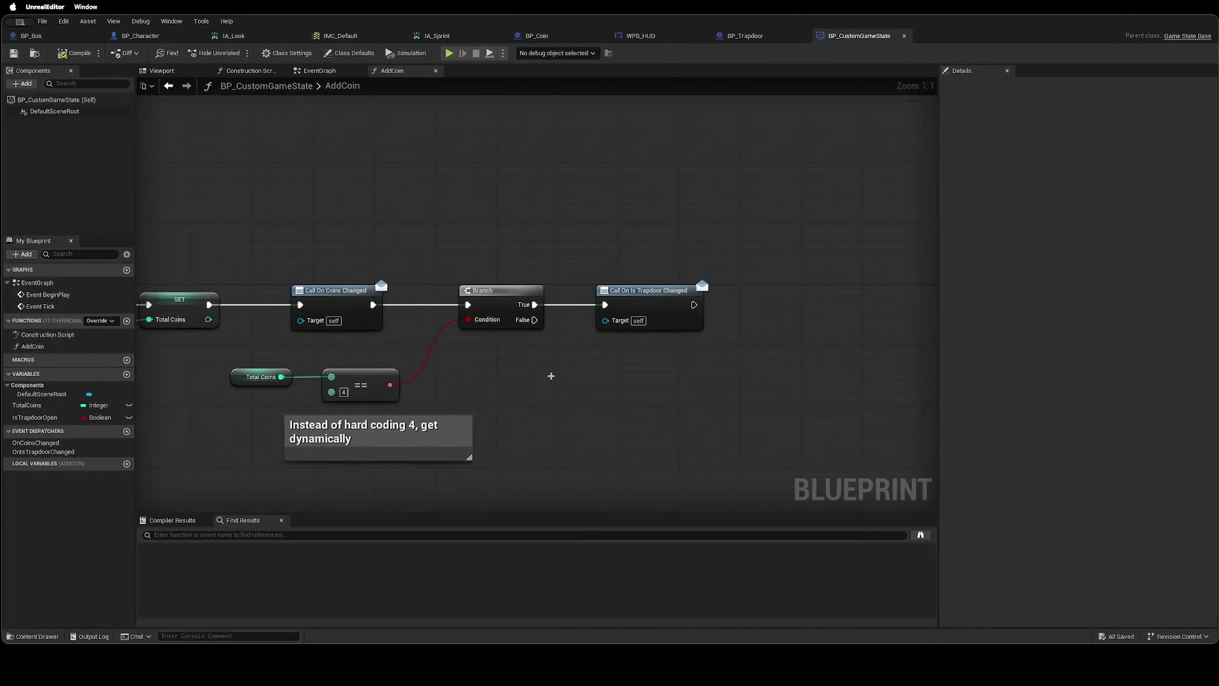
# Try a Print String after Branch True, then remove it, reconnect the dispatcher call, and save.
pyautogui.moveTo(657, 295); pyautogui.dragTo(756, 292)
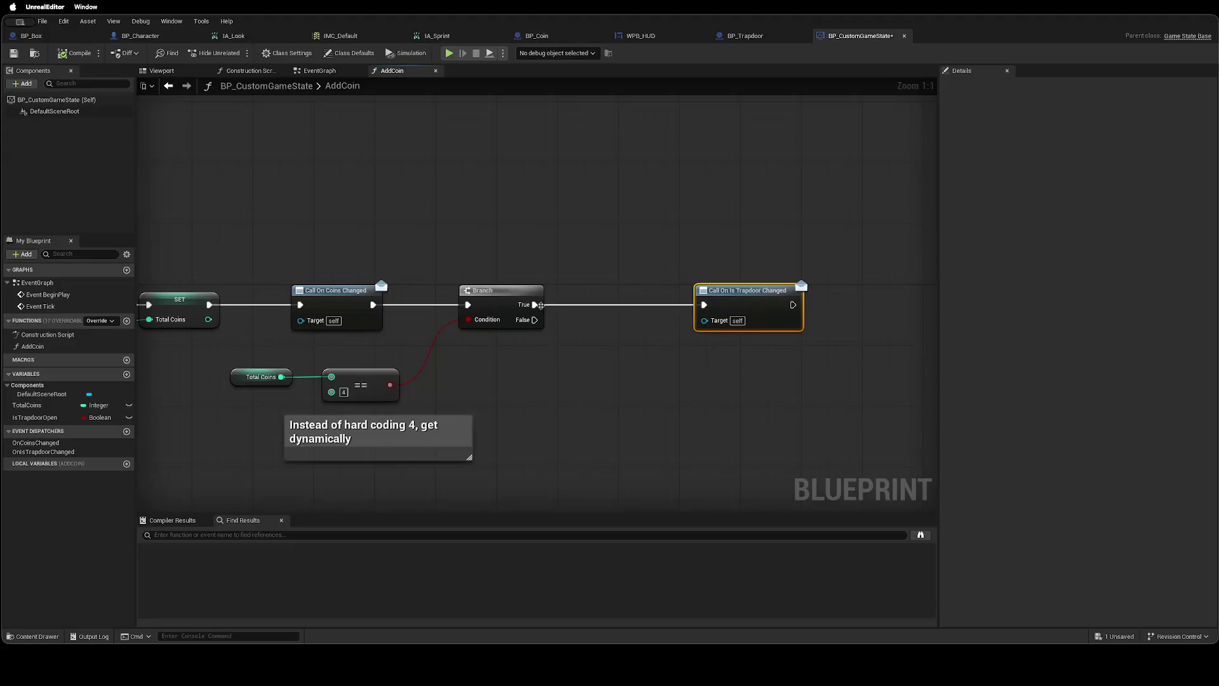
pyautogui.click(541, 310)
pyautogui.keyDown('alt'); pyautogui.click(533, 304); pyautogui.keyUp('alt')
pyautogui.moveTo(585, 306); pyautogui.dragTo(584, 305)
pyautogui.write('Print')
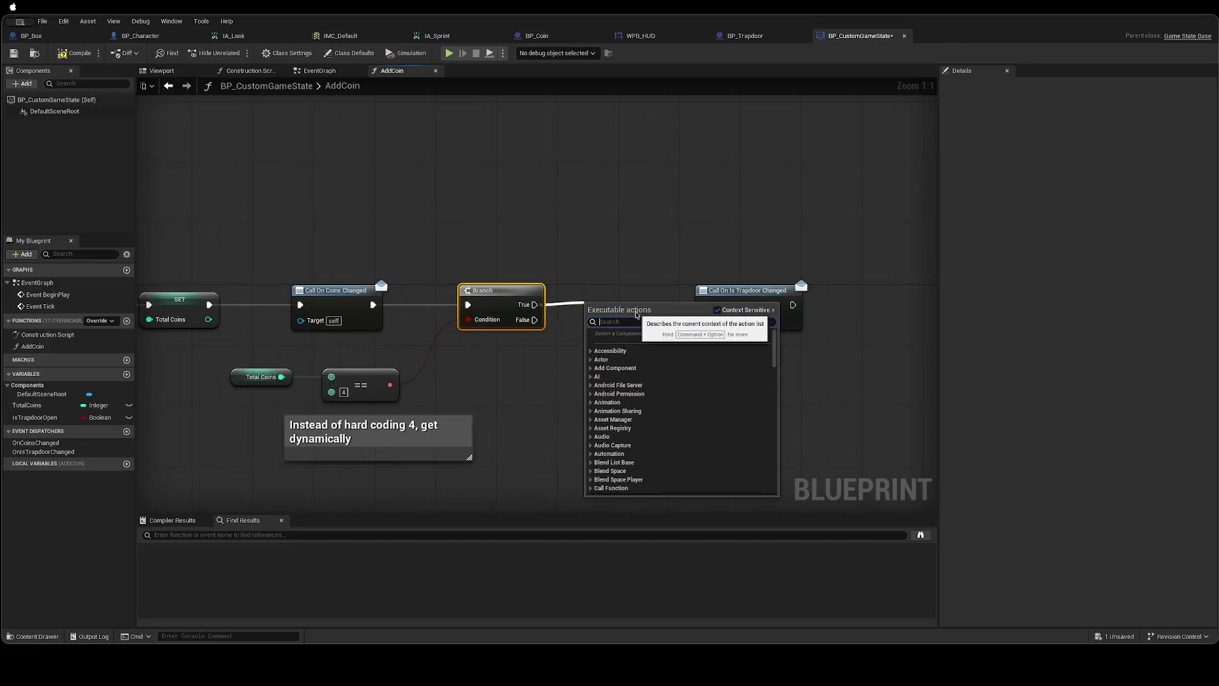
pyautogui.press('Return')
pyautogui.moveTo(648, 308)
pyautogui.mouseDown()
pyautogui.moveTo(628, 288)
pyautogui.moveTo(704, 304)
pyautogui.mouseUp()
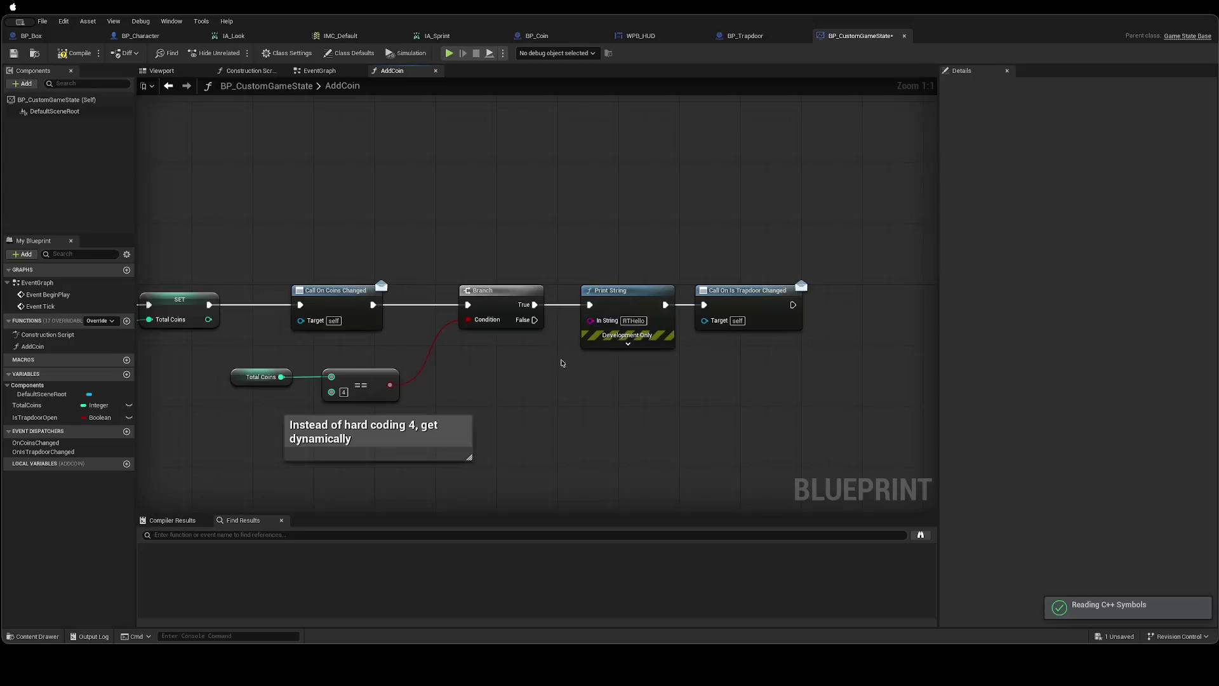
pyautogui.press('Delete')
pyautogui.moveTo(536, 305)
pyautogui.mouseDown()
pyautogui.moveTo(703, 304)
pyautogui.moveTo(646, 290)
pyautogui.mouseUp()
pyautogui.hotkey('ctrl', 's')
# Review BP_Trapdoor's overlap event and debug Print String, then return to AddCoin.
pyautogui.click(737, 36)
pyautogui.moveTo(539, 224); pyautogui.dragTo(826, 193)
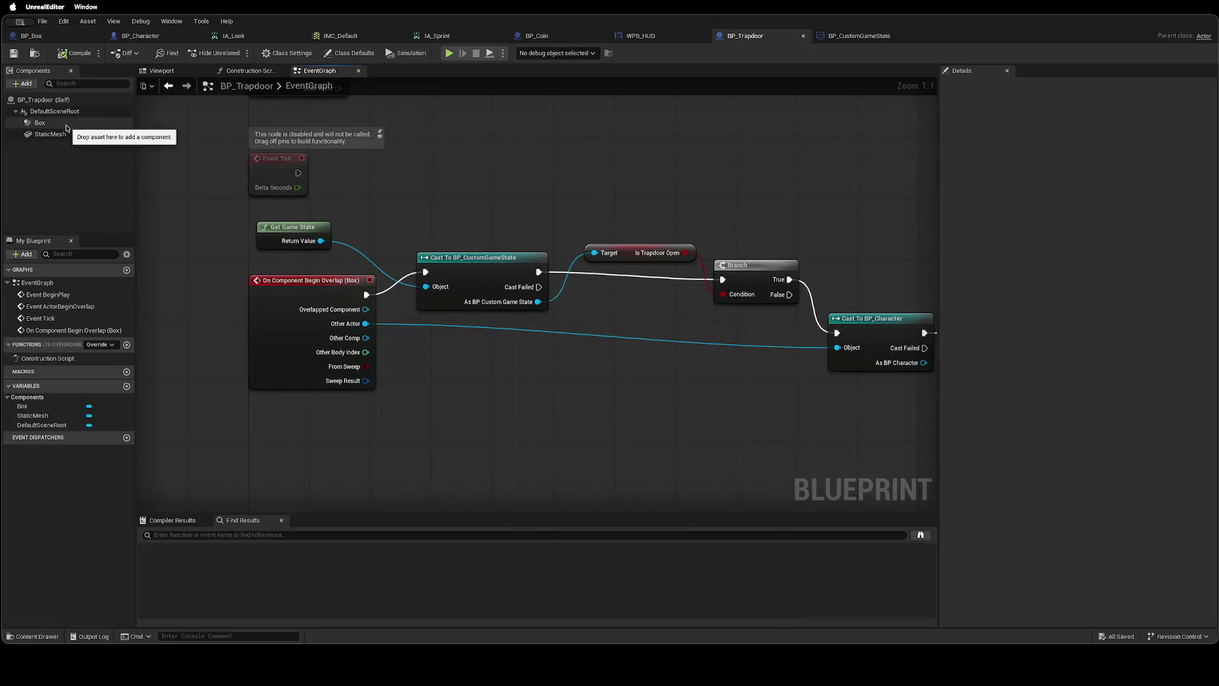
pyautogui.moveTo(728, 449)
pyautogui.mouseDown()
pyautogui.moveTo(502, 441)
pyautogui.moveTo(756, 444)
pyautogui.mouseUp()
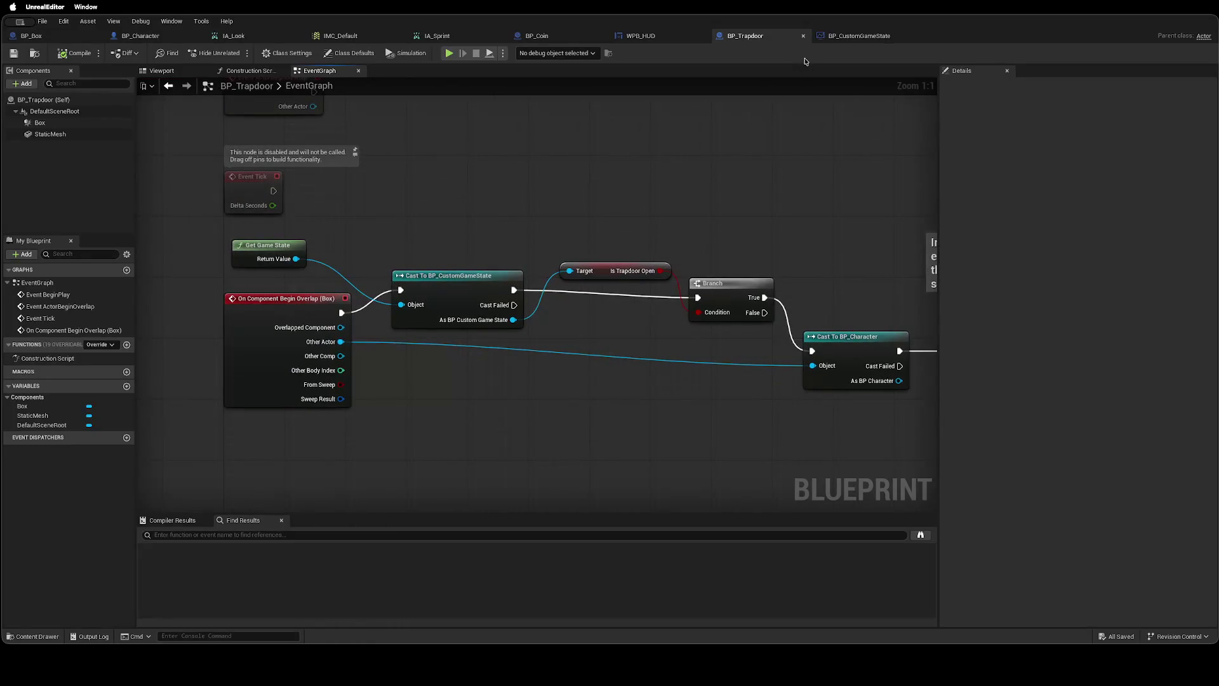
pyautogui.click(854, 36)
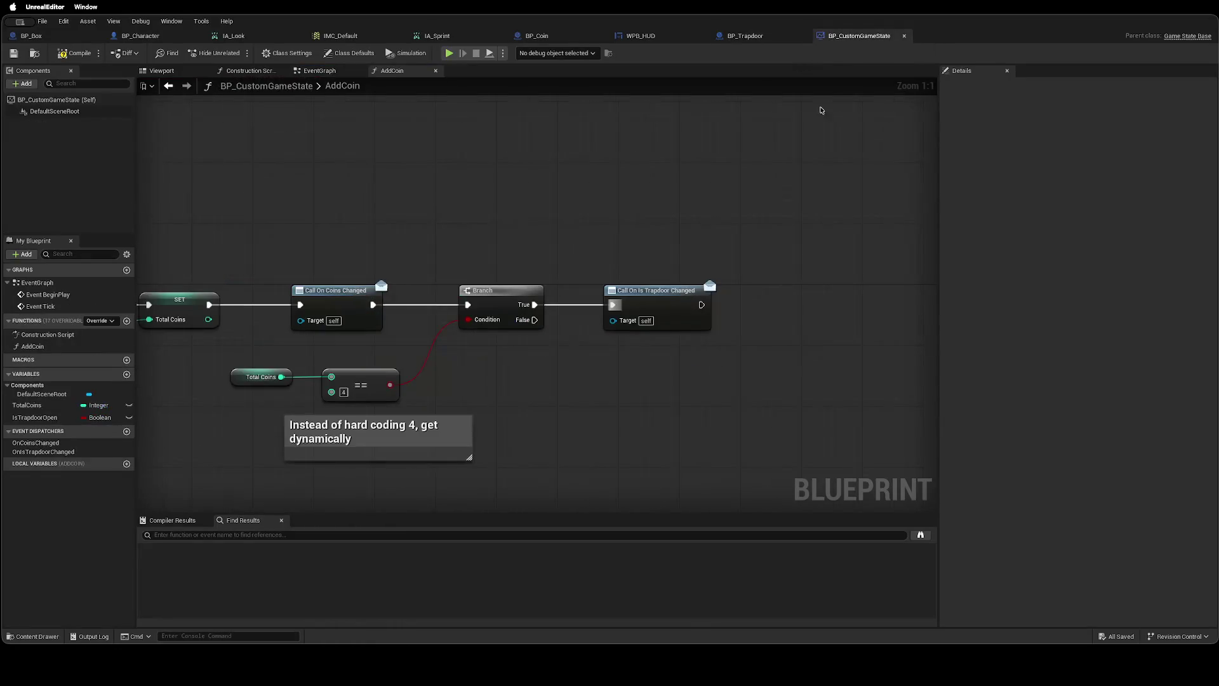
# Add a 'Trapdoor is open!' Print String after Call On Is Trapdoor Changed, save, and start Play.
pyautogui.hscroll(3, 737, 384)
pyautogui.click(633, 274)
pyautogui.moveTo(632, 274)
pyautogui.mouseDown()
pyautogui.moveTo(579, 274)
pyautogui.moveTo(692, 282)
pyautogui.mouseUp()
pyautogui.write('print')
pyautogui.press('Return')
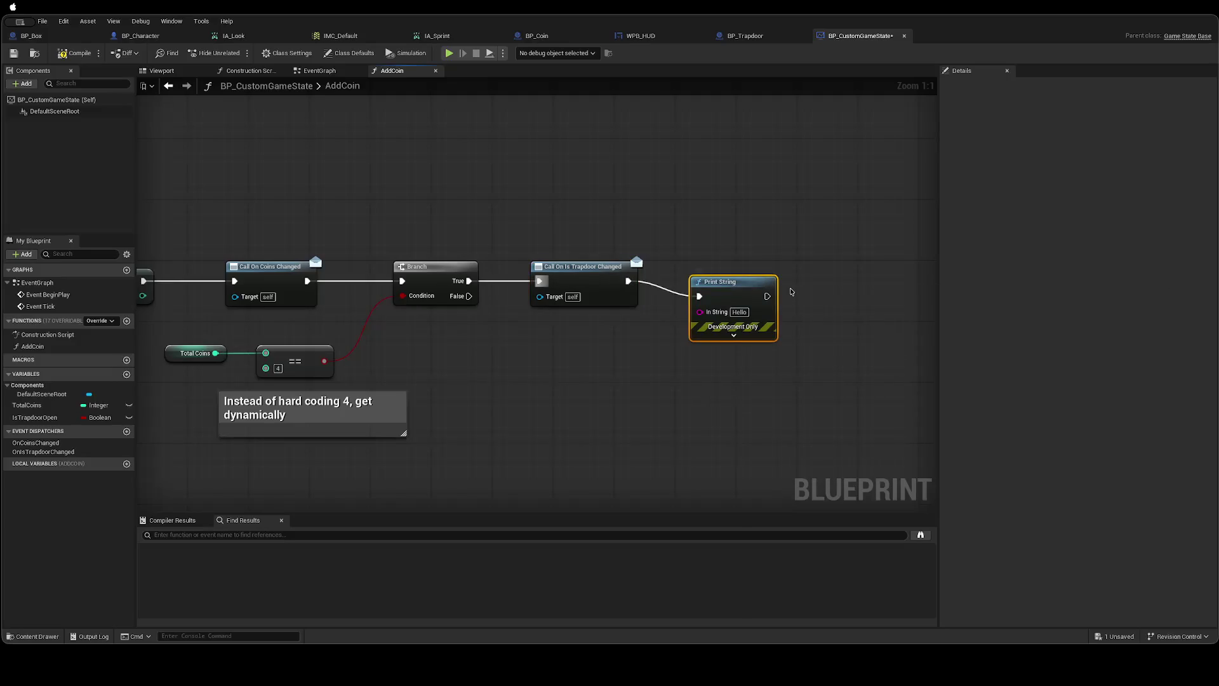
pyautogui.moveTo(720, 283); pyautogui.dragTo(735, 268)
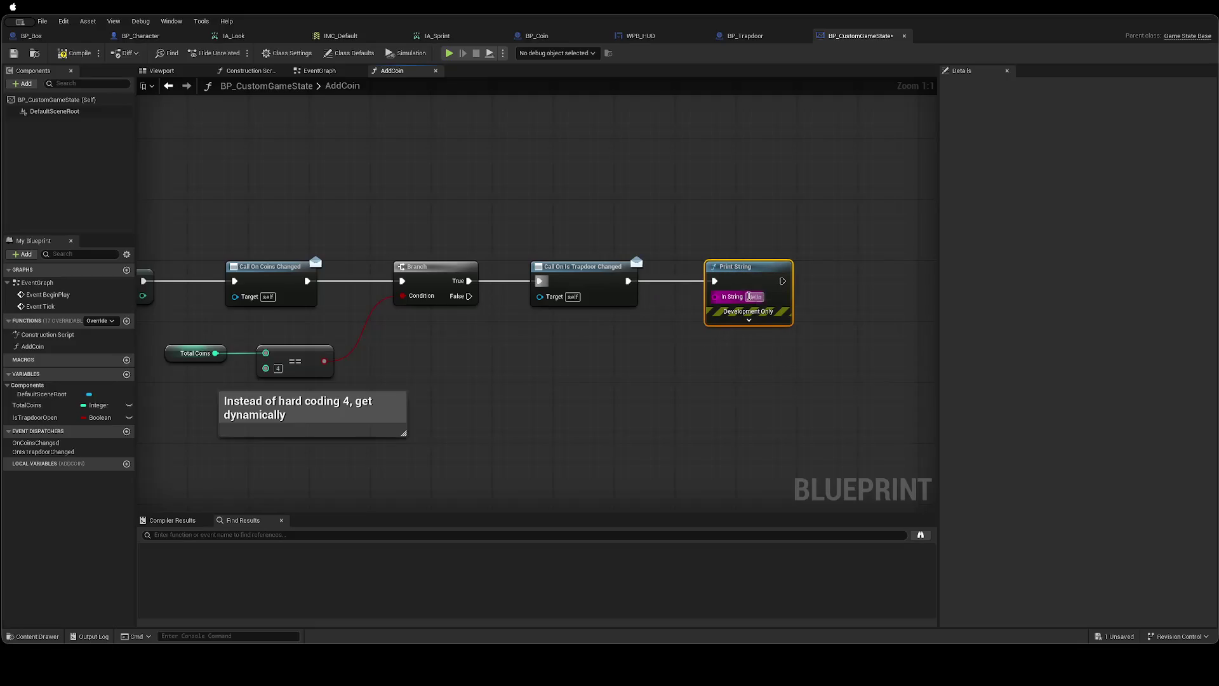
pyautogui.press('BackSpace')
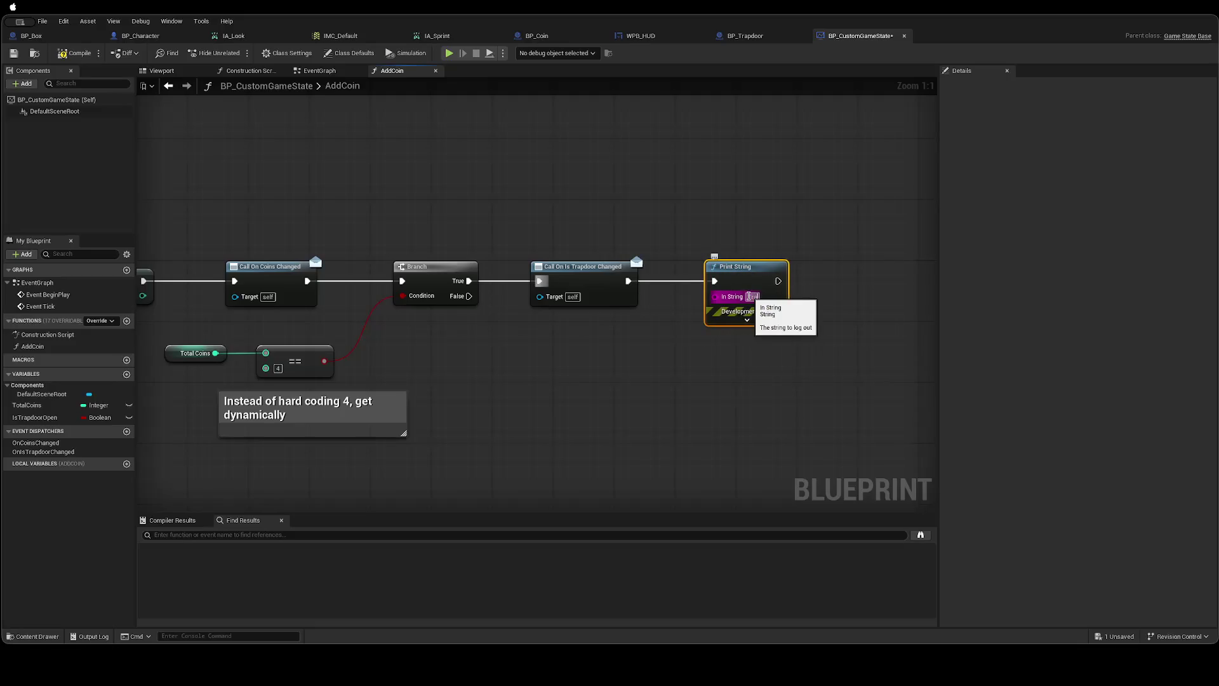
pyautogui.write('open')
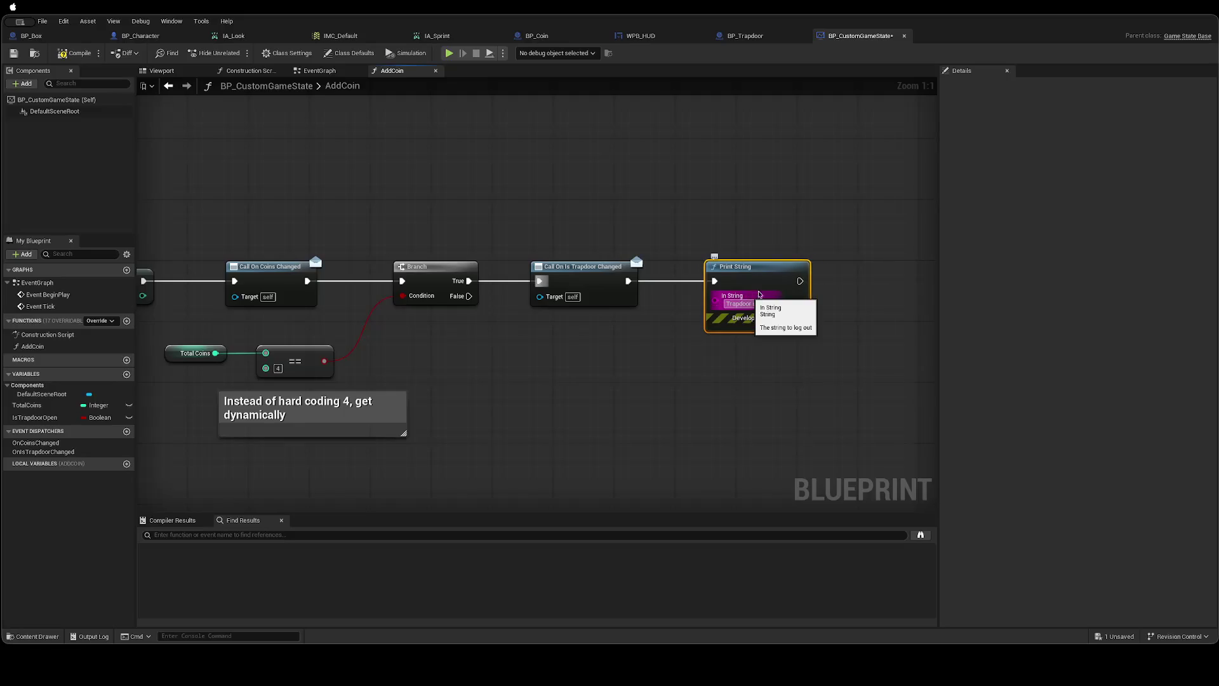
pyautogui.click(798, 235)
pyautogui.hotkey('ctrl', 's')
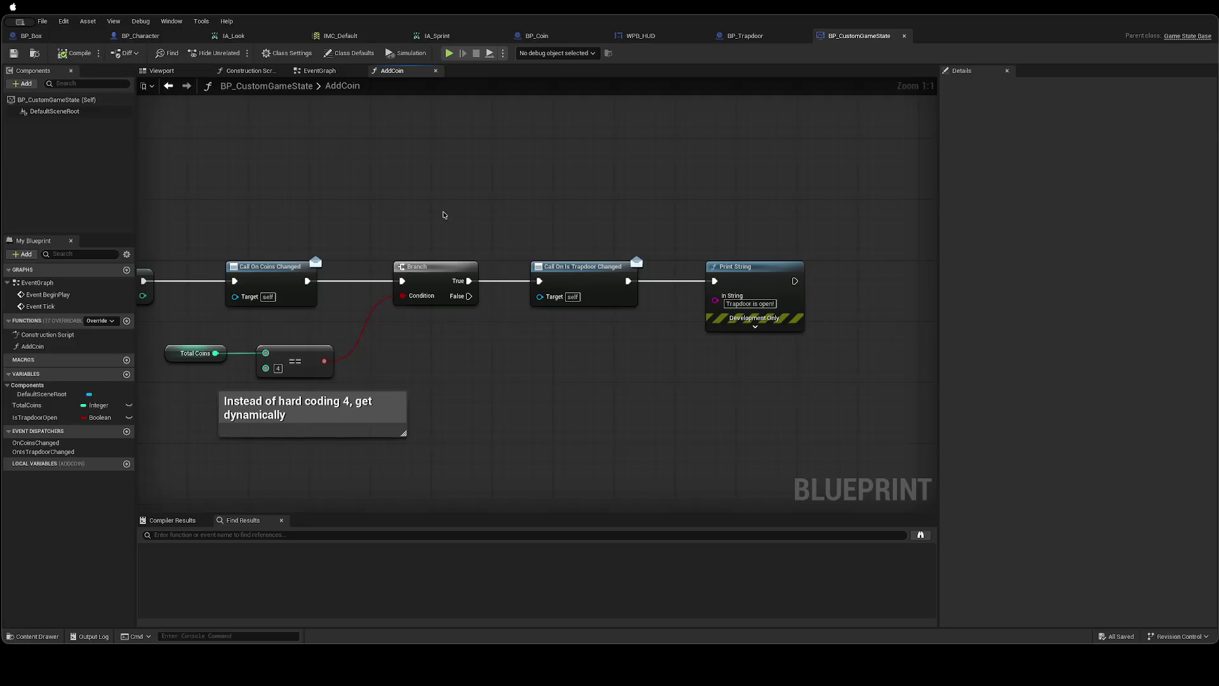
pyautogui.hotkey('alt', 'p')
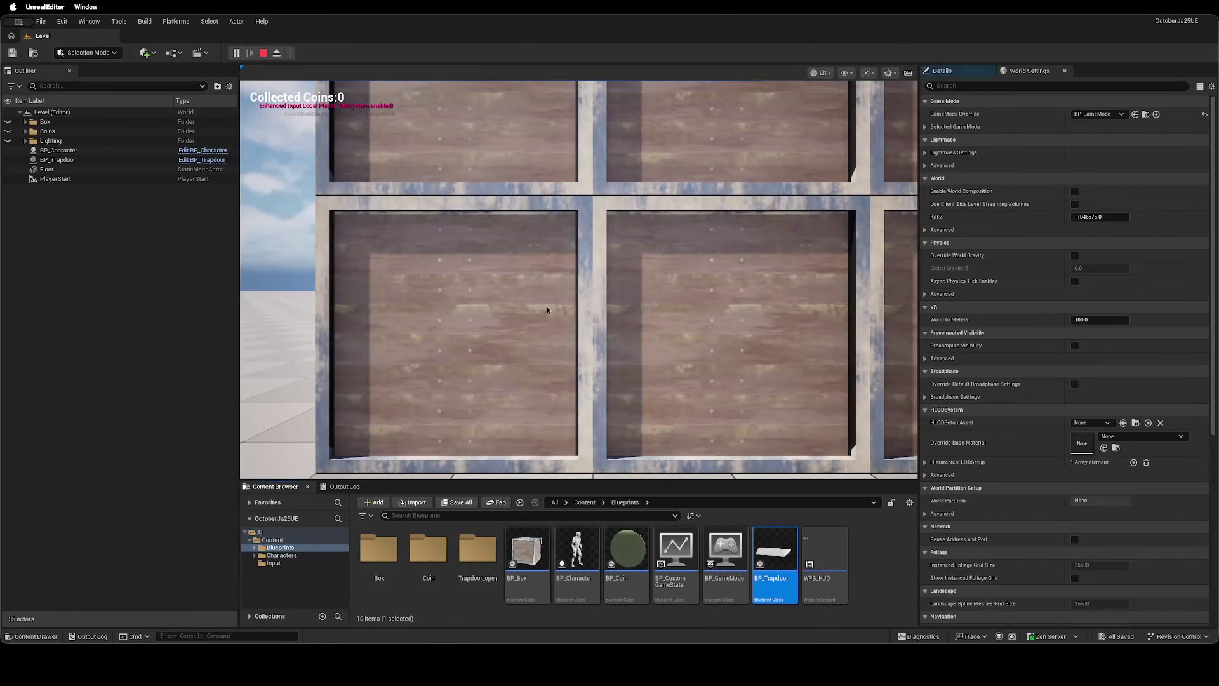
# Take control of the character, collect all four coins, walk to the opened trapdoor, and stop.
pyautogui.click(547, 310)
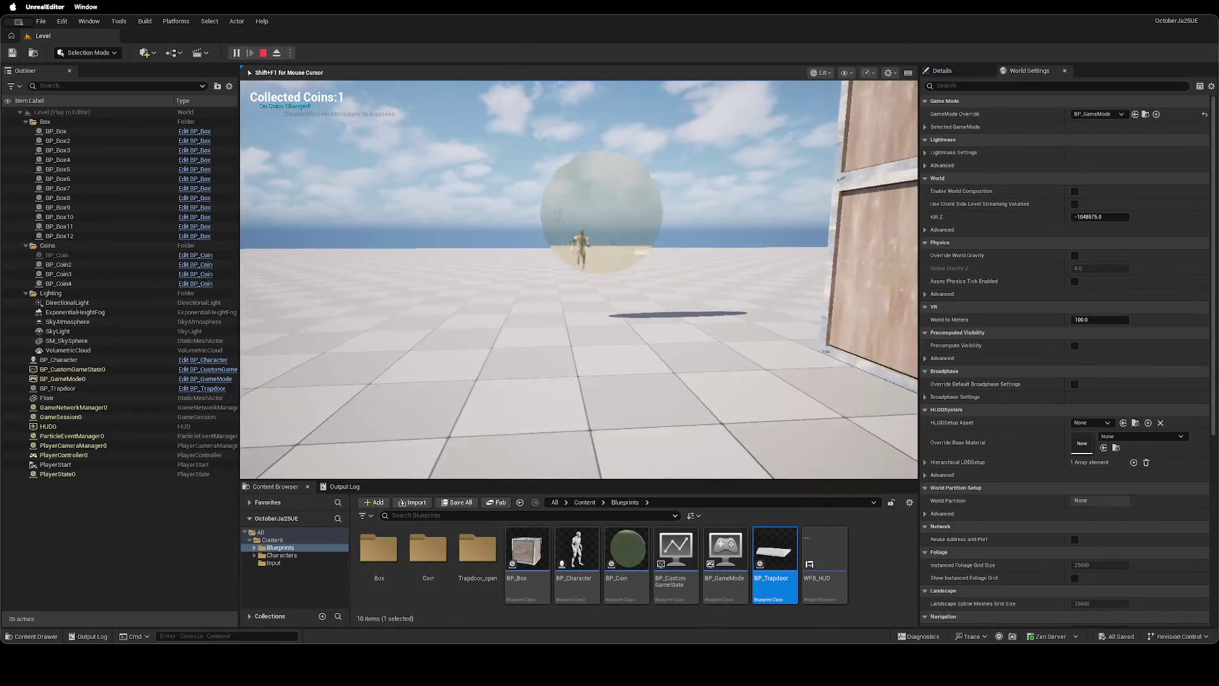
pyautogui.press('w')
pyautogui.press('w')
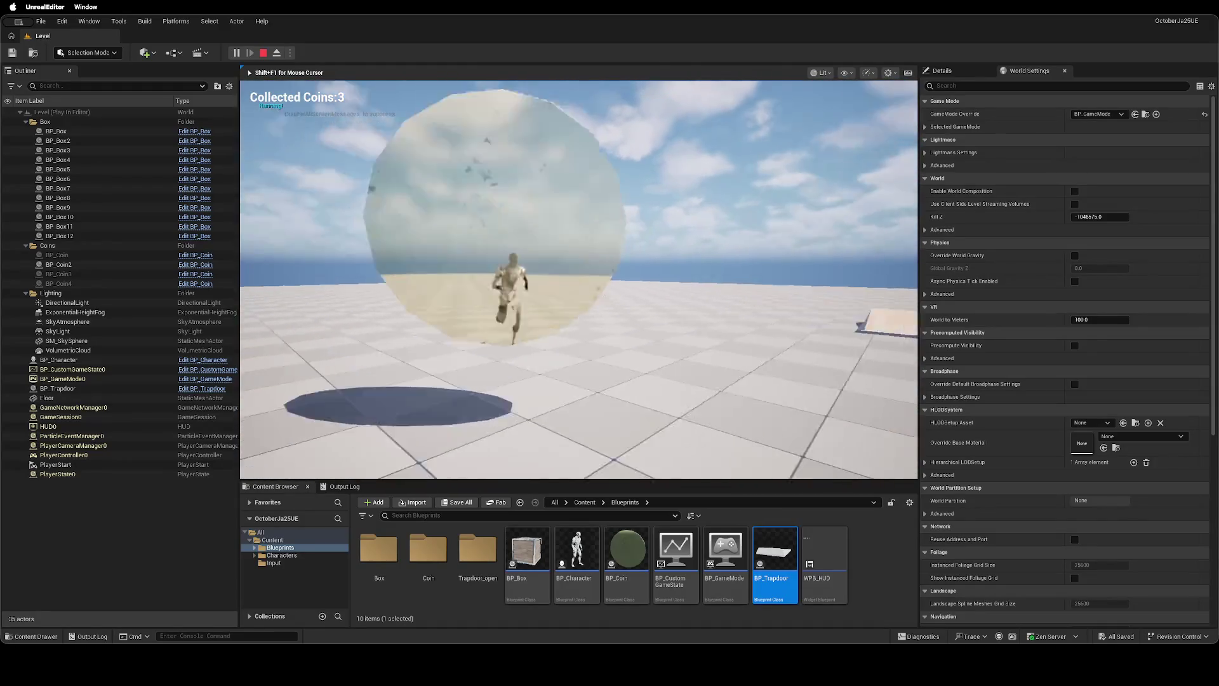
pyautogui.press('w')
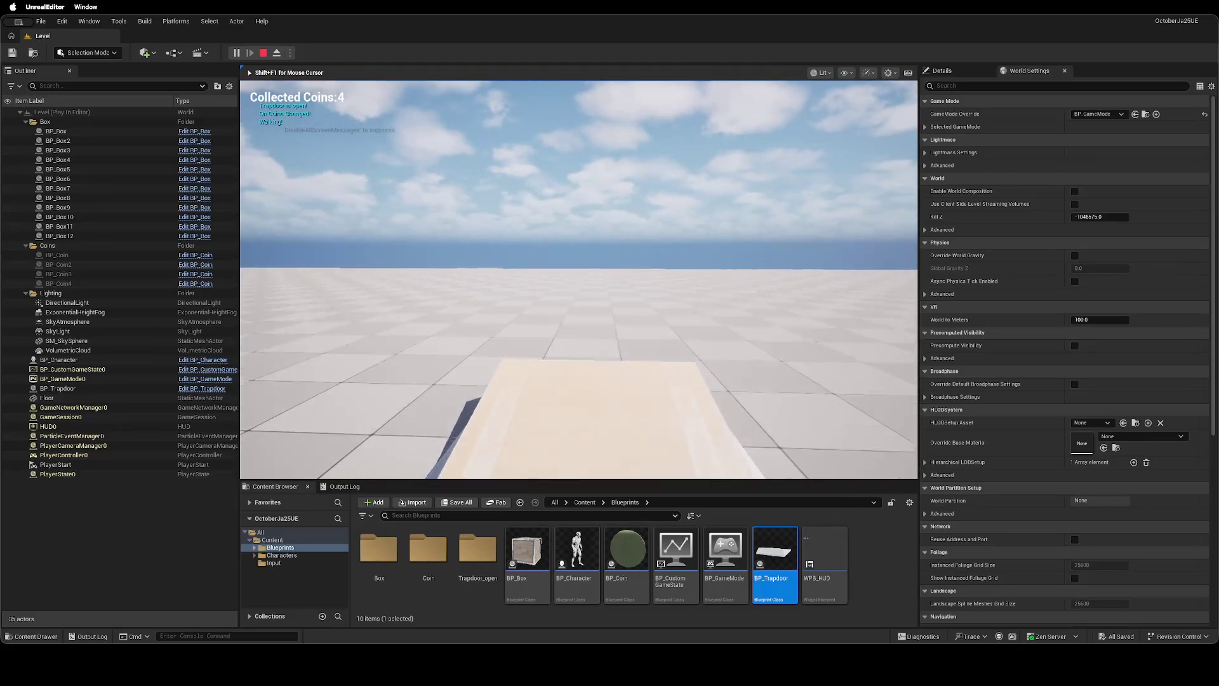
pyautogui.press('w')
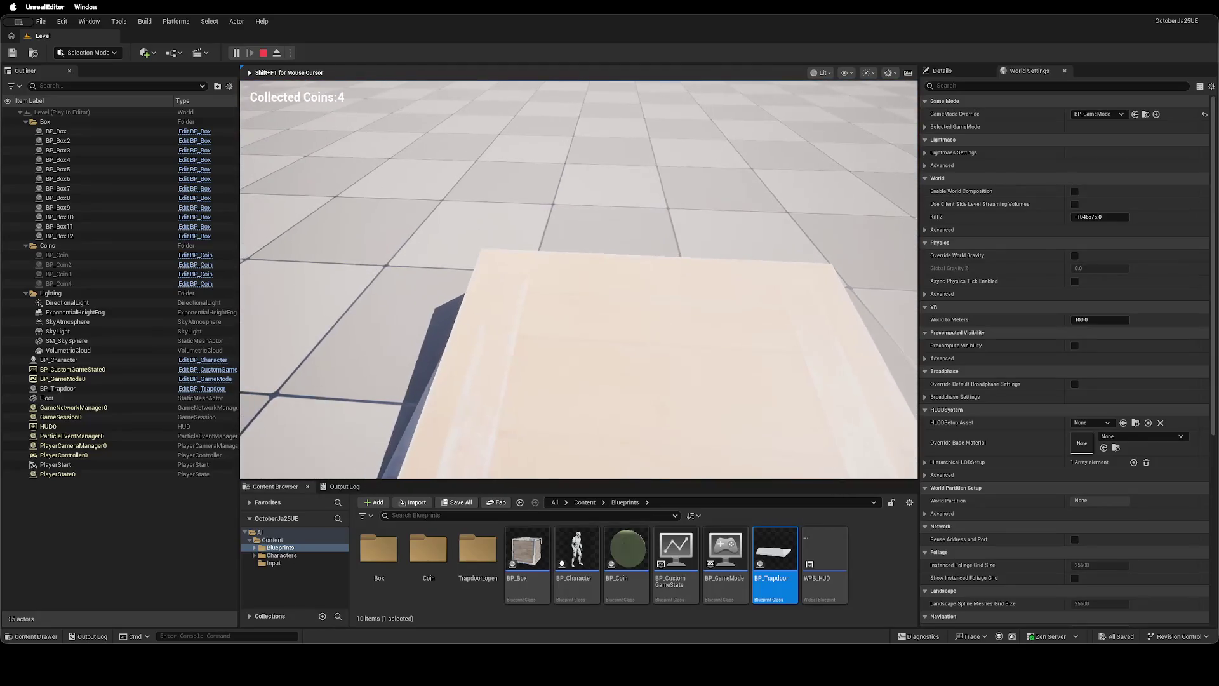
pyautogui.press('Escape')
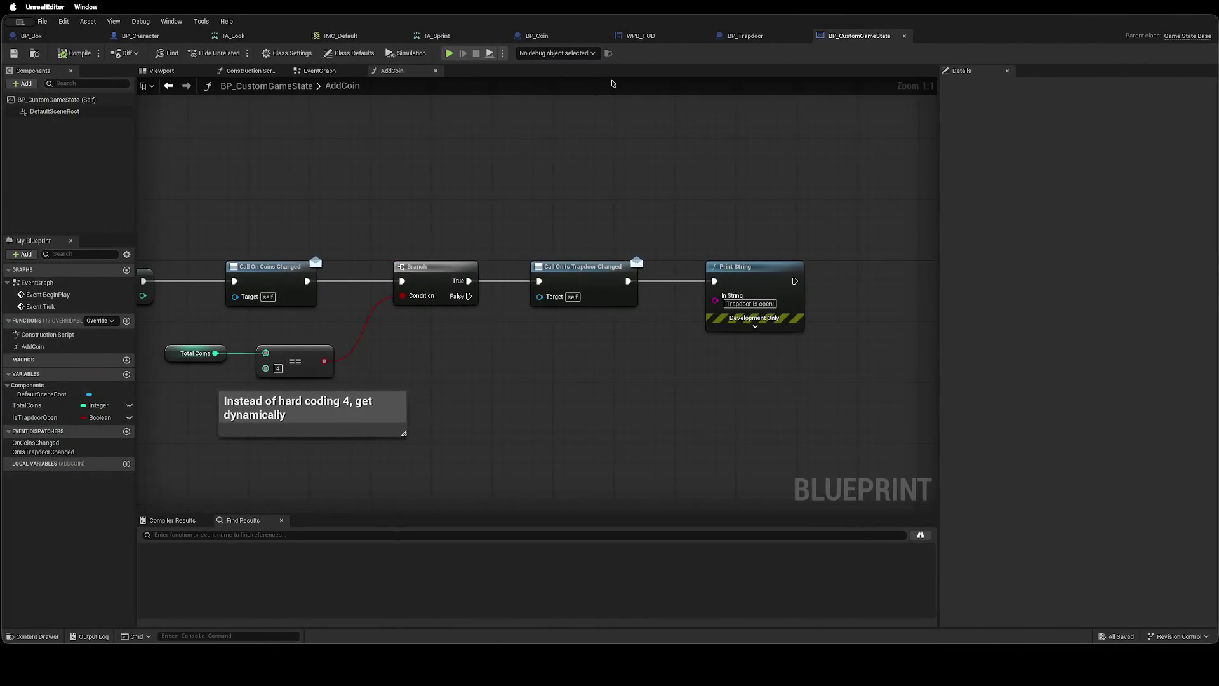
# In BP_Trapdoor's viewport, stretch the StaticMesh component along Y.
pyautogui.click(746, 36)
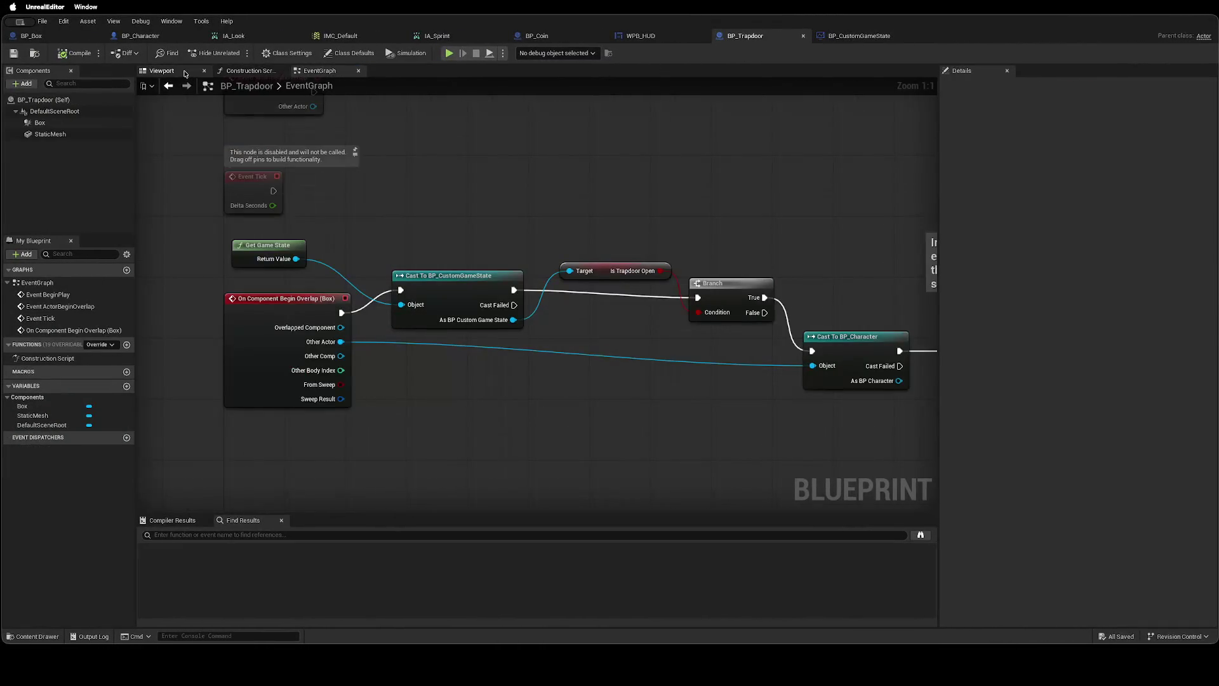
pyautogui.click(162, 71)
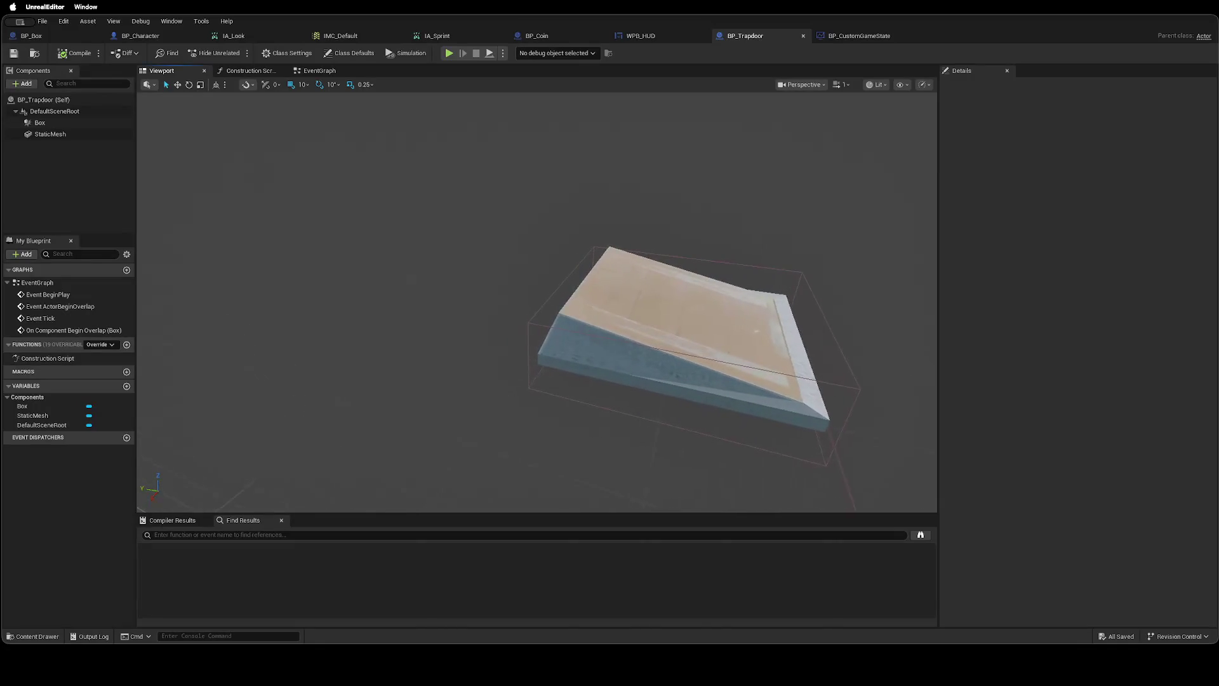
pyautogui.click(76, 133)
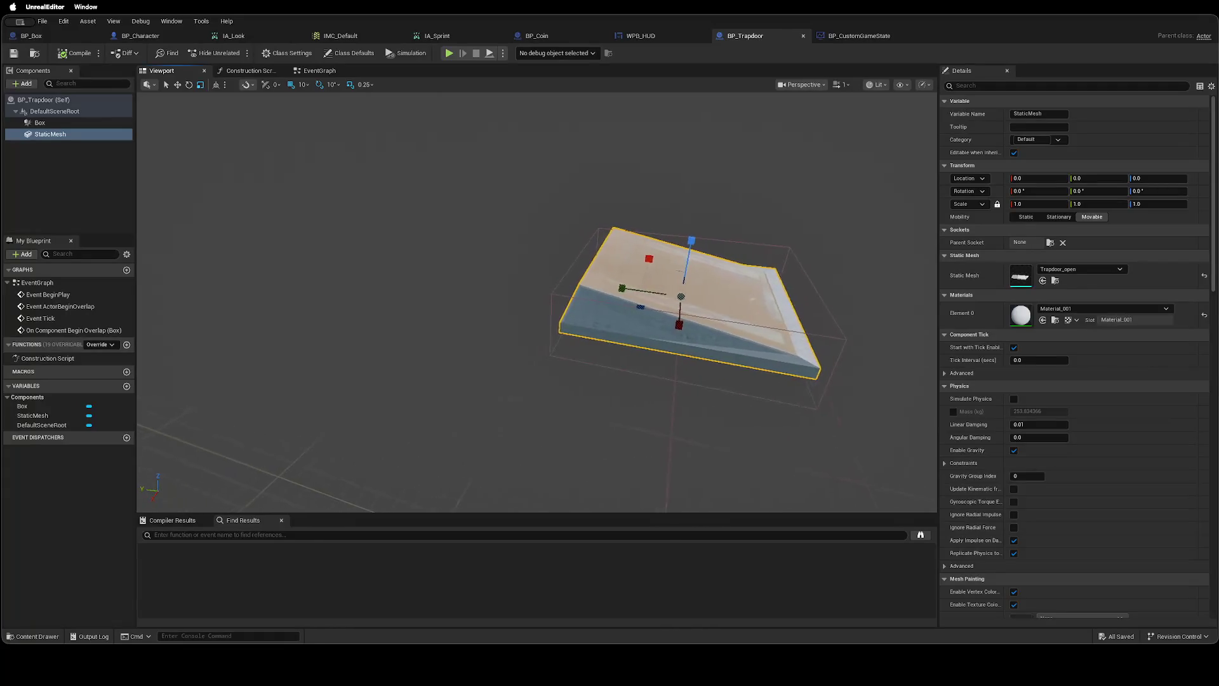
pyautogui.moveTo(450, 287)
pyautogui.mouseDown()
pyautogui.moveTo(437, 287)
pyautogui.moveTo(453, 288)
pyautogui.mouseUp()
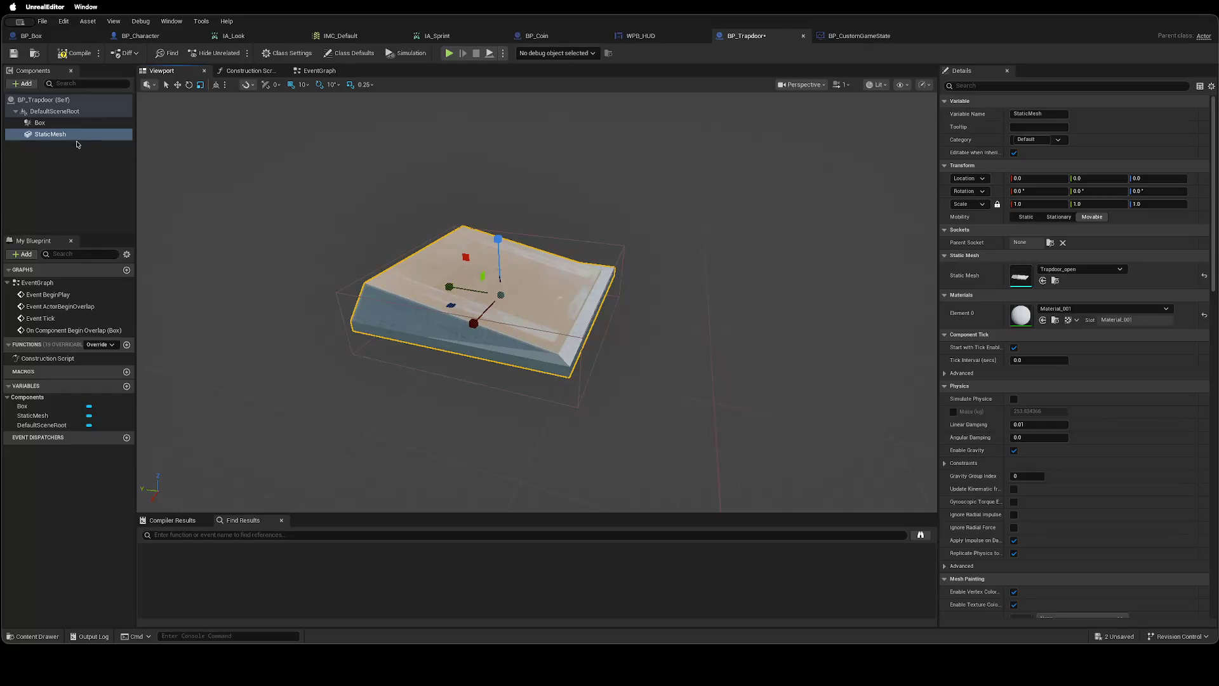
# Enlarge the Box trigger to about 3.91 × 4.22, save BP_Trapdoor, and return to the level.
pyautogui.click(63, 123)
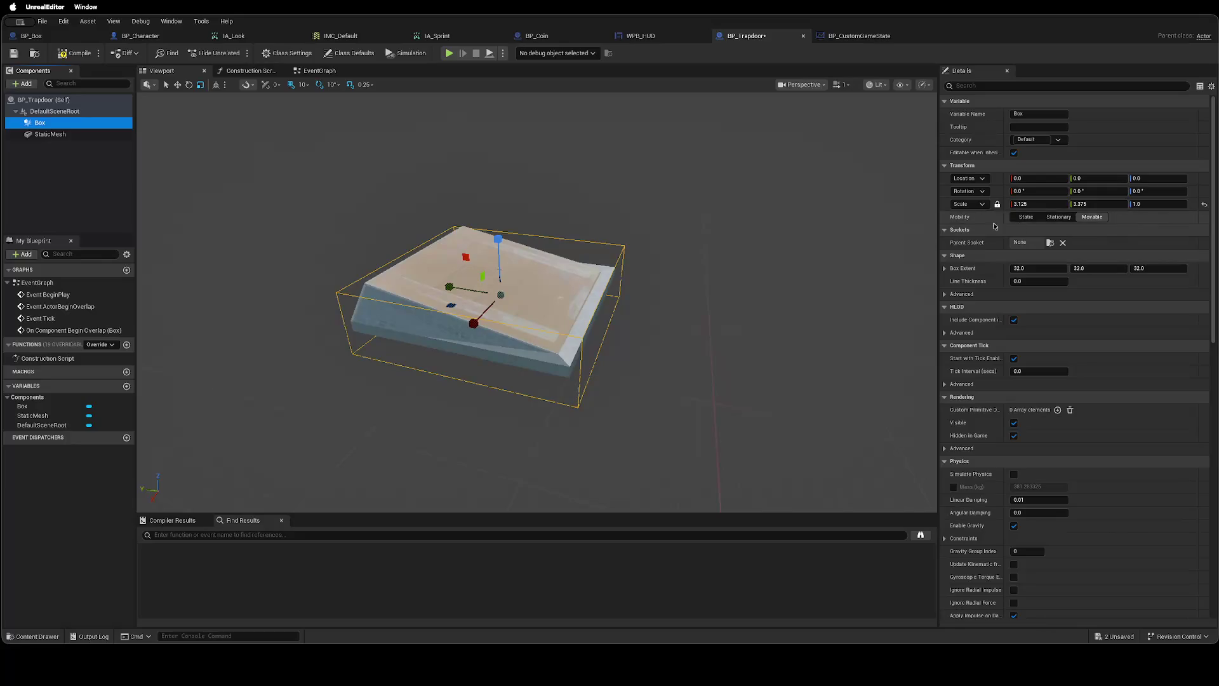
pyautogui.moveTo(450, 289)
pyautogui.mouseDown()
pyautogui.moveTo(419, 282)
pyautogui.moveTo(432, 281)
pyautogui.mouseUp()
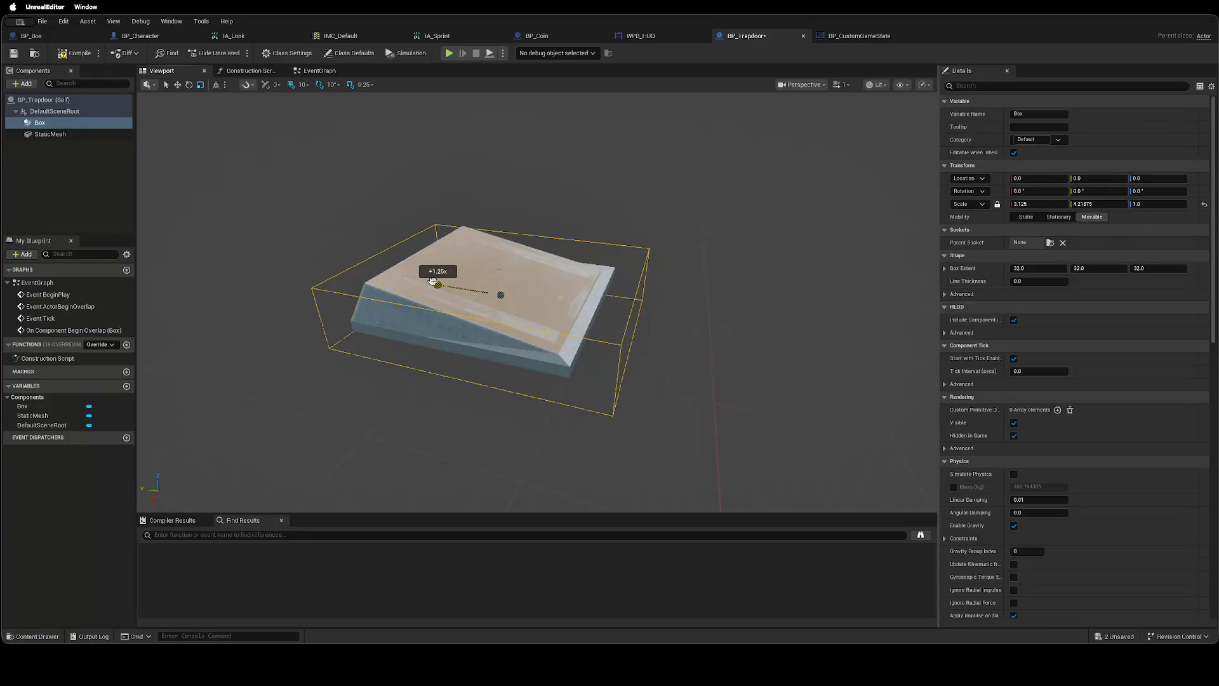
pyautogui.moveTo(473, 324); pyautogui.dragTo(470, 328)
pyautogui.hotkey('ctrl', 's')
pyautogui.click(77, 53)
pyautogui.hotkey('ctrl', 'Right')
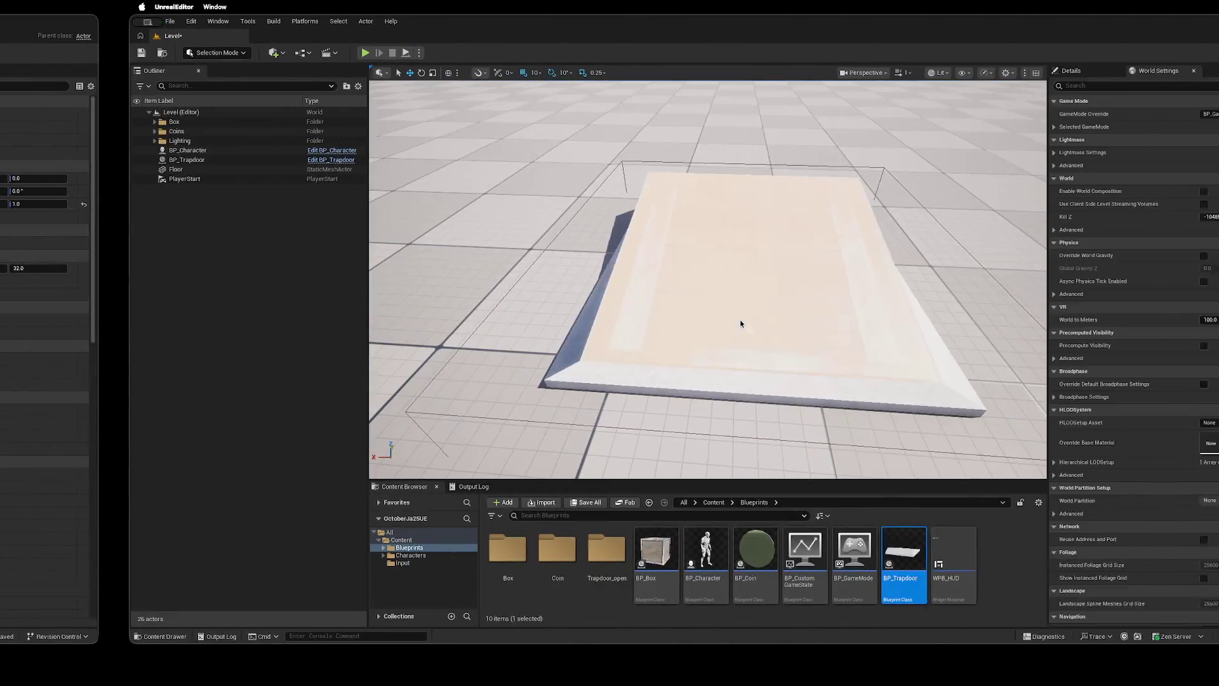
# Play the level, collect all four coins to open the trapdoor, walk up to it, and stop.
pyautogui.click(235, 52)
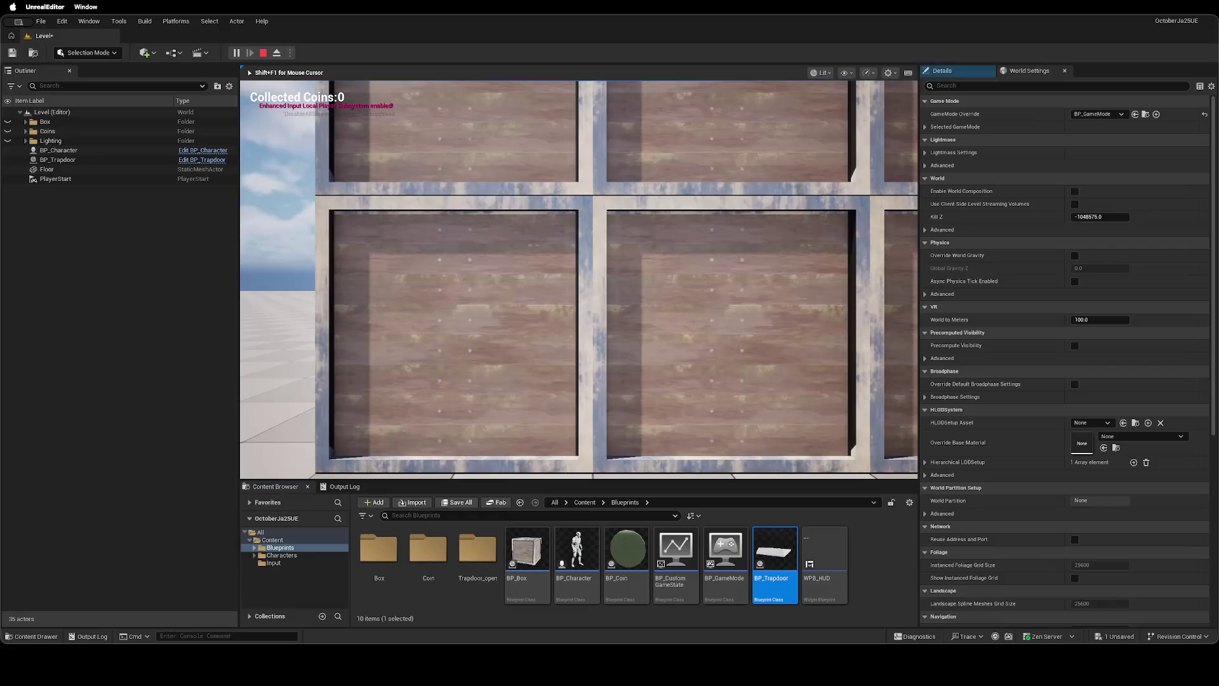
pyautogui.press('w')
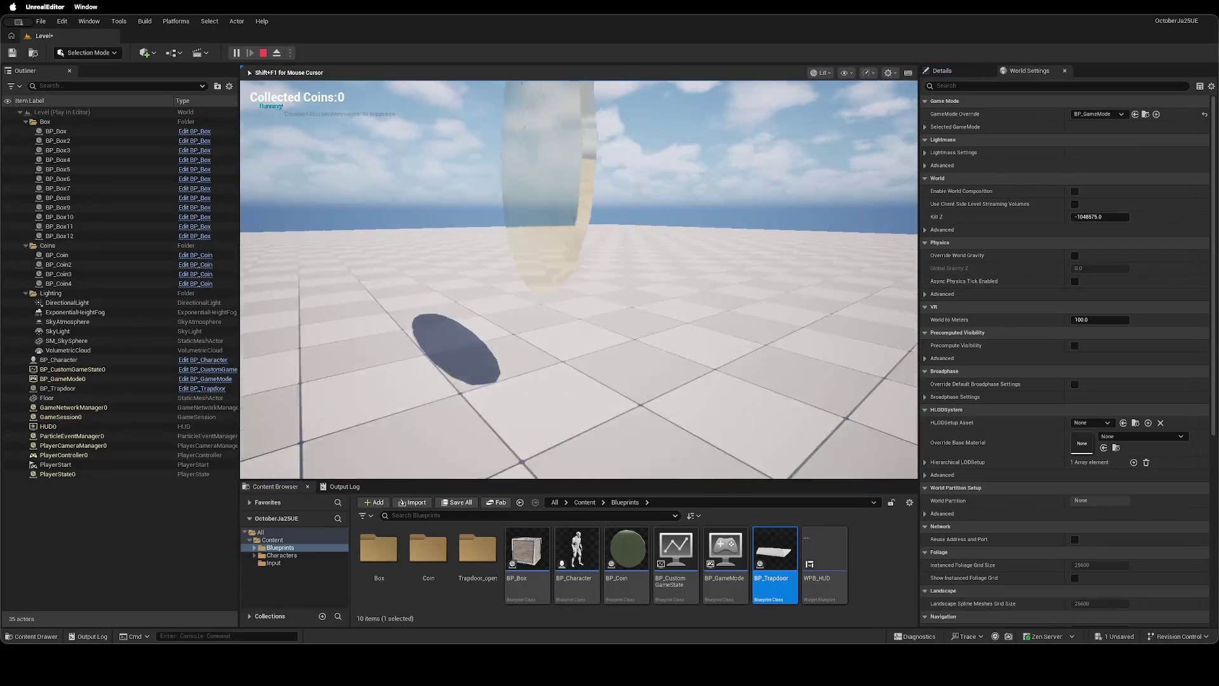
pyautogui.press('w')
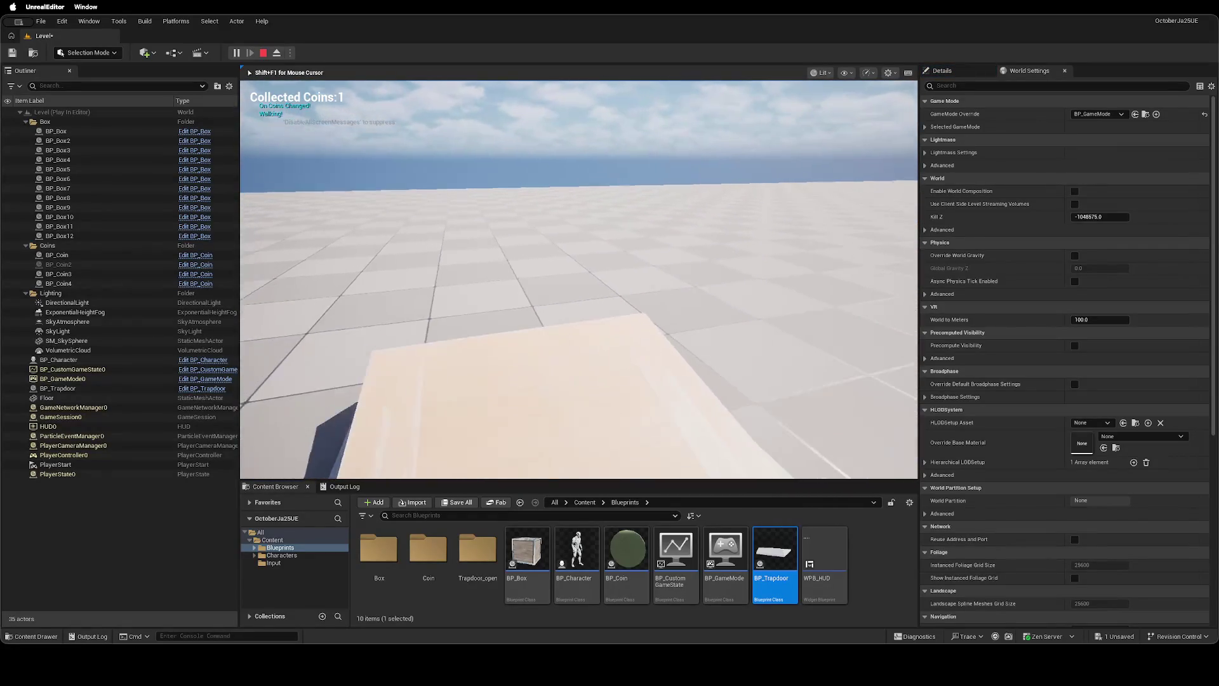
pyautogui.press('w')
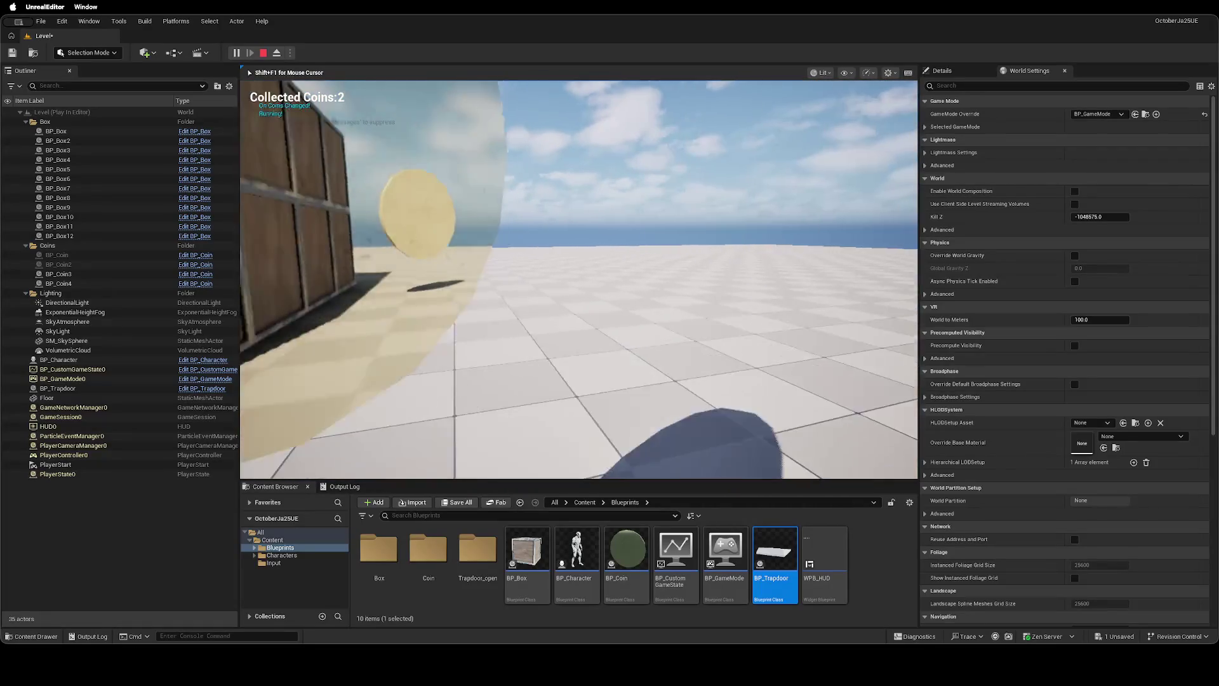
pyautogui.press('w')
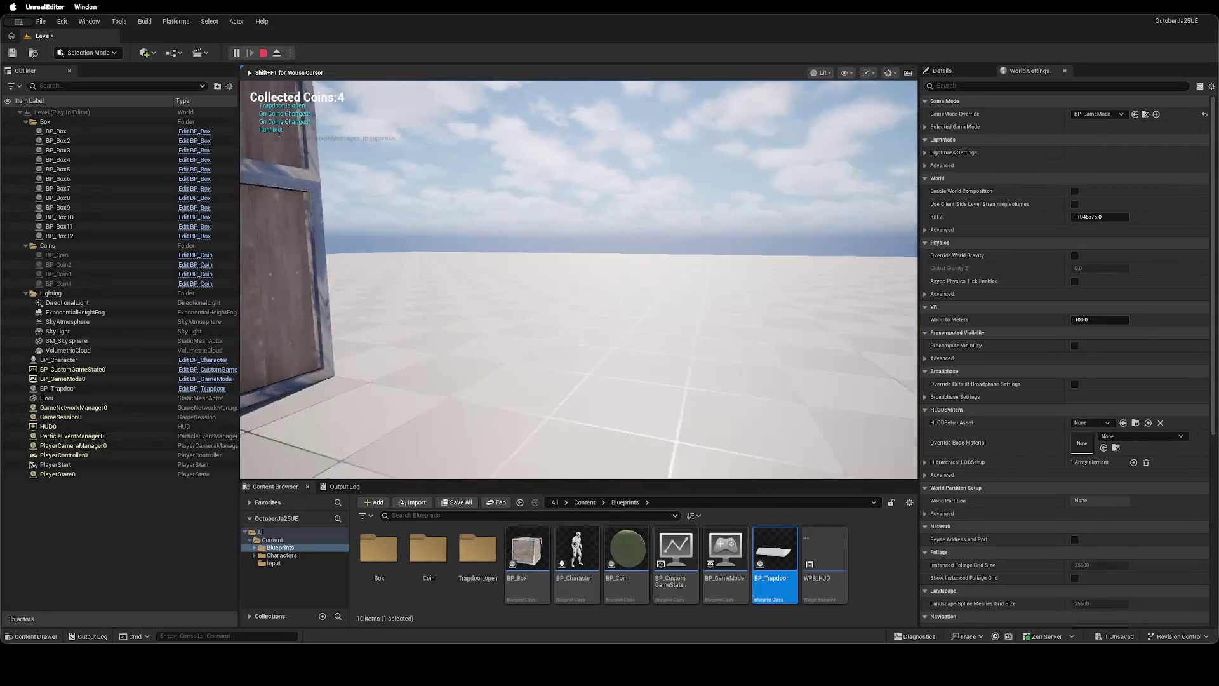
pyautogui.press('w')
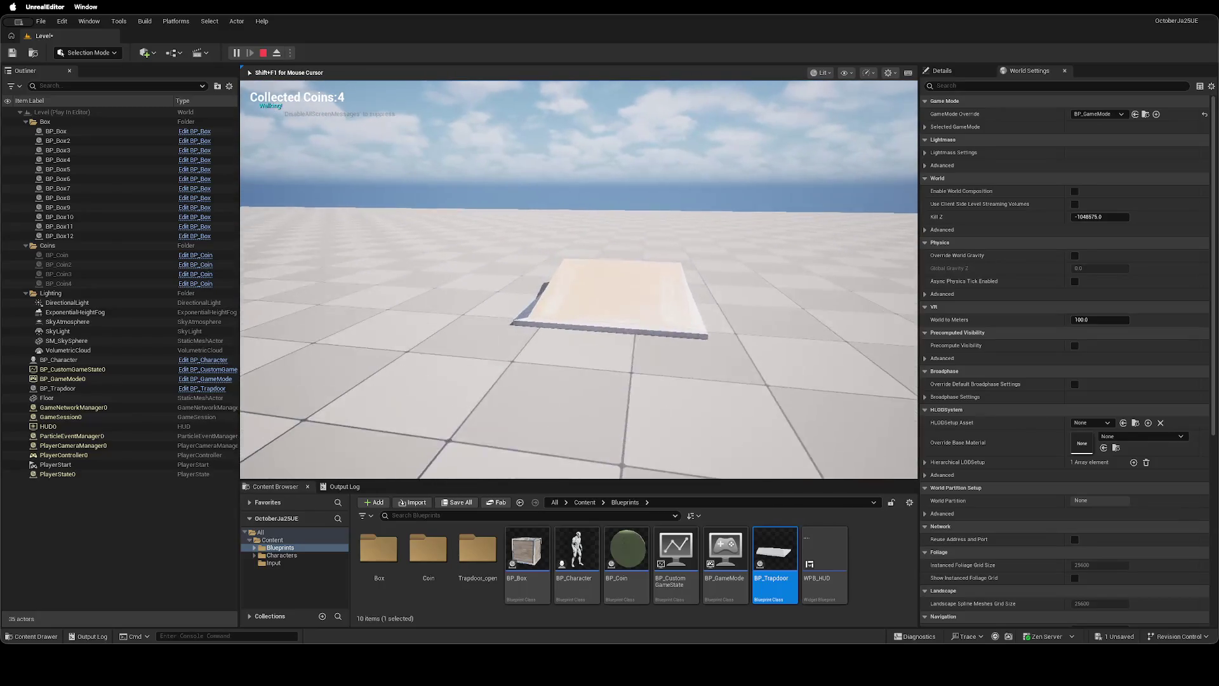
pyautogui.press('w')
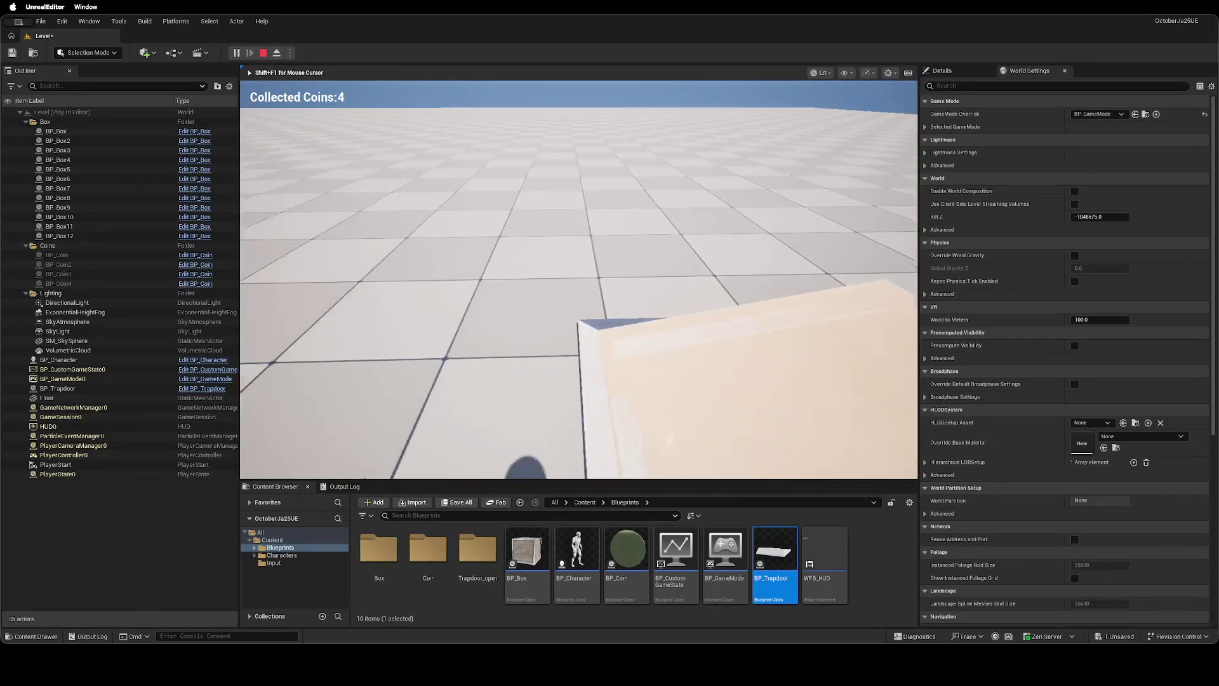
pyautogui.press('Escape')
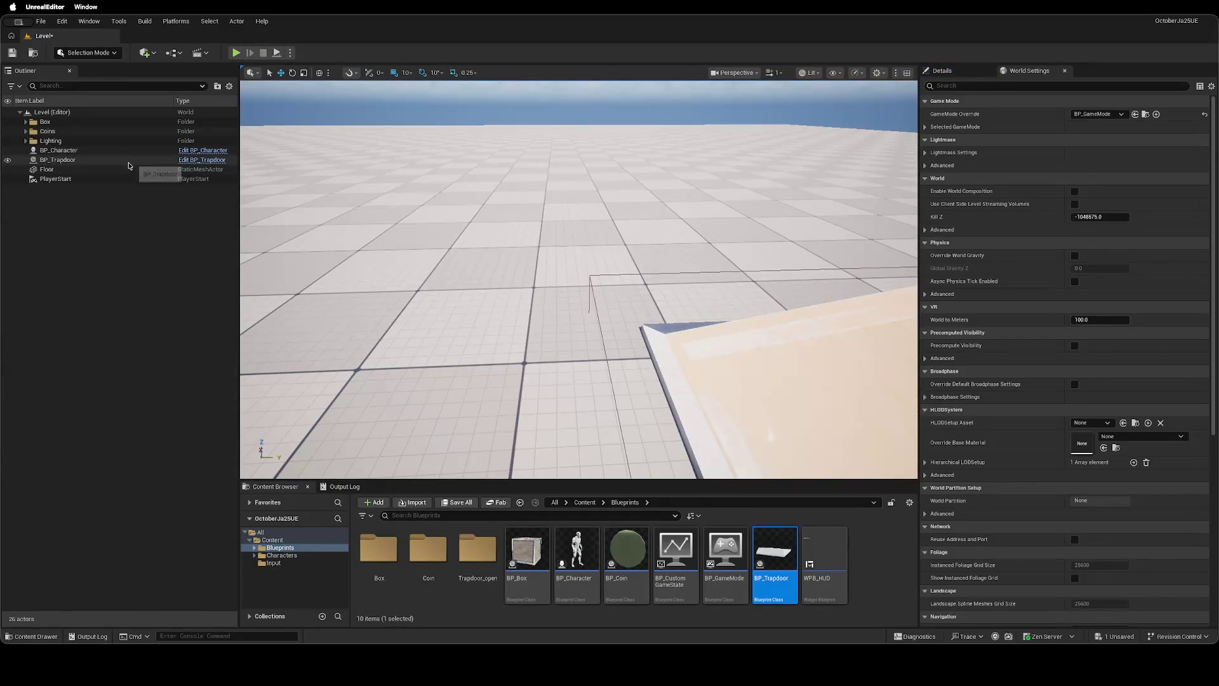
# Open BP_Trapdoor's event graph and shift the cast and Is Trapdoor Open nodes to make room.
pyautogui.click(139, 160)
pyautogui.doubleClick(768, 323)
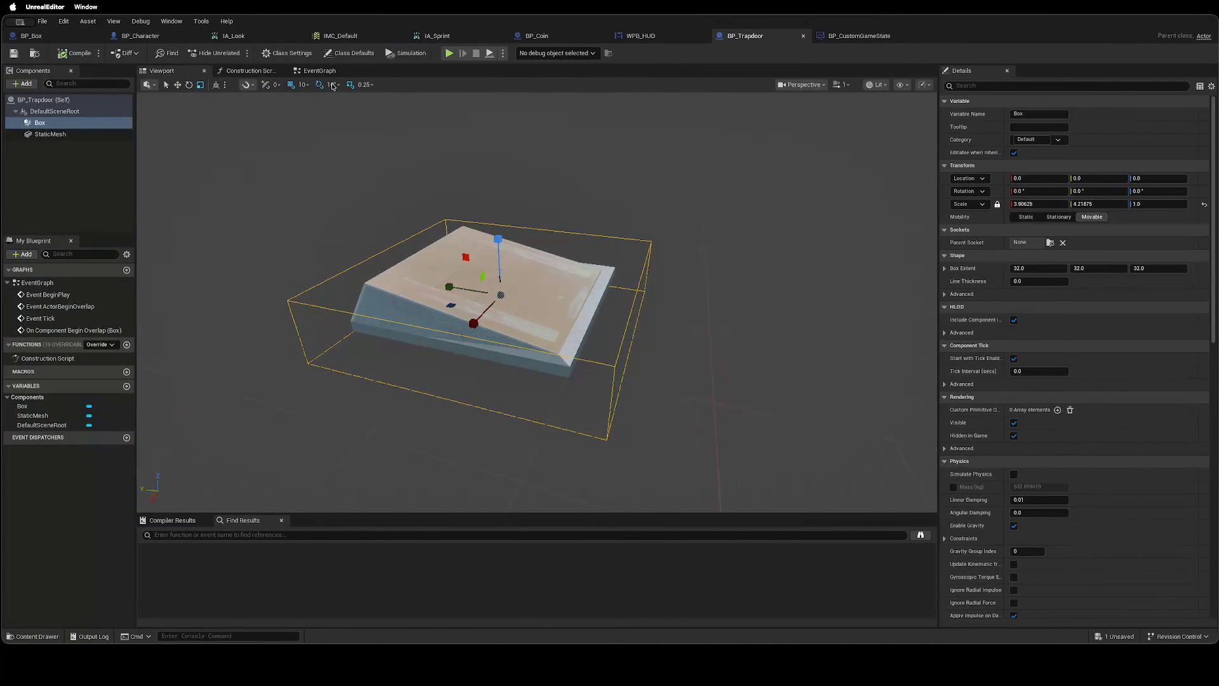
pyautogui.click(322, 72)
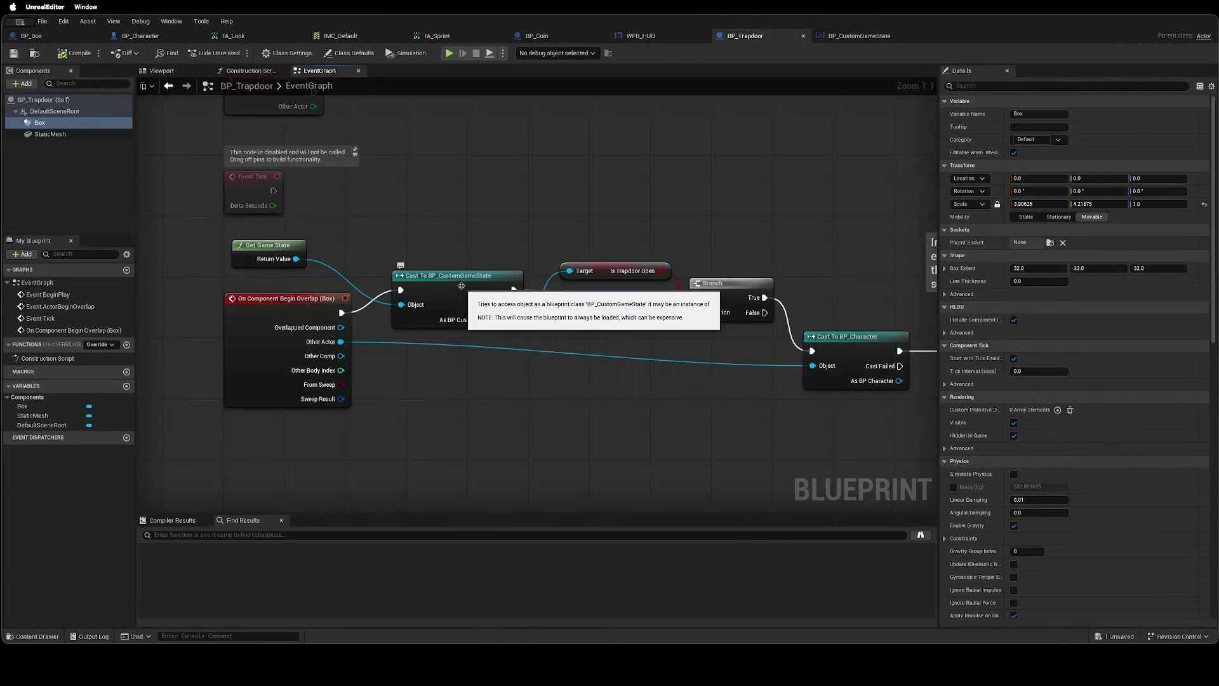
pyautogui.moveTo(453, 275); pyautogui.dragTo(465, 255)
pyautogui.moveTo(495, 379); pyautogui.dragTo(414, 376)
pyautogui.moveTo(527, 272); pyautogui.dragTo(550, 234)
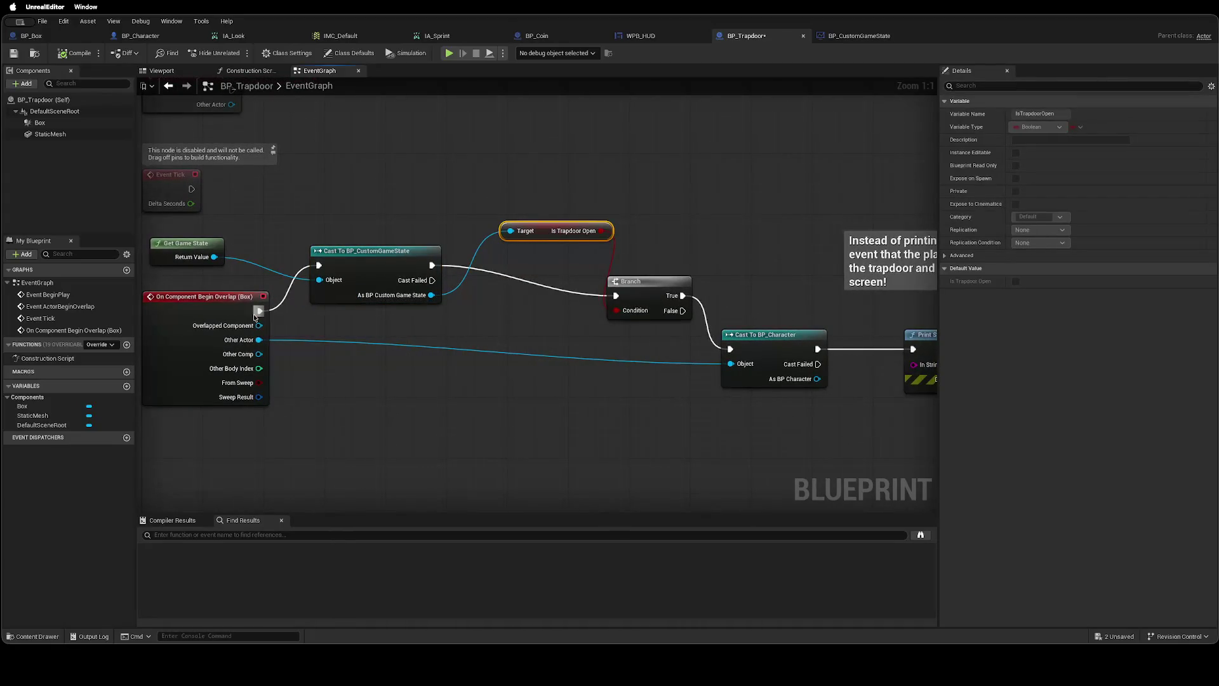
pyautogui.moveTo(361, 251)
pyautogui.mouseDown()
pyautogui.moveTo(419, 269)
pyautogui.moveTo(404, 269)
pyautogui.mouseUp()
# Add a Print String after On Component Begin Overlap with message 'Player overlapped with trapdoor'.
pyautogui.moveTo(259, 311); pyautogui.dragTo(341, 396)
pyautogui.write('print string')
pyautogui.press('Return')
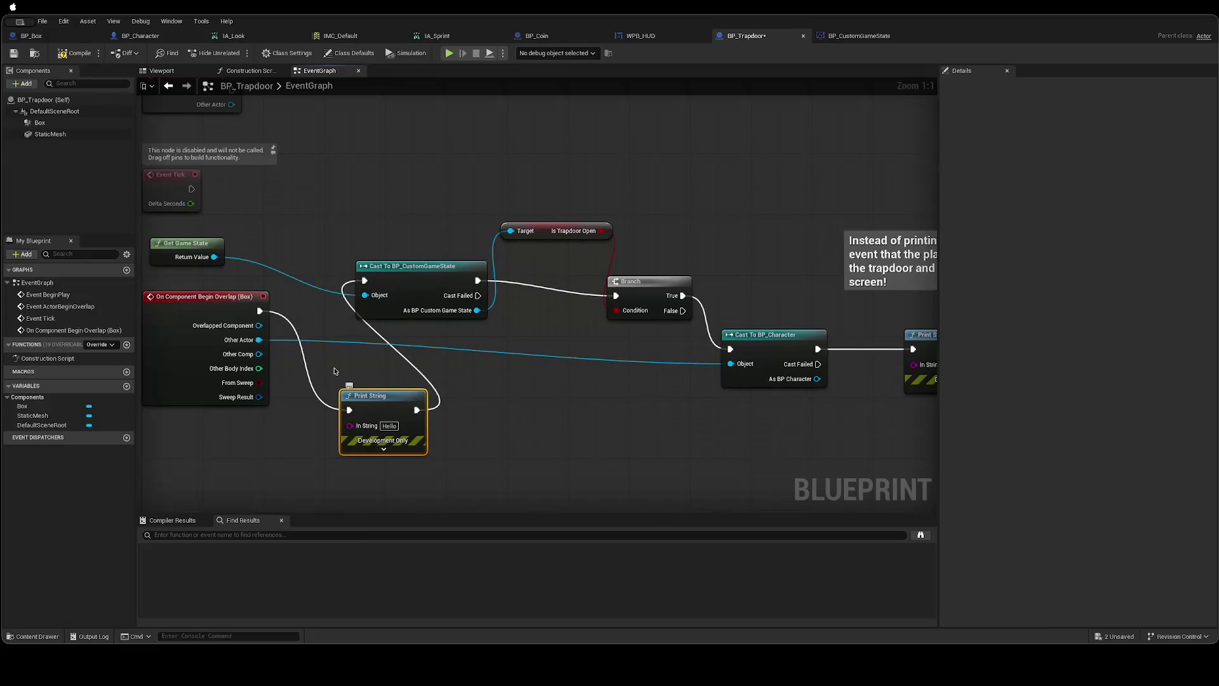
pyautogui.moveTo(384, 401); pyautogui.dragTo(346, 378)
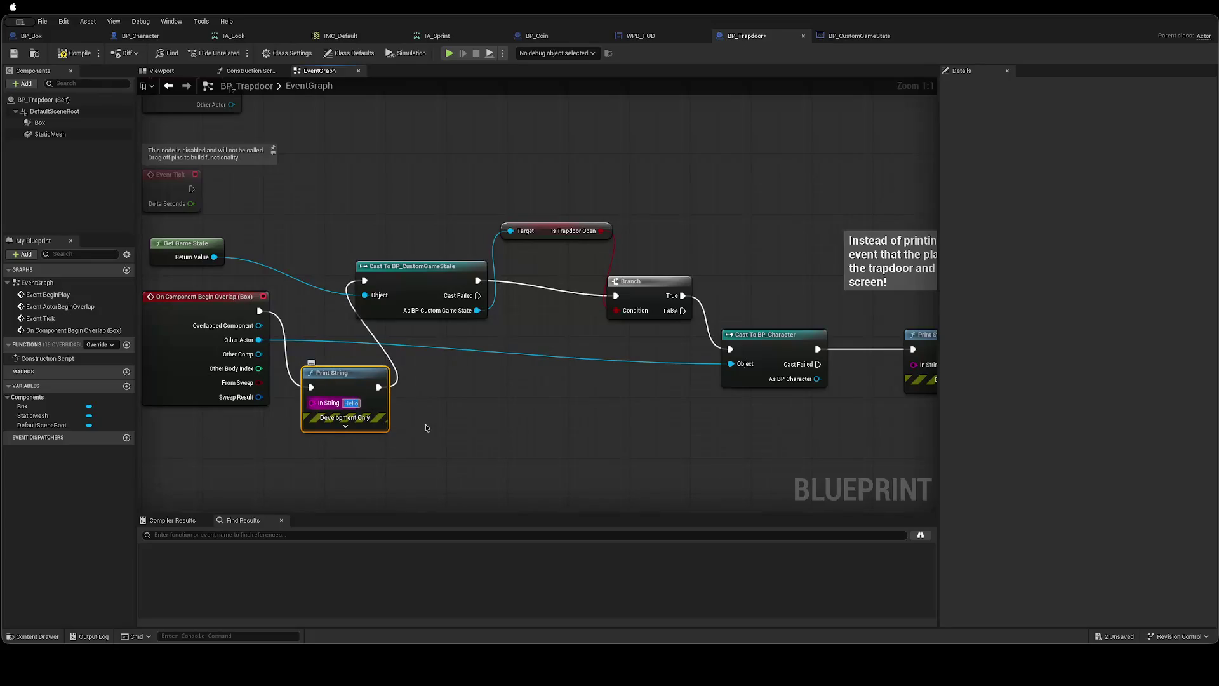
pyautogui.write('Play')
pyautogui.write(' co')
pyautogui.write(' overa')
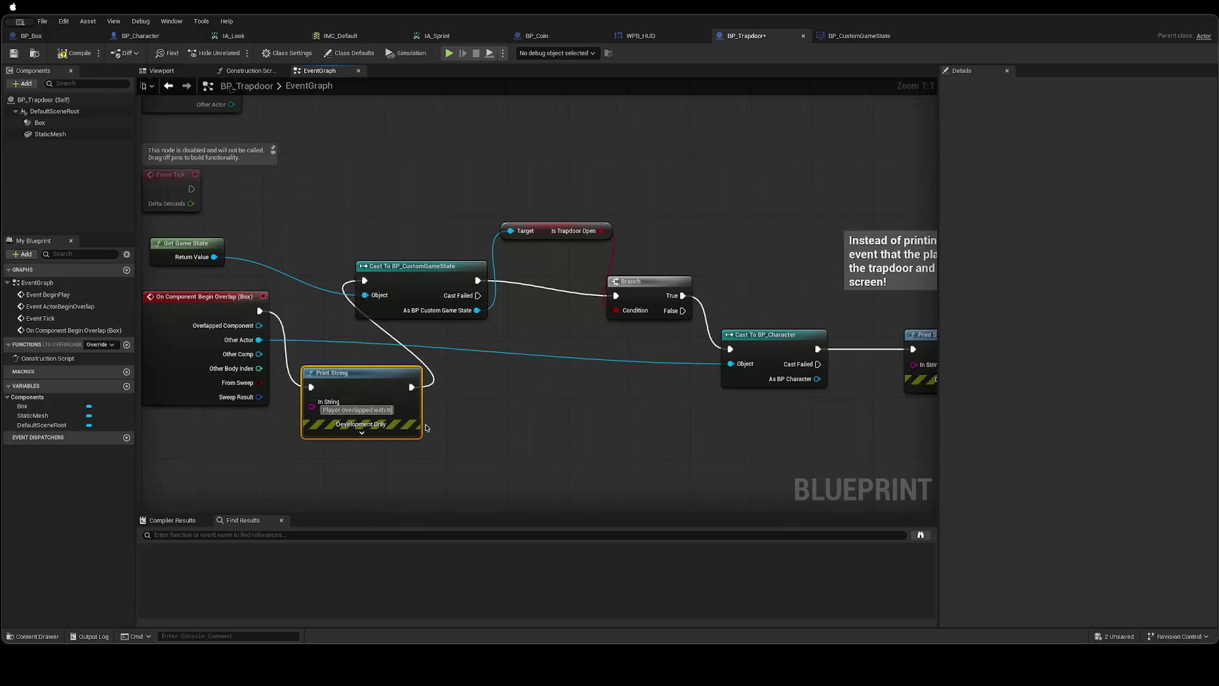
pyautogui.write('rapdoor')
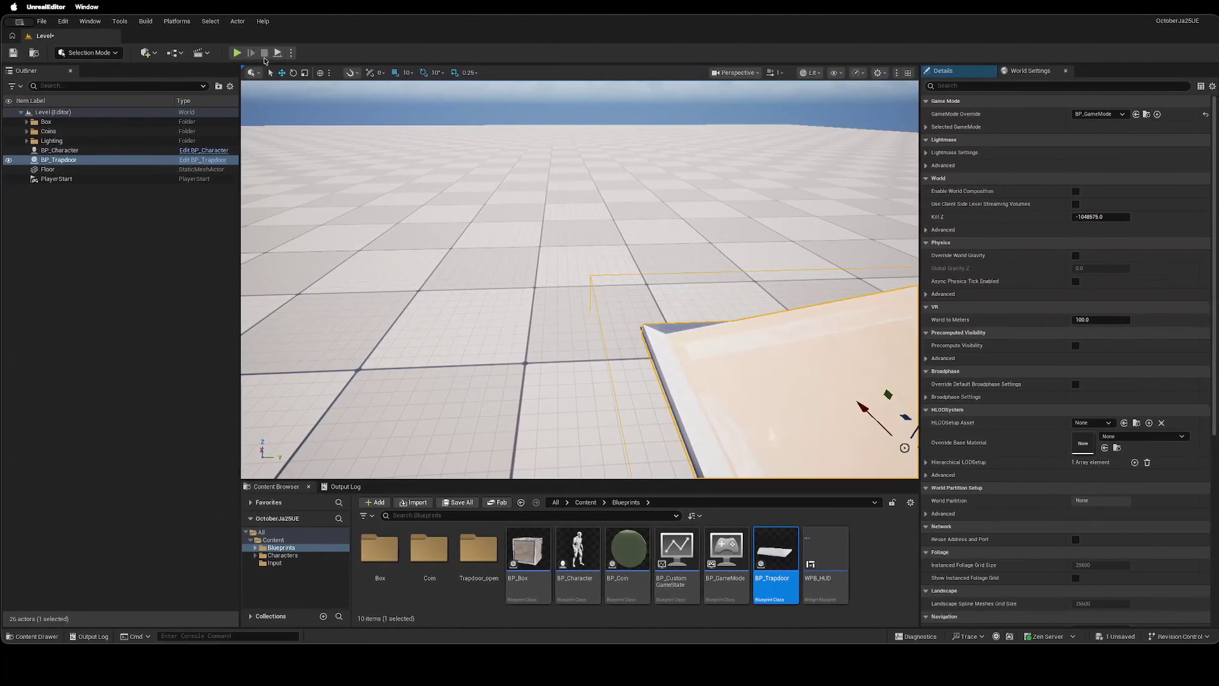
# Play-test with one coin and confirm the trapdoor prints 'Player overlapped with trapdoor'.
pyautogui.click(236, 52)
pyautogui.click(558, 245)
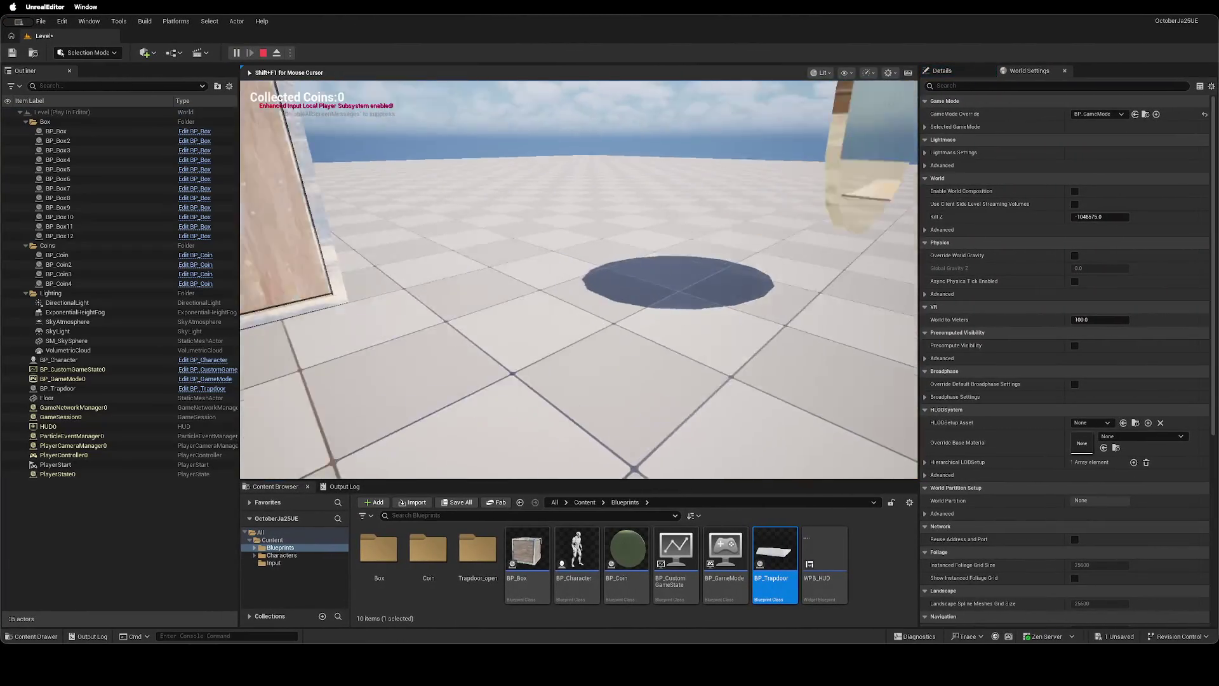
pyautogui.press('w')
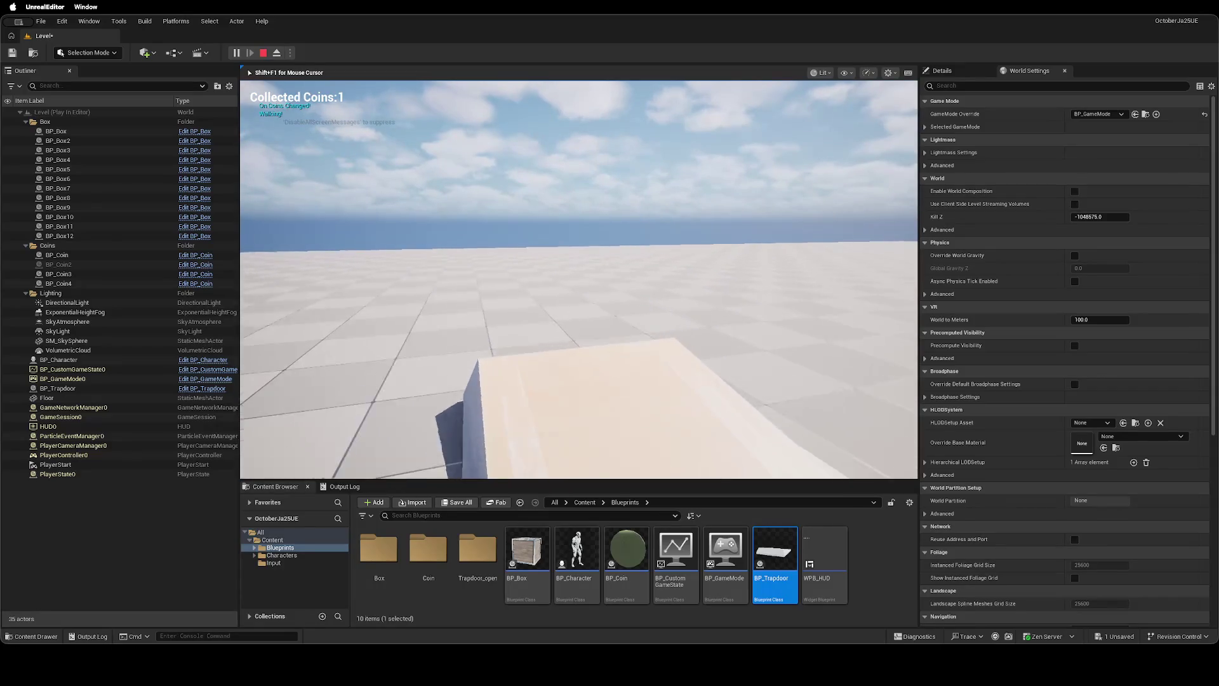
pyautogui.press('s')
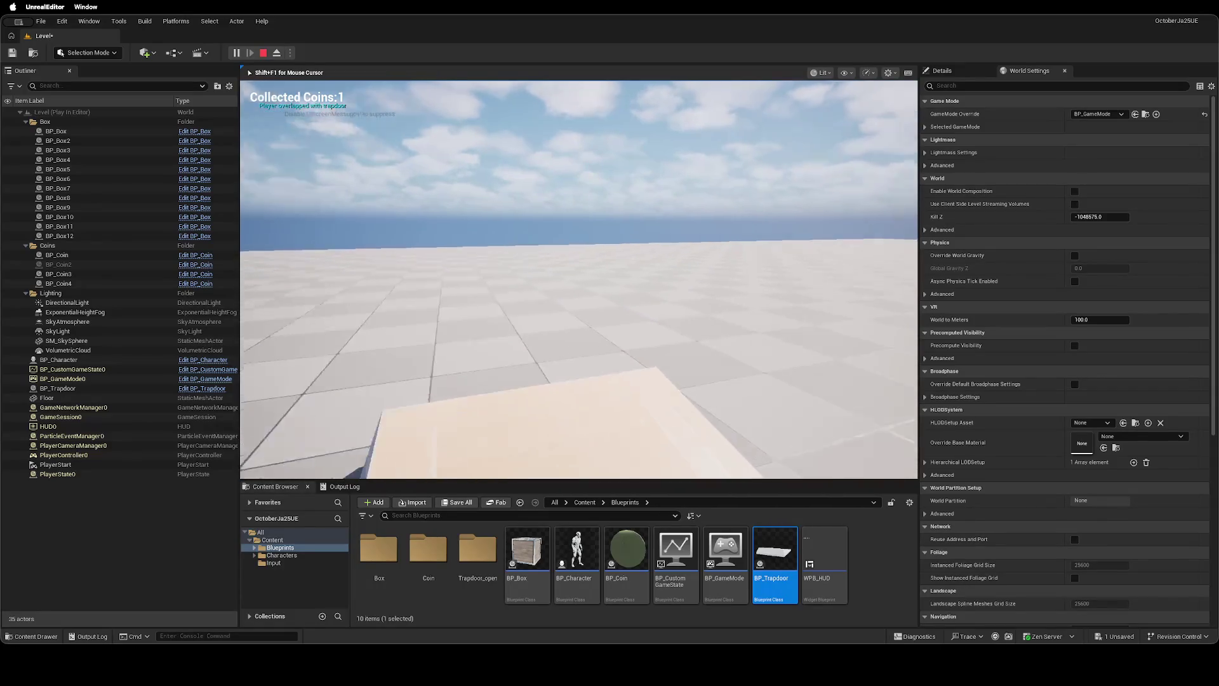
pyautogui.press('Escape')
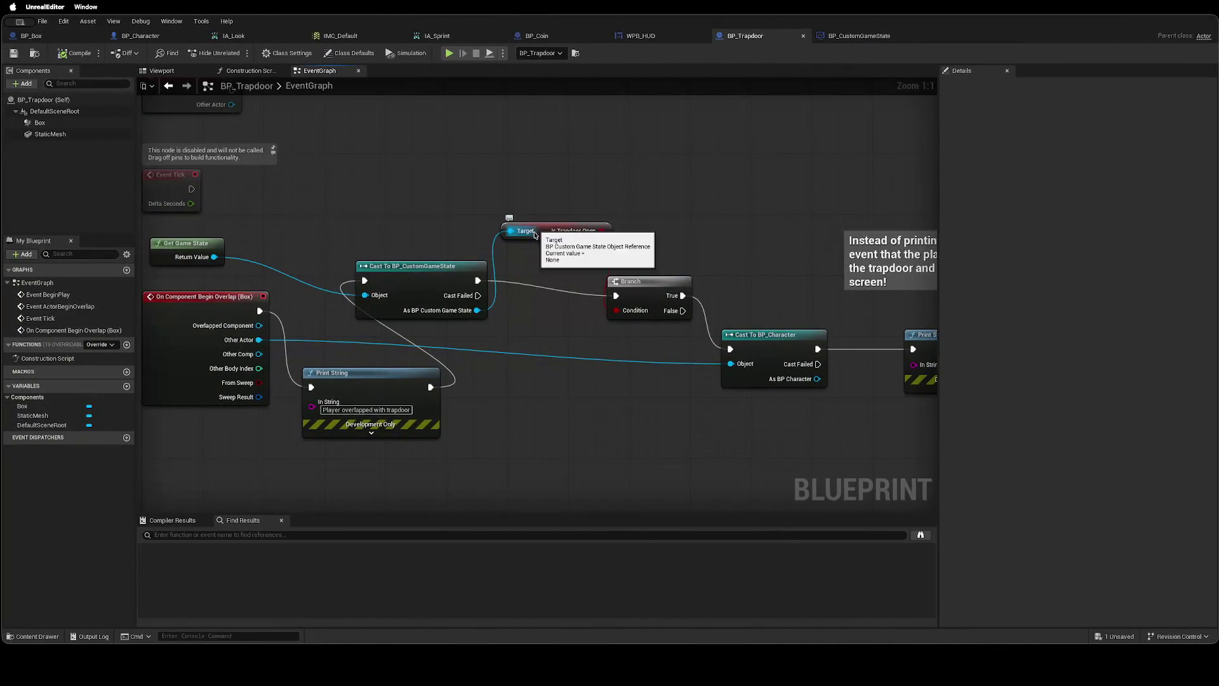
# Replace the old Is Trapdoor Open getter with one read from As BP Custom Game State.
pyautogui.click(568, 235)
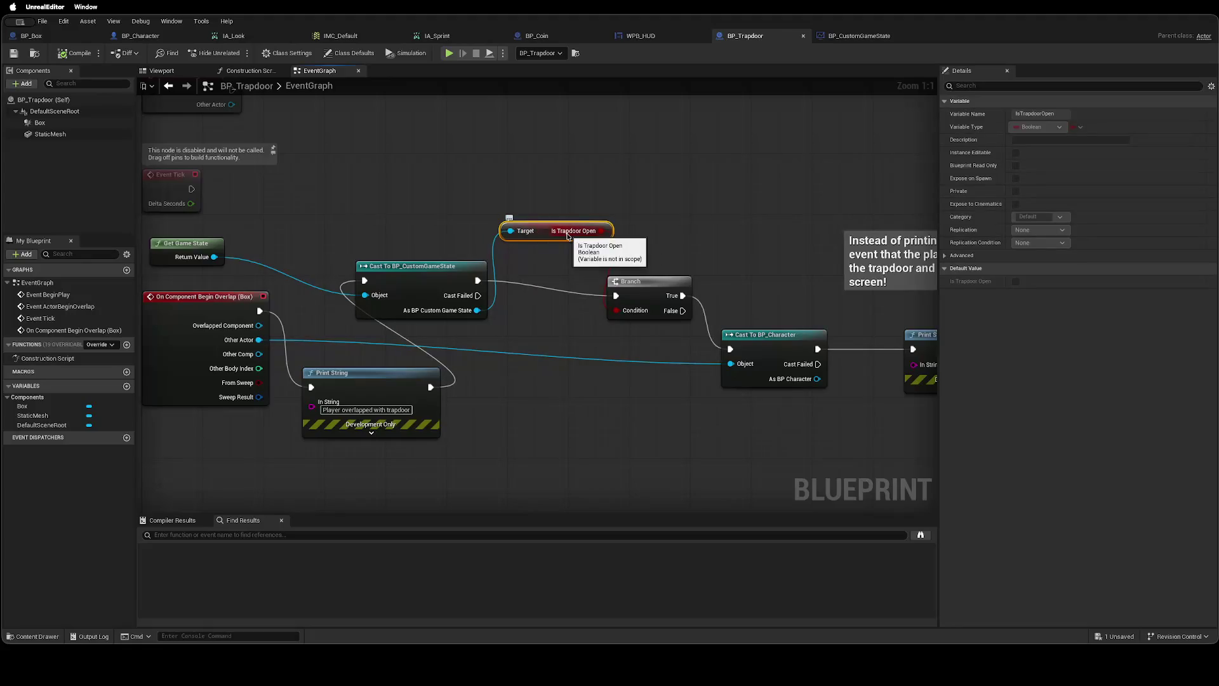
pyautogui.press('Delete')
pyautogui.moveTo(476, 312); pyautogui.dragTo(531, 313)
pyautogui.write('I')
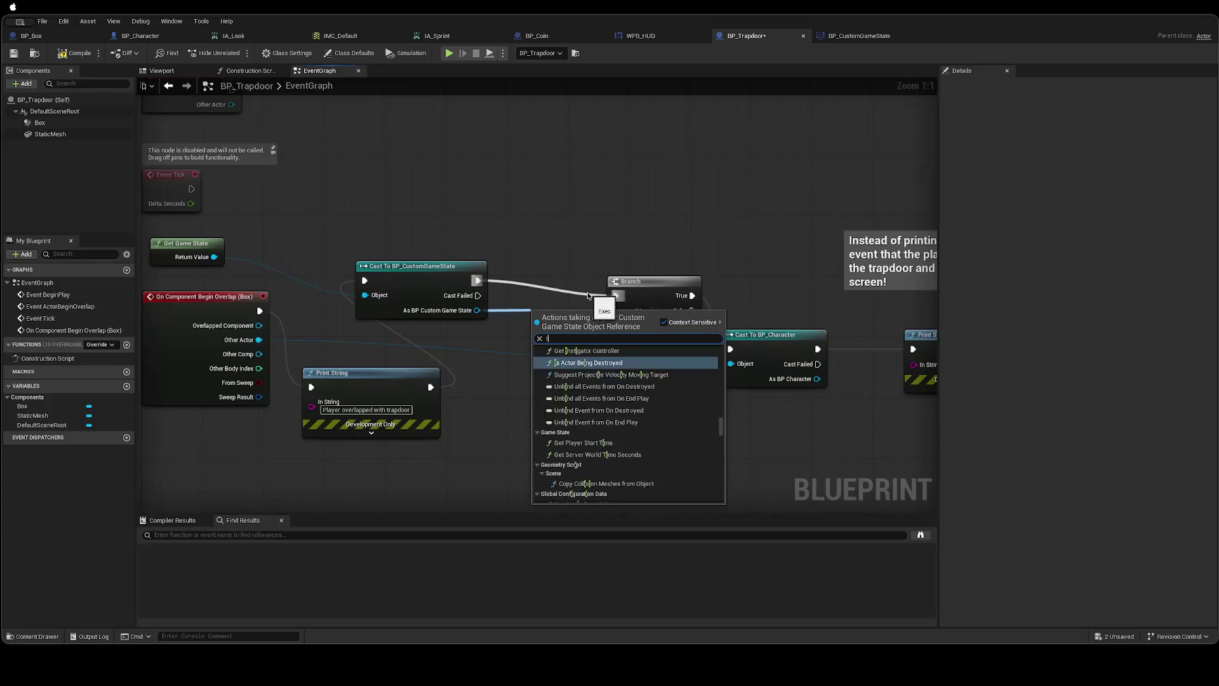
pyautogui.write('sTRop')
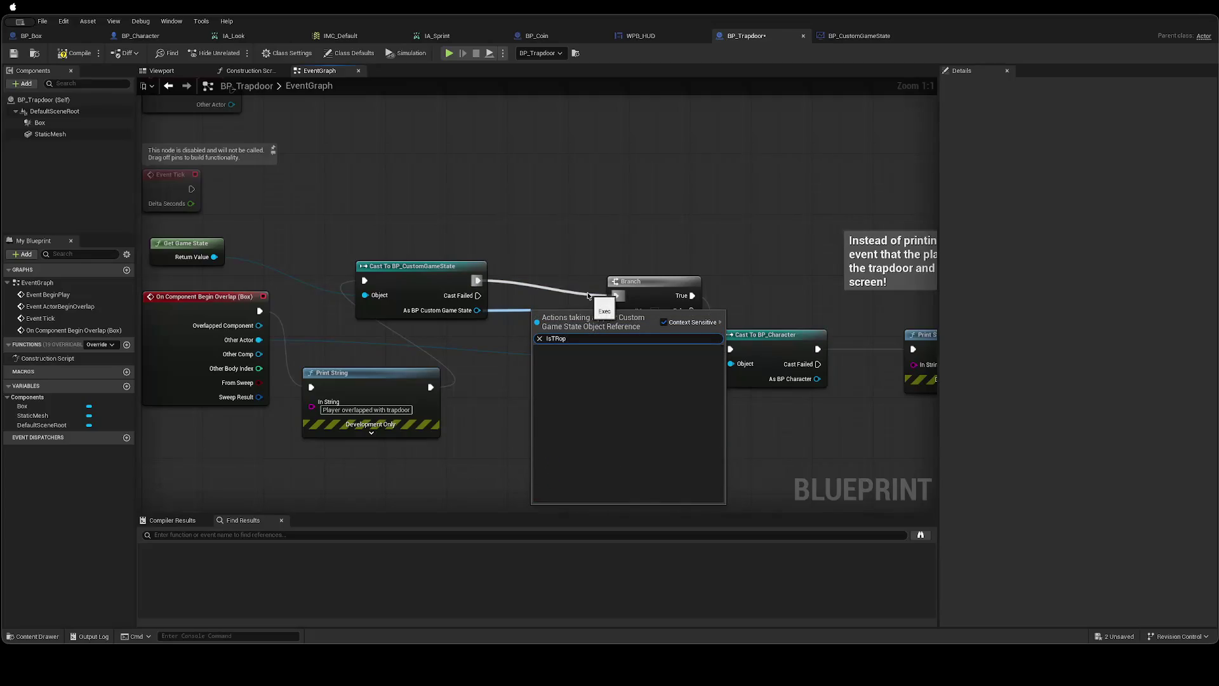
pyautogui.press('BackSpace')
pyautogui.press('BackSpace')
pyautogui.press('BackSpace')
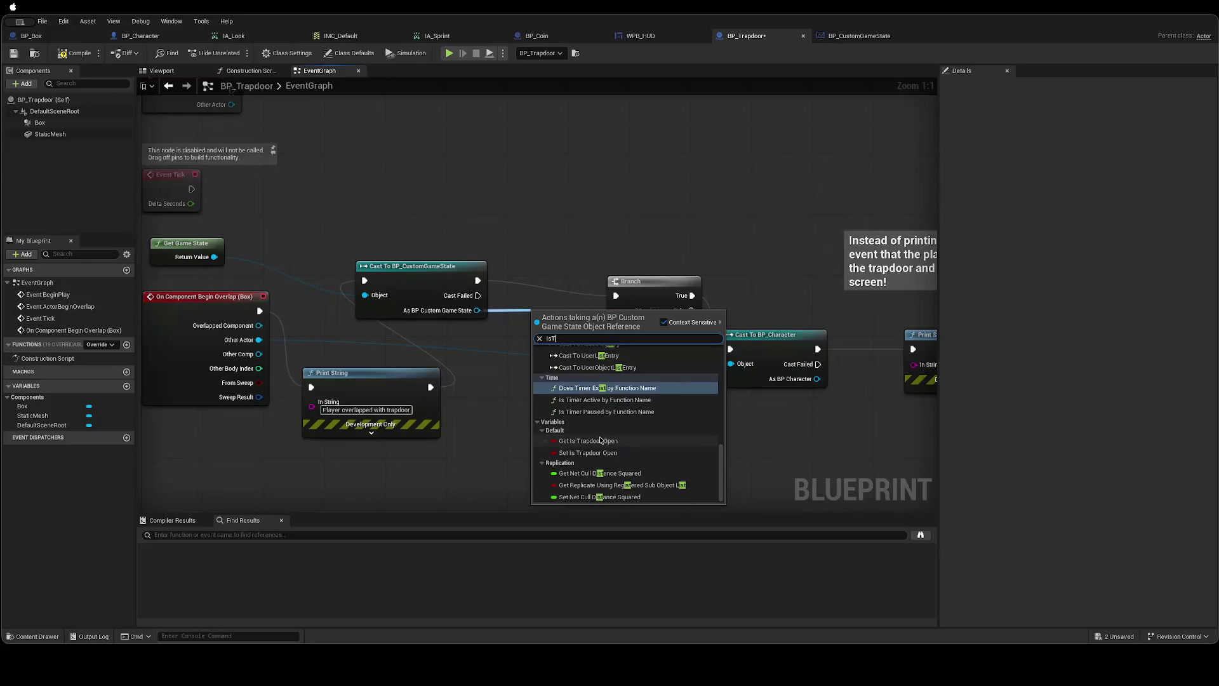
pyautogui.click(589, 441)
pyautogui.moveTo(582, 309); pyautogui.dragTo(551, 218)
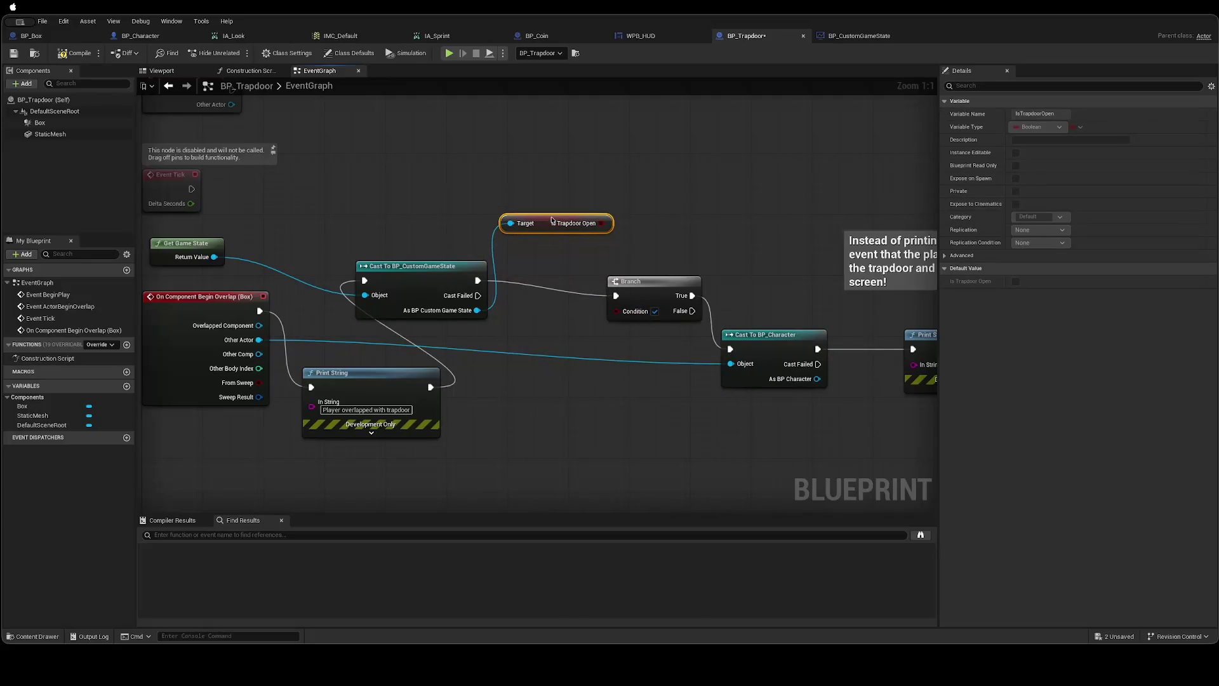
pyautogui.moveTo(737, 283)
pyautogui.mouseDown()
pyautogui.moveTo(578, 277)
pyautogui.moveTo(613, 265)
pyautogui.mouseUp()
pyautogui.click(578, 278)
pyautogui.moveTo(536, 268); pyautogui.dragTo(567, 258)
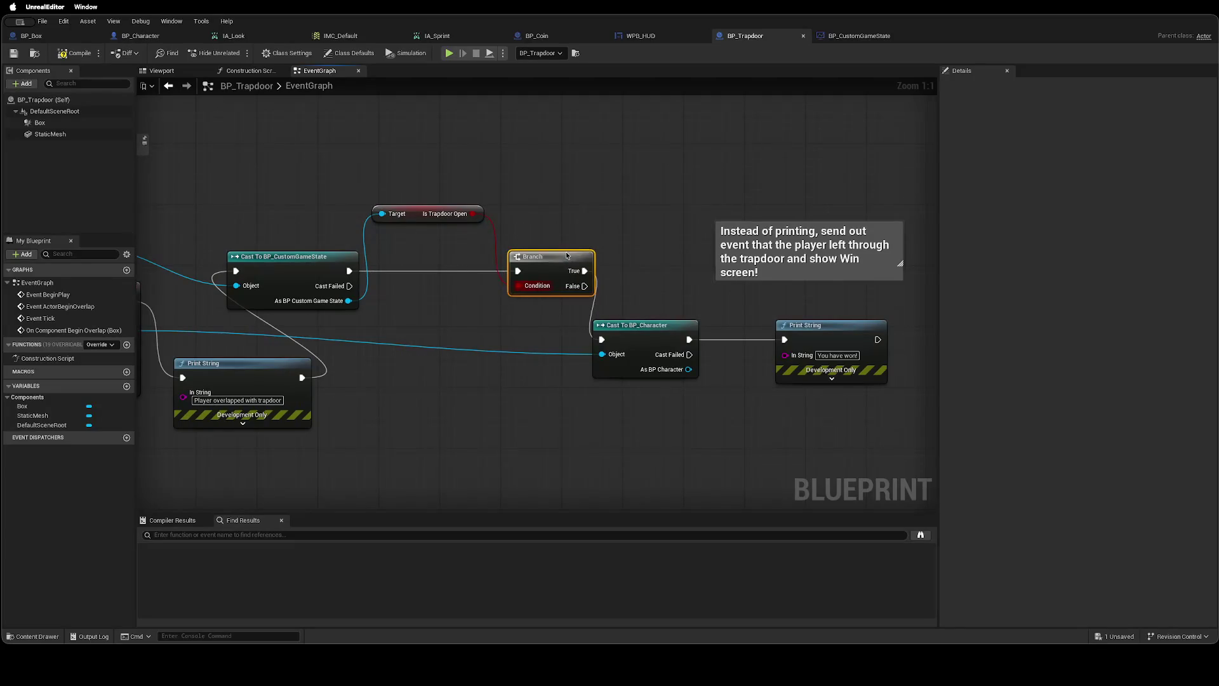
pyautogui.moveTo(631, 329); pyautogui.dragTo(654, 322)
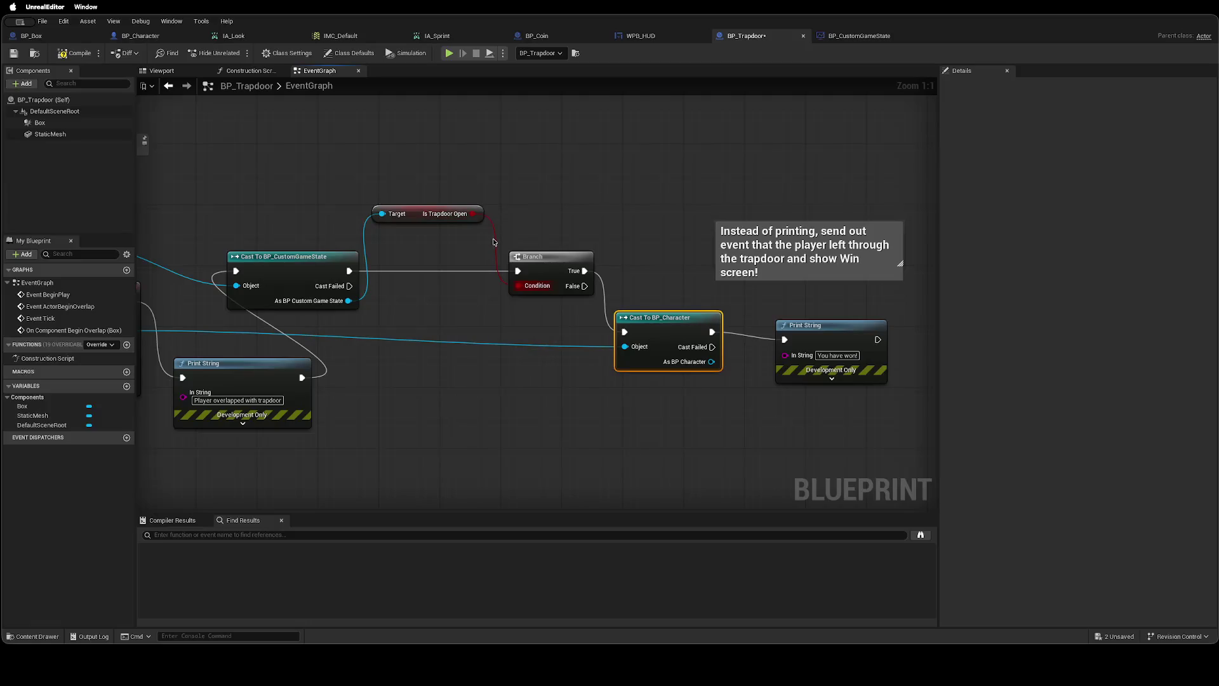
# Add a Print String of Is Trapdoor Open between the game-state cast and the Branch.
pyautogui.moveTo(473, 213); pyautogui.dragTo(538, 205)
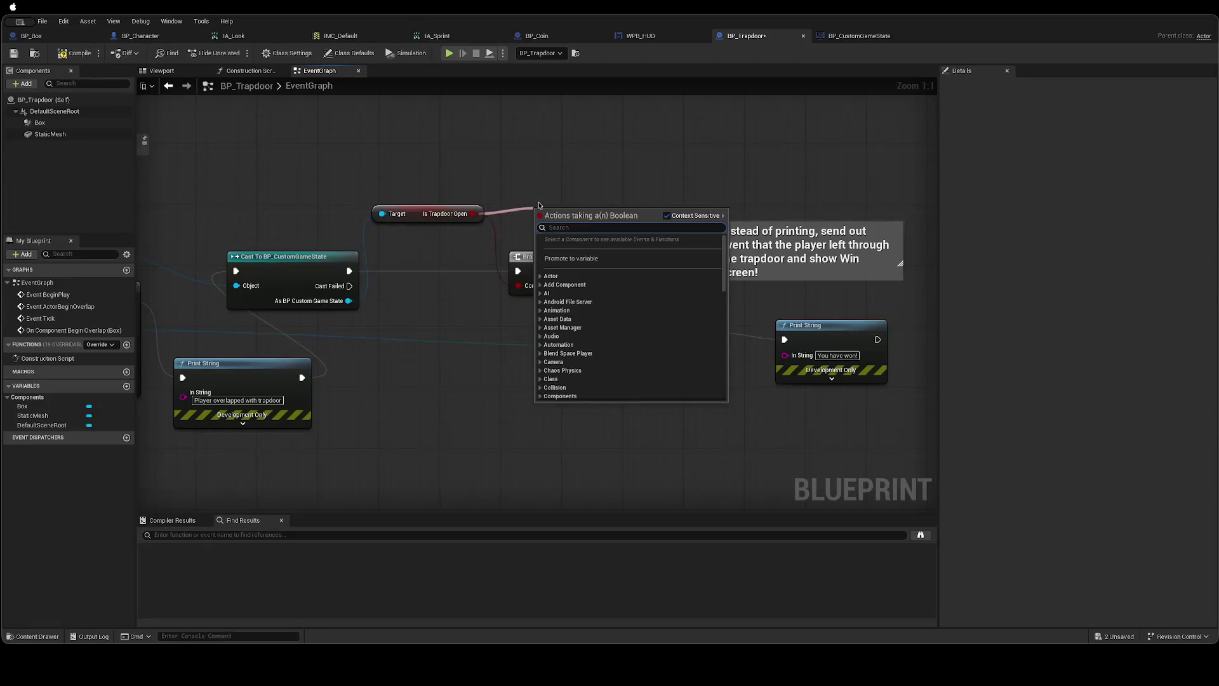
pyautogui.write('print')
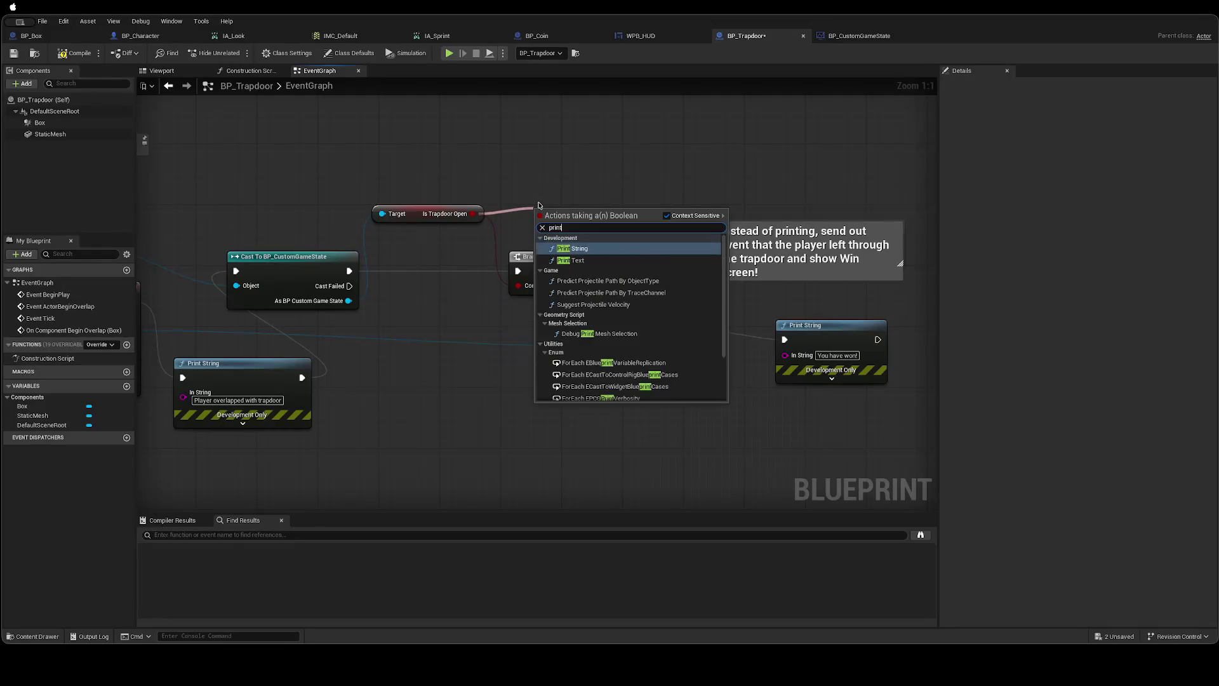
pyautogui.press('Return')
pyautogui.moveTo(575, 215); pyautogui.dragTo(562, 174)
pyautogui.moveTo(508, 215)
pyautogui.mouseDown()
pyautogui.moveTo(526, 194)
pyautogui.moveTo(608, 171)
pyautogui.mouseUp()
pyautogui.click(521, 219)
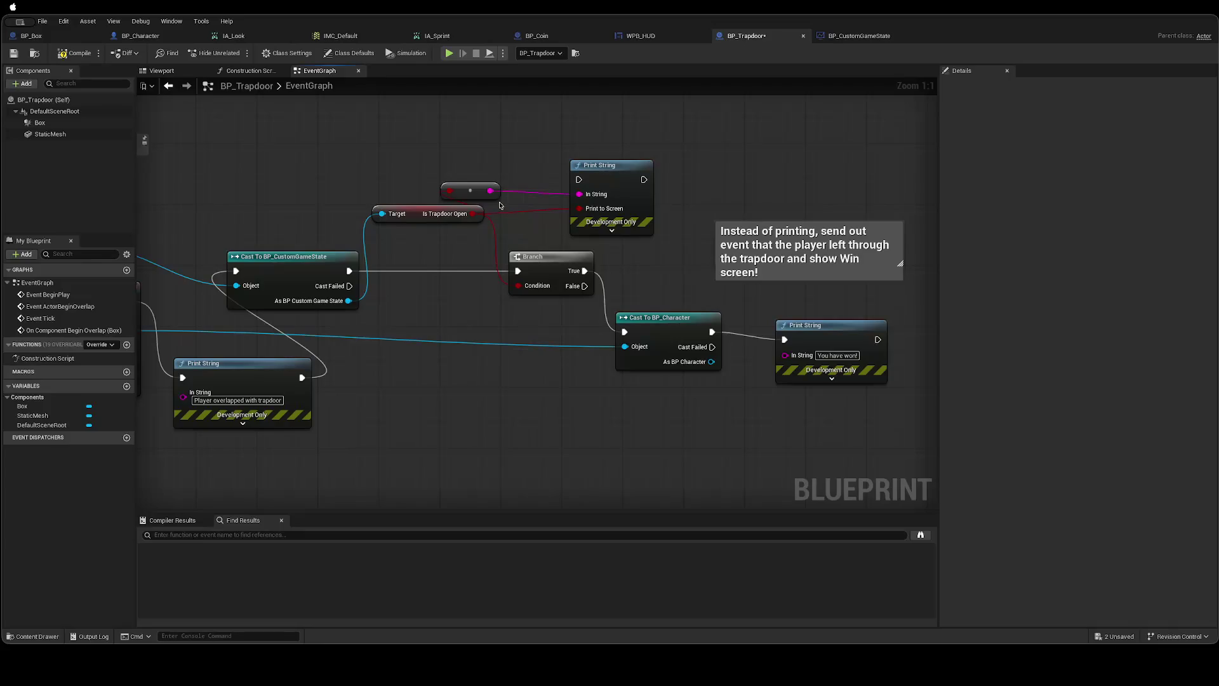
pyautogui.keyDown('alt'); pyautogui.click(579, 208); pyautogui.keyUp('alt')
pyautogui.moveTo(479, 197)
pyautogui.mouseDown()
pyautogui.moveTo(517, 198)
pyautogui.moveTo(532, 213)
pyautogui.mouseUp()
pyautogui.moveTo(595, 167); pyautogui.dragTo(637, 193)
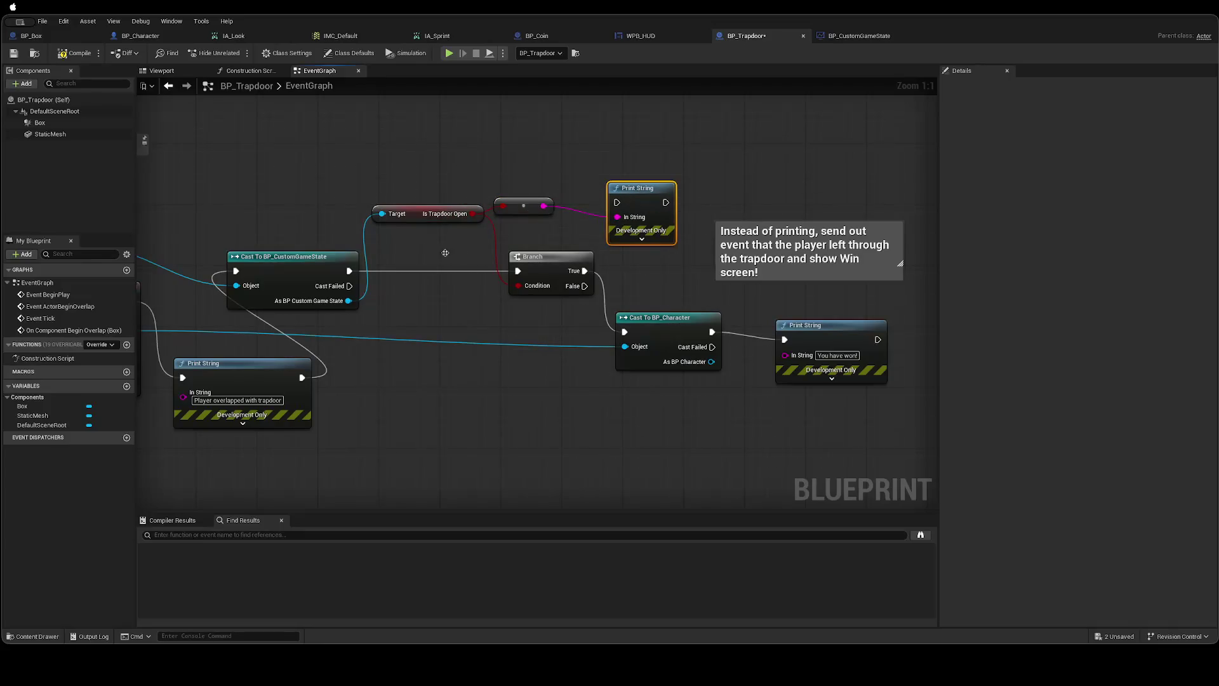
pyautogui.moveTo(517, 270)
pyautogui.mouseDown()
pyautogui.moveTo(617, 202)
pyautogui.moveTo(519, 270)
pyautogui.mouseUp()
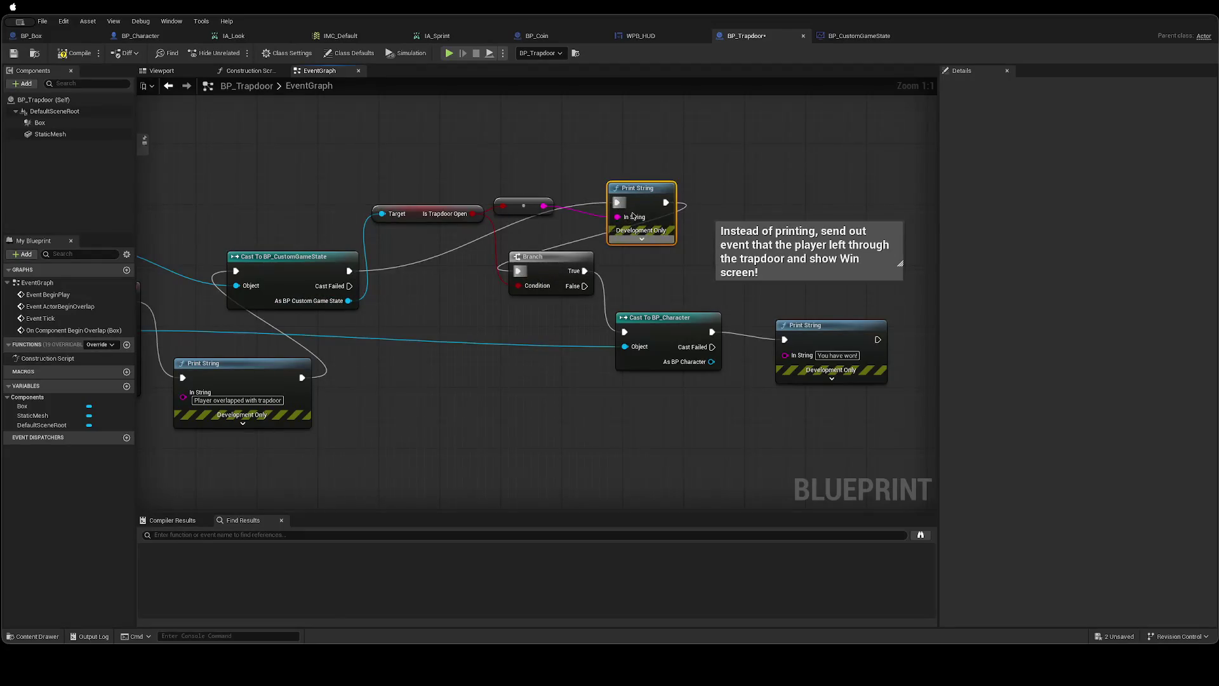
pyautogui.moveTo(637, 189); pyautogui.dragTo(432, 258)
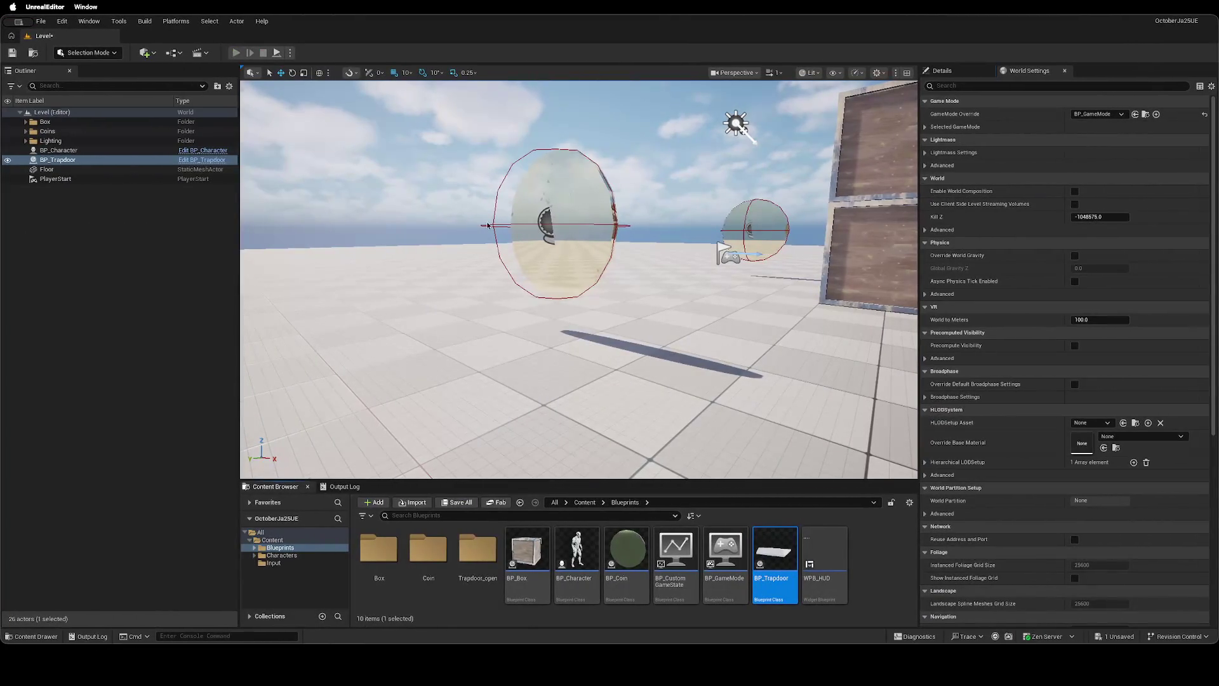
# Play to Collected Coins: 4, then step on the trapdoor and see it print 'false'.
pyautogui.hotkey('alt', 'p')
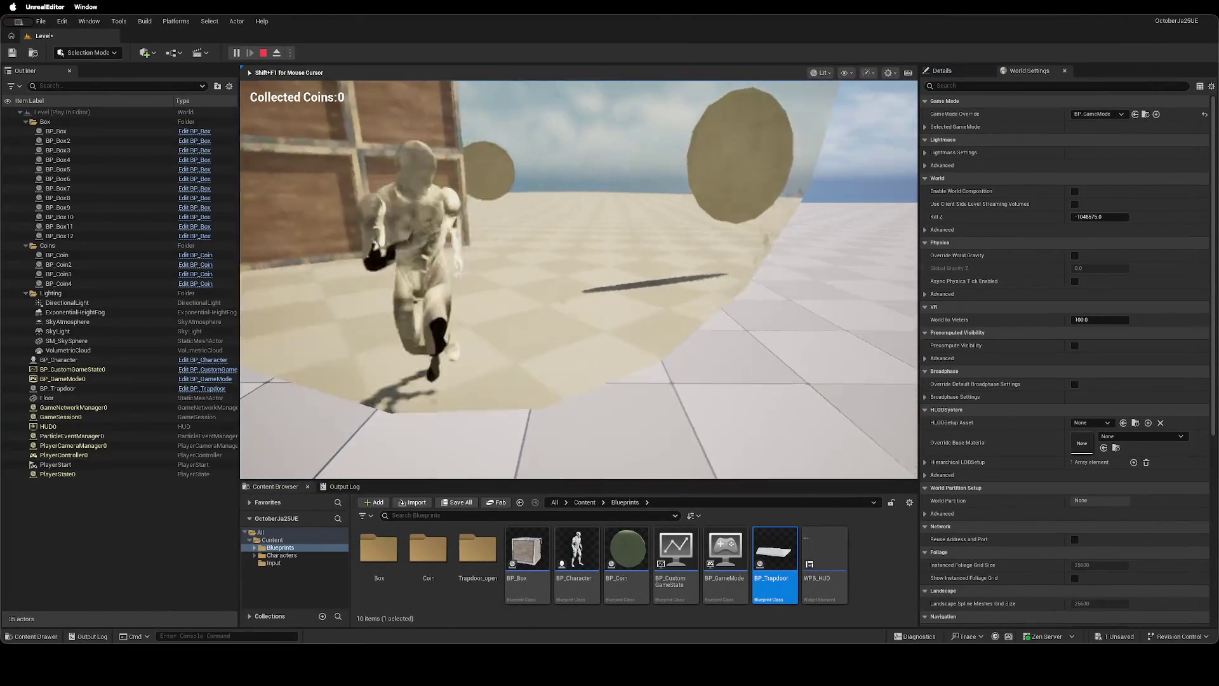
pyautogui.press('w')
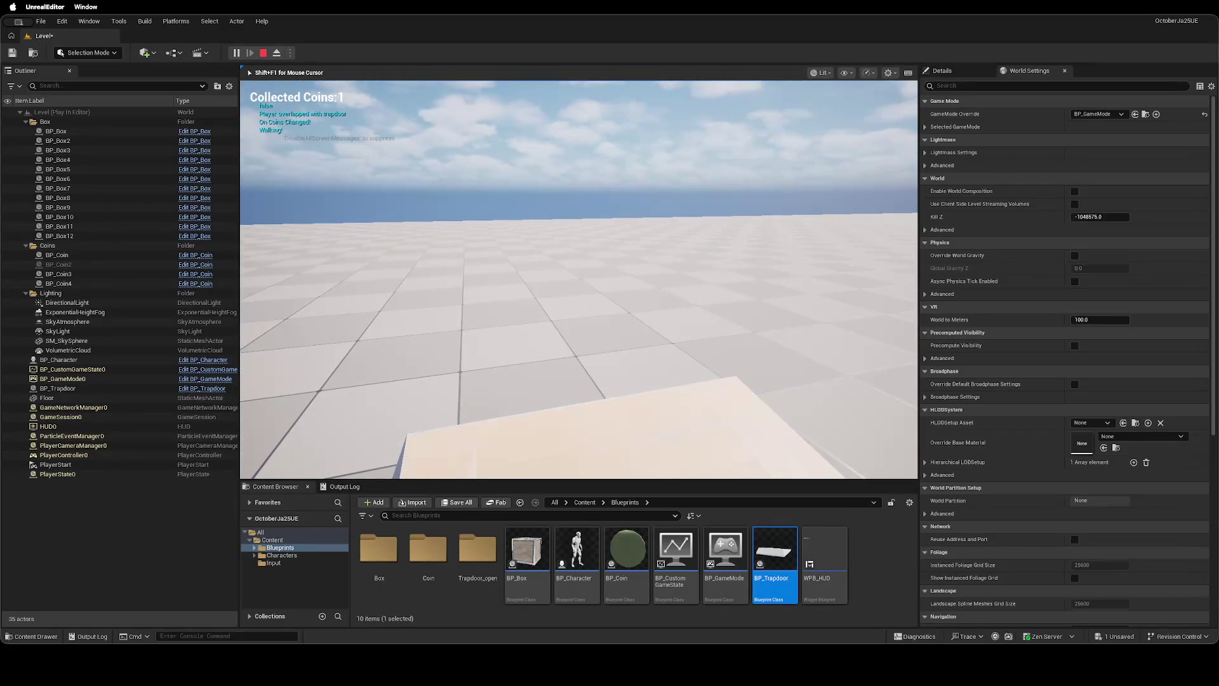
pyautogui.press('w')
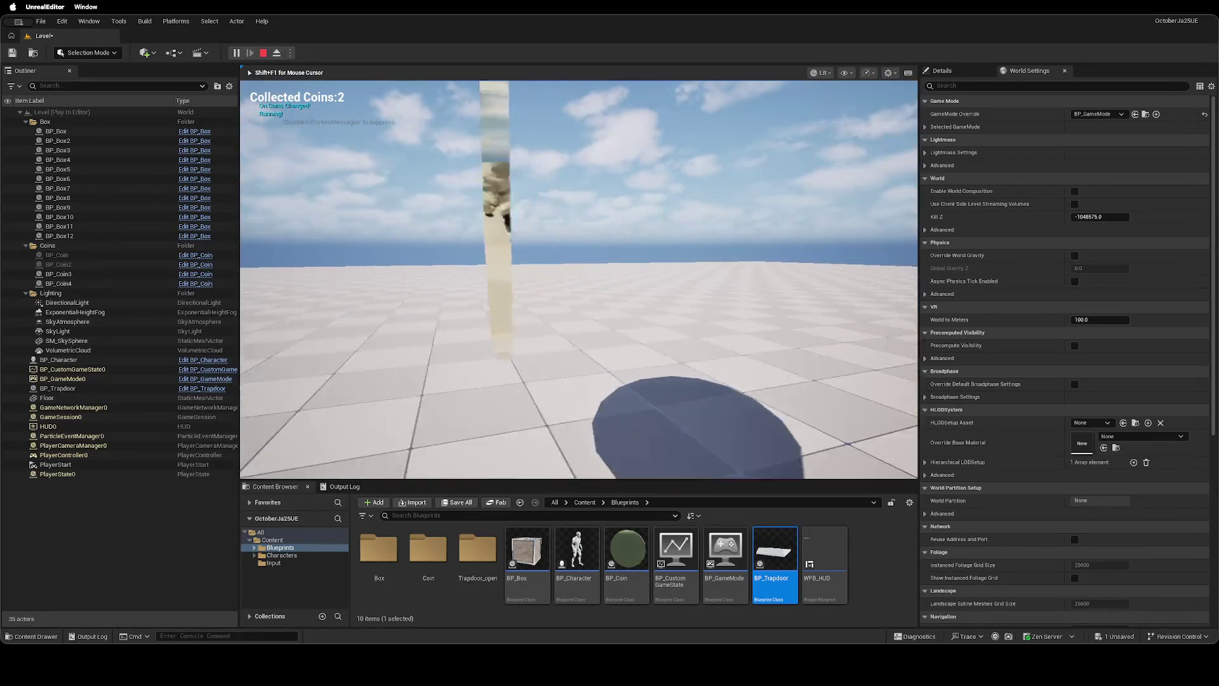
pyautogui.press('w')
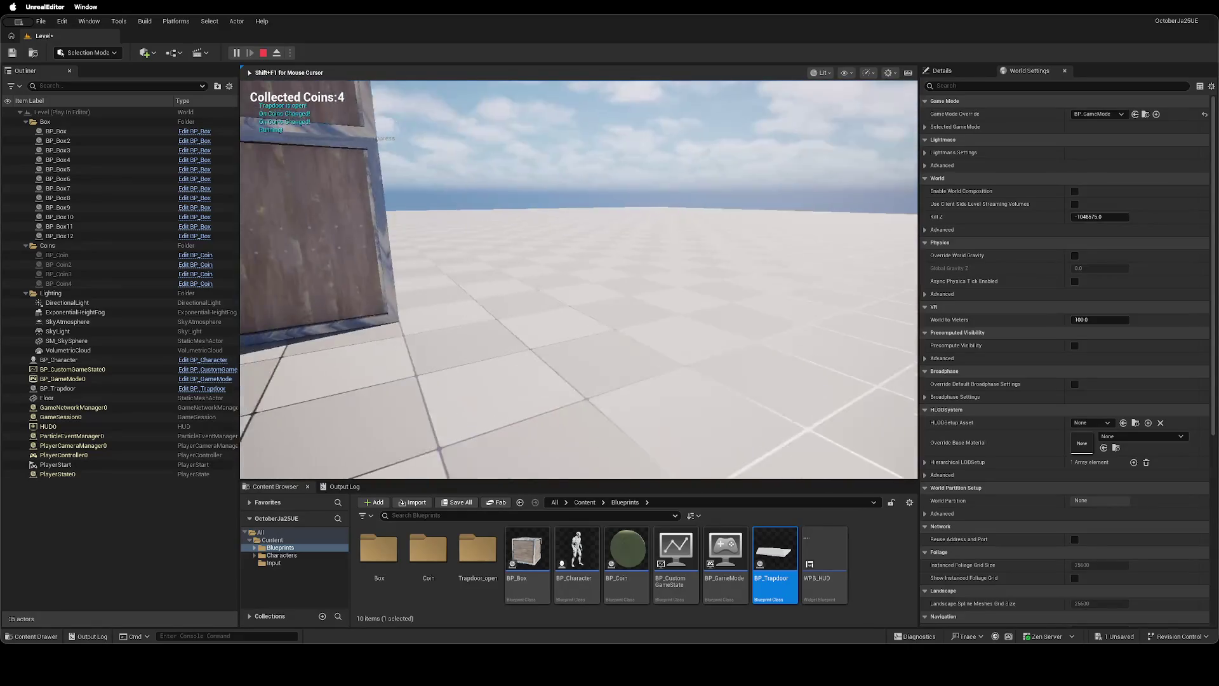
pyautogui.press('w')
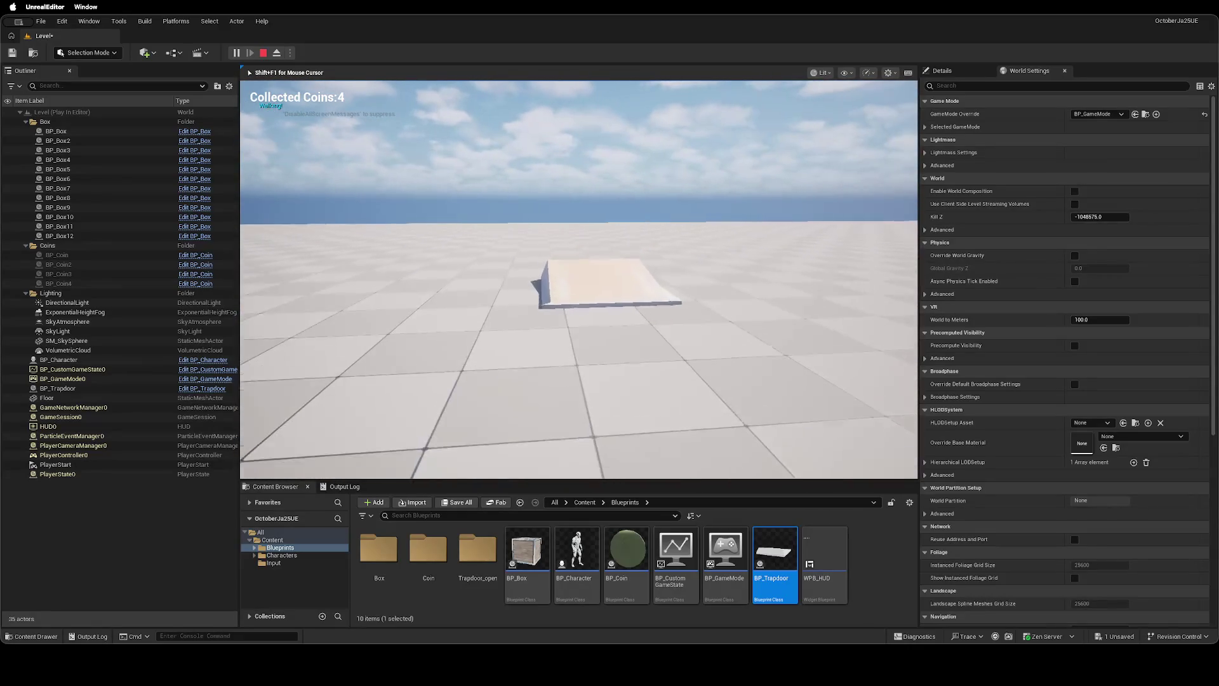
pyautogui.press('w')
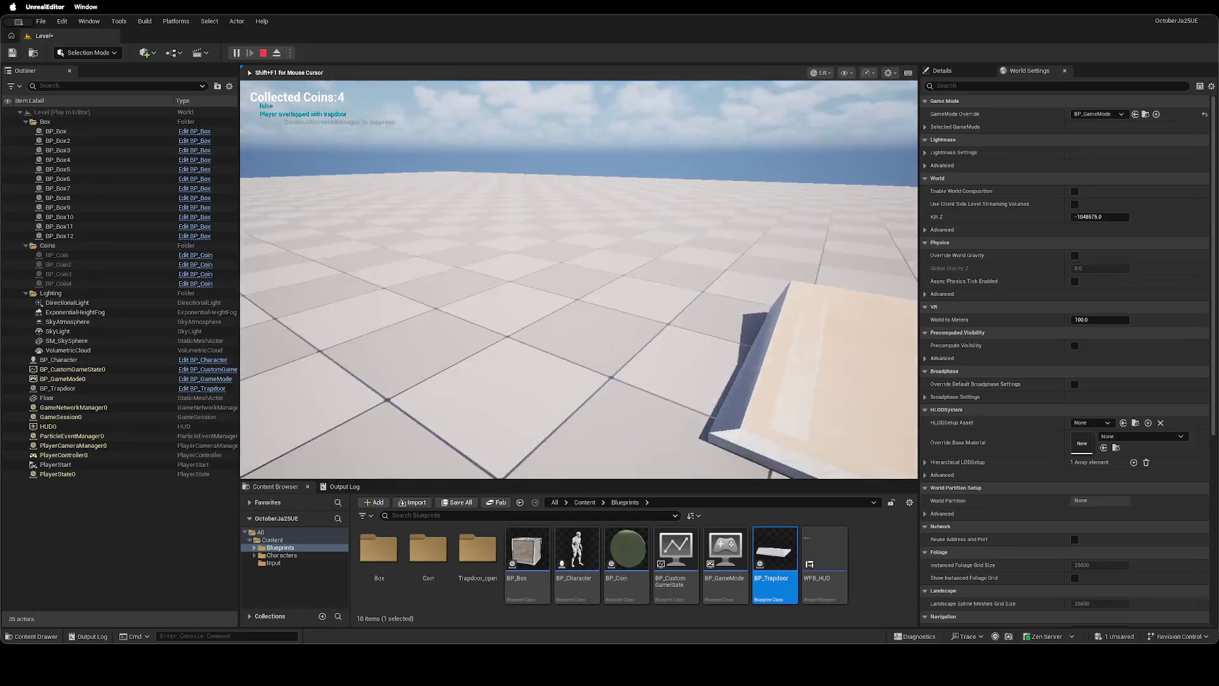
pyautogui.press('Escape')
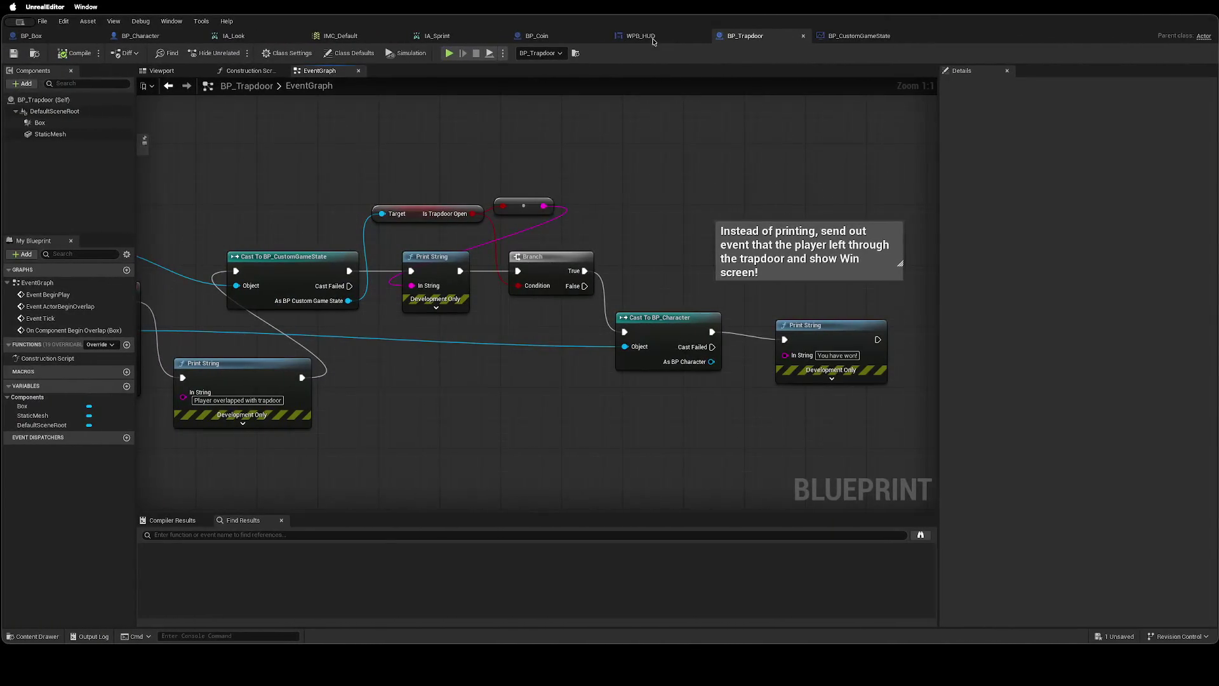
# In AddCoin, insert a Print String after Call On Coins Changed showing the Total Coins == 4 result.
pyautogui.click(846, 37)
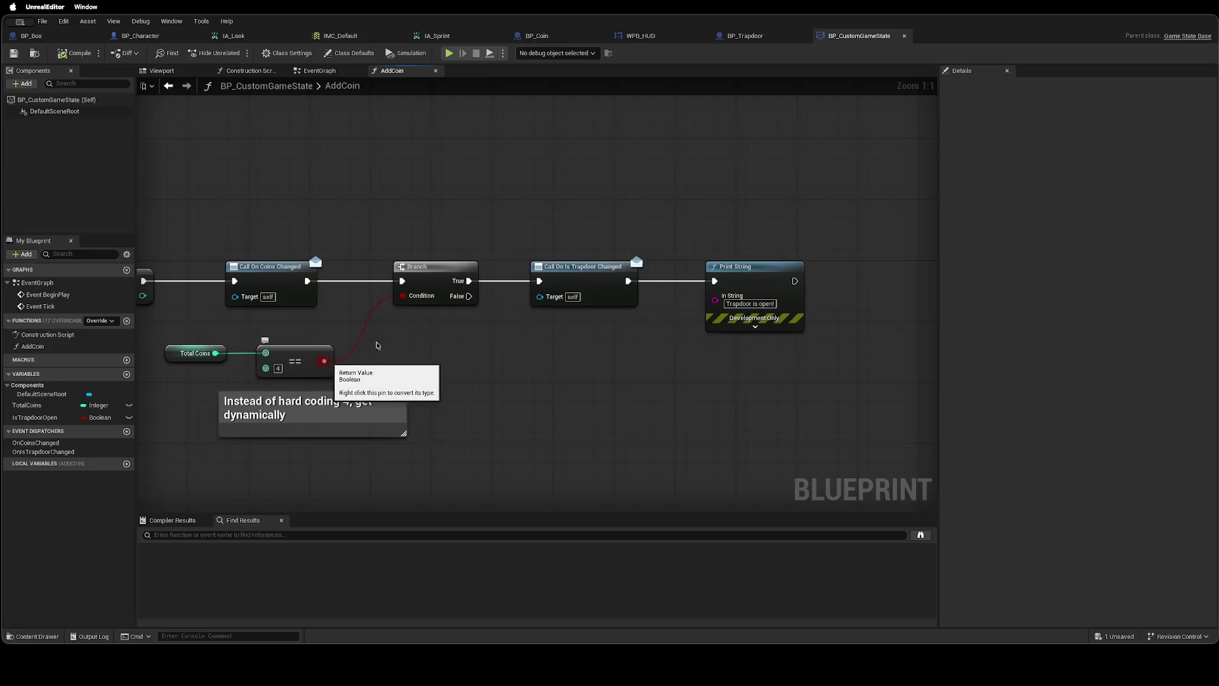
pyautogui.moveTo(430, 272); pyautogui.dragTo(445, 272)
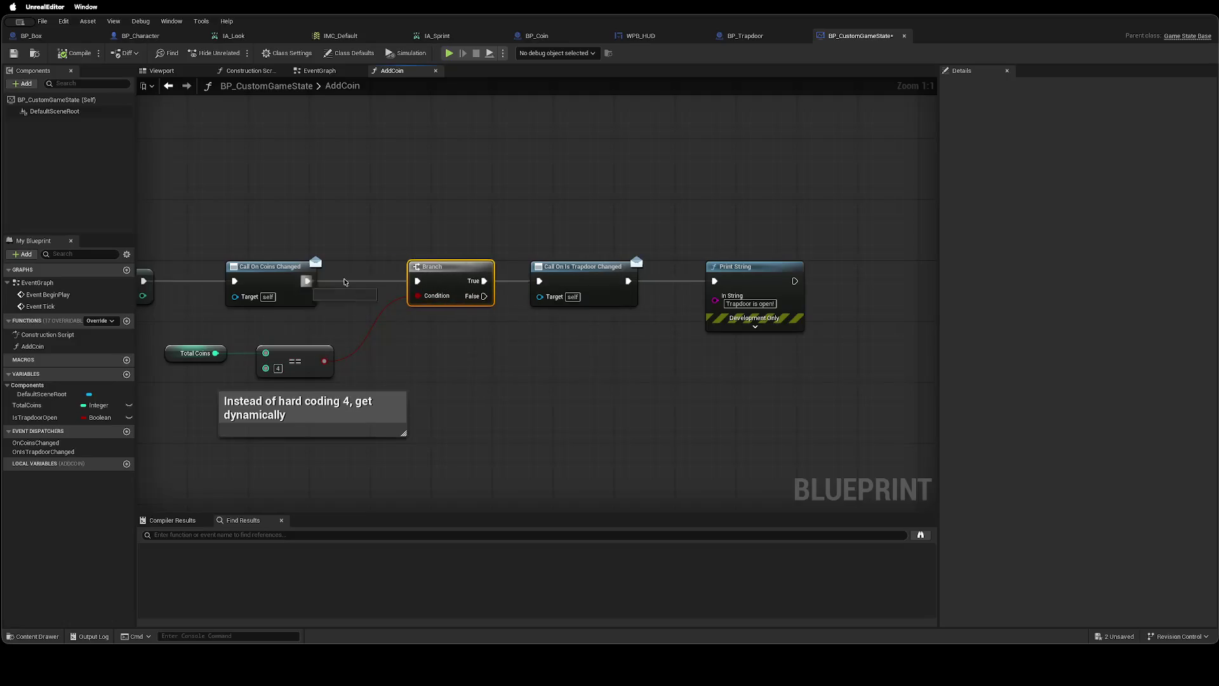
pyautogui.moveTo(346, 281); pyautogui.dragTo(355, 280)
pyautogui.write('print')
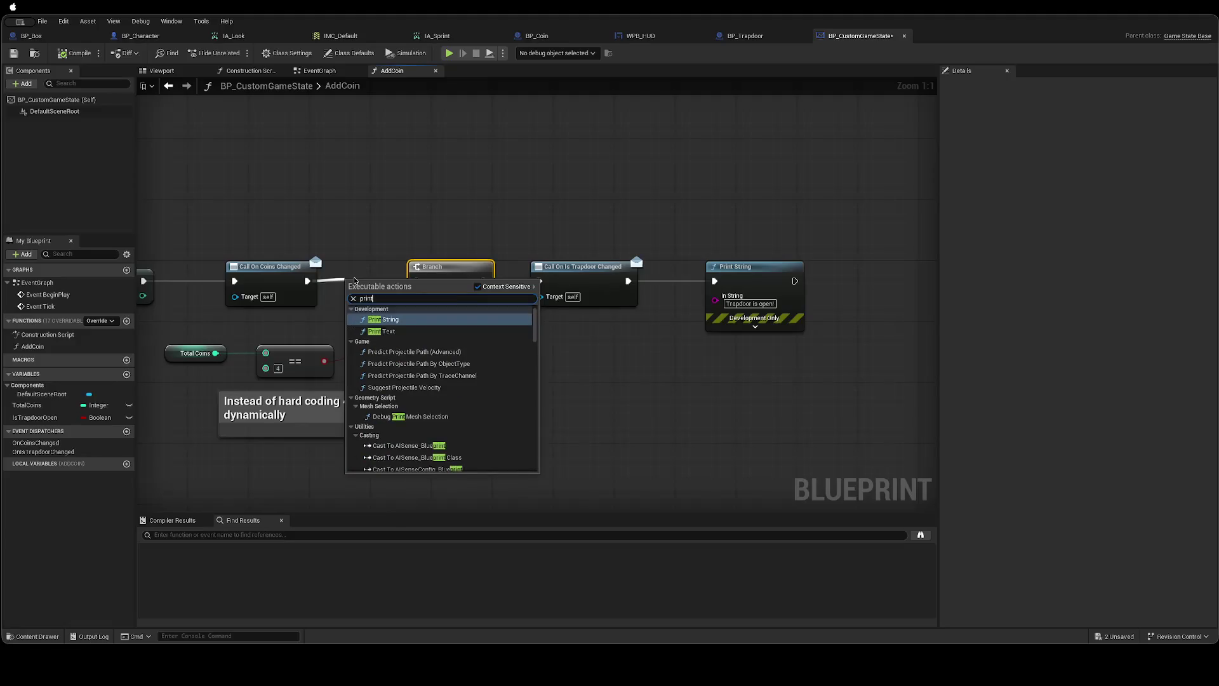
pyautogui.press('Return')
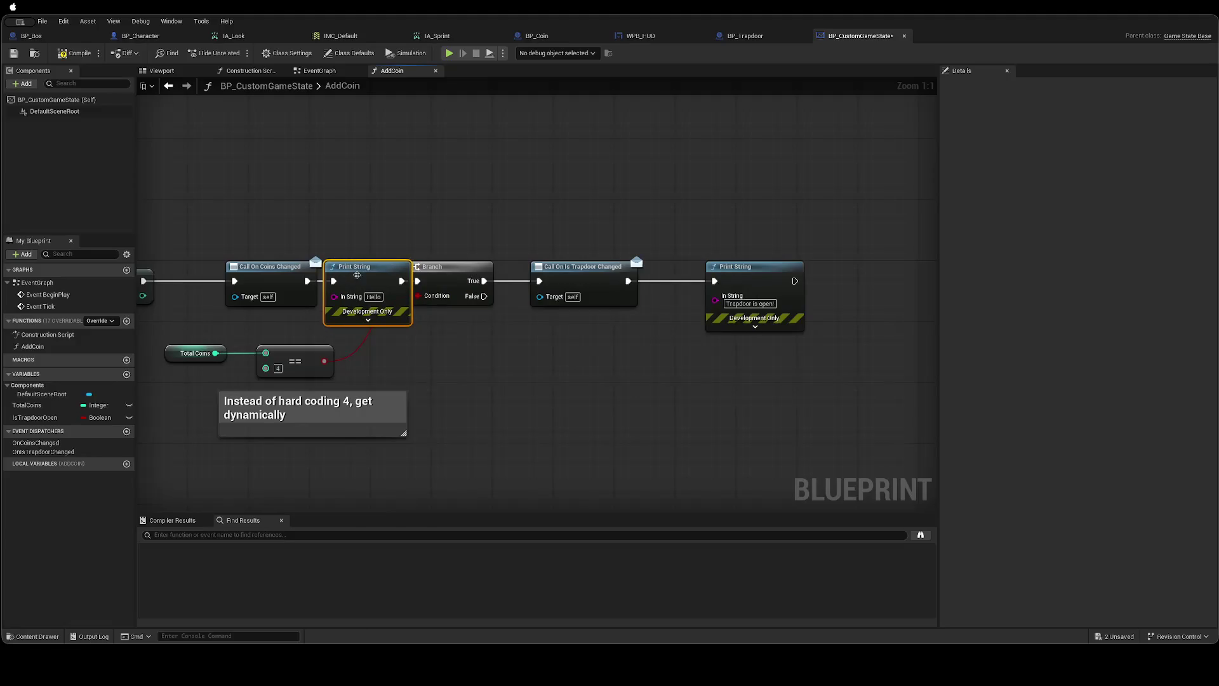
pyautogui.moveTo(323, 360); pyautogui.dragTo(329, 305)
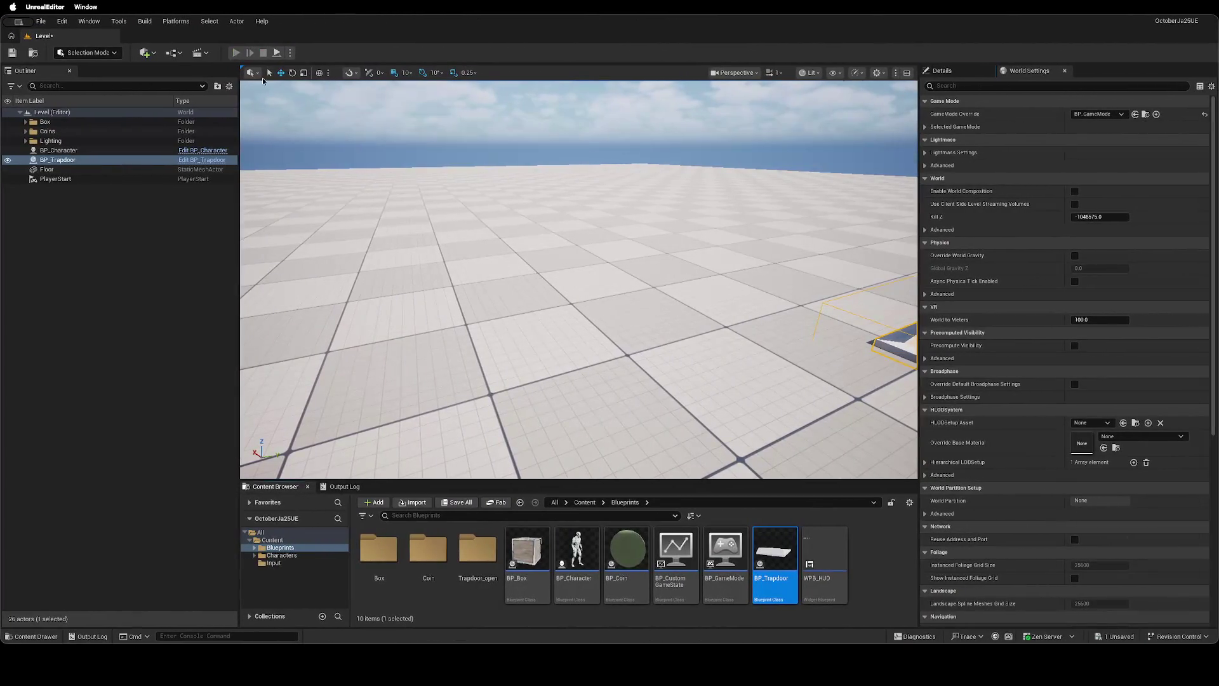
# Play through all four coins onto the trapdoor platform, then return to the AddCoin graph.
pyautogui.click(237, 53)
pyautogui.press('w')
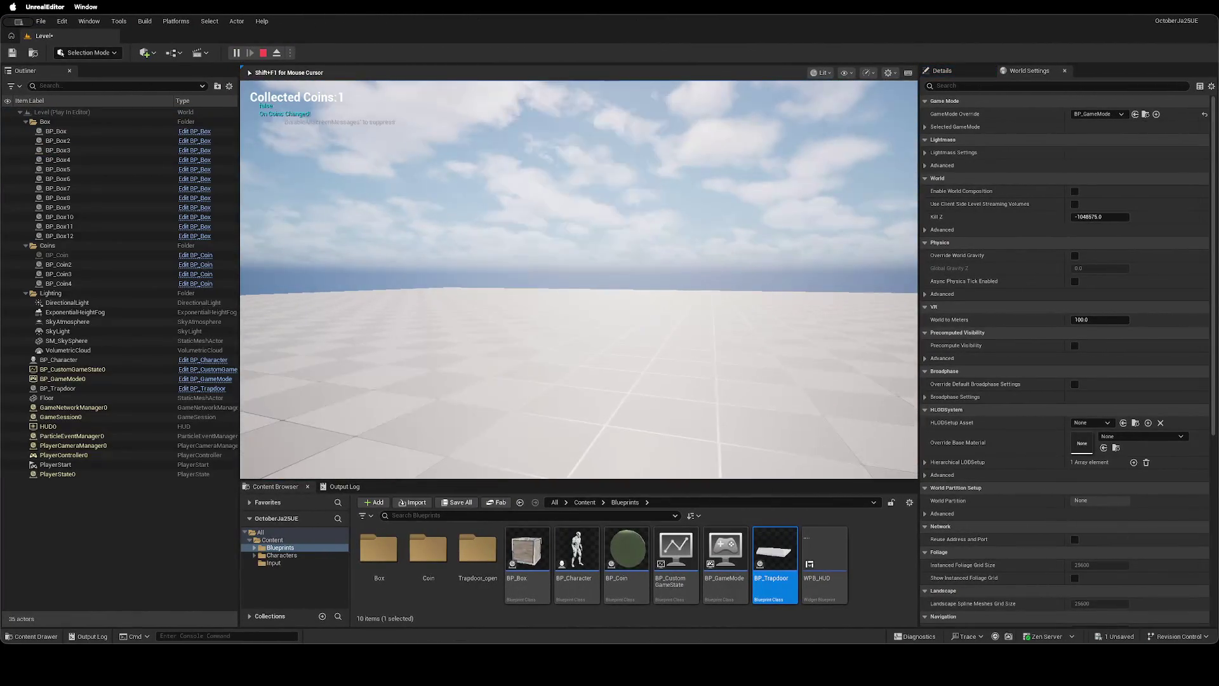
pyautogui.press('w')
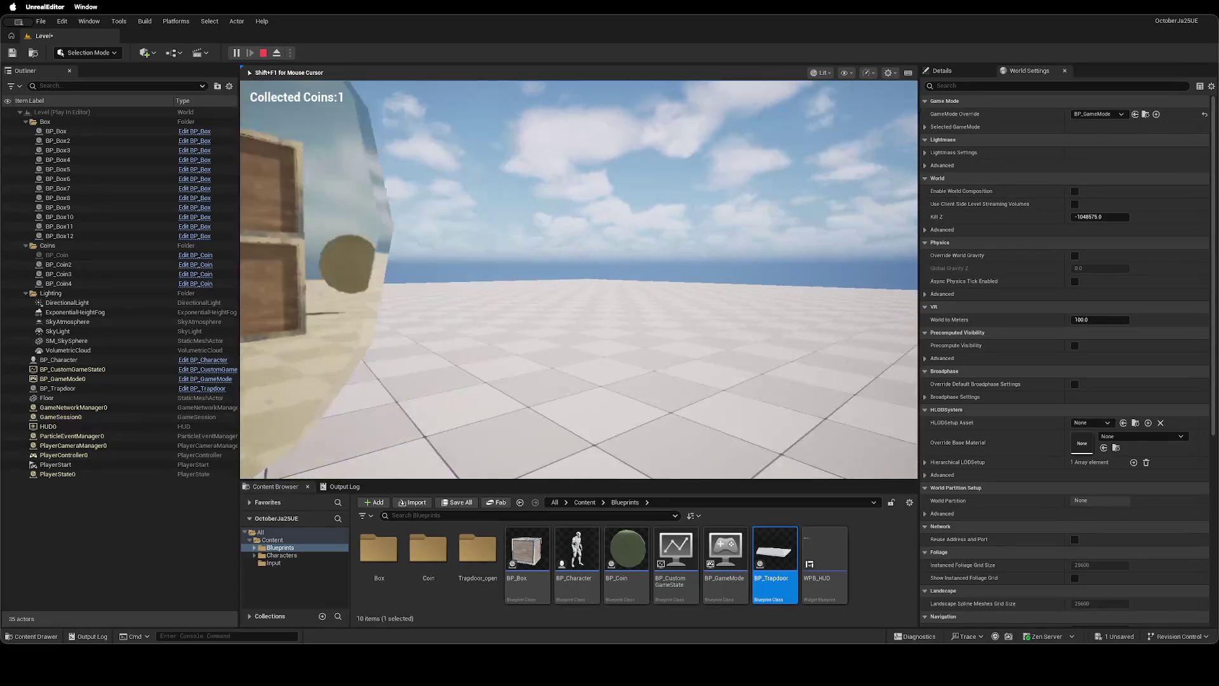
pyautogui.press('w')
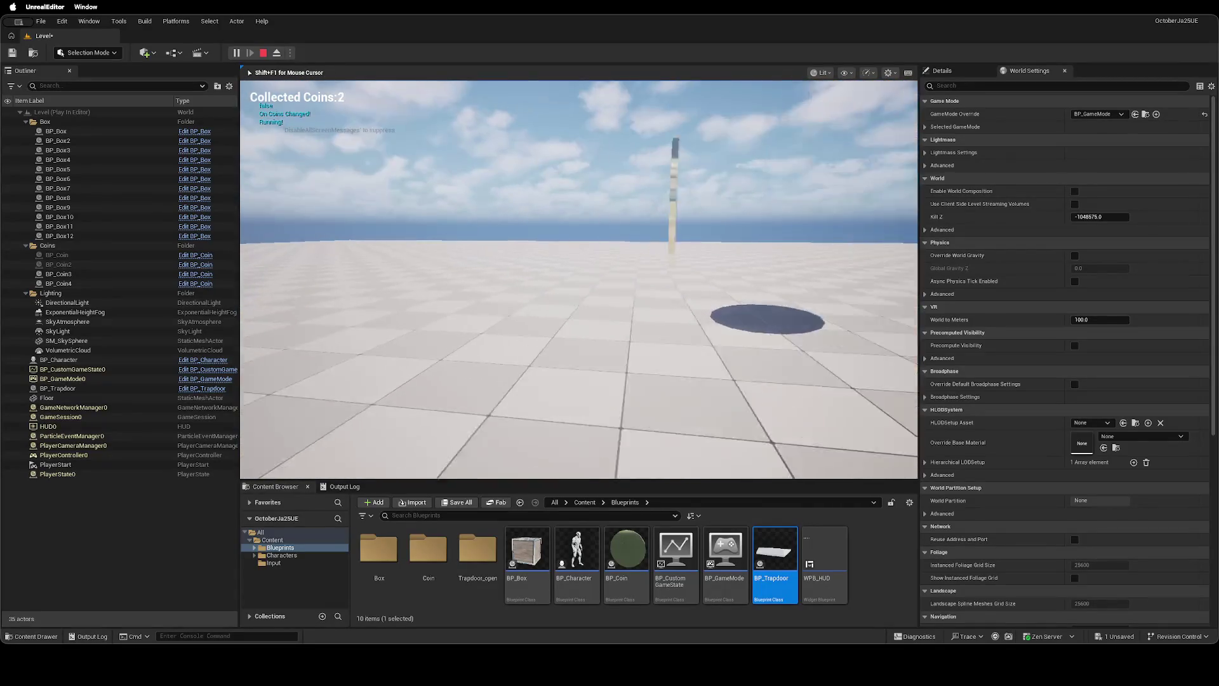
pyautogui.press('w')
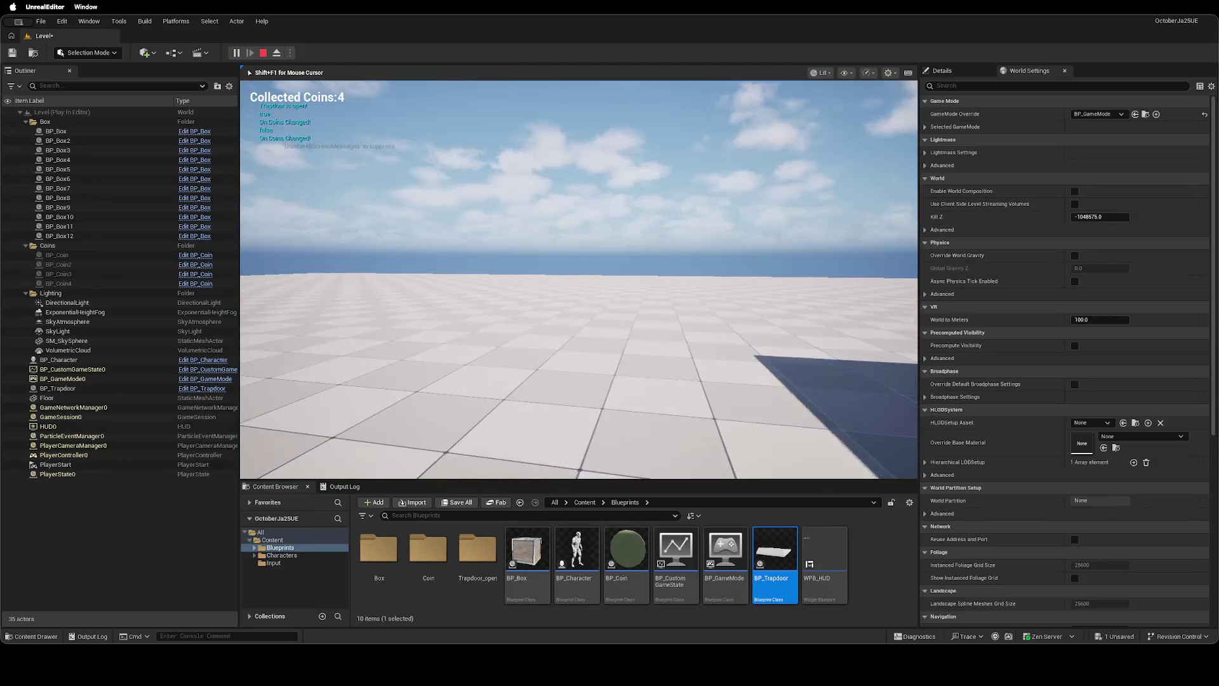
pyautogui.press('w')
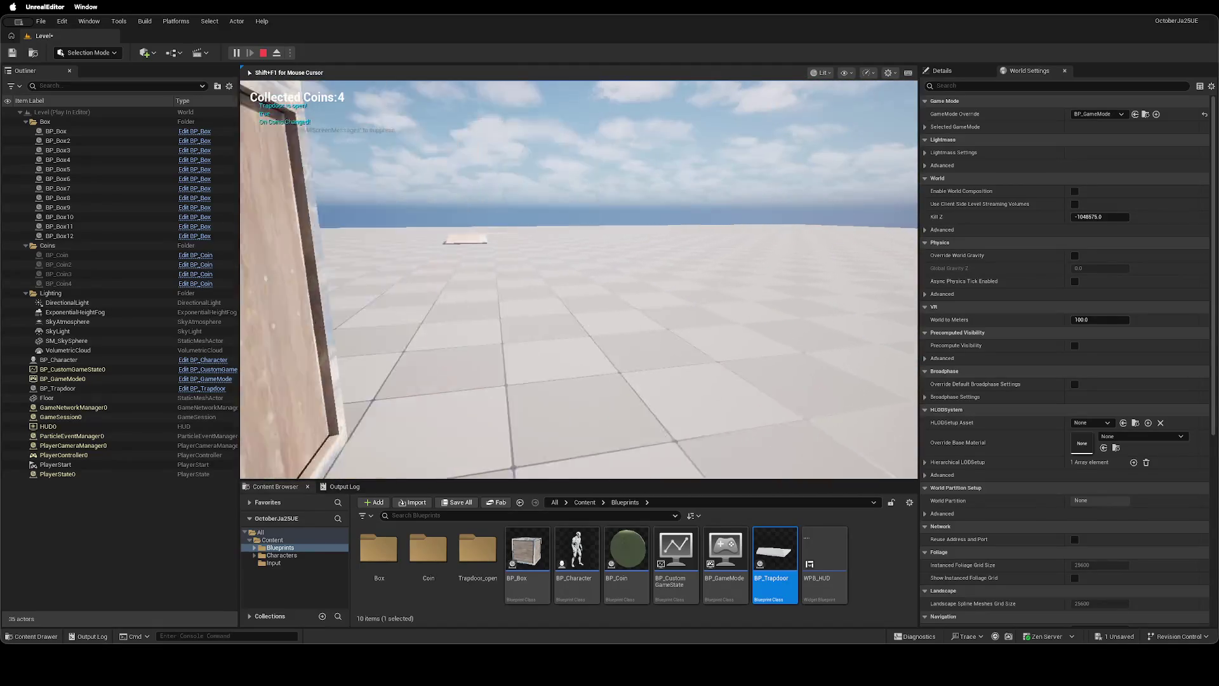
pyautogui.press('w')
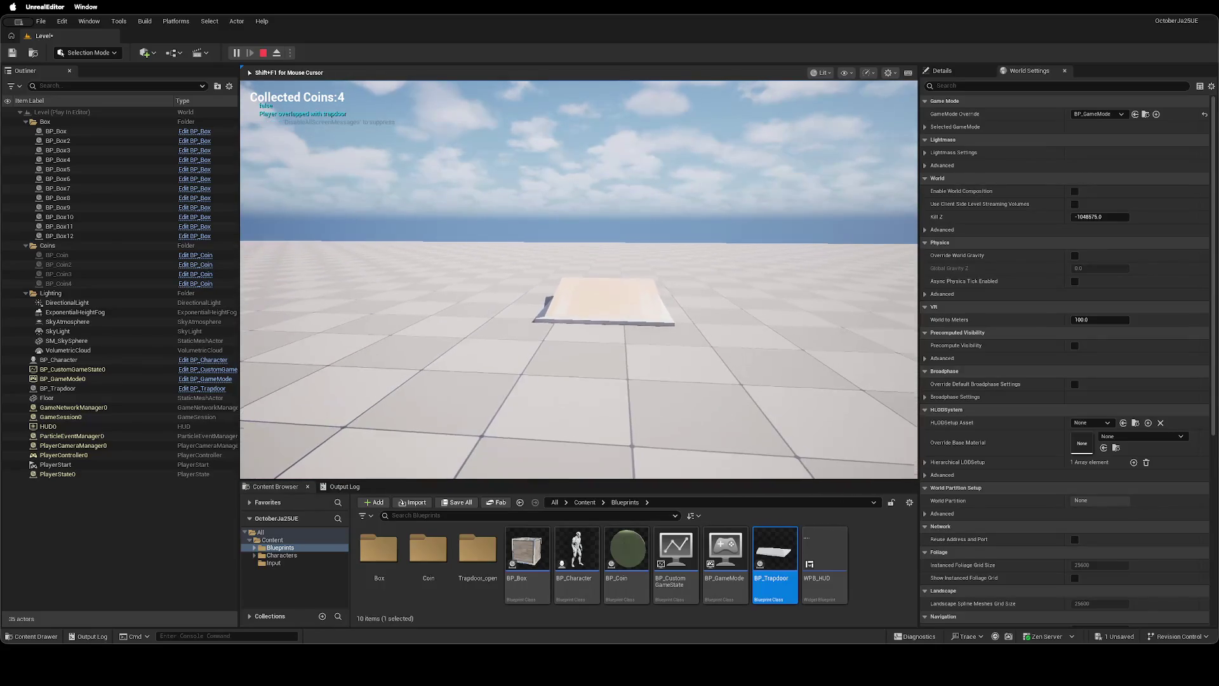
pyautogui.press('Escape')
pyautogui.hotkey('ctrl', 'Left')
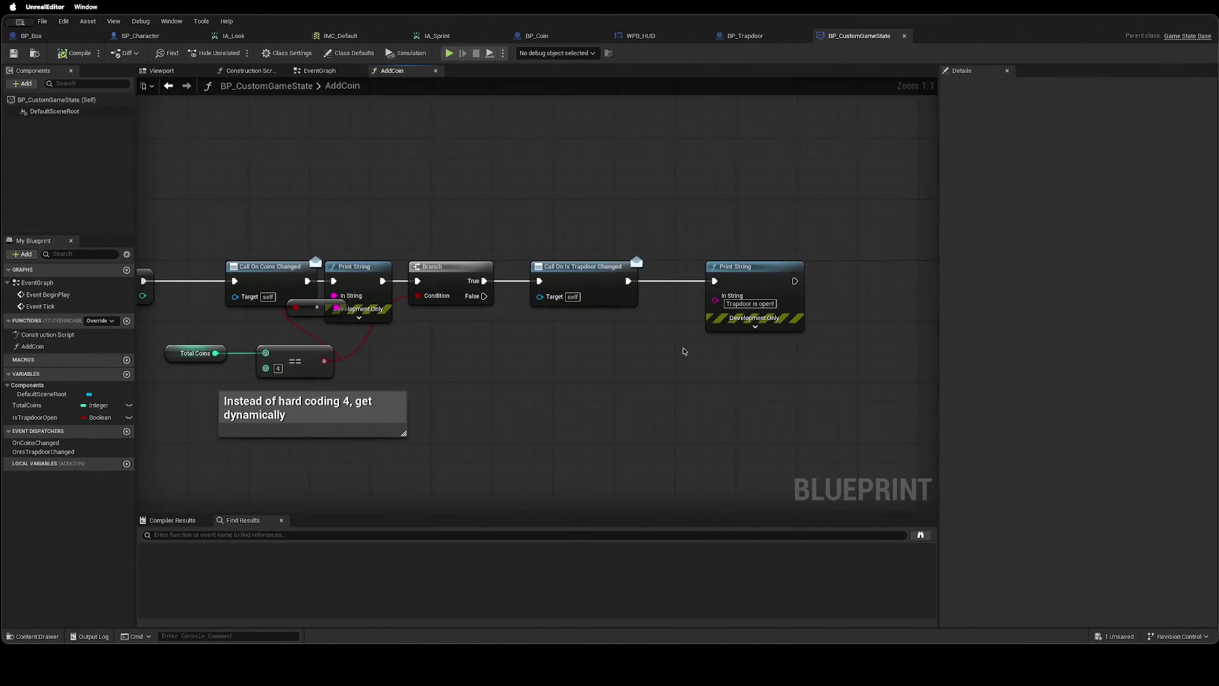
# Delete the 'Trapdoor is open!' and debug Print String nodes, reconnecting Call On Coins Changed to Branch.
pyautogui.click(734, 282)
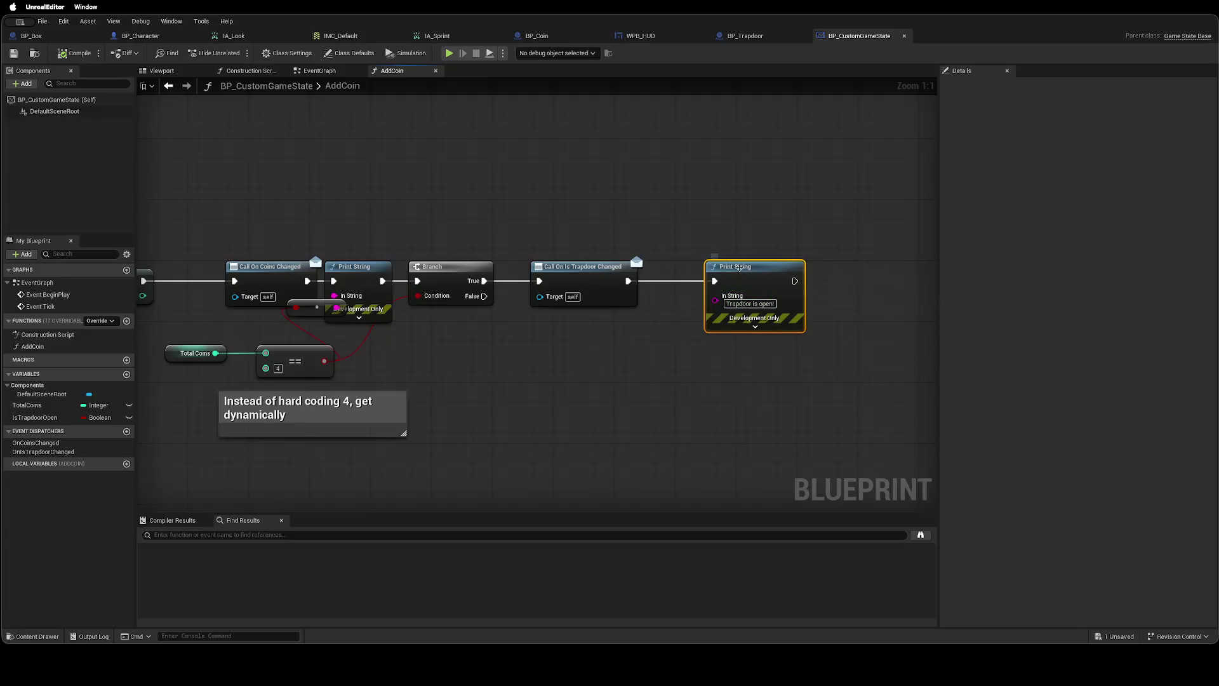
pyautogui.press('Delete')
pyautogui.click(356, 267)
pyautogui.press('Delete')
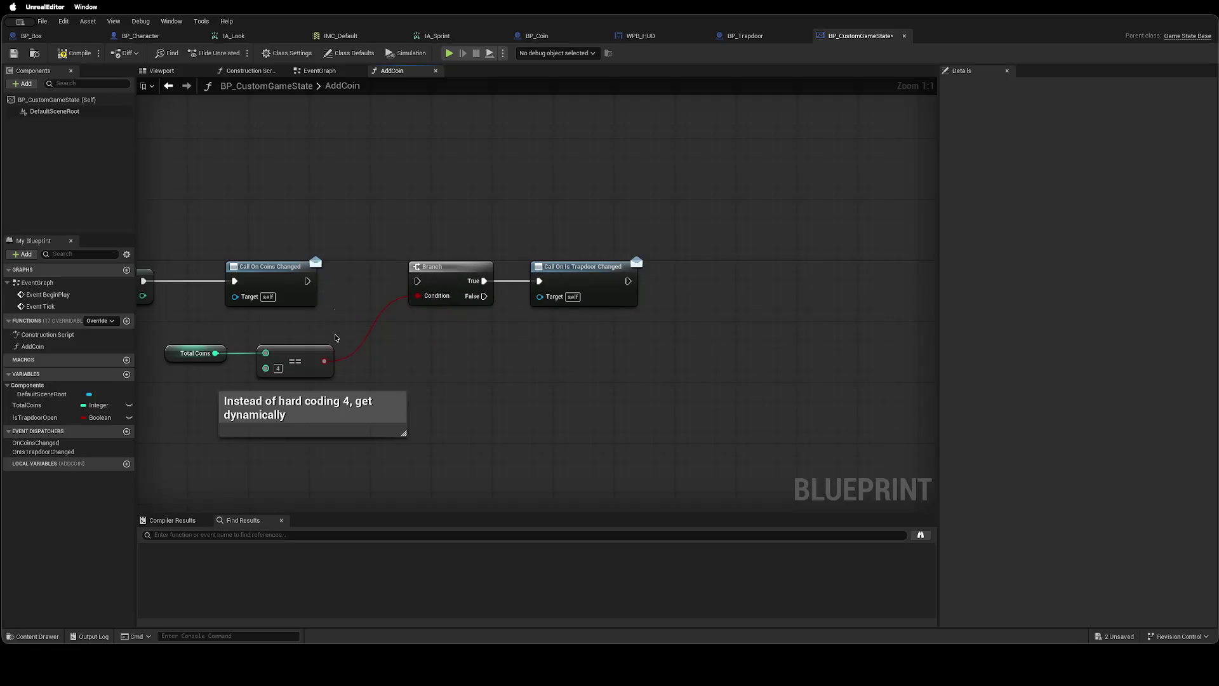
pyautogui.moveTo(306, 281); pyautogui.dragTo(412, 281)
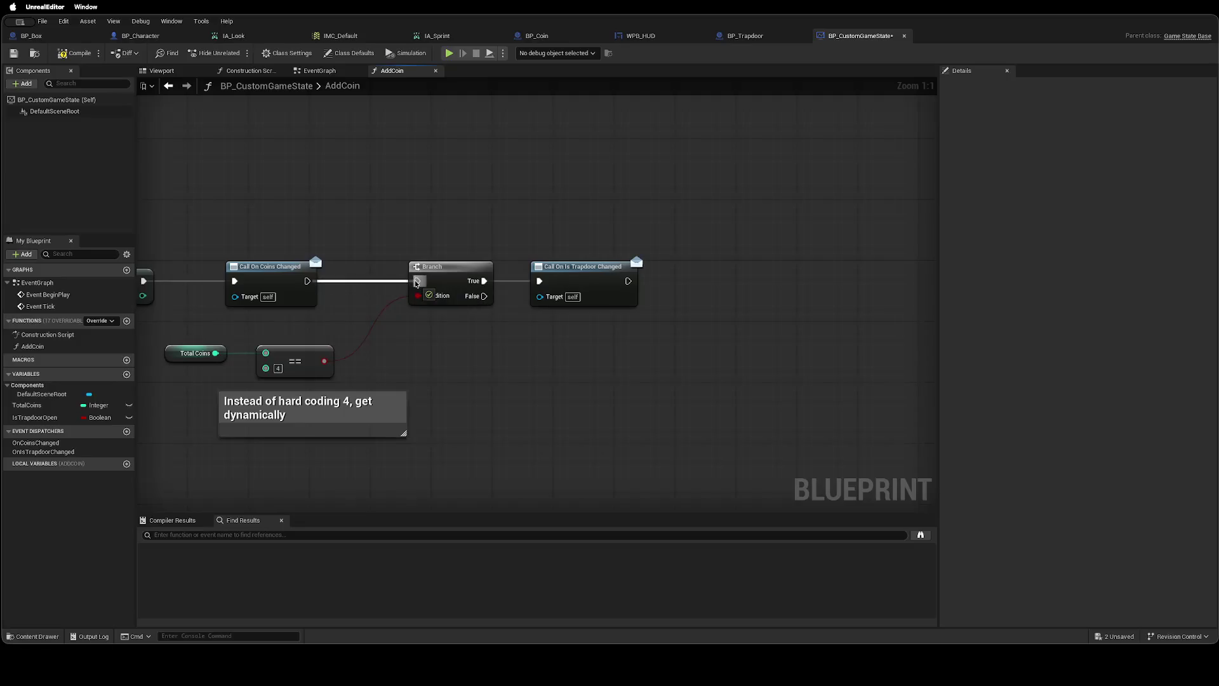
# Create a Set Is Trapdoor Open node fed by the == result, first placed on the True path.
pyautogui.moveTo(322, 362); pyautogui.dragTo(417, 362)
pyautogui.write('Set')
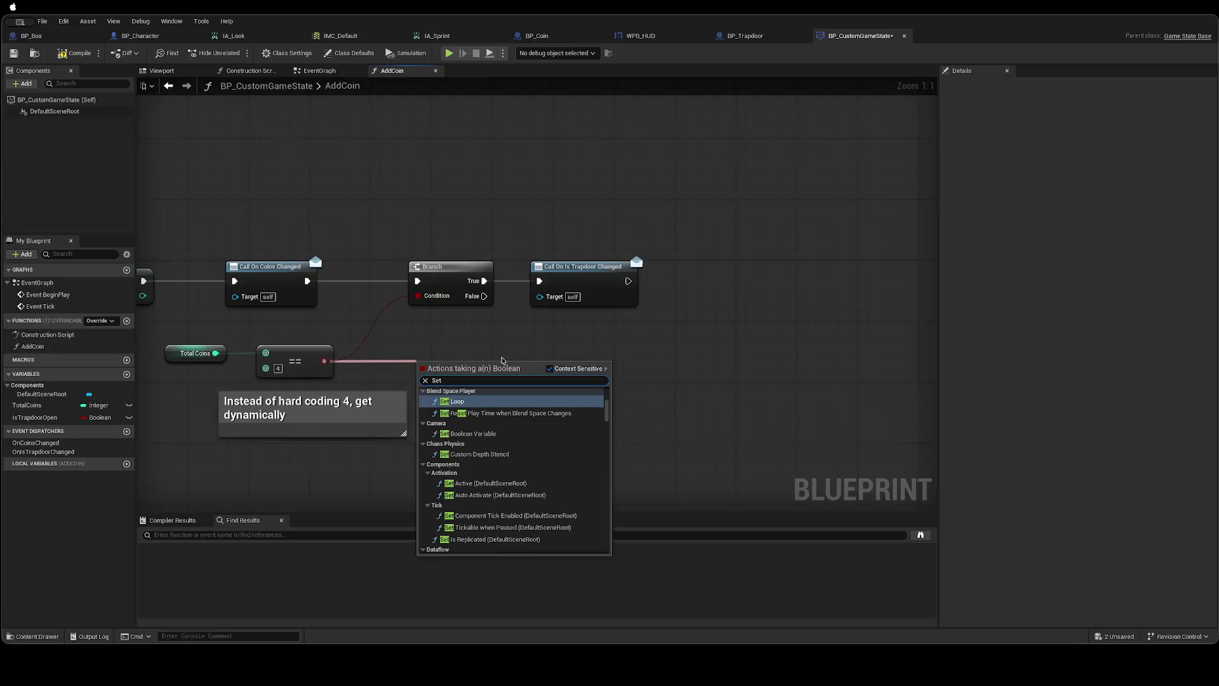
pyautogui.write(' Trap')
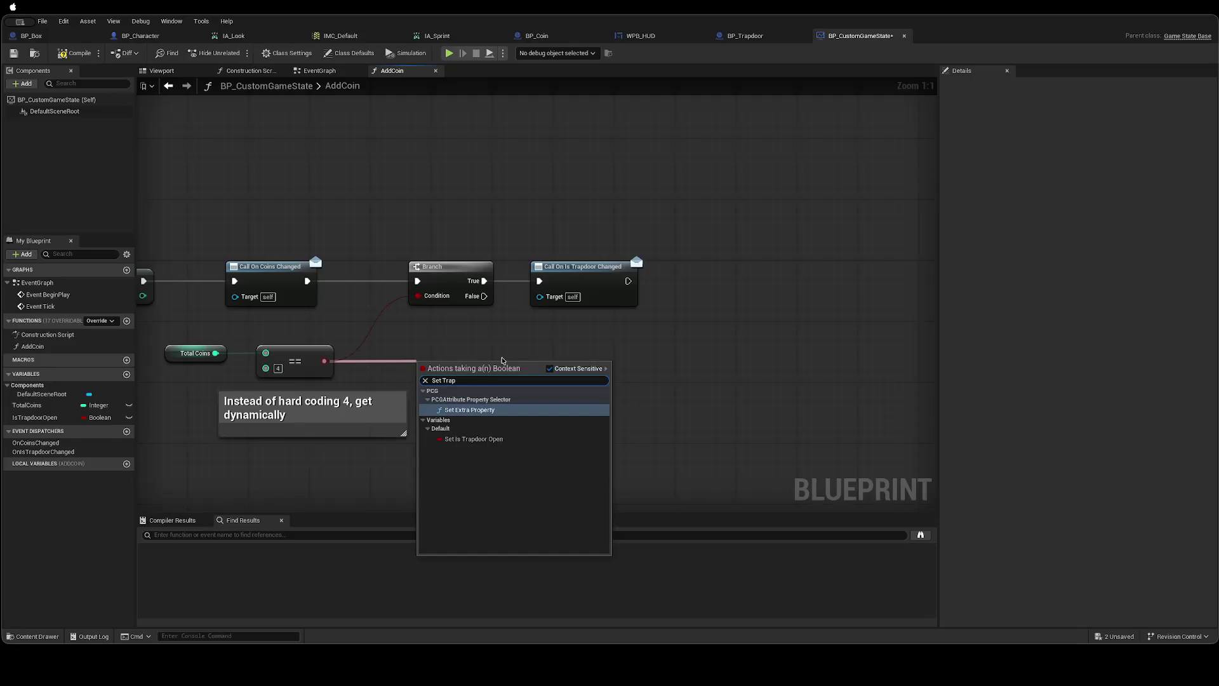
pyautogui.press('Down')
pyautogui.press('Return')
pyautogui.moveTo(449, 366); pyautogui.dragTo(502, 344)
pyautogui.moveTo(584, 266); pyautogui.dragTo(698, 267)
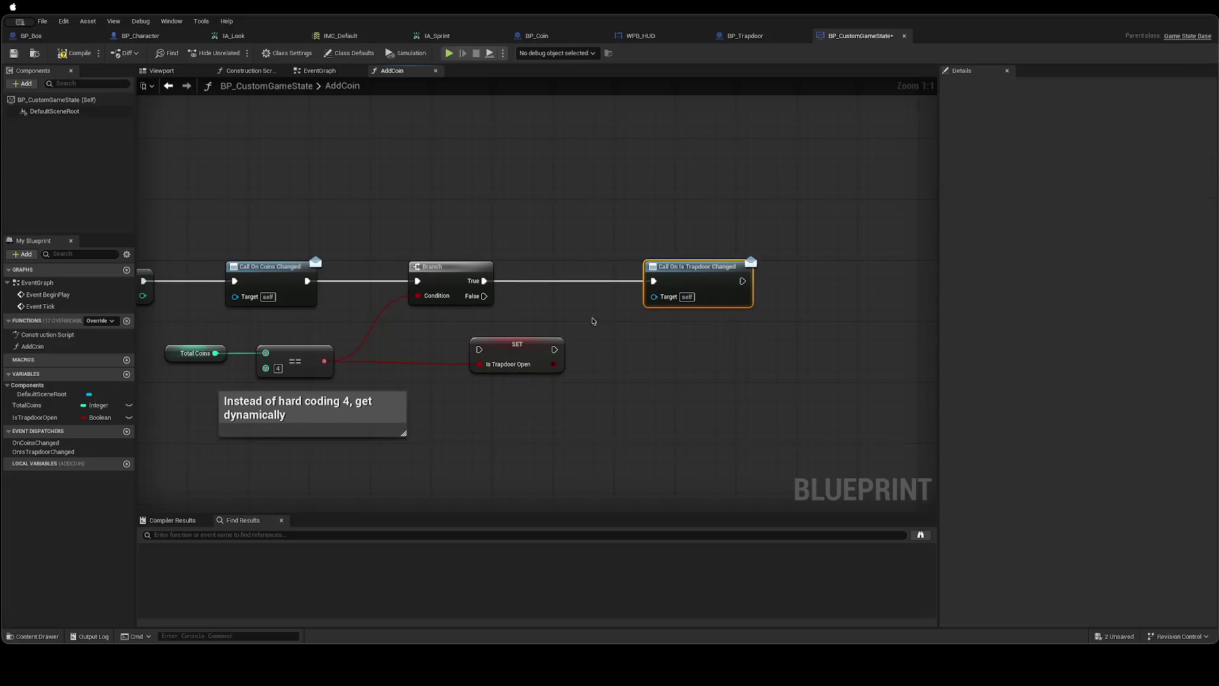
pyautogui.moveTo(536, 336); pyautogui.dragTo(581, 268)
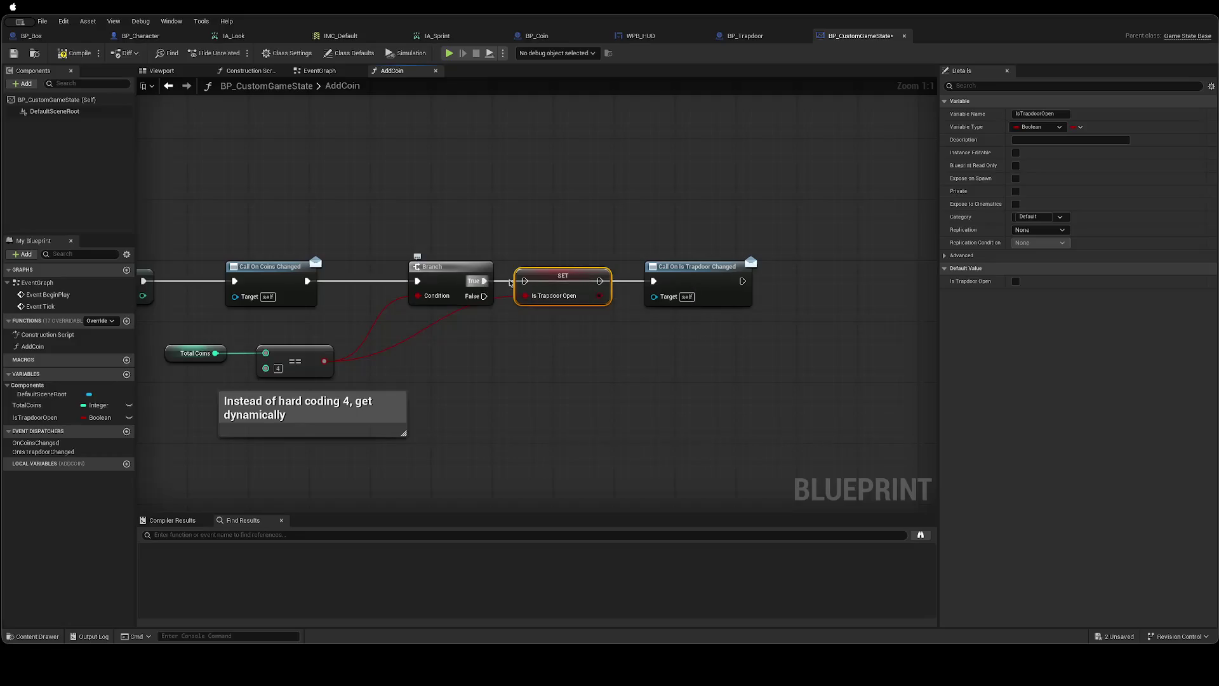
pyautogui.moveTo(600, 281); pyautogui.dragTo(652, 284)
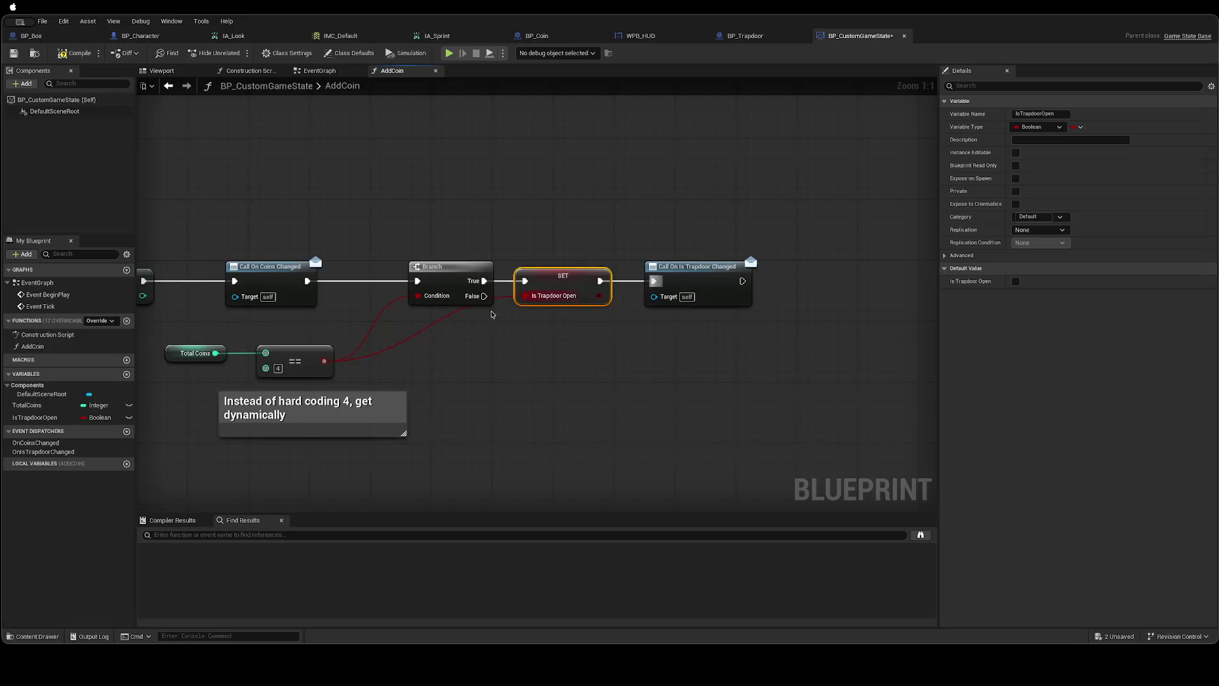
# Move the SET node between Call On Coins Changed and Branch, driving the Branch Condition from it.
pyautogui.click(520, 338)
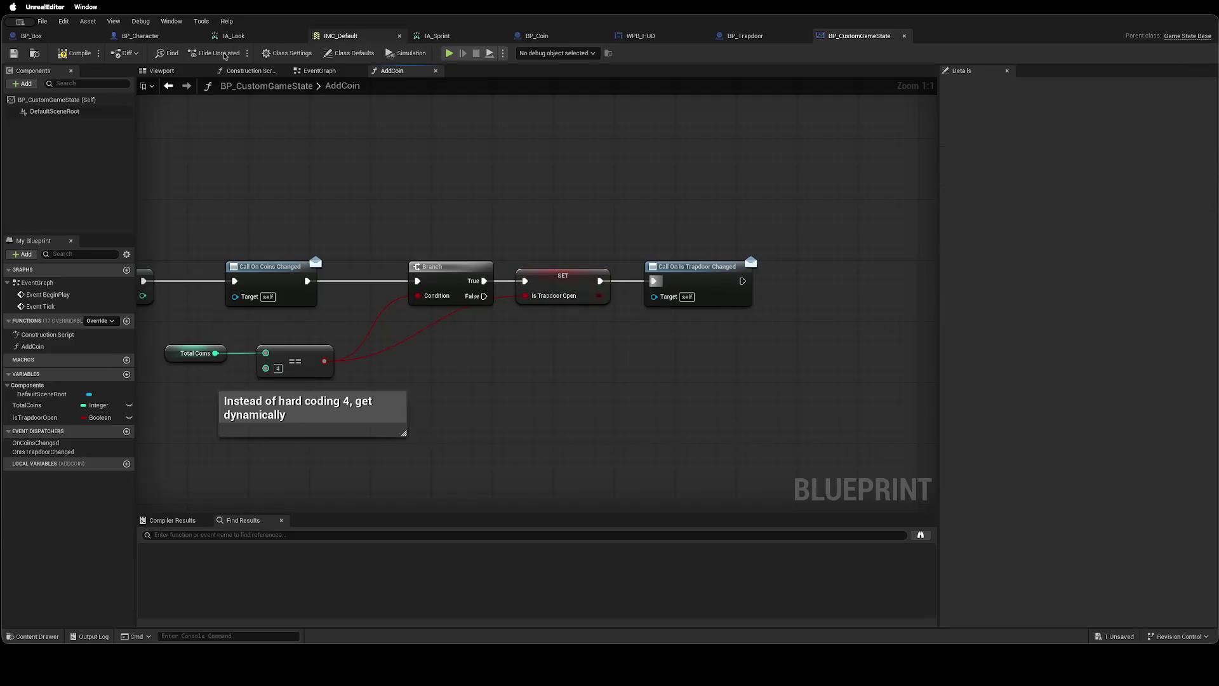
pyautogui.click(571, 273)
pyautogui.press('Delete')
pyautogui.hotkey('ctrl', 'z')
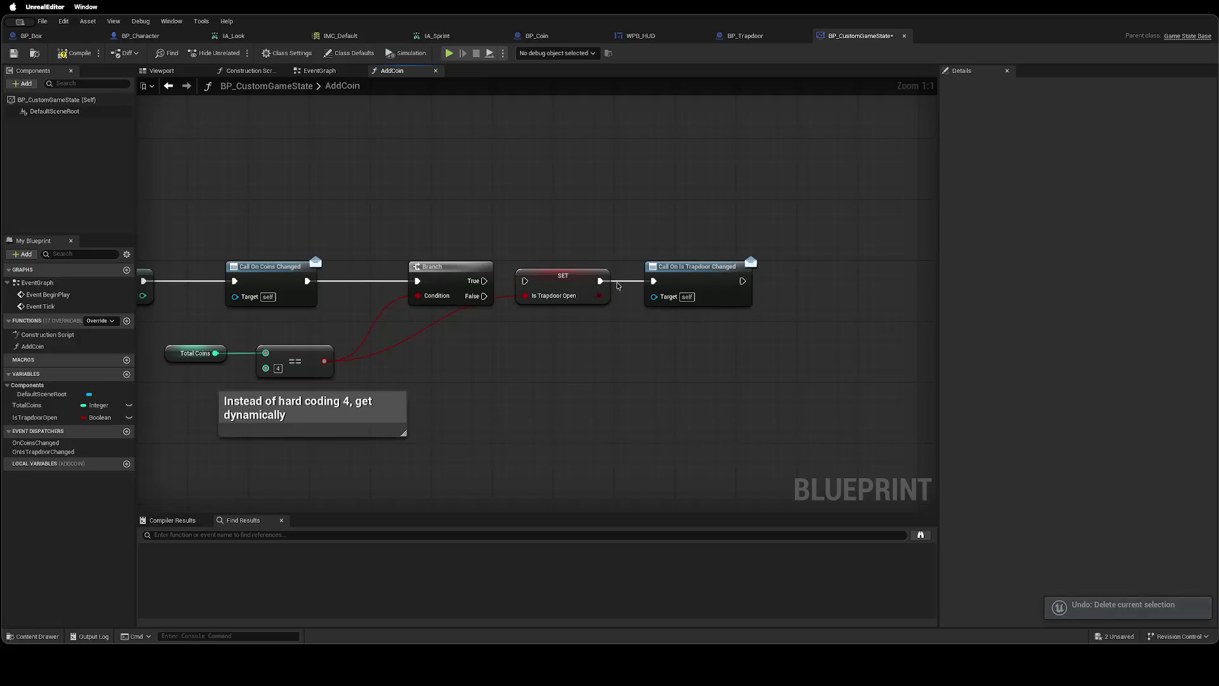
pyautogui.moveTo(561, 275)
pyautogui.mouseDown()
pyautogui.moveTo(552, 332)
pyautogui.moveTo(499, 351)
pyautogui.mouseUp()
pyautogui.moveTo(459, 273); pyautogui.dragTo(580, 276)
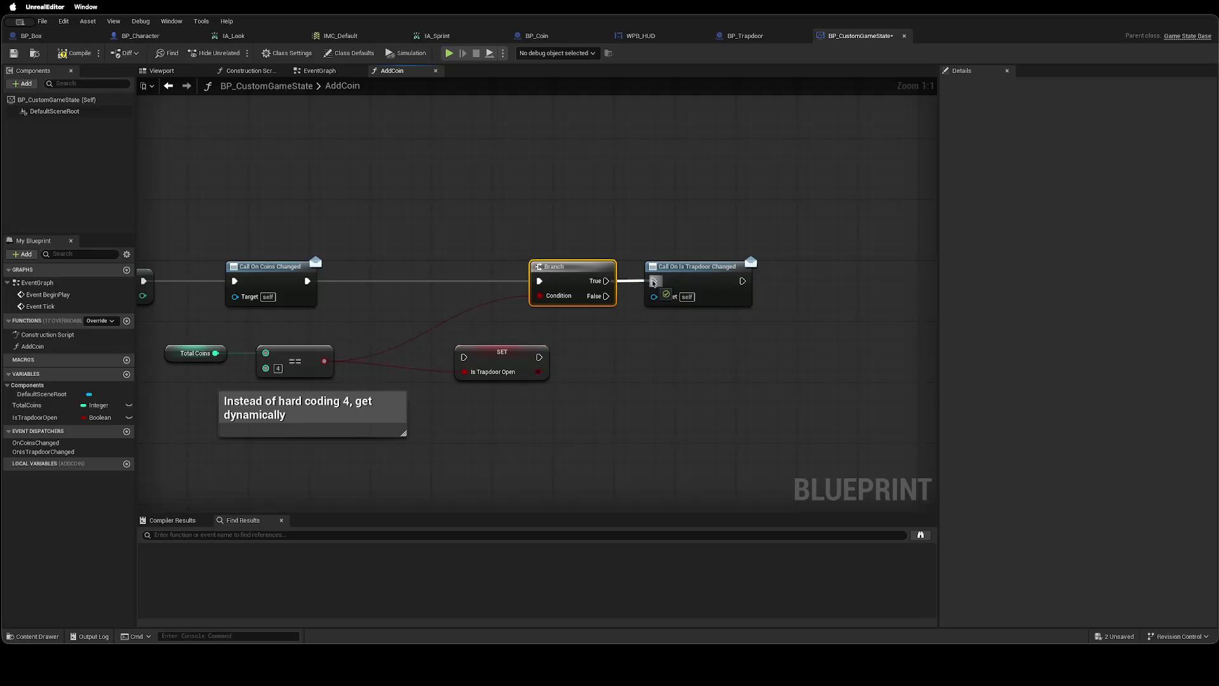
pyautogui.moveTo(531, 353); pyautogui.dragTo(431, 298)
pyautogui.moveTo(307, 281); pyautogui.dragTo(365, 303)
pyautogui.moveTo(440, 303); pyautogui.dragTo(540, 287)
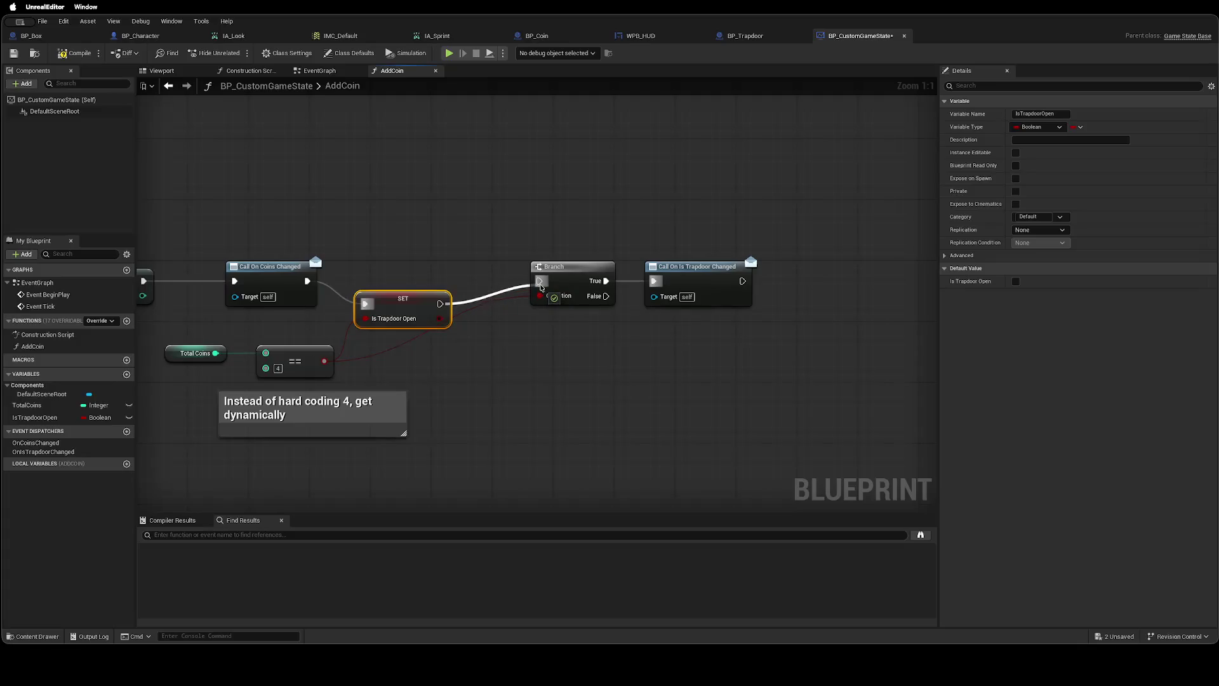
pyautogui.moveTo(418, 291); pyautogui.dragTo(446, 281)
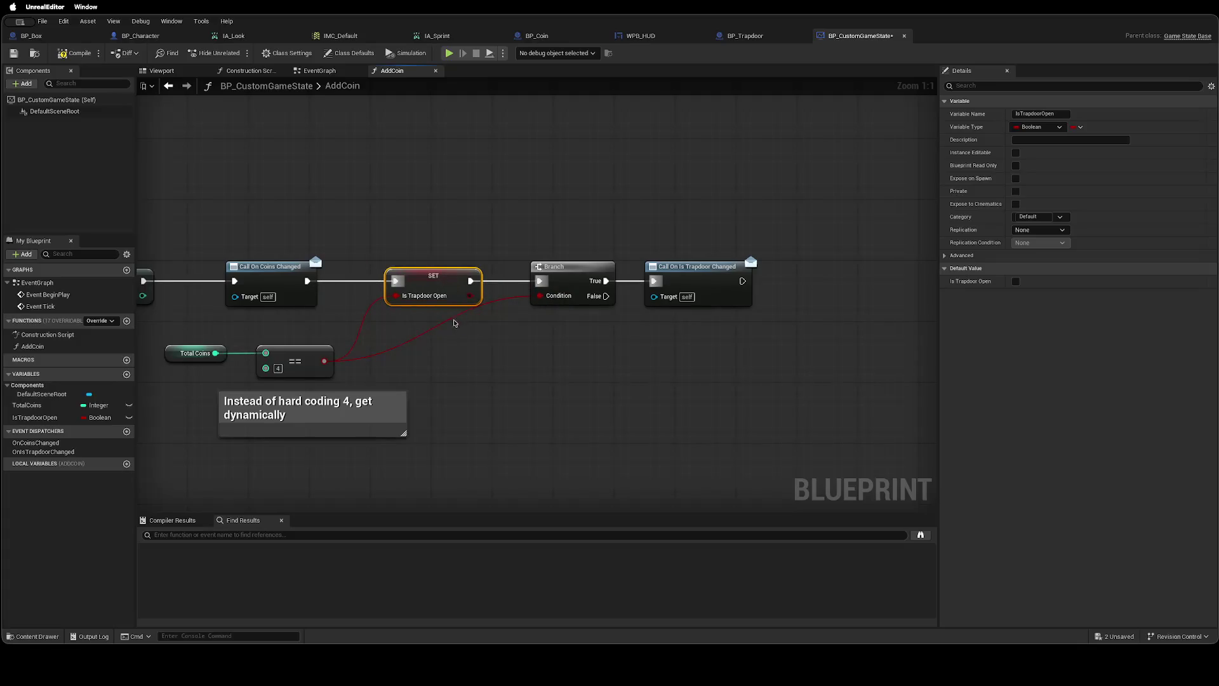
pyautogui.click(419, 335)
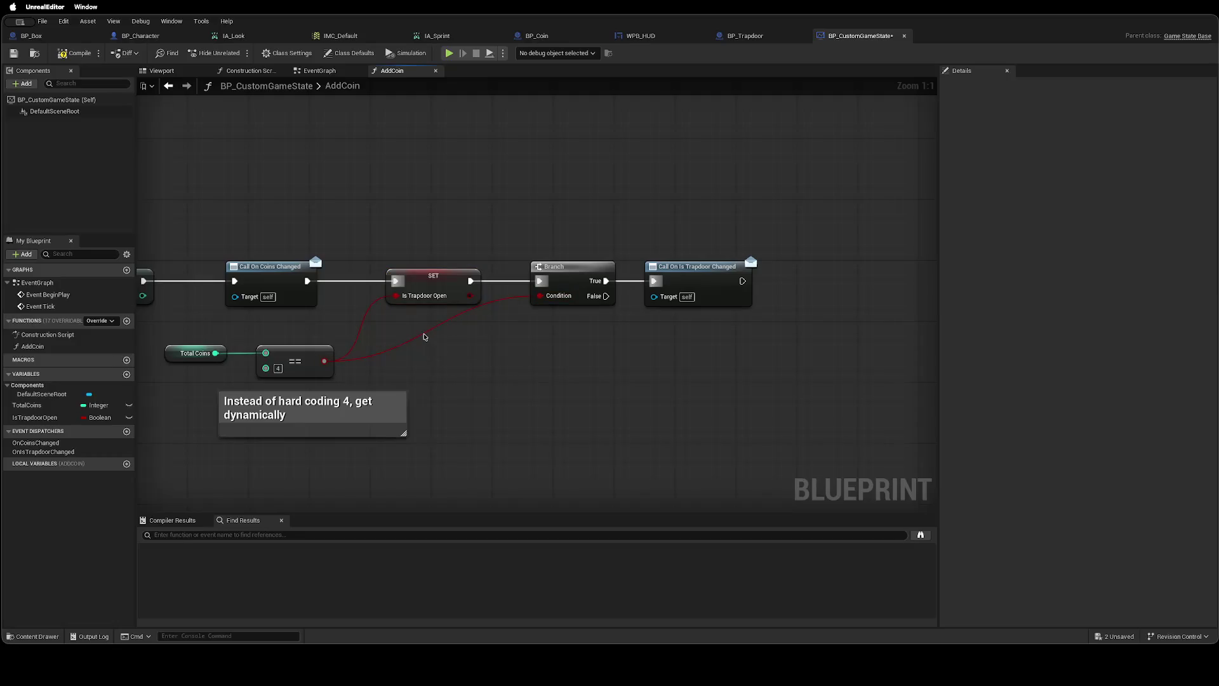
pyautogui.moveTo(470, 296); pyautogui.dragTo(536, 299)
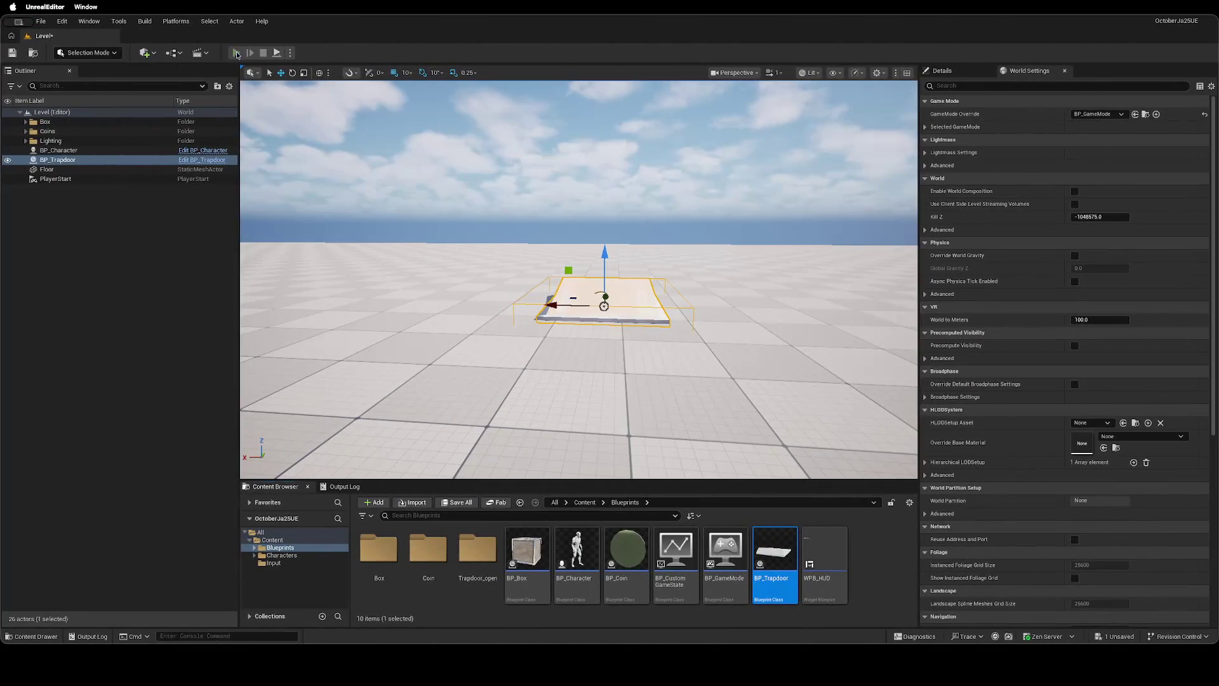
# Play to 4 coins and step on the trapdoor, which now prints 'true' and 'You have won!'.
pyautogui.click(236, 53)
pyautogui.click(546, 283)
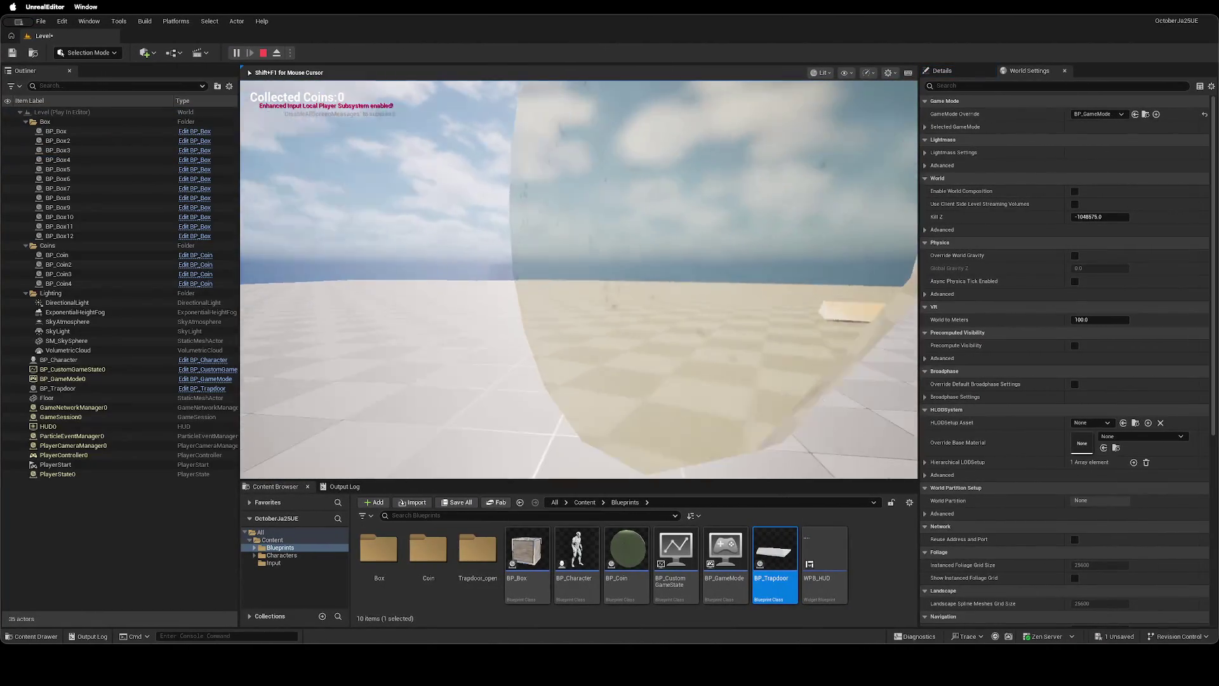
pyautogui.press('w')
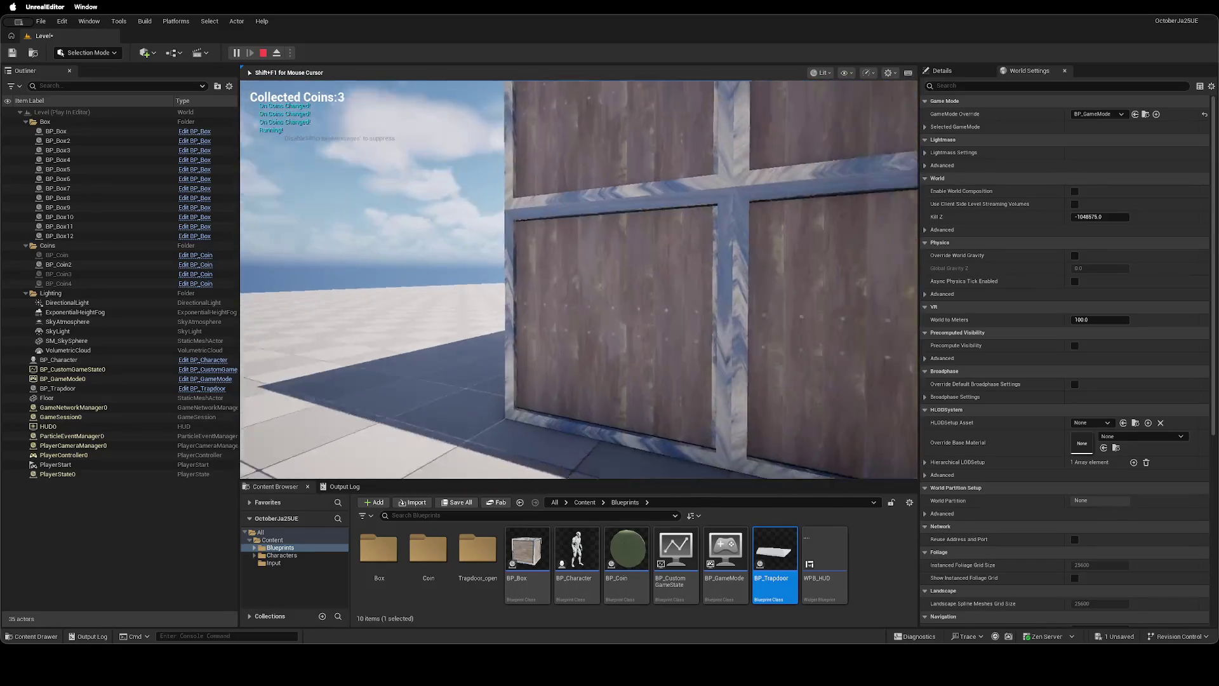
pyautogui.press('w')
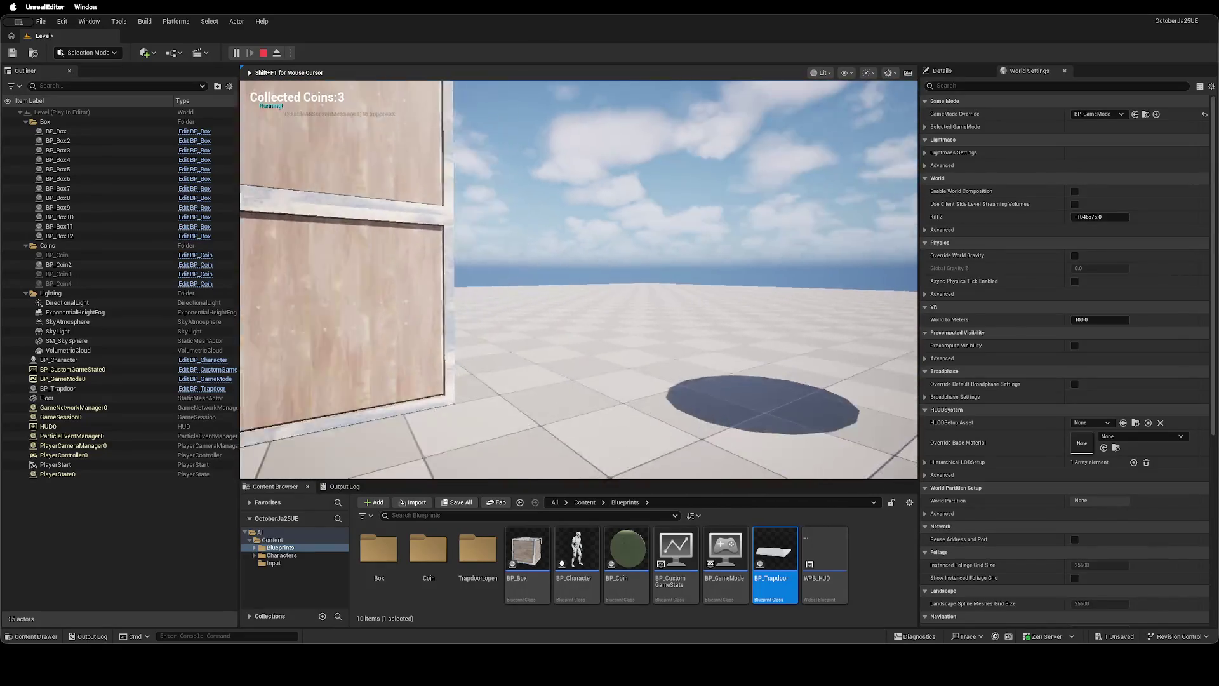
pyautogui.press('w')
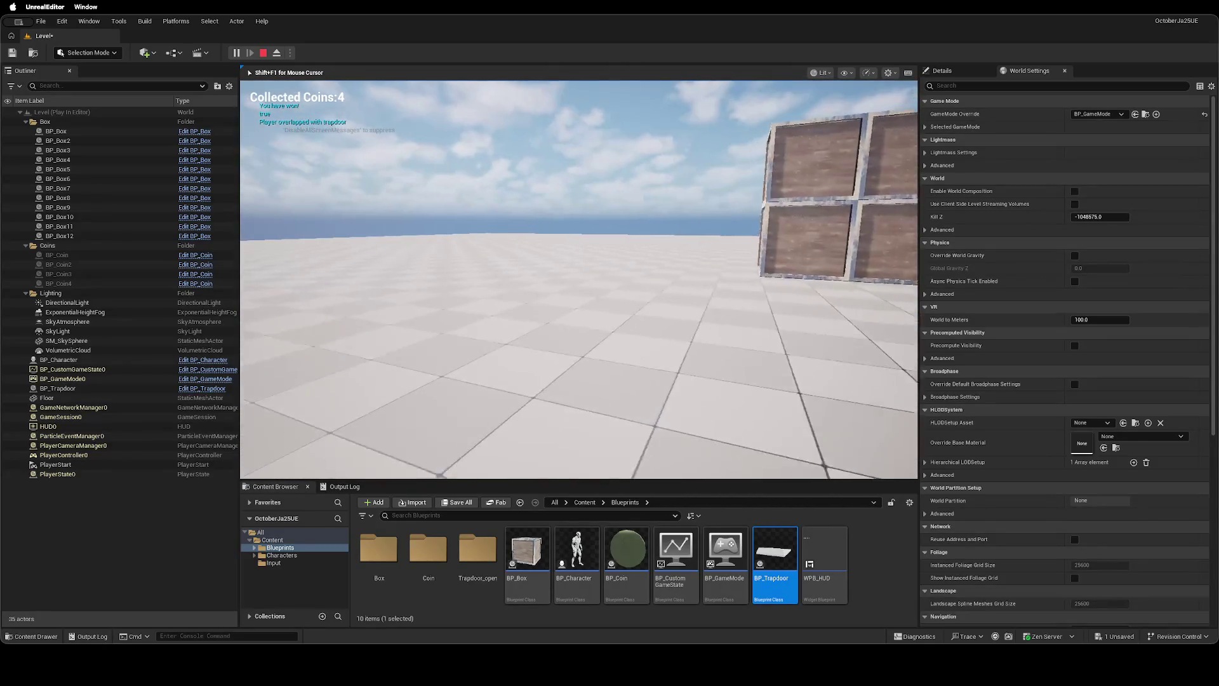
pyautogui.press('Escape')
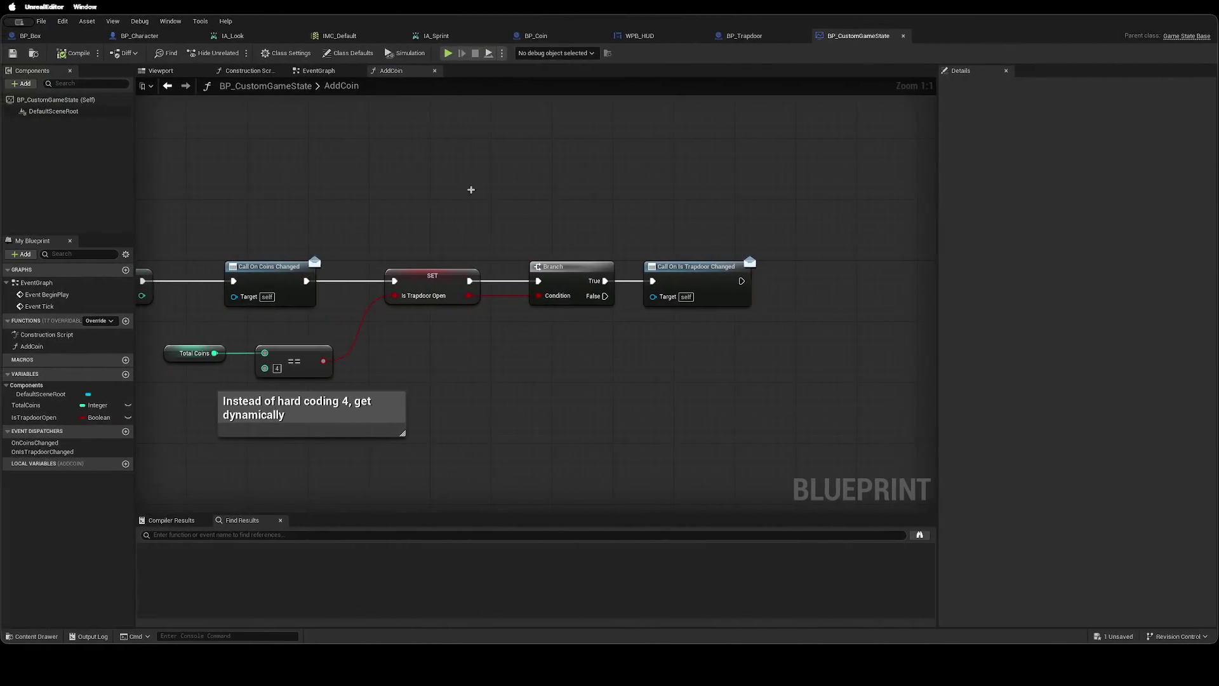
# In BP_Trapdoor, delete the debug print after the cast and wire Is Trapdoor Open into the Branch condition.
pyautogui.click(756, 40)
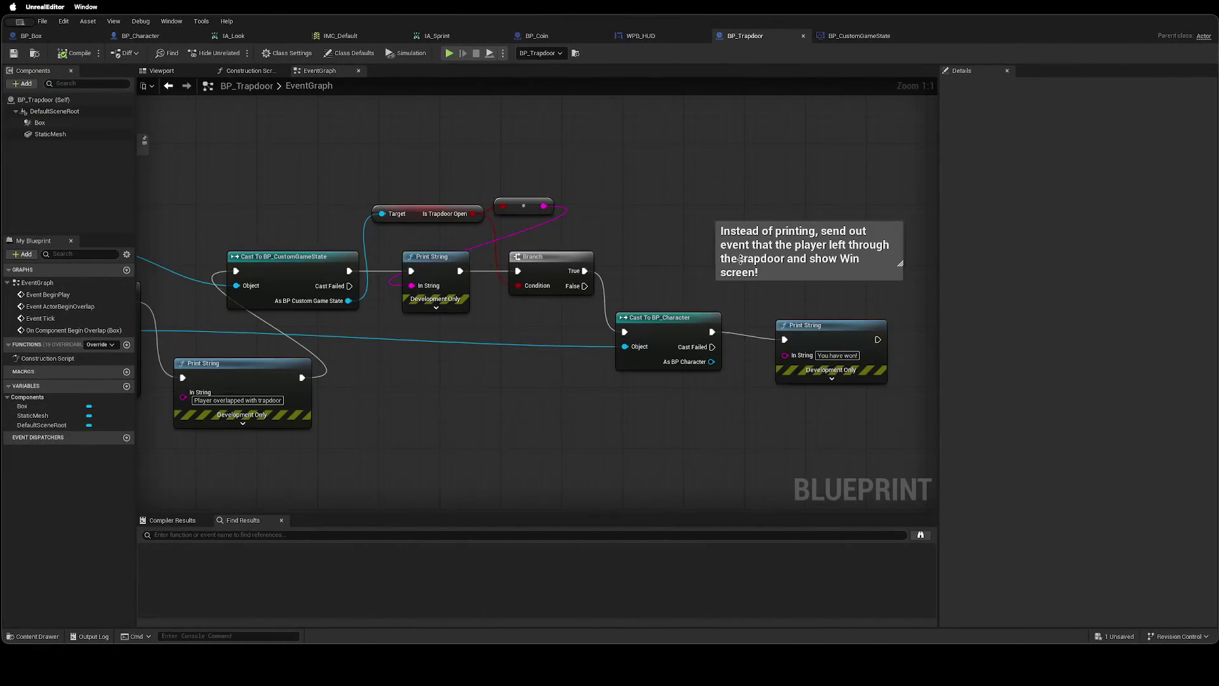
pyautogui.click(418, 256)
pyautogui.press('Delete')
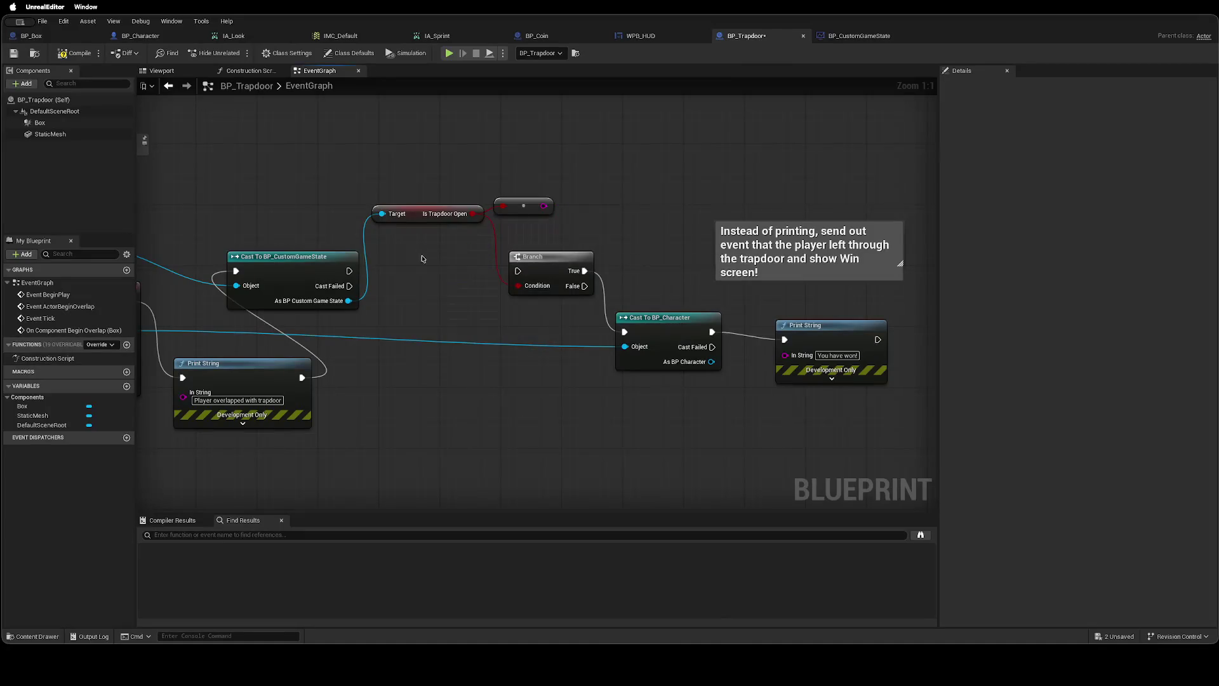
pyautogui.moveTo(524, 210); pyautogui.dragTo(522, 204)
pyautogui.moveTo(437, 213); pyautogui.dragTo(445, 282)
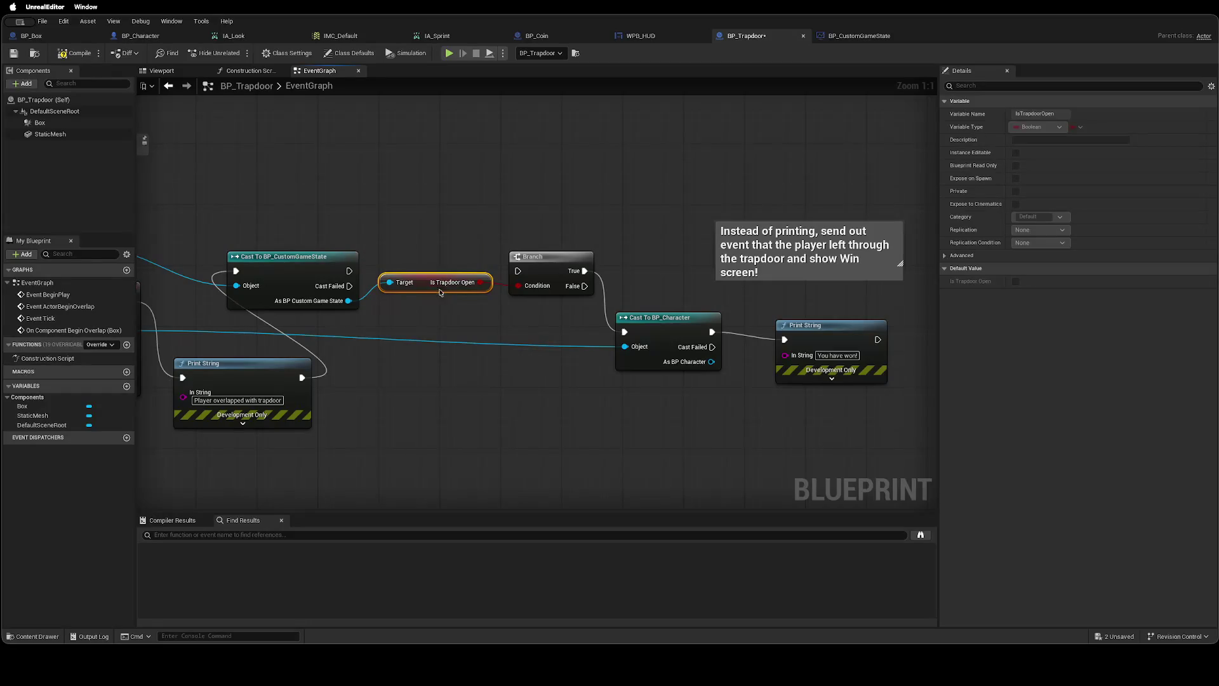
# Delete the overlap debug print, connect the overlap event straight to the game-state cast, and save.
pyautogui.hscroll(-10, 441, 292)
pyautogui.click(513, 387)
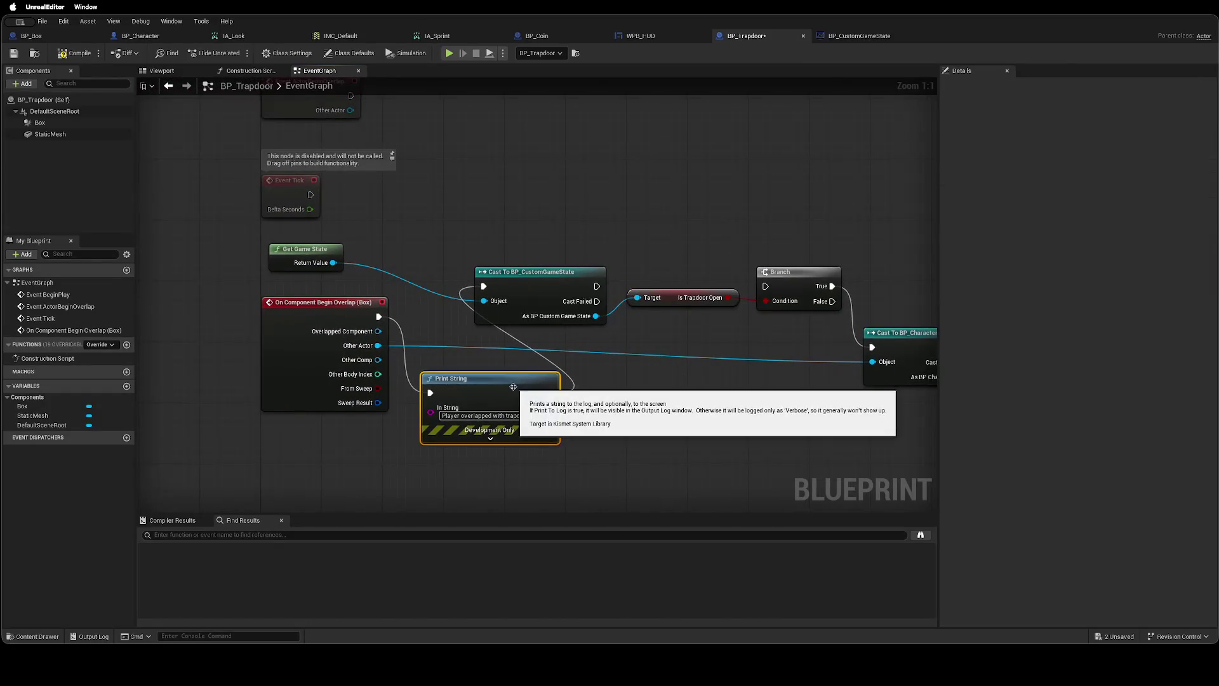
pyautogui.press('Delete')
pyautogui.moveTo(380, 323)
pyautogui.mouseDown()
pyautogui.moveTo(477, 301)
pyautogui.moveTo(483, 286)
pyautogui.mouseUp()
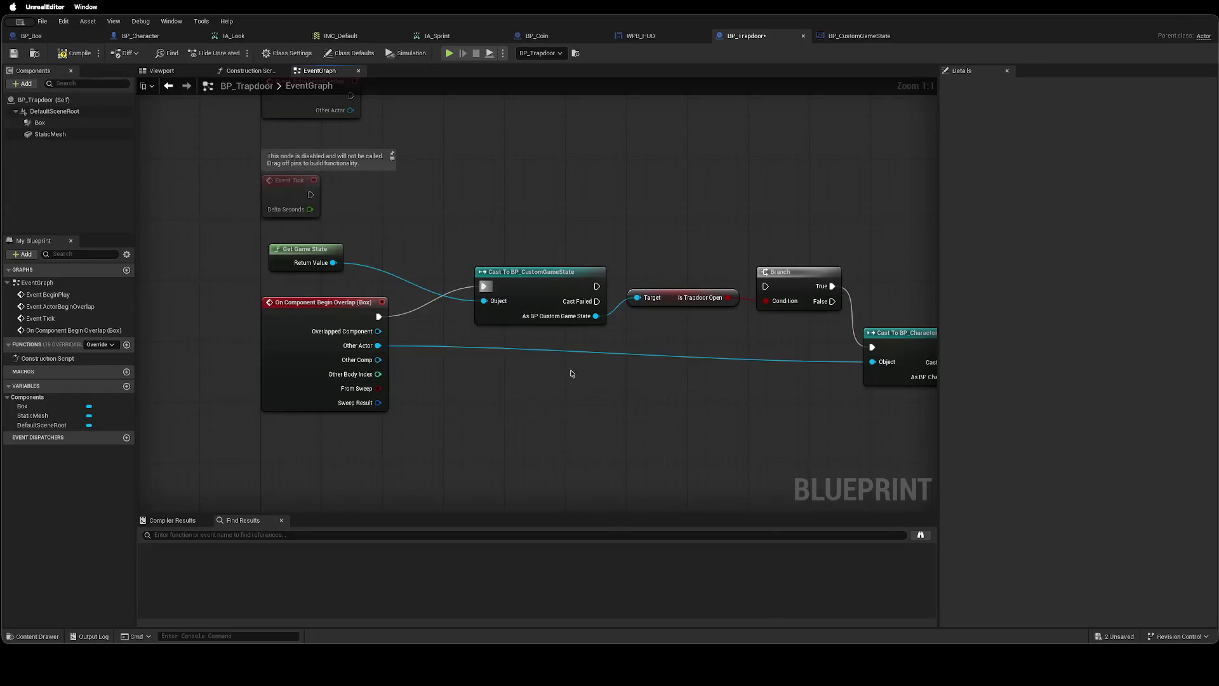
pyautogui.hscroll(10, 571, 373)
pyautogui.hscroll(-3, 270, 374)
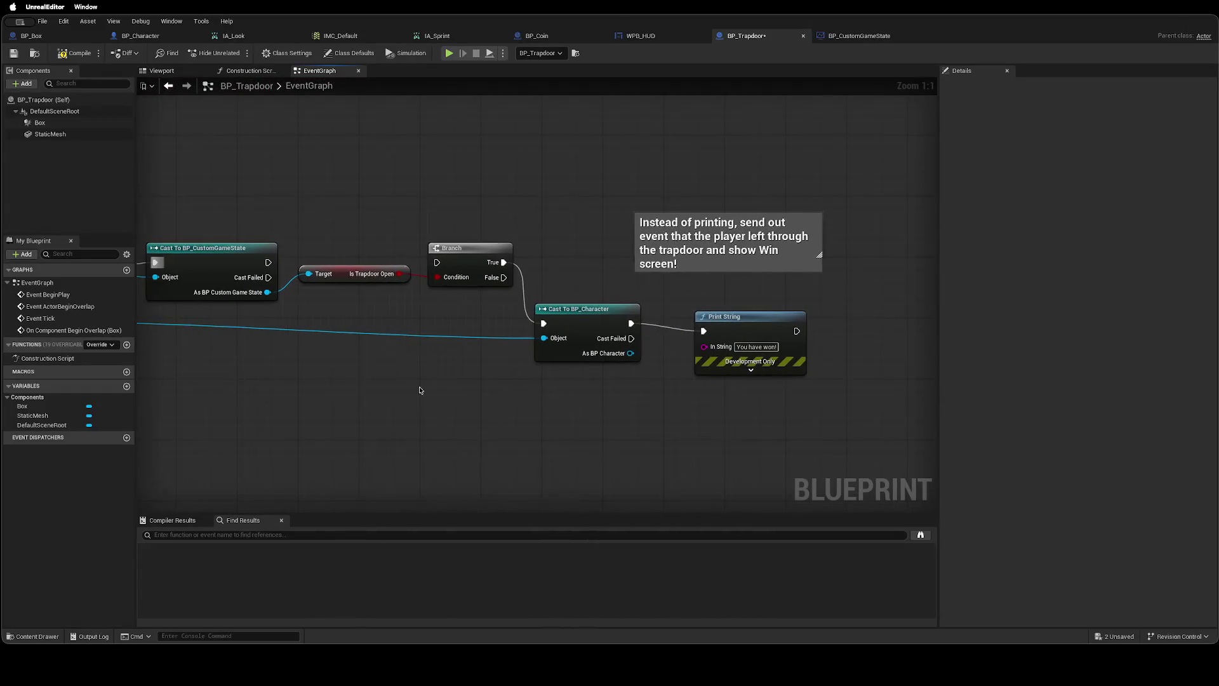
pyautogui.hotkey('ctrl', 's')
pyautogui.hscroll(-1, 451, 424)
pyautogui.moveTo(451, 424)
pyautogui.mouseDown()
pyautogui.moveTo(708, 429)
pyautogui.moveTo(433, 427)
pyautogui.moveTo(557, 413)
pyautogui.mouseUp()
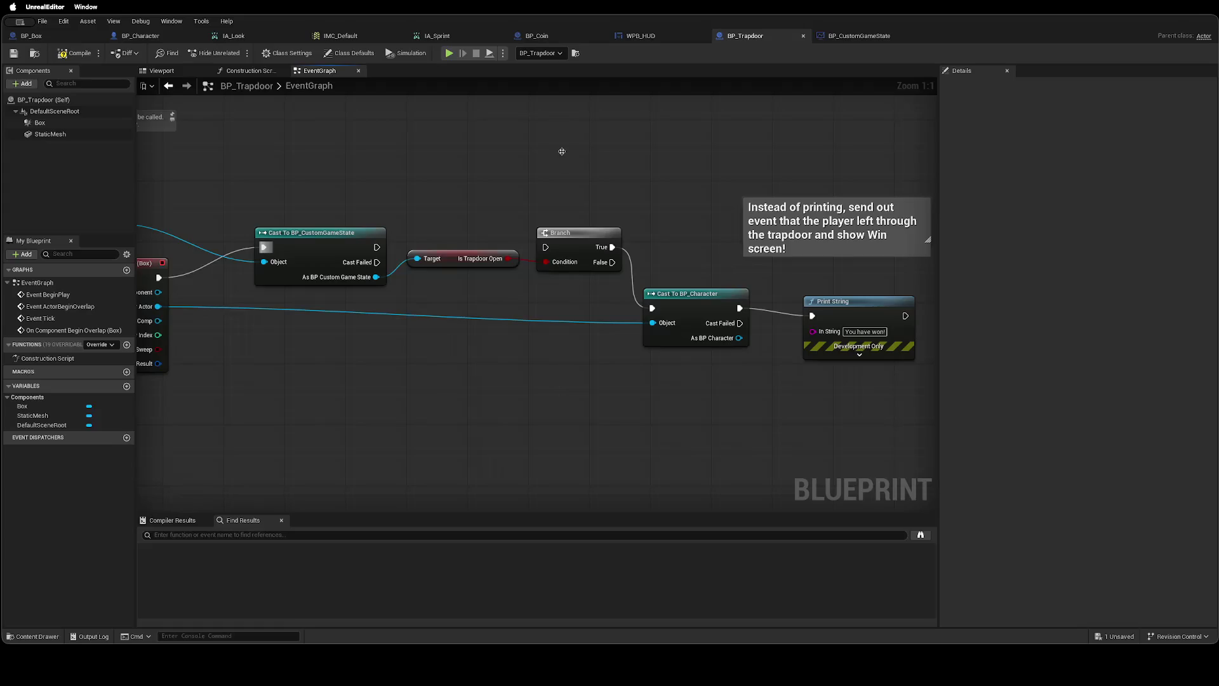
pyautogui.hotkey('ctrl', 'Right')
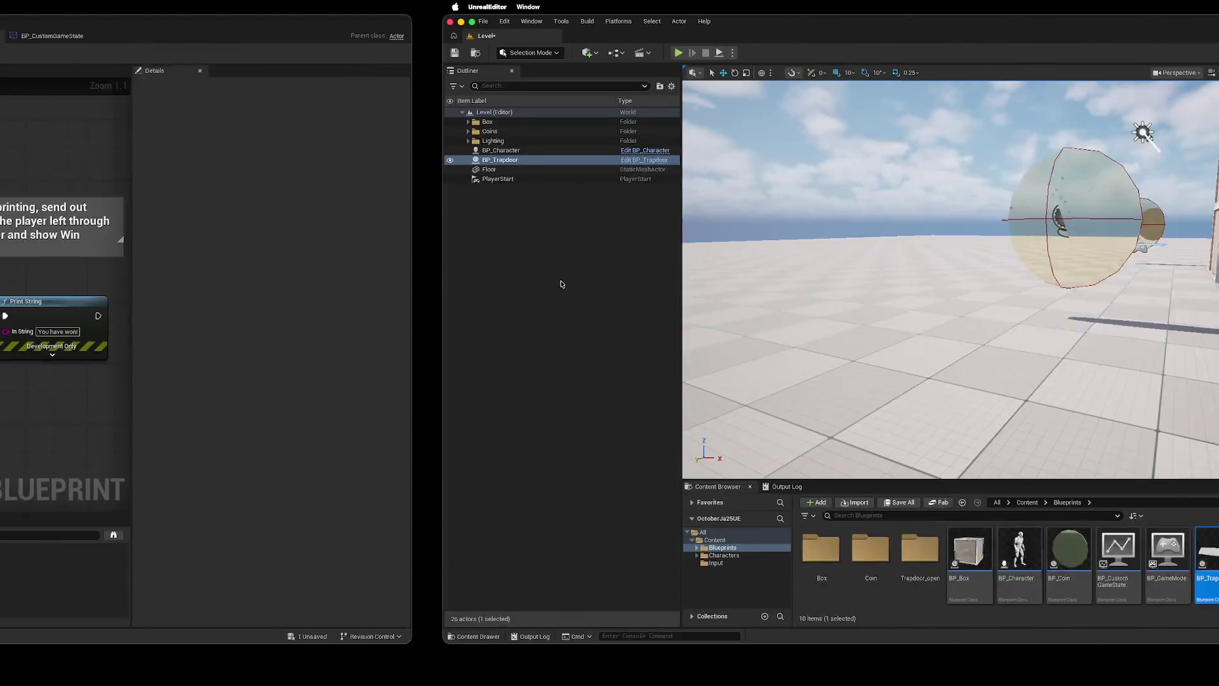
# Play the cleaned-up level to Collected Coins: 4 and walk toward the trapdoor ramp.
pyautogui.click(236, 53)
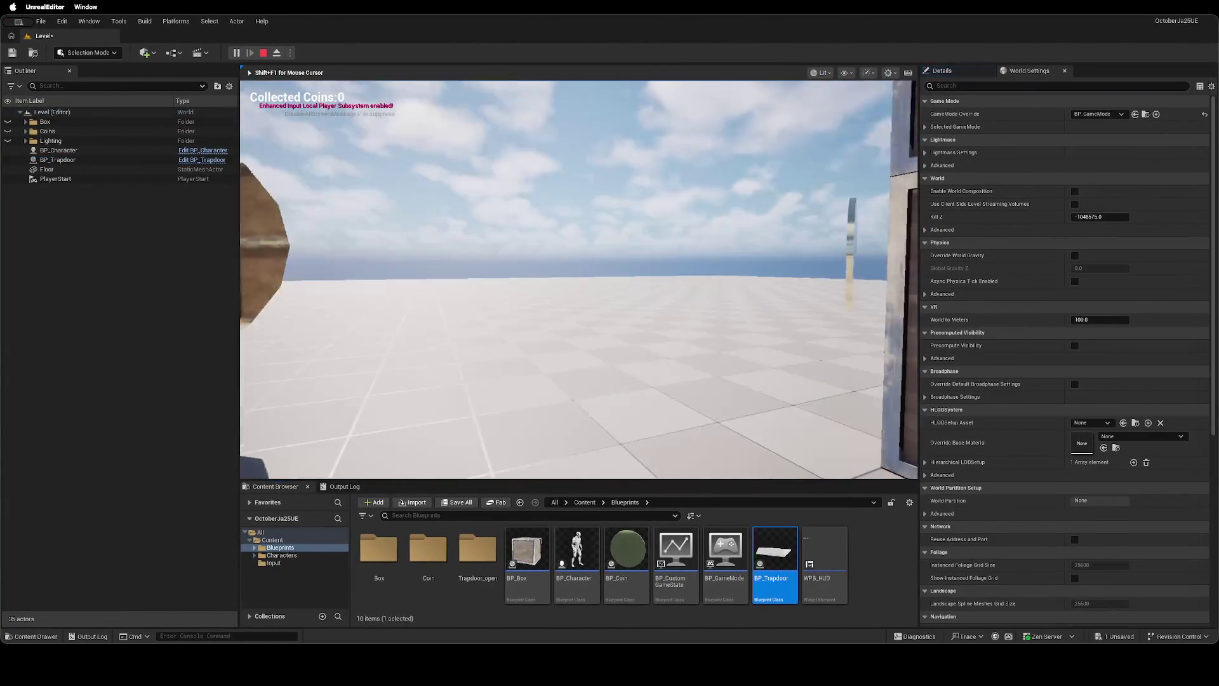
pyautogui.press('w')
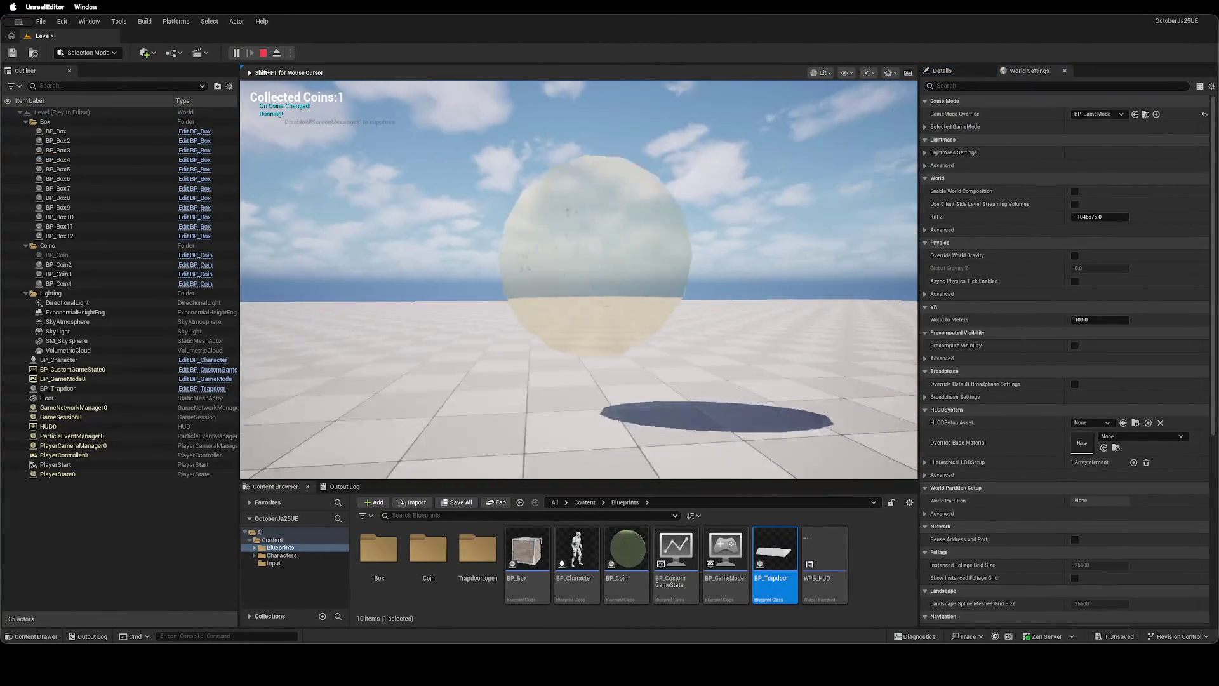
pyautogui.hotkey('shift', 'w')
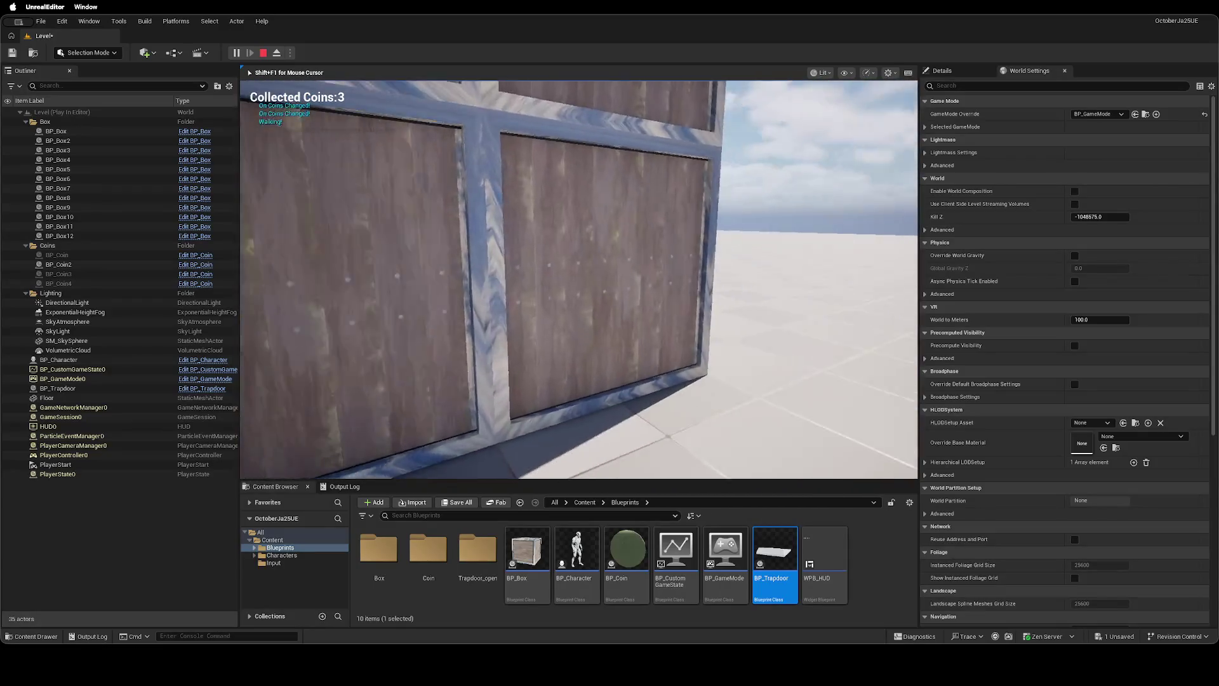
pyautogui.press('w')
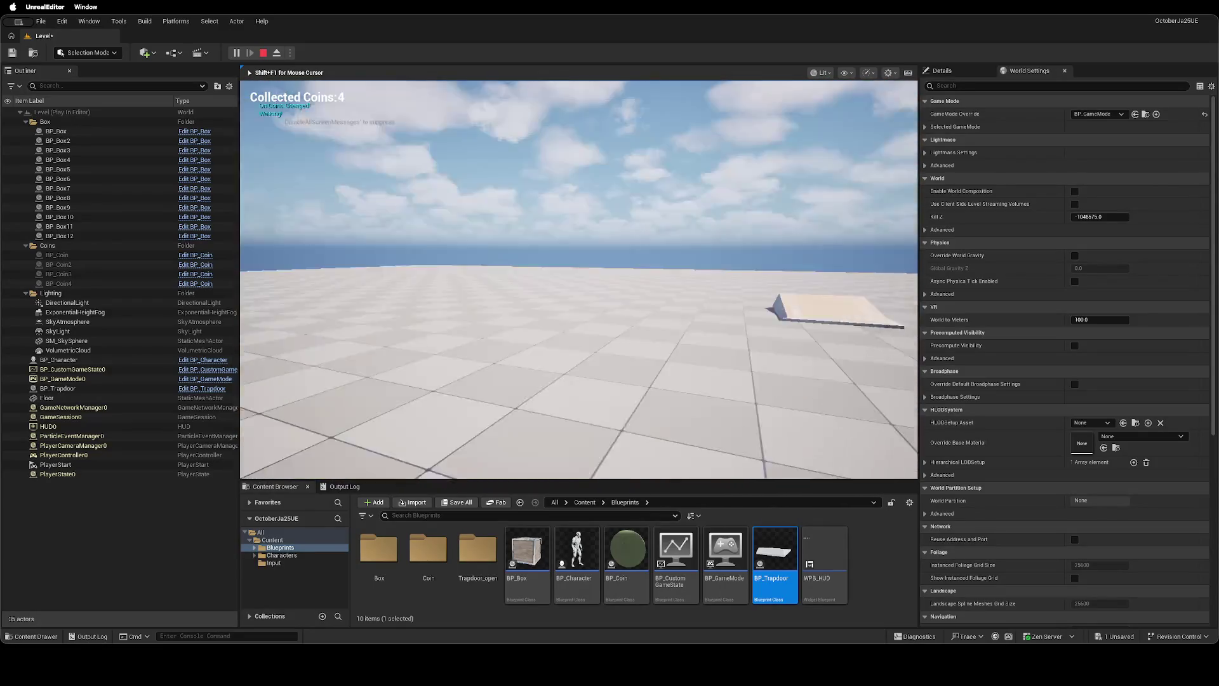
pyautogui.press('w')
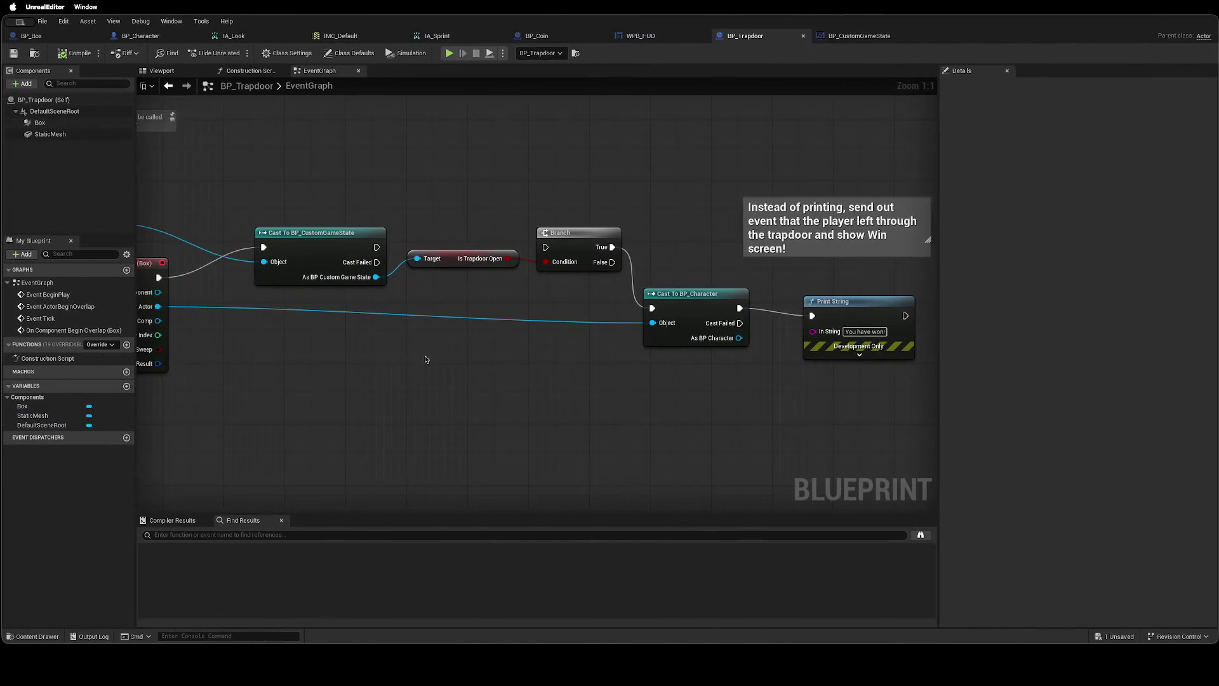
# Play to 4 coins and over the trapdoor ramp for 'You have won!', then Save All.
pyautogui.moveTo(460, 358); pyautogui.dragTo(498, 360)
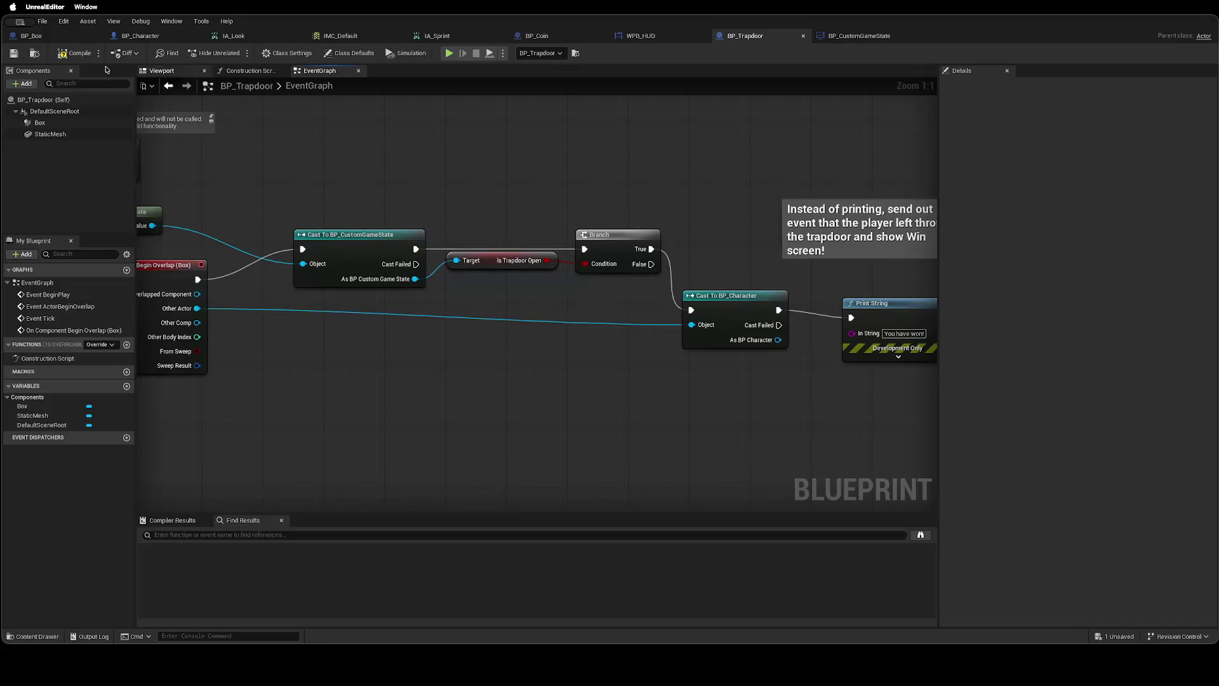
pyautogui.hotkey('ctrl', 'Right')
pyautogui.hotkey('alt', 'p')
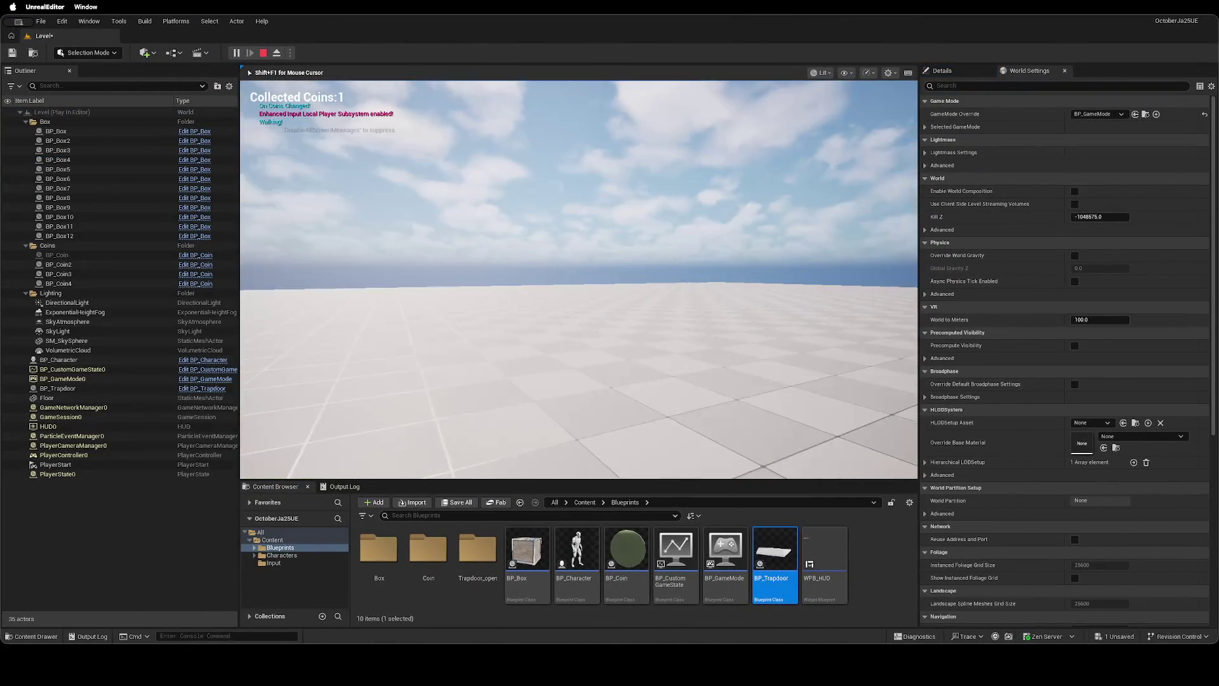
pyautogui.press('shift')
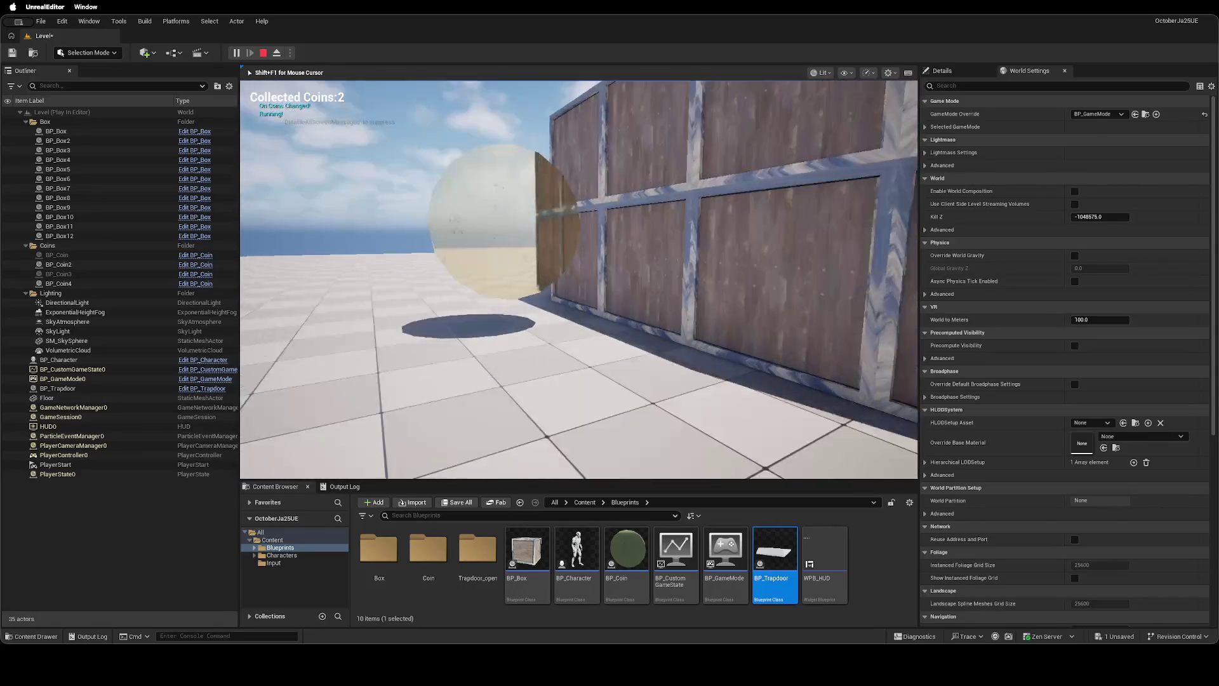
pyautogui.press('shift')
pyautogui.press('w')
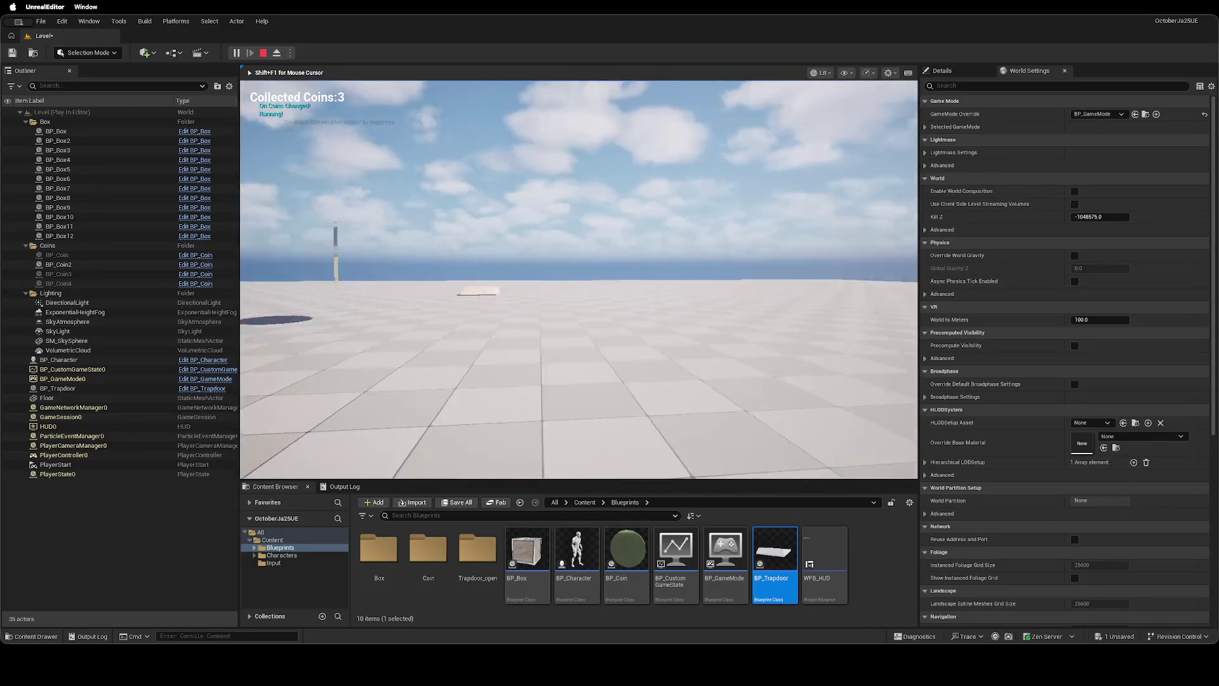
pyautogui.press('w')
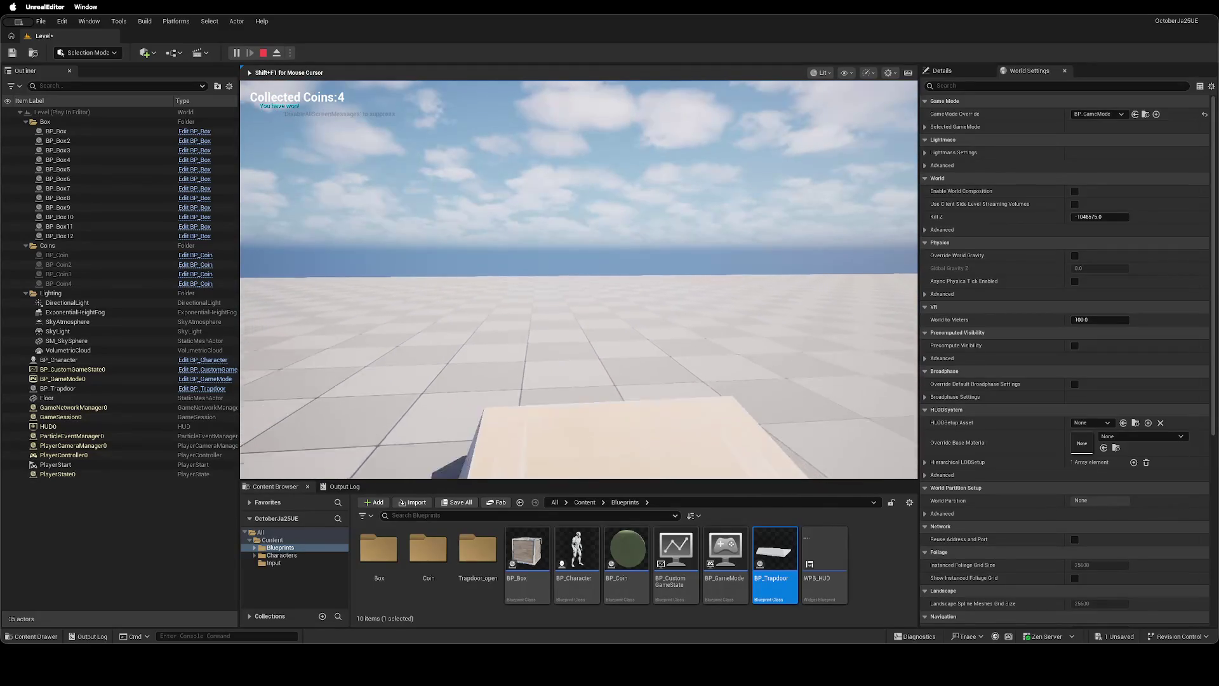
pyautogui.press('s')
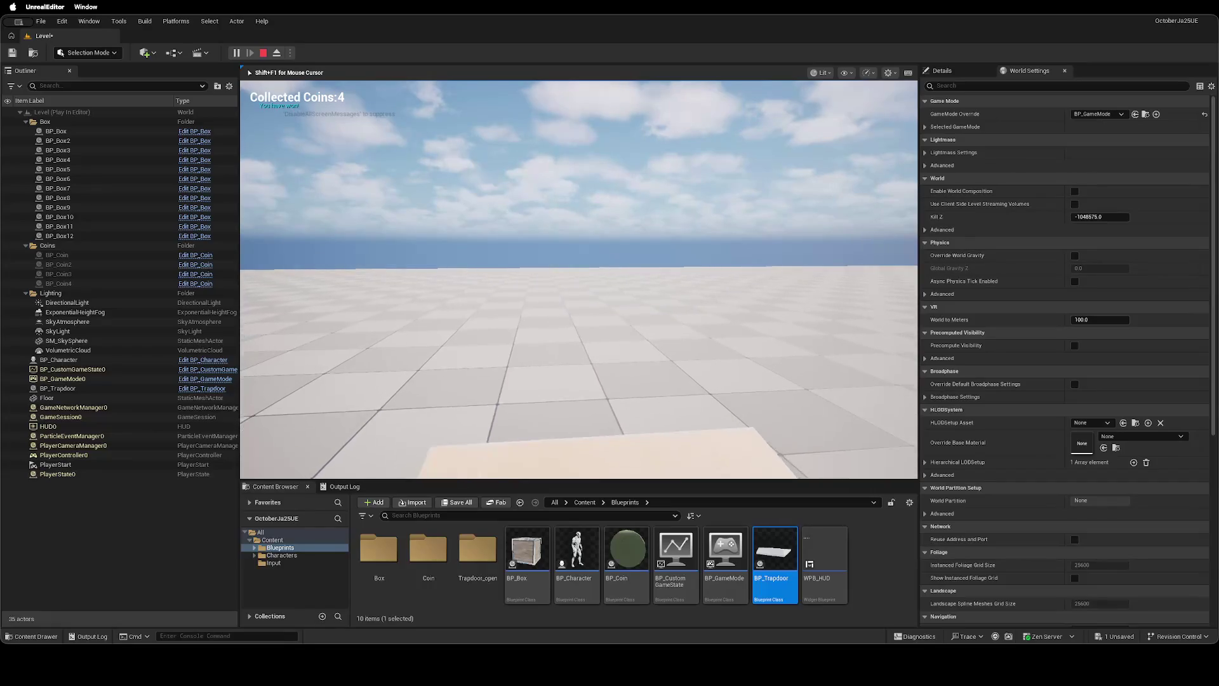
pyautogui.press('w')
pyautogui.press('shift')
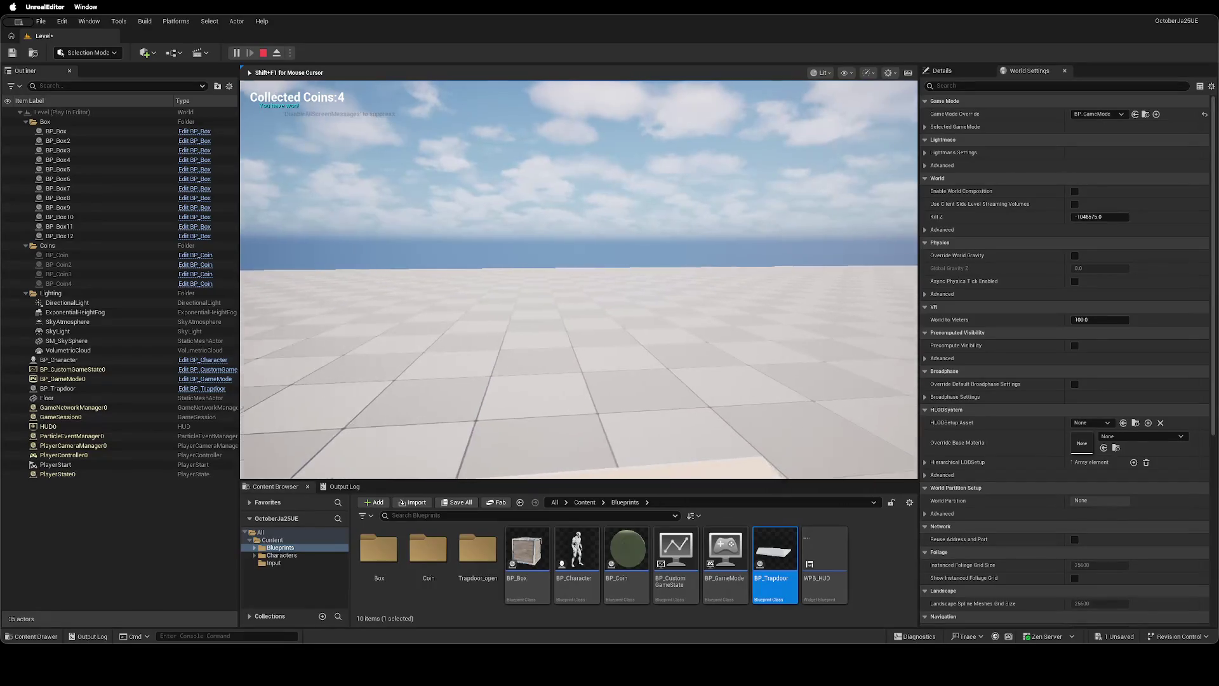
pyautogui.press('Escape')
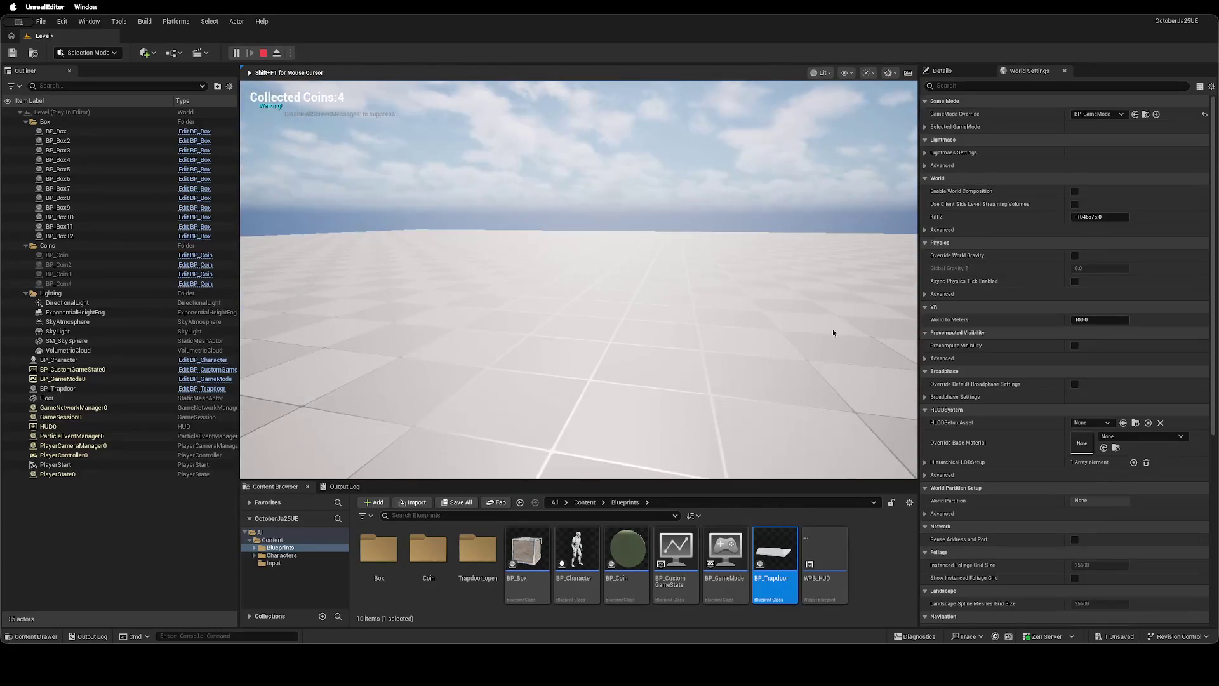
pyautogui.press('super+s')
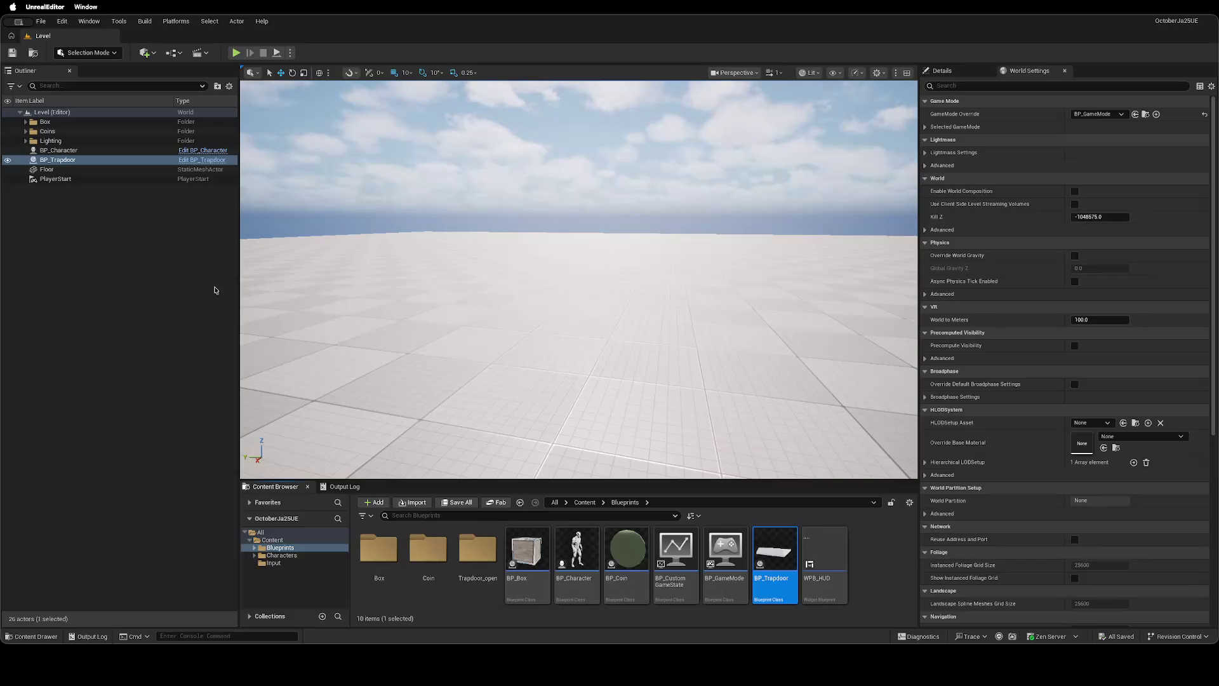
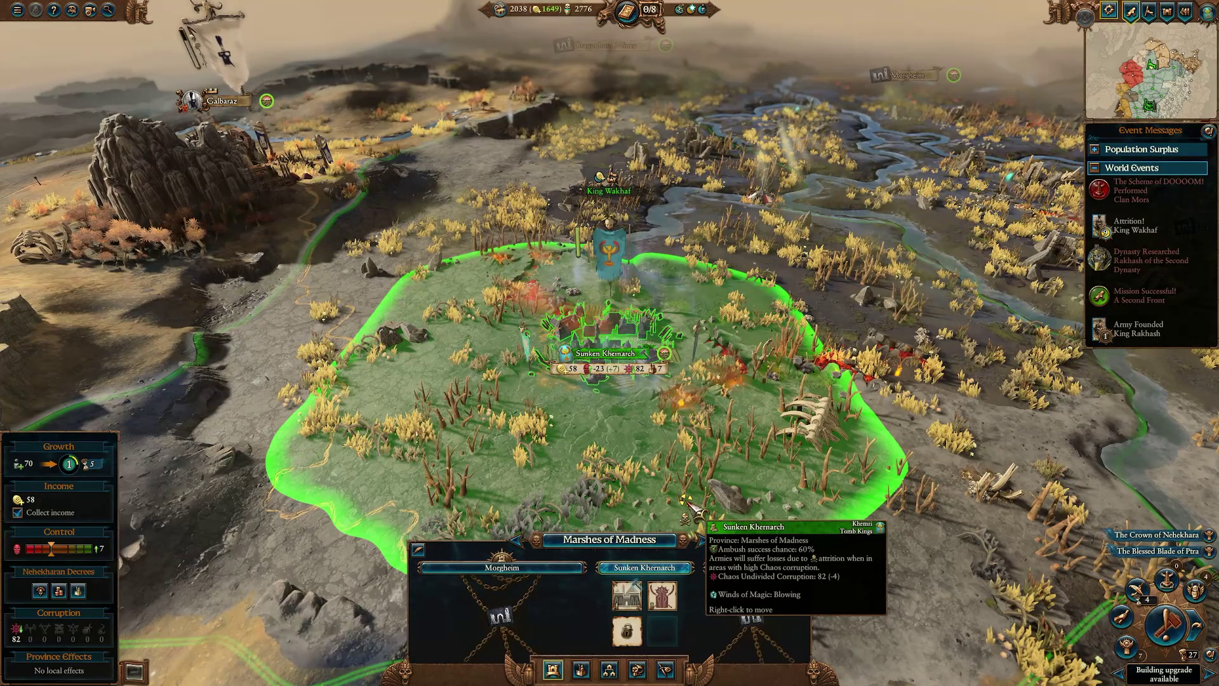
# Swing the camera from Sunken Khernarch to Agrul Migdhal and dismiss the Marshes of Madness panel.
pyautogui.press('d')
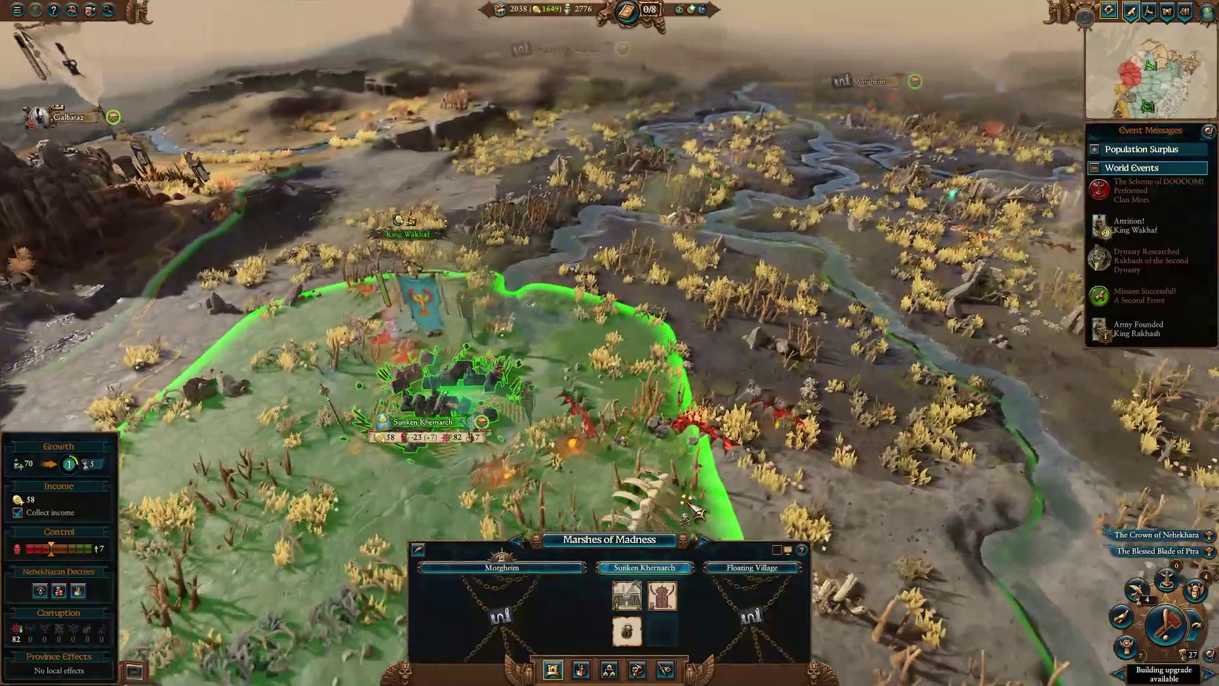
pyautogui.press('q')
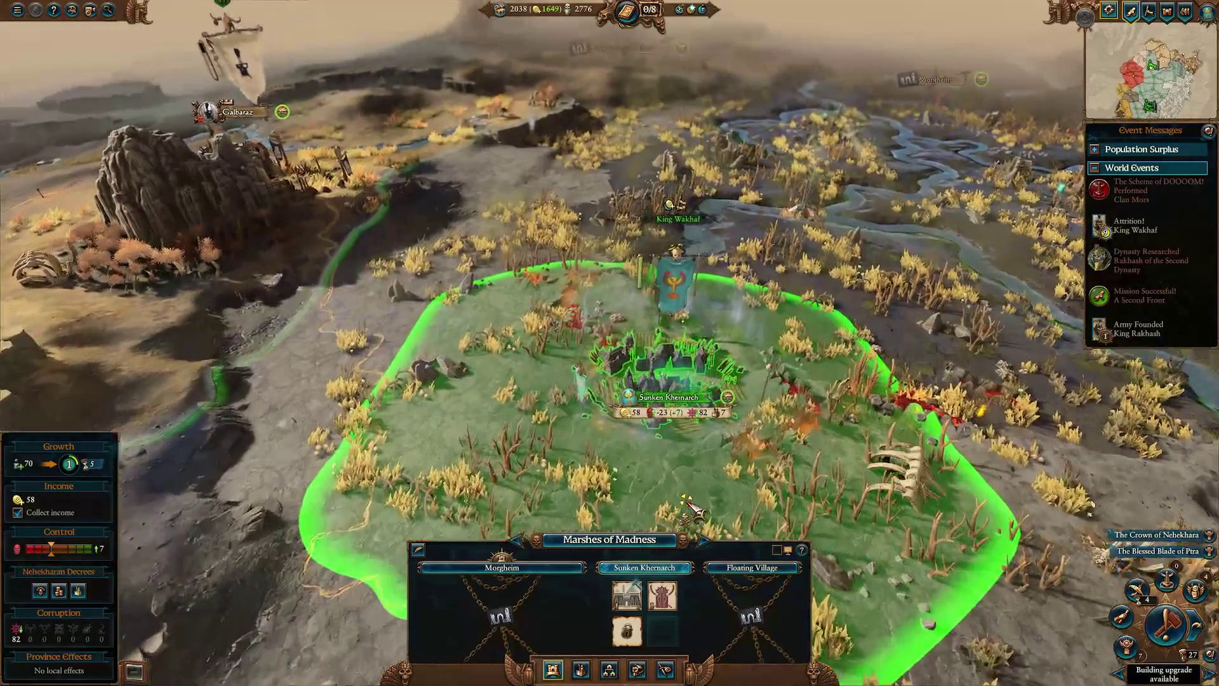
pyautogui.press('a')
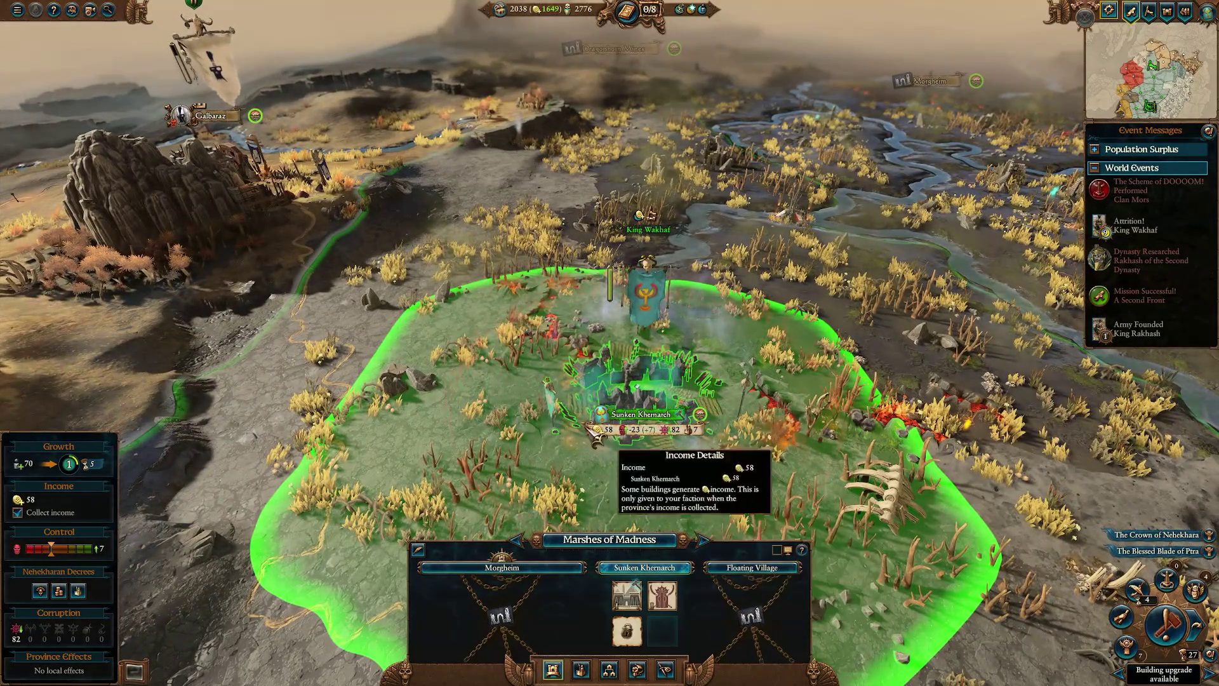
pyautogui.scroll(-5, 629, 451)
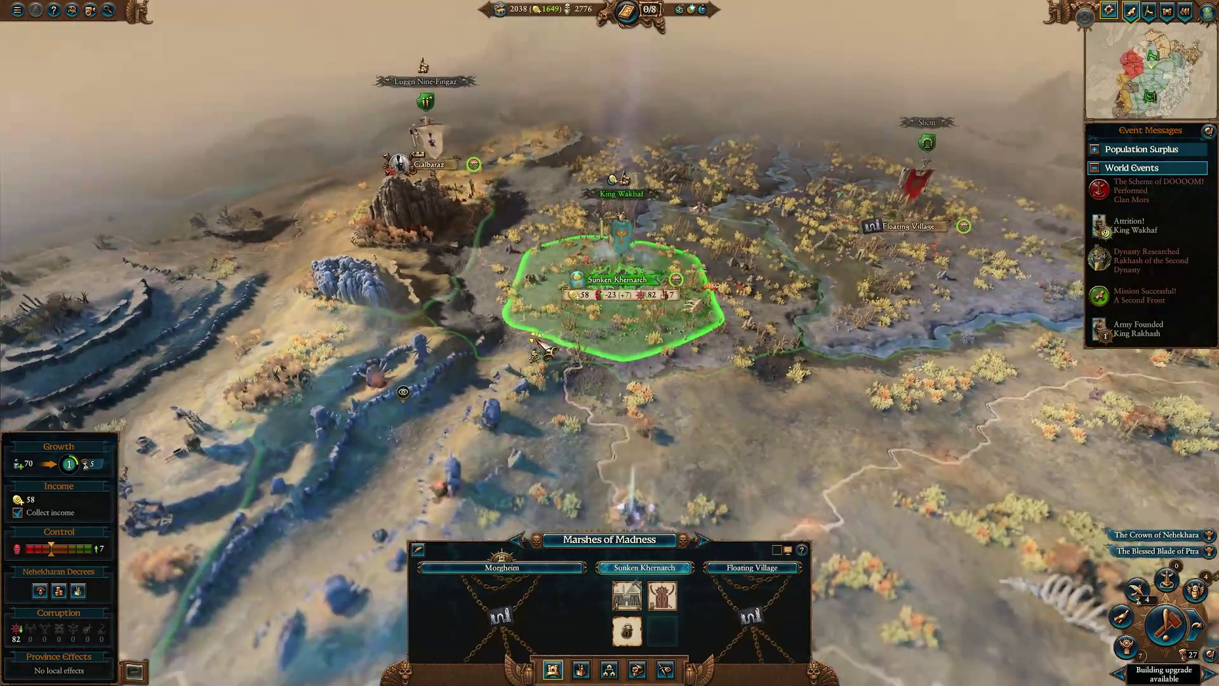
pyautogui.scroll(-3, 542, 348)
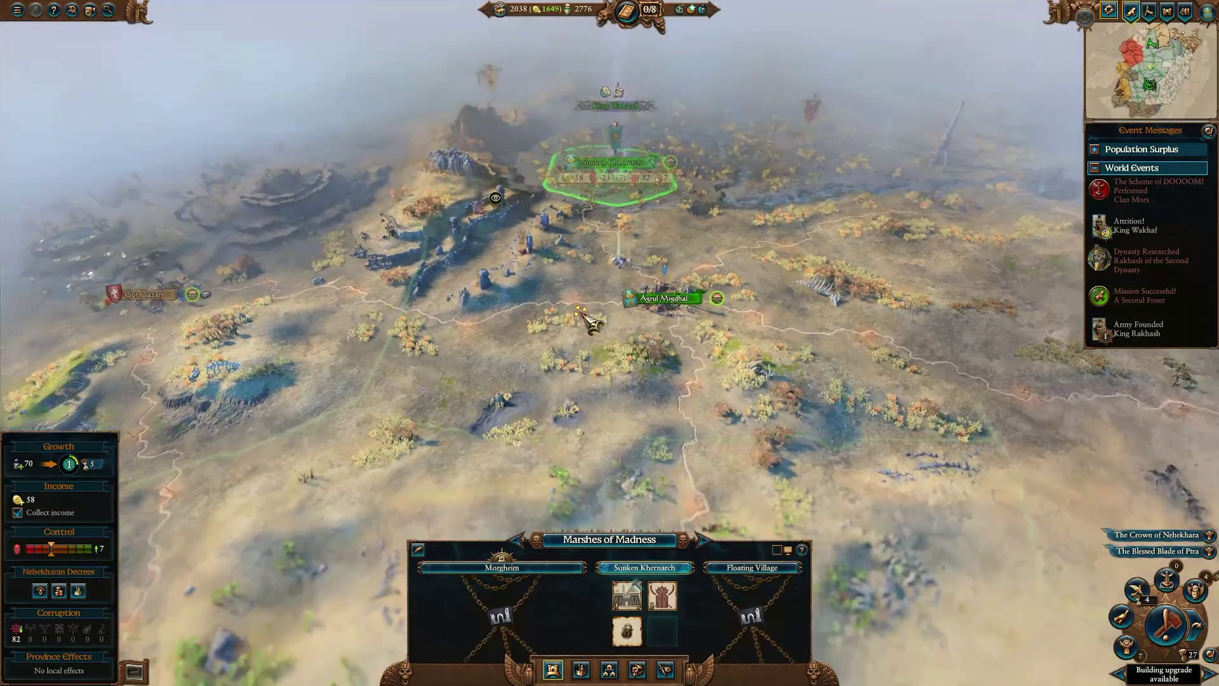
pyautogui.scroll(3, 603, 287)
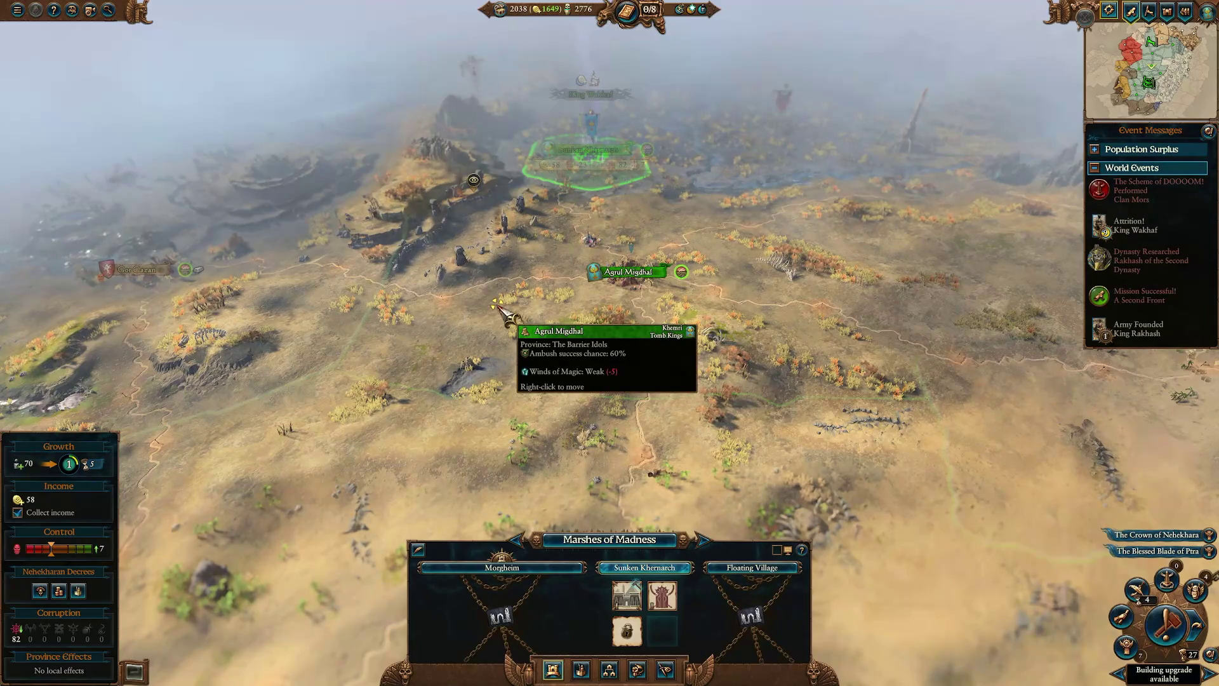
pyautogui.press('d')
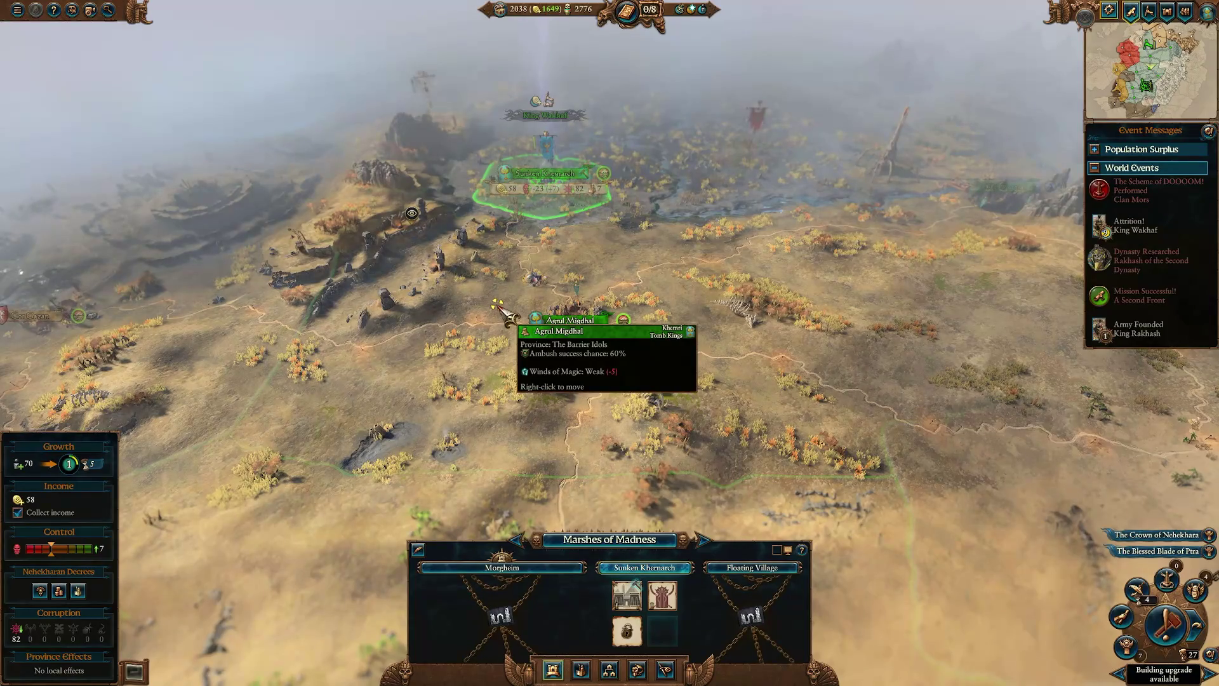
pyautogui.click(724, 400)
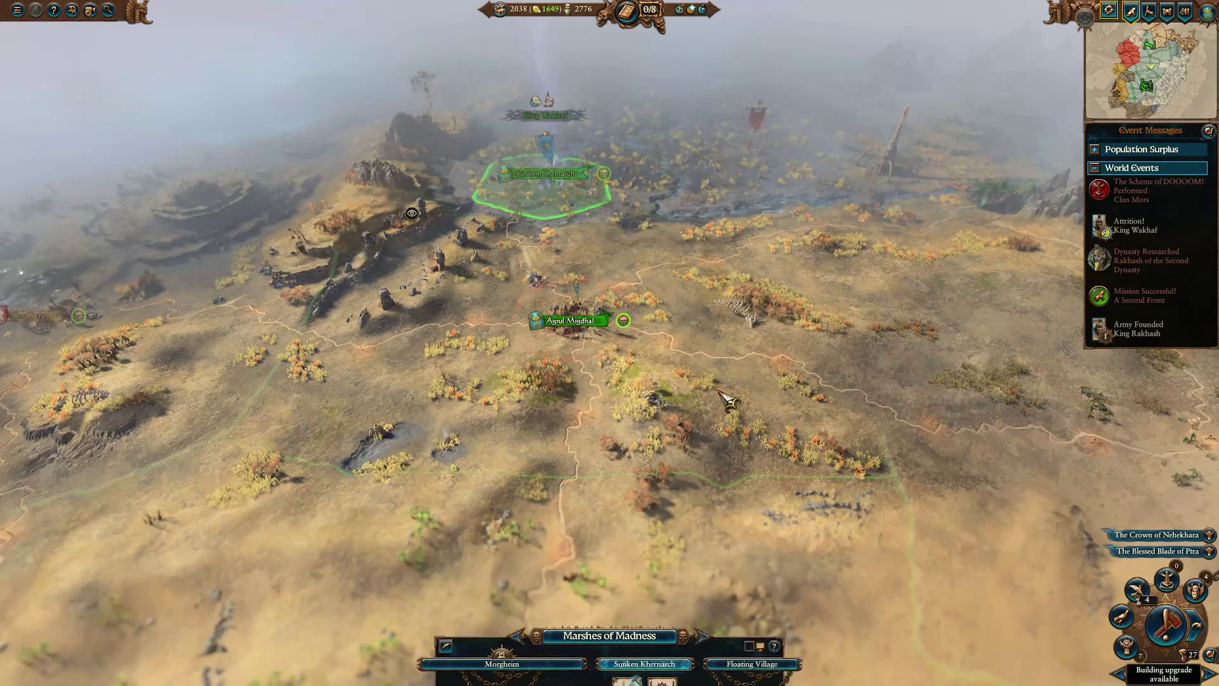
# Zoom and pan the map west and north to look around Sunken Khernarch.
pyautogui.scroll(5, 727, 348)
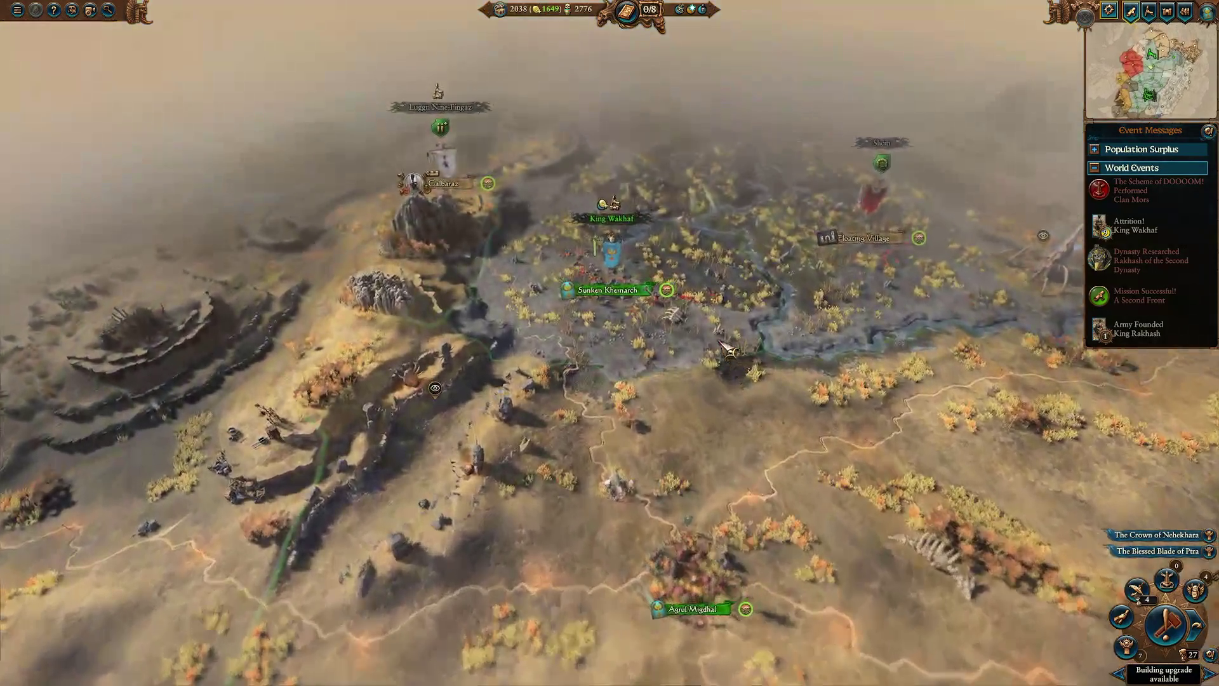
pyautogui.scroll(5, 727, 348)
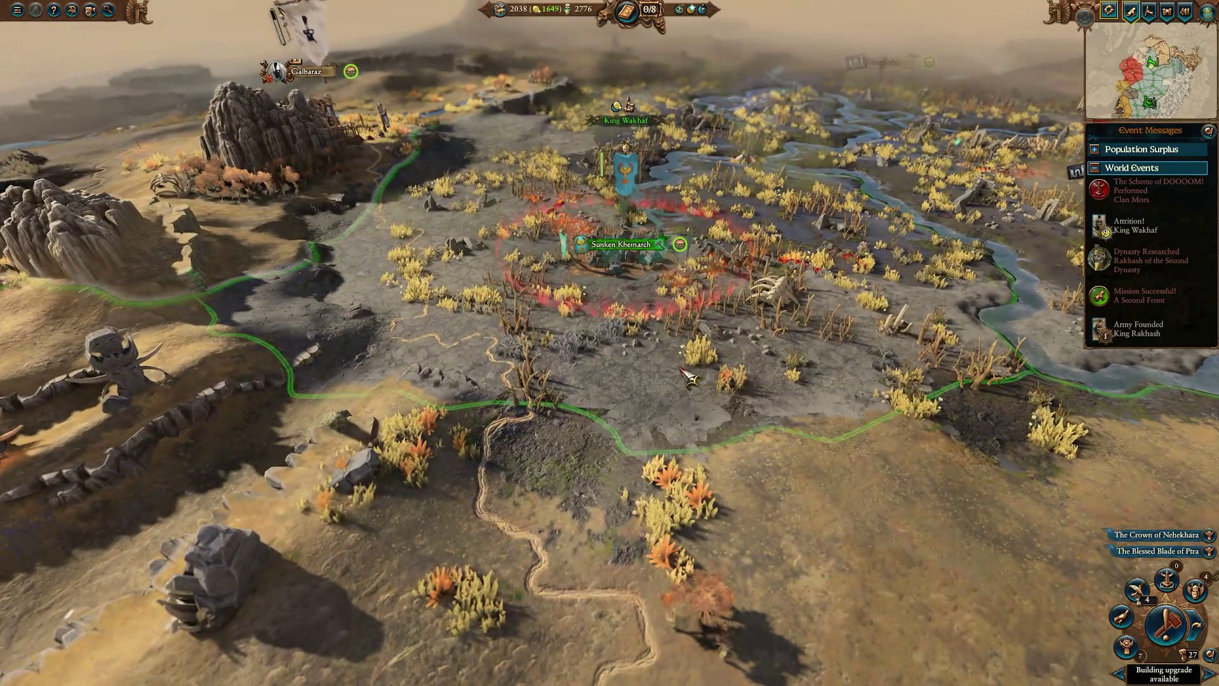
pyautogui.moveTo(684, 370)
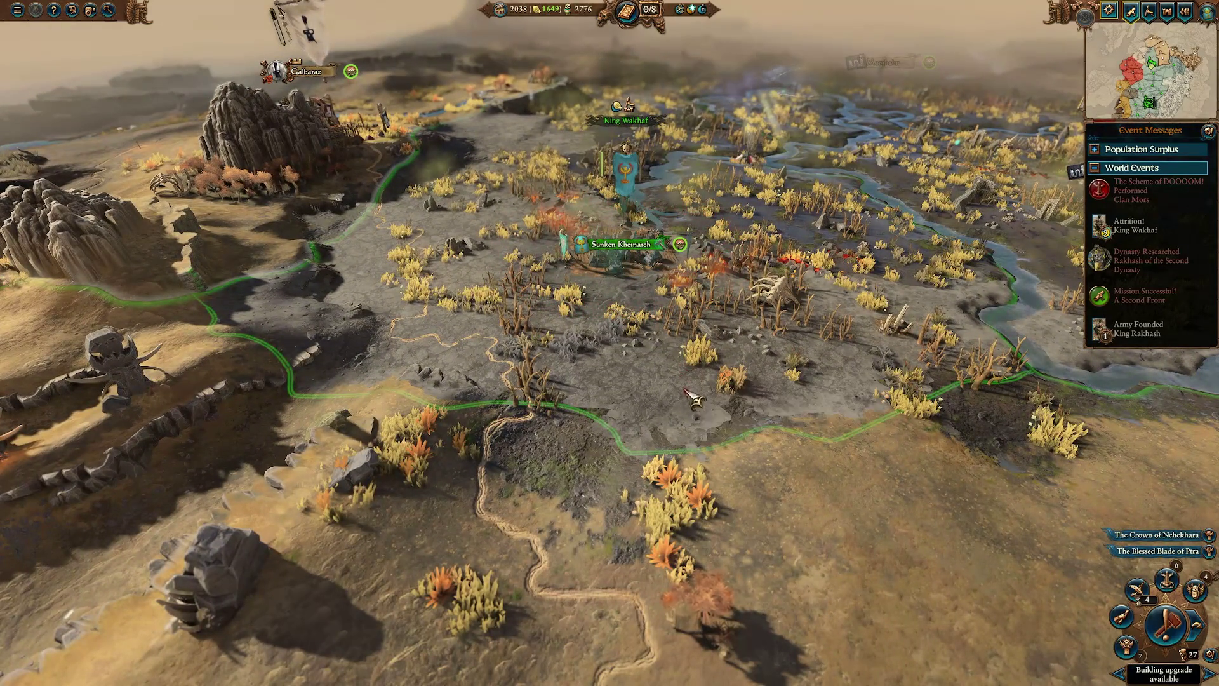
pyautogui.scroll(-2, 698, 406)
pyautogui.scroll(-2, 762, 484)
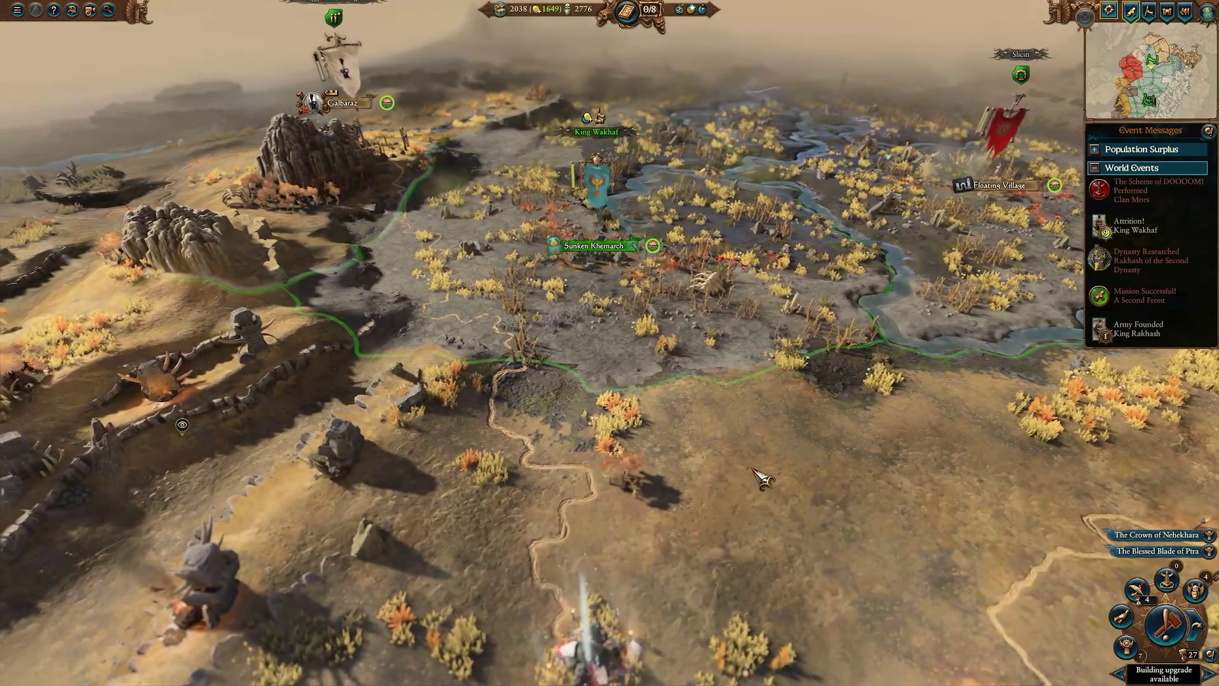
pyautogui.moveTo(762, 479)
pyautogui.press('a')
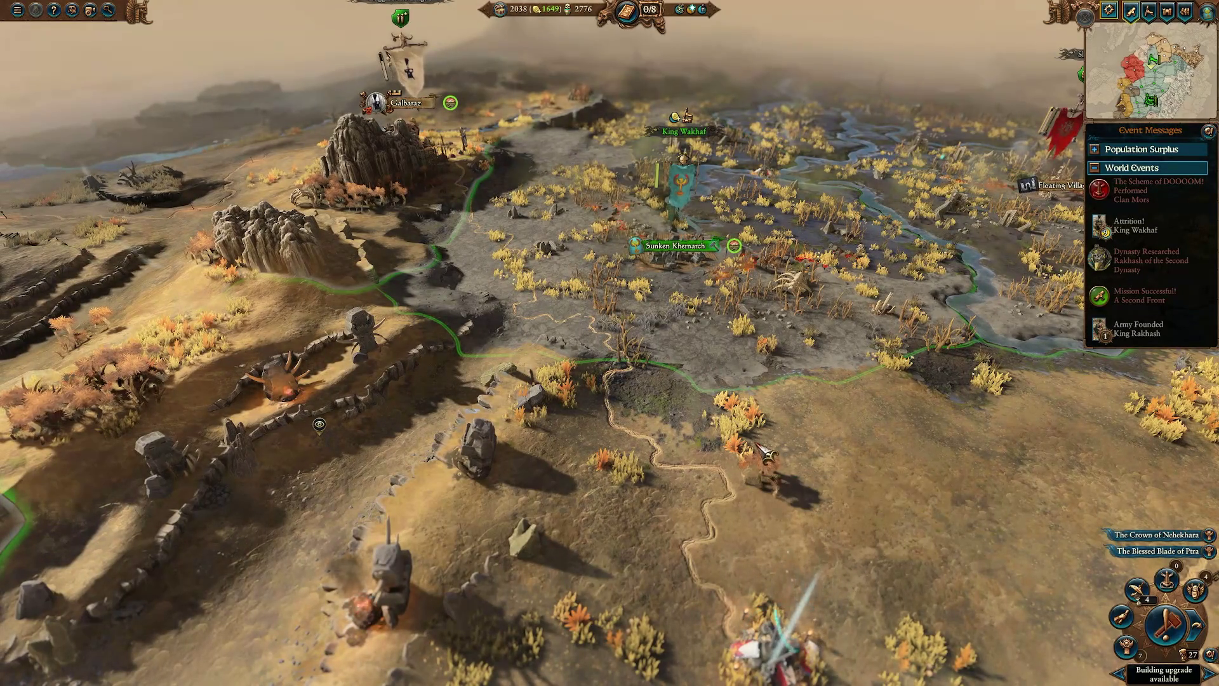
pyautogui.press('w')
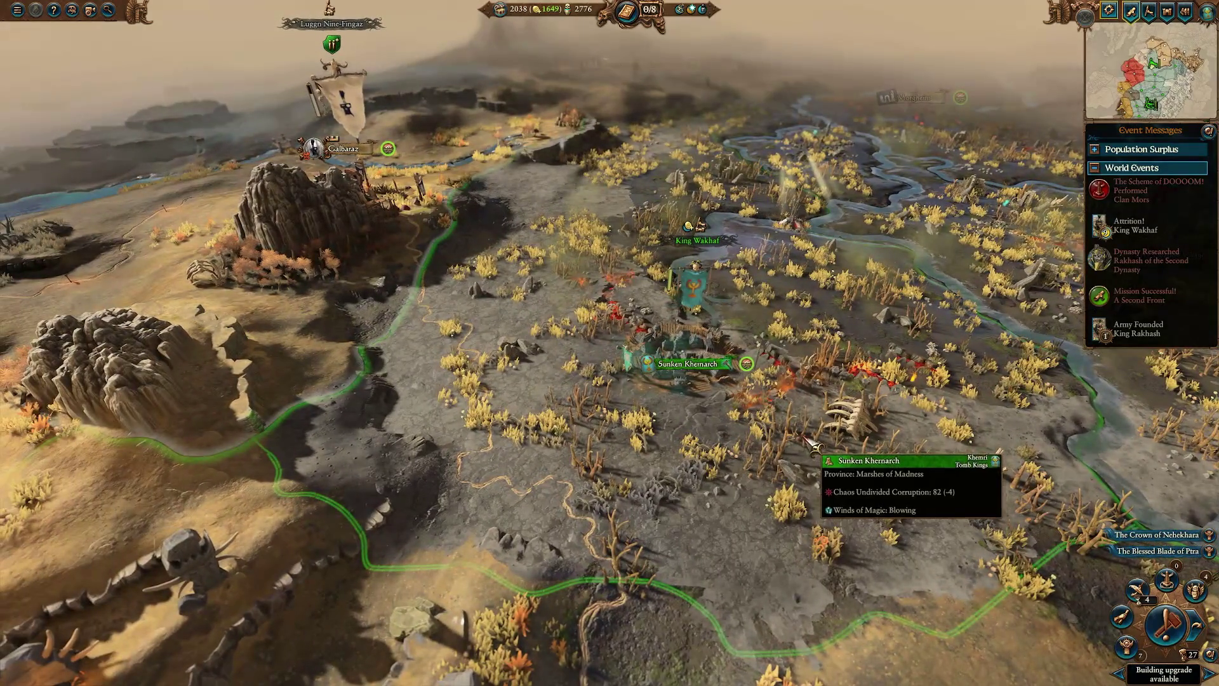
pyautogui.scroll(-3, 807, 450)
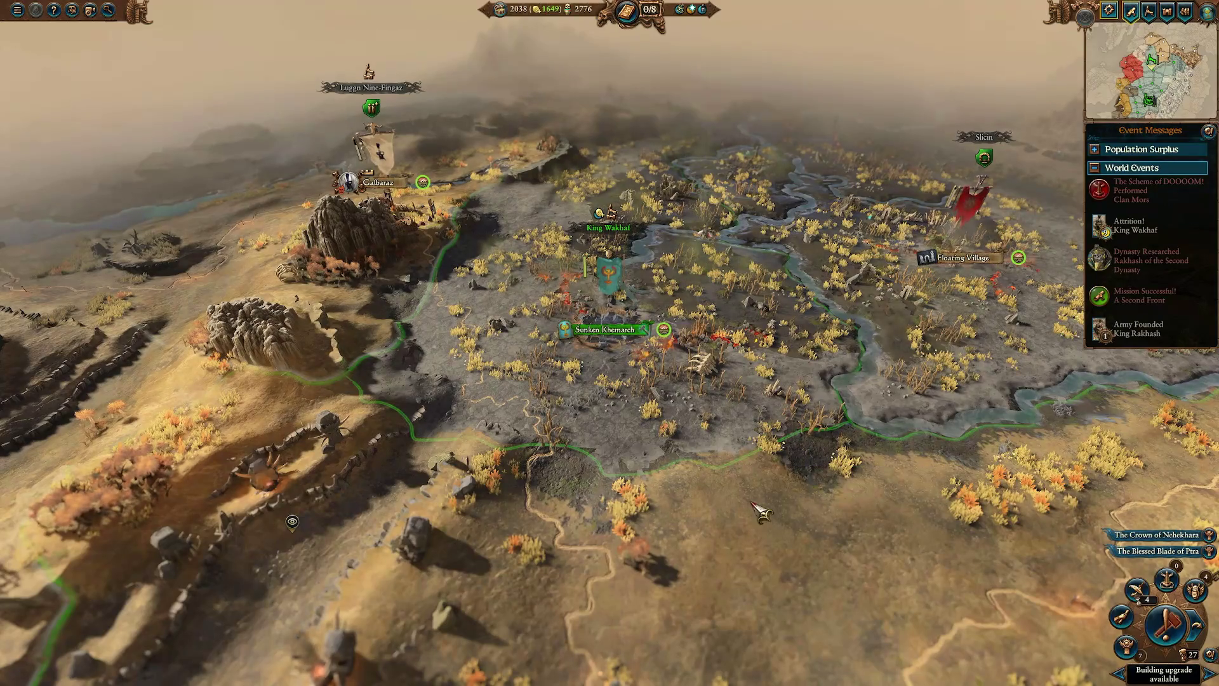
# Sweep south past Agrul Migdhal, Numas and Khemri, then centre the view on Ka-Sabar's armies.
pyautogui.press('s')
pyautogui.press('s')
pyautogui.press('s')
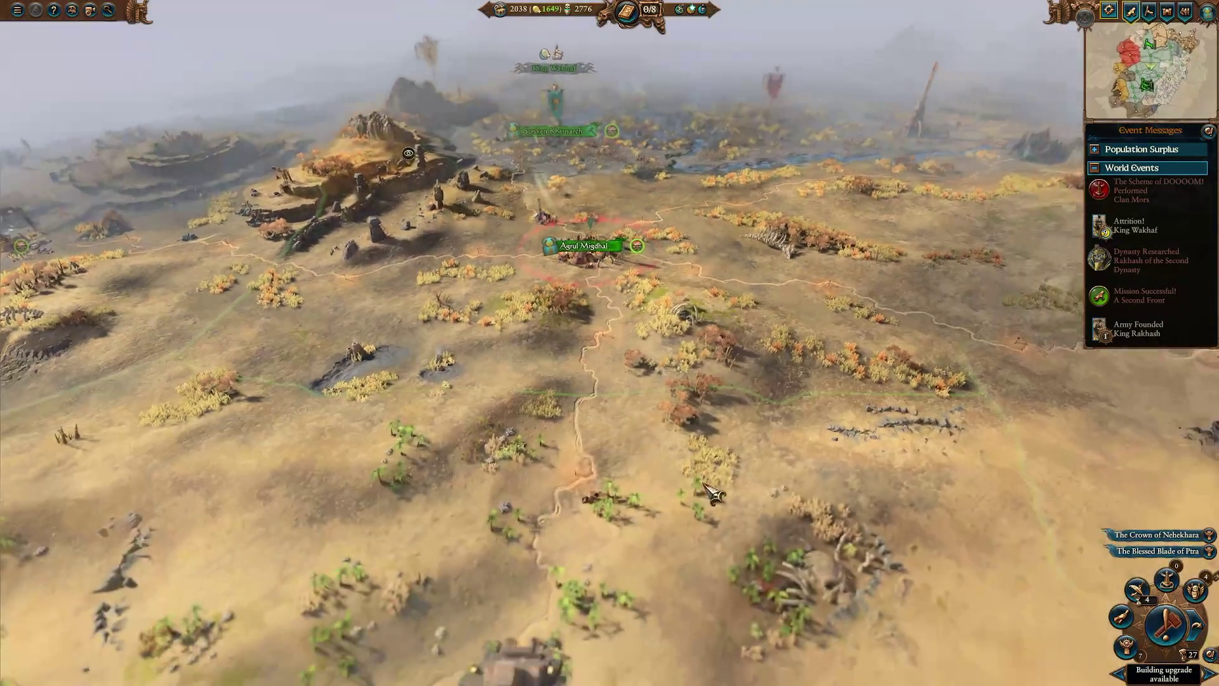
pyautogui.press('d')
pyautogui.press('d')
pyautogui.press('d')
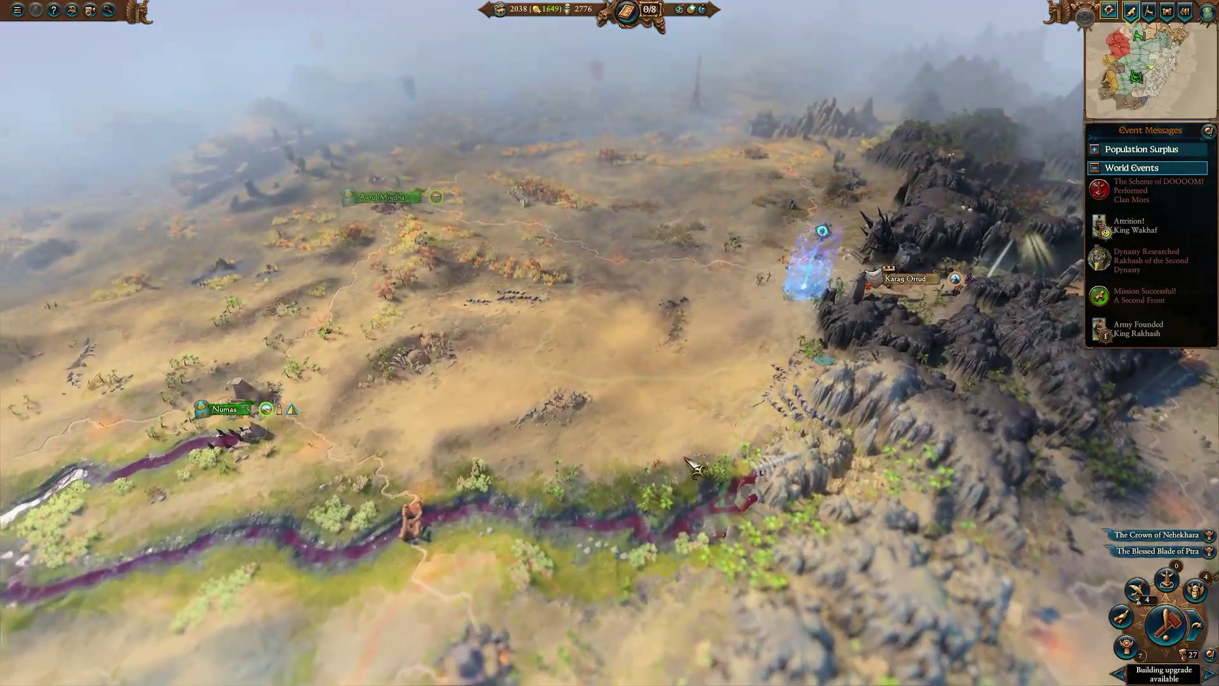
pyautogui.press('s')
pyautogui.press('s')
pyautogui.press('s')
pyautogui.press('a')
pyautogui.press('a')
pyautogui.press('a')
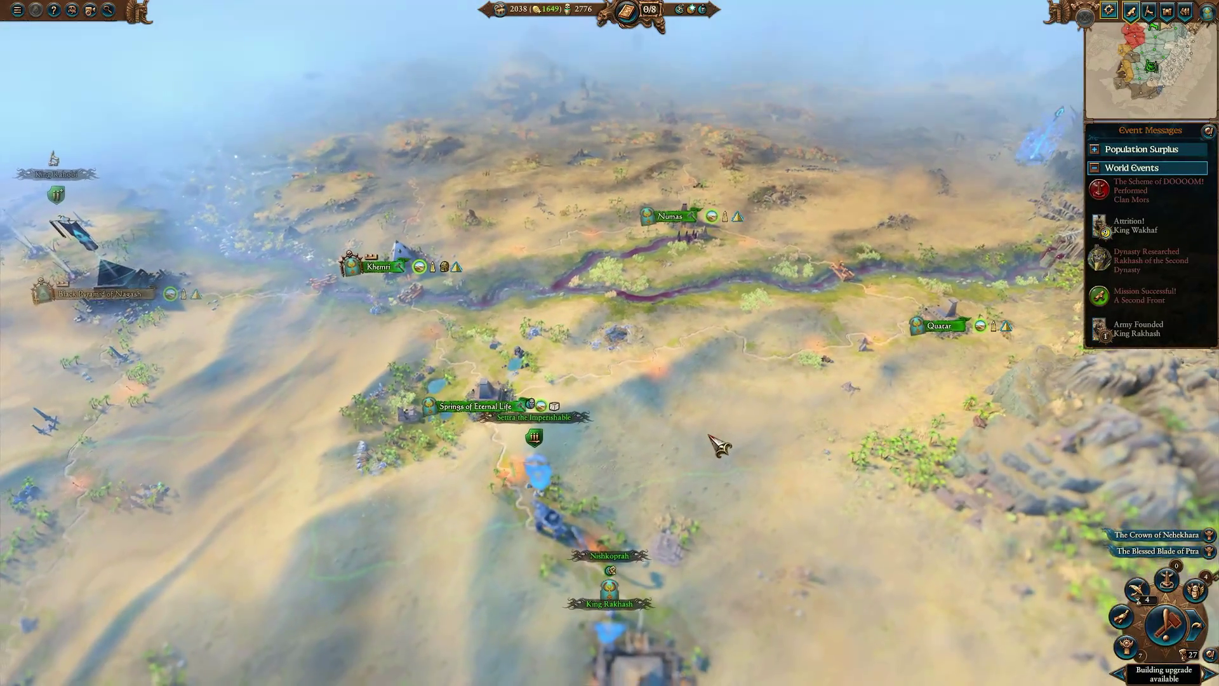
pyautogui.press('w')
pyautogui.press('w')
pyautogui.press('w')
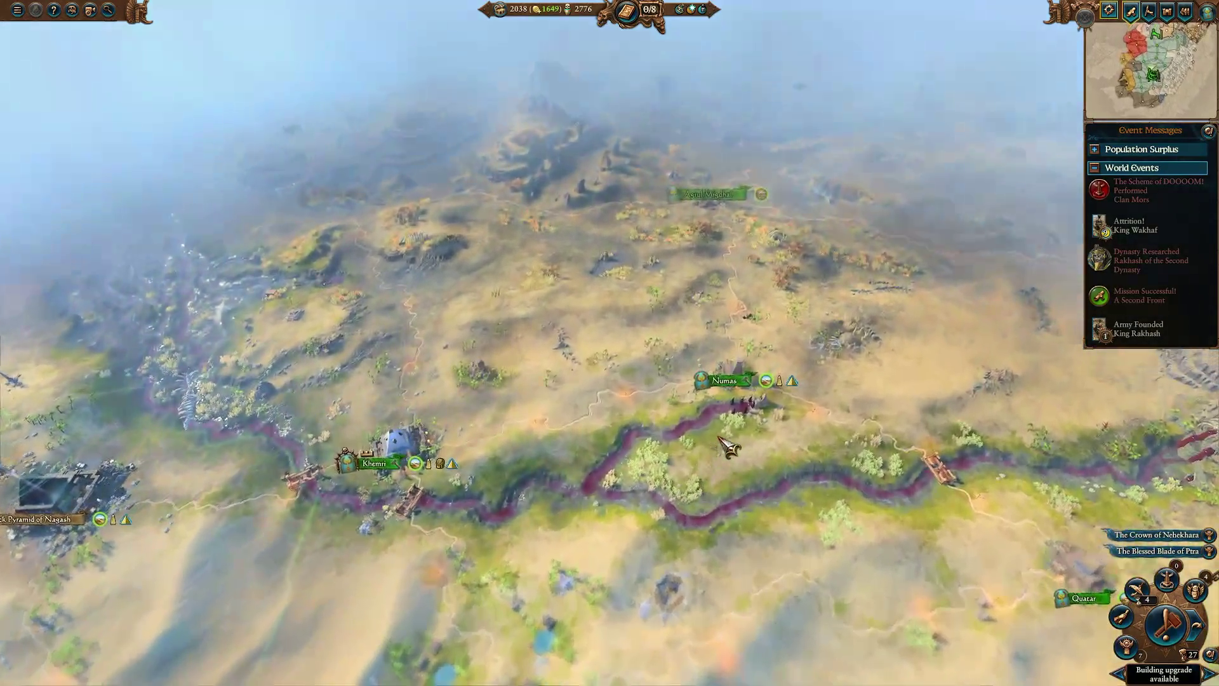
pyautogui.press('w')
pyautogui.press('w')
pyautogui.press('w')
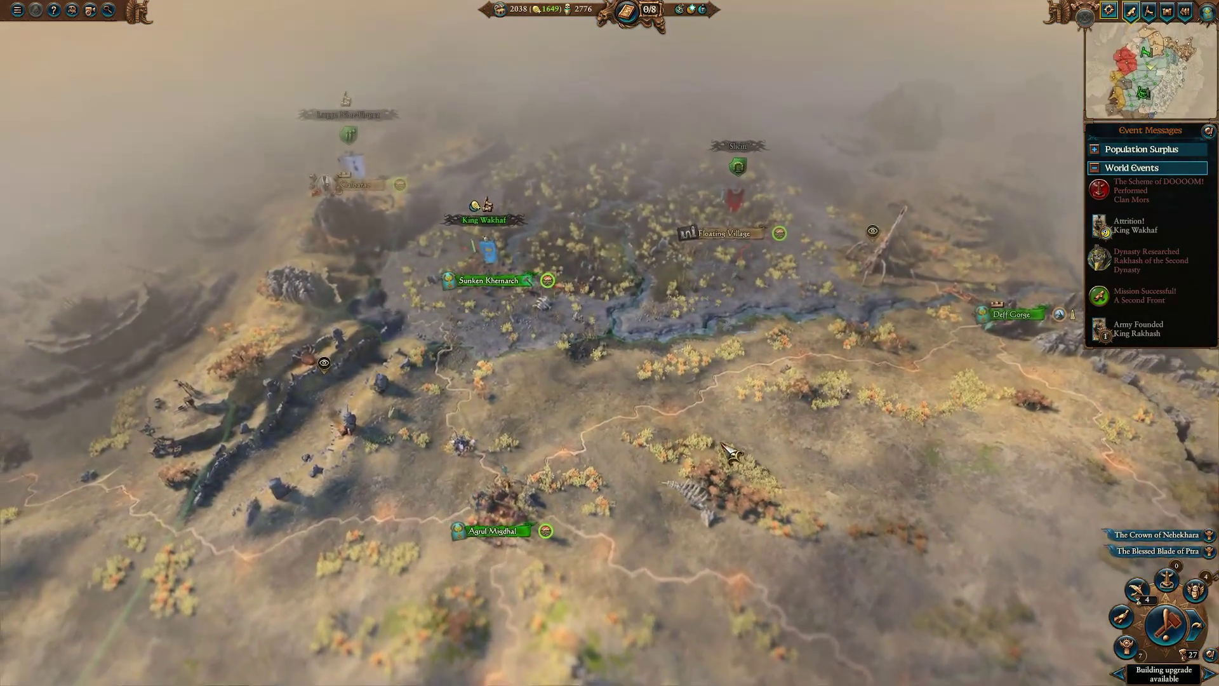
pyautogui.scroll(5, 730, 456)
pyautogui.press('s')
pyautogui.press('s')
pyautogui.press('s')
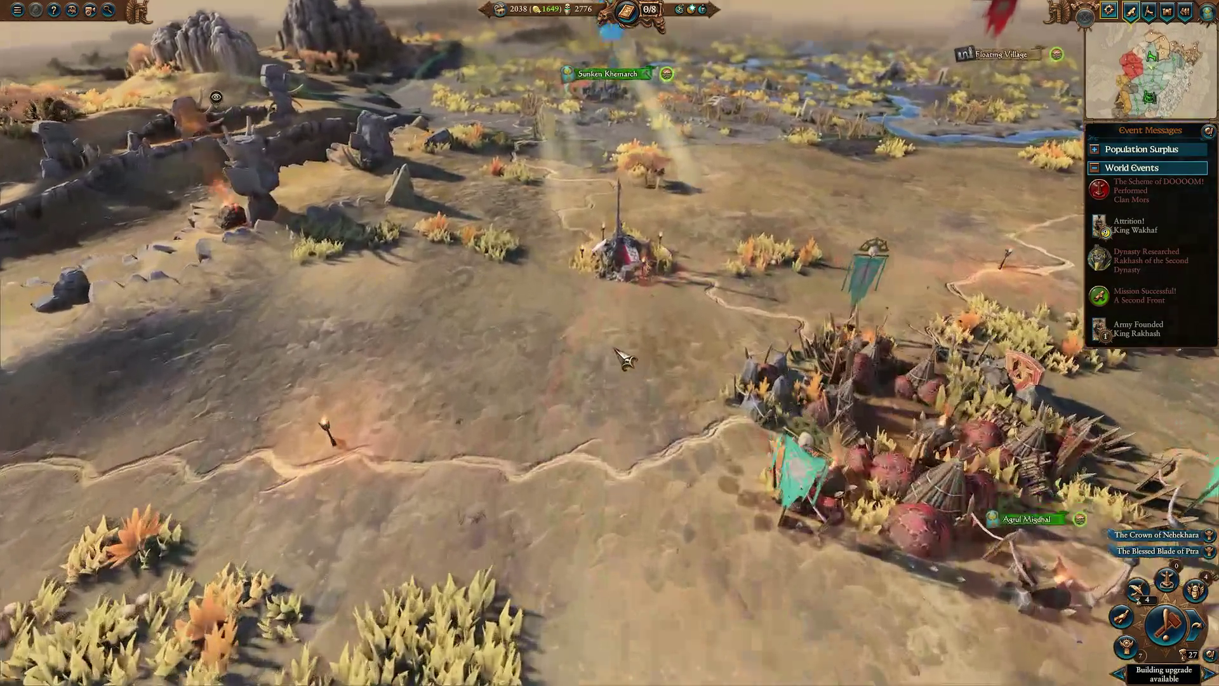
pyautogui.scroll(3, 624, 358)
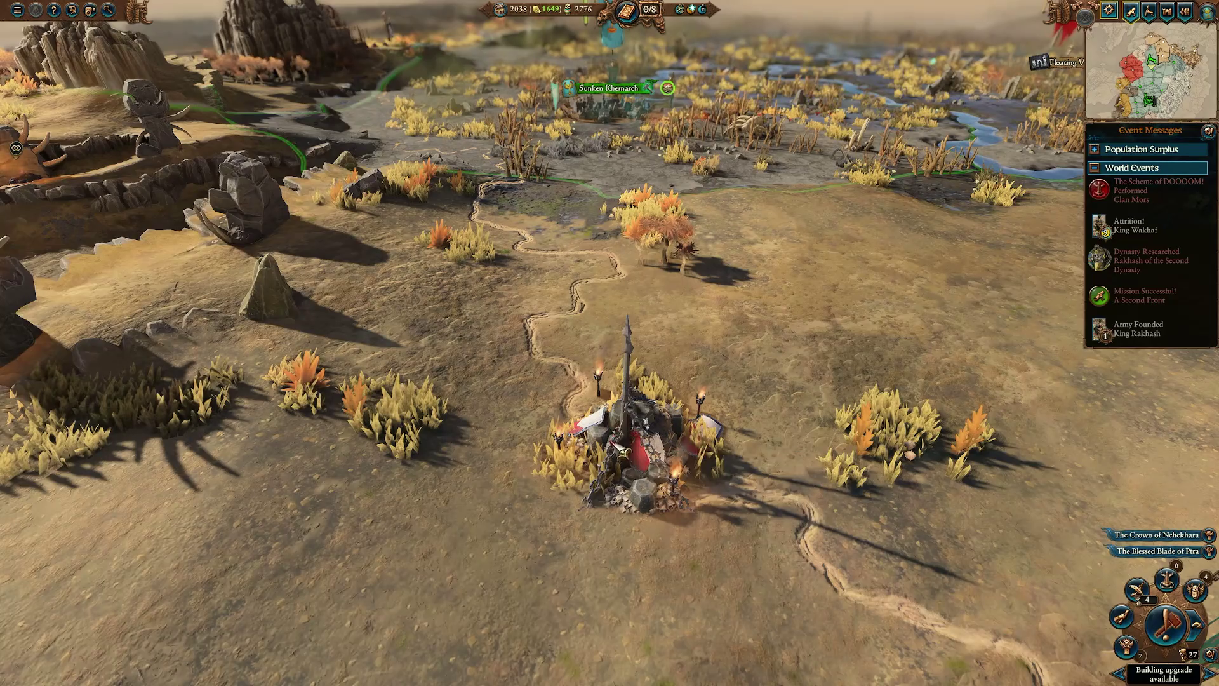
pyautogui.scroll(5, 639, 431)
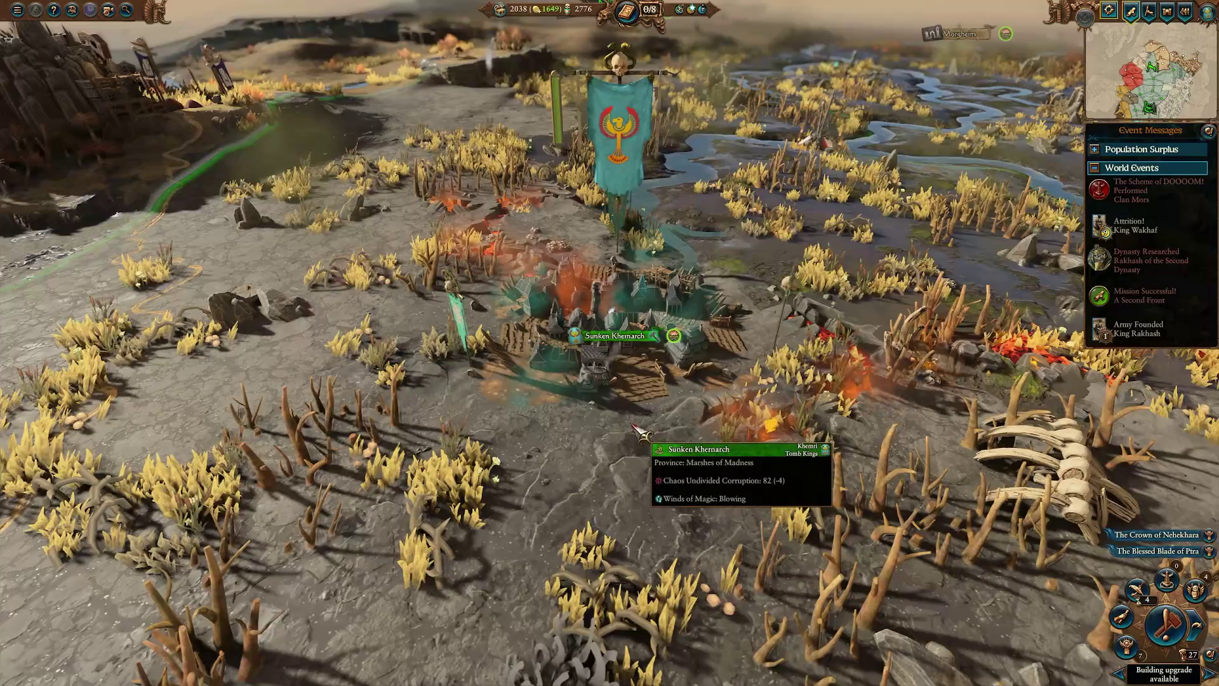
pyautogui.scroll(-10, 633, 424)
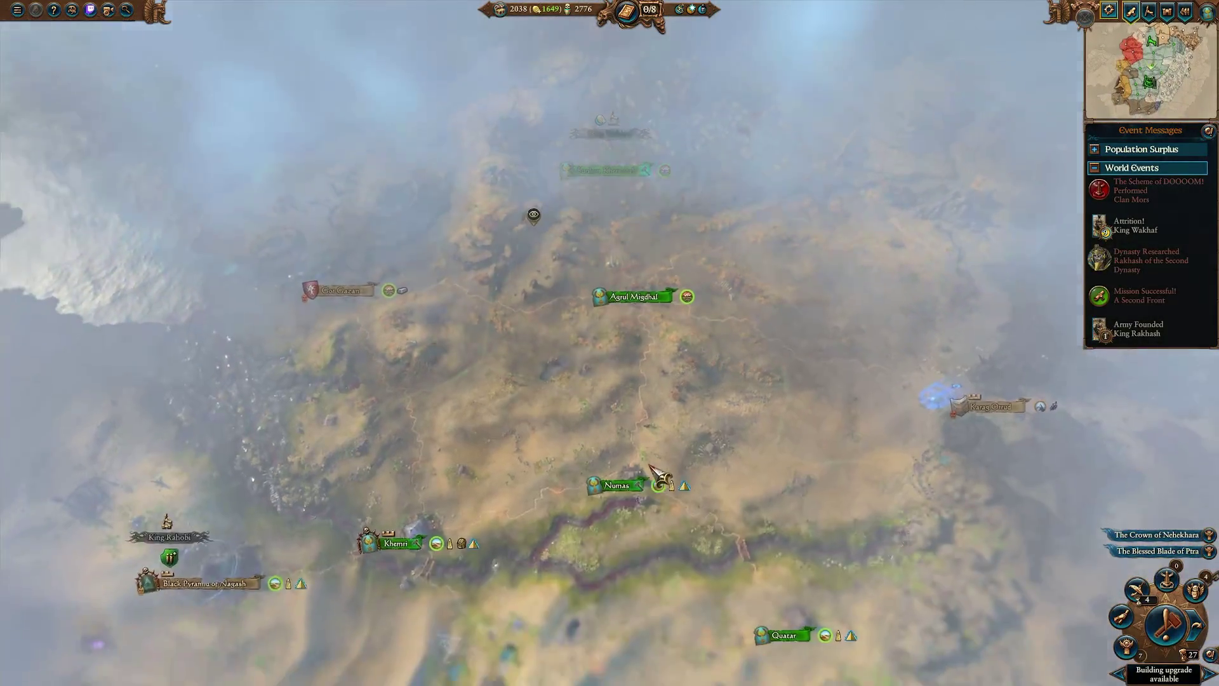
pyautogui.scroll(8, 650, 470)
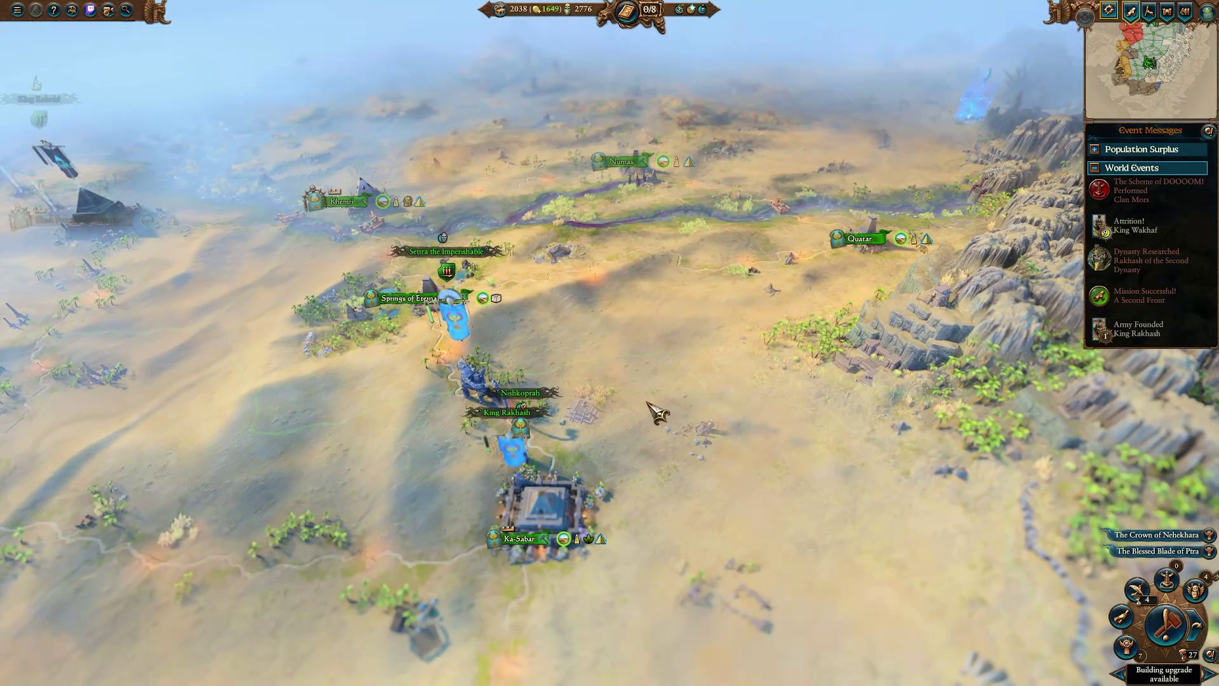
pyautogui.scroll(-2, 705, 379)
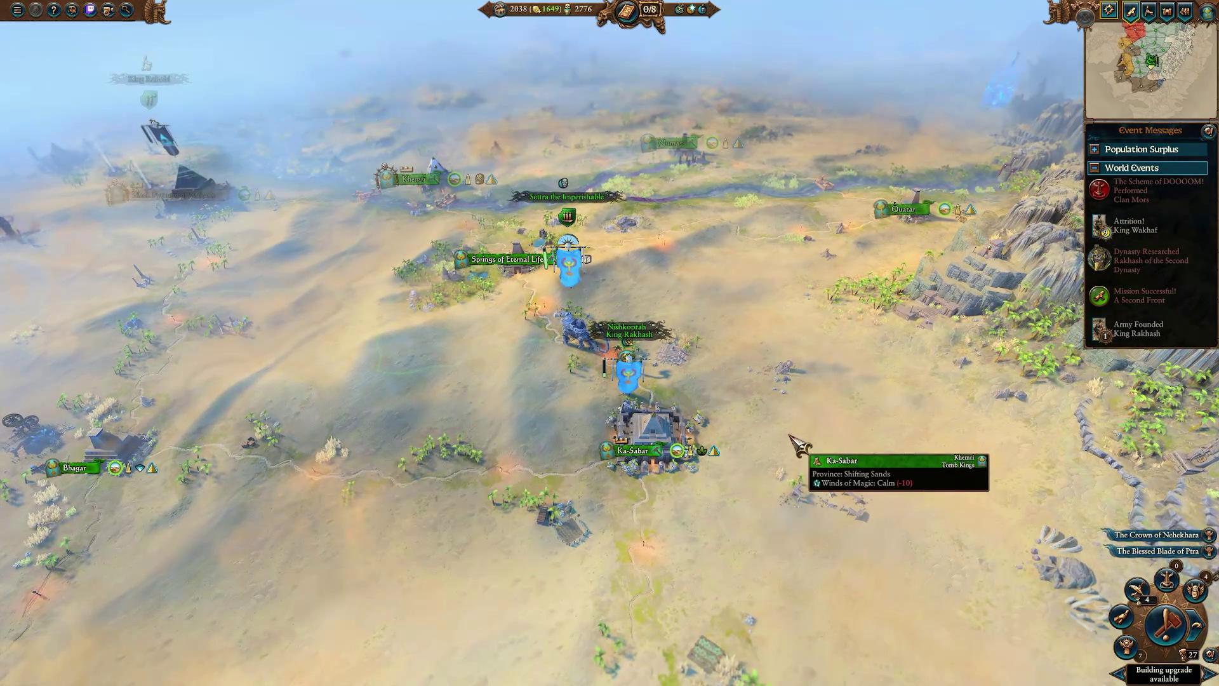
# Bring up Settra the Imperishable's army near Ka-Sabar, then dismiss its details.
pyautogui.press('a')
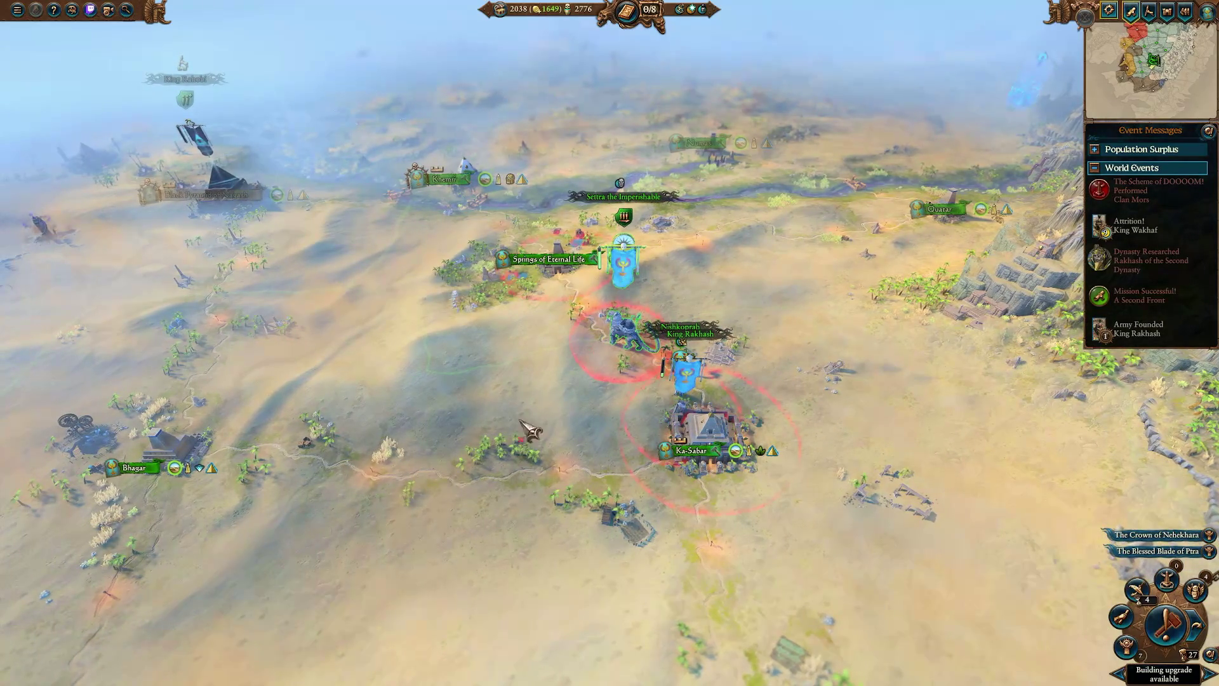
pyautogui.press('.')
pyautogui.press('s')
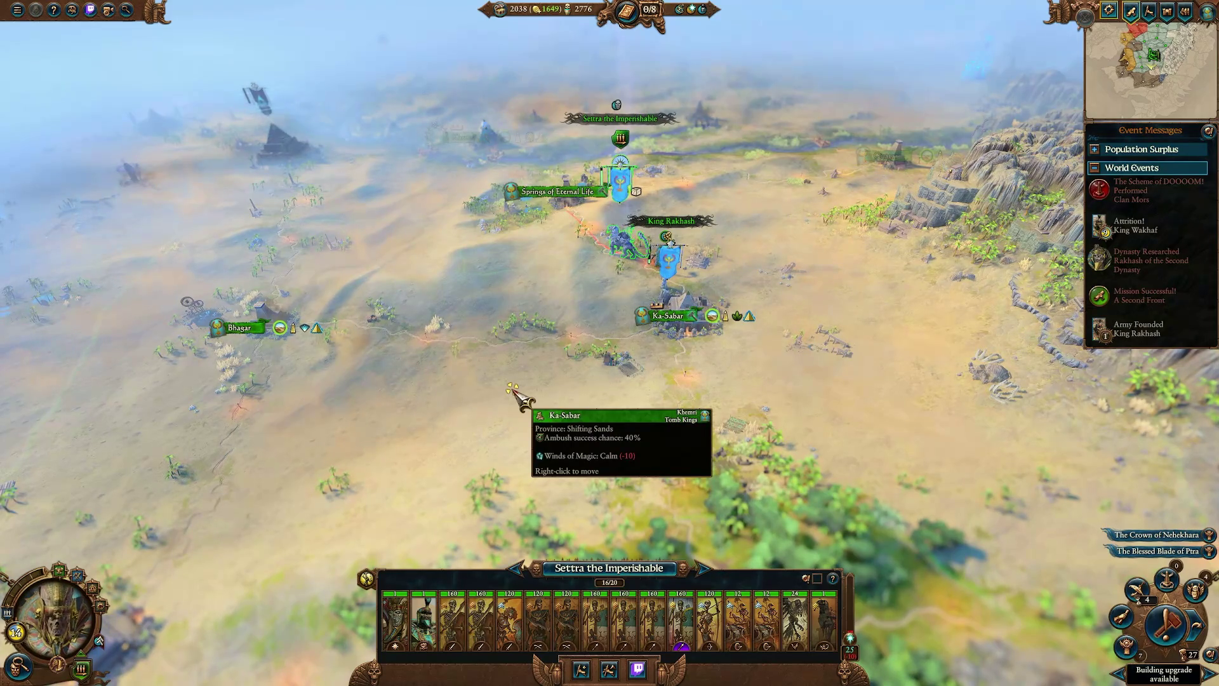
pyautogui.press('a')
pyautogui.press('s')
pyautogui.click(654, 407)
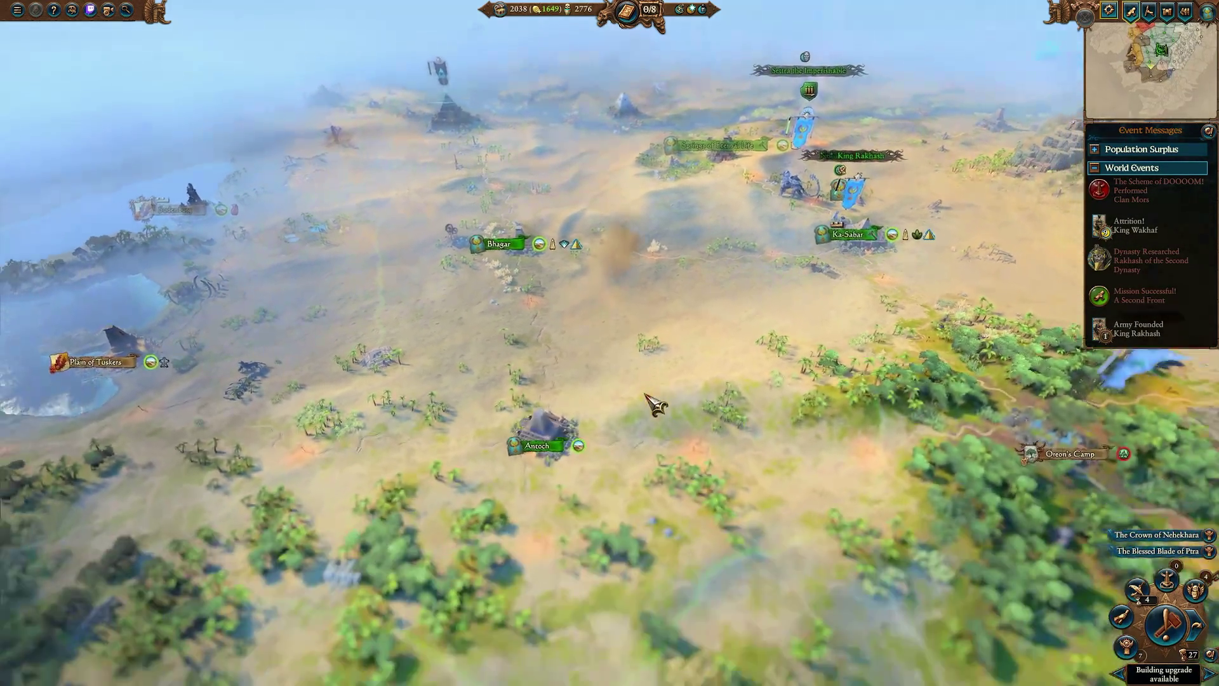
# Select King Rakhash's army at Ka-Sabar and open its recruitment options.
pyautogui.press('d')
pyautogui.press('s')
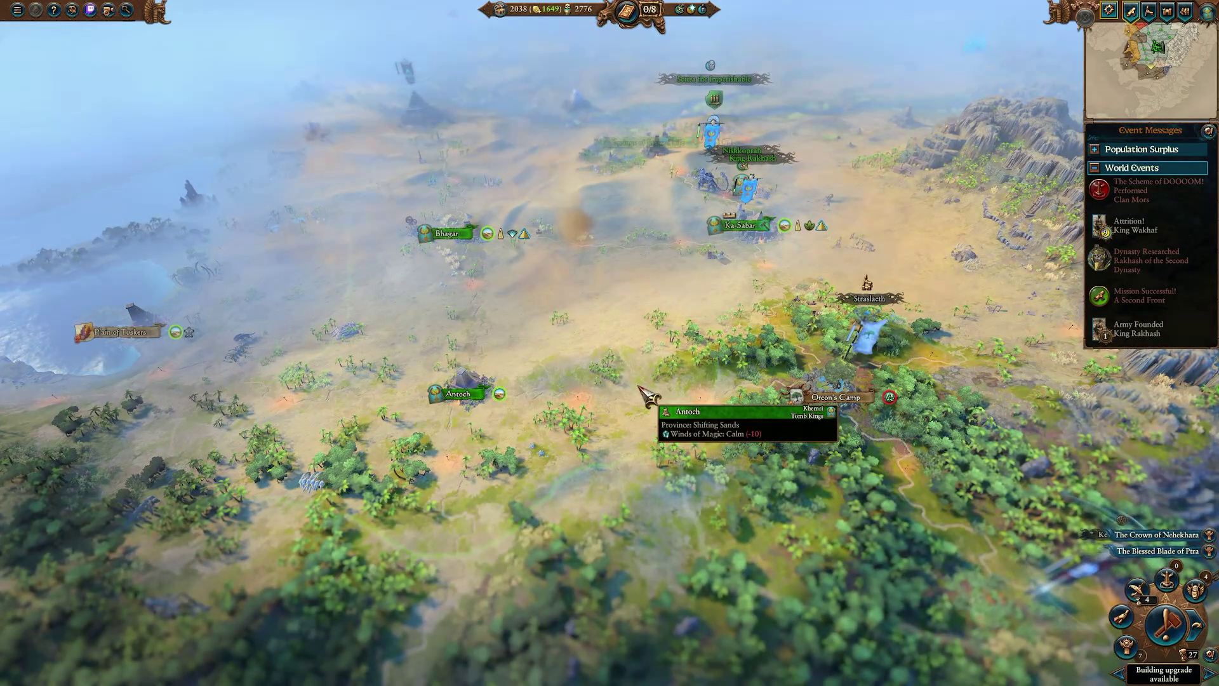
pyautogui.press('w')
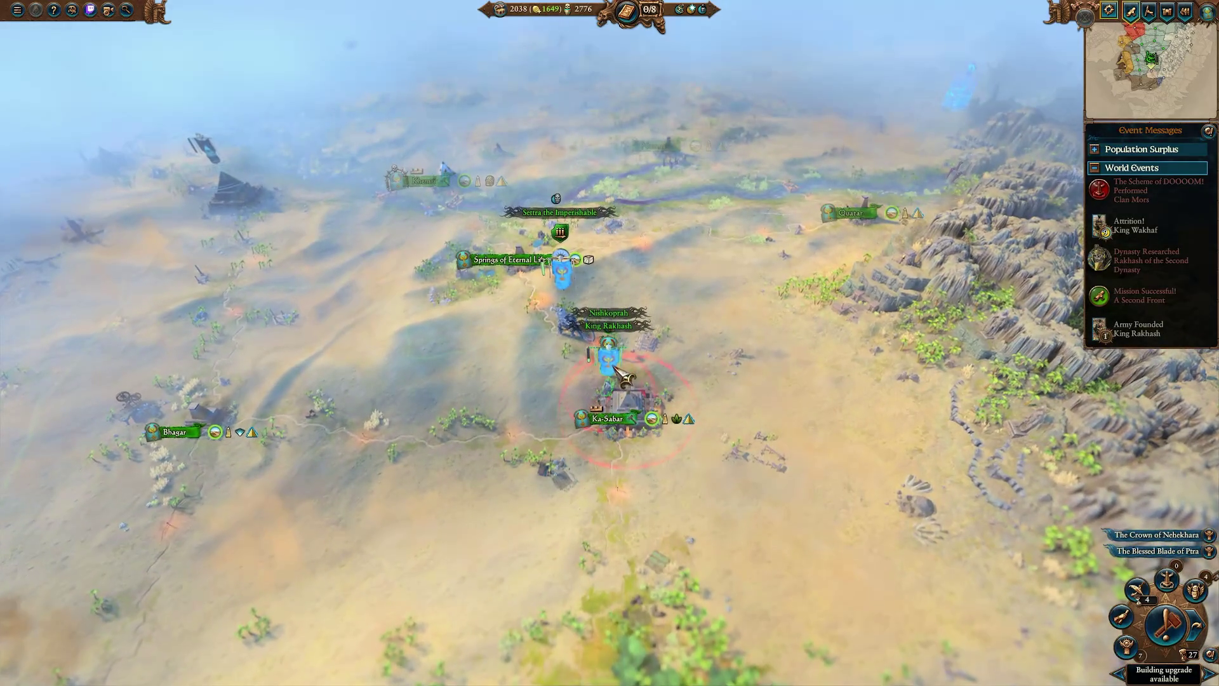
pyautogui.click(654, 396)
pyautogui.scroll(3, 673, 398)
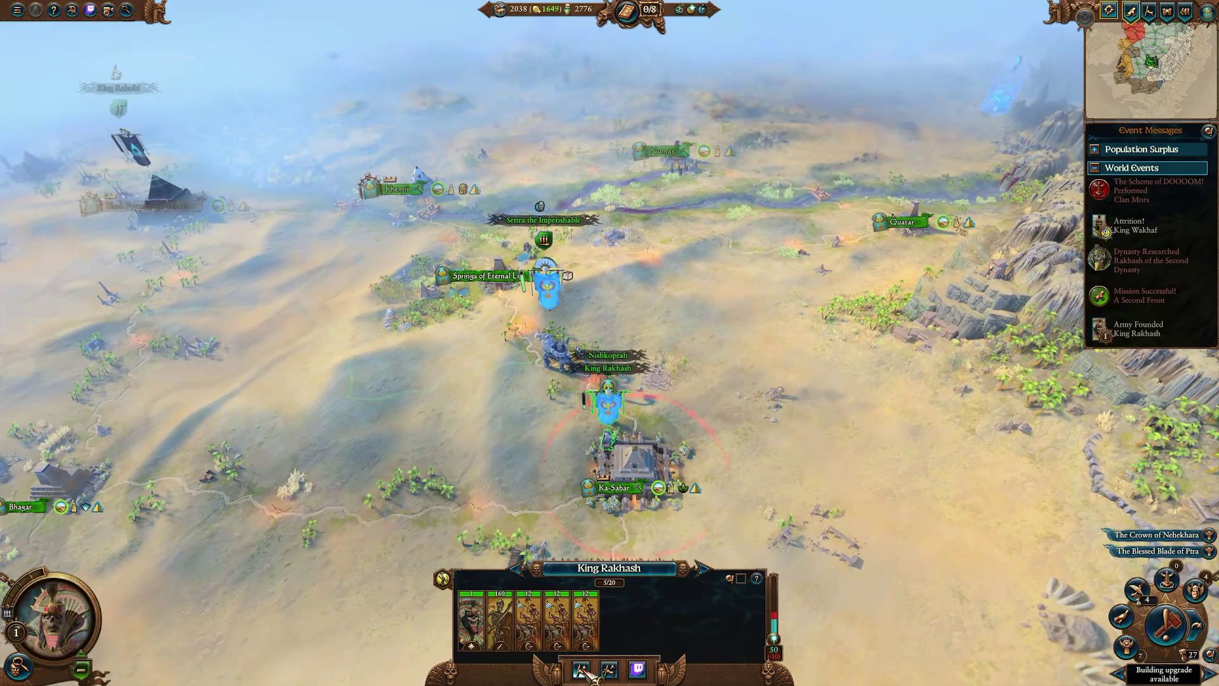
pyautogui.press('r')
pyautogui.scroll(3, 879, 484)
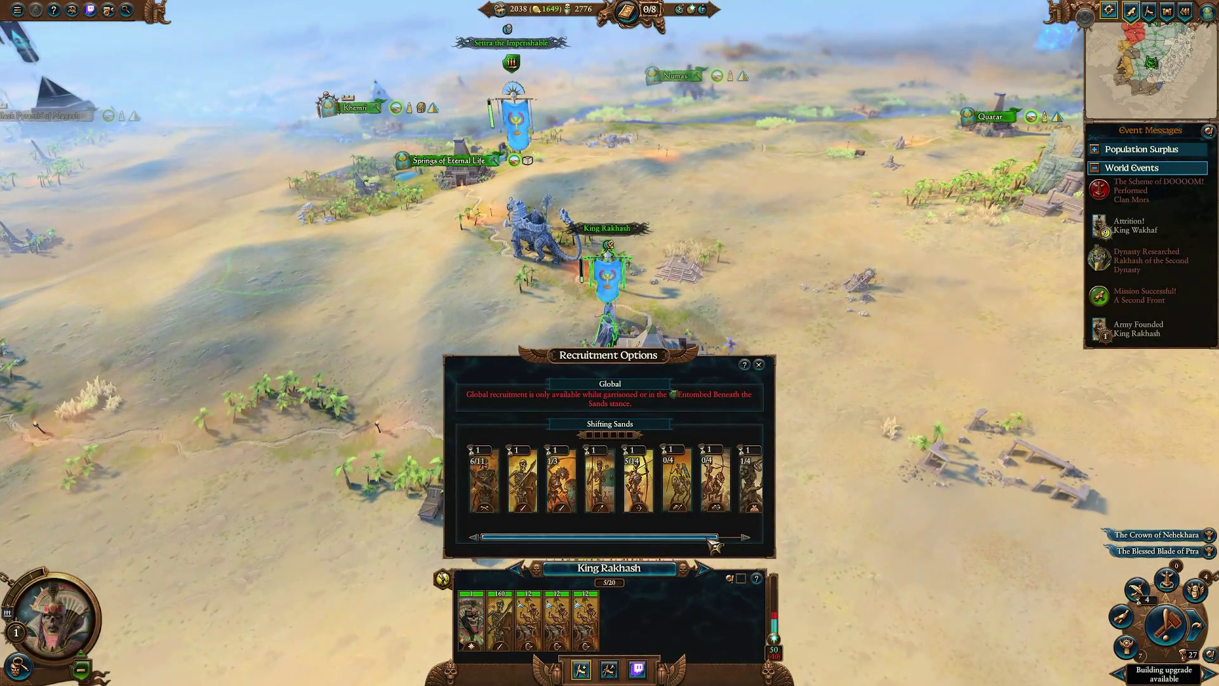
# Recruit two Tomb Guard and three Skeleton Archers units into King Rakhash's army.
pyautogui.click(746, 537)
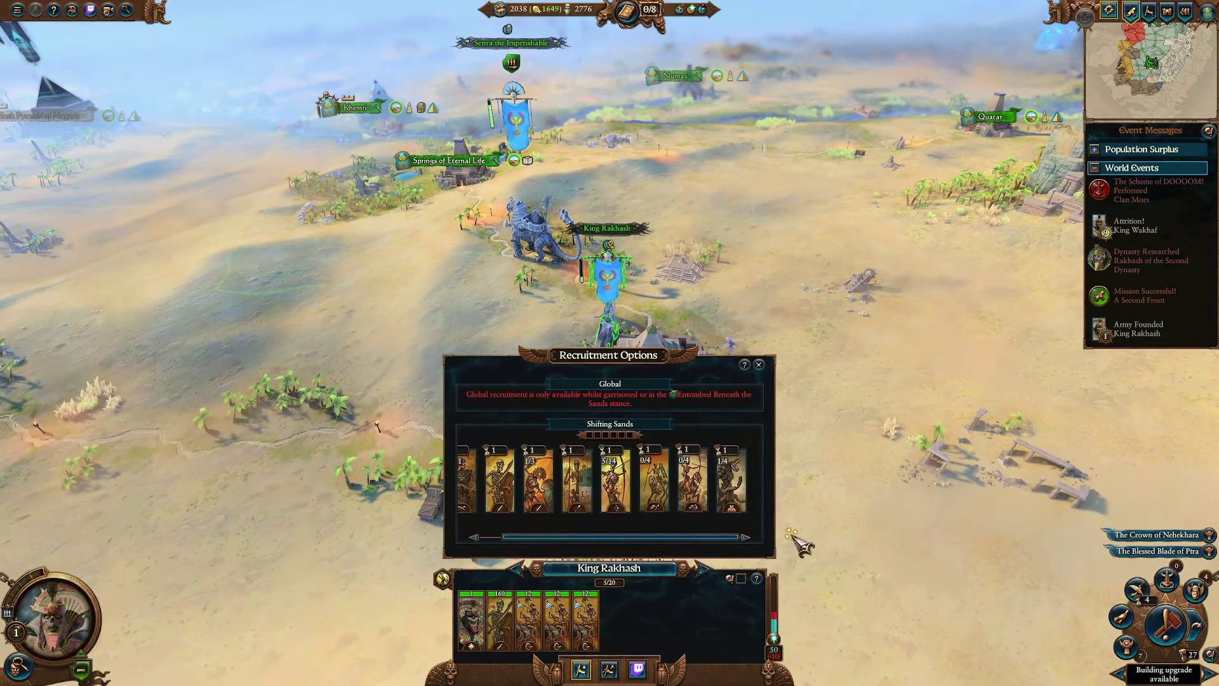
pyautogui.click(540, 484)
pyautogui.click(539, 483)
pyautogui.click(624, 487)
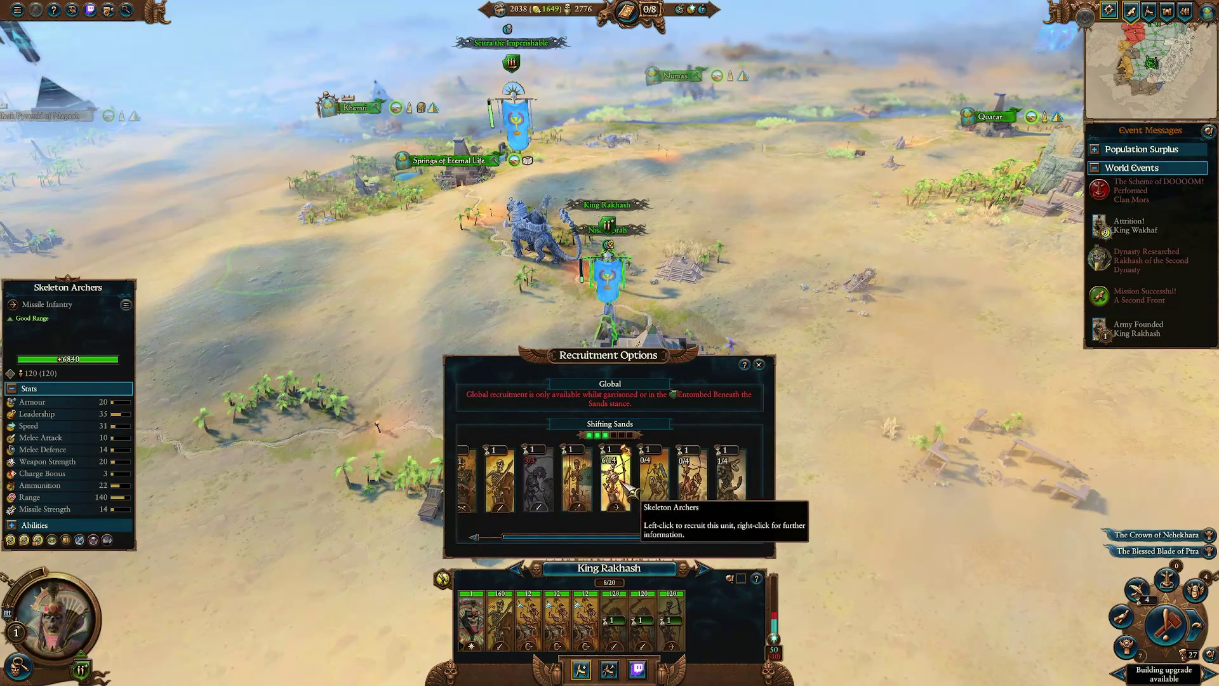
pyautogui.click(624, 486)
pyautogui.click(625, 486)
# Add Skeleton Warriors, an Ushabti unit and three skeleton cavalry, reaching 16 of 20 units.
pyautogui.hscroll(-1, 536, 541)
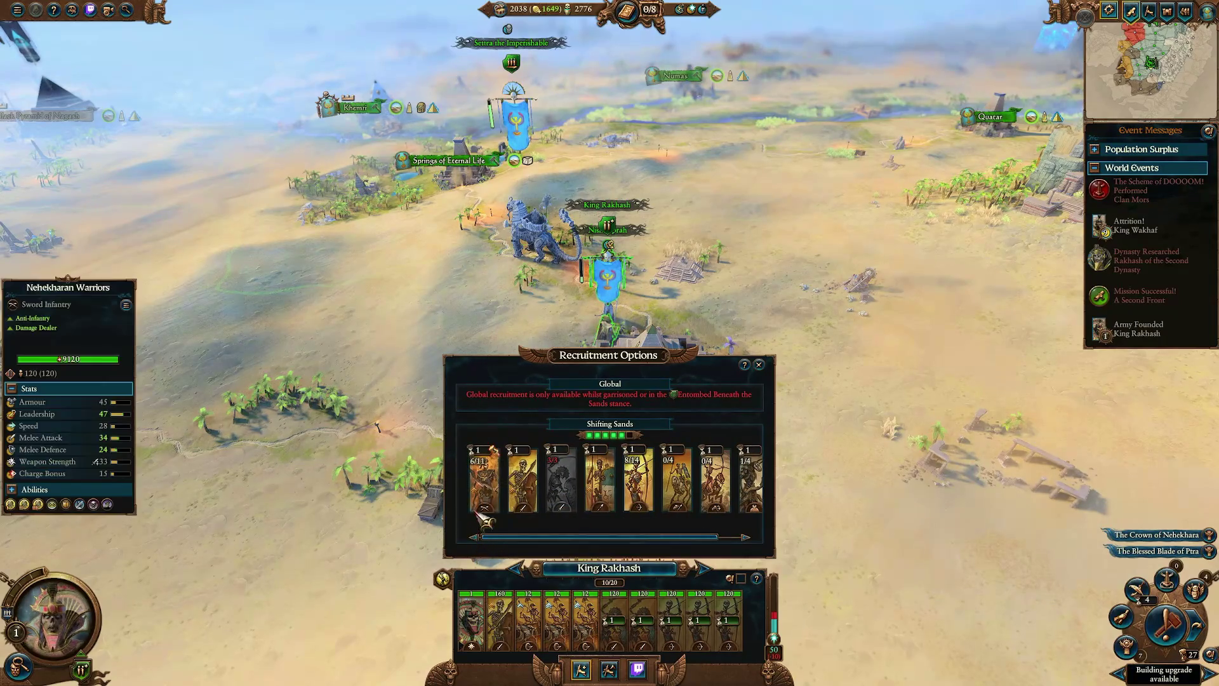
pyautogui.click(522, 482)
pyautogui.click(522, 482)
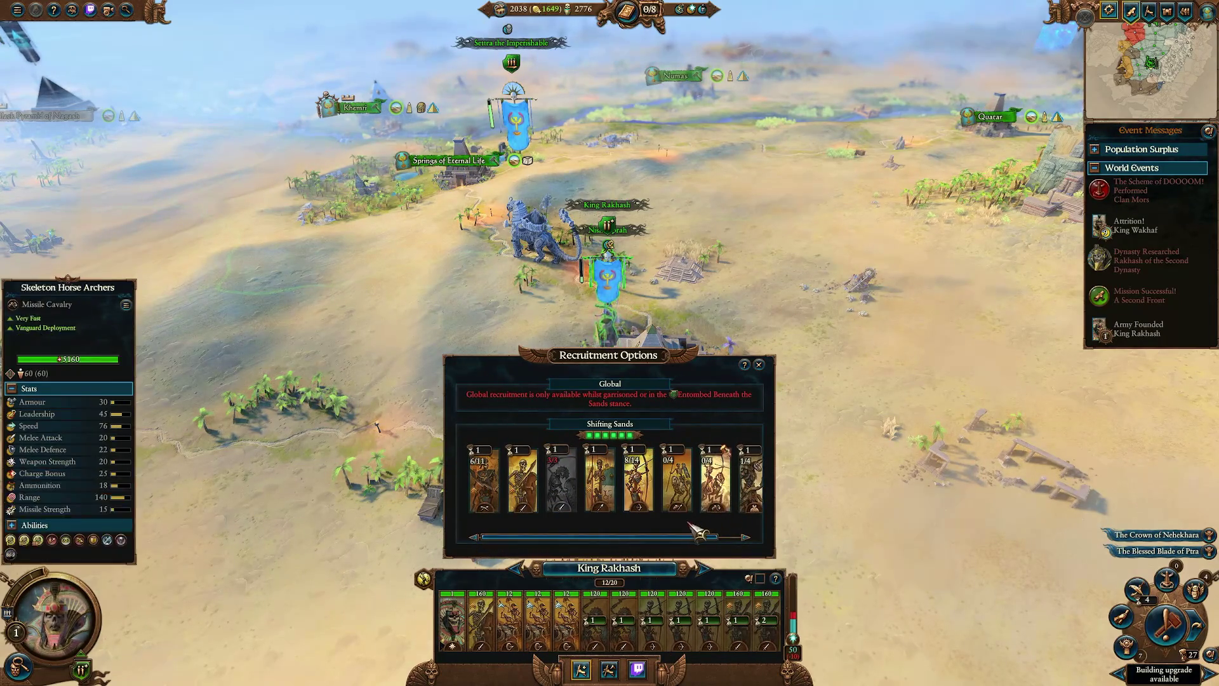
pyautogui.hscroll(1, 736, 482)
pyautogui.click(733, 482)
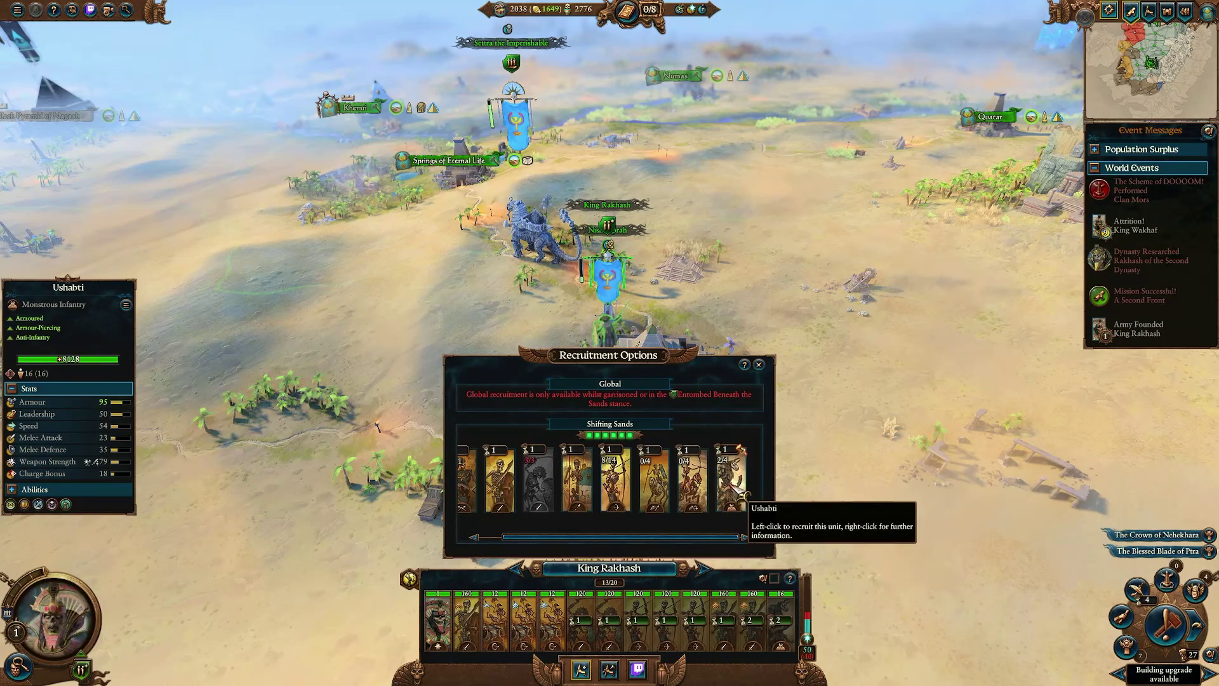
pyautogui.click(692, 486)
pyautogui.click(660, 485)
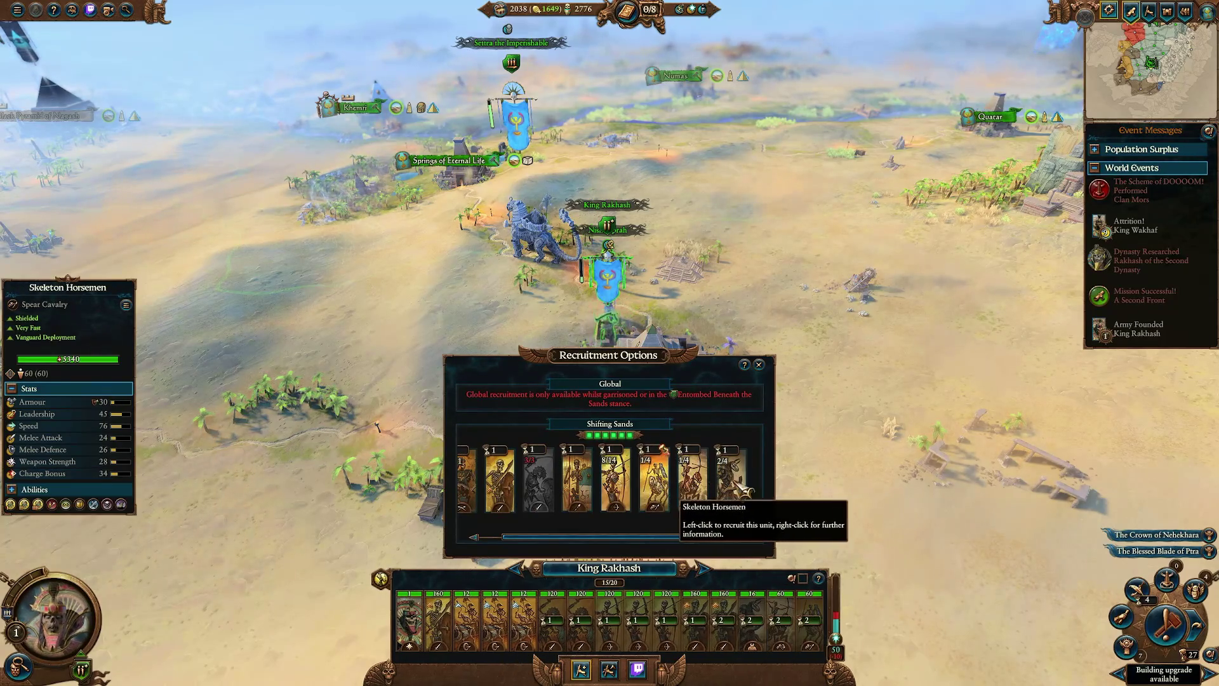
pyautogui.click(706, 498)
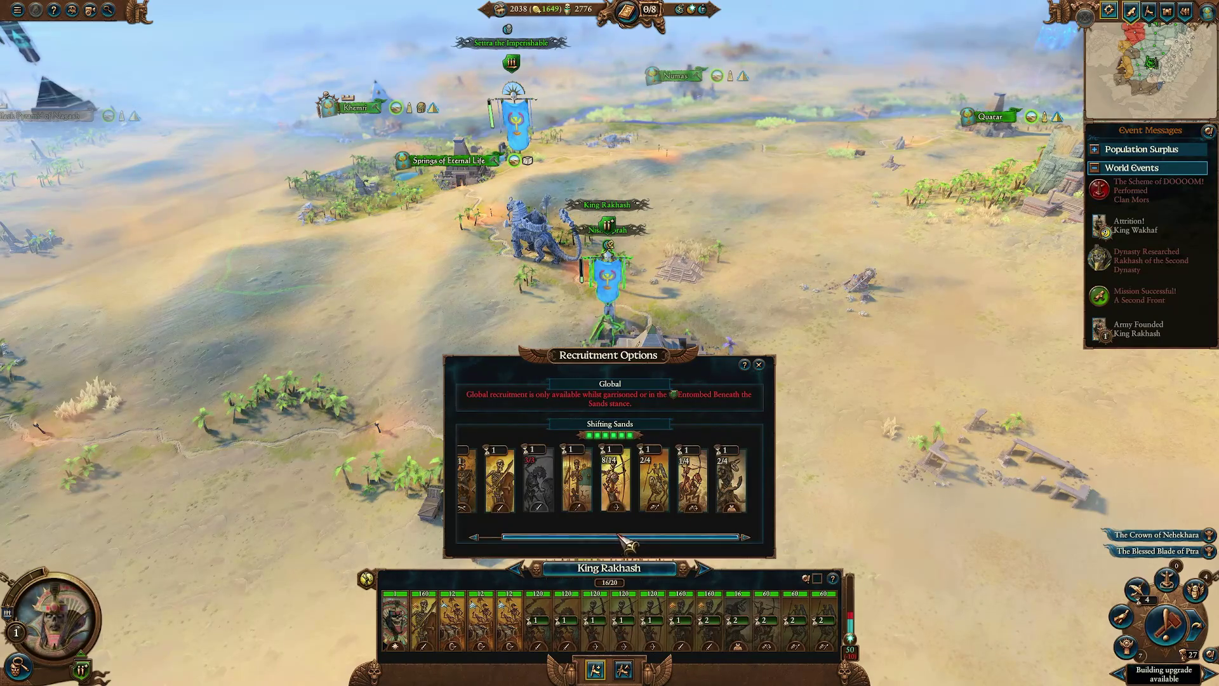
# Close recruitment and select Settra the Imperishable's army.
pyautogui.click(830, 485)
pyautogui.scroll(5, 595, 467)
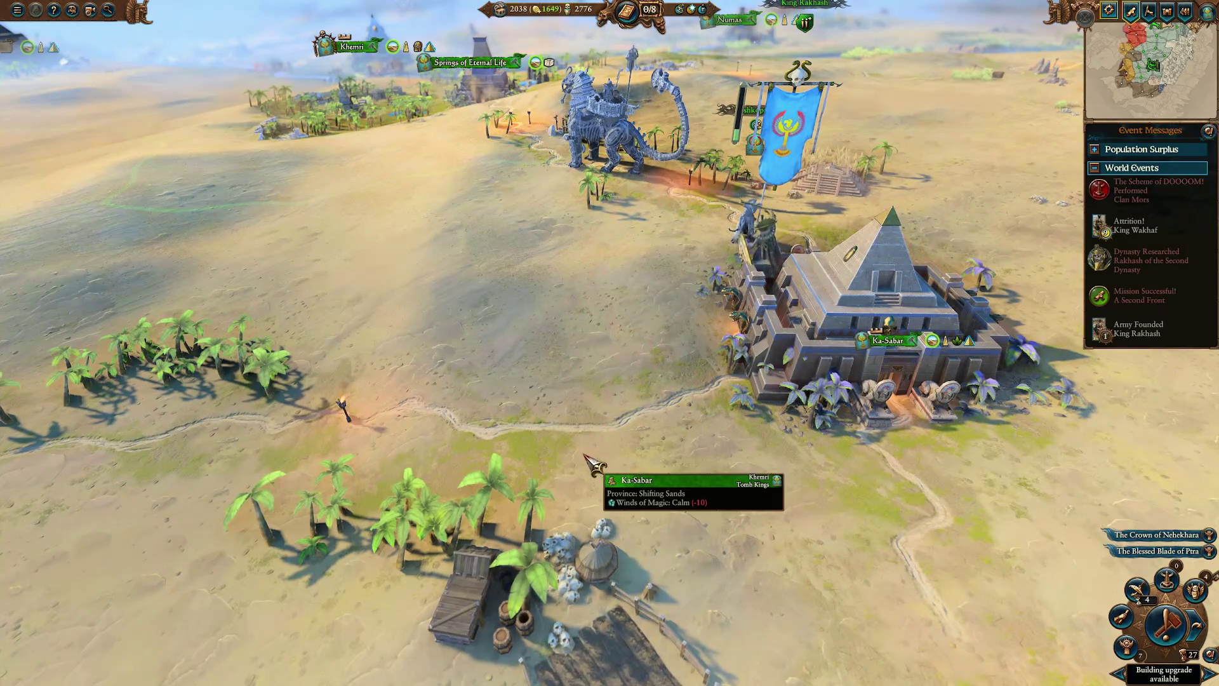
pyautogui.scroll(3, 595, 466)
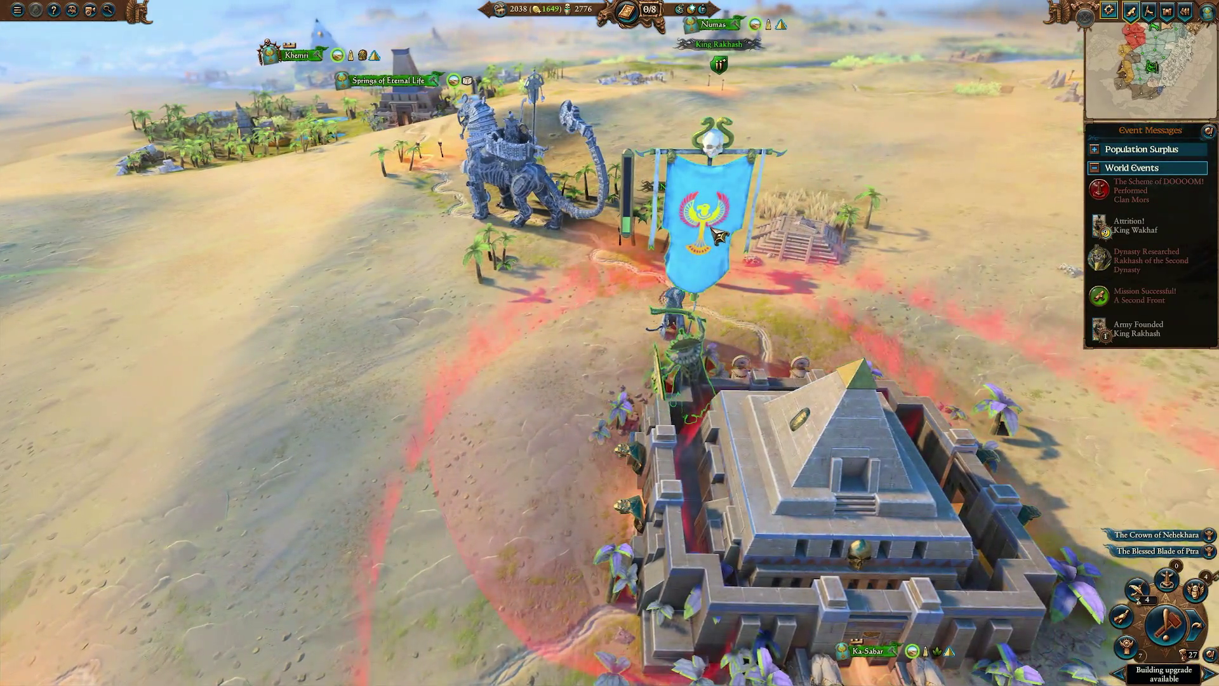
pyautogui.click(719, 236)
pyautogui.scroll(-5, 634, 318)
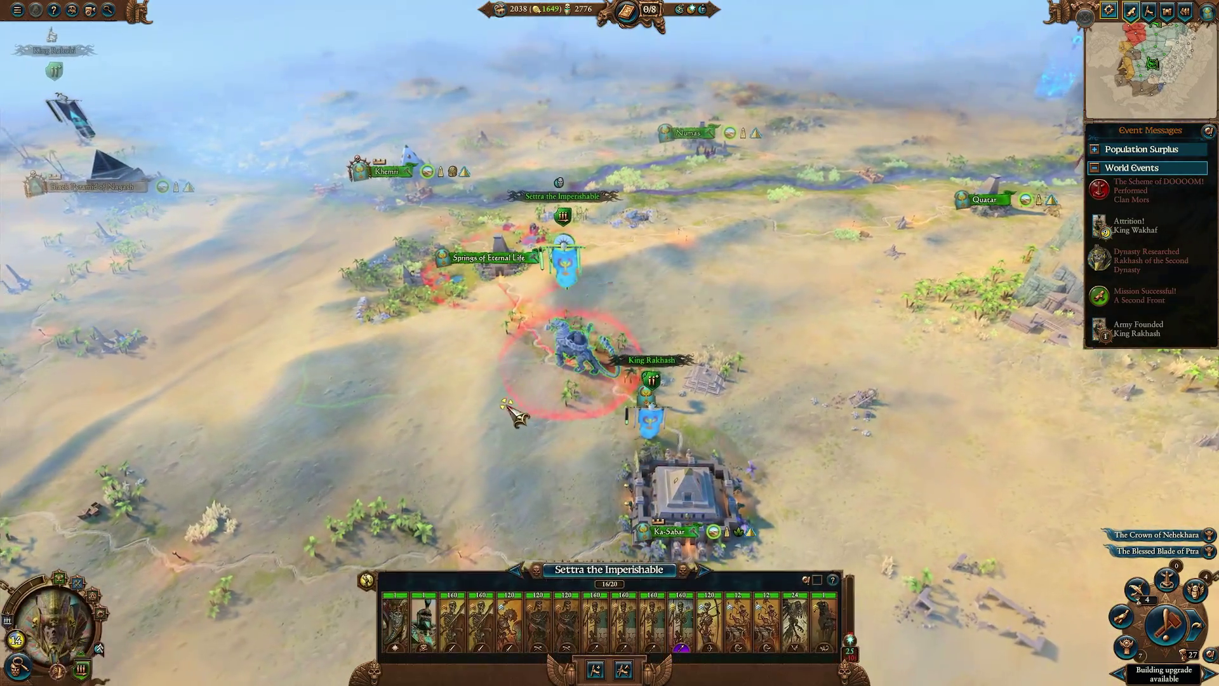
# Pan north and inspect the Sunken Khemarch settlement.
pyautogui.press('w')
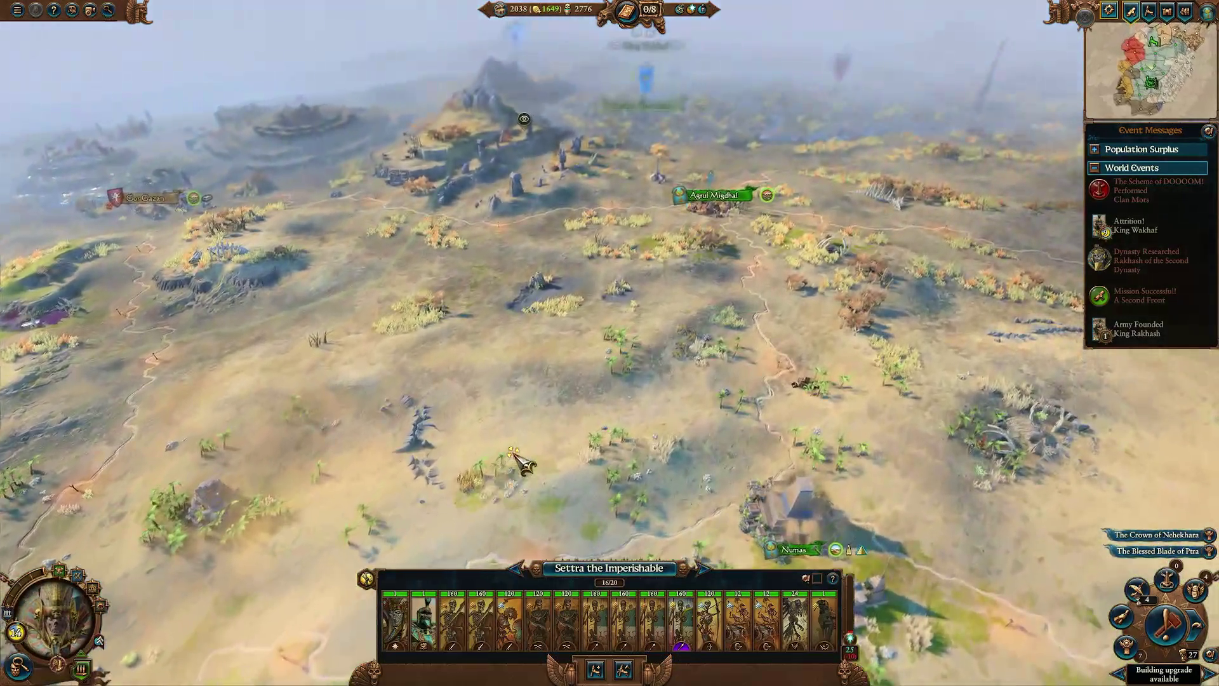
pyautogui.scroll(3, 516, 455)
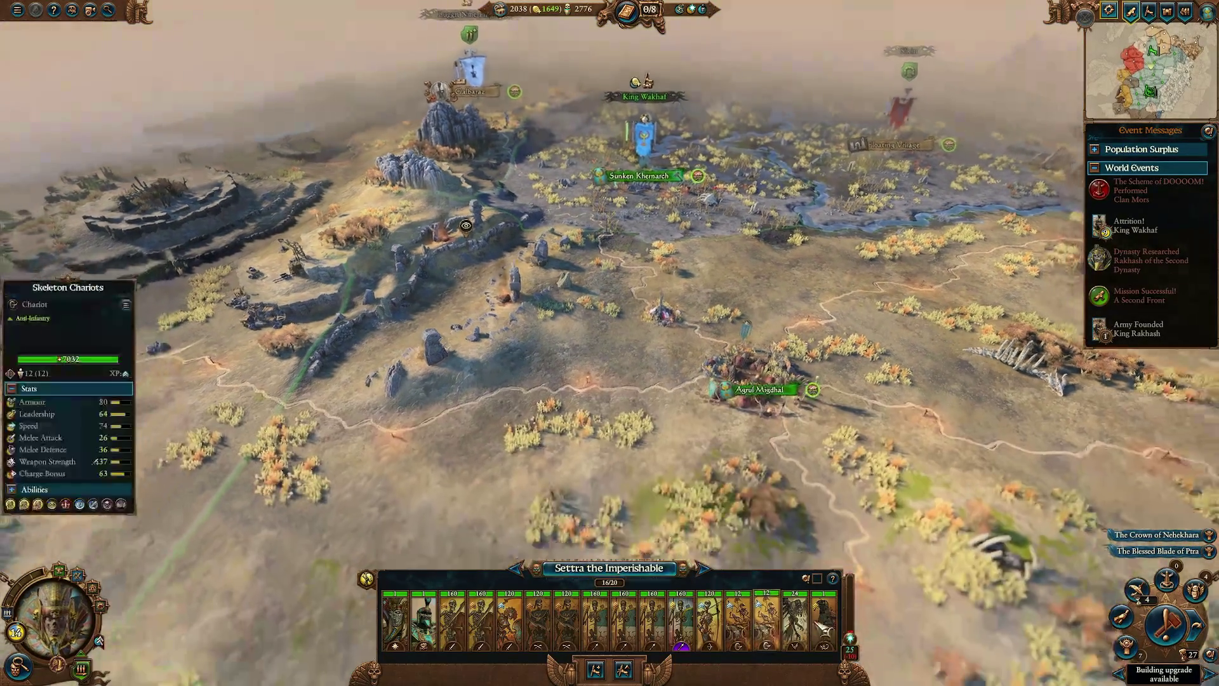
pyautogui.moveTo(836, 628)
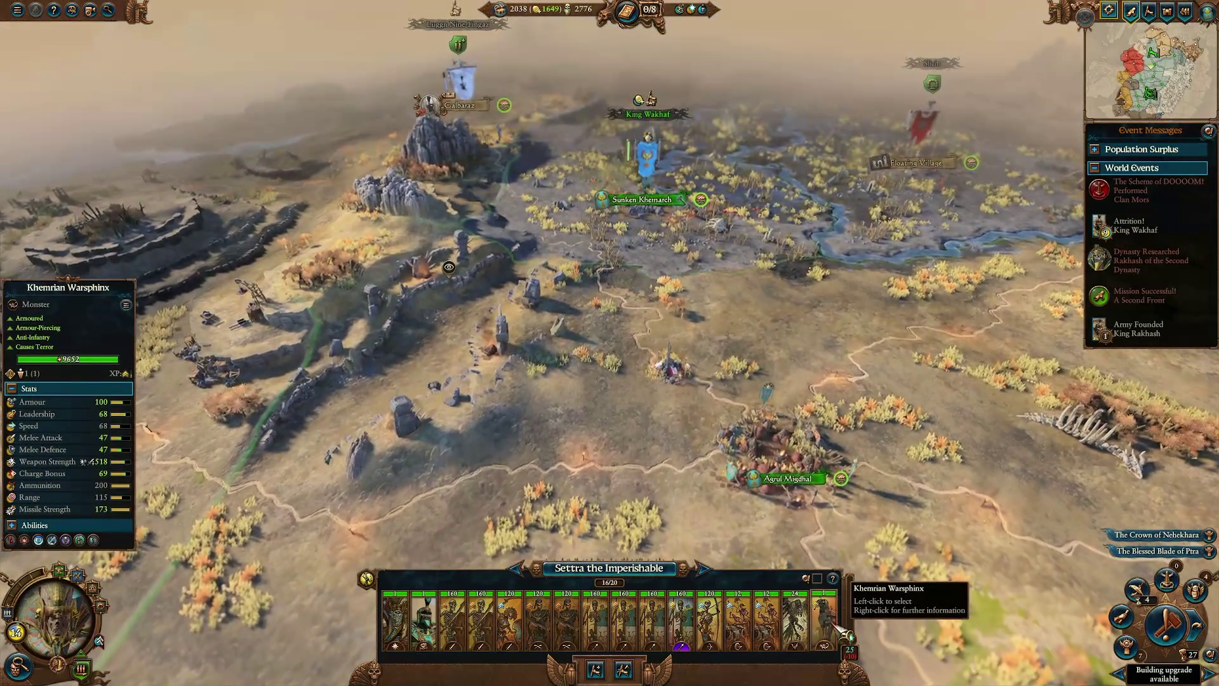
pyautogui.press('w')
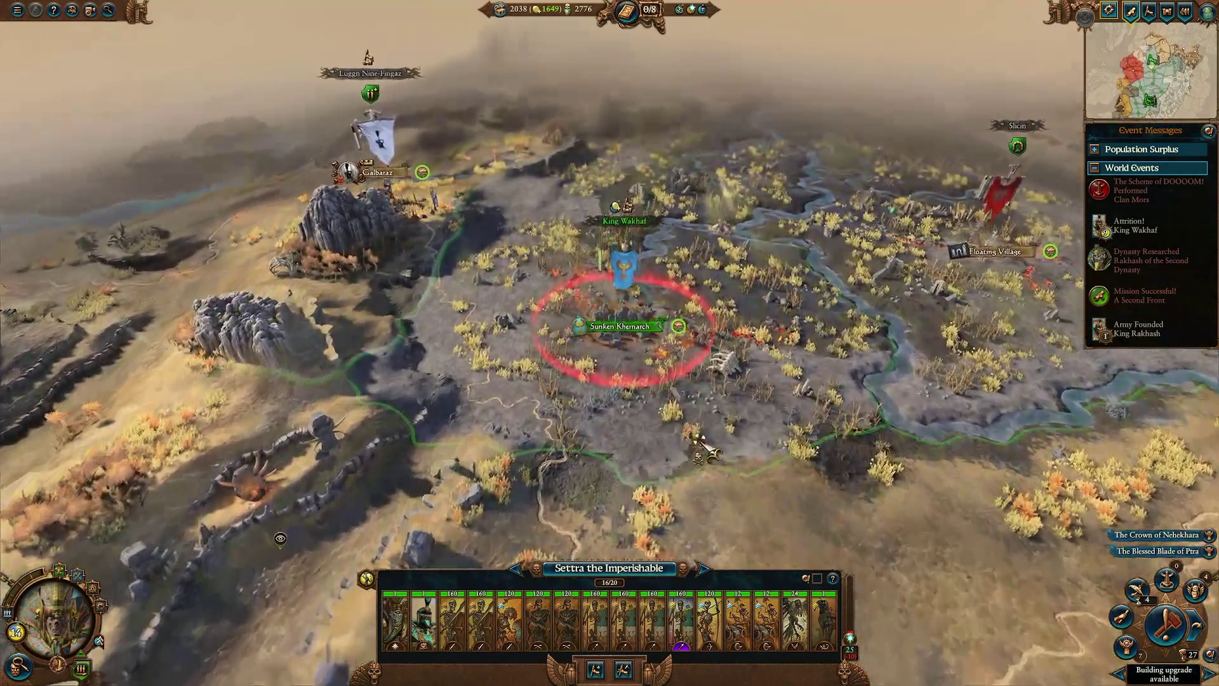
pyautogui.click(649, 222)
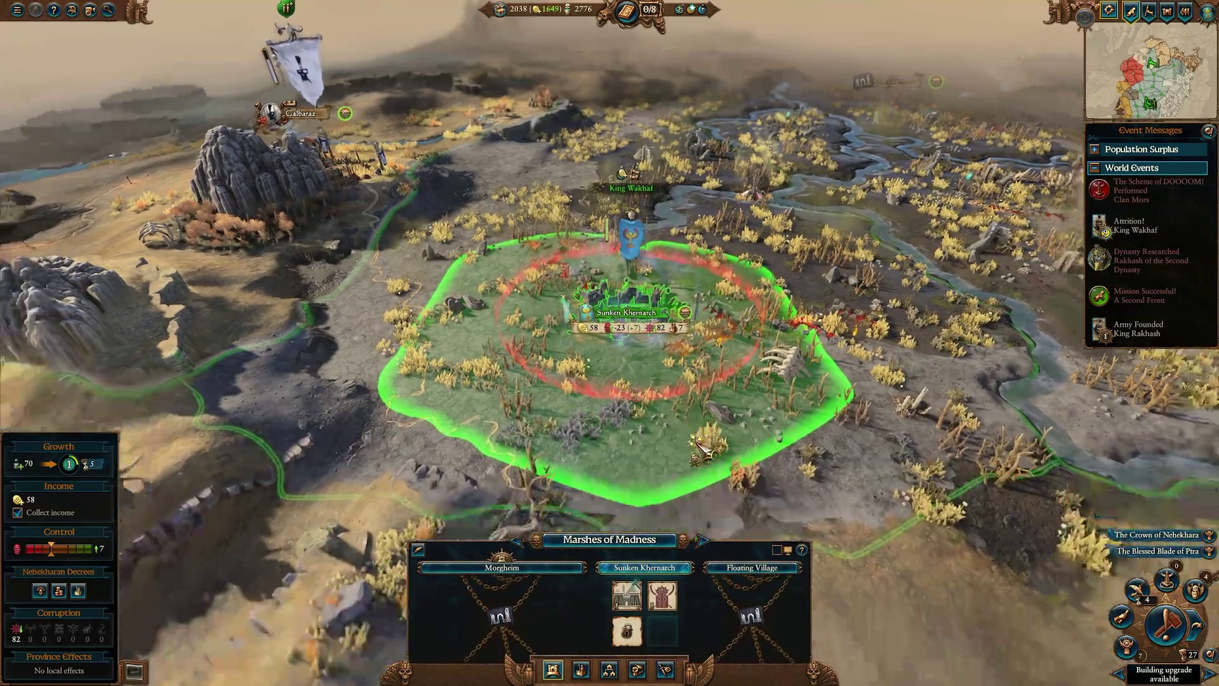
pyautogui.scroll(-3, 700, 446)
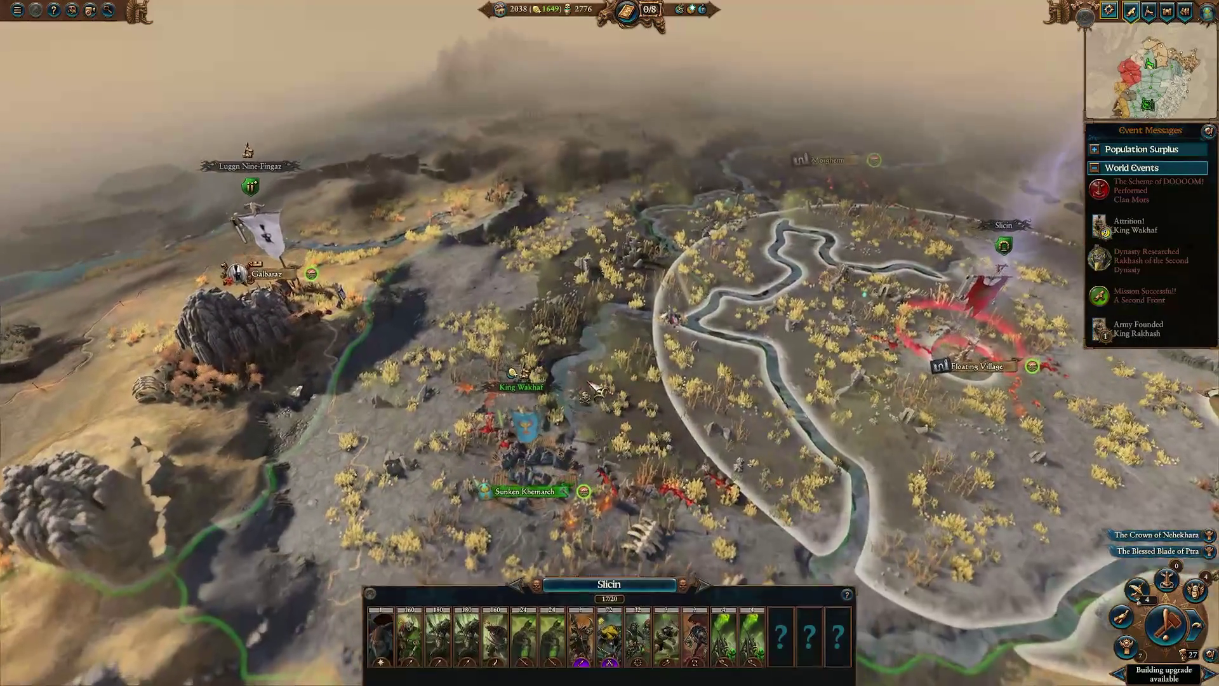
# Pan south and select Settra's army near Ka-Sabar, then King Rakhash's army.
pyautogui.press('s')
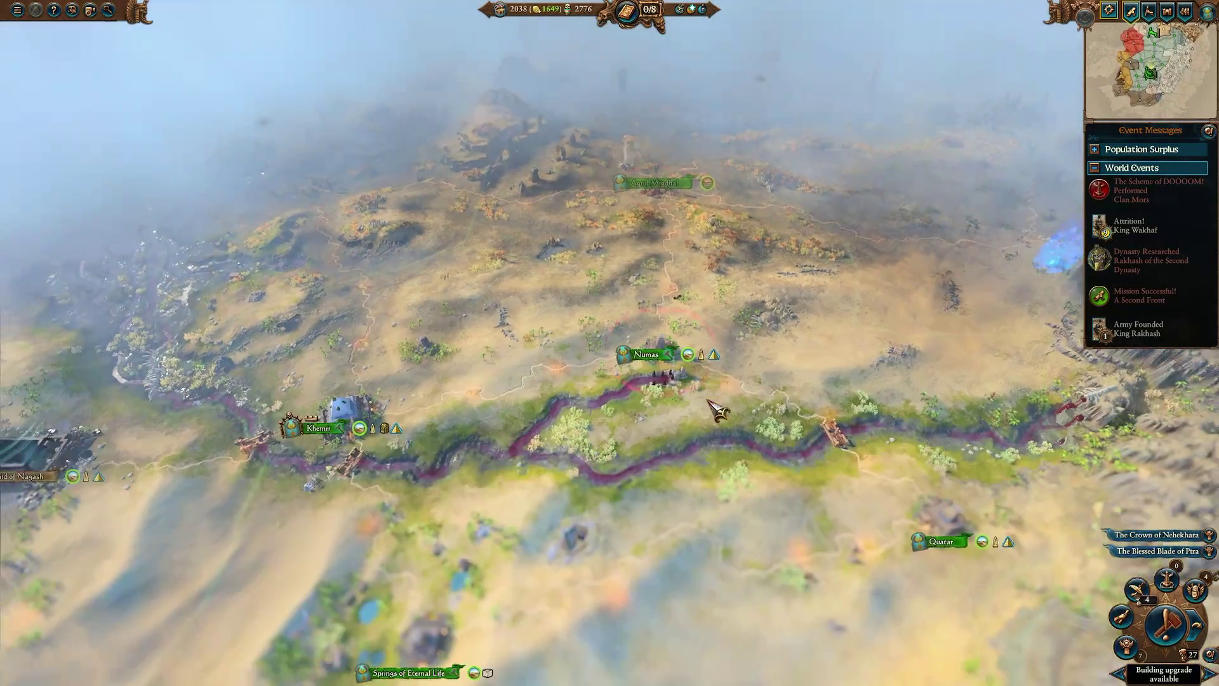
pyautogui.press('s')
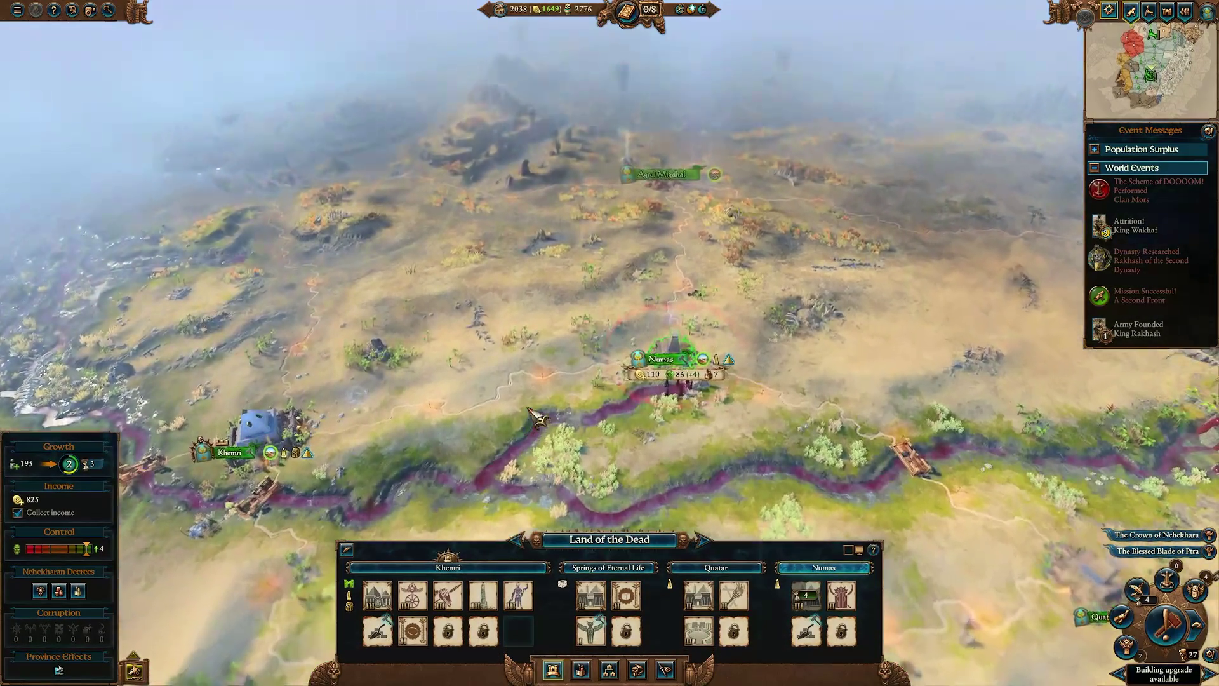
pyautogui.press('s')
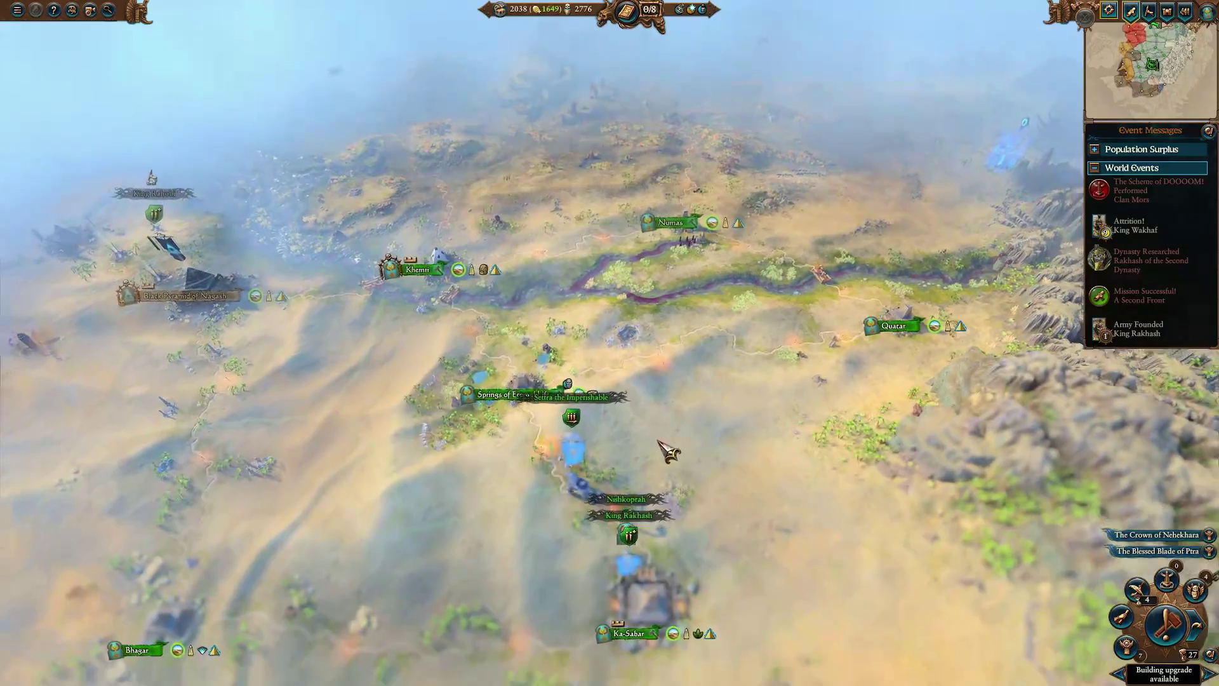
pyautogui.scroll(5, 660, 447)
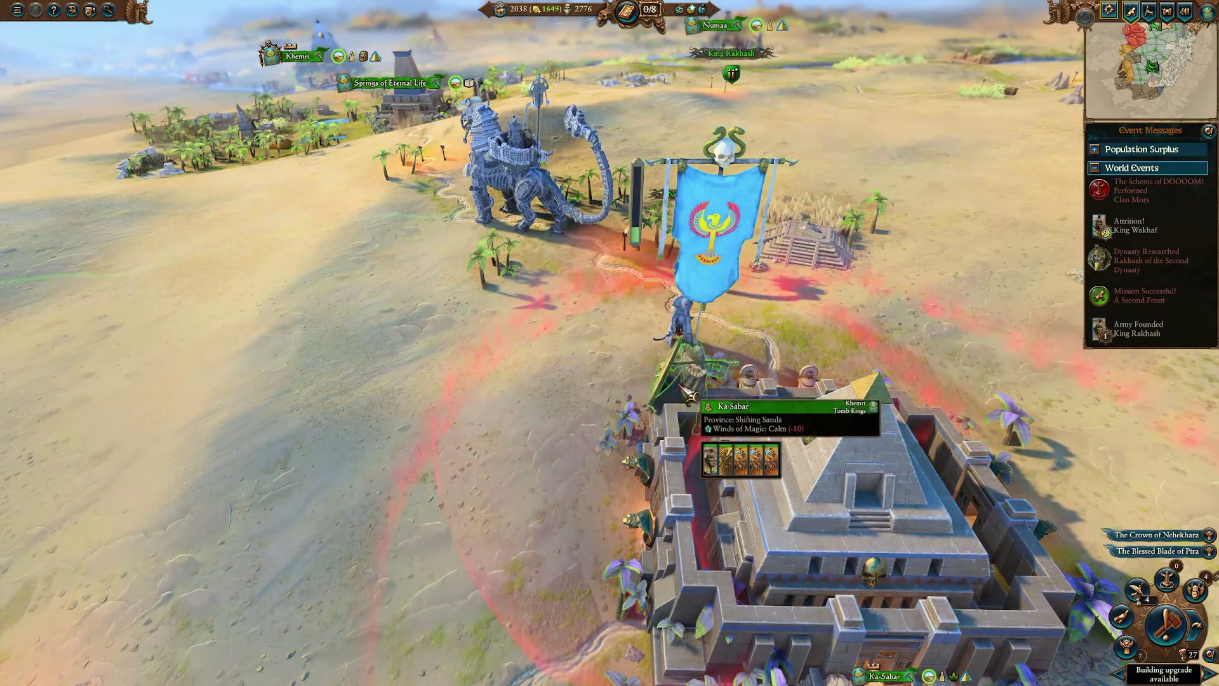
pyautogui.click(527, 161)
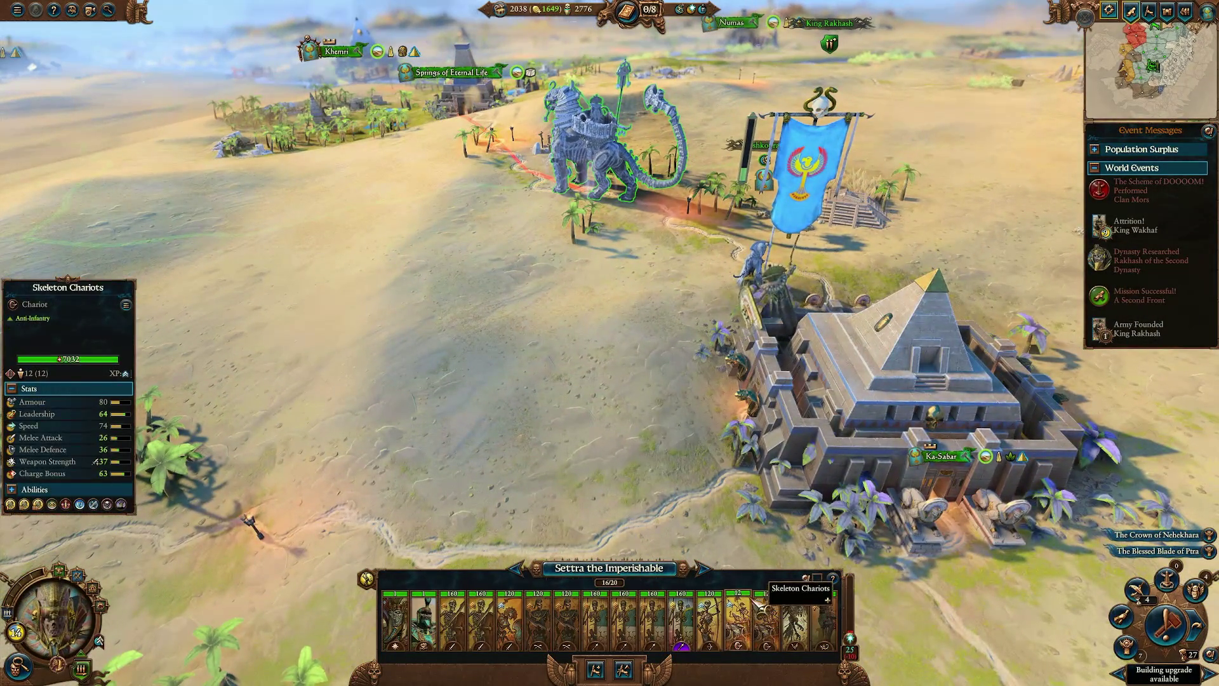
pyautogui.scroll(-5, 642, 417)
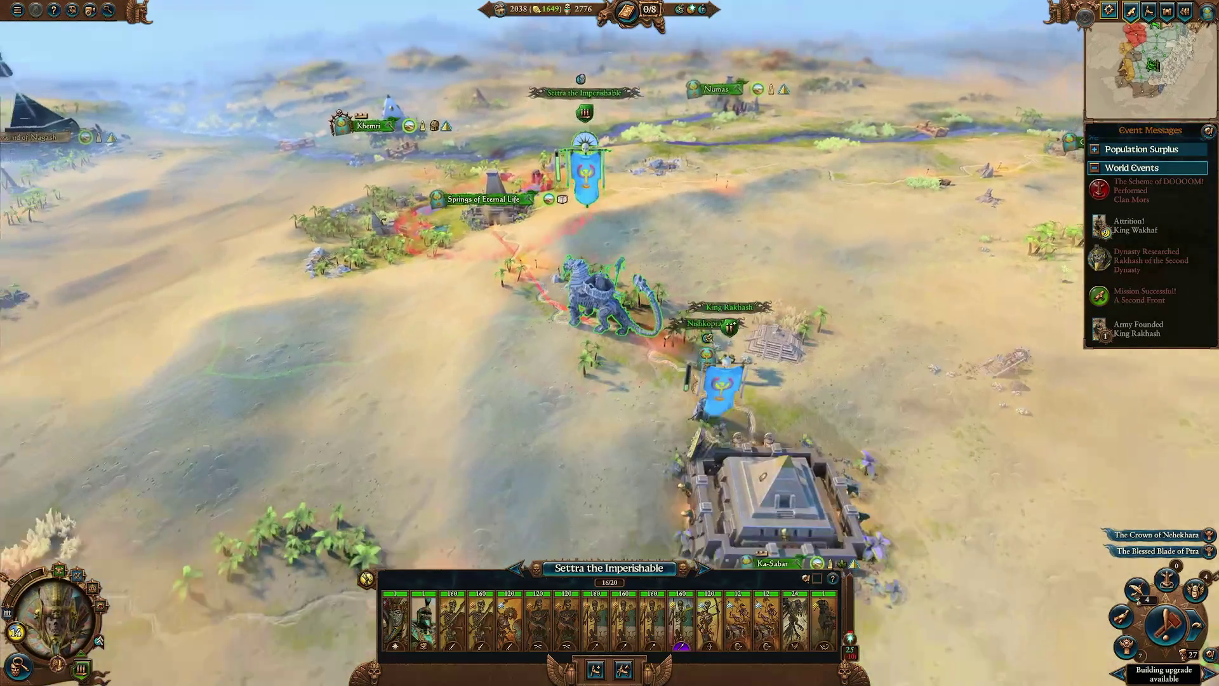
pyautogui.press('w')
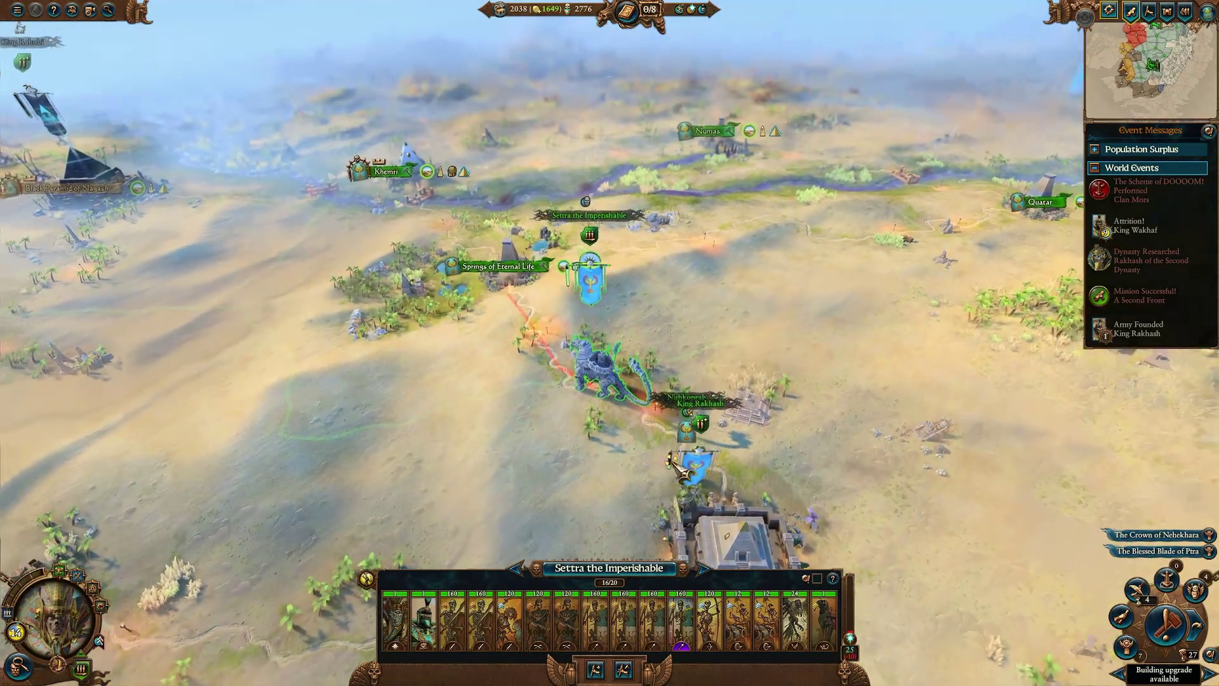
pyautogui.click(689, 476)
pyautogui.scroll(2, 768, 514)
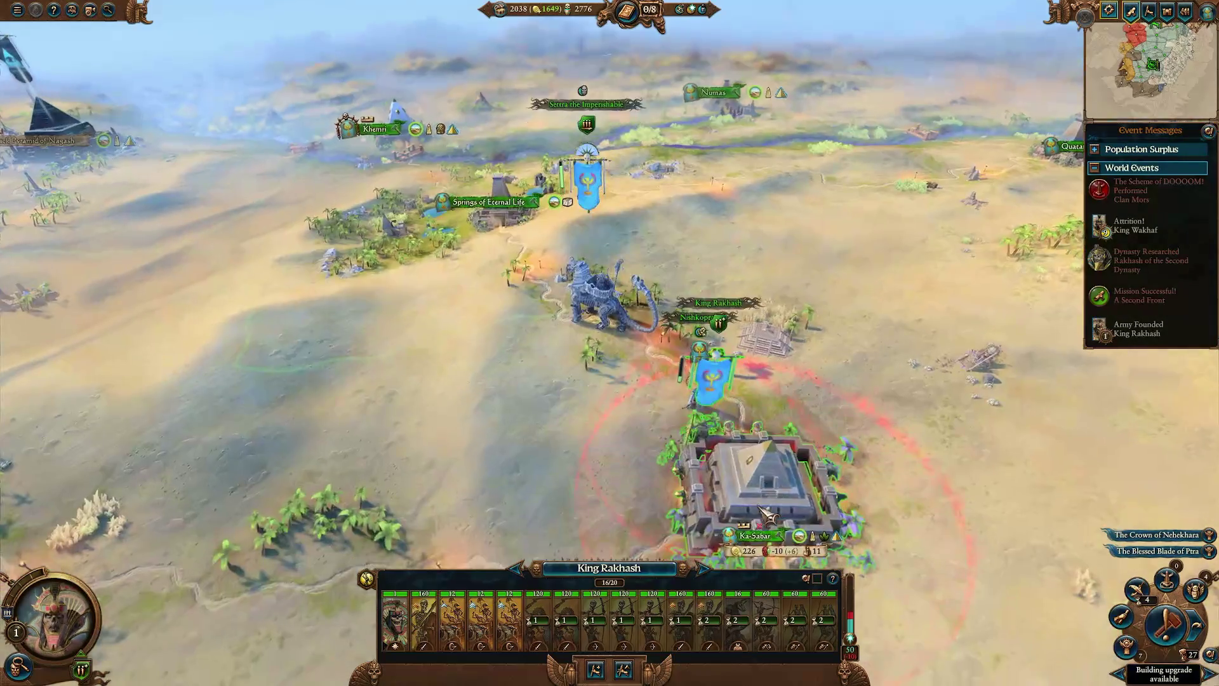
# Pan north toward Sunken Khemarch and back south, then reselect Settra the Imperishable's army.
pyautogui.press('w')
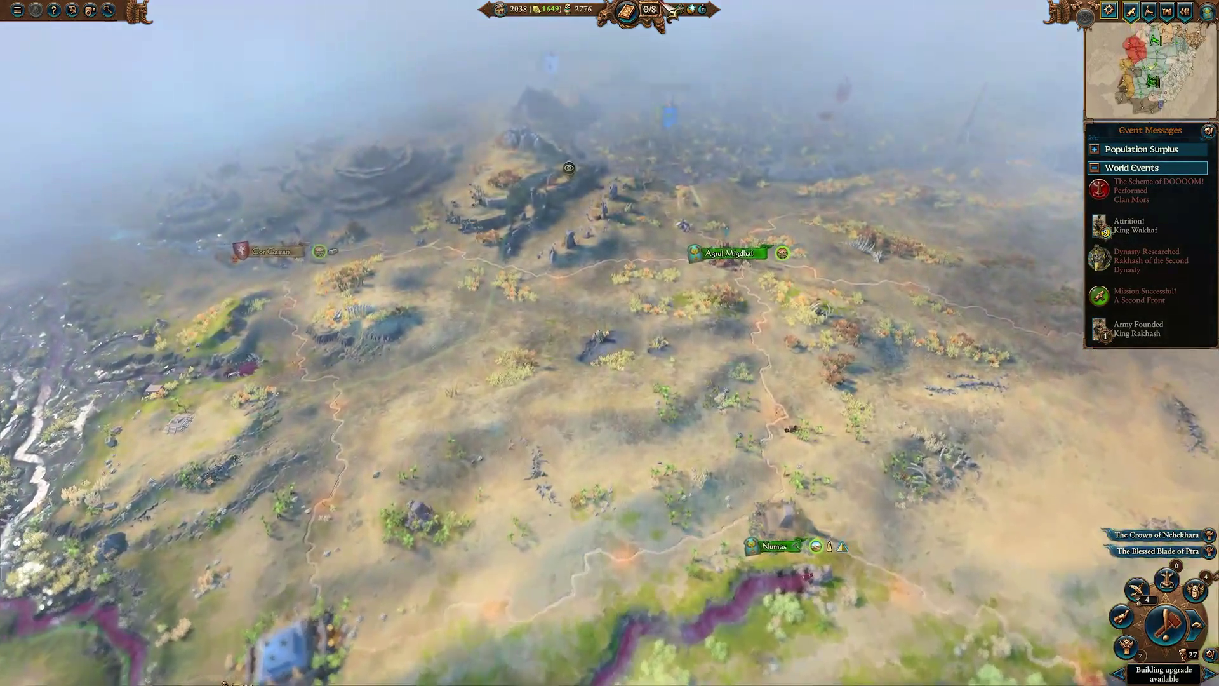
pyautogui.press('w')
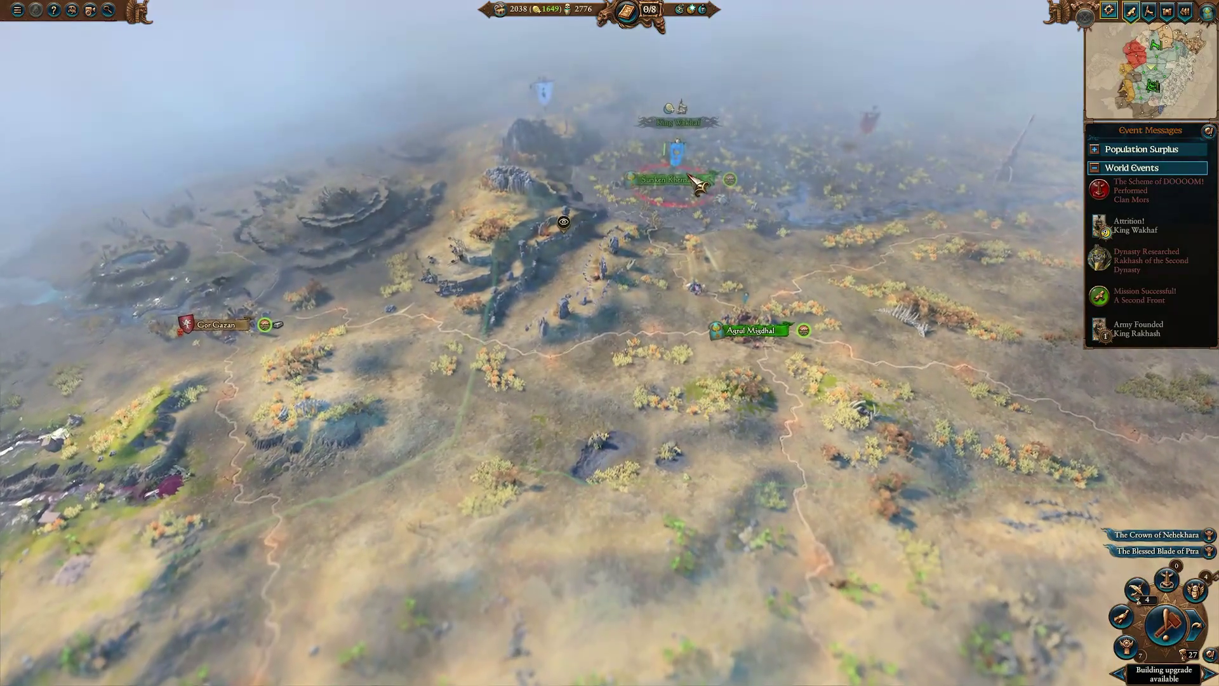
pyautogui.press('s')
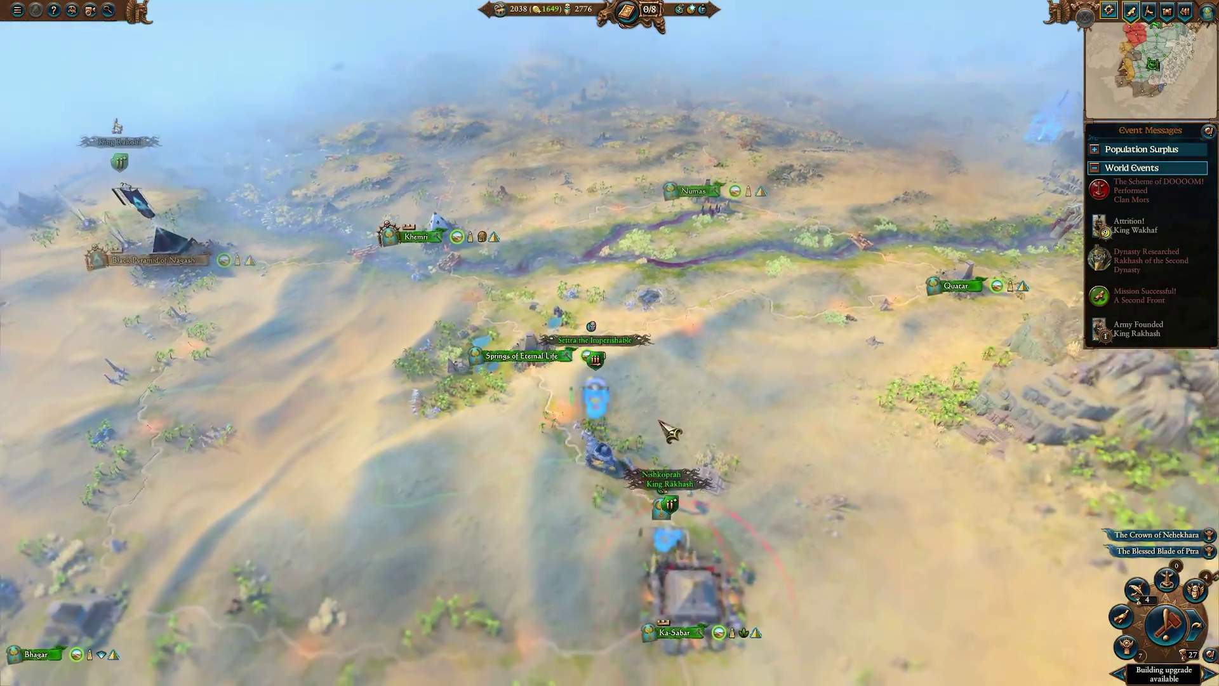
pyautogui.click(629, 361)
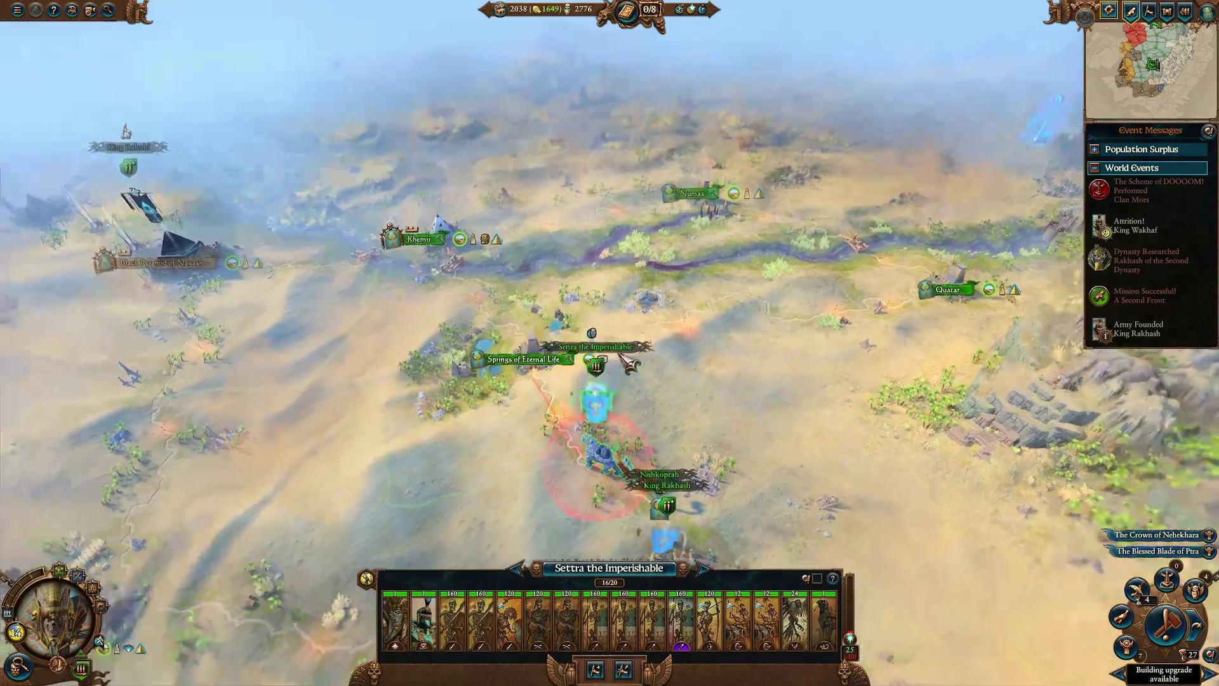
pyautogui.scroll(-5, 704, 438)
pyautogui.scroll(5, 680, 422)
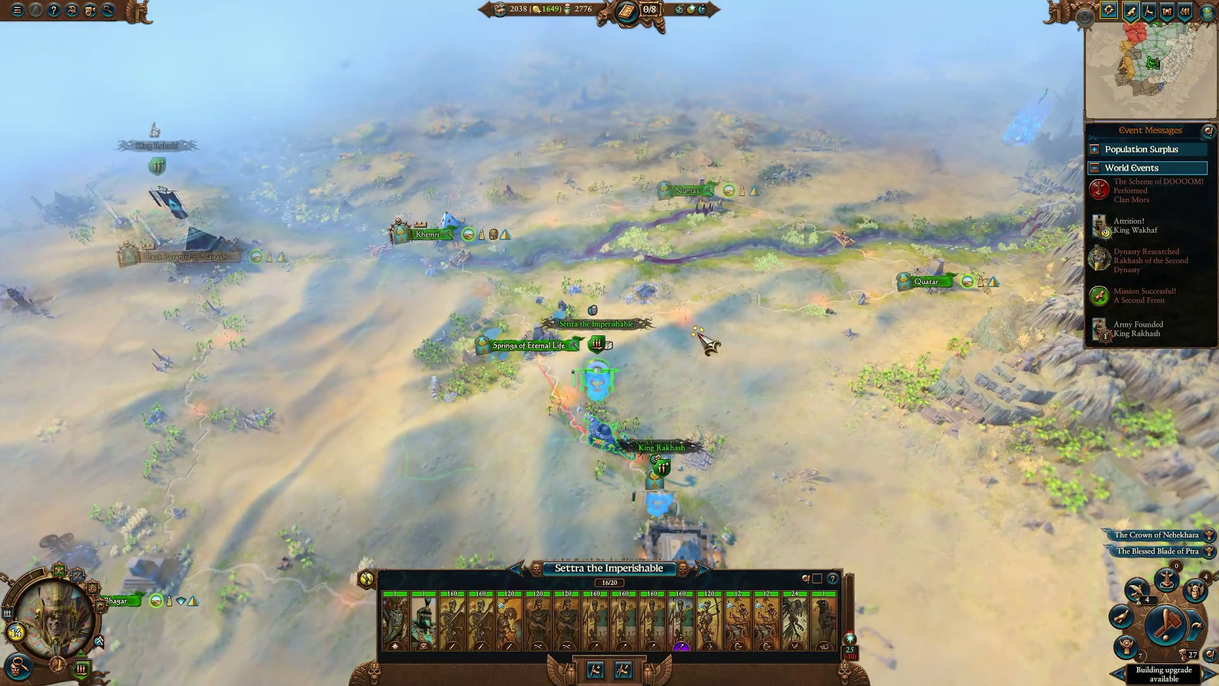
pyautogui.scroll(2, 699, 332)
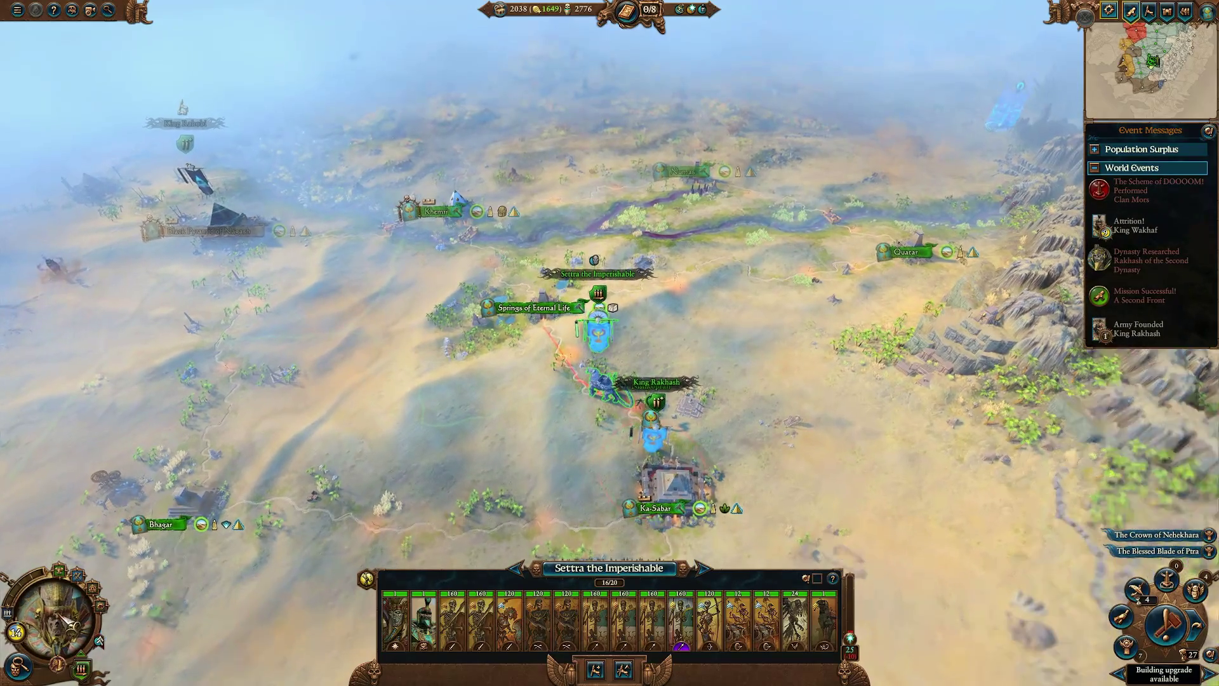
# Look around Khemri and Numas, then check King Rakhash's and Settra's armies again.
pyautogui.press('w')
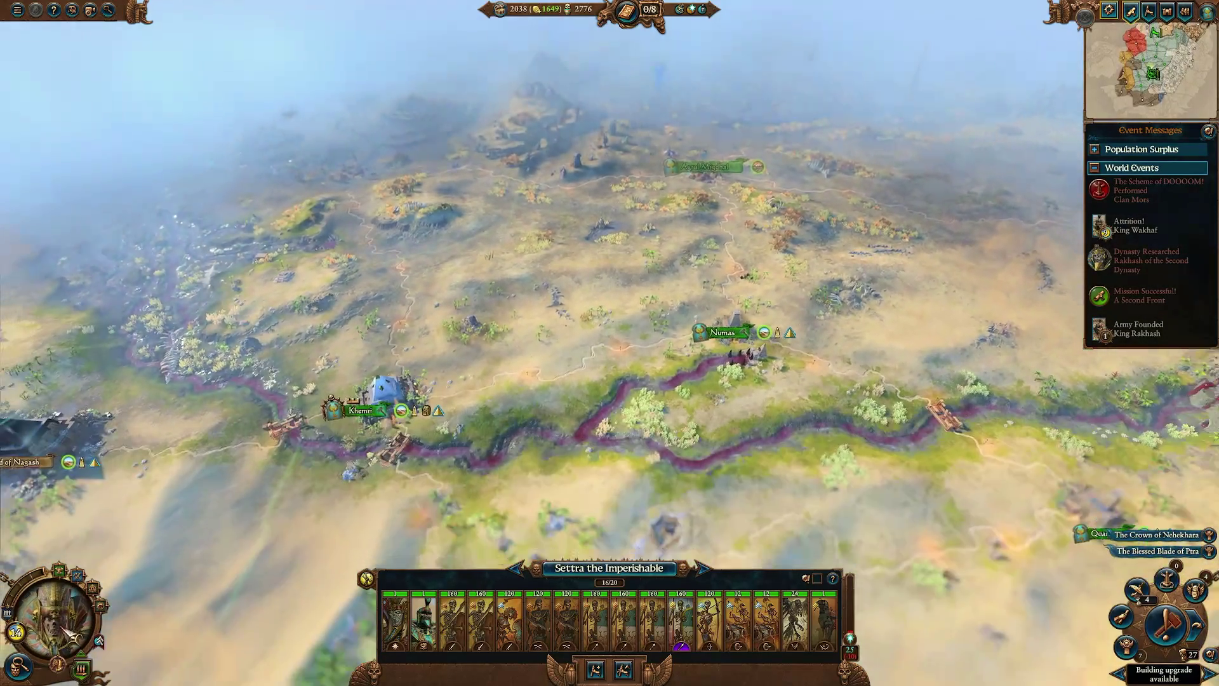
pyautogui.press('s')
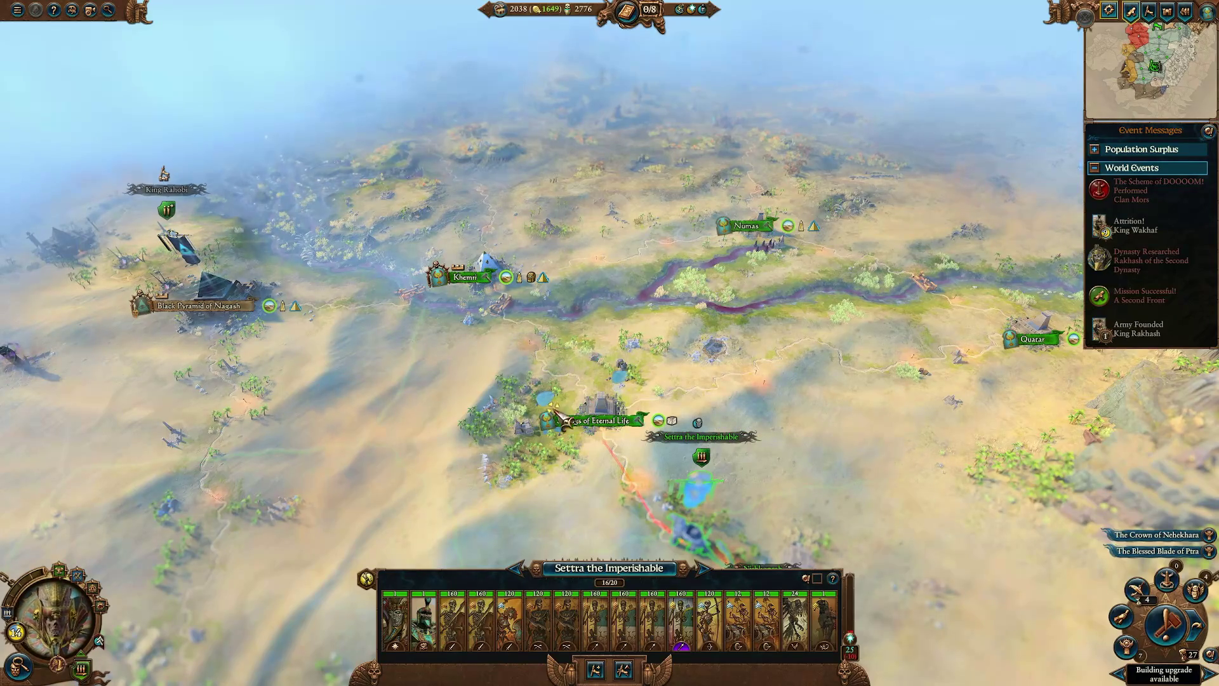
pyautogui.scroll(-8, 329, 505)
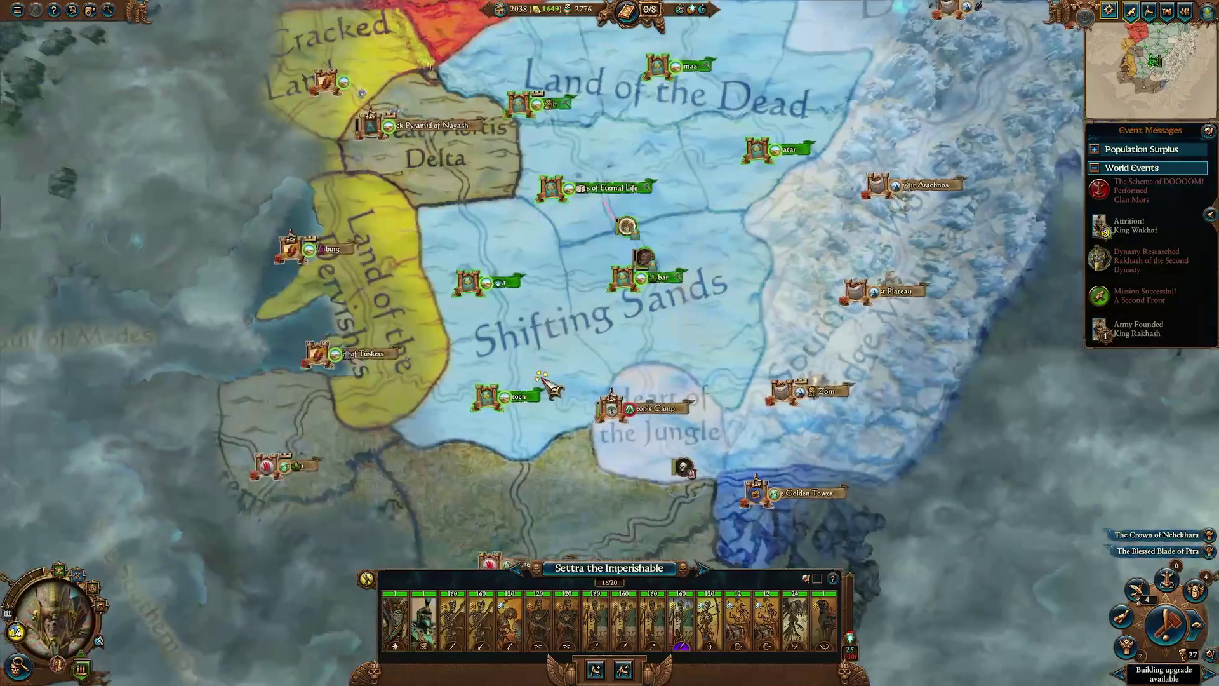
pyautogui.scroll(2, 547, 384)
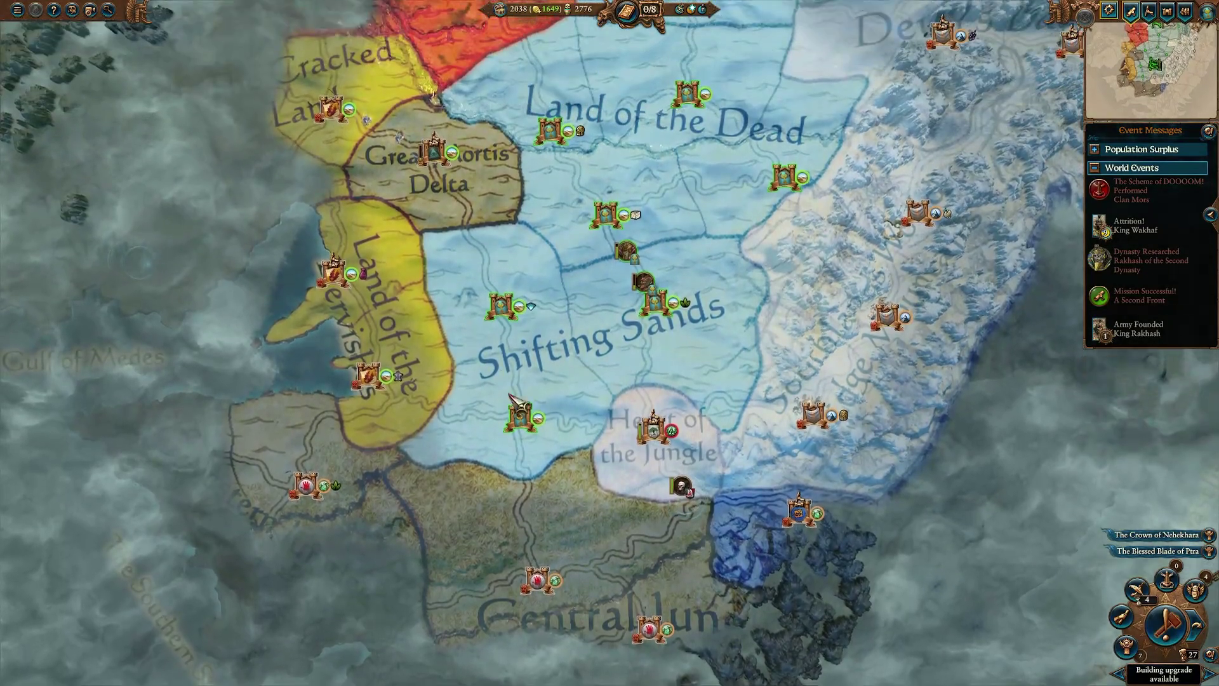
pyautogui.scroll(3, 712, 449)
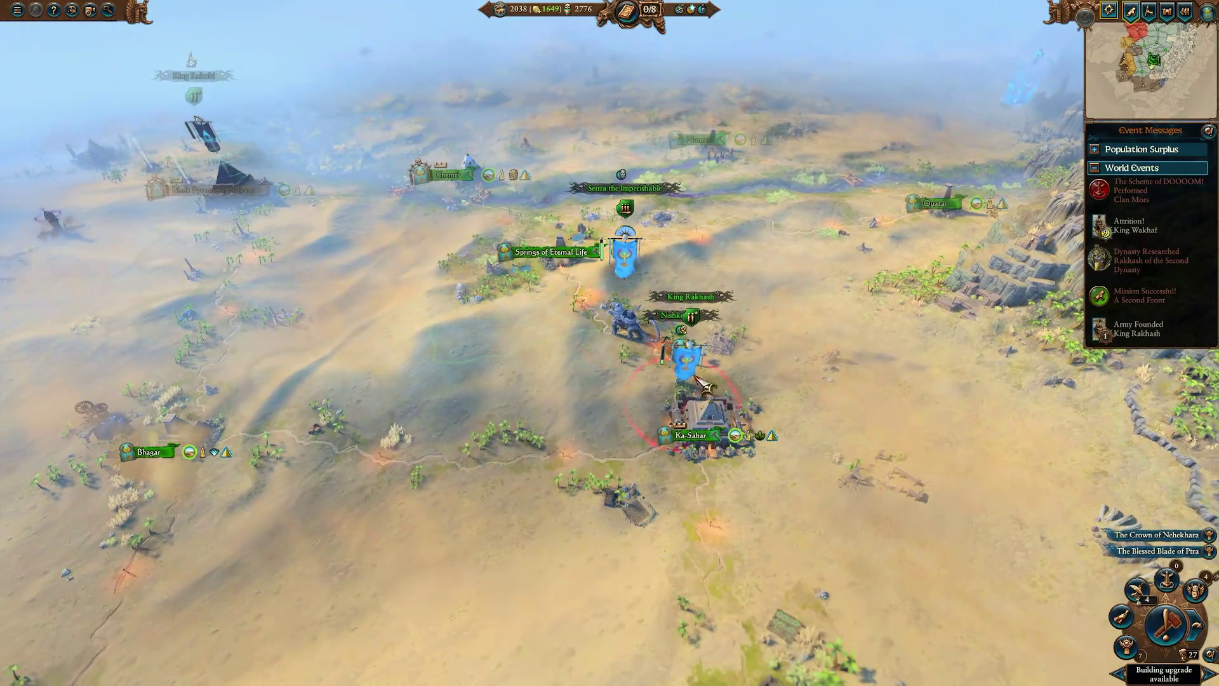
pyautogui.click(697, 378)
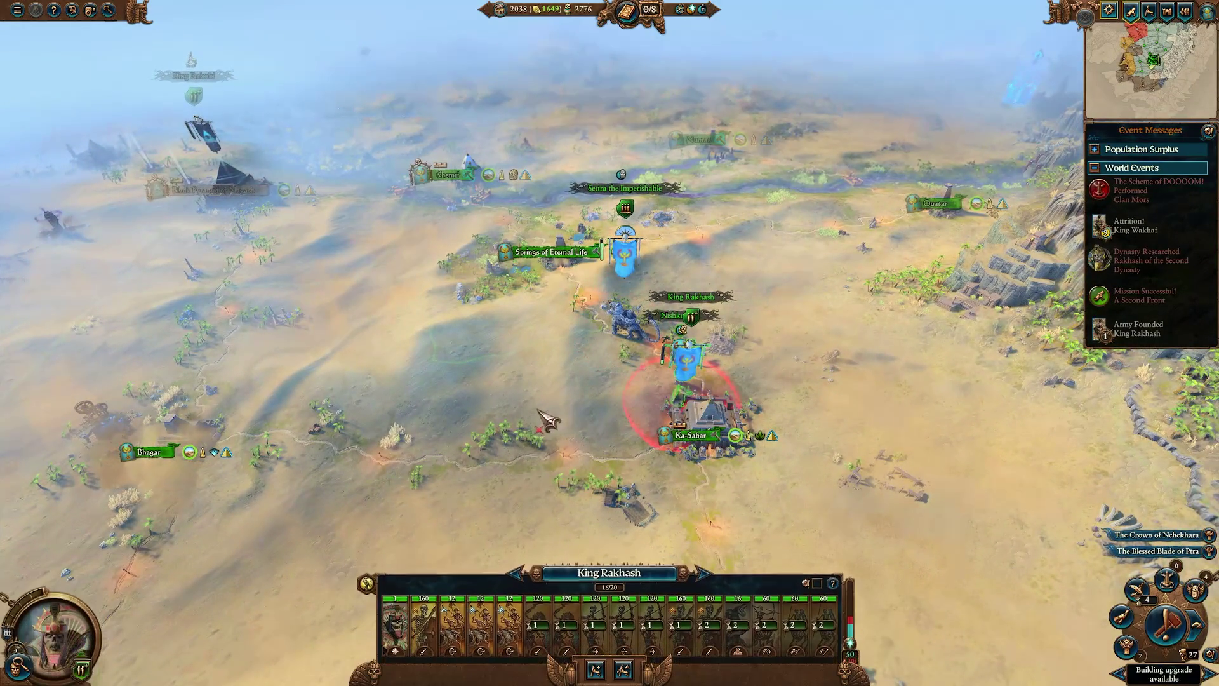
pyautogui.scroll(5, 571, 406)
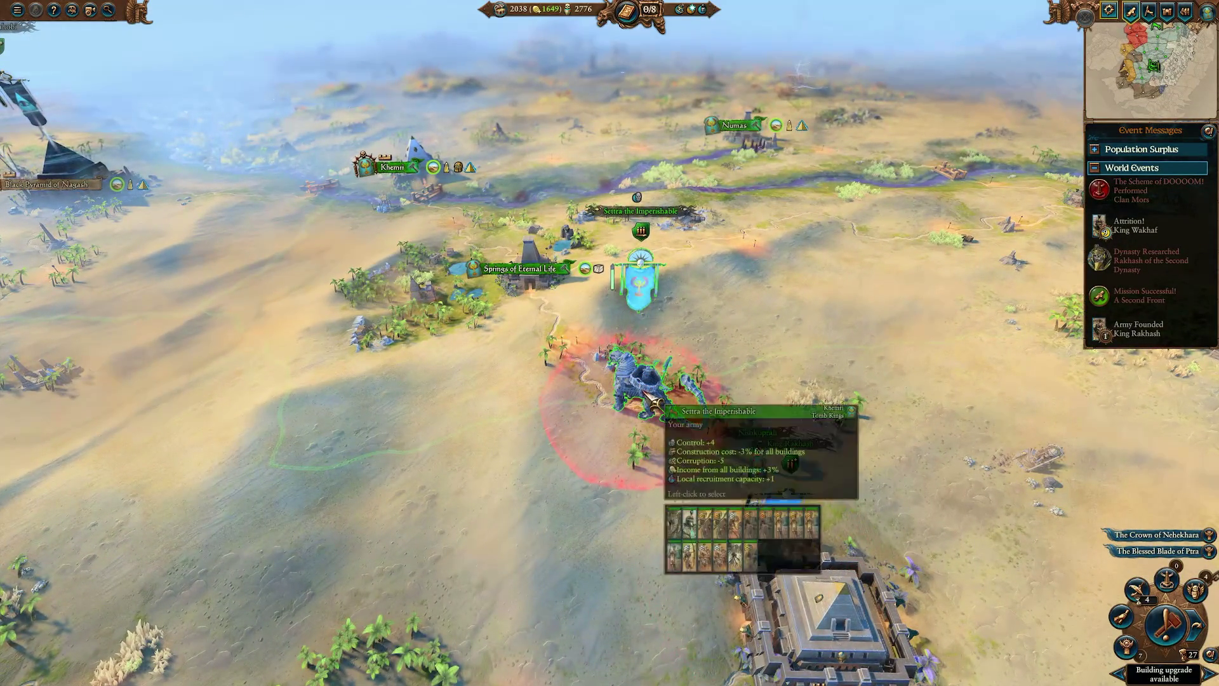
pyautogui.click(656, 397)
pyautogui.scroll(2, 514, 460)
pyautogui.scroll(-3, 520, 469)
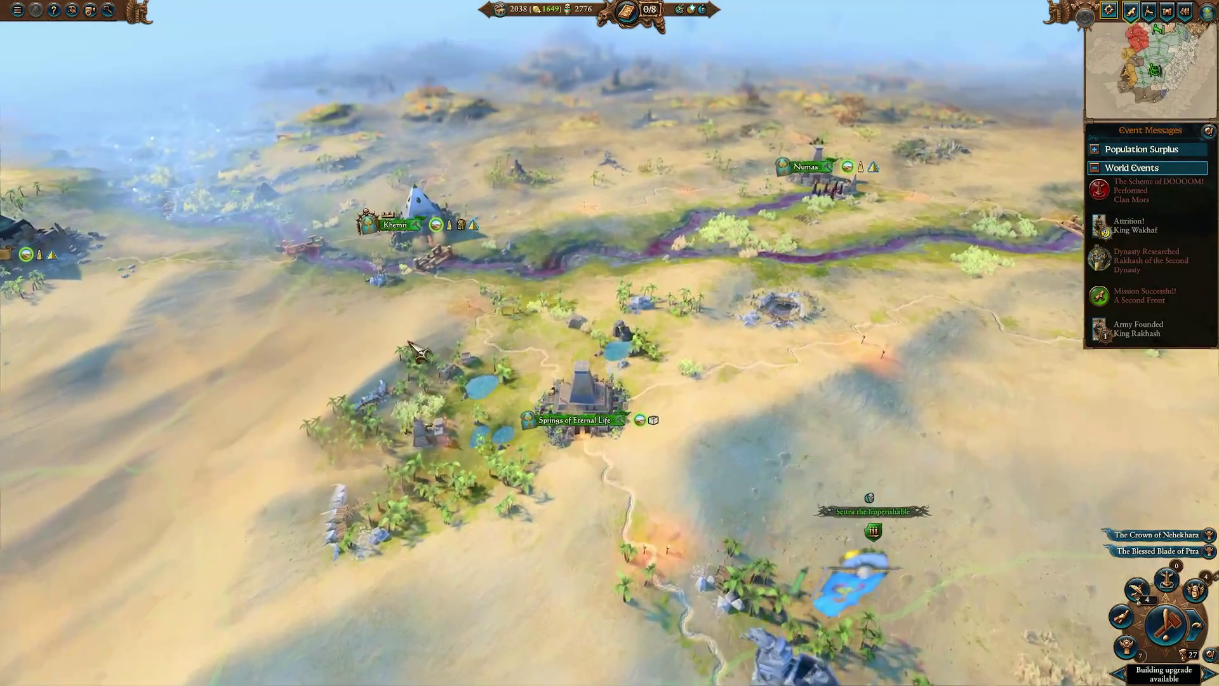
# Open the Land of the Dead province at Numas and show a Khemri slot's building options.
pyautogui.click(521, 444)
pyautogui.scroll(3, 521, 435)
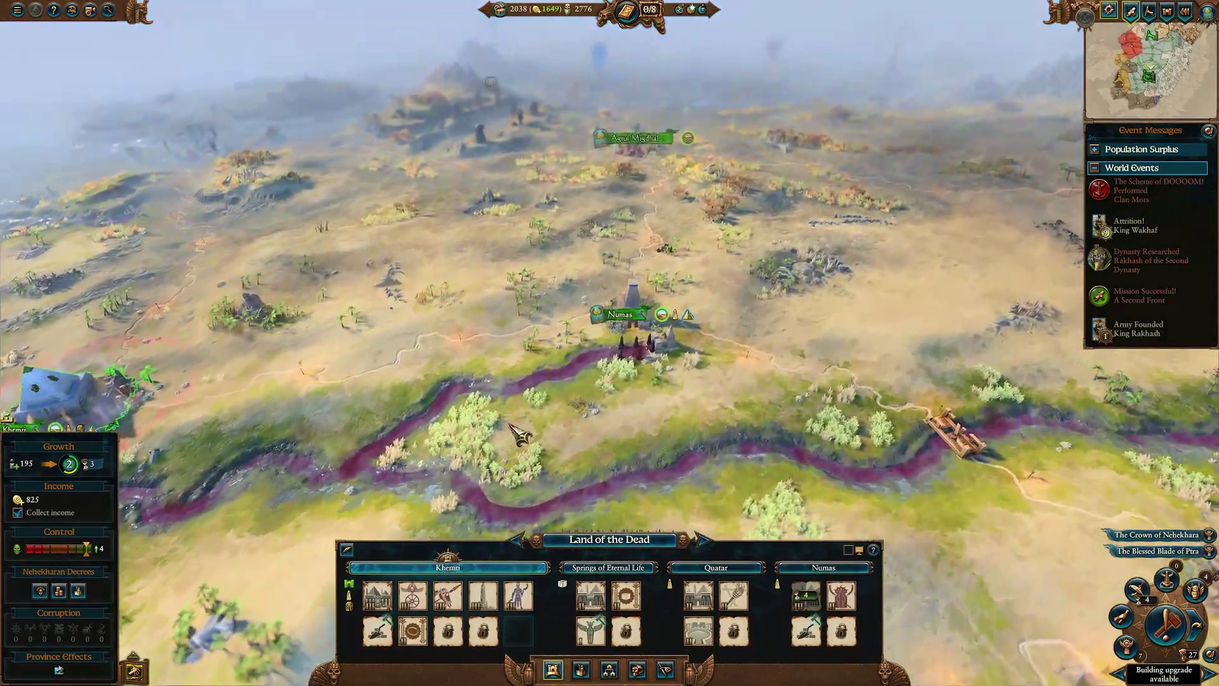
pyautogui.scroll(-3, 878, 422)
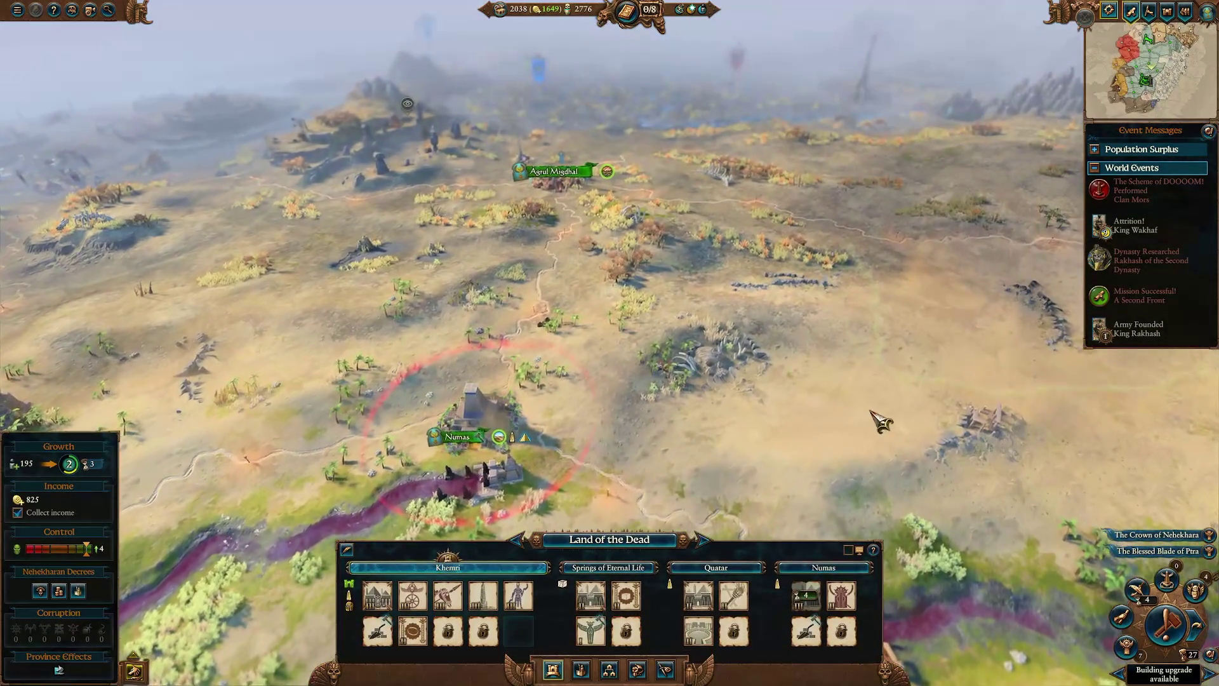
pyautogui.click(381, 613)
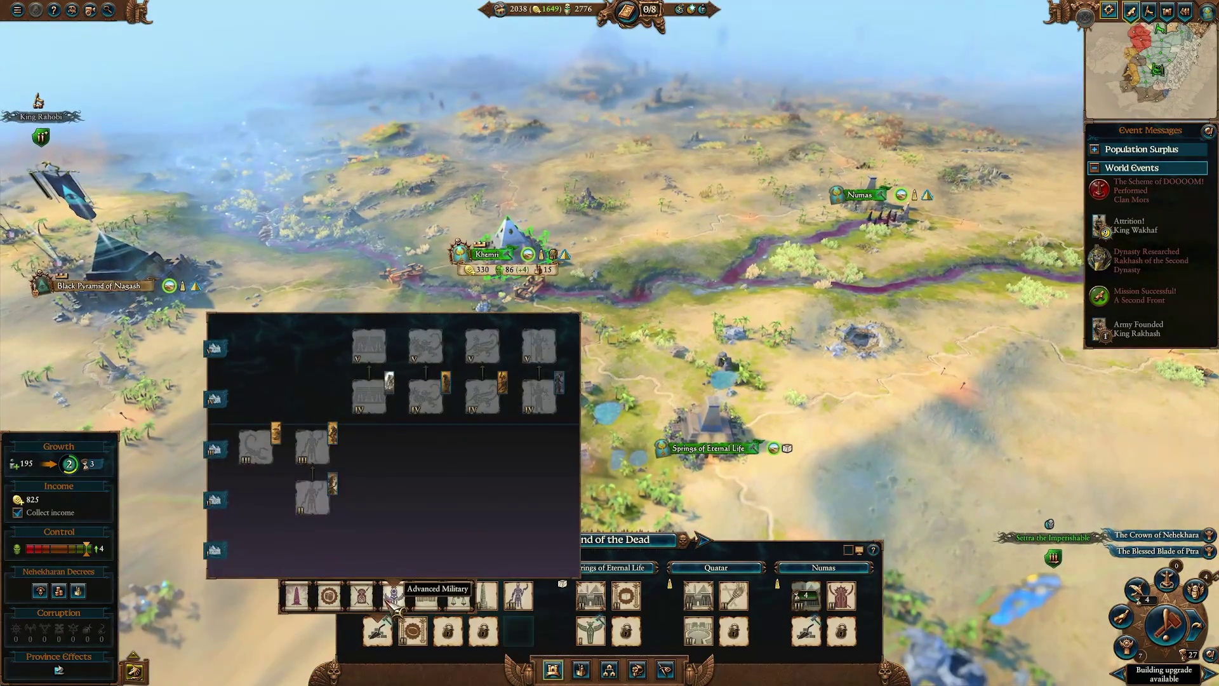
# Queue the tier-IV Advanced Military building in Khemri's slot.
pyautogui.moveTo(399, 600)
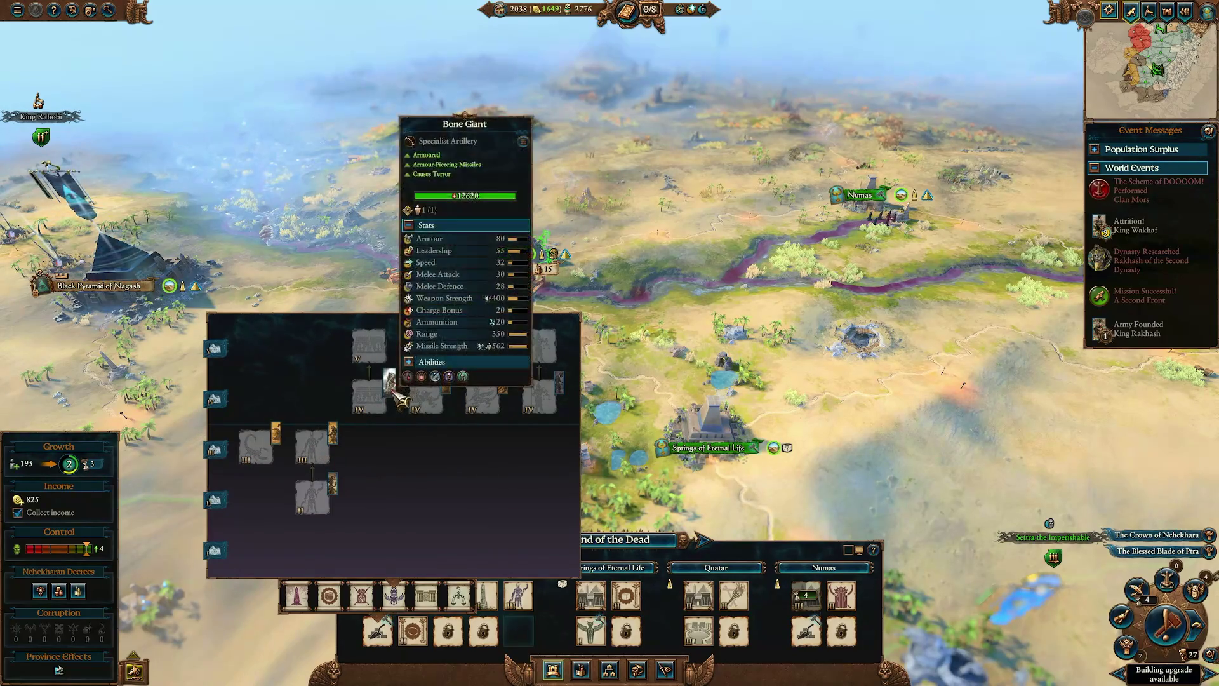
pyautogui.moveTo(375, 402)
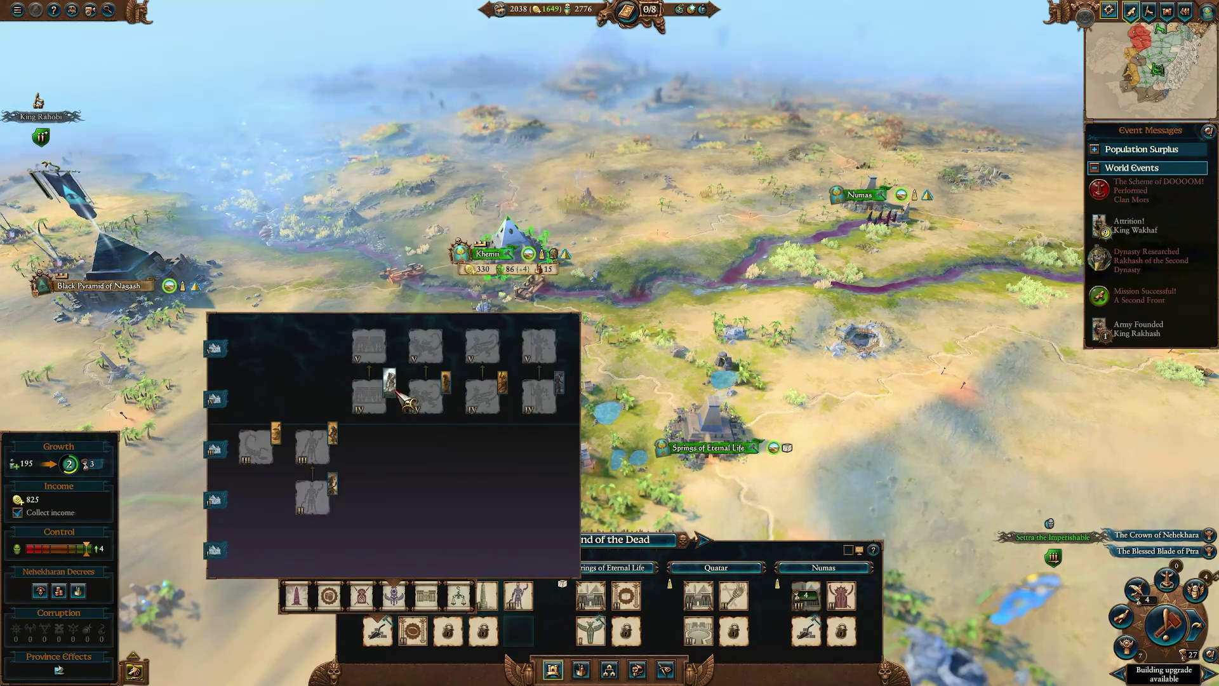
pyautogui.moveTo(452, 392)
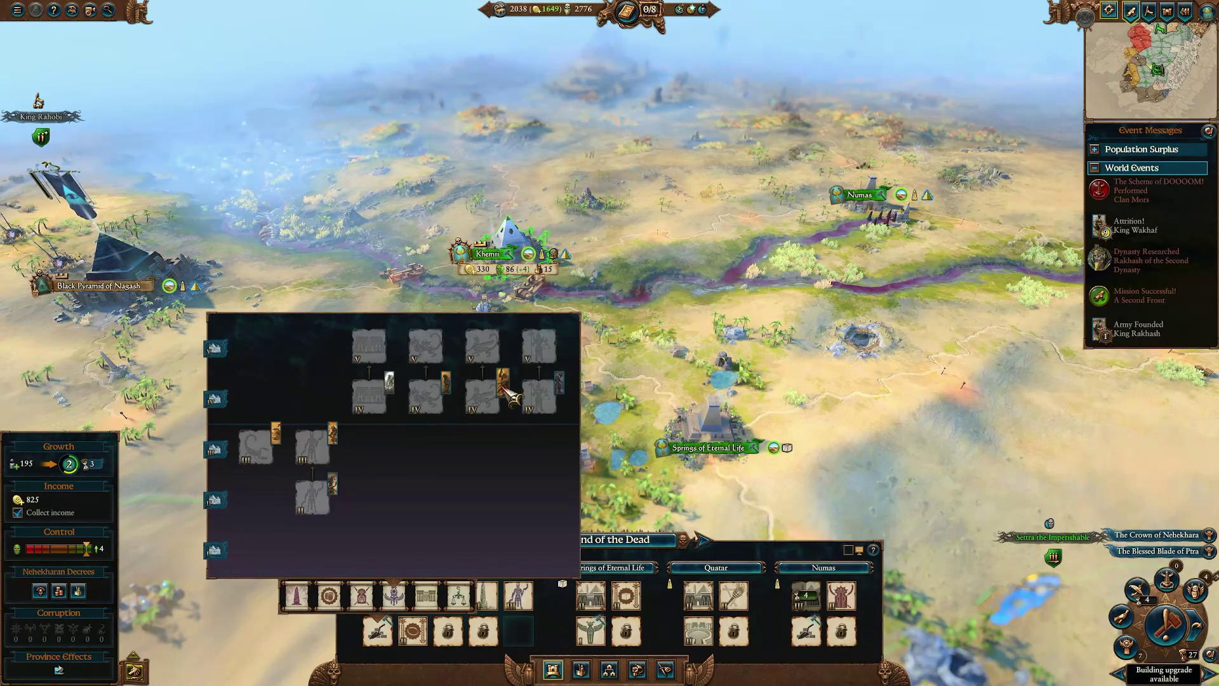
pyautogui.click(434, 404)
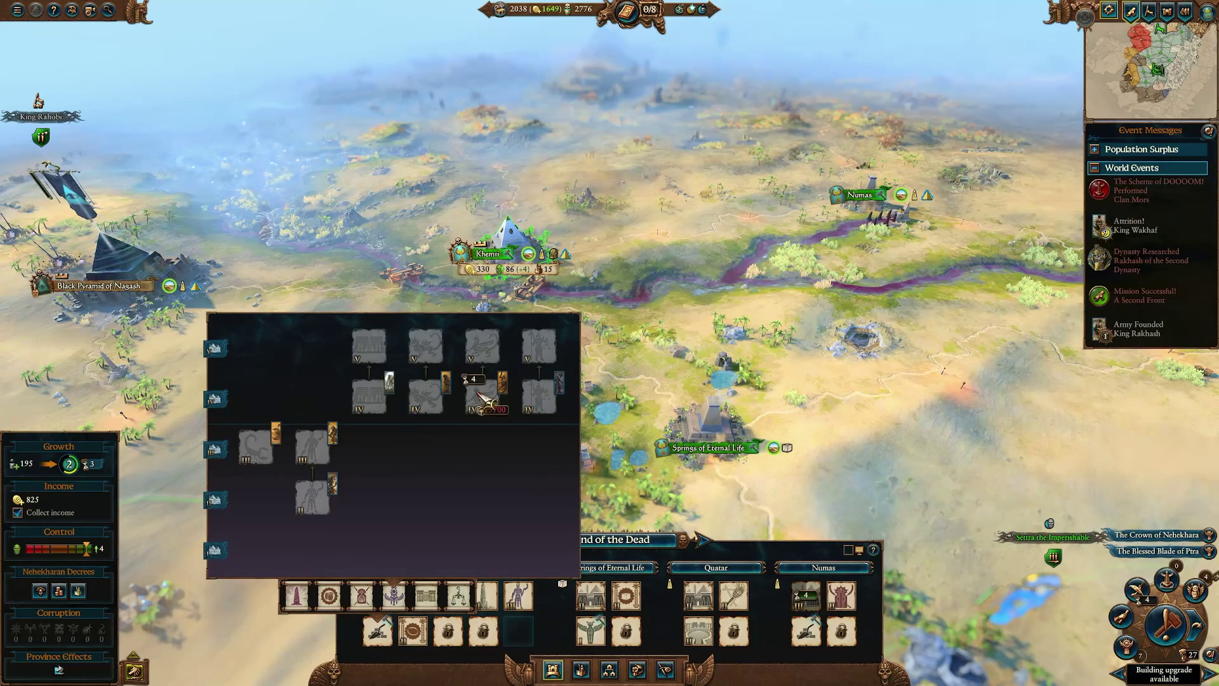
# Switch to Ka-Sabar in the Shifting Sands province.
pyautogui.moveTo(489, 397)
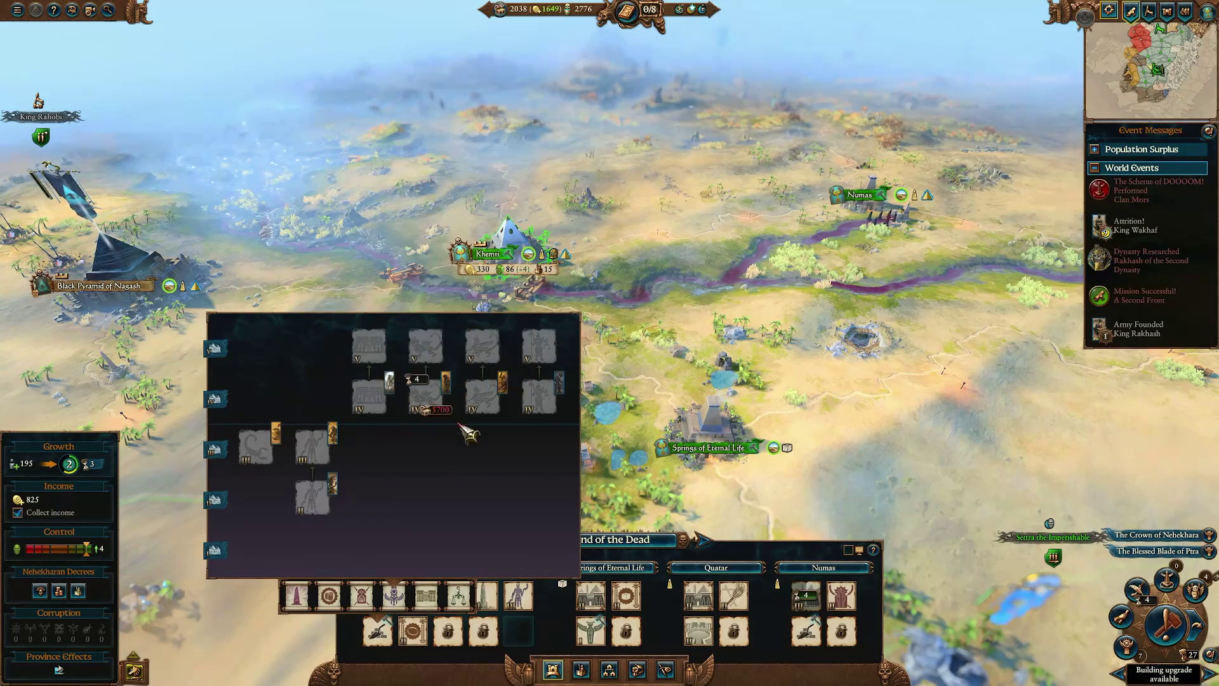
pyautogui.moveTo(432, 349)
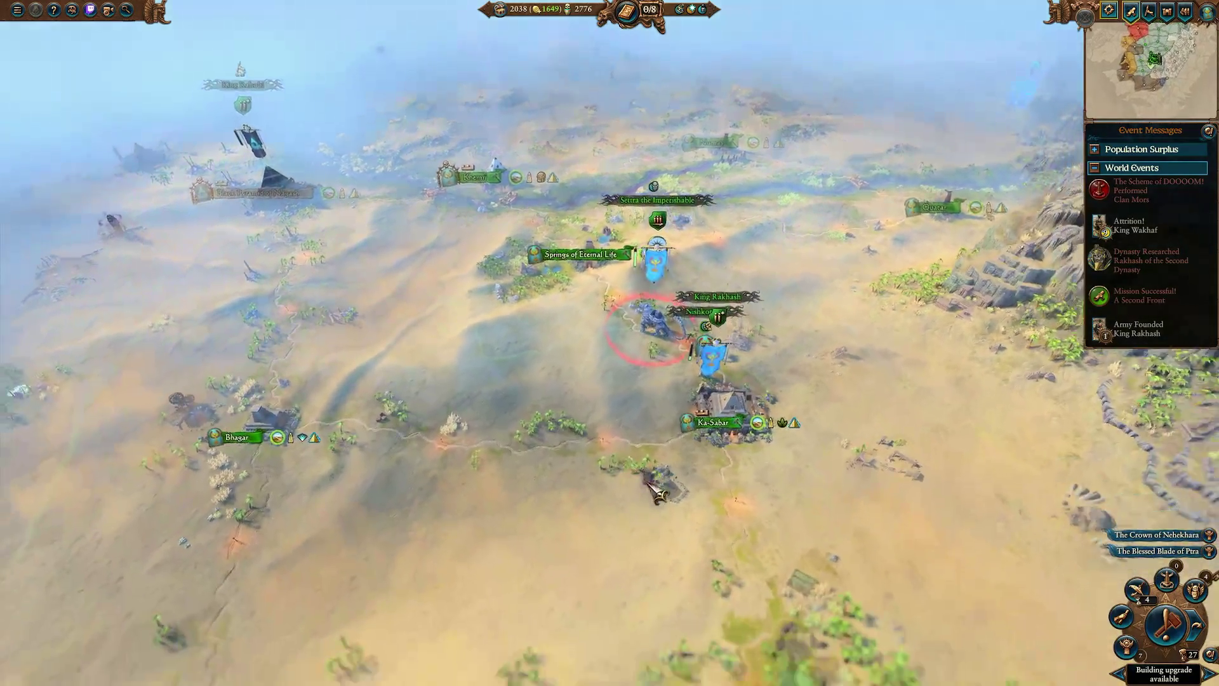
pyautogui.click(717, 371)
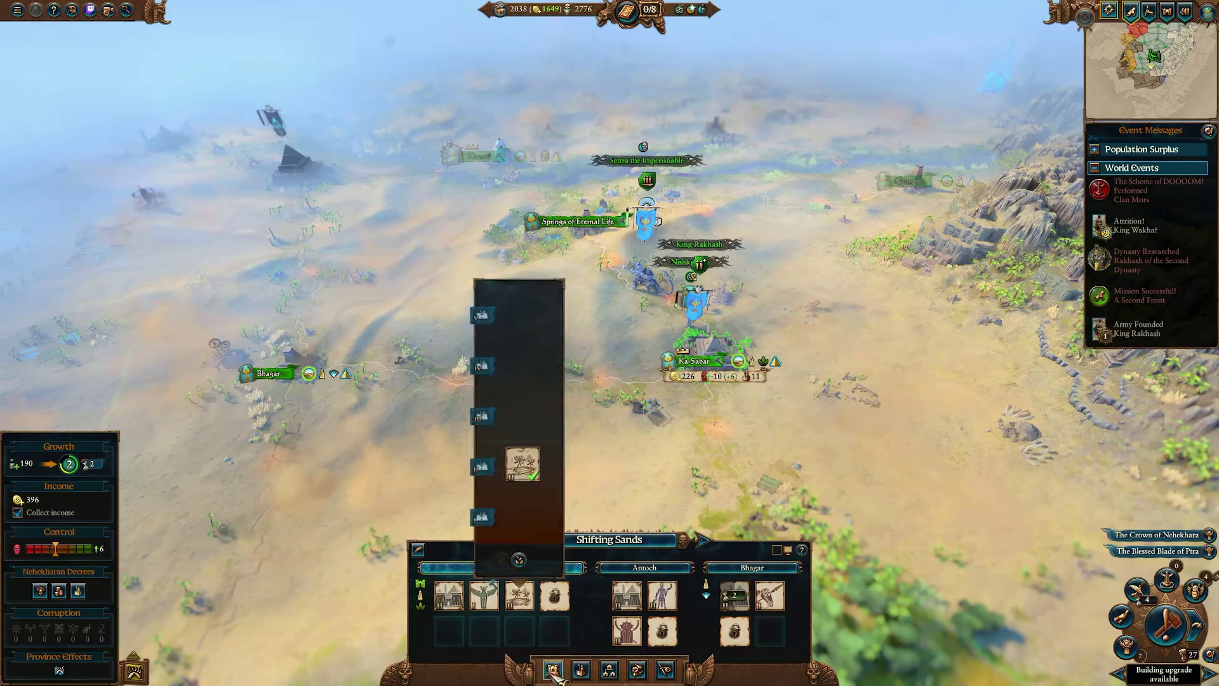
# Inspect the Shifting Sands Building Browser, close it, and select Settra's 16-of-20-unit army.
pyautogui.click(635, 674)
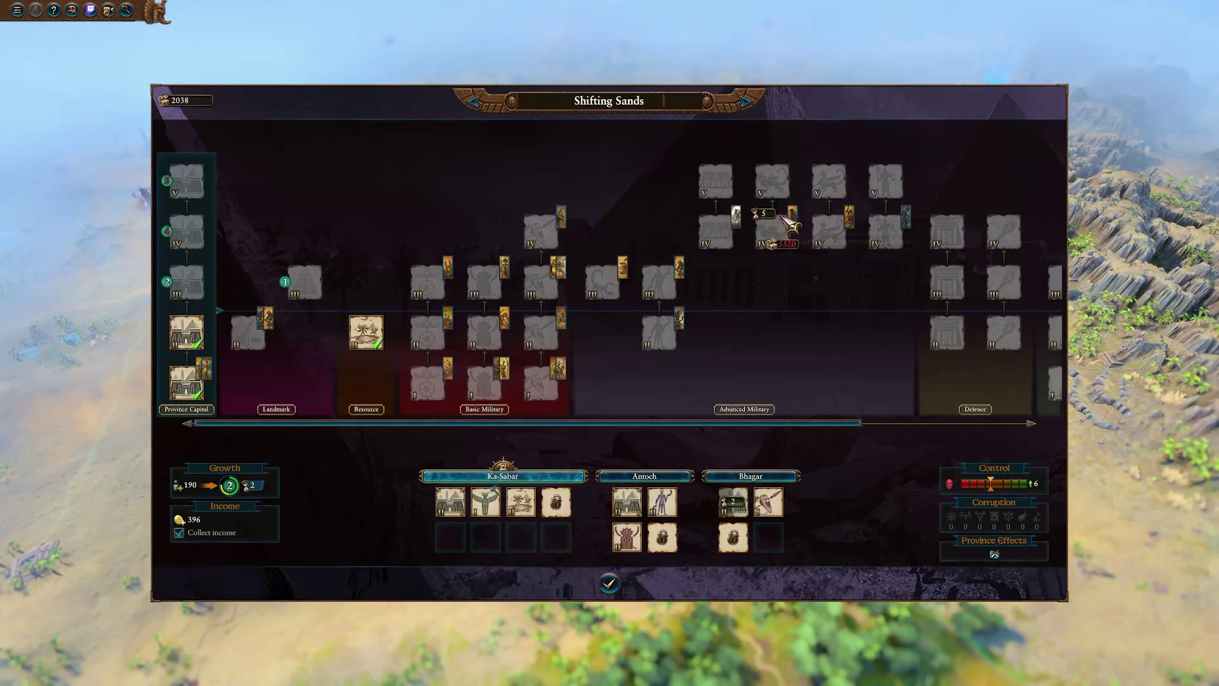
pyautogui.moveTo(911, 221)
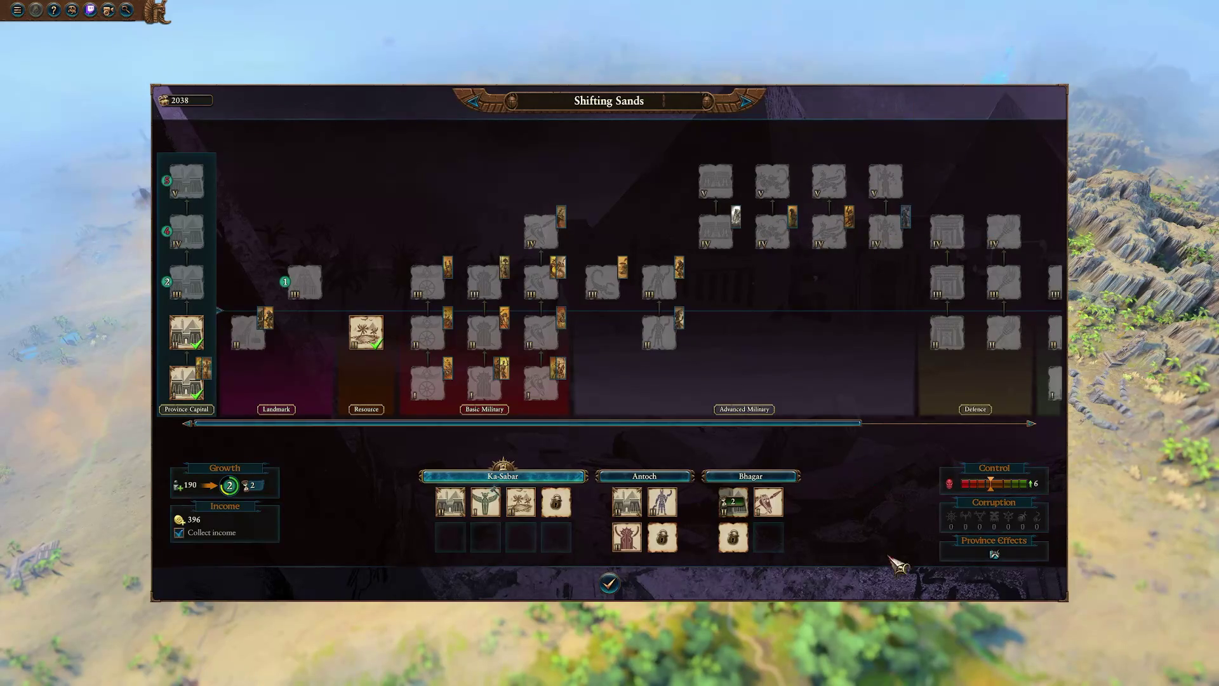
pyautogui.click(609, 583)
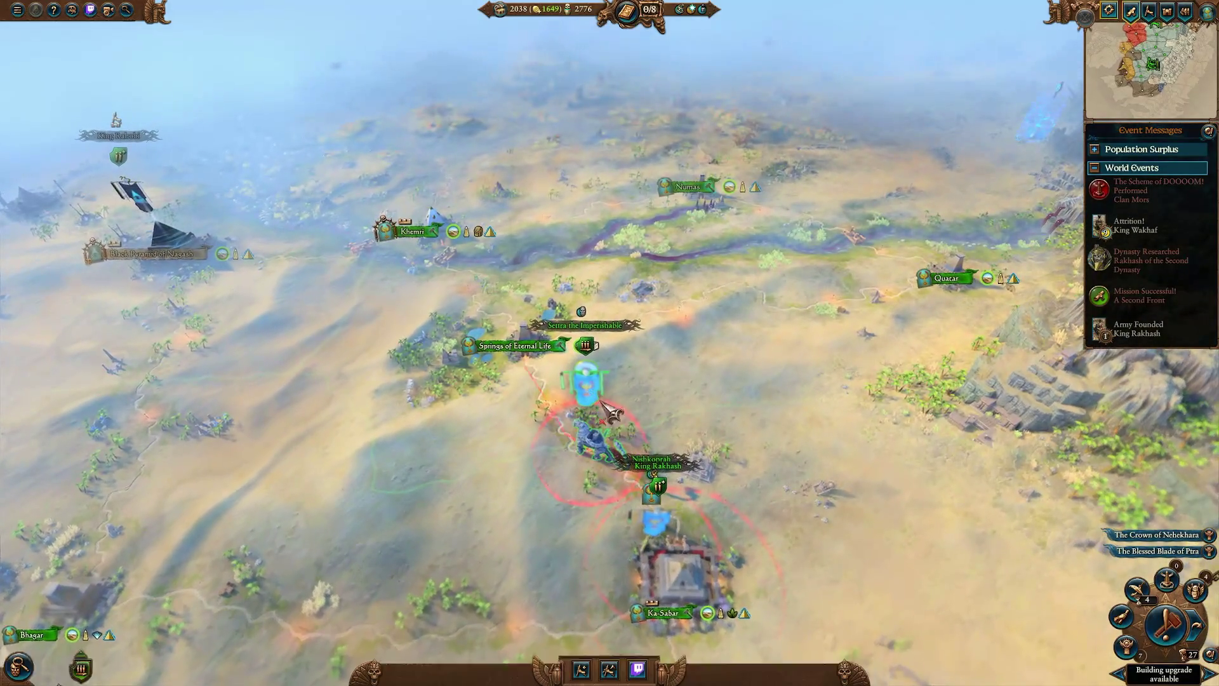
pyautogui.click(601, 401)
pyautogui.moveTo(837, 621)
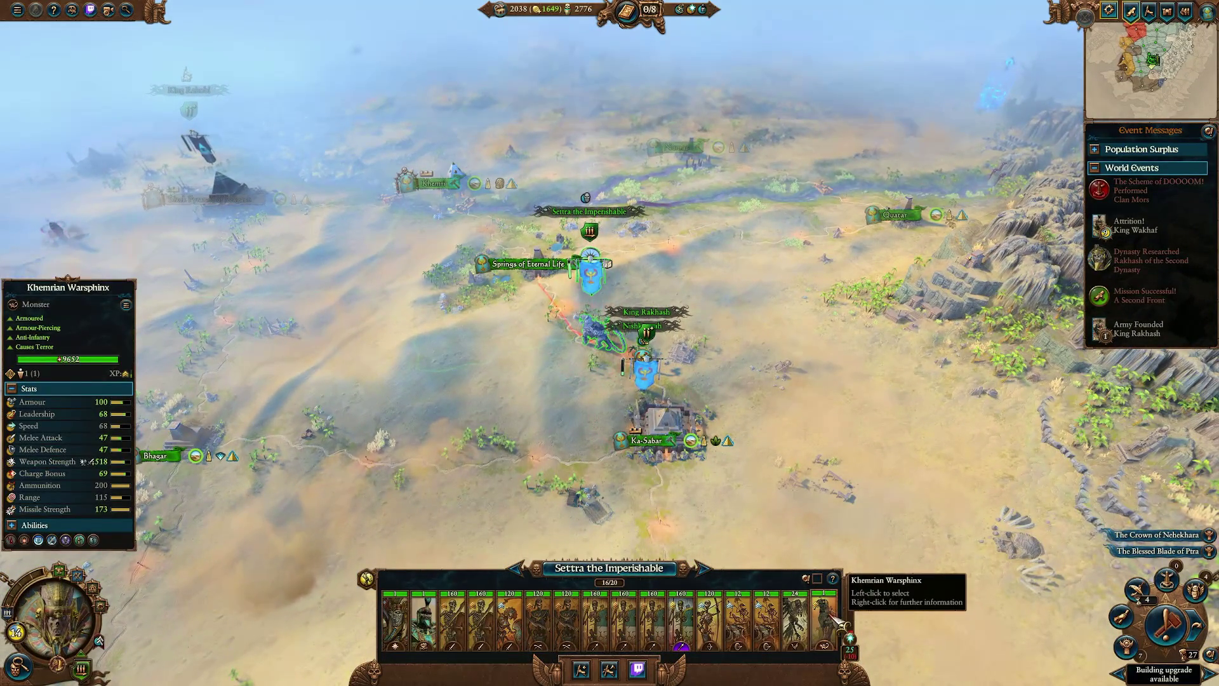
# Pan north to Sunken Khernarch and select the 20-unit army in the jungle by Oreon's Camp.
pyautogui.press('w')
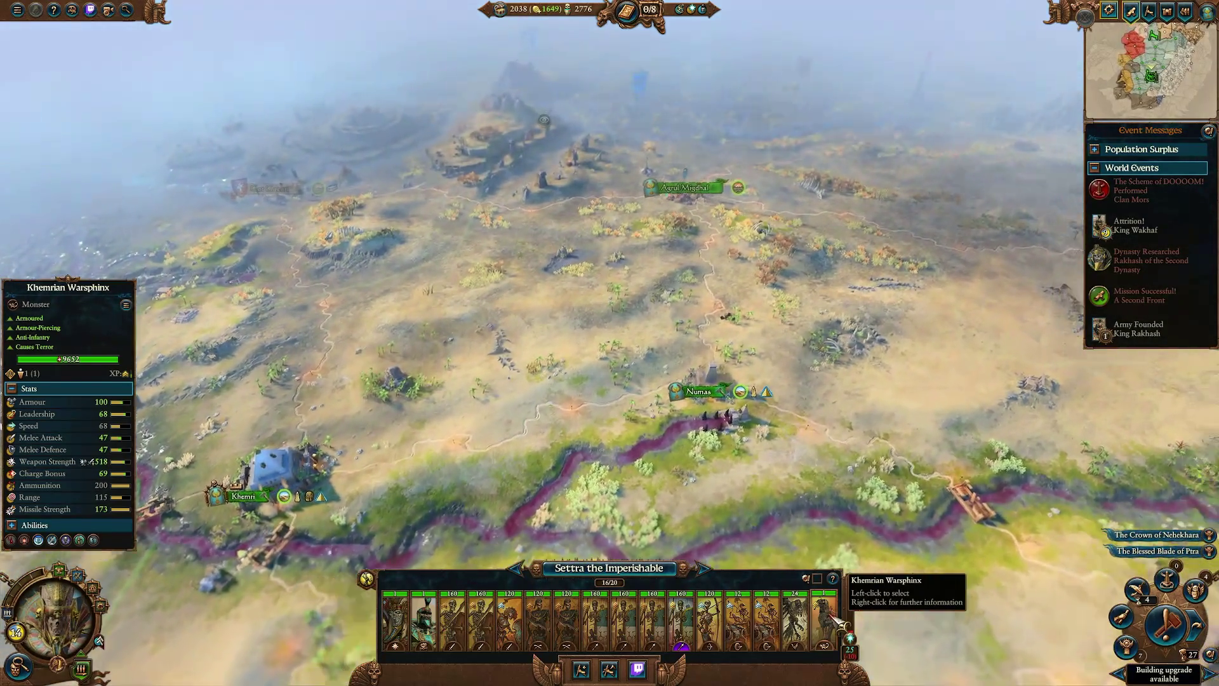
pyautogui.press('w')
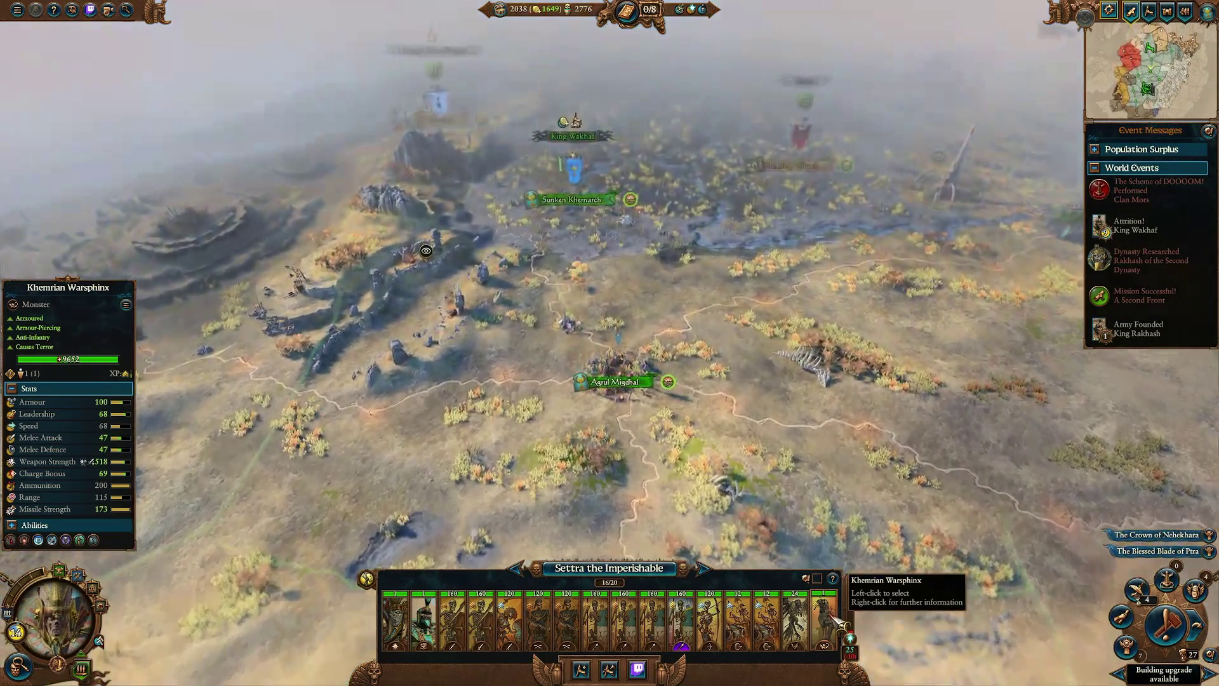
pyautogui.press('w')
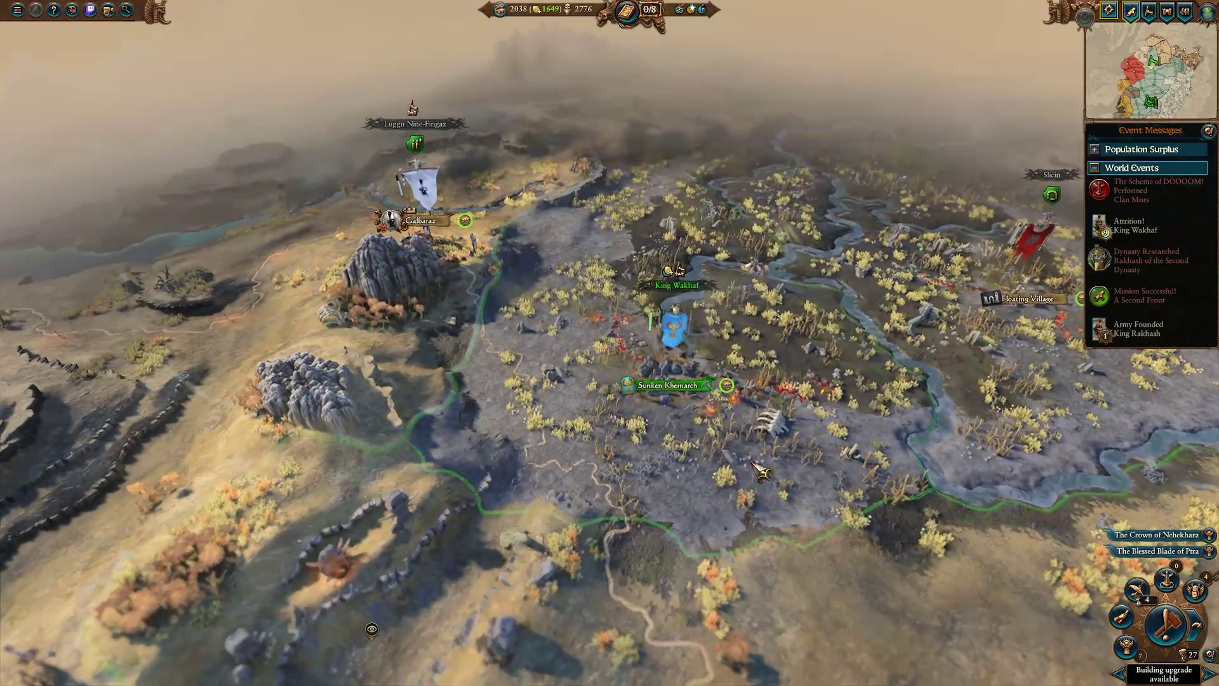
pyautogui.doubleClick(666, 385)
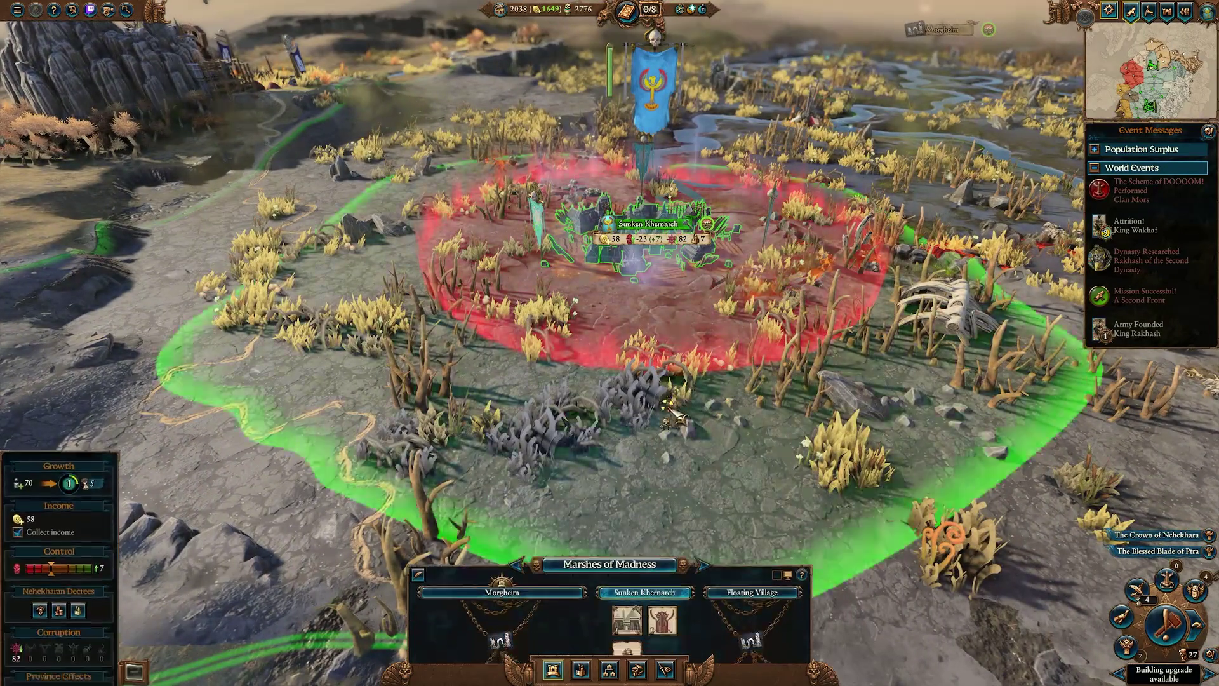
pyautogui.scroll(-5, 676, 416)
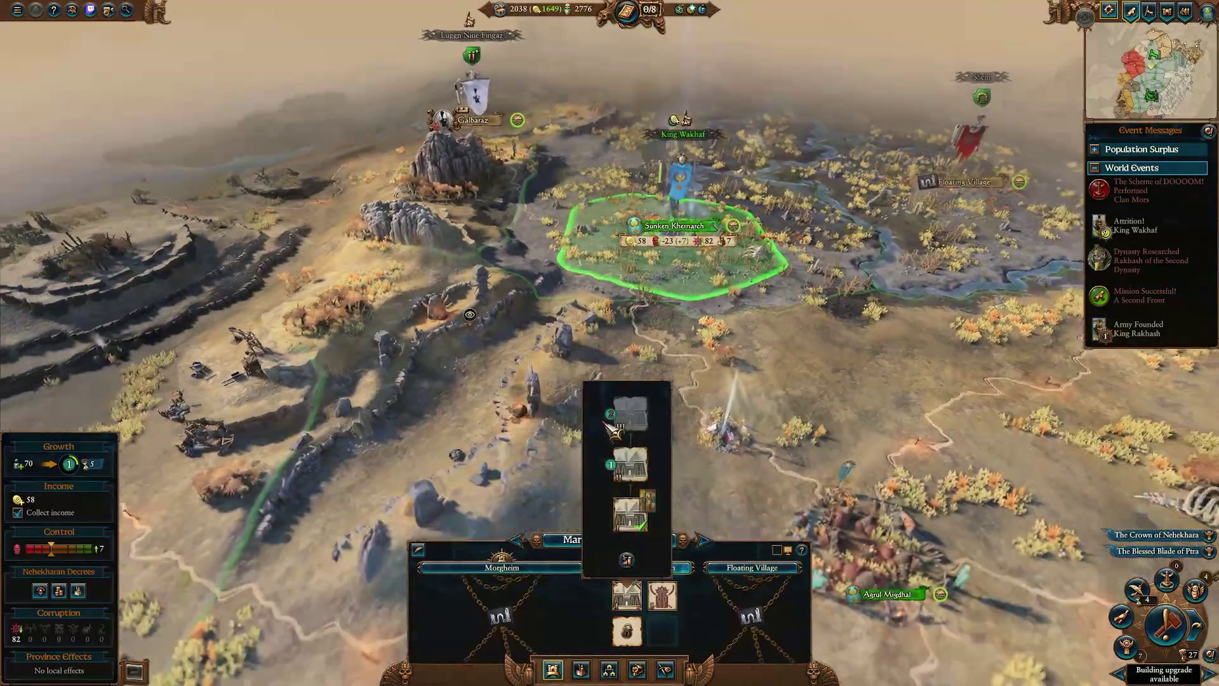
pyautogui.scroll(-3, 626, 450)
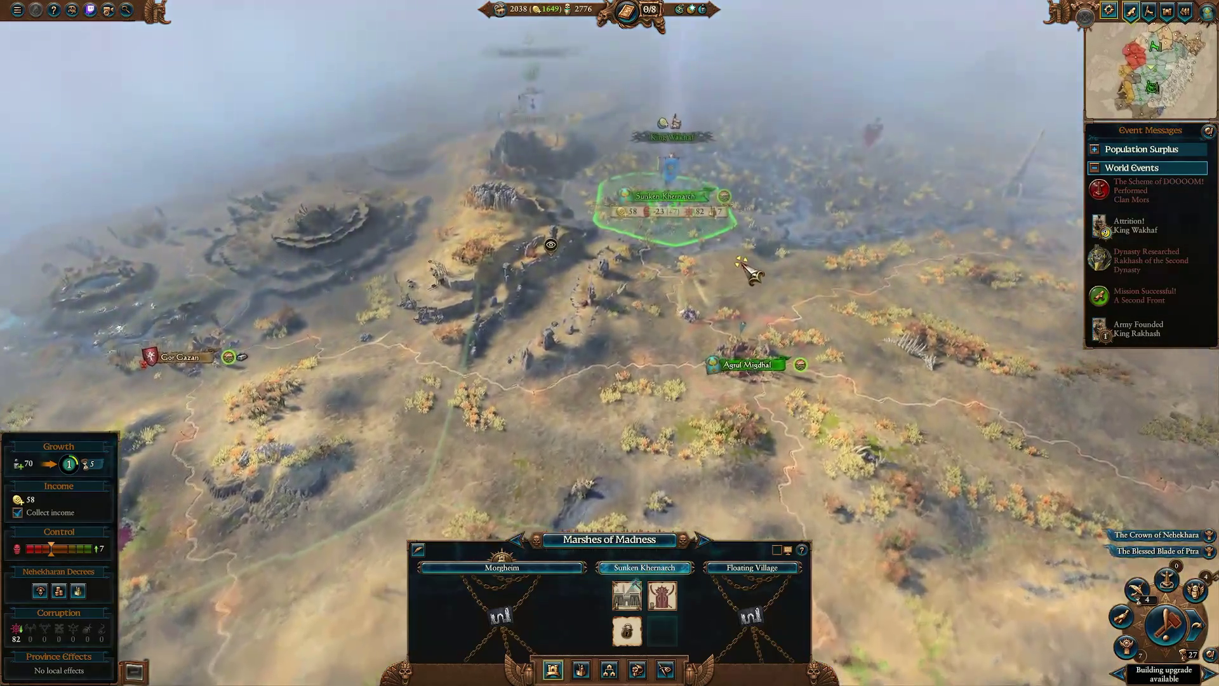
pyautogui.scroll(3, 749, 273)
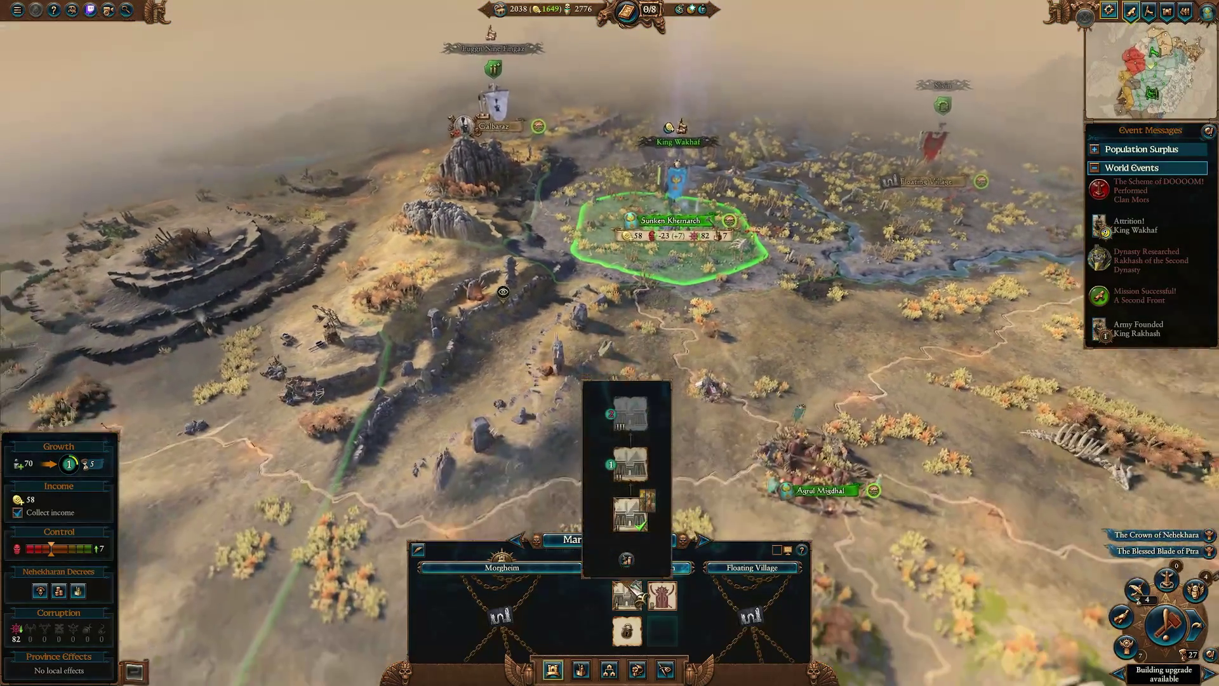
pyautogui.scroll(-3, 698, 381)
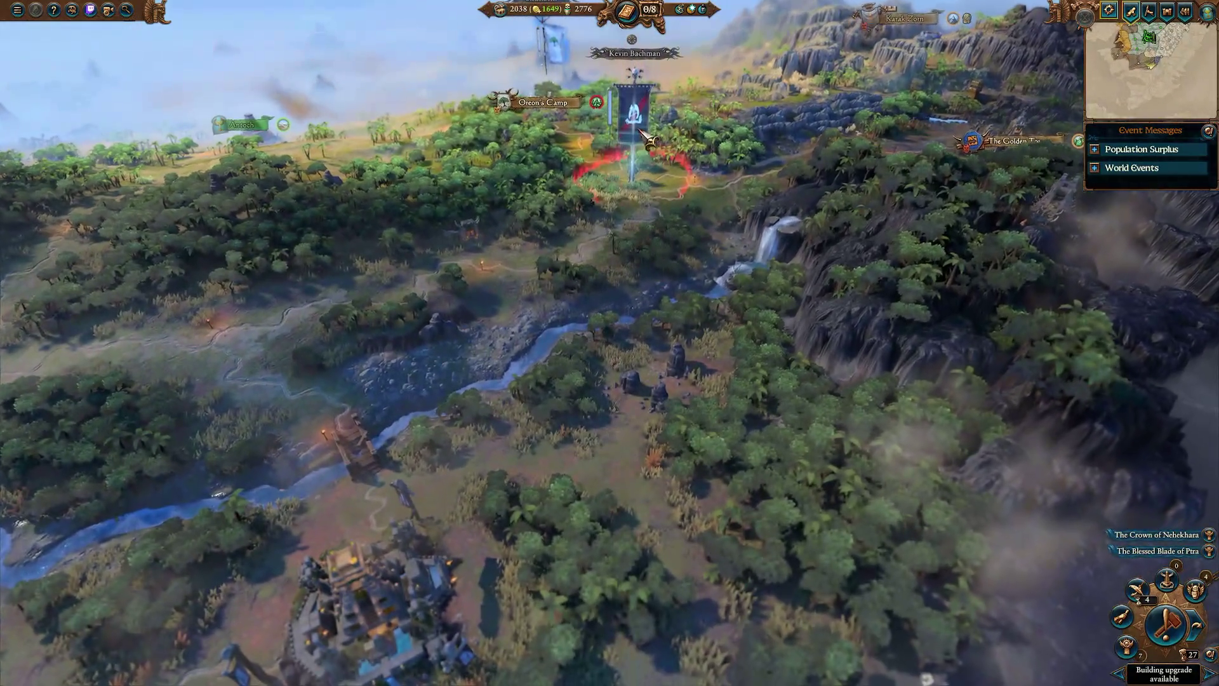
pyautogui.click(632, 146)
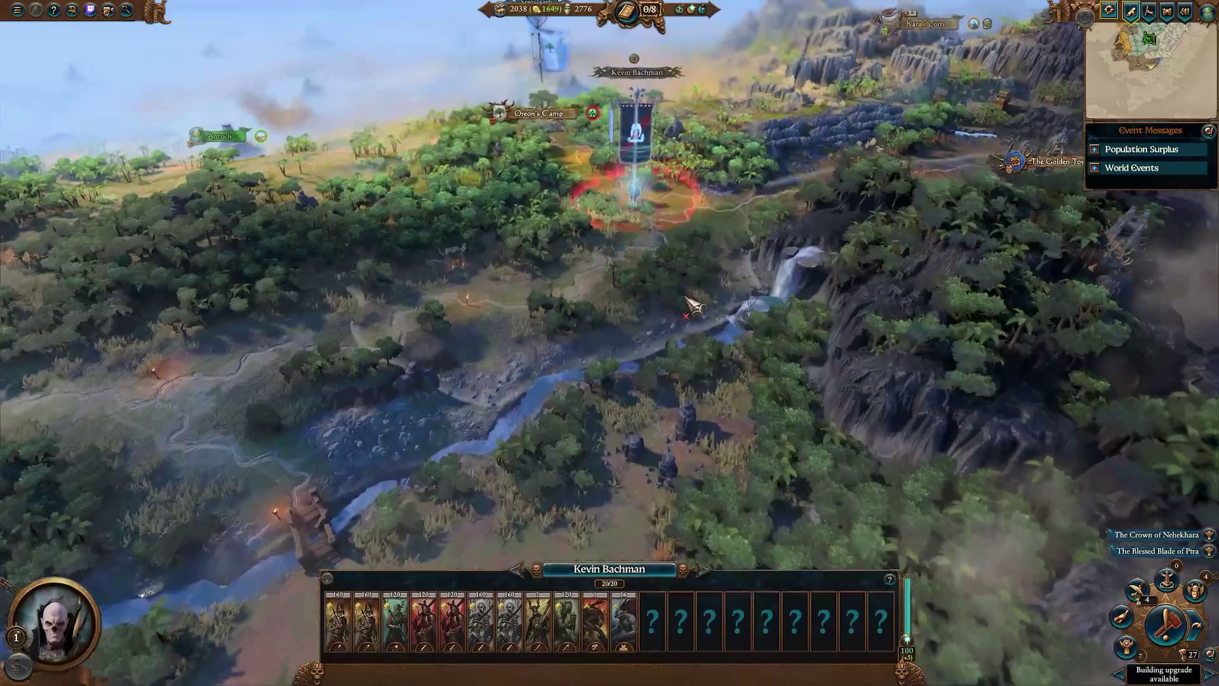
# Zoom in on the jungle army and inspect its Grave Guard unit card.
pyautogui.scroll(5, 731, 419)
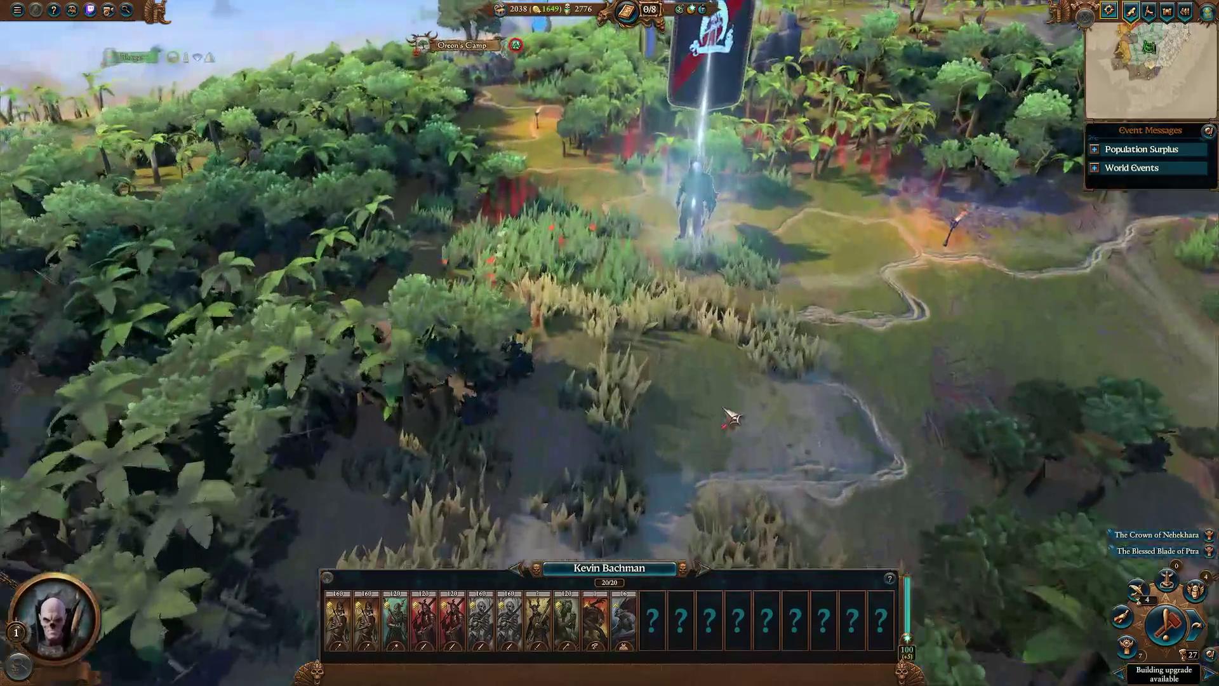
pyautogui.scroll(-3, 732, 419)
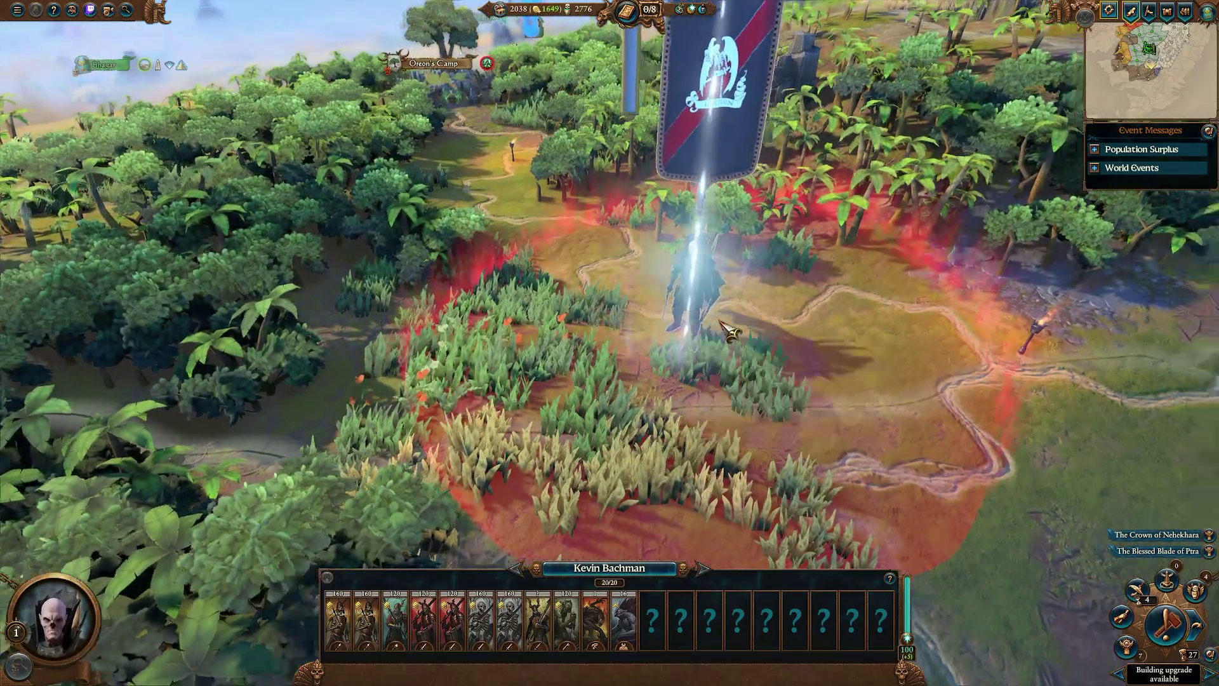
pyautogui.scroll(-2, 555, 376)
pyautogui.scroll(-2, 629, 469)
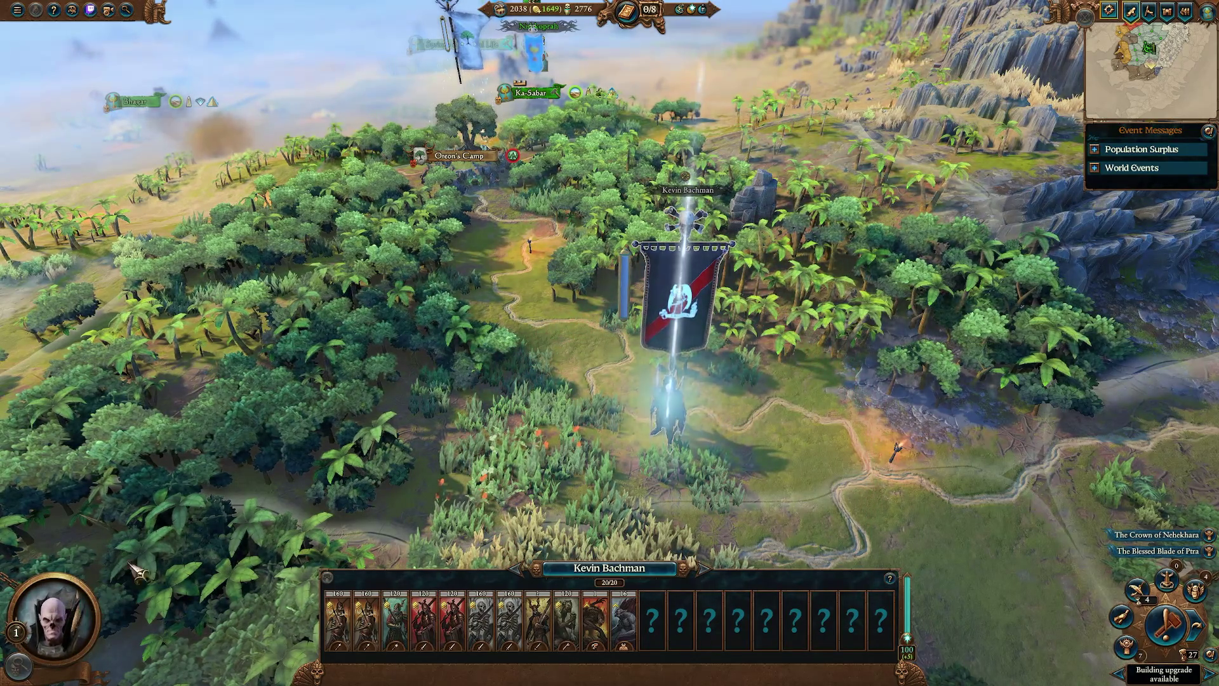
pyautogui.scroll(-5, 136, 569)
pyautogui.scroll(5, 692, 346)
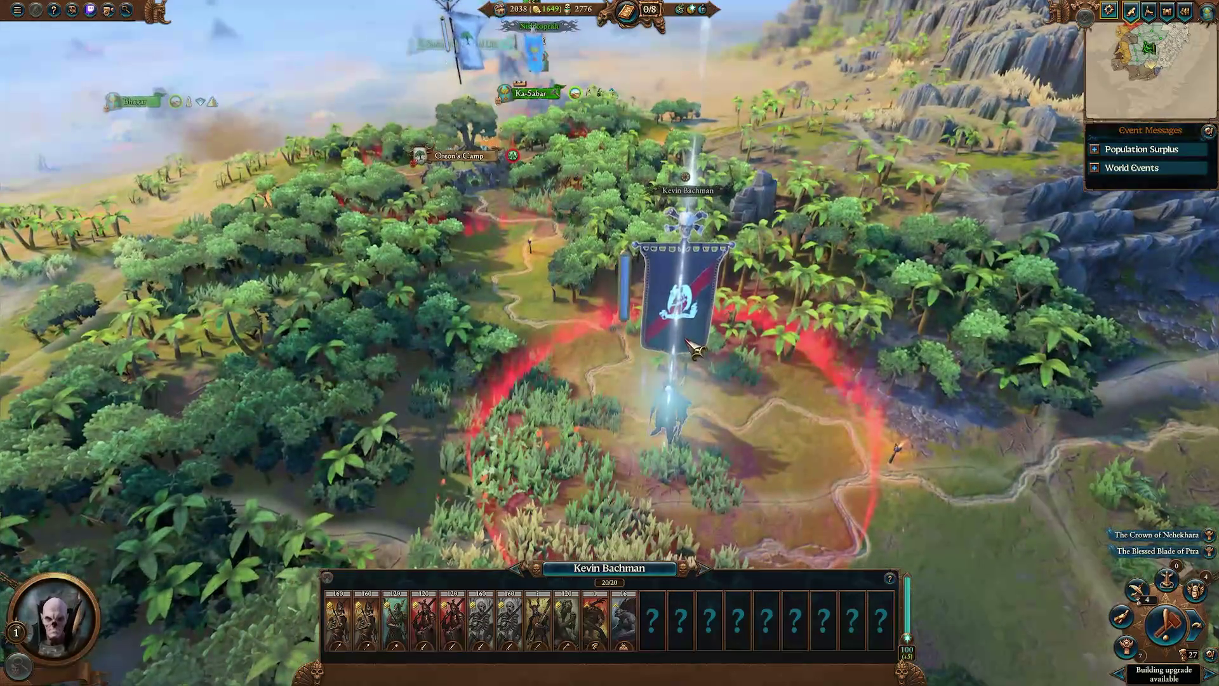
pyautogui.scroll(3, 692, 346)
pyautogui.moveTo(448, 630)
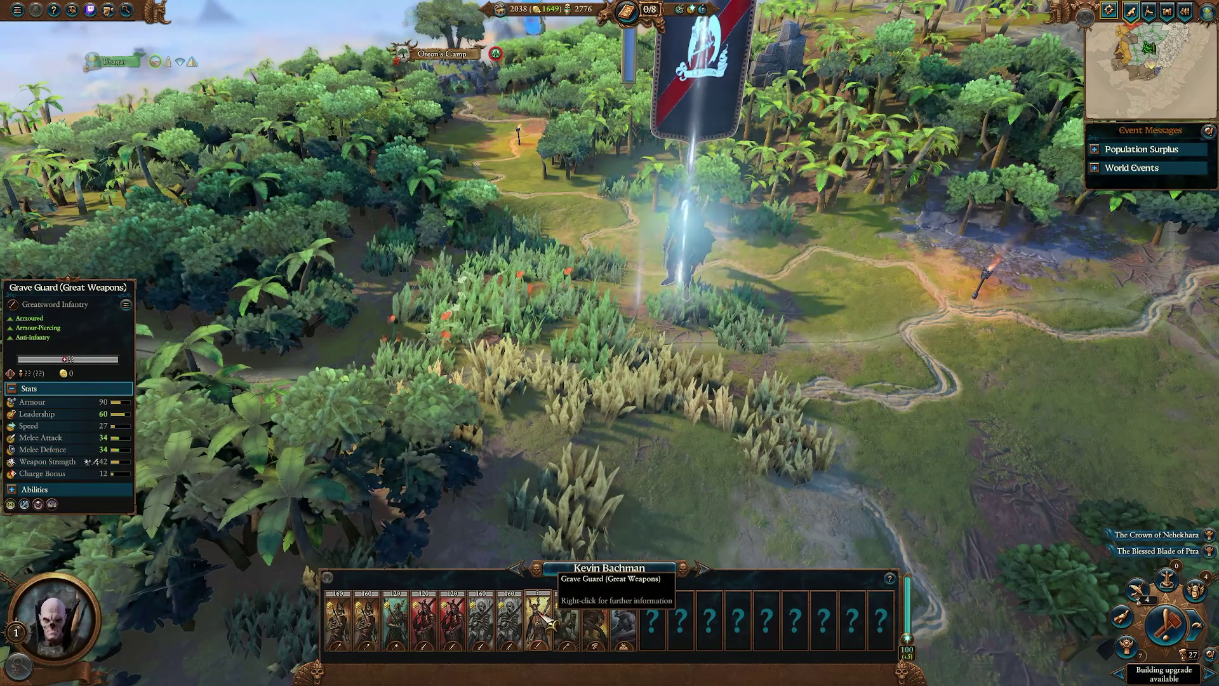
# Deselect the army, zoom out, and open the Marshes of Madness province details.
pyautogui.scroll(-5, 562, 460)
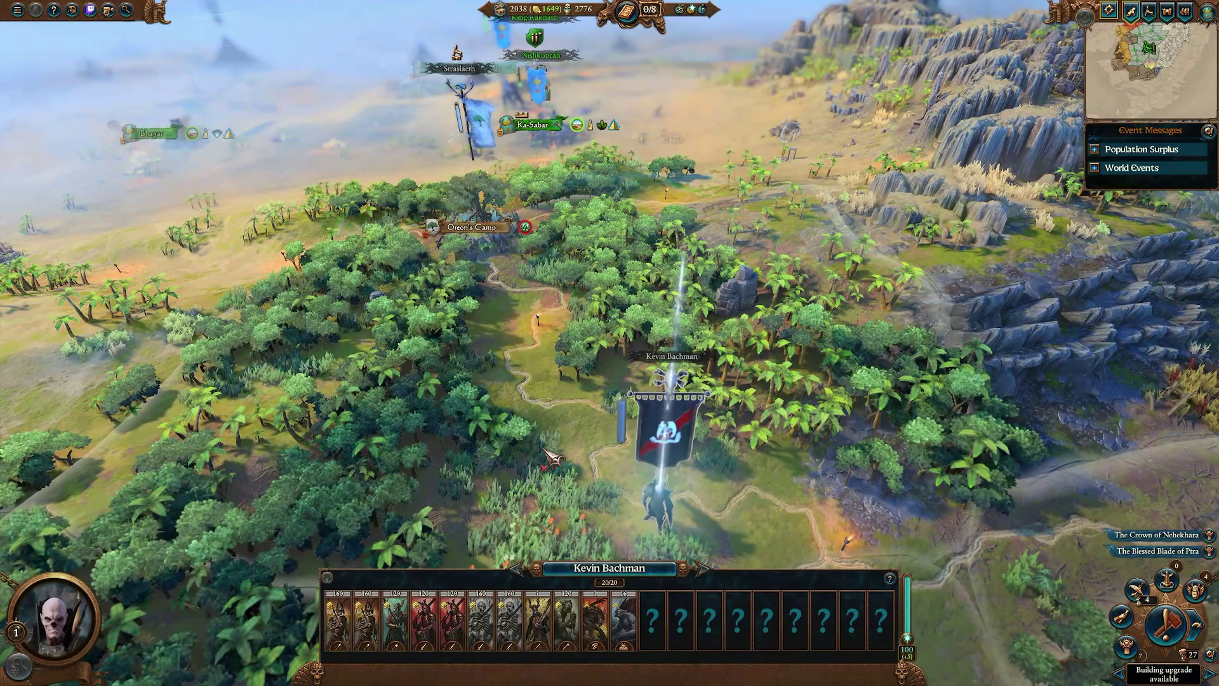
pyautogui.click(546, 457)
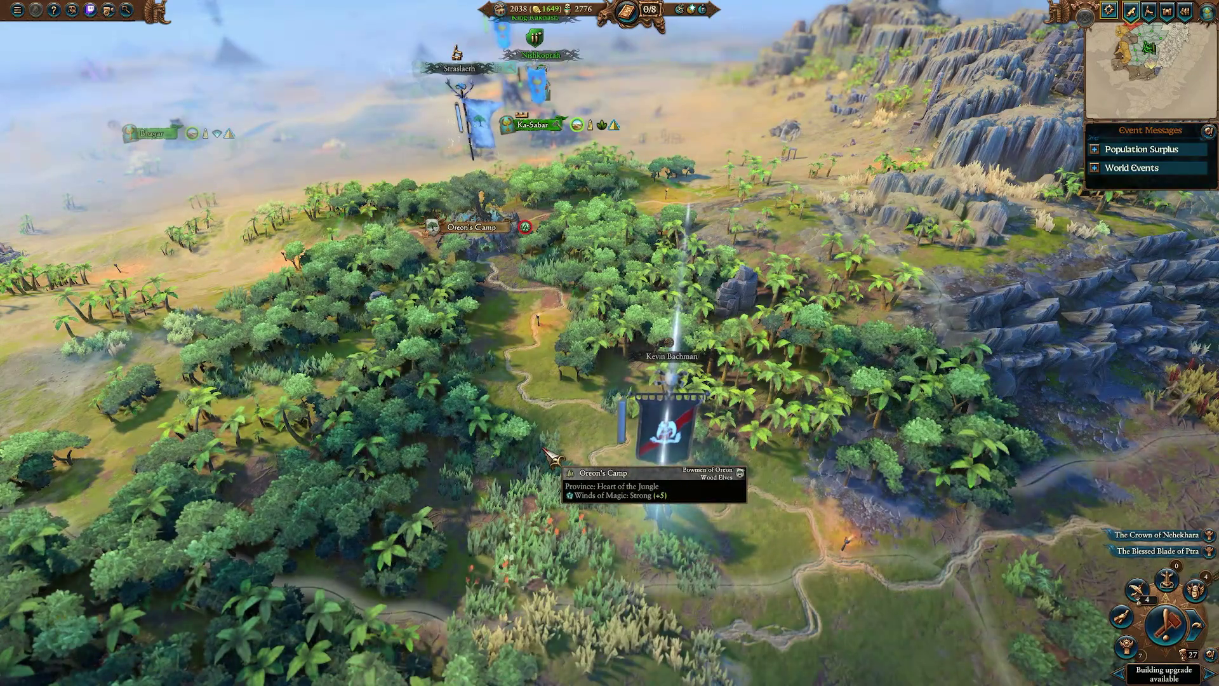
pyautogui.scroll(-5, 641, 352)
pyautogui.scroll(-5, 641, 353)
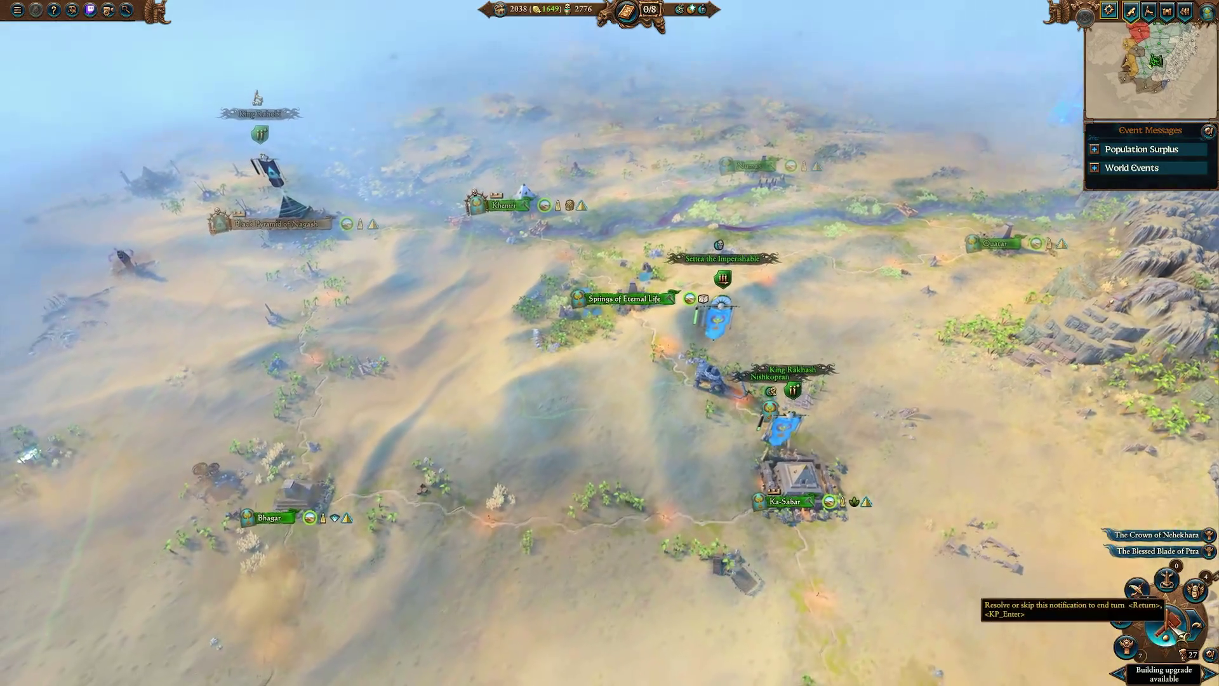
pyautogui.click(749, 286)
# Queue a Mastaba in Sunken Khernarch's empty slot, then open The Barrier Idols at Deff Gorge.
pyautogui.scroll(5, 794, 381)
pyautogui.doubleClick(645, 567)
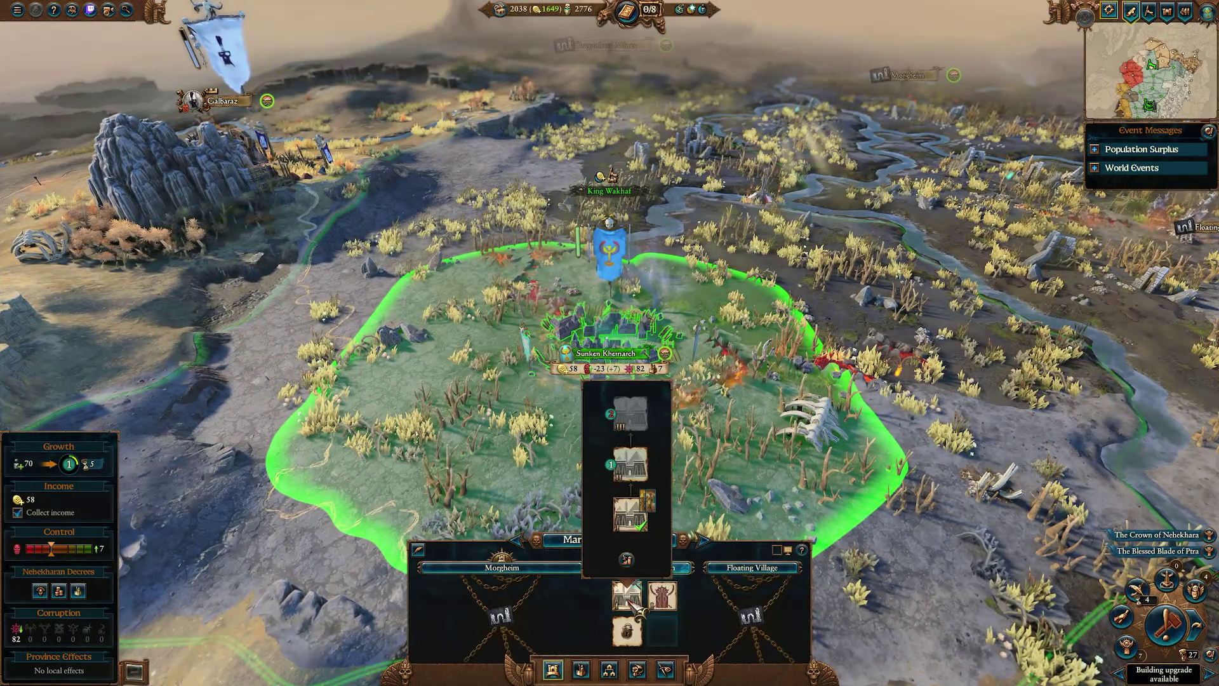
pyautogui.scroll(-8, 876, 469)
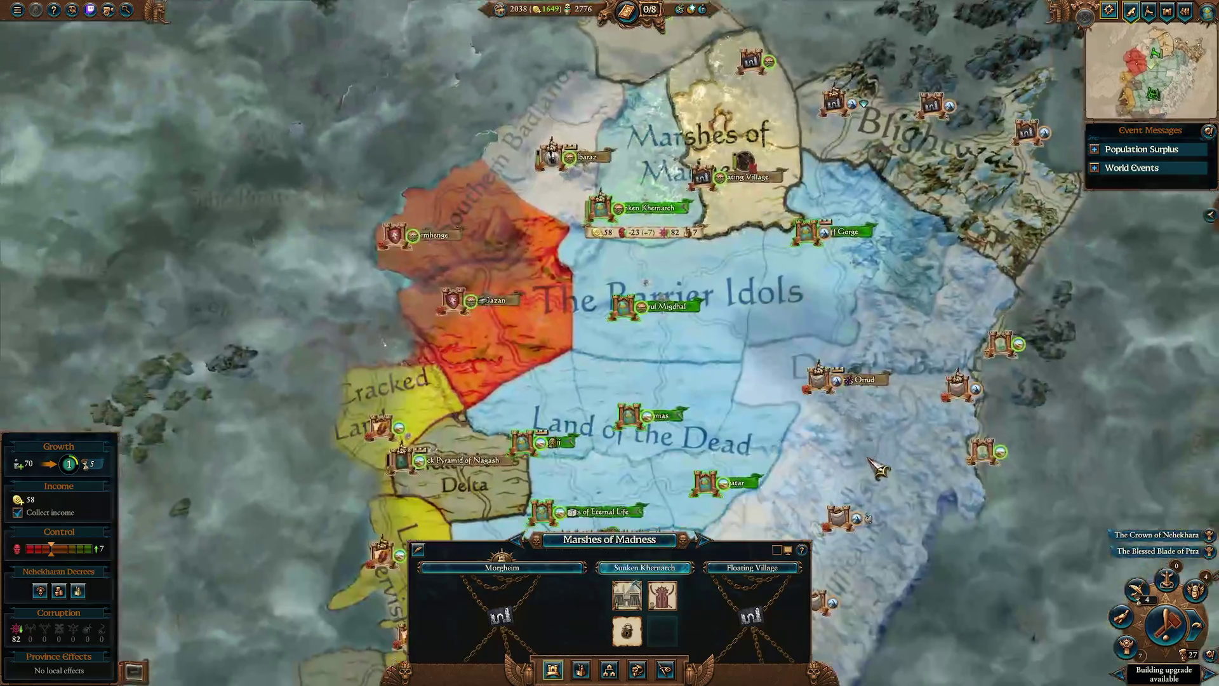
pyautogui.doubleClick(551, 442)
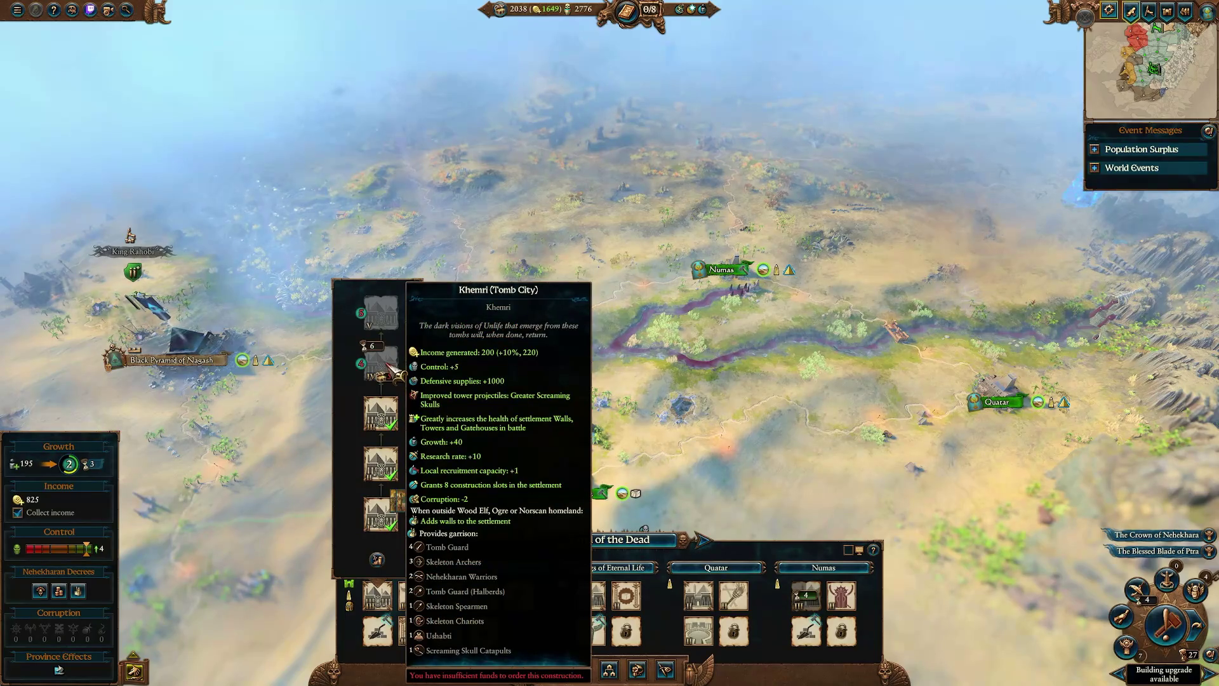
pyautogui.press('Escape')
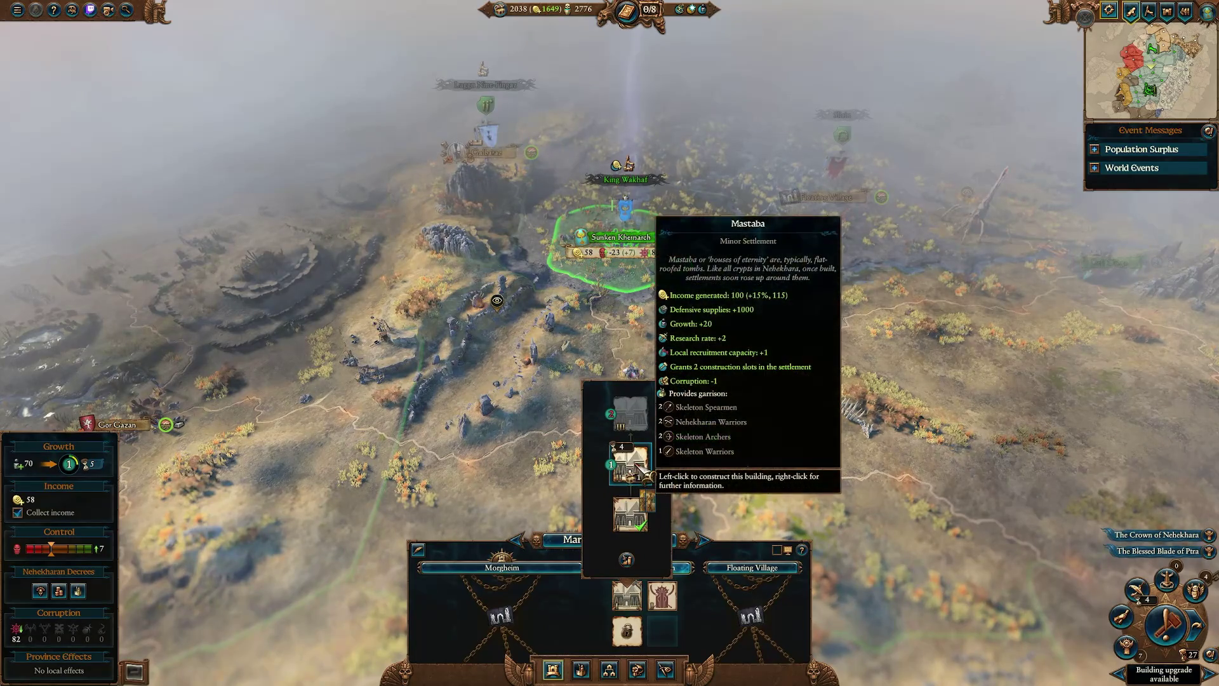
pyautogui.click(645, 459)
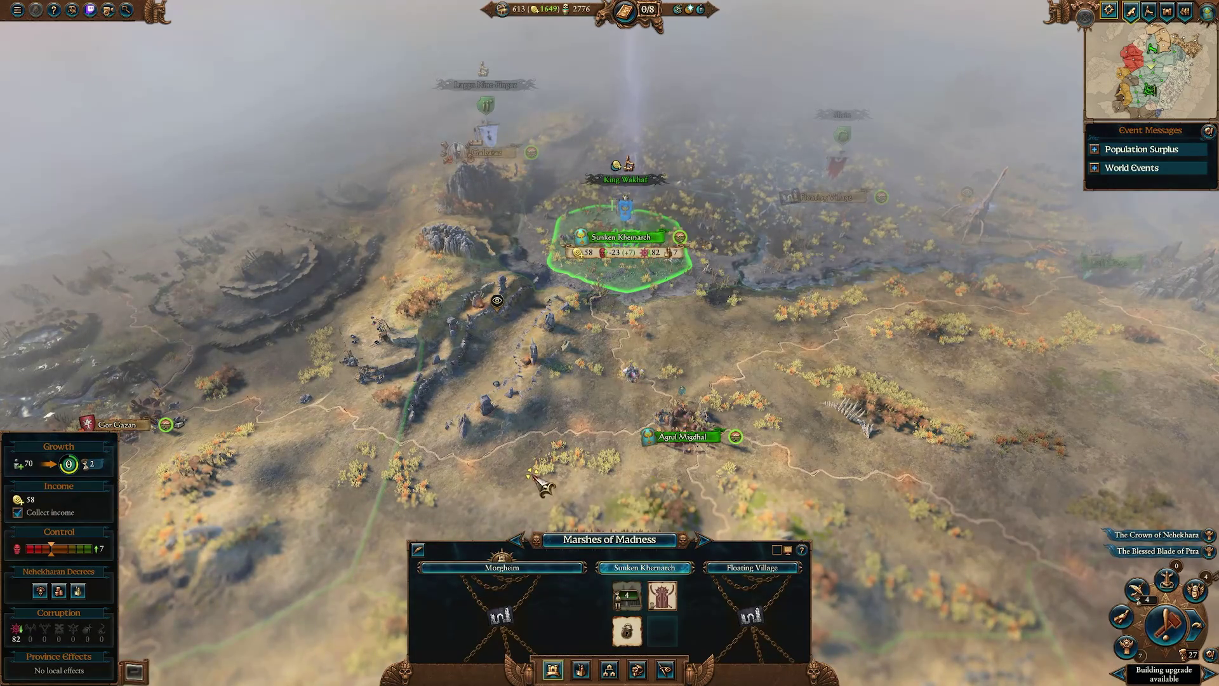
pyautogui.press('Escape')
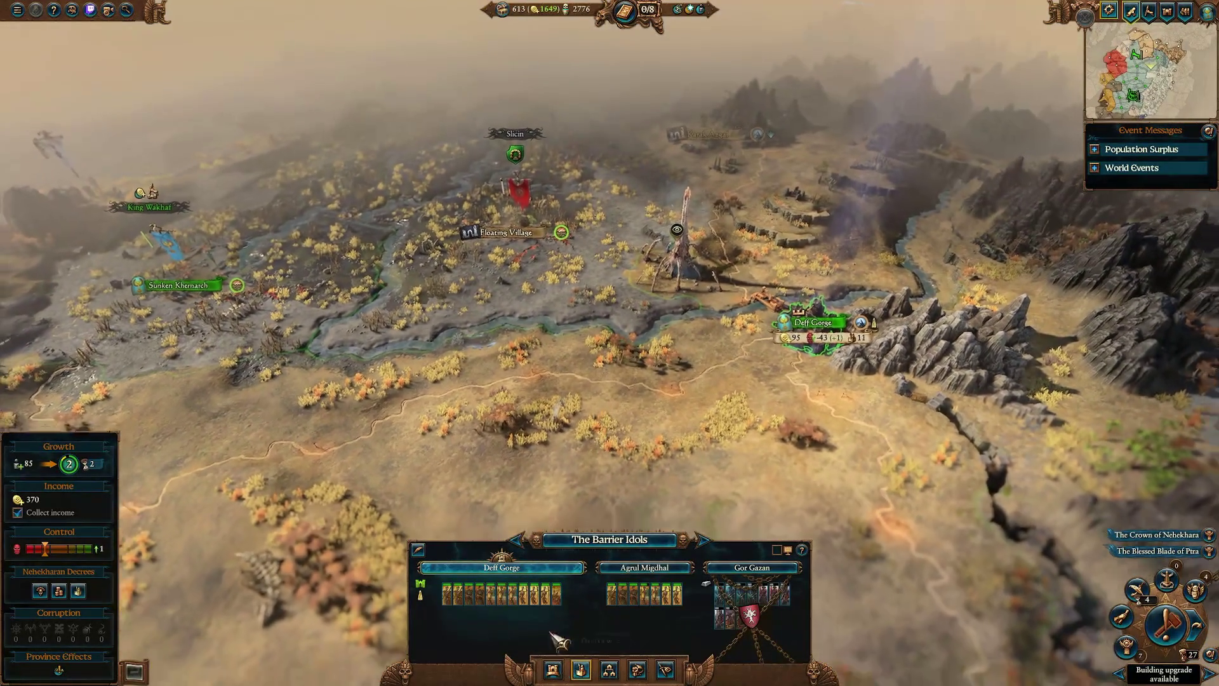
pyautogui.click(580, 669)
# Review The Barrier Idols buildings, then check which buildings can go in a Numas slot.
pyautogui.click(553, 669)
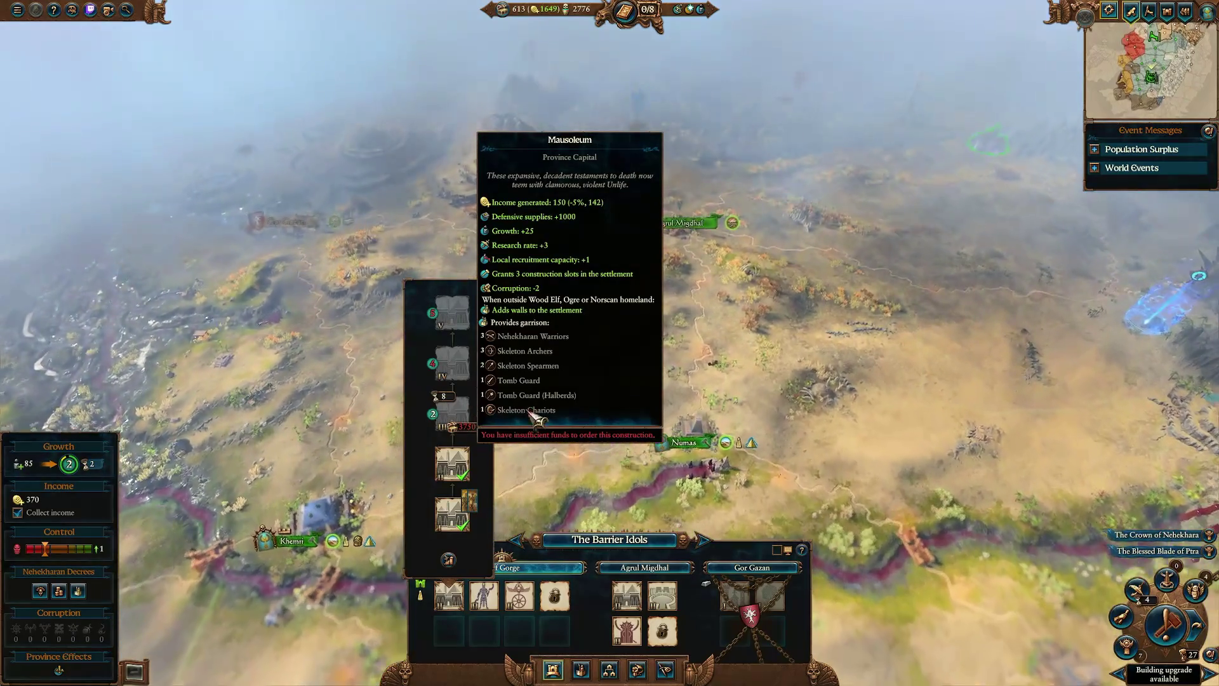
pyautogui.click(769, 372)
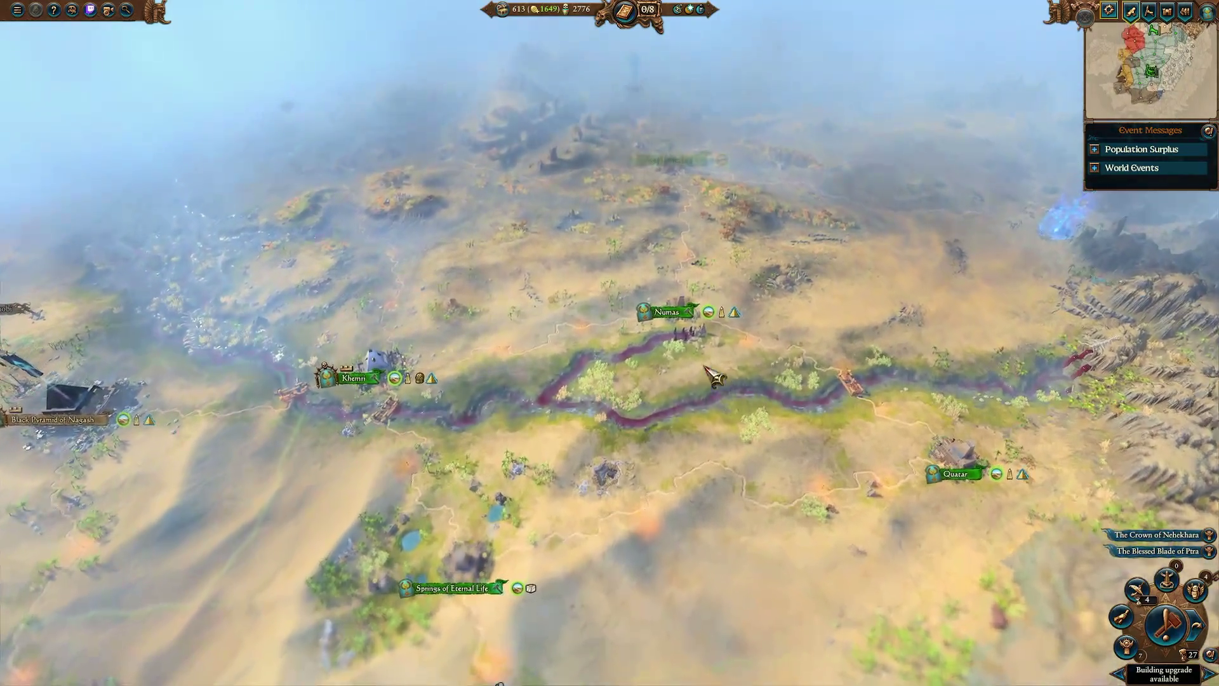
pyautogui.click(685, 345)
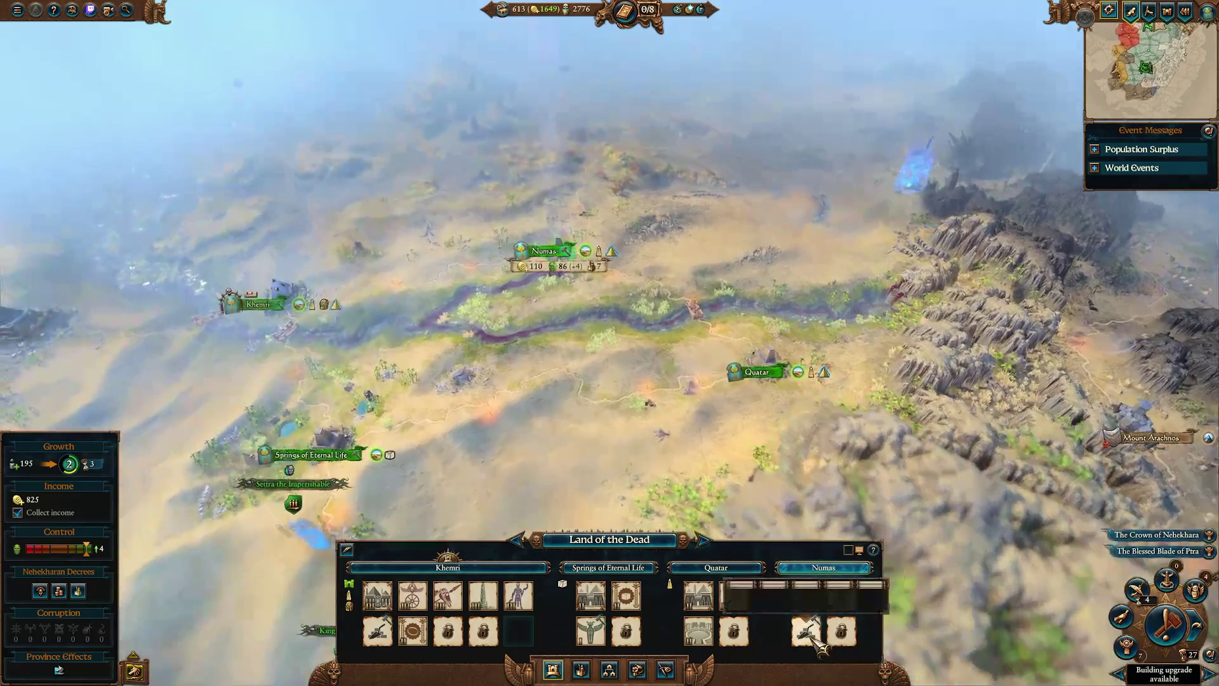
pyautogui.click(806, 595)
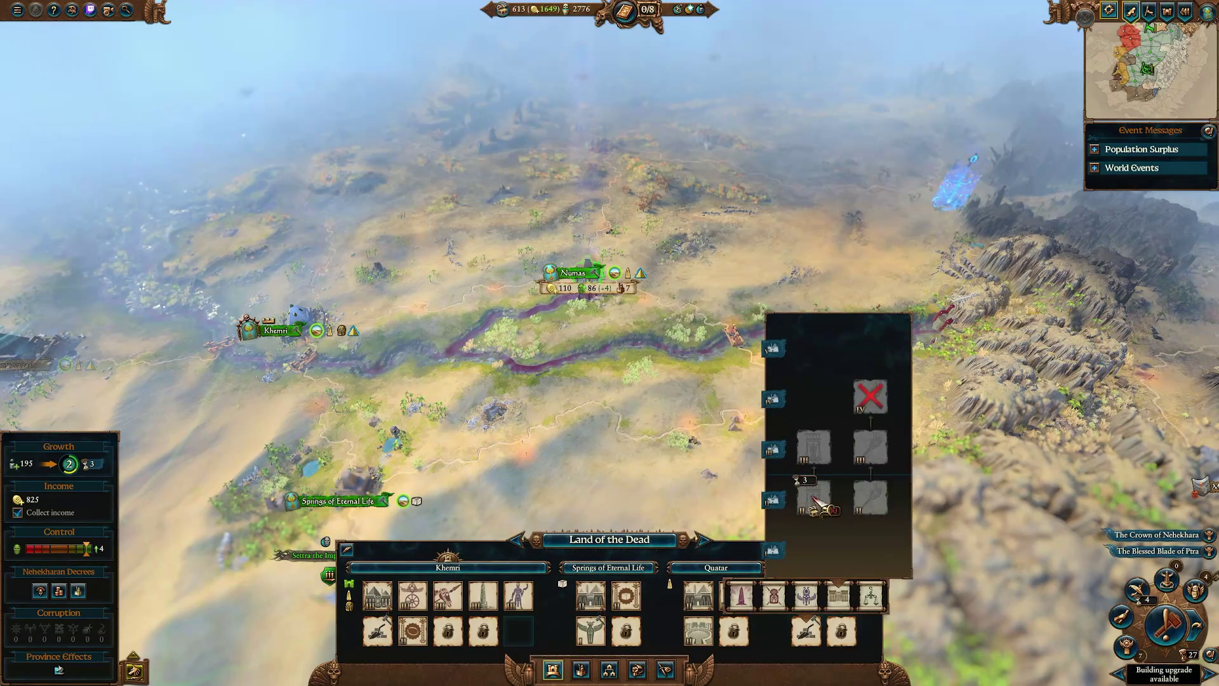
# Pan the map past Numas and Agrul Migdhal back to Sunken Khernarch.
pyautogui.press('w')
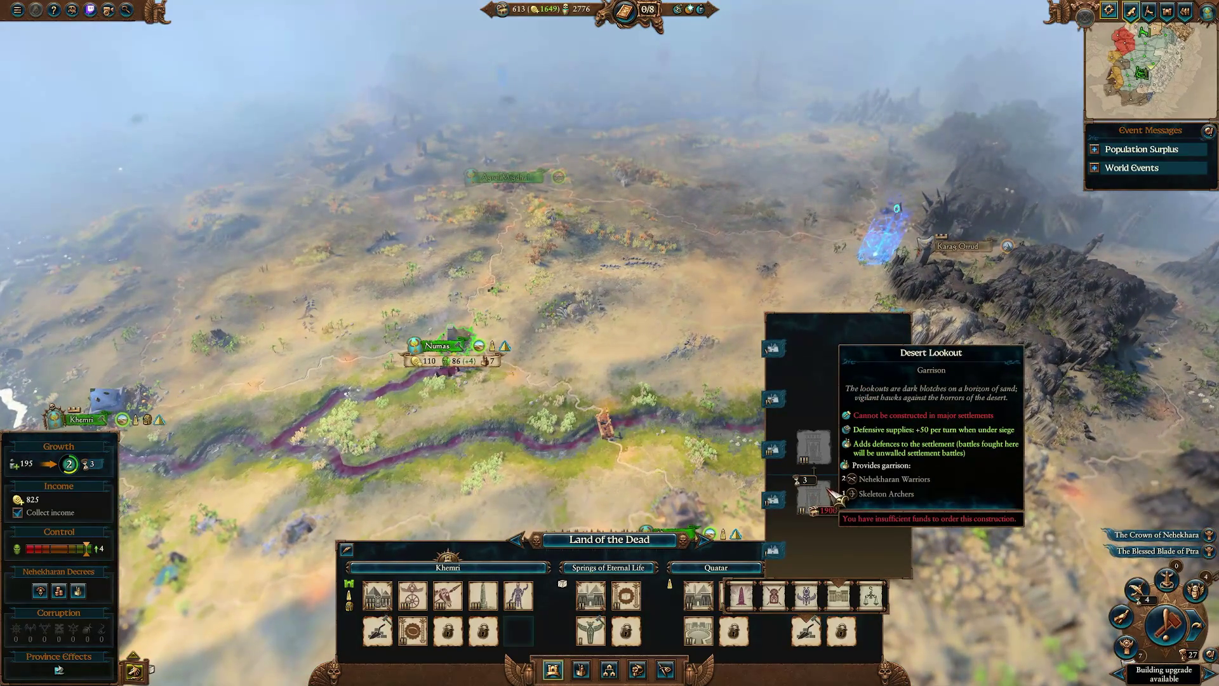
pyautogui.press('w')
pyautogui.press('a')
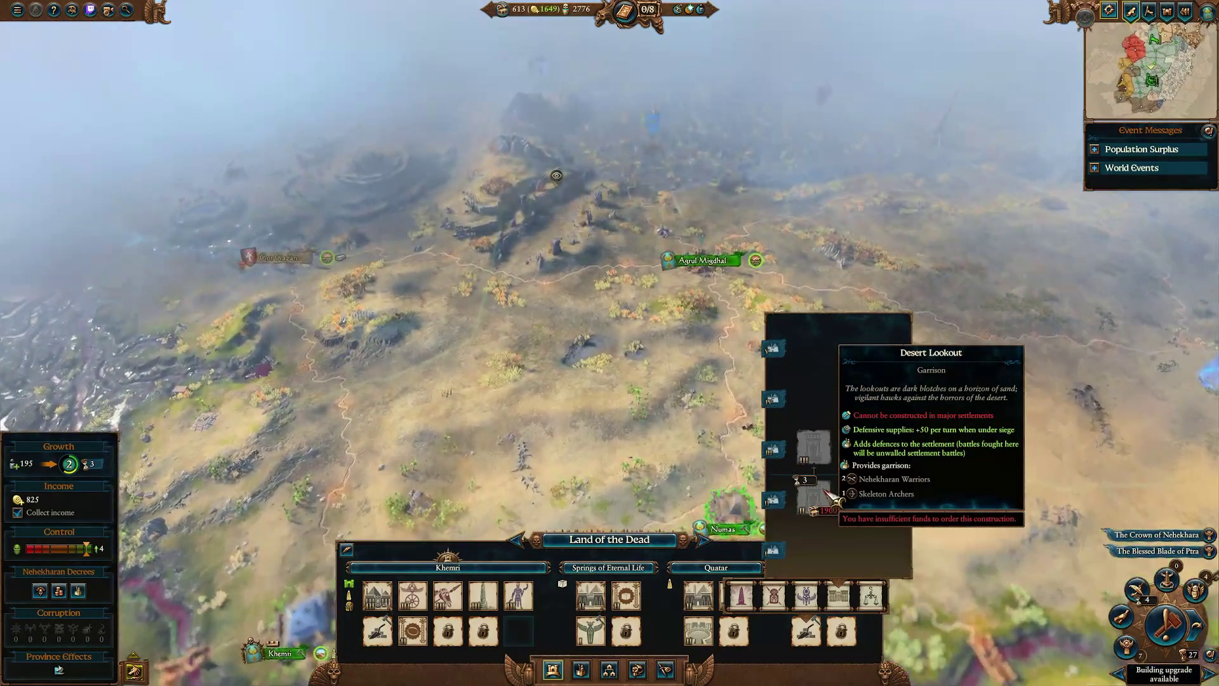
pyautogui.press('w')
pyautogui.press('d')
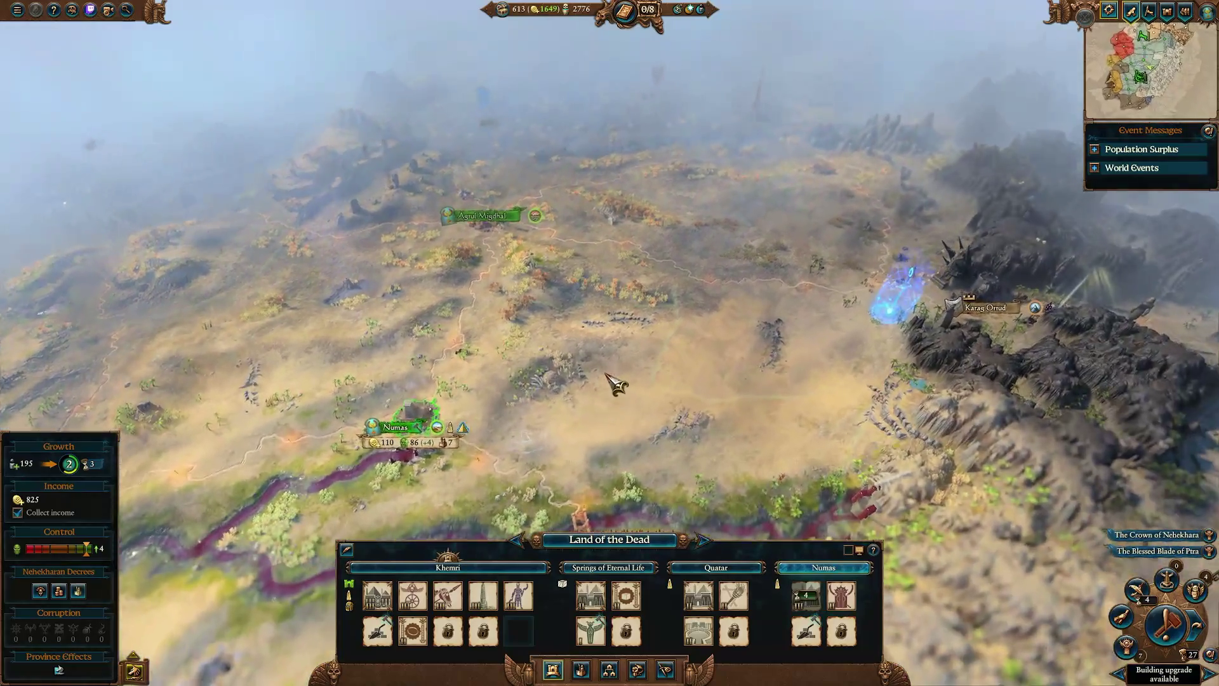
pyautogui.press('Escape')
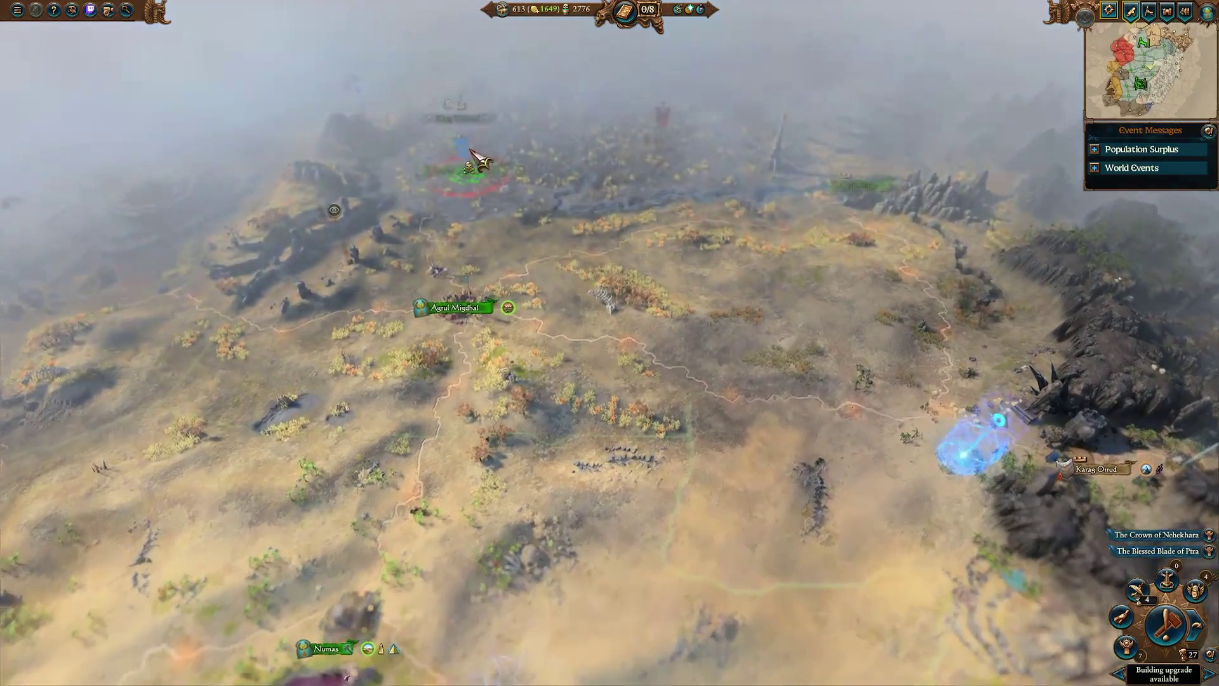
pyautogui.press('s')
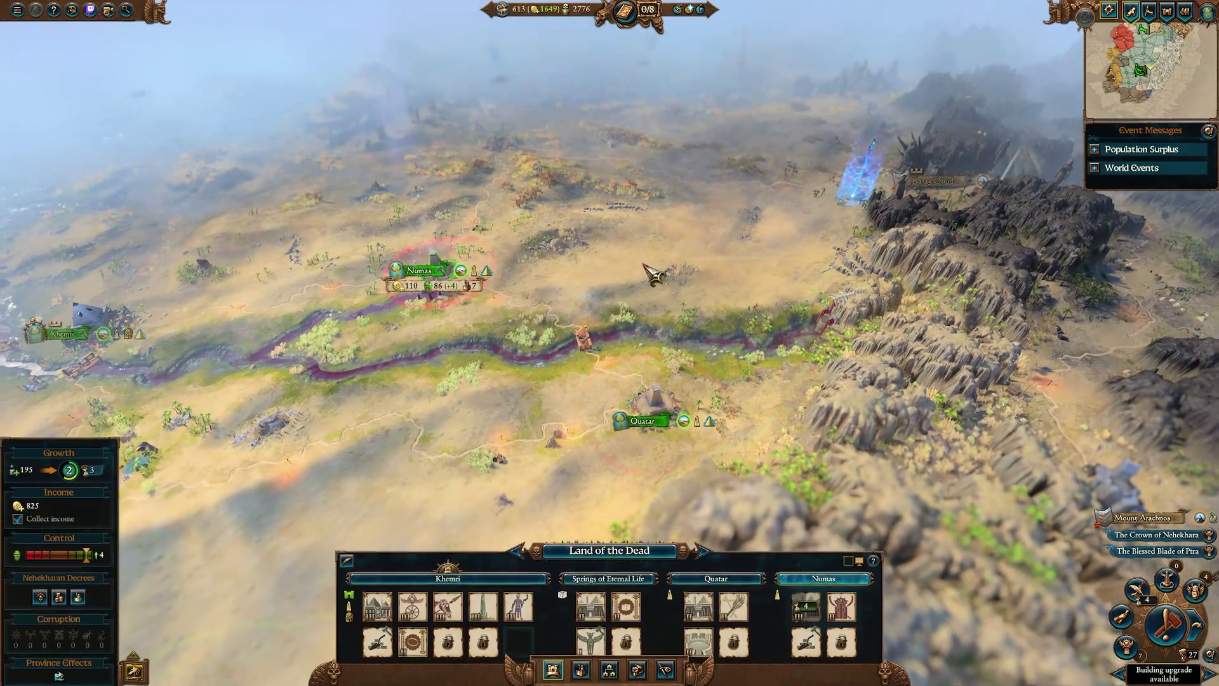
pyautogui.scroll(3, 721, 319)
pyautogui.press('Escape')
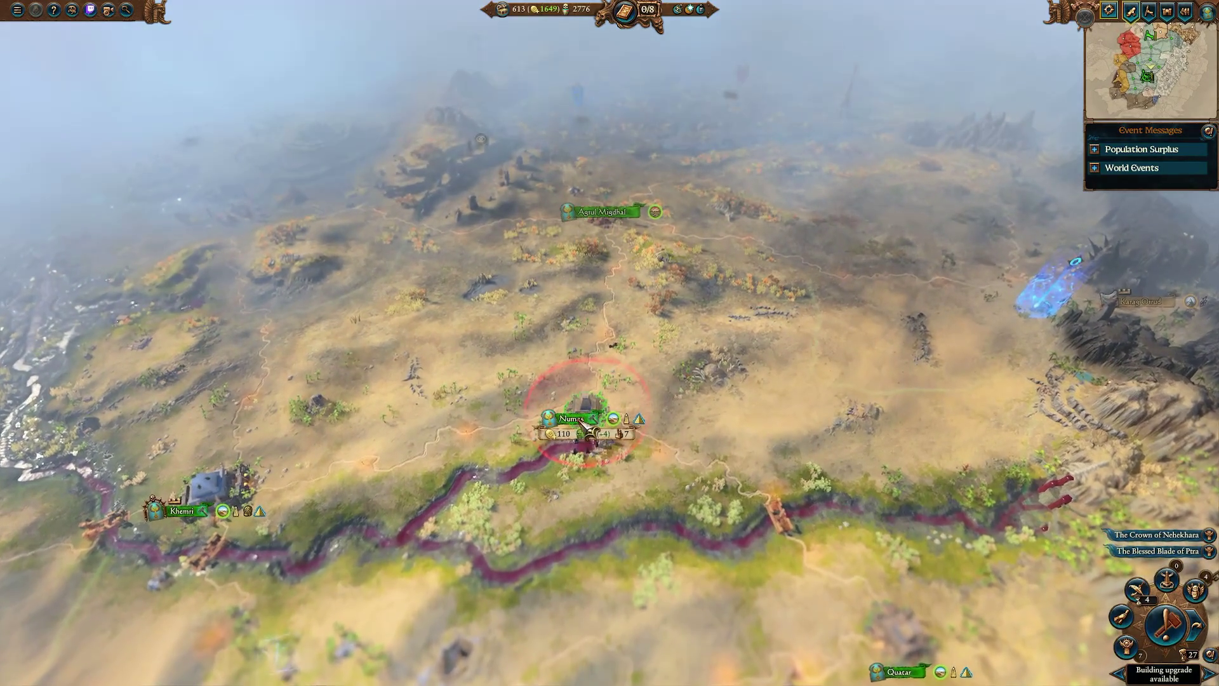
pyautogui.press('w')
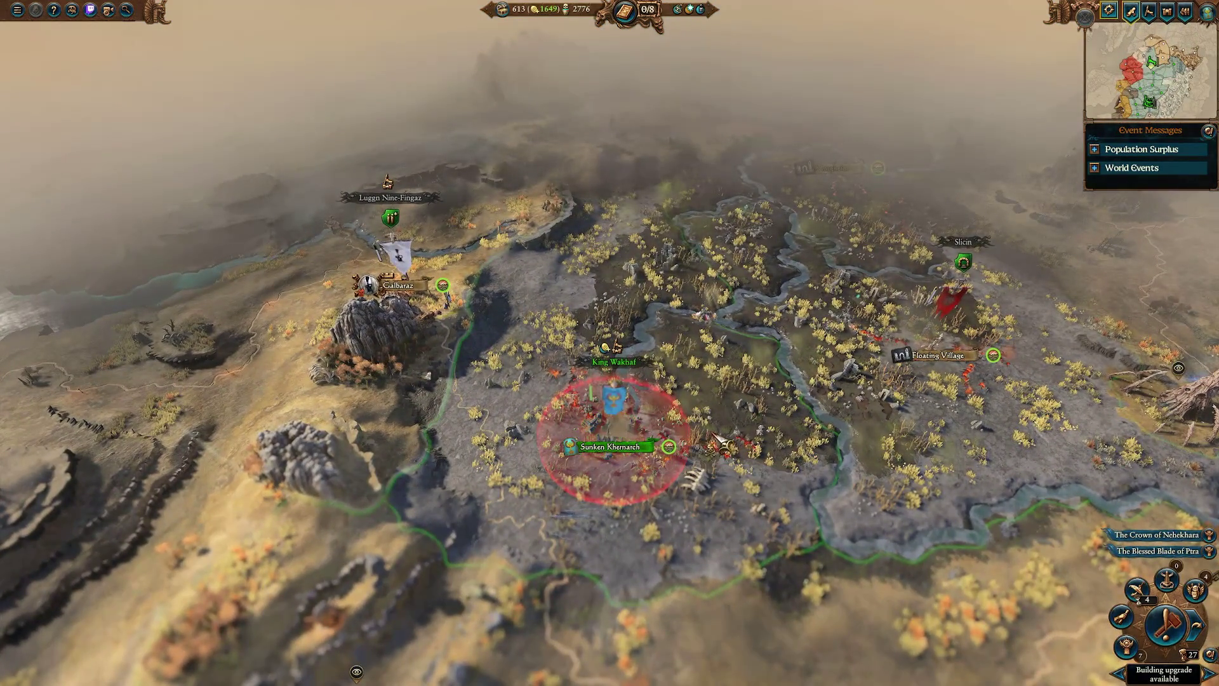
# Zoom the camera around Sunken Khernarch and select King Wakhaf's army there.
pyautogui.scroll(5, 721, 441)
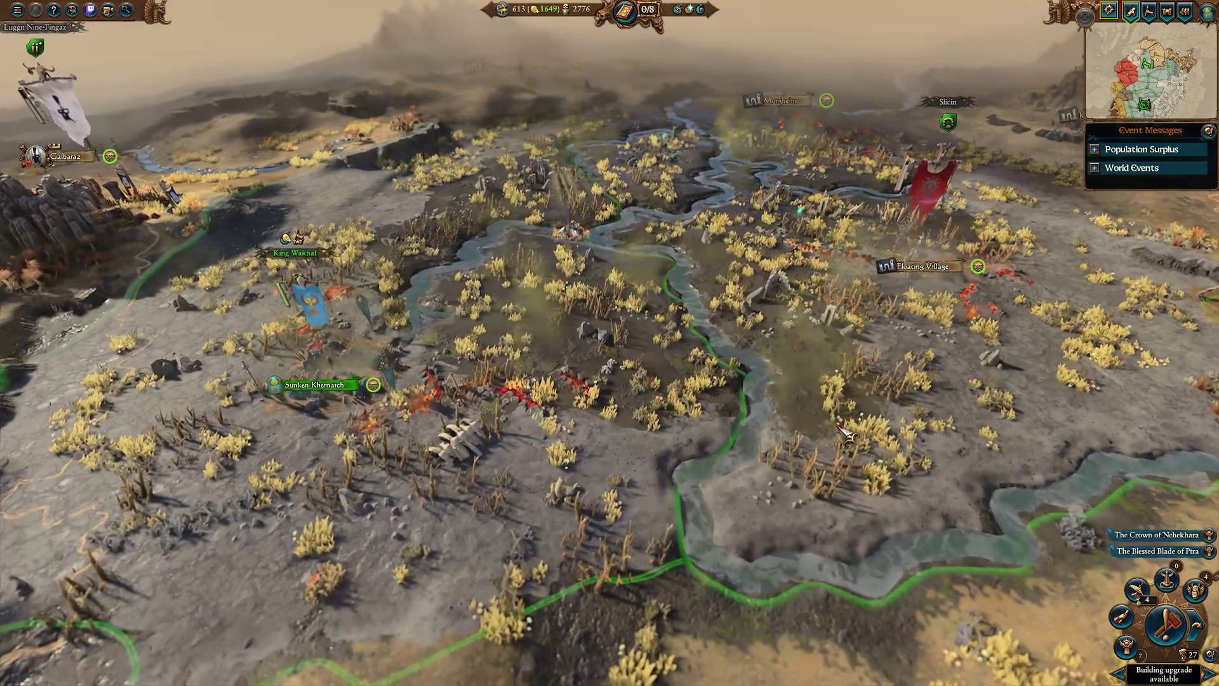
pyautogui.scroll(3, 845, 432)
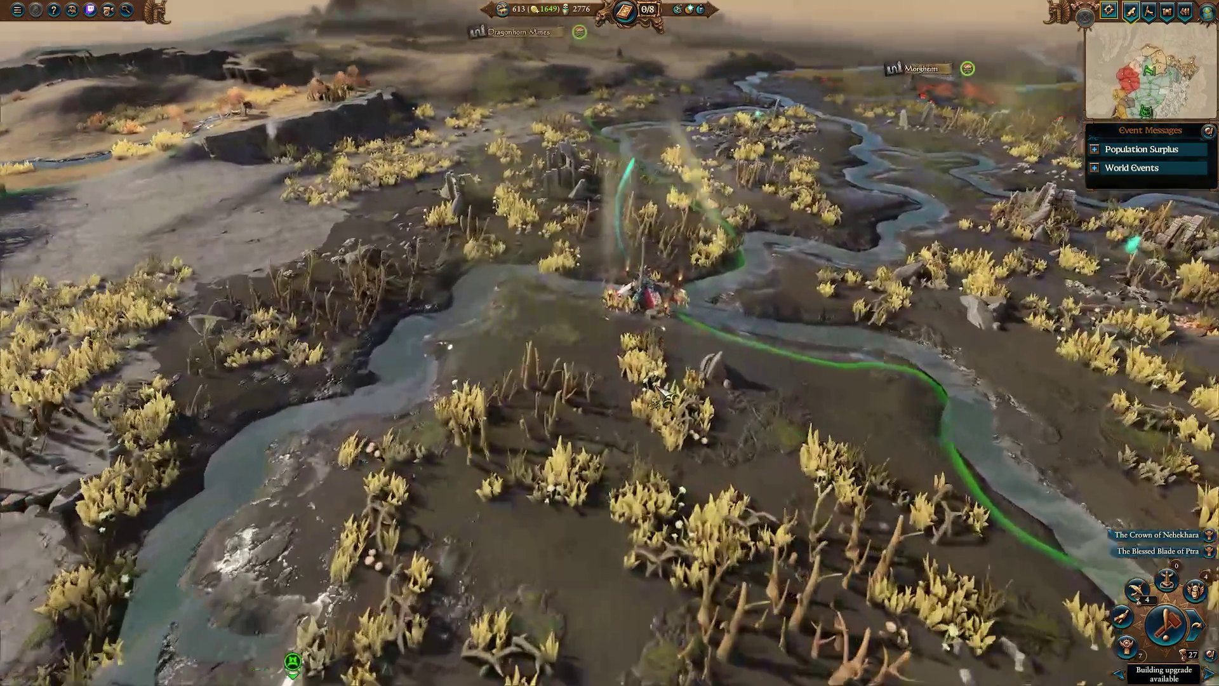
pyautogui.scroll(3, 663, 396)
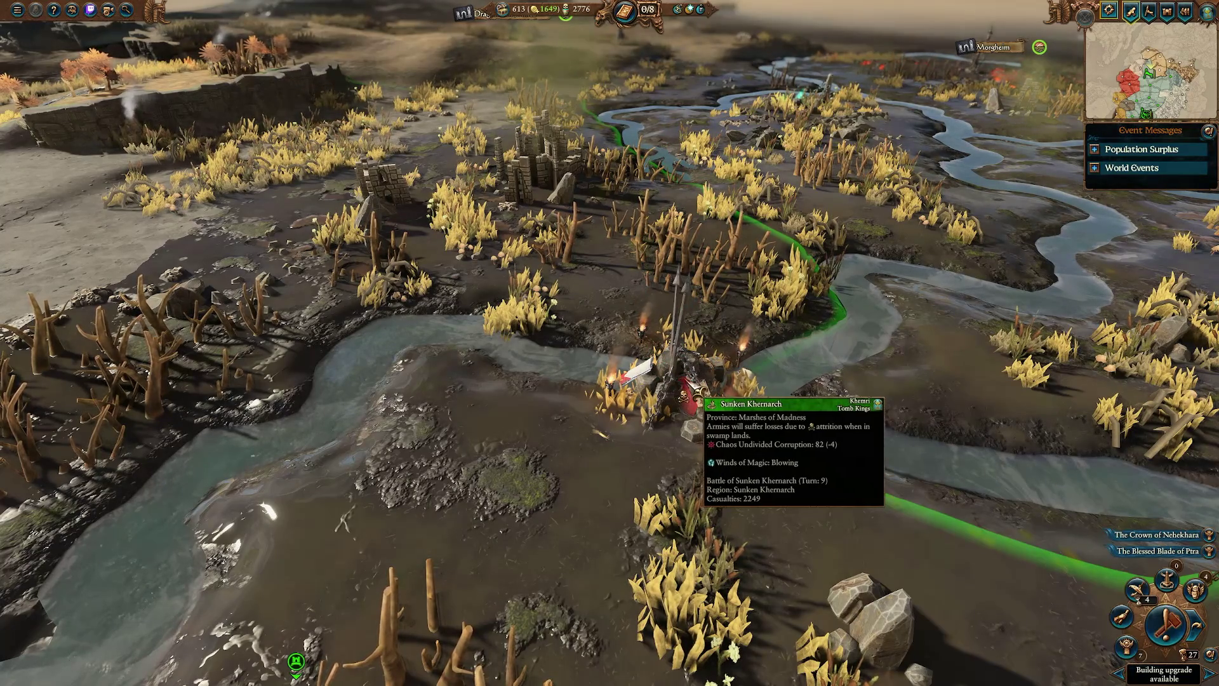
pyautogui.scroll(-5, 698, 390)
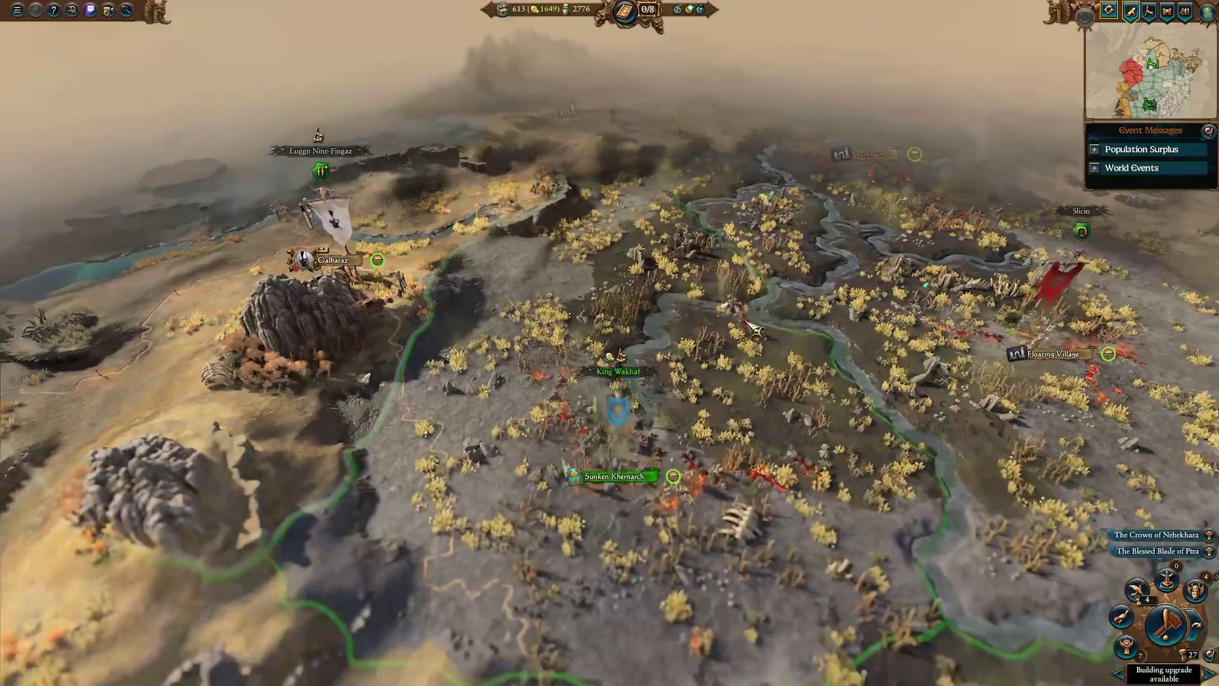
pyautogui.click(640, 329)
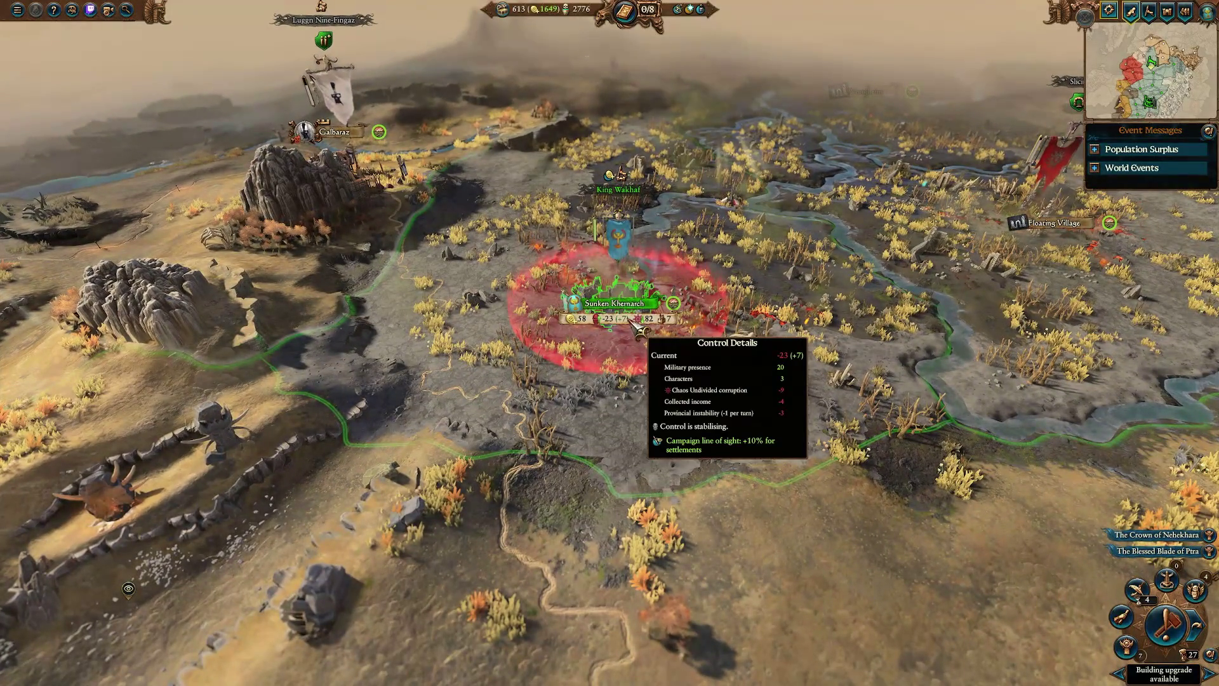
# Adjust the zoom, then jump the view to the home region around Khemri.
pyautogui.scroll(5, 638, 327)
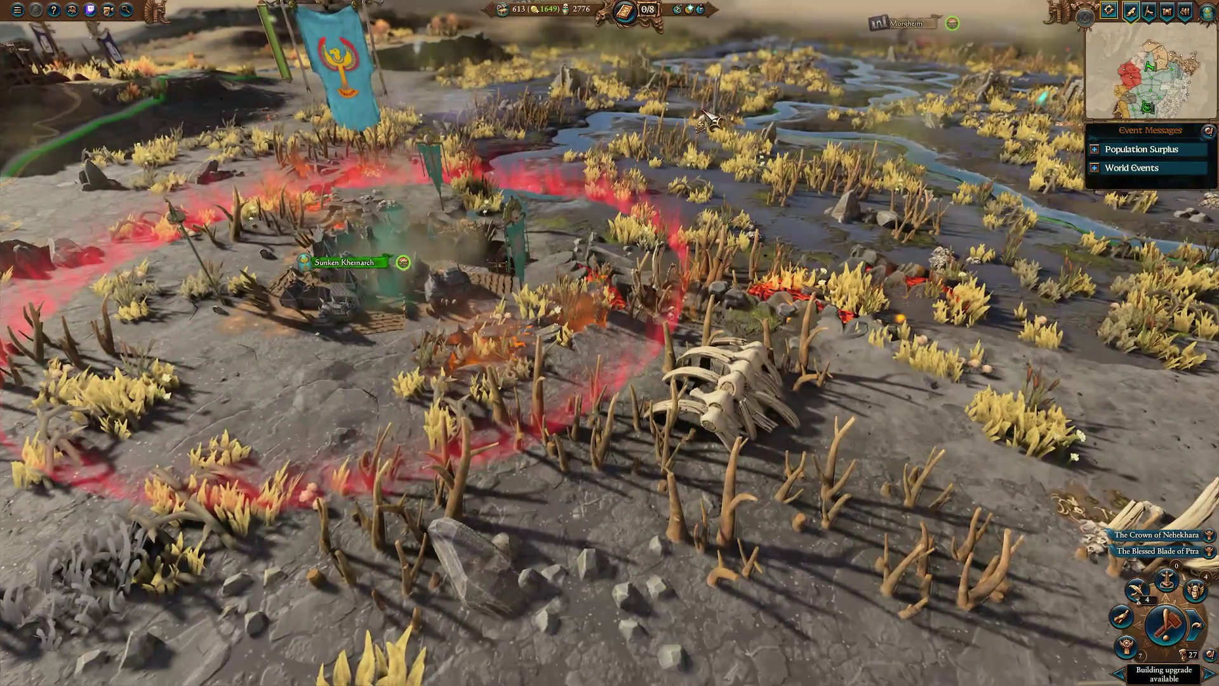
pyautogui.scroll(-5, 766, 420)
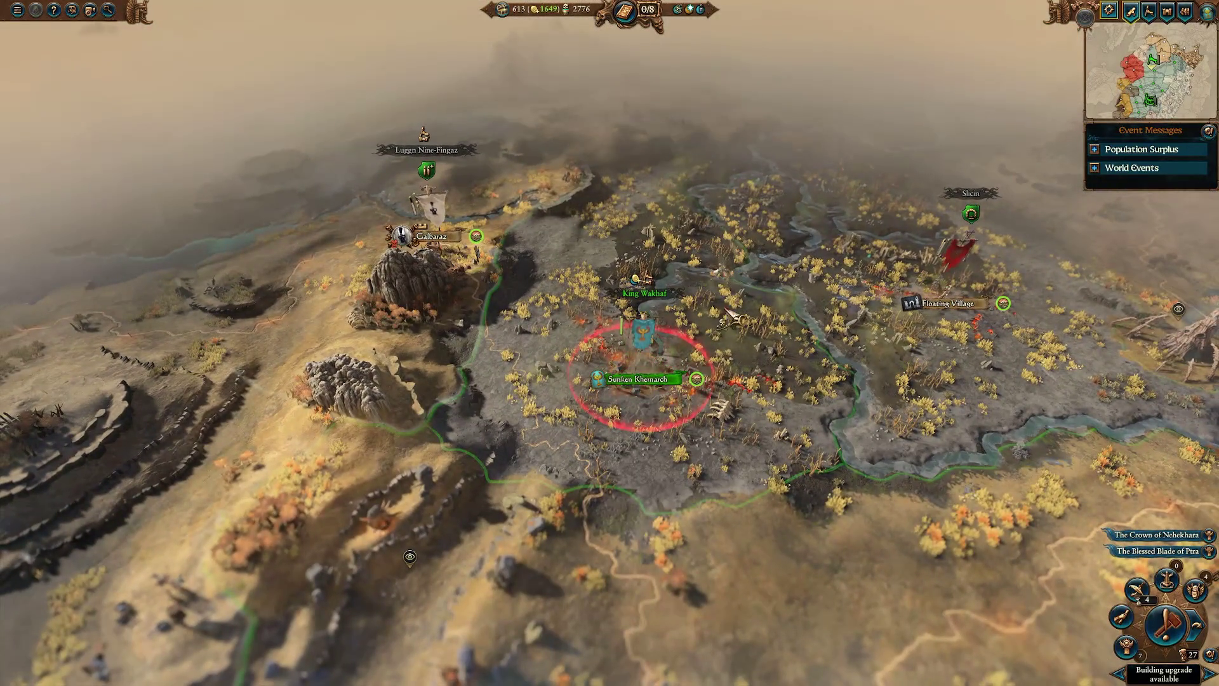
pyautogui.scroll(3, 683, 371)
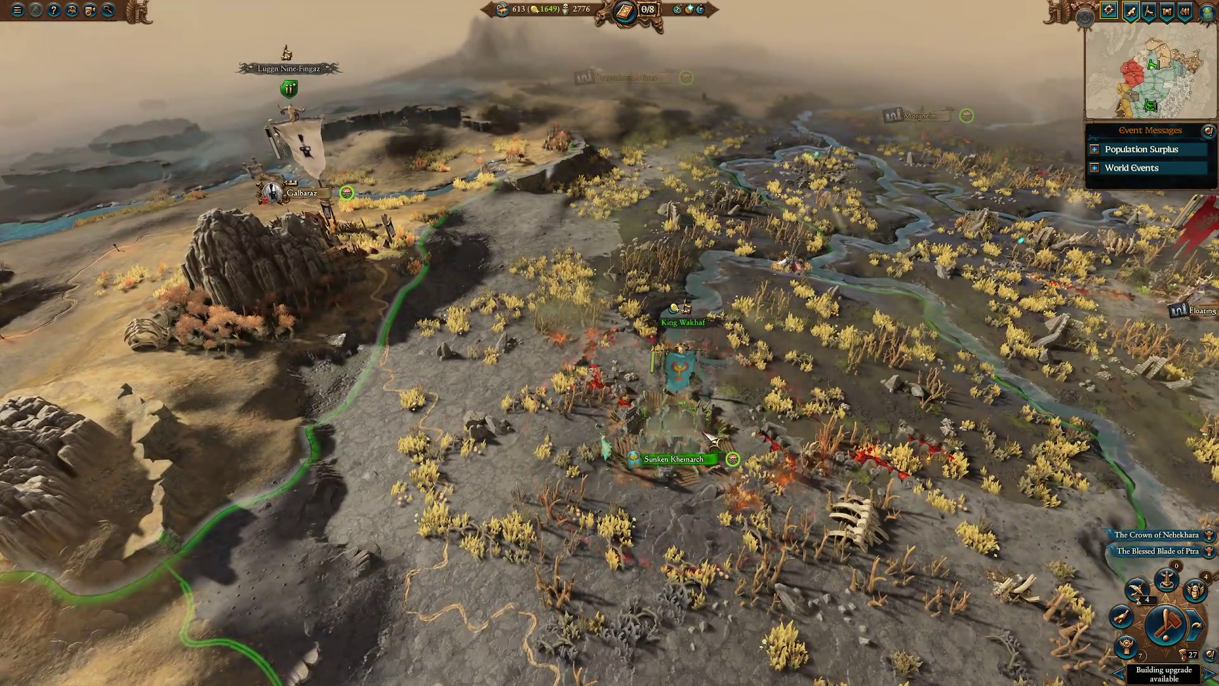
pyautogui.scroll(-5, 711, 439)
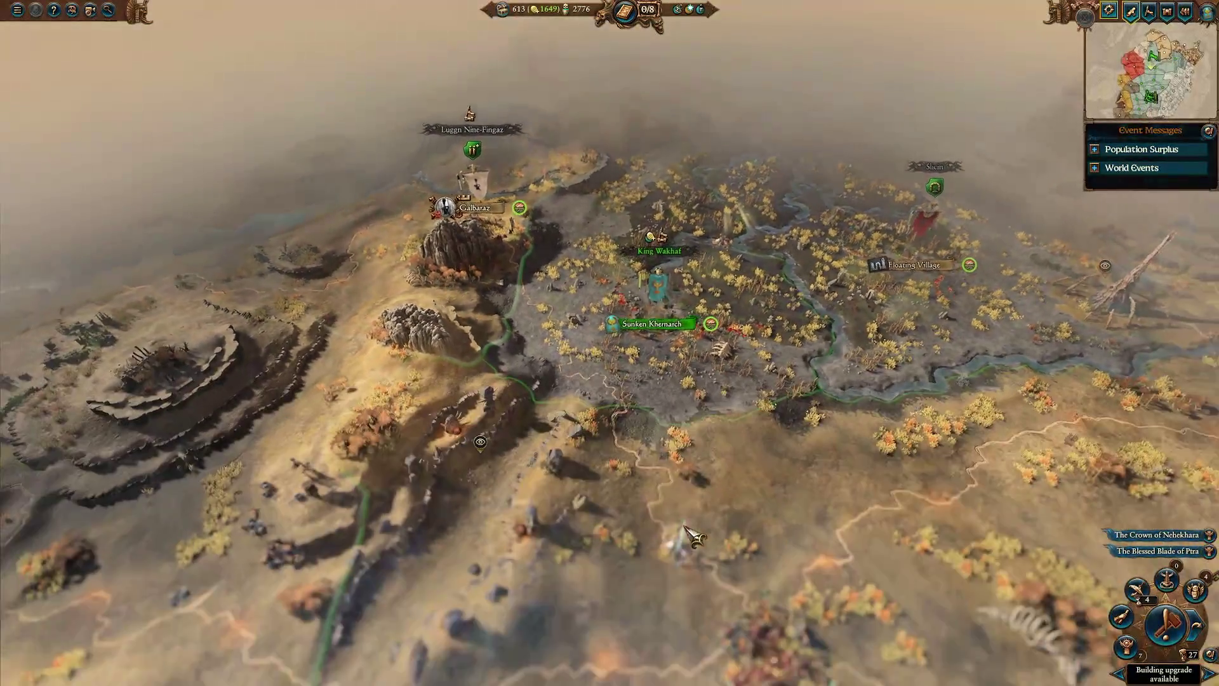
pyautogui.click(1182, 627)
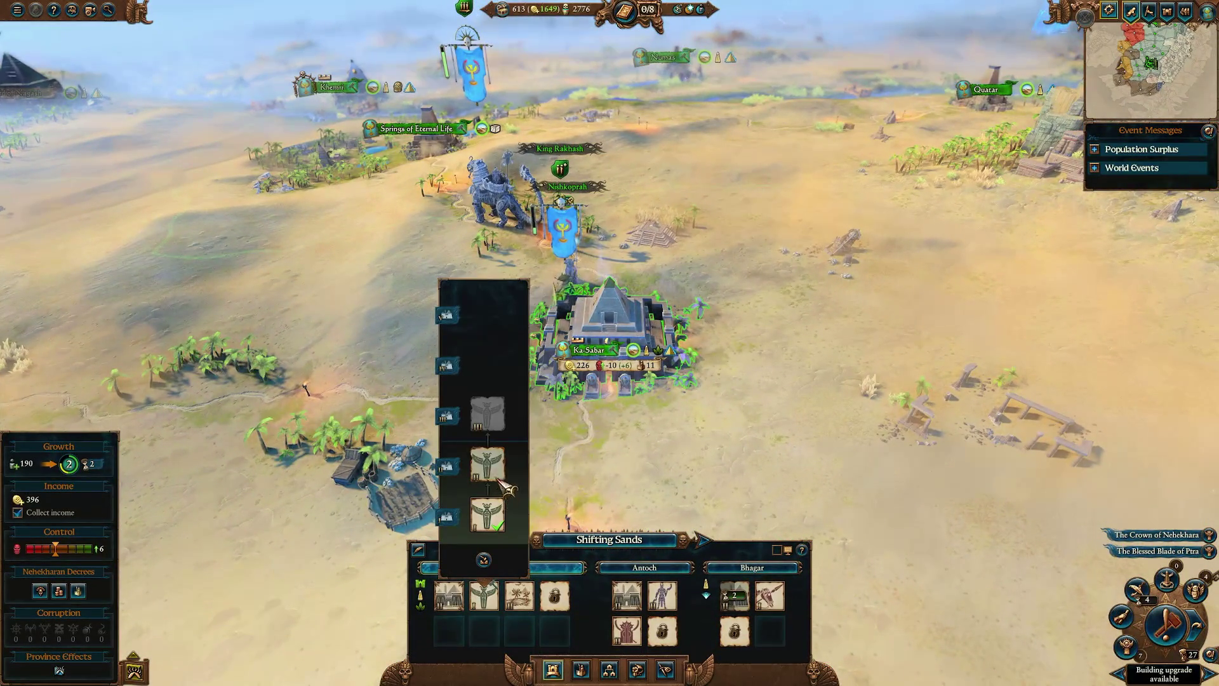
# Close Ka-Sabar's details, select King Rakhash's army and Nishkoprah, and cancel Nishkoprah's action on Rakhash.
pyautogui.click(821, 436)
pyautogui.scroll(-5, 715, 430)
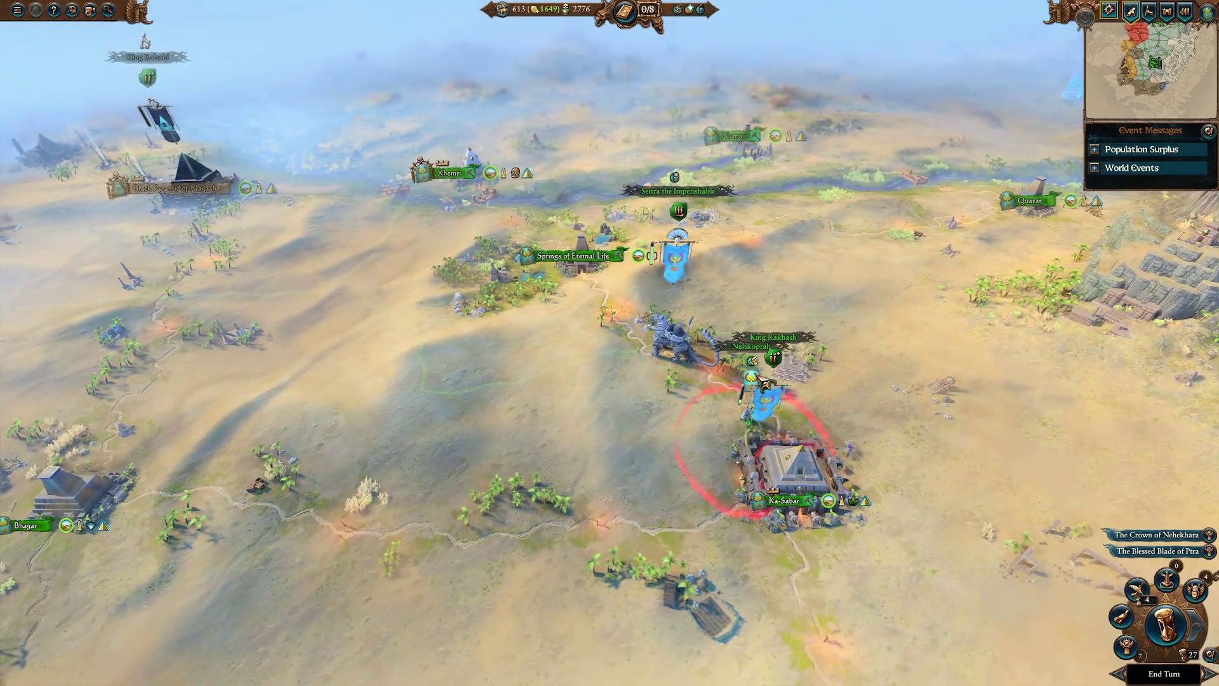
pyautogui.click(762, 384)
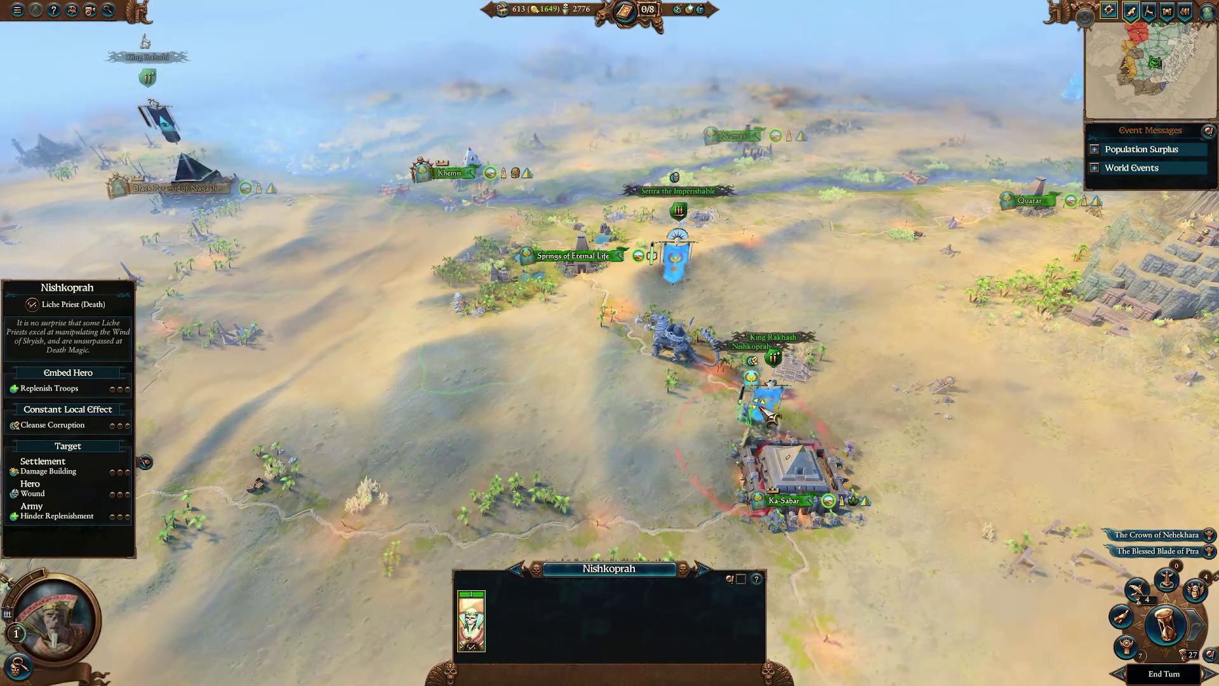
pyautogui.scroll(2, 770, 445)
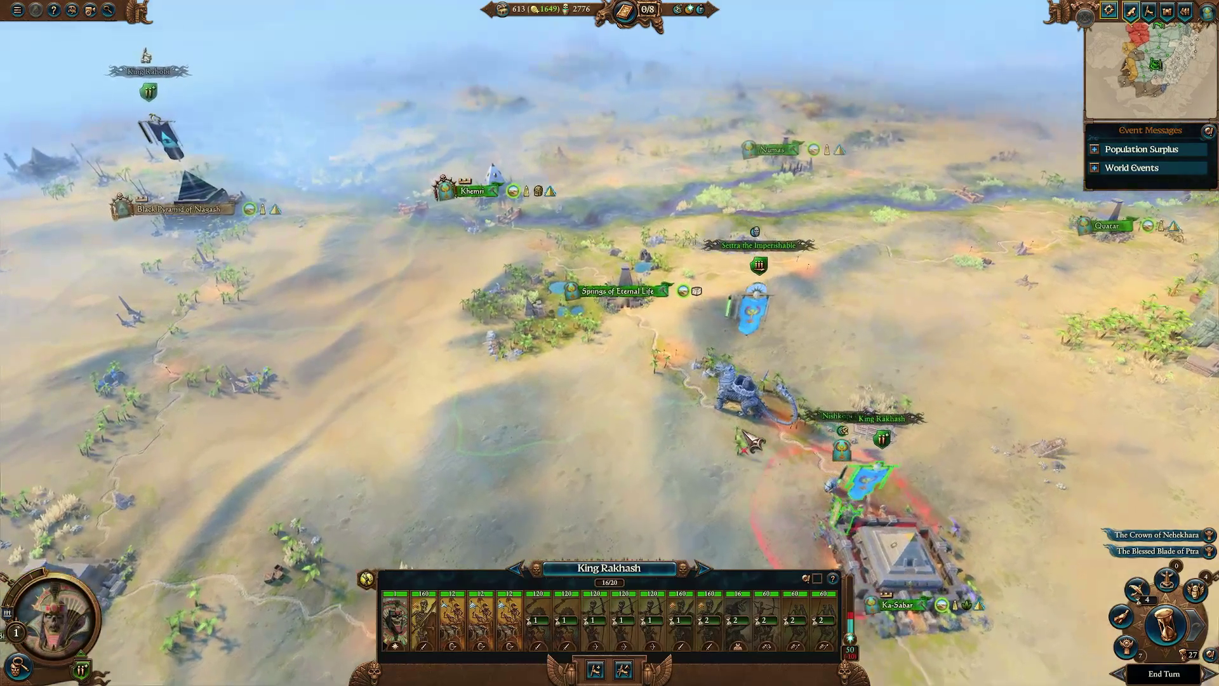
pyautogui.click(874, 451)
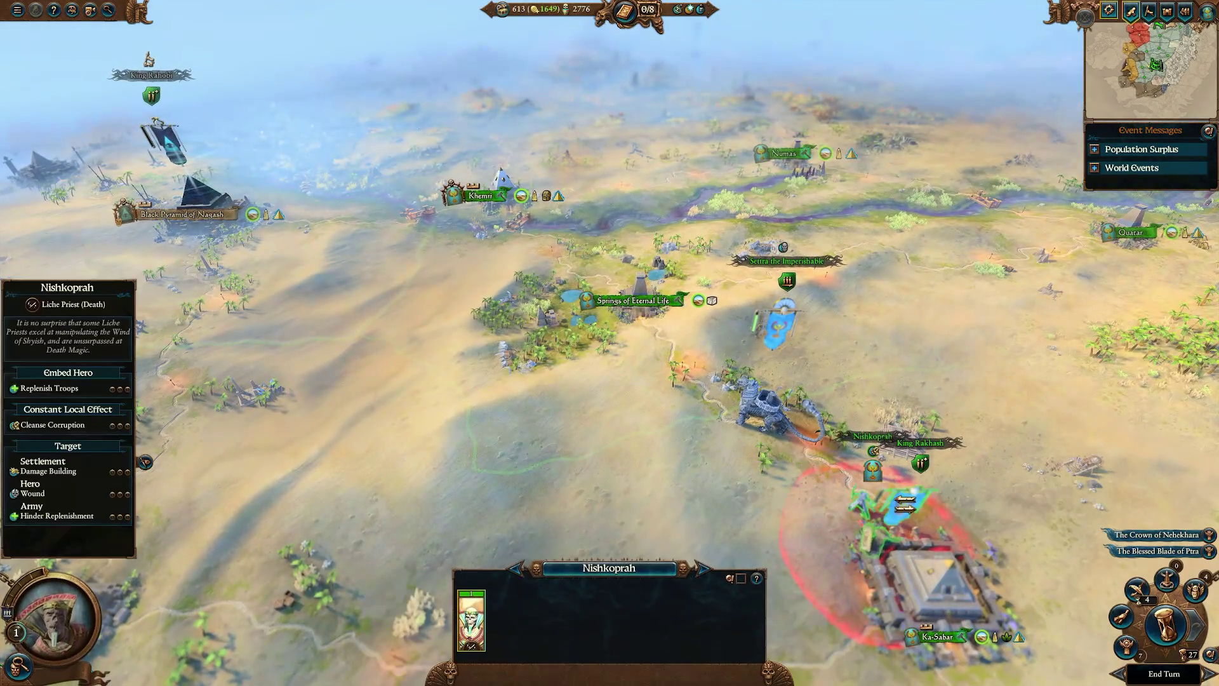
pyautogui.rightClick(921, 464)
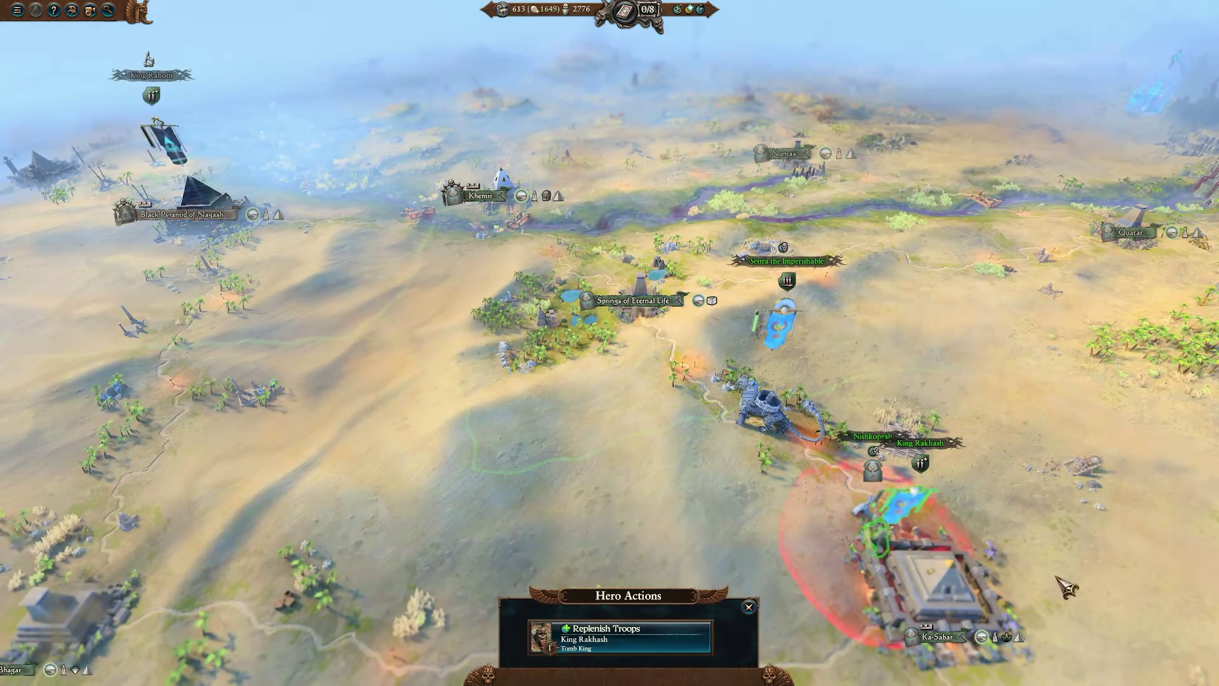
pyautogui.press('Escape')
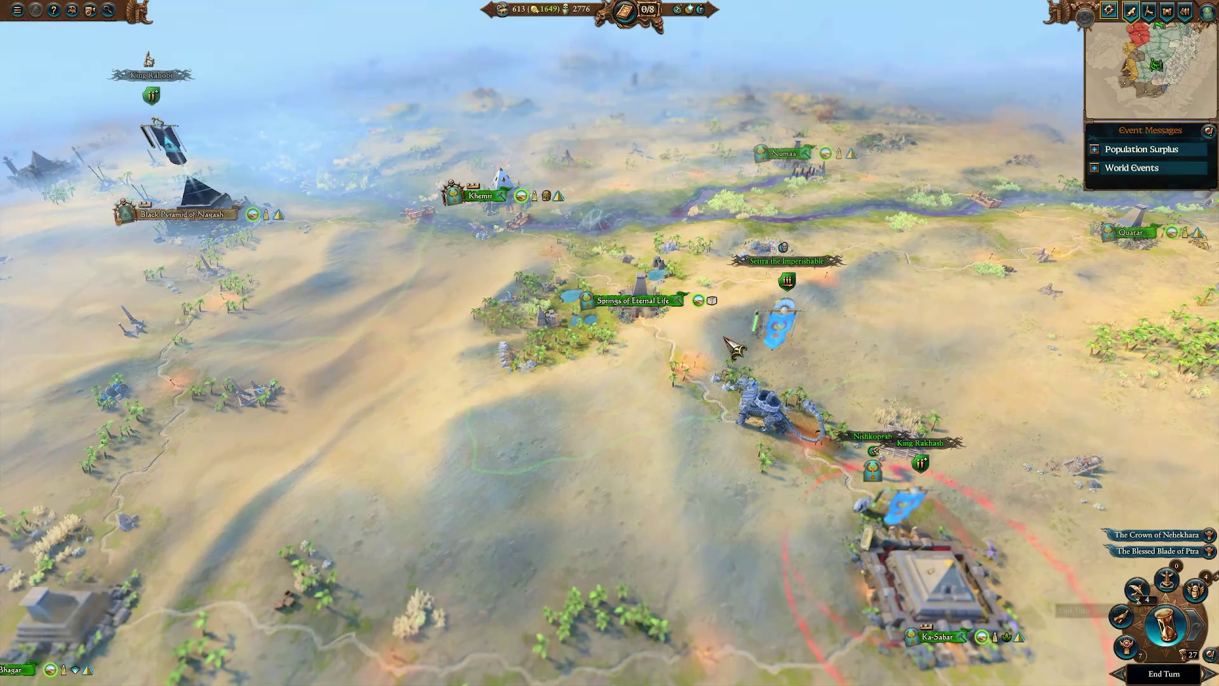
# End turn 27 and wait for the AI factions to move.
pyautogui.press('Return')
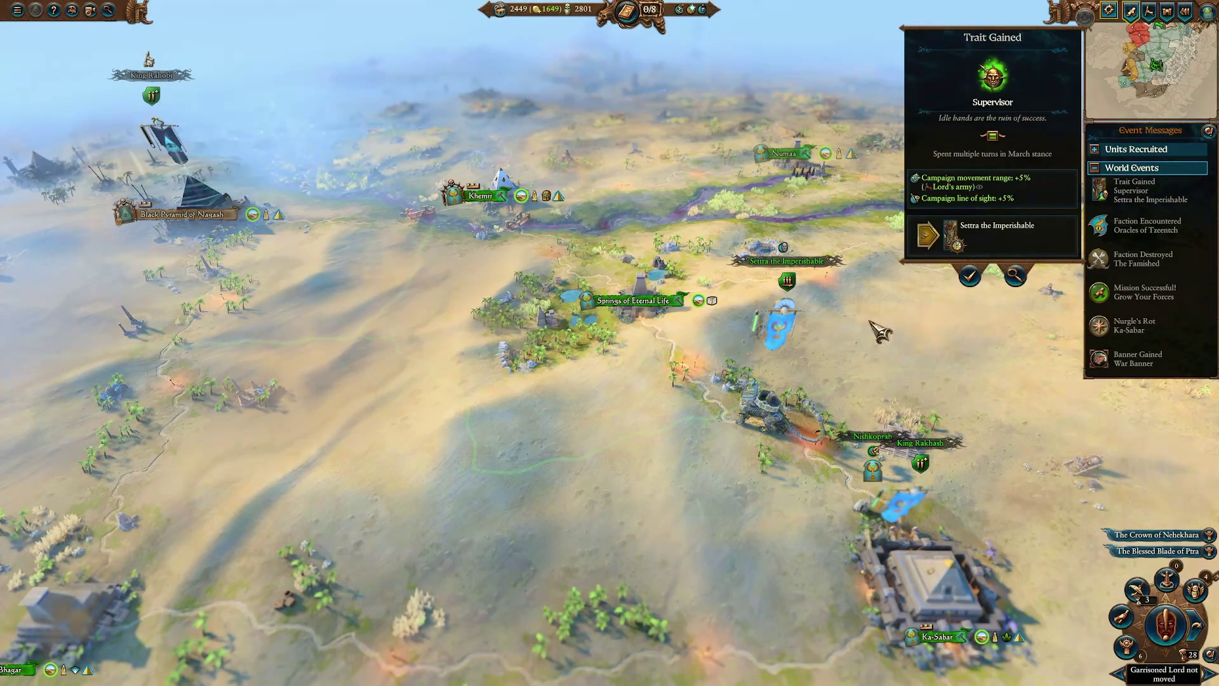
# Dismiss the Supervisor, Faction Destroyed, Grow Your Forces and Nurgle's Rot notices, then select King Rakhash.
pyautogui.click(971, 278)
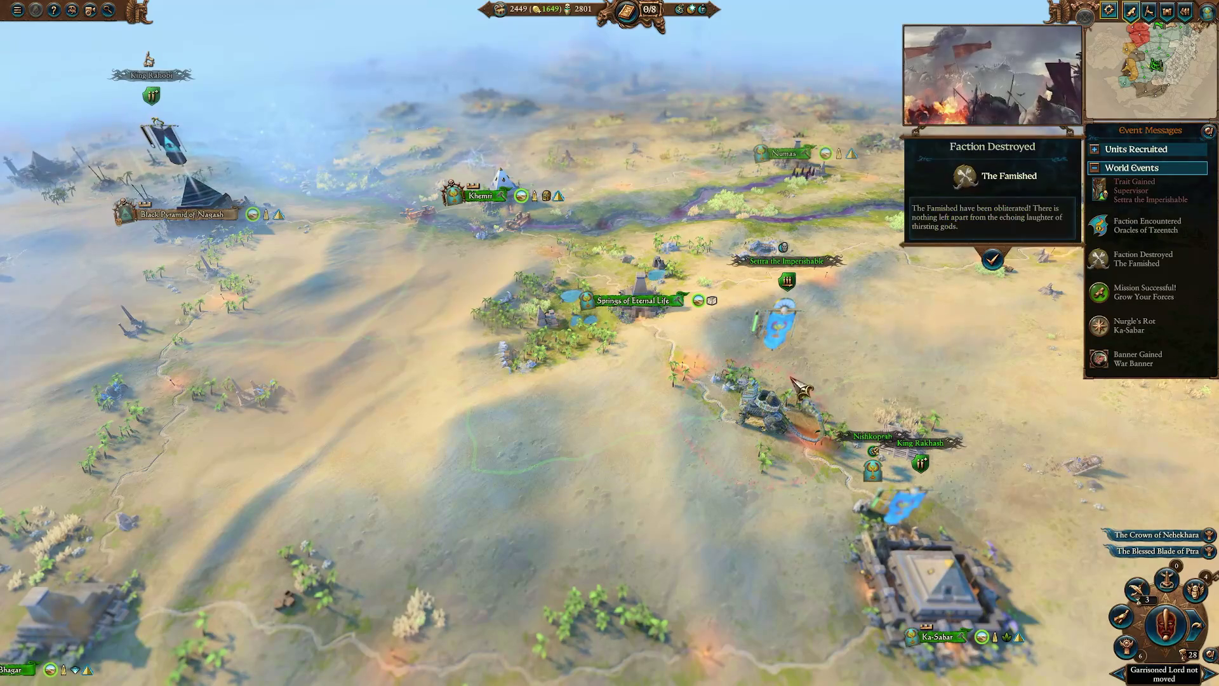
pyautogui.click(994, 261)
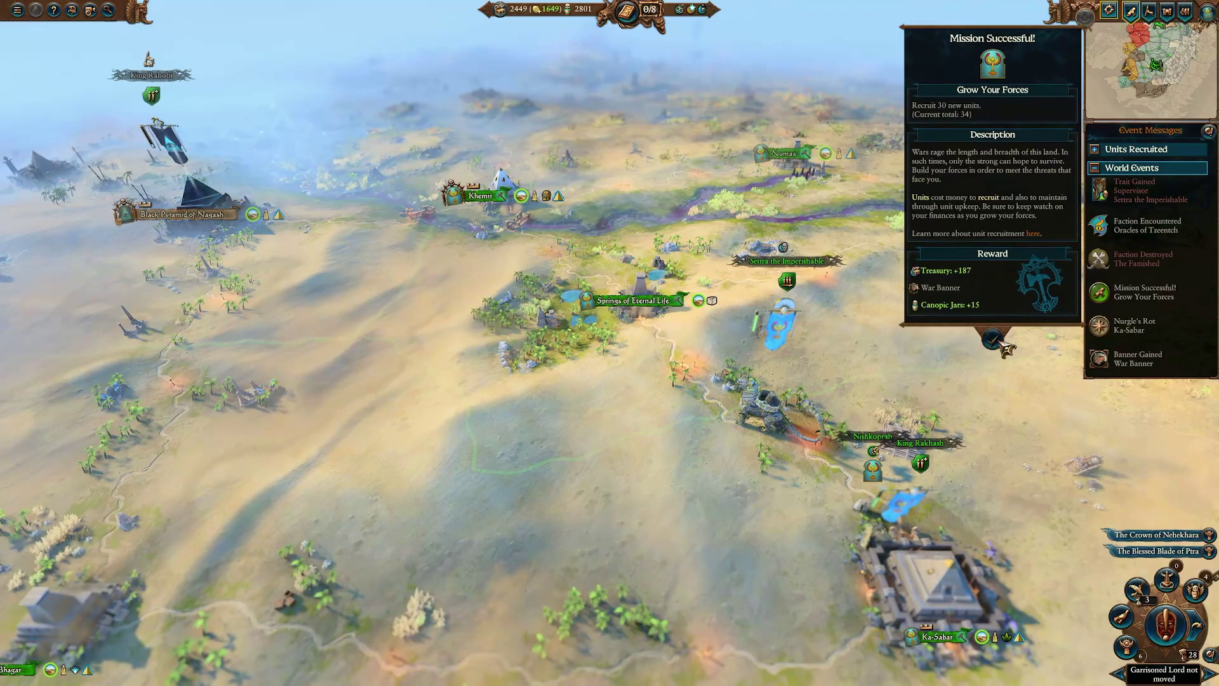
pyautogui.click(994, 341)
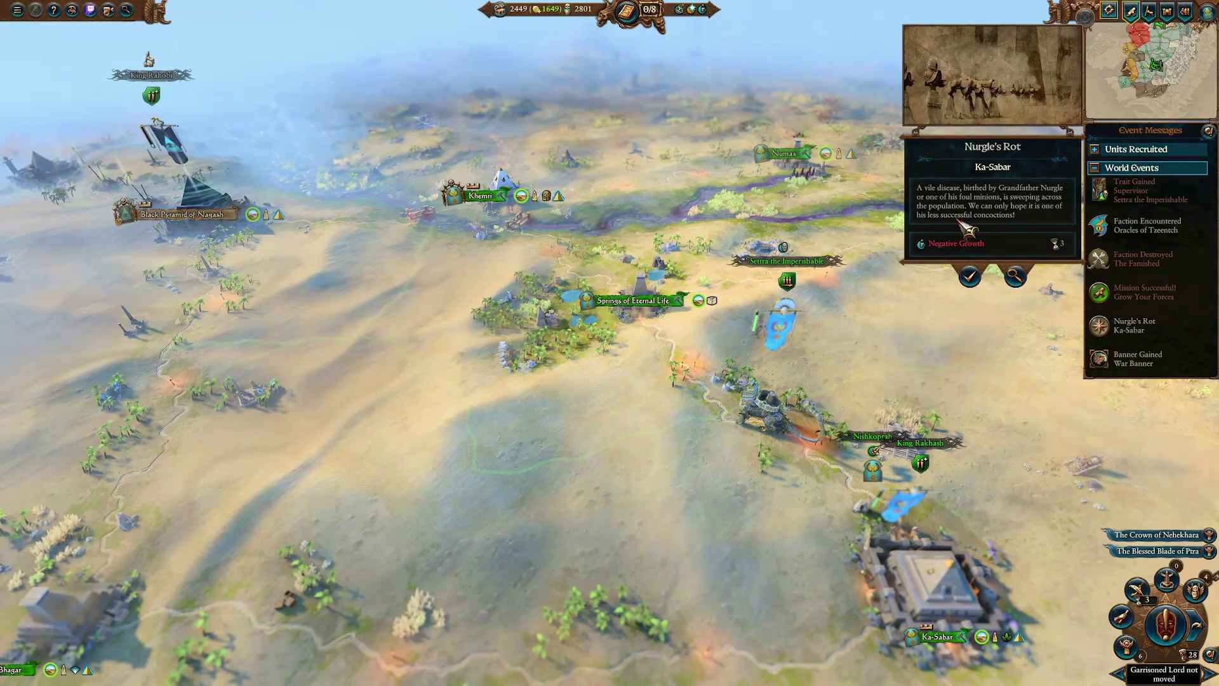
pyautogui.moveTo(981, 249)
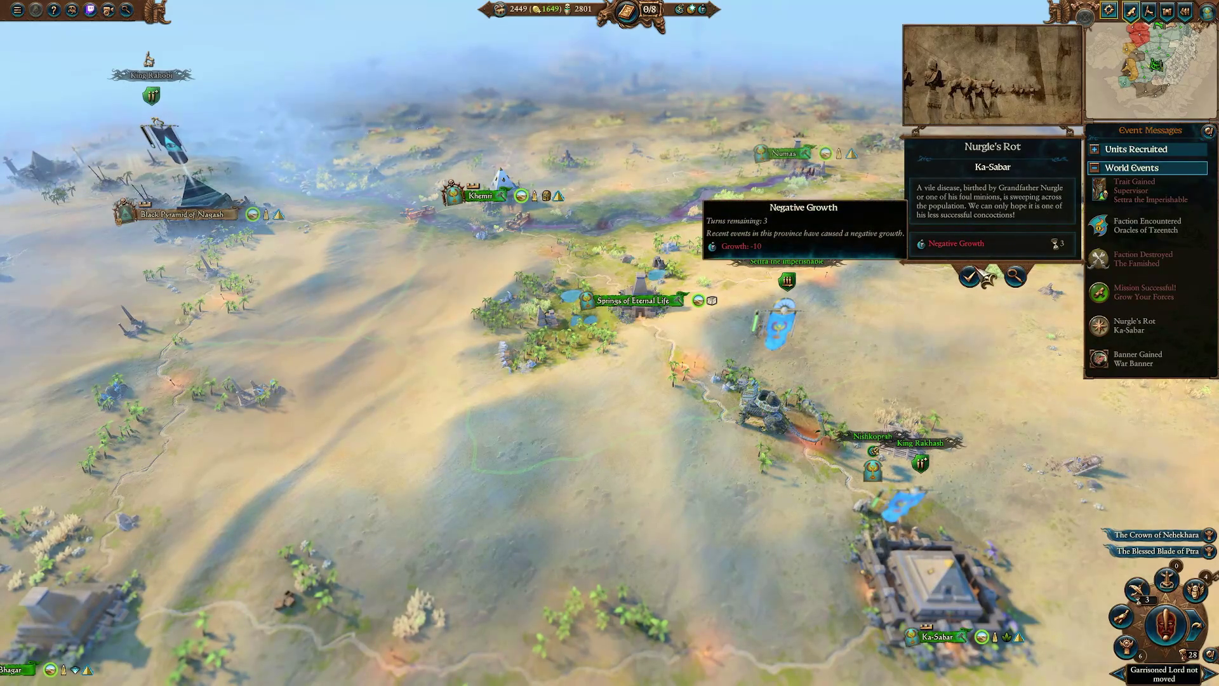
pyautogui.click(974, 272)
pyautogui.click(911, 508)
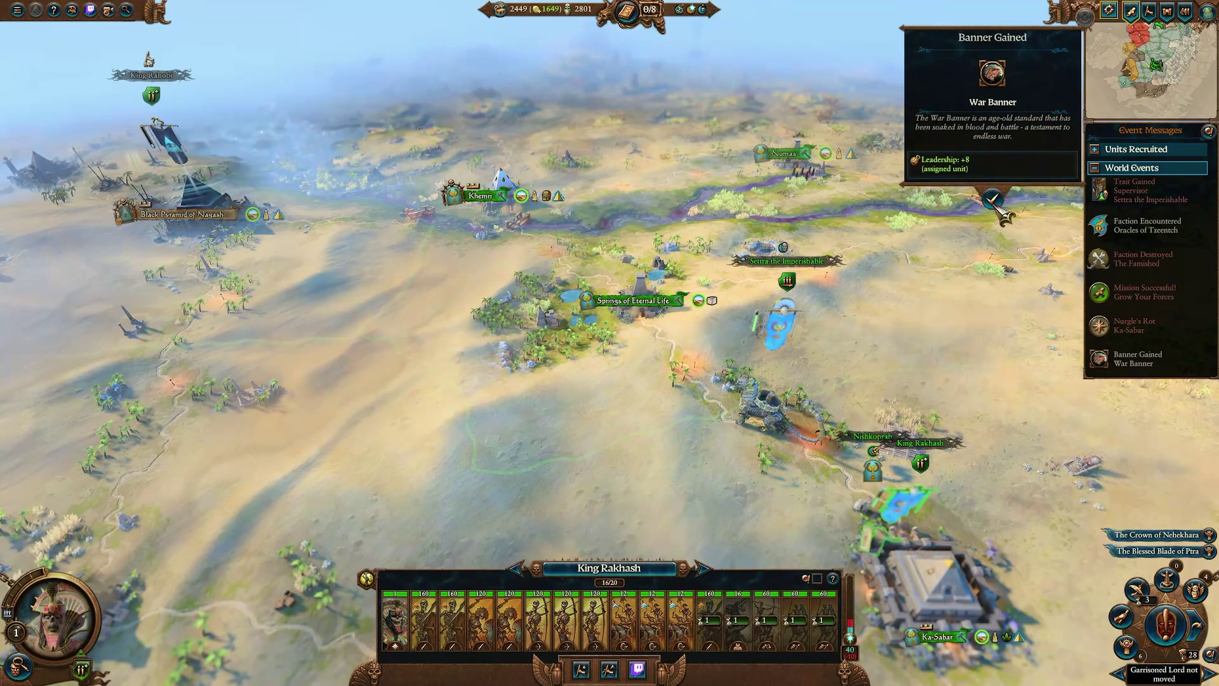
# Equip the War Banner ancillary on King Rakhash from his character details.
pyautogui.click(1001, 210)
pyautogui.scroll(-5, 1002, 210)
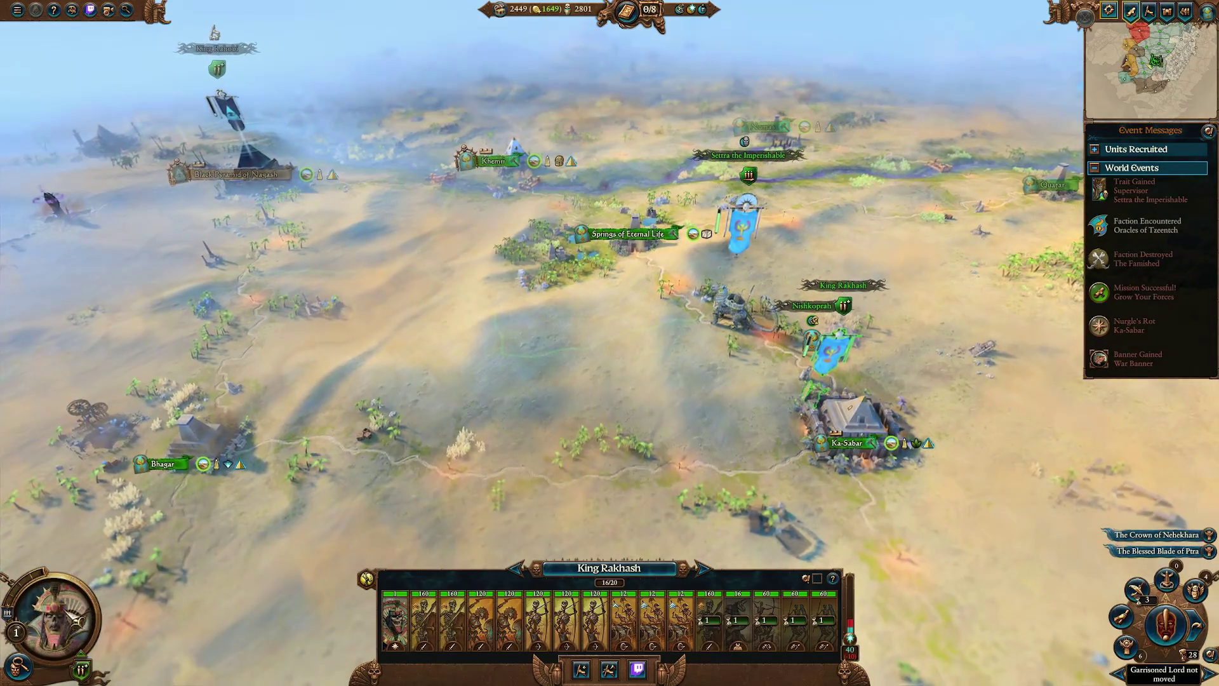
pyautogui.click(54, 619)
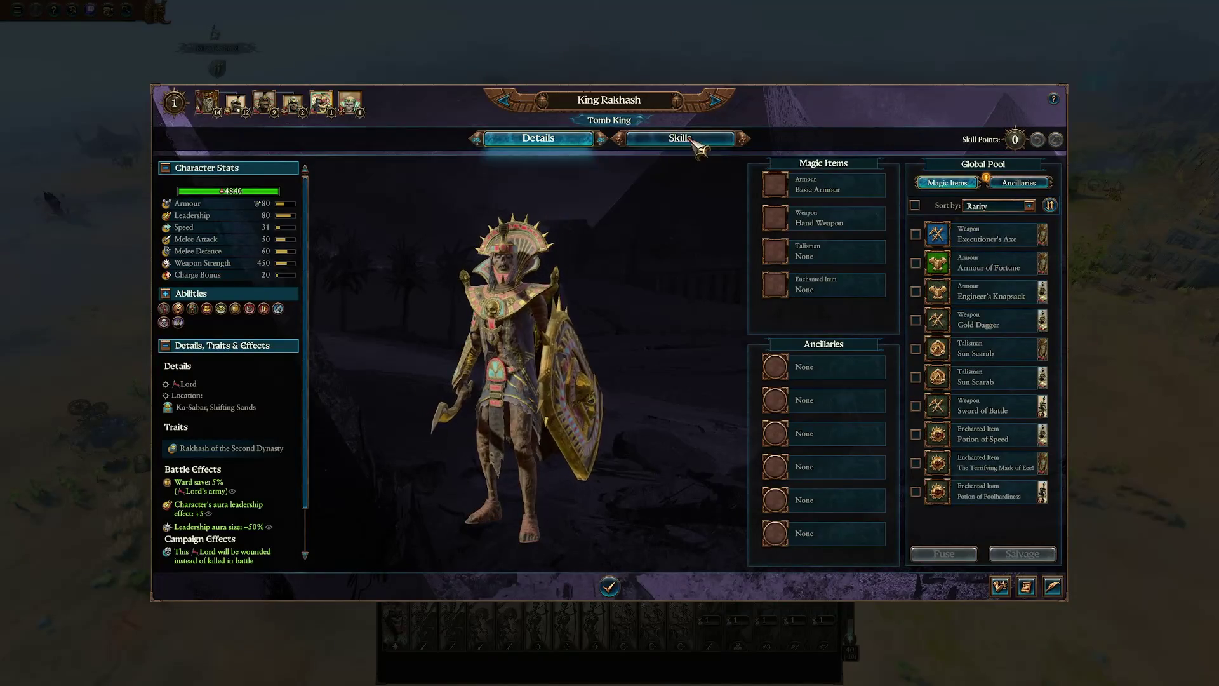
pyautogui.click(1019, 183)
pyautogui.click(978, 291)
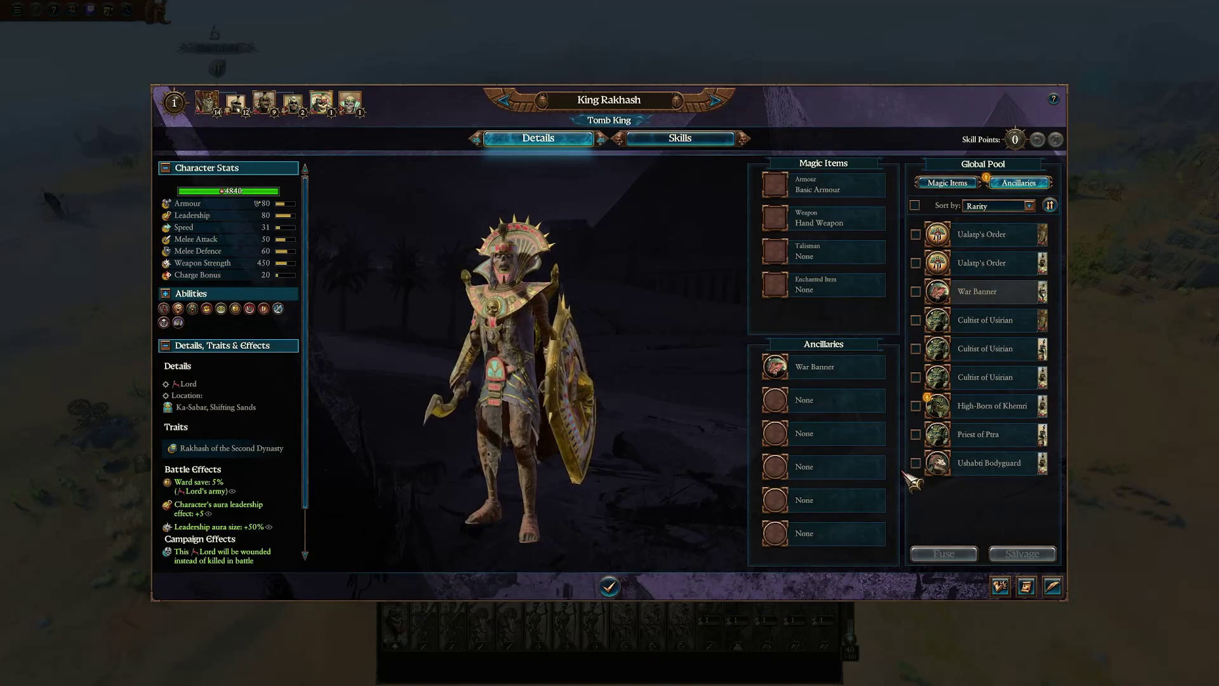
pyautogui.click(611, 587)
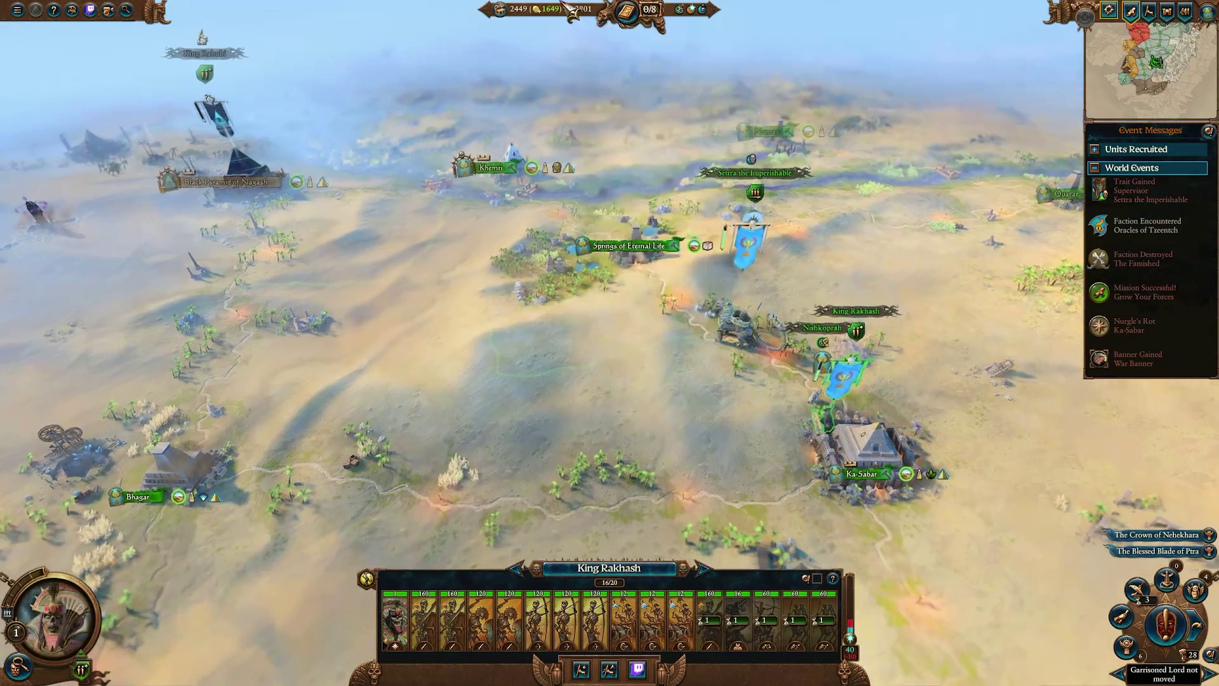
# Embed the hero Nishkoprah into King Rakhash's army, then select Settra the Imperishable's army.
pyautogui.scroll(3, 635, 26)
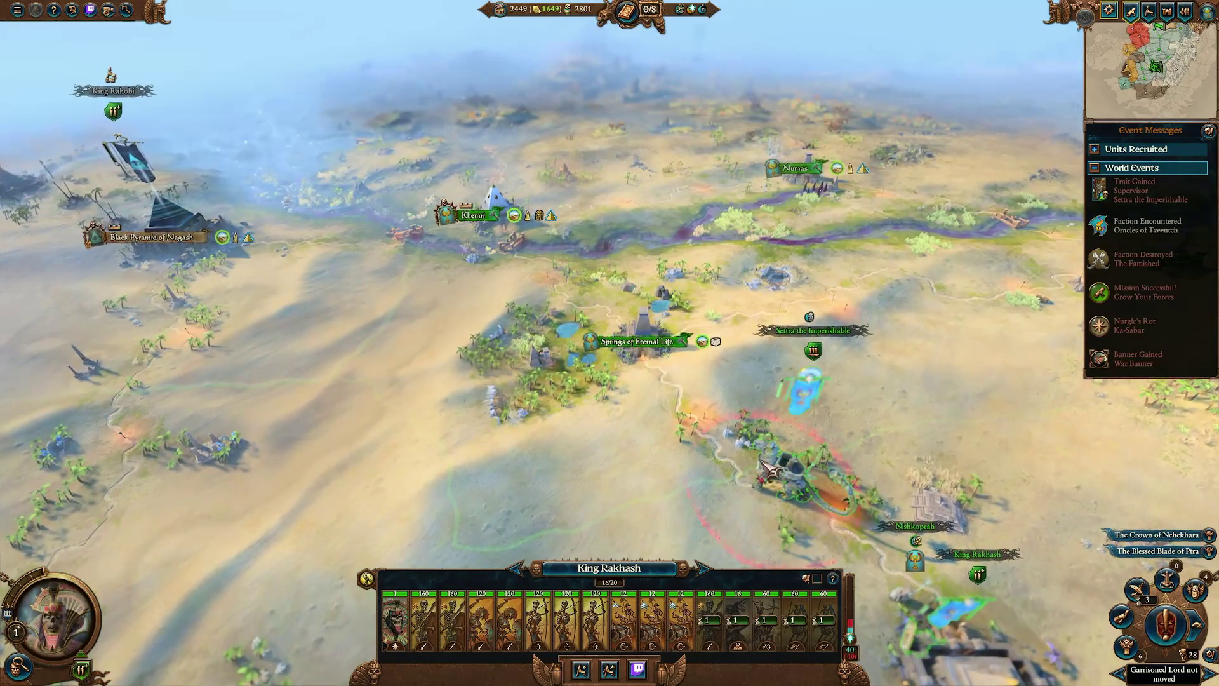
pyautogui.click(915, 526)
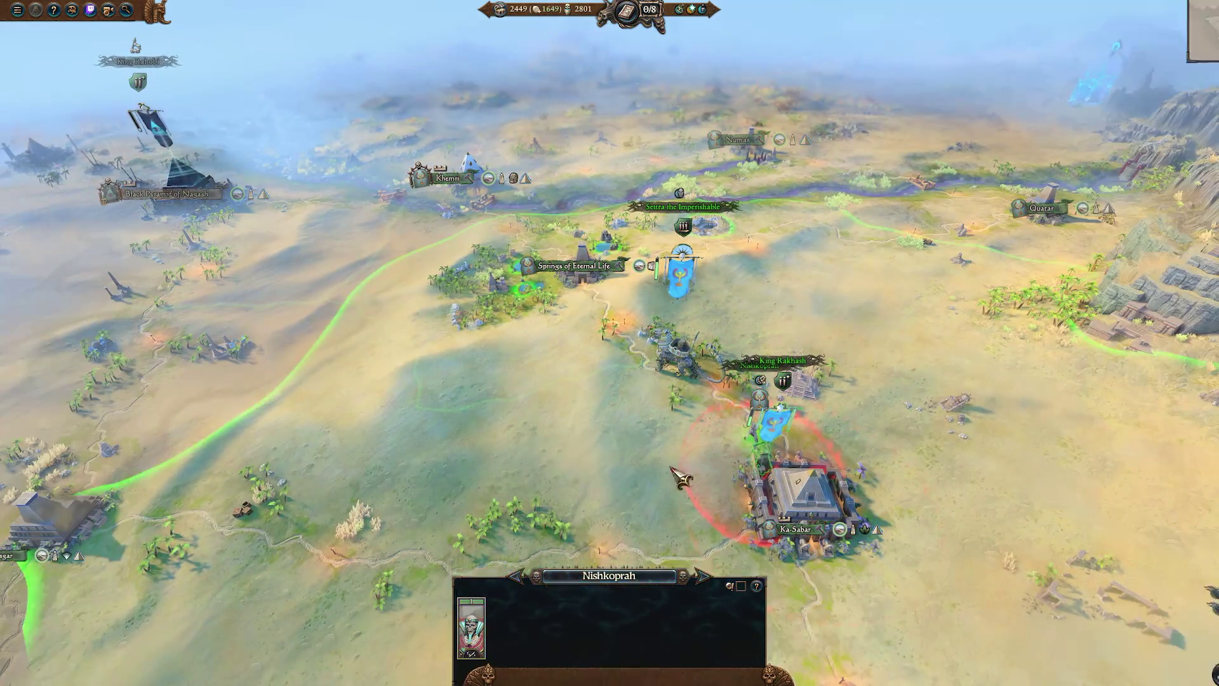
pyautogui.click(776, 431)
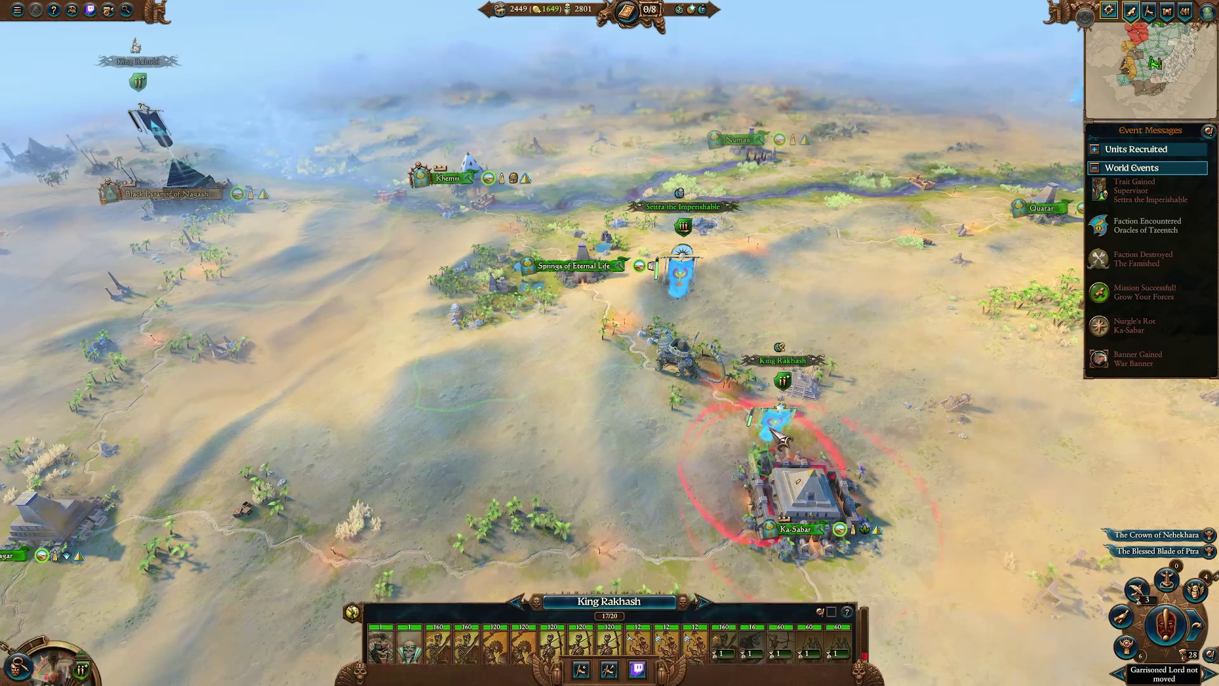
pyautogui.click(515, 600)
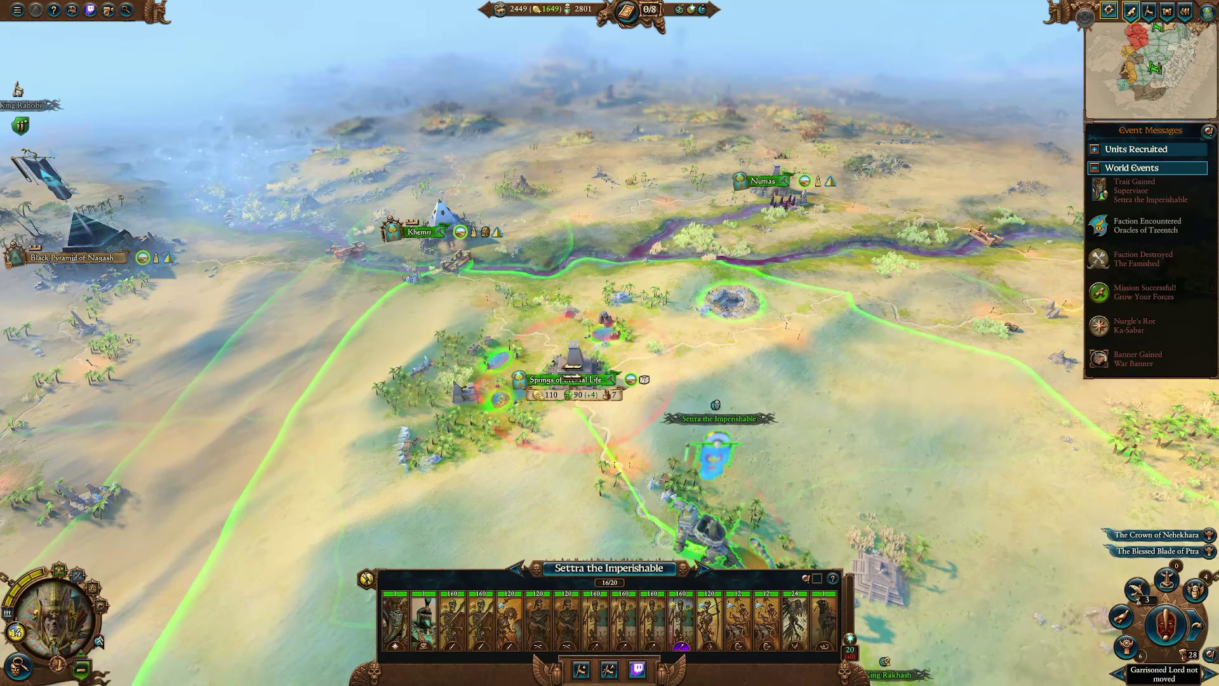
# March Settra into Springs of Eternal Life and recruit Sepulchral Stalkers and Screaming Skull Catapults.
pyautogui.rightClick(564, 378)
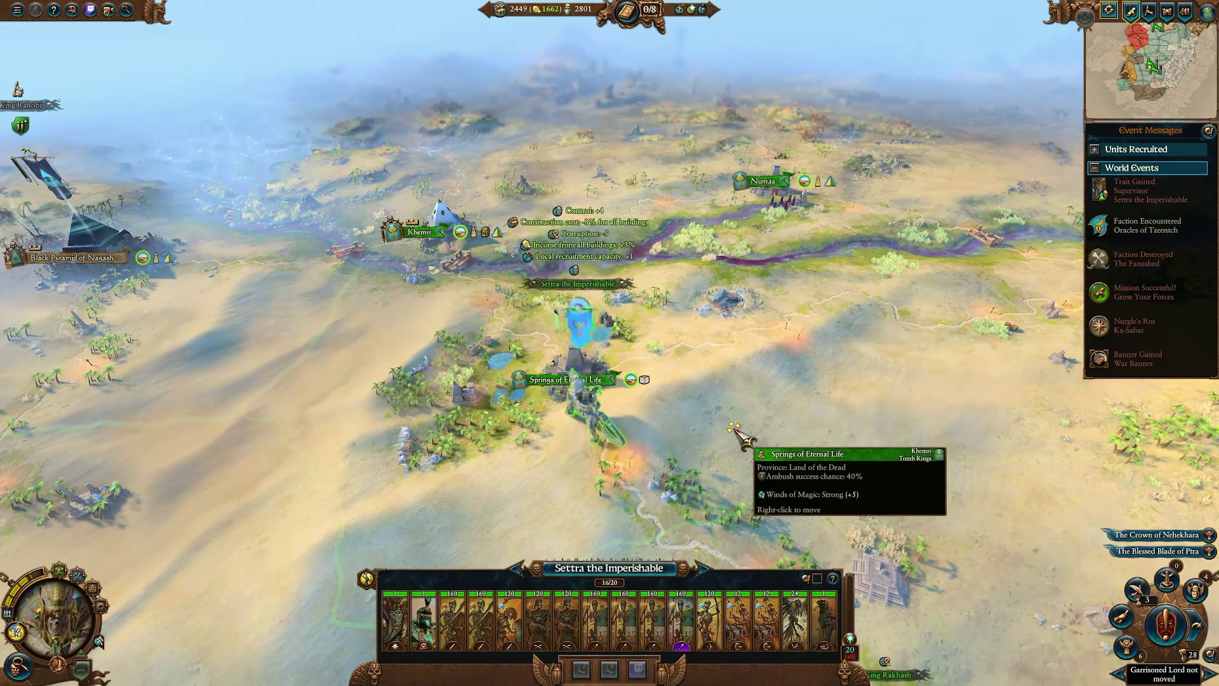
pyautogui.click(580, 669)
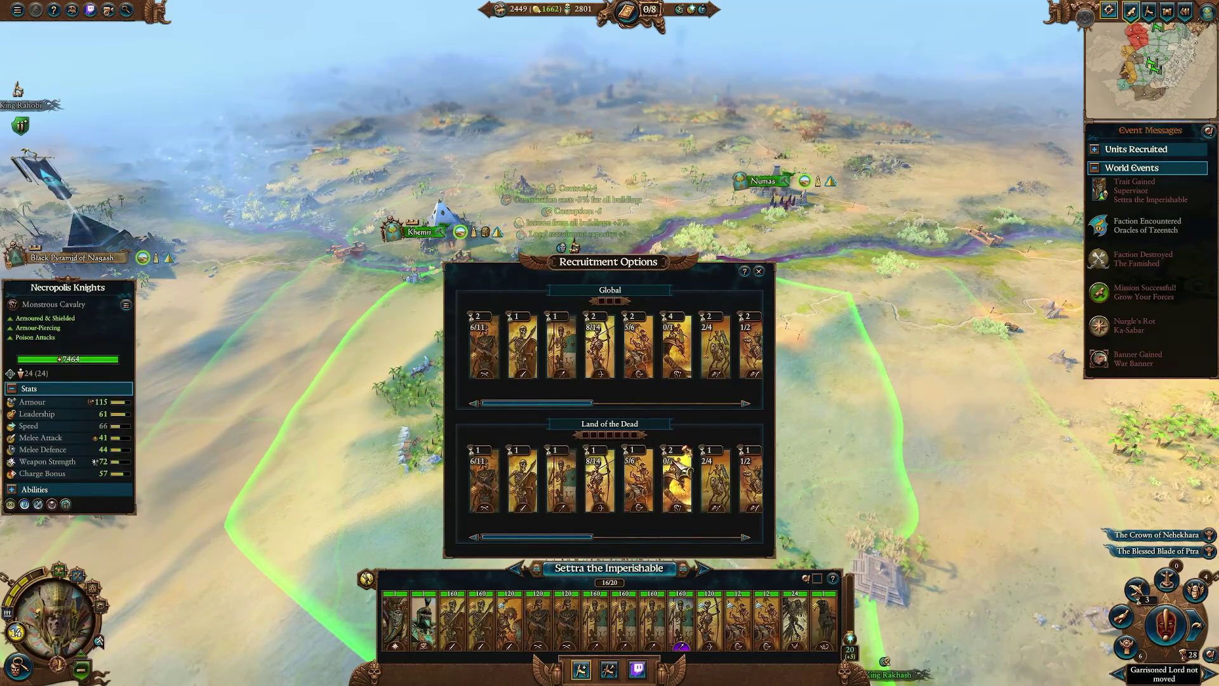
pyautogui.moveTo(562, 539)
pyautogui.mouseDown()
pyautogui.moveTo(702, 543)
pyautogui.moveTo(683, 545)
pyautogui.mouseUp()
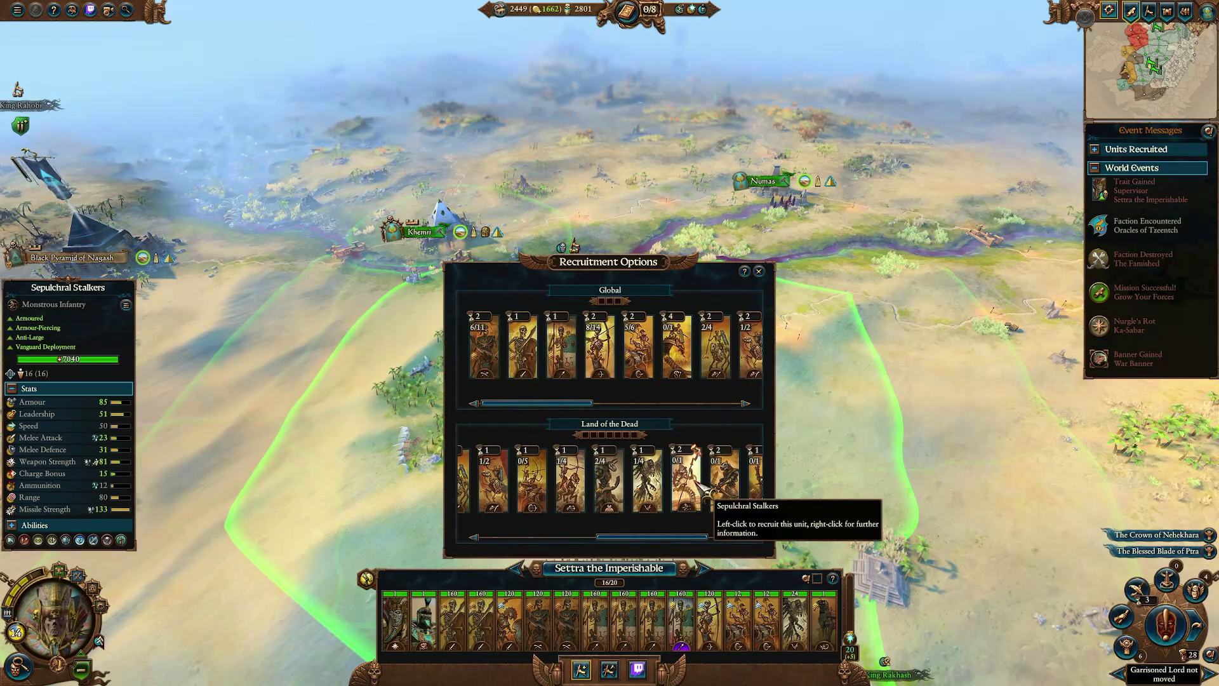
pyautogui.click(698, 486)
pyautogui.moveTo(687, 539); pyautogui.dragTo(717, 539)
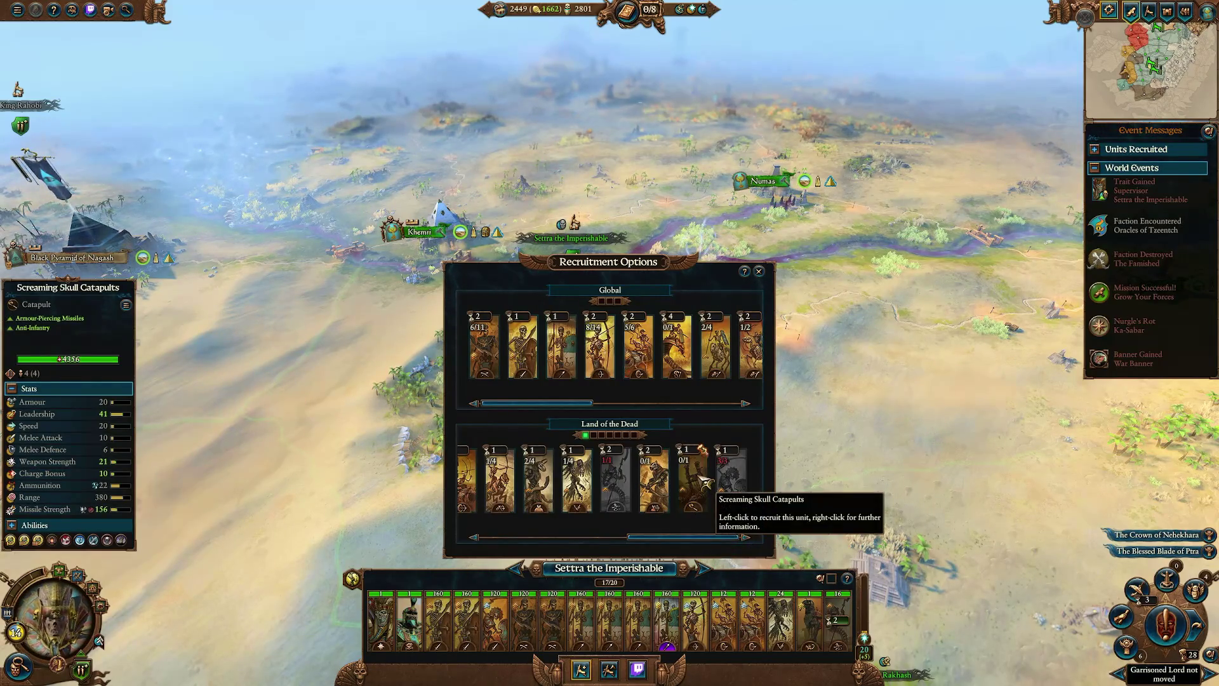
pyautogui.click(692, 486)
# Browse the recruitment options and recruit a Ushabti (Great Bows) unit for Settra.
pyautogui.moveTo(694, 543); pyautogui.dragTo(574, 547)
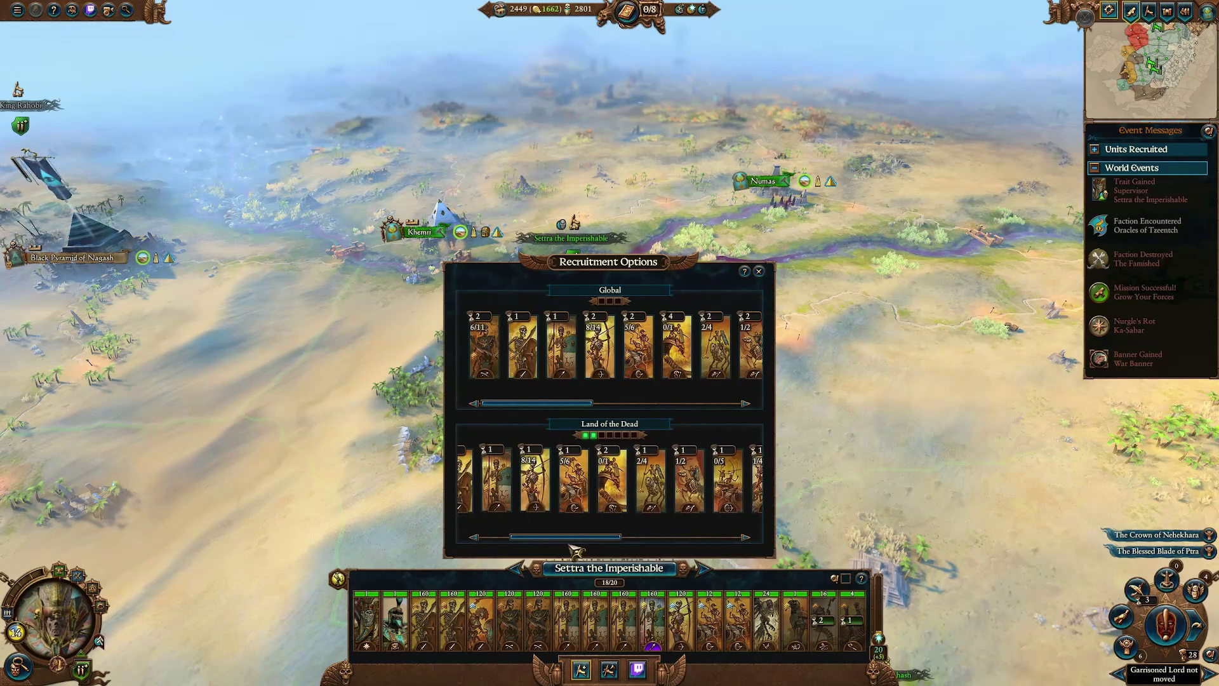
pyautogui.scroll(-3, 610, 191)
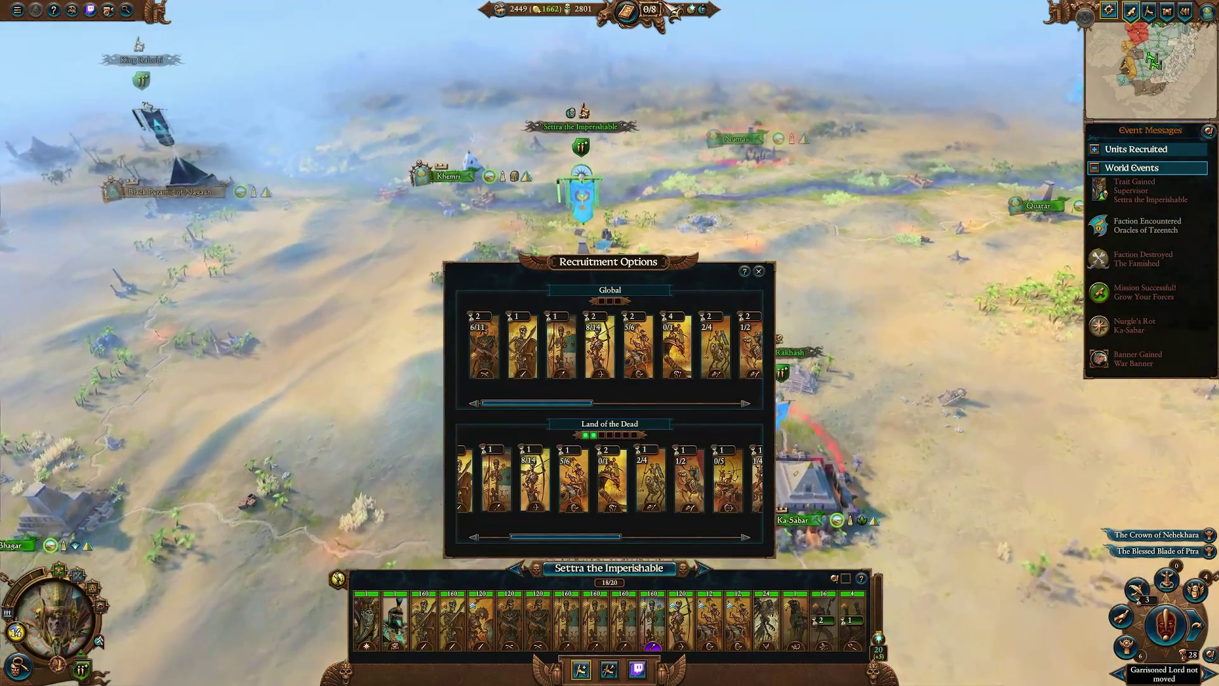
pyautogui.scroll(3, 610, 191)
pyautogui.moveTo(624, 488)
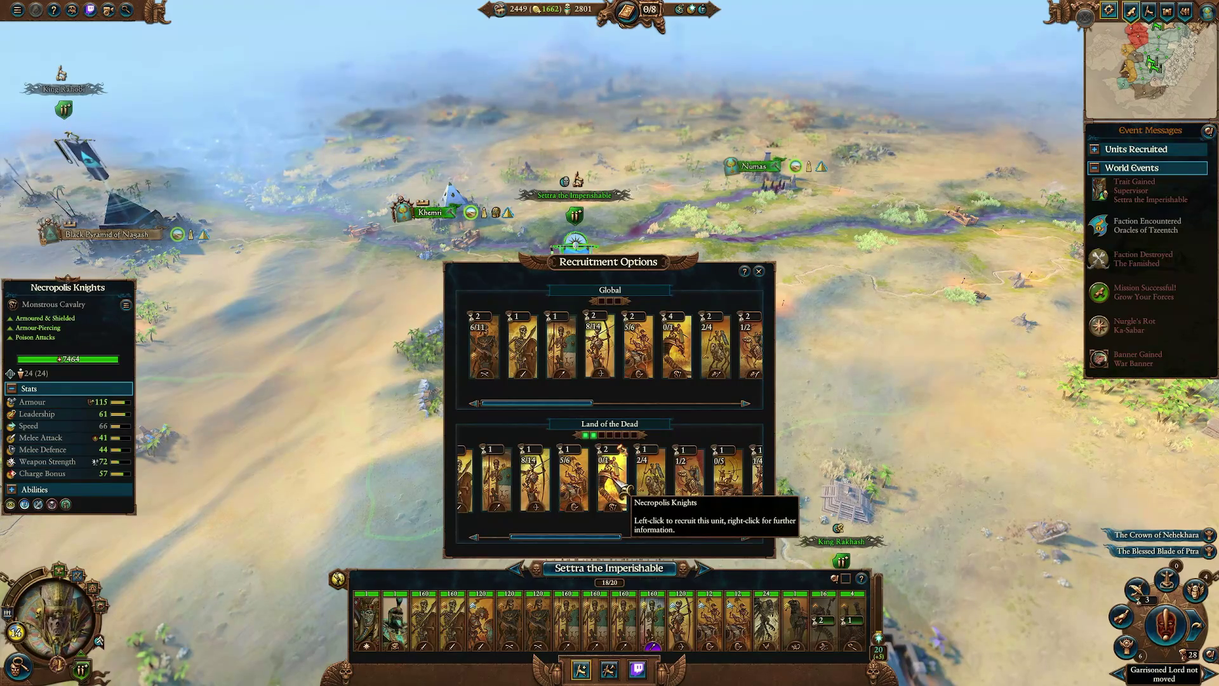
pyautogui.moveTo(584, 537); pyautogui.dragTo(688, 547)
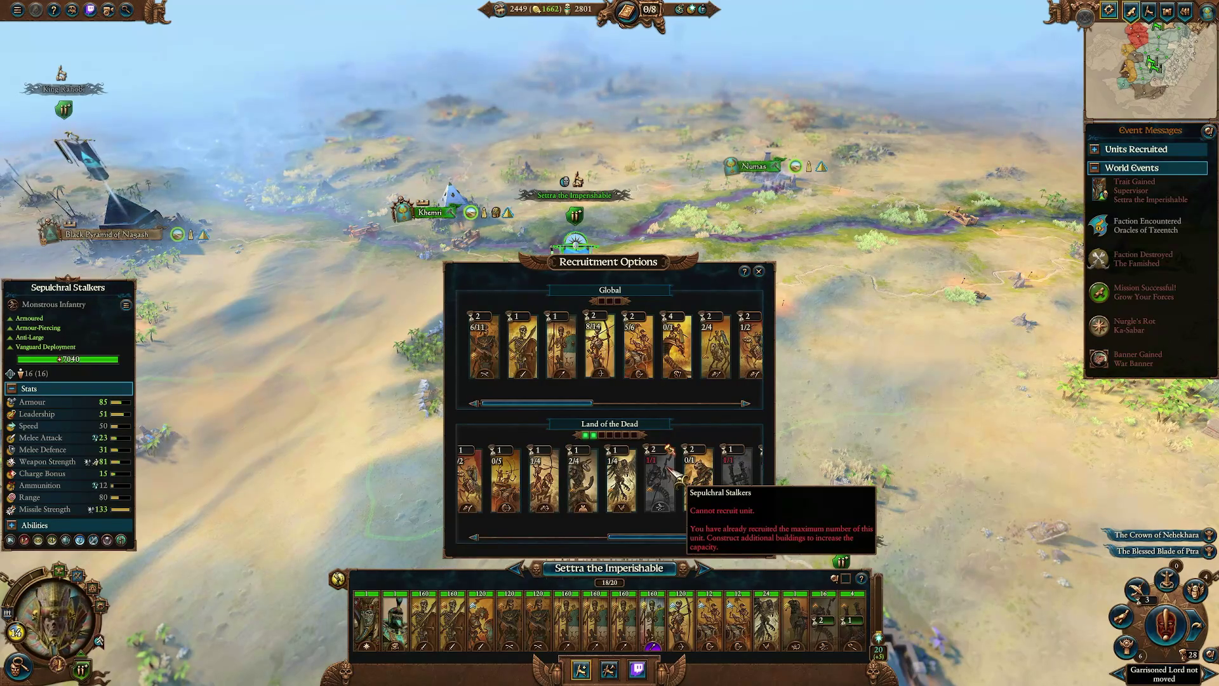
pyautogui.moveTo(654, 537); pyautogui.dragTo(627, 537)
pyautogui.press('s')
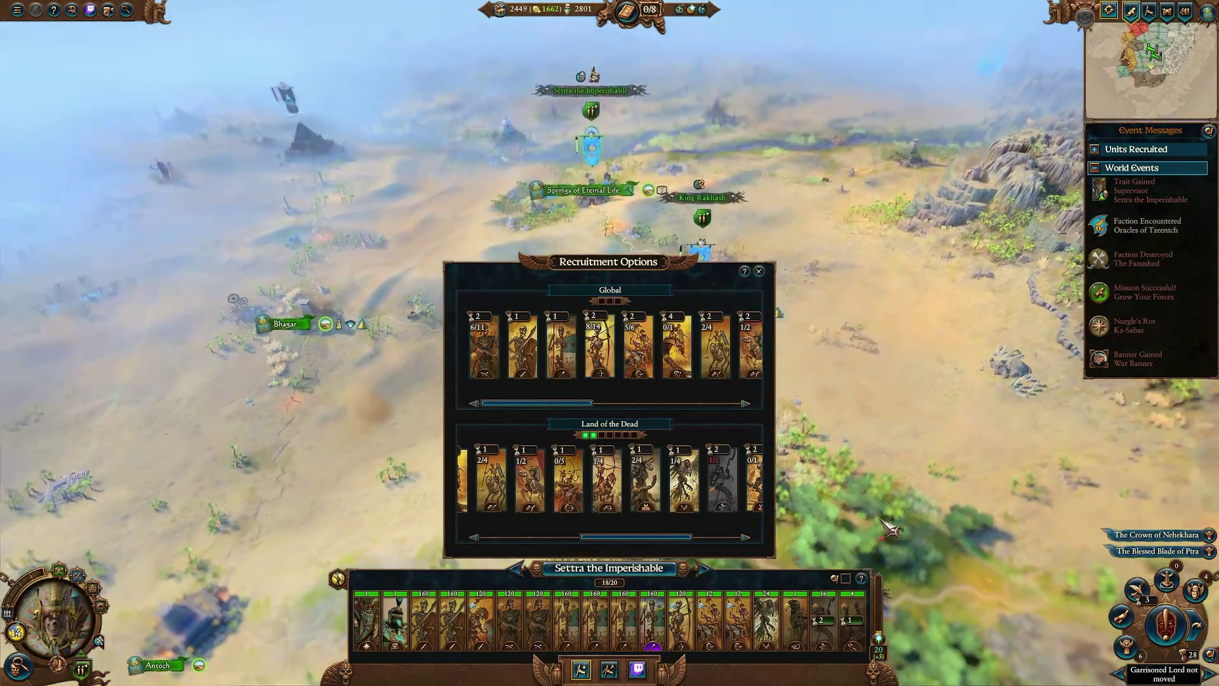
pyautogui.press('w')
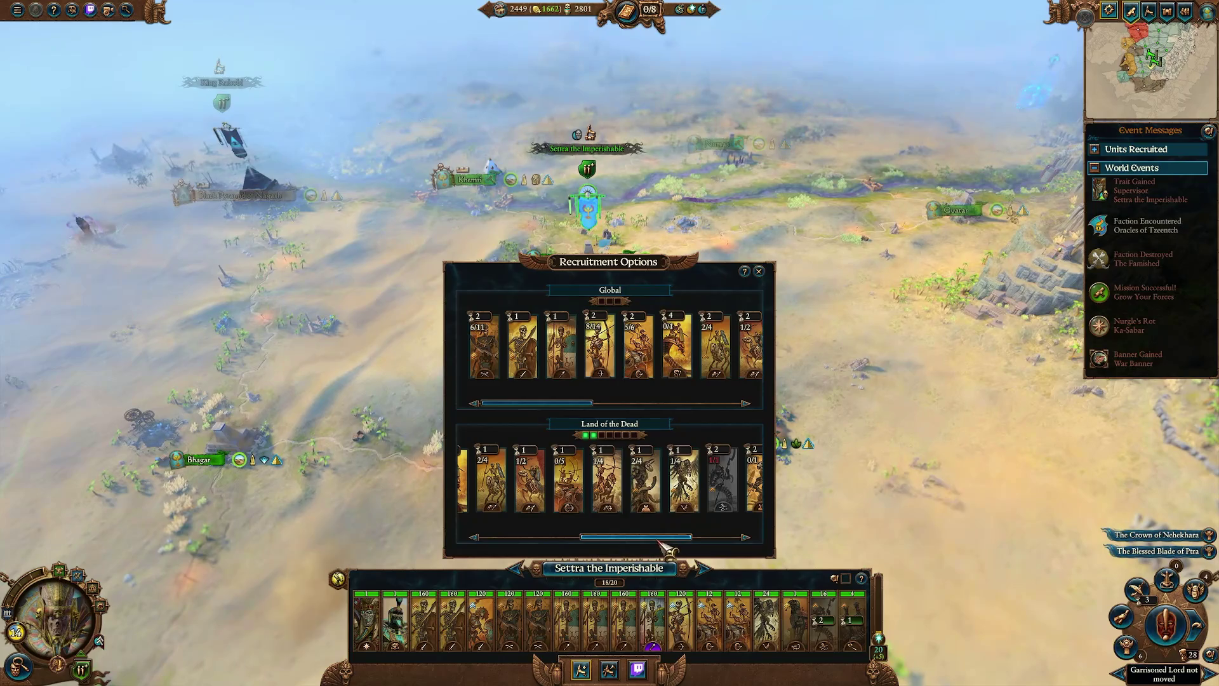
pyautogui.moveTo(660, 545); pyautogui.dragTo(711, 545)
pyautogui.moveTo(711, 488)
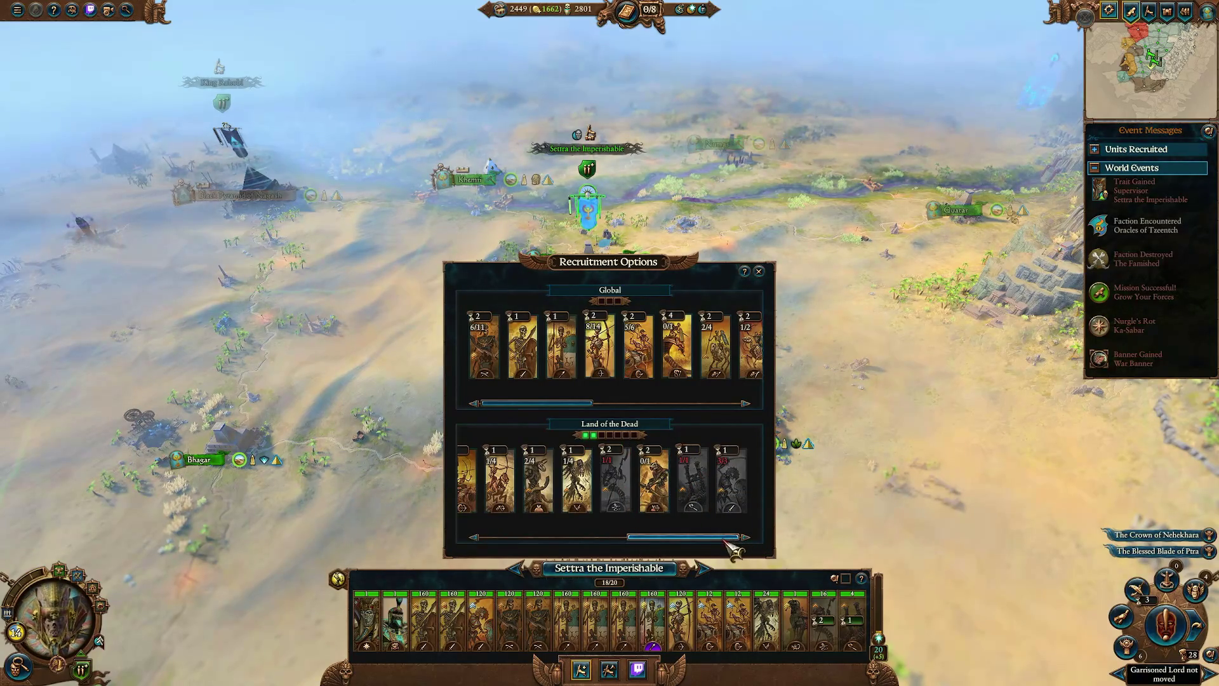
pyautogui.moveTo(663, 492)
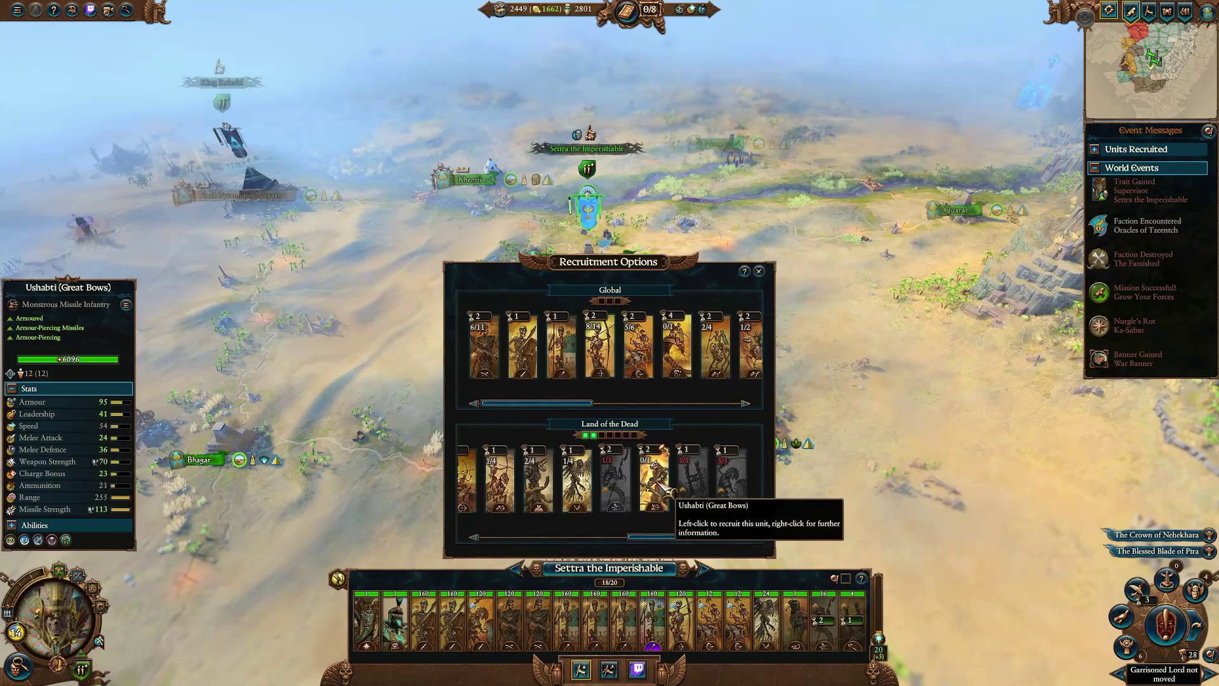
pyautogui.click(664, 489)
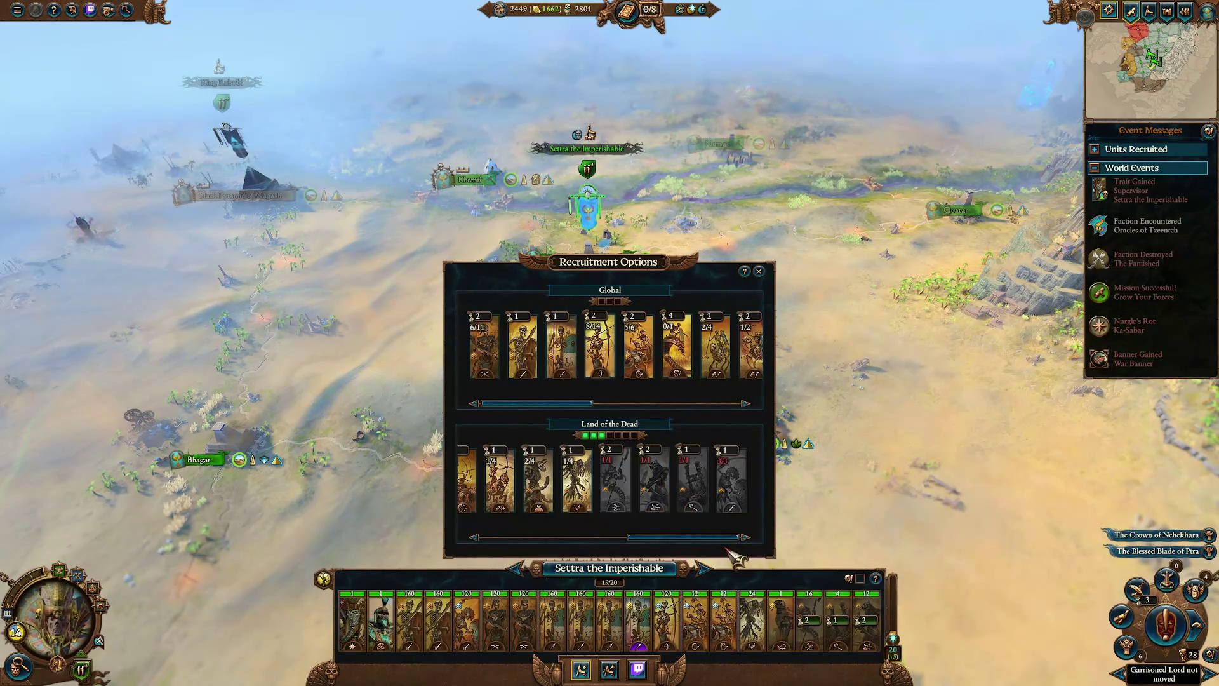
# Recruit Nehekharan Warriors to bring Settra's army to 20 of 20 units.
pyautogui.moveTo(679, 537); pyautogui.dragTo(569, 543)
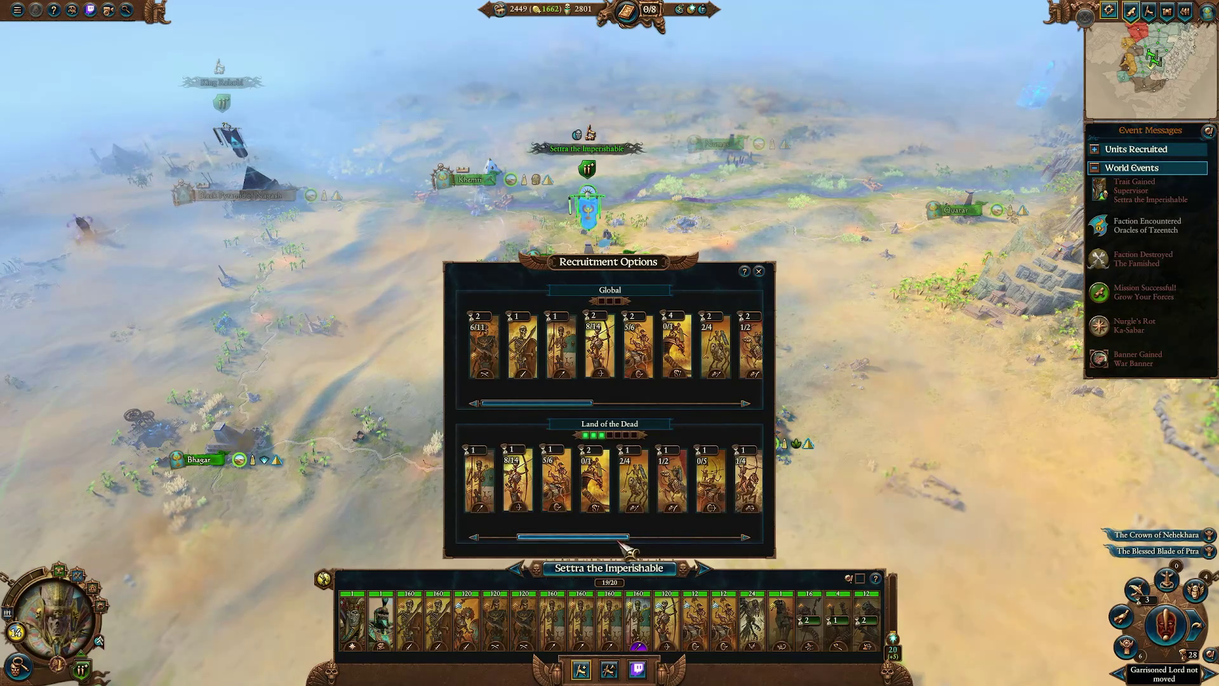
pyautogui.moveTo(615, 538); pyautogui.dragTo(578, 543)
pyautogui.moveTo(533, 479)
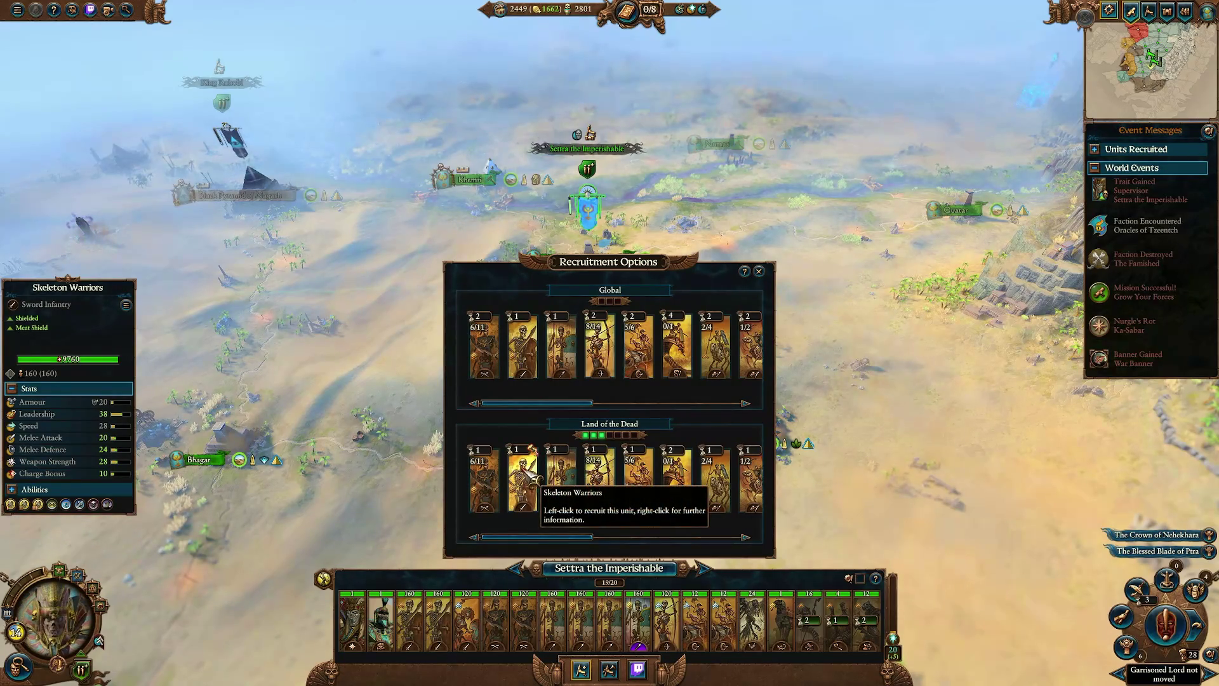
pyautogui.moveTo(585, 538)
pyautogui.mouseDown()
pyautogui.moveTo(740, 551)
pyautogui.moveTo(596, 546)
pyautogui.mouseUp()
pyautogui.moveTo(495, 488)
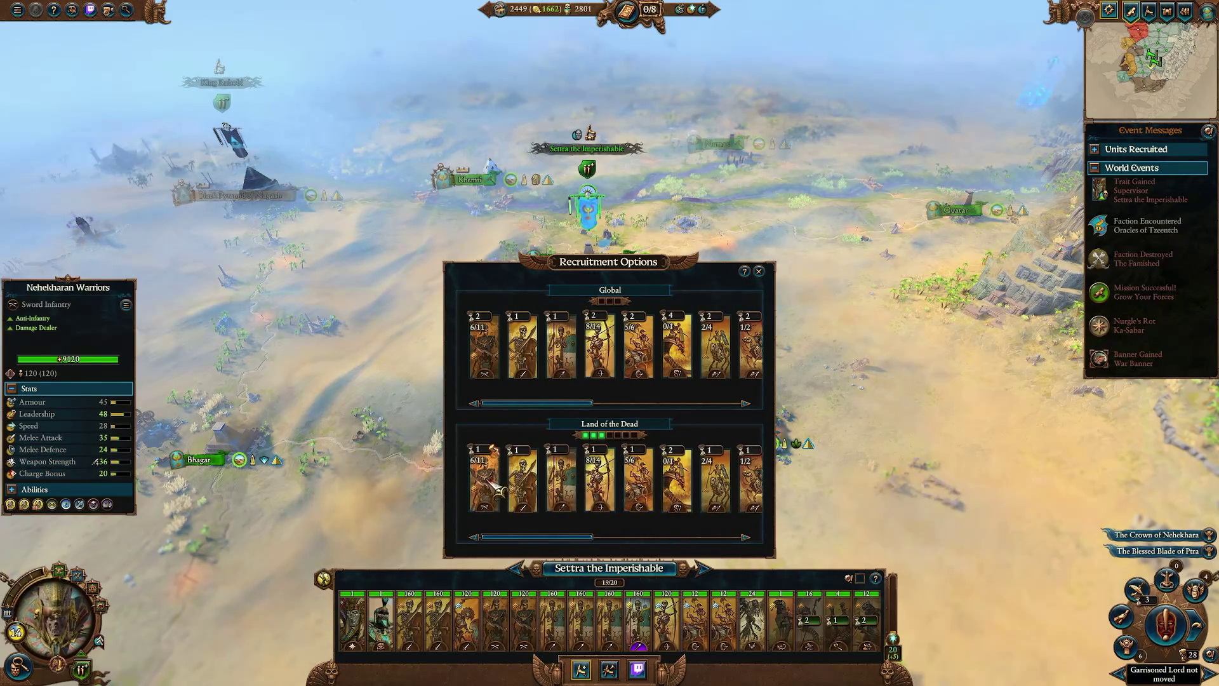
pyautogui.click(497, 486)
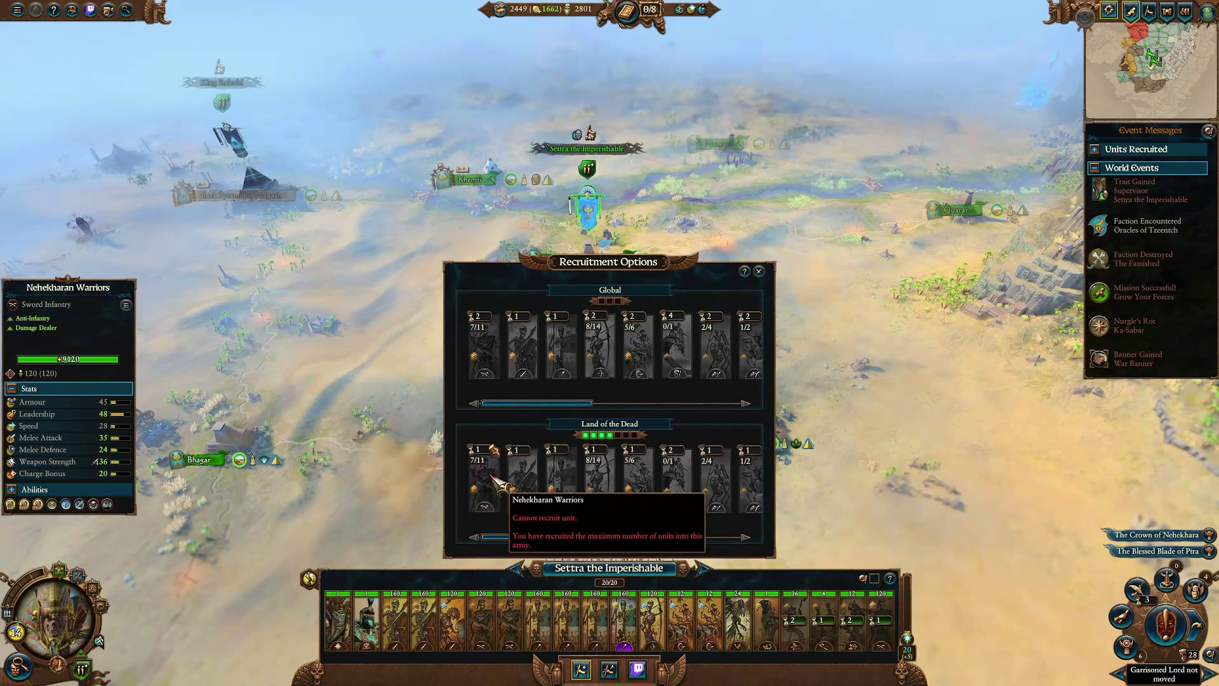
pyautogui.press('.')
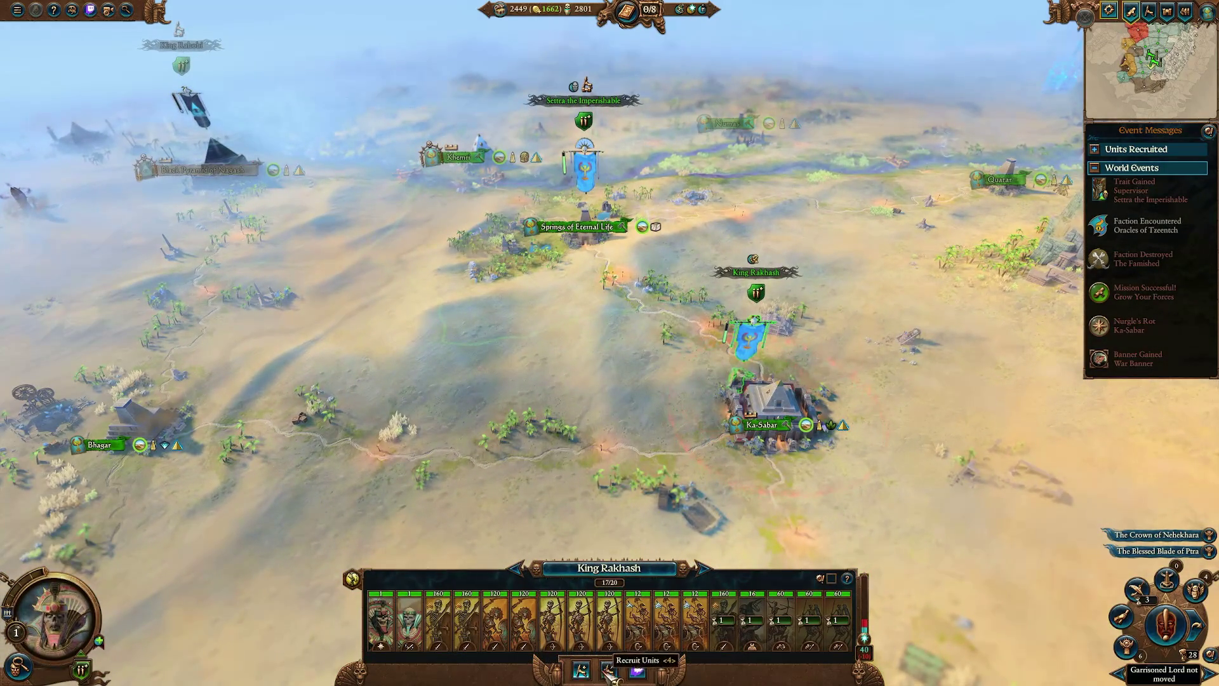
# Switch King Rakhash's army to a stance that enables global recruitment.
pyautogui.click(582, 671)
pyautogui.scroll(-2, 641, 545)
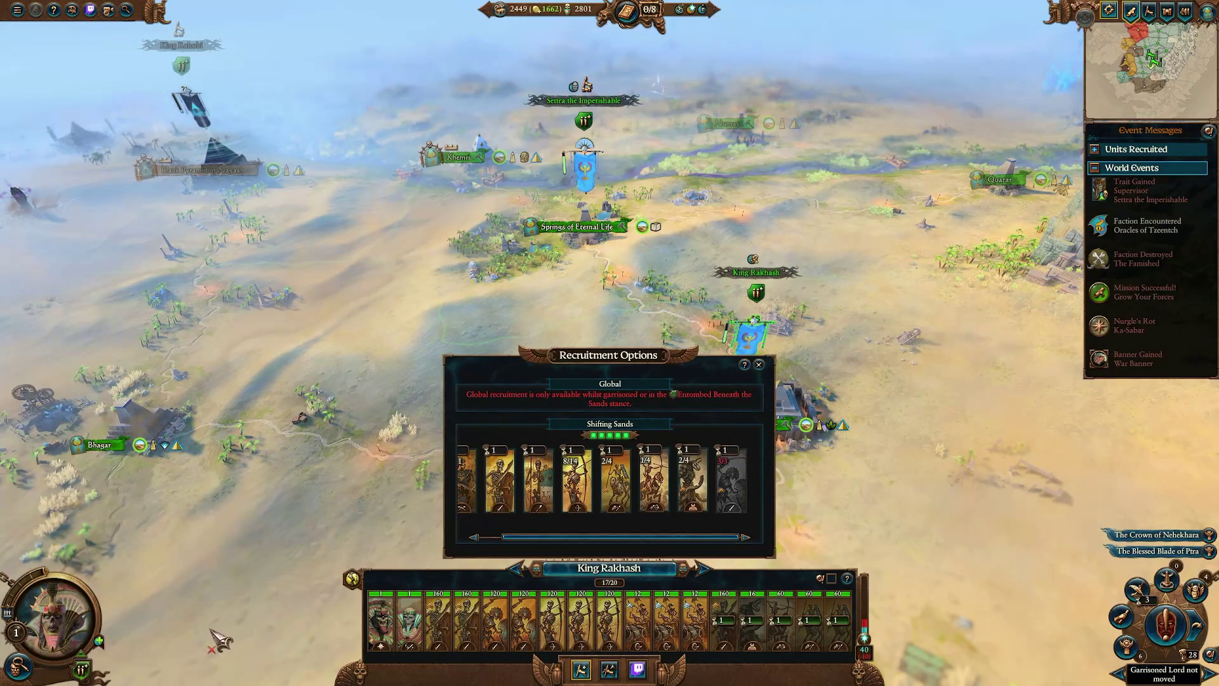
pyautogui.moveTo(90, 657)
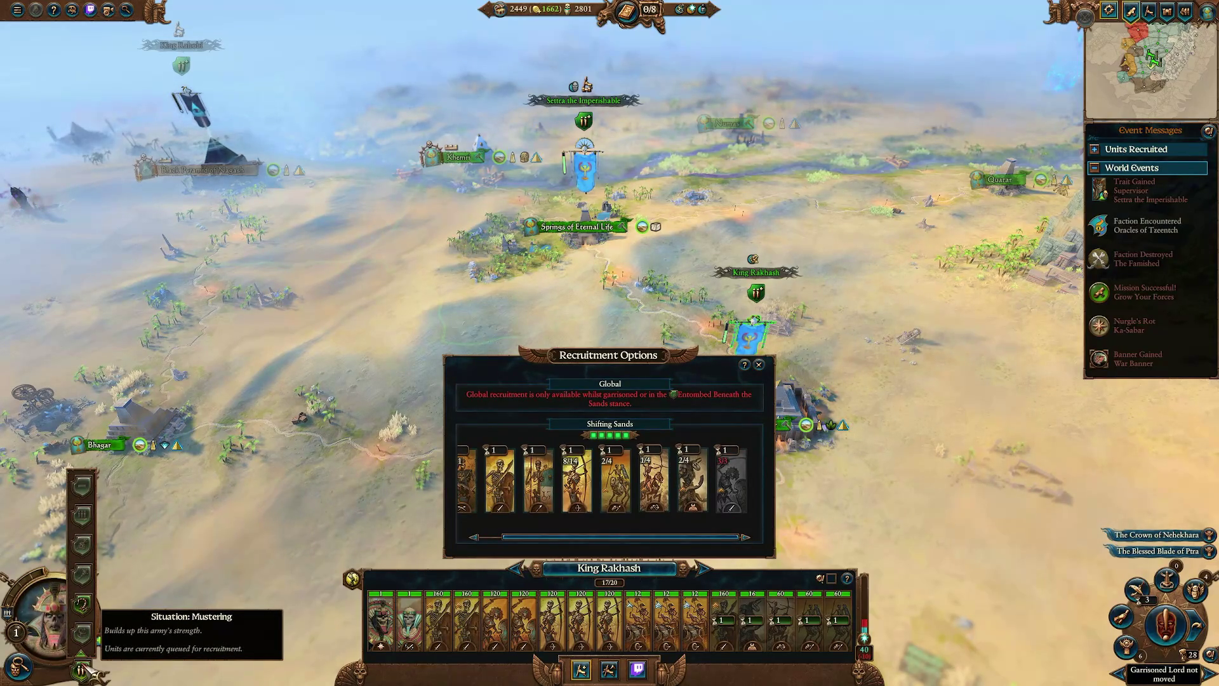
pyautogui.click(81, 604)
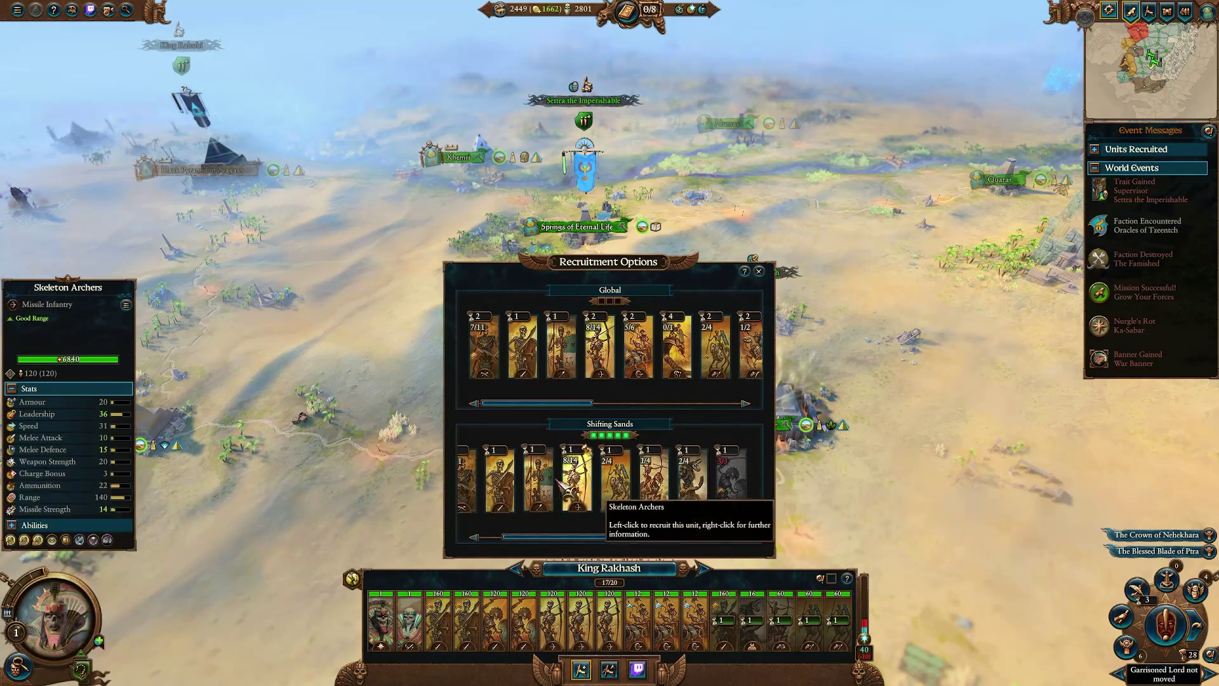
# Recruit Necropolis Knights and two infantry units to fill Rakhash's army to 20, then focus Springs of Eternal Life.
pyautogui.moveTo(637, 537)
pyautogui.mouseDown()
pyautogui.moveTo(621, 542)
pyautogui.moveTo(683, 541)
pyautogui.mouseUp()
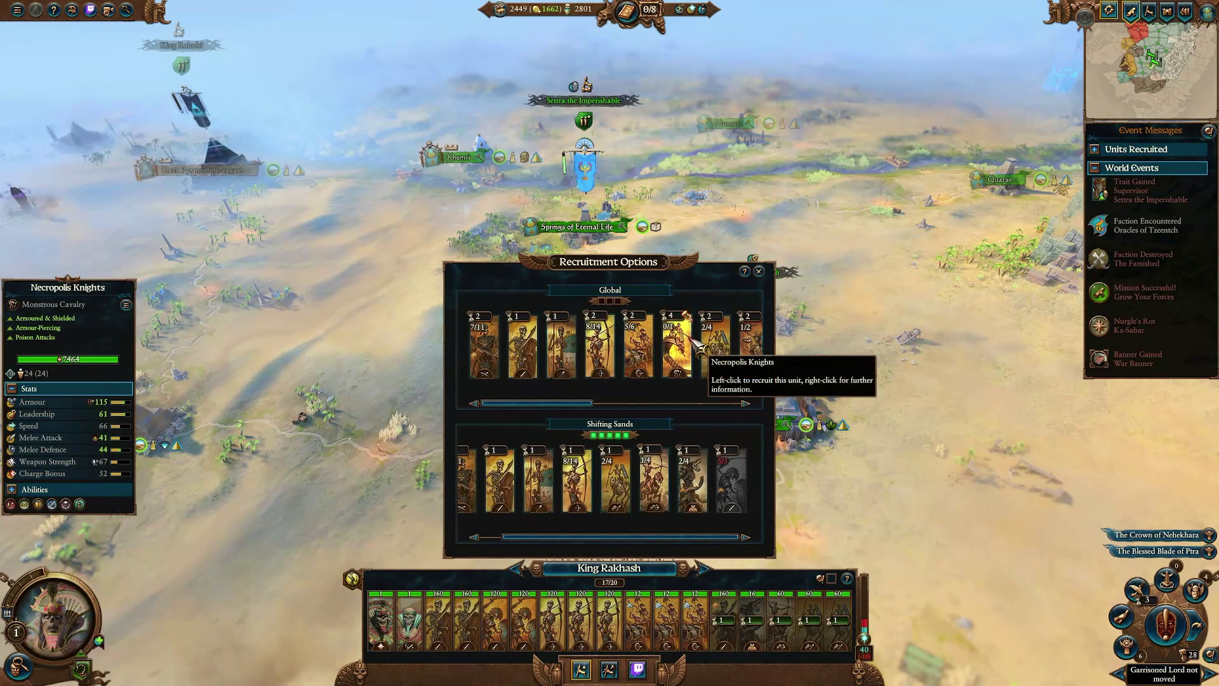
pyautogui.click(689, 346)
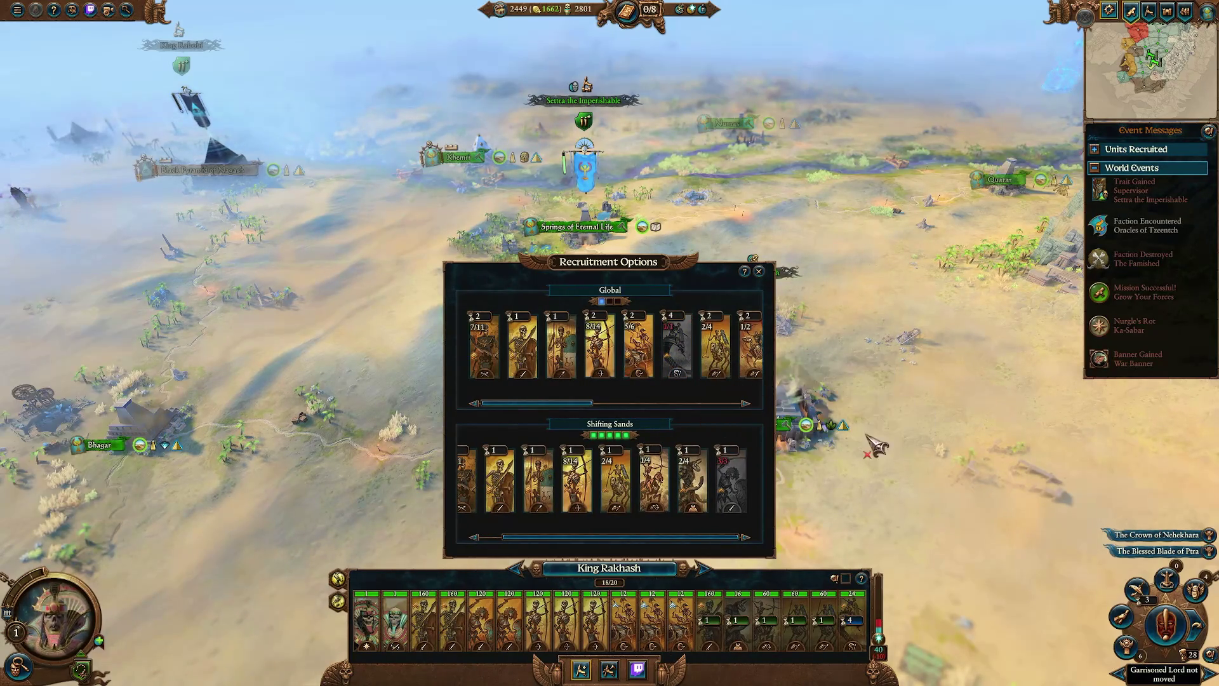
pyautogui.moveTo(558, 404)
pyautogui.mouseDown()
pyautogui.moveTo(718, 414)
pyautogui.moveTo(512, 405)
pyautogui.mouseUp()
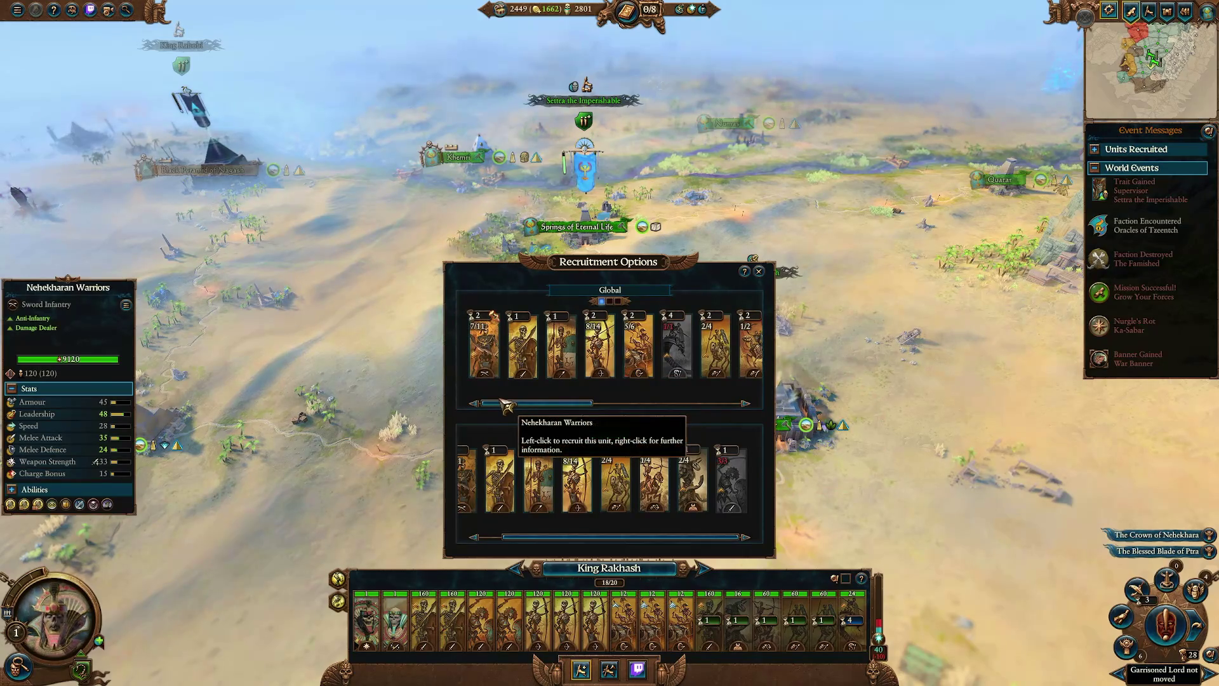
pyautogui.moveTo(590, 538); pyautogui.dragTo(545, 539)
pyautogui.moveTo(502, 489)
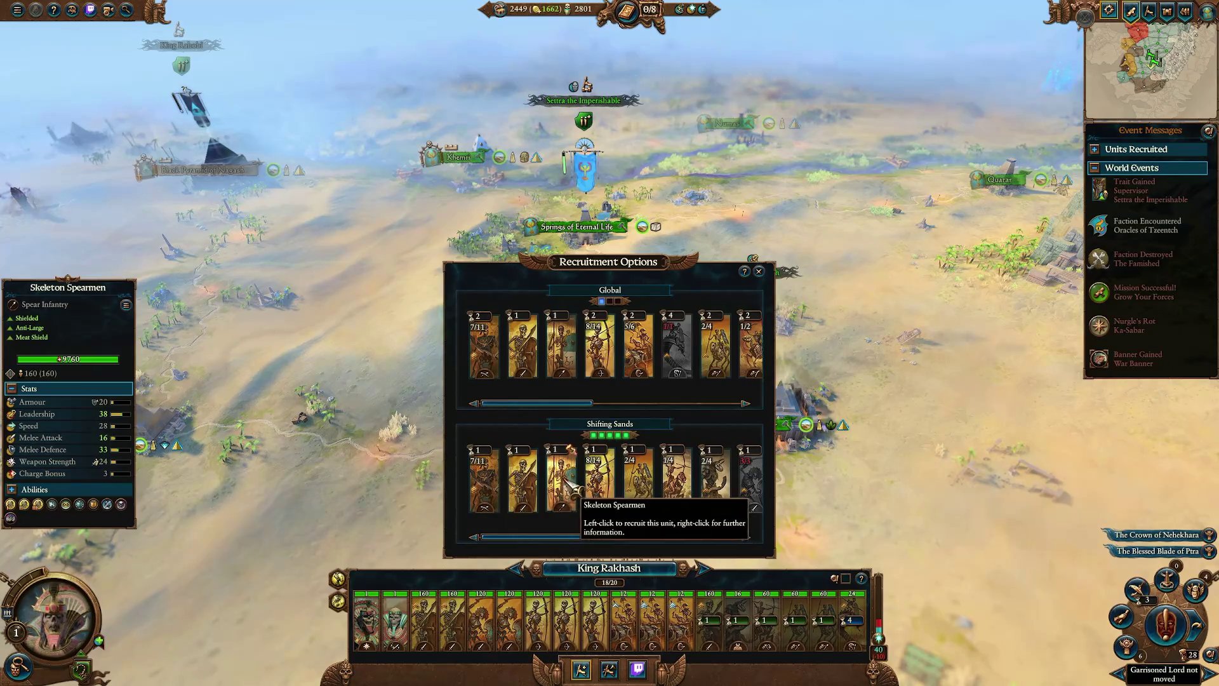
pyautogui.doubleClick(537, 471)
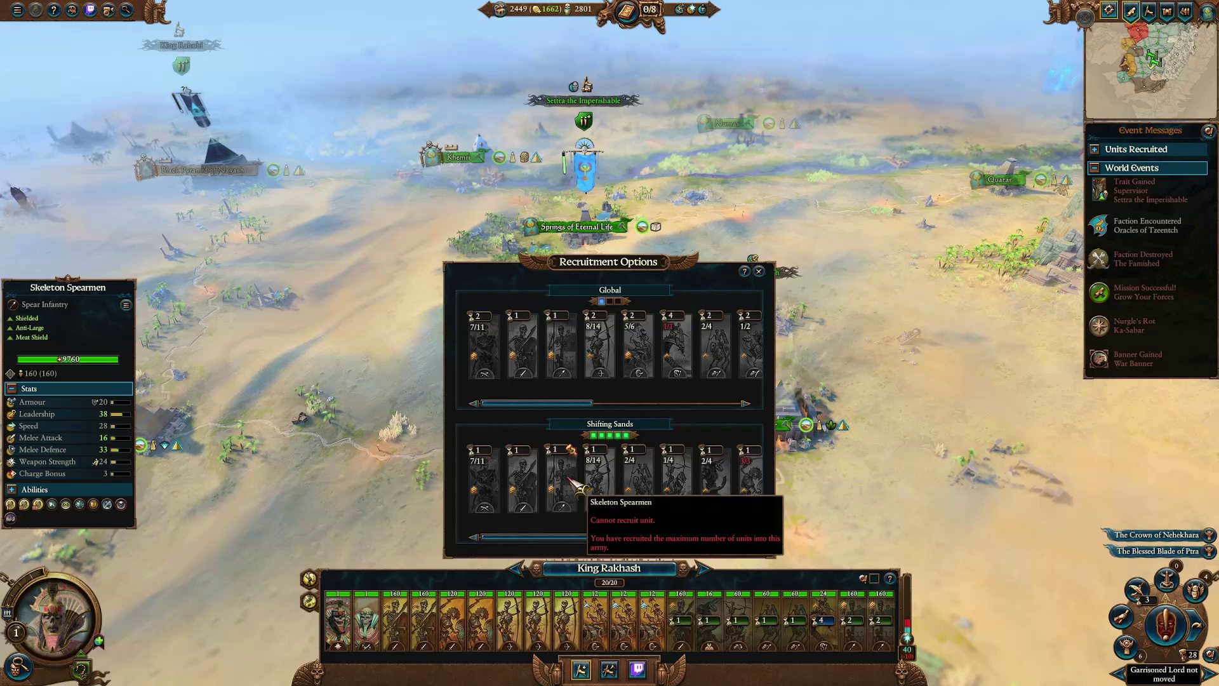
pyautogui.press('Escape')
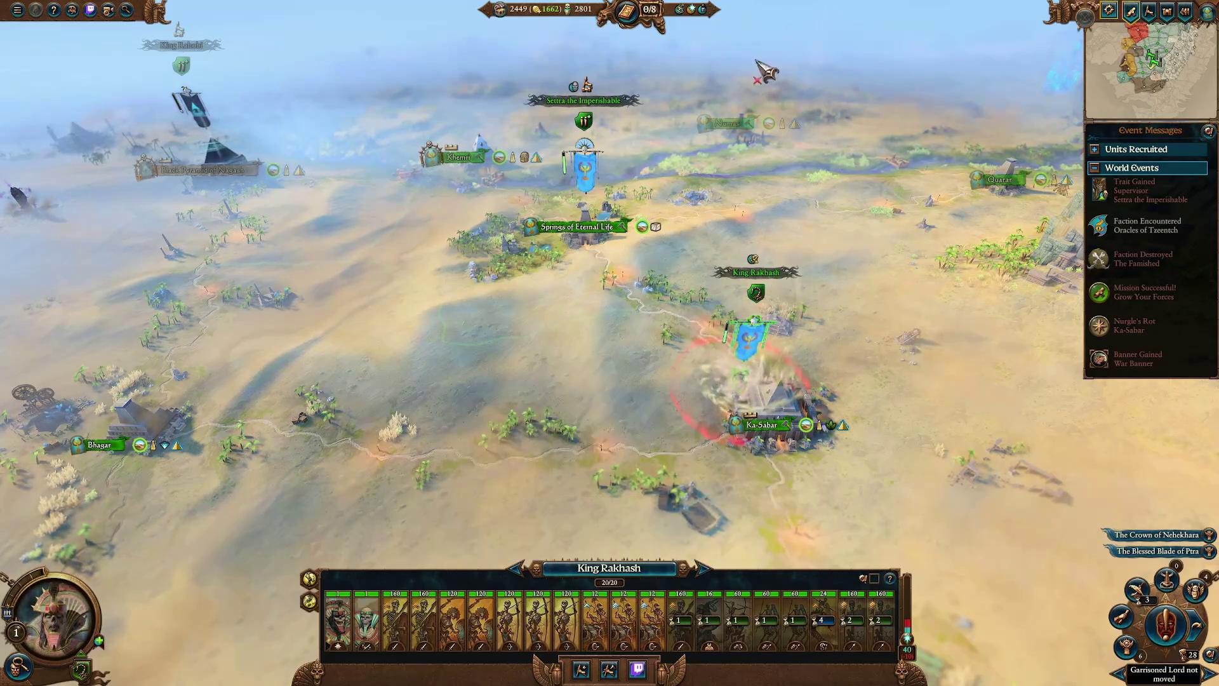
pyautogui.press('Escape')
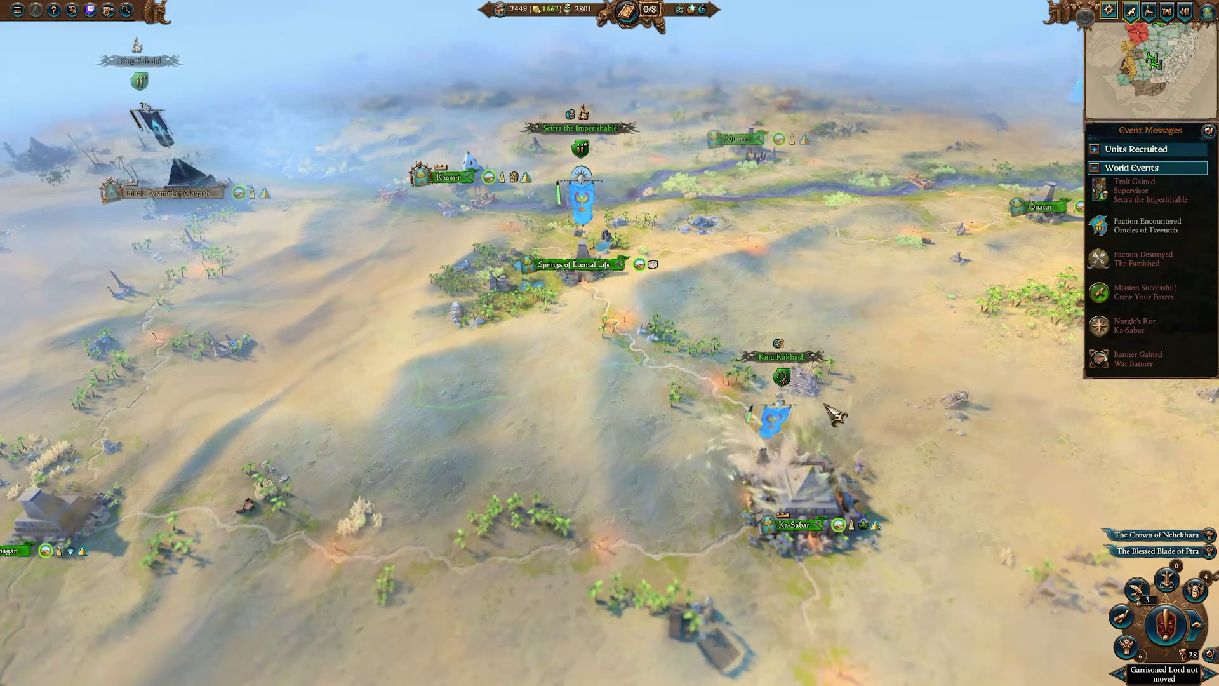
pyautogui.doubleClick(574, 264)
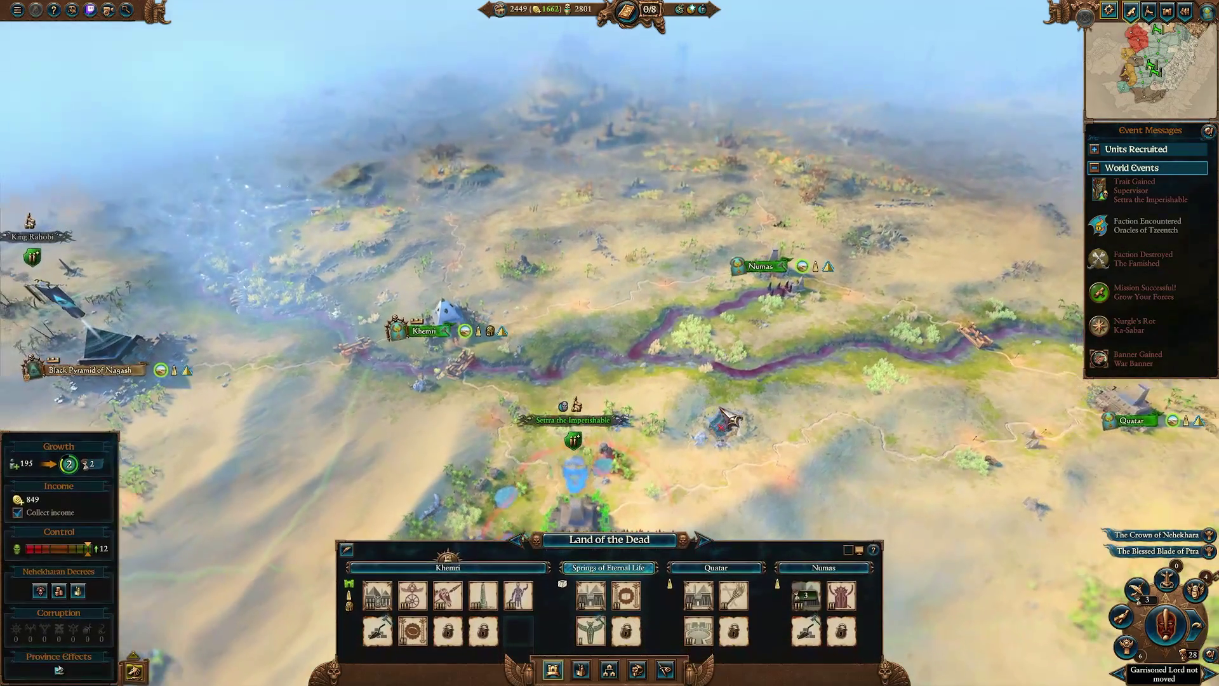
# Cycle the camera through the Tomb Kings settlements and pan south-east toward Numas.
pyautogui.press('w')
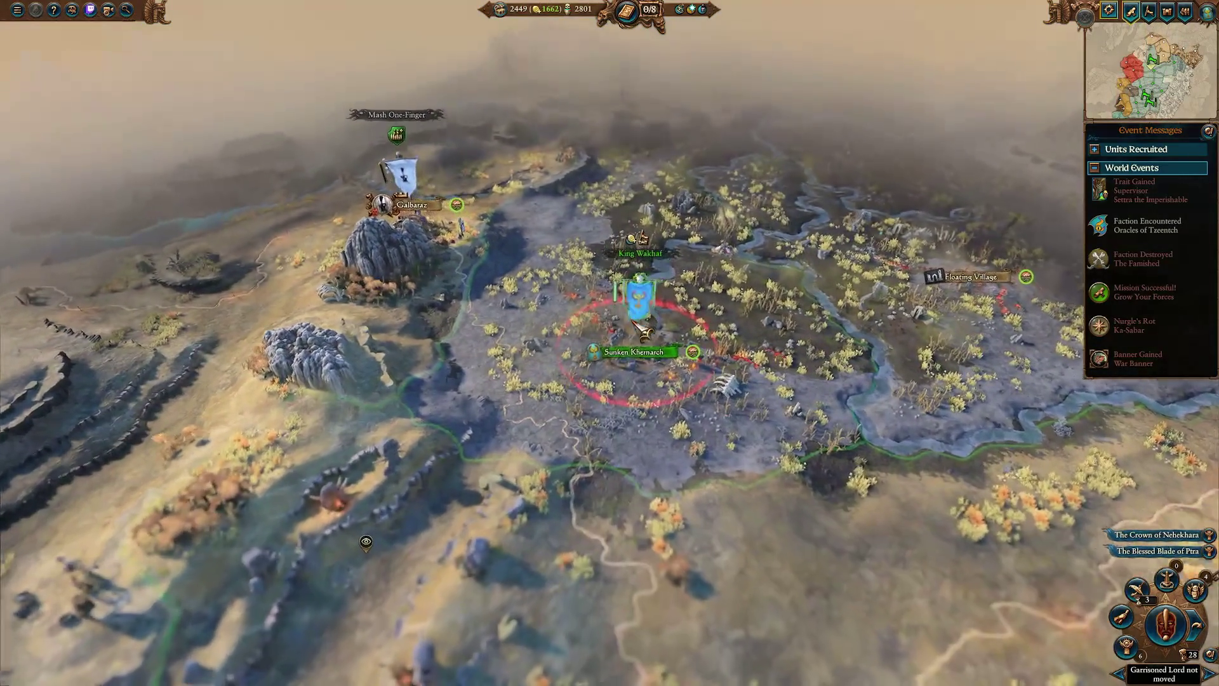
pyautogui.press(',')
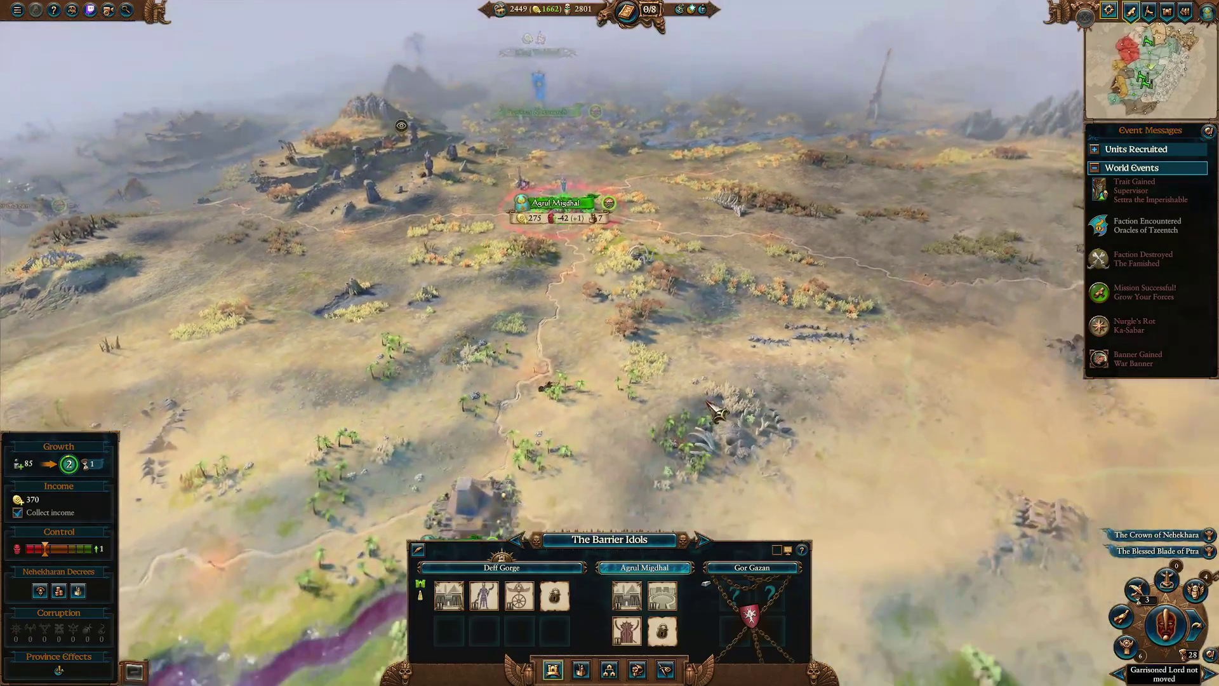
pyautogui.moveTo(714, 410); pyautogui.dragTo(778, 207)
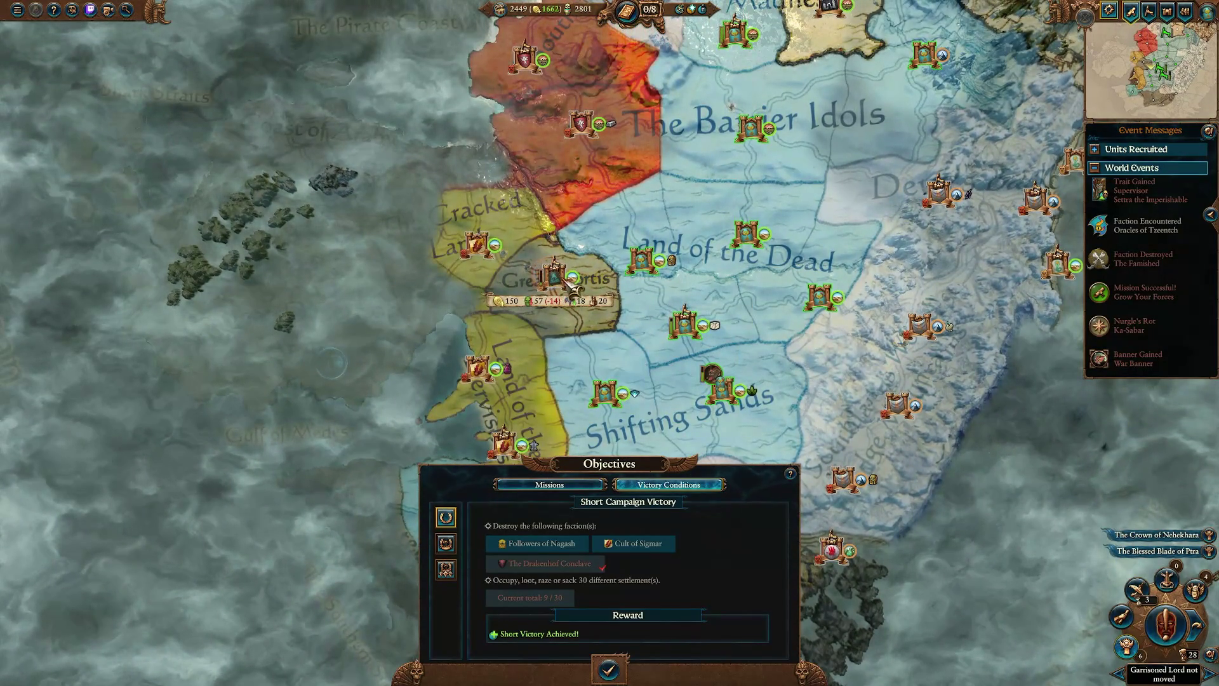
# Scroll through the objectives list and select The Mightiest Fortress mission.
pyautogui.scroll(5, 575, 289)
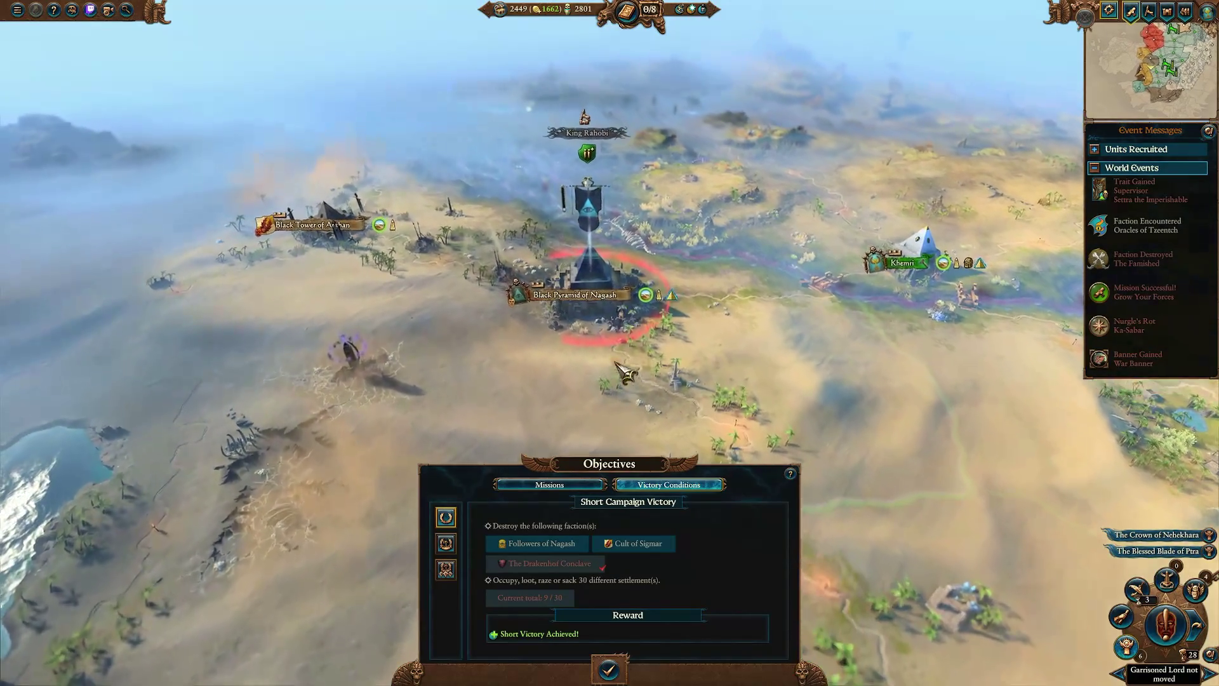
pyautogui.scroll(-5, 402, 436)
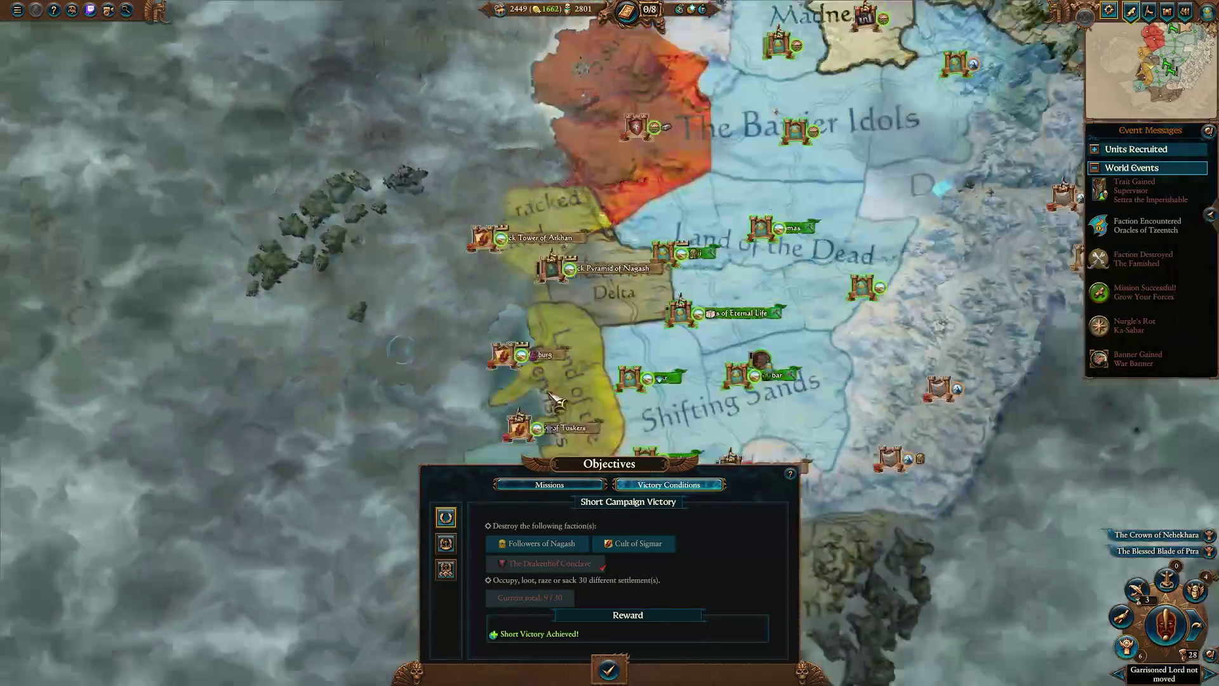
pyautogui.scroll(5, 563, 347)
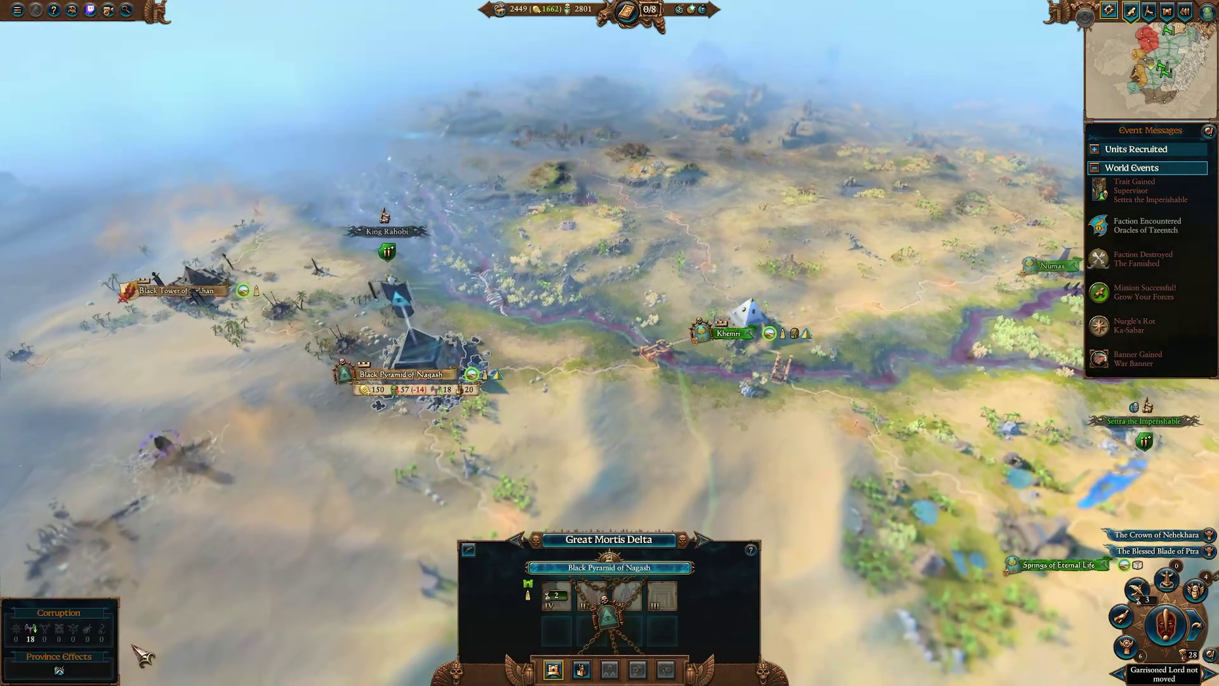
pyautogui.scroll(-10, 559, 375)
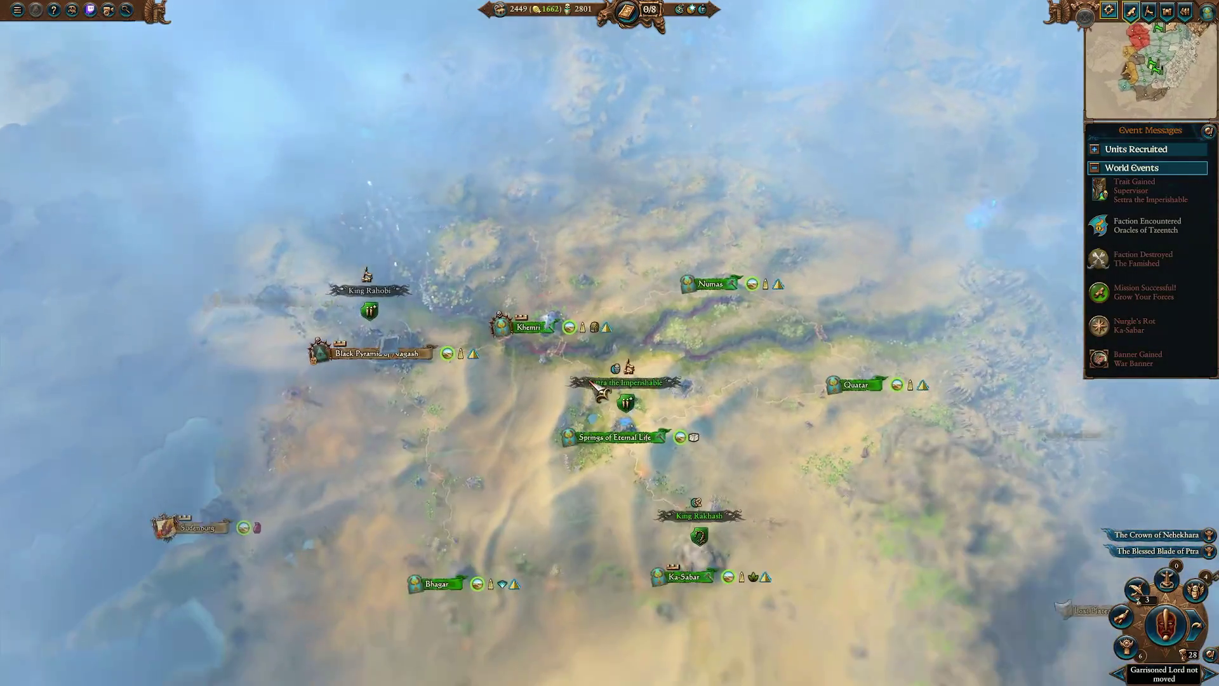
pyautogui.scroll(10, 597, 391)
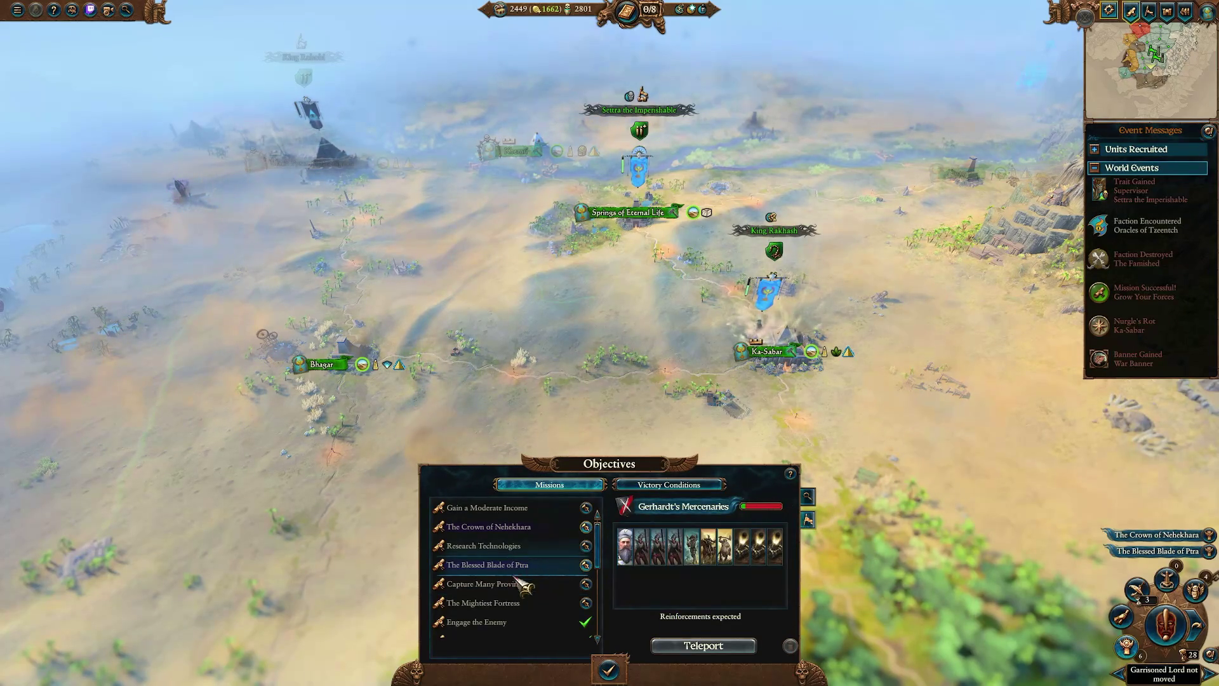
pyautogui.click(490, 604)
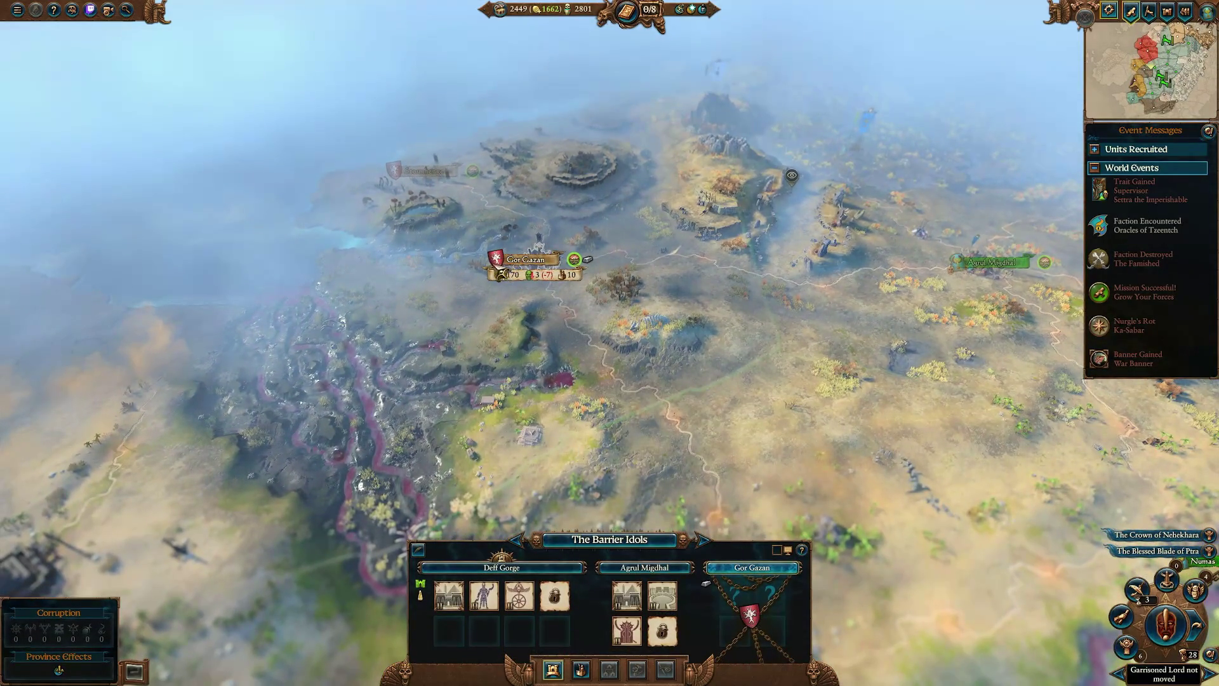
# Rank known factions by non-aggression pact deal chance in Diplomacy, then return to the campaign map.
pyautogui.press('d')
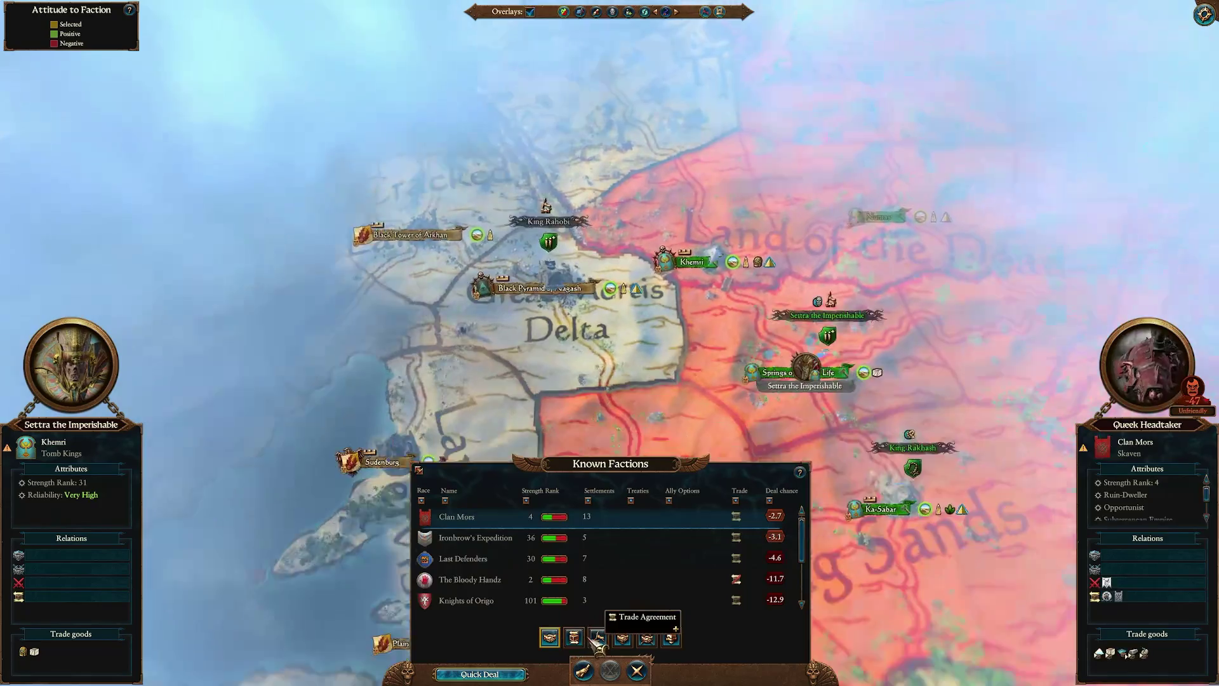
pyautogui.click(623, 637)
pyautogui.click(652, 675)
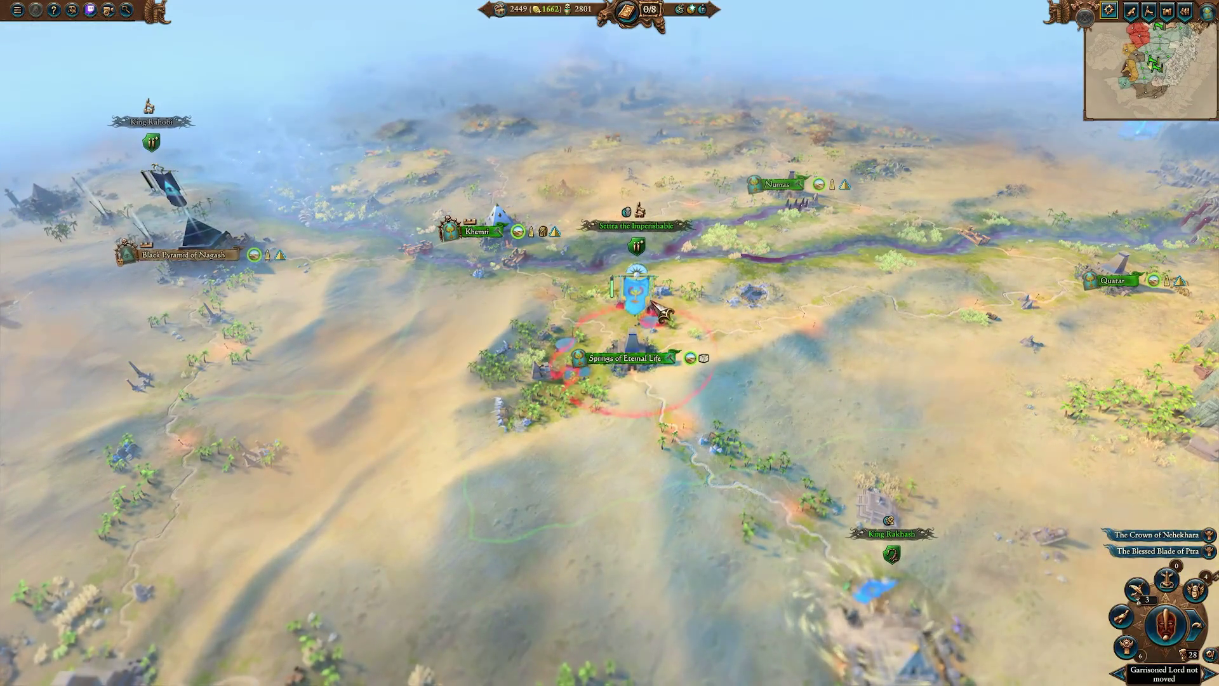
# Survey the map around Agrul Migdhal, then review and dismiss the Mortuary Cult notification.
pyautogui.press('w')
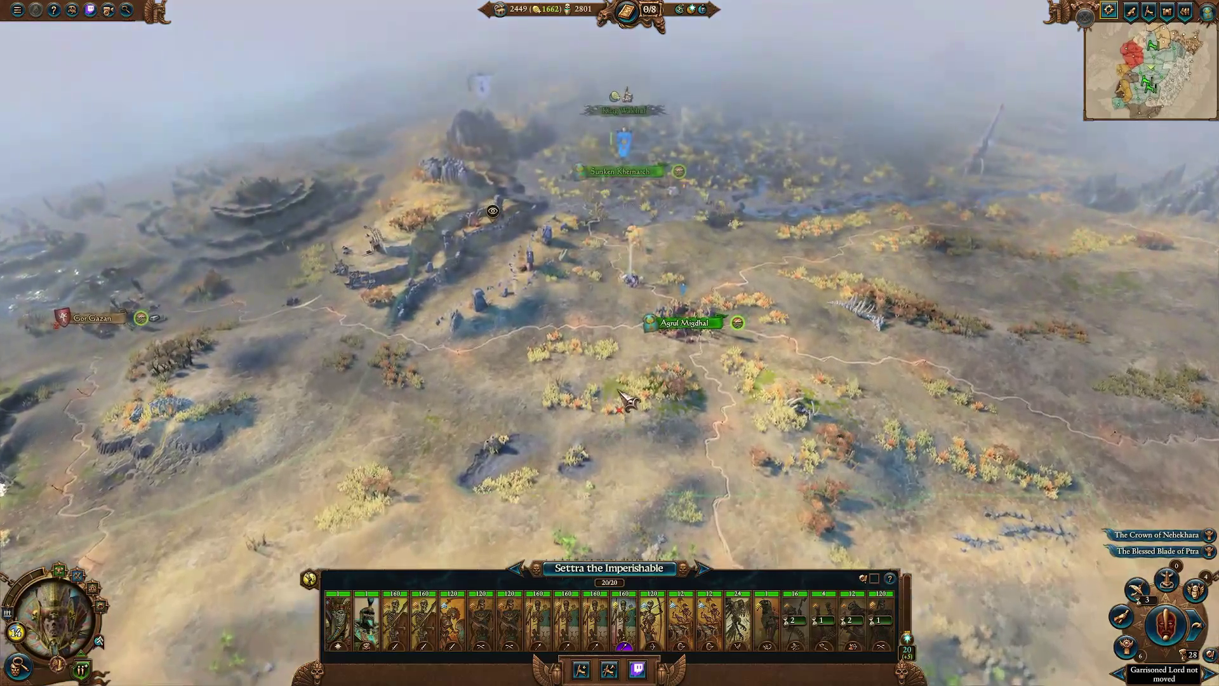
pyautogui.scroll(3, 626, 400)
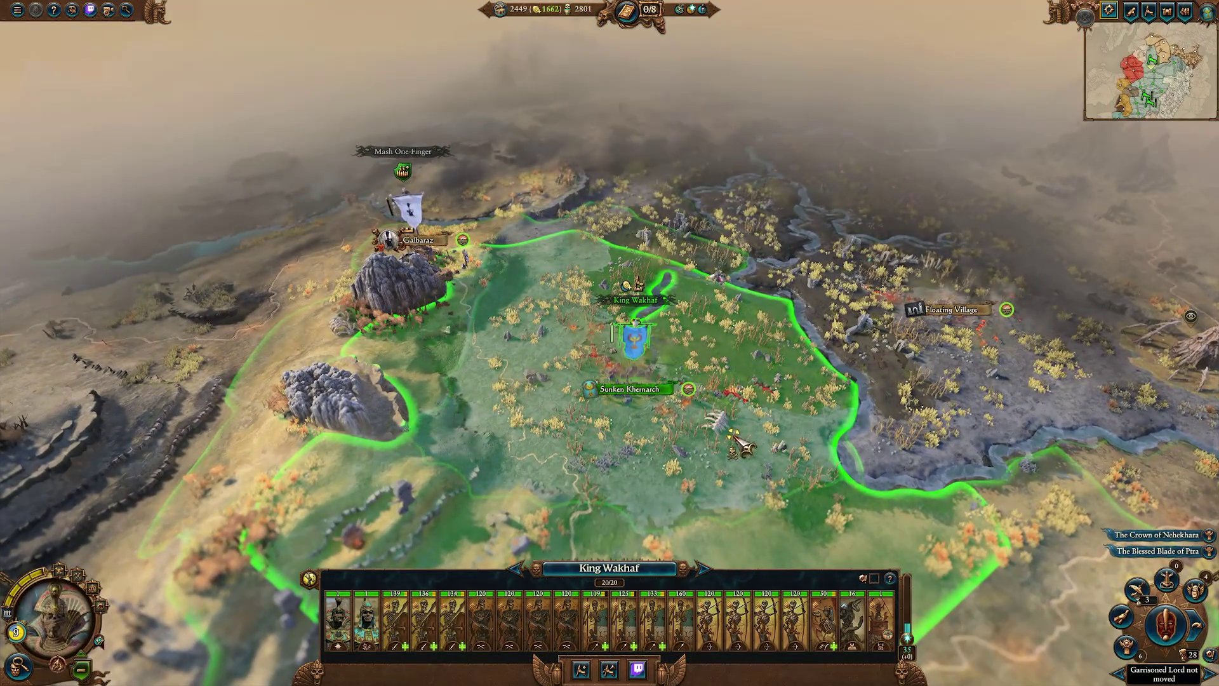
pyautogui.press('d')
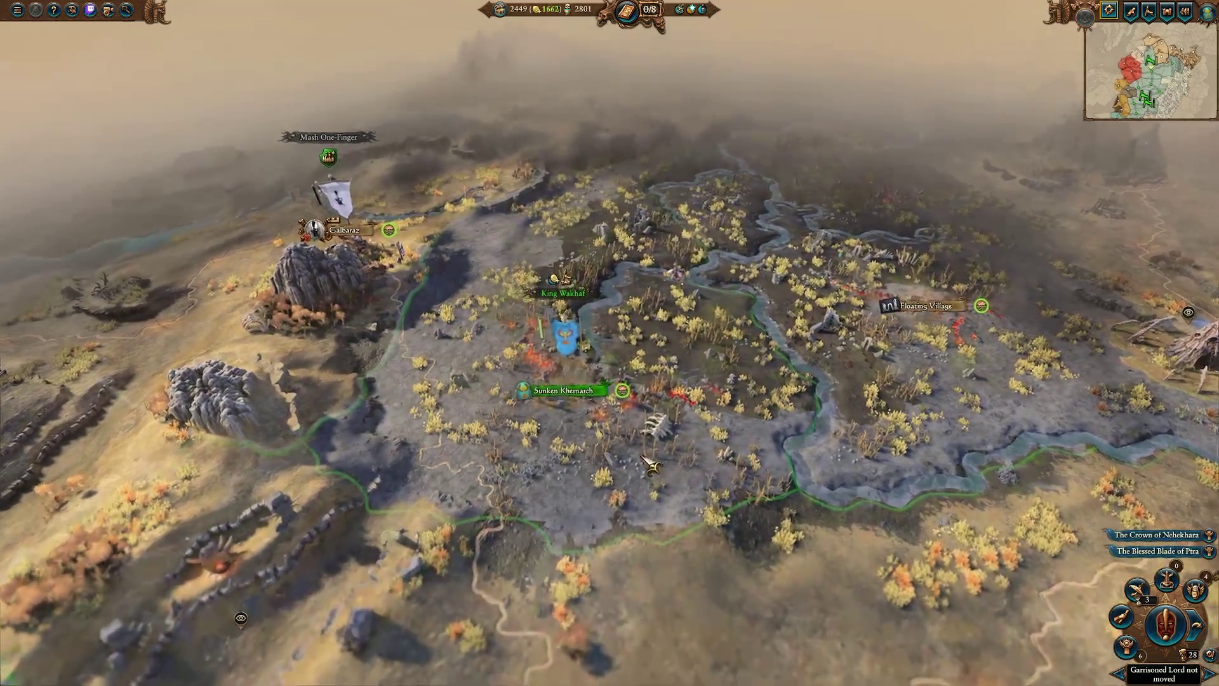
pyautogui.scroll(2, 609, 381)
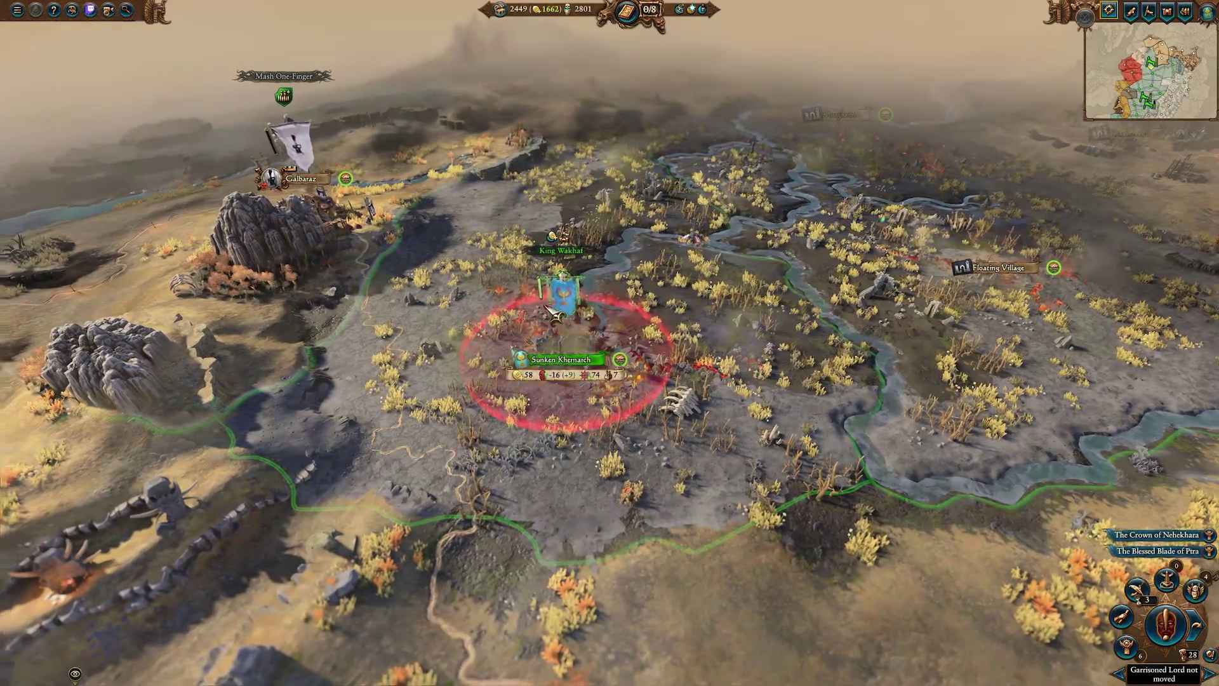
pyautogui.press('a')
pyautogui.scroll(-2, 793, 406)
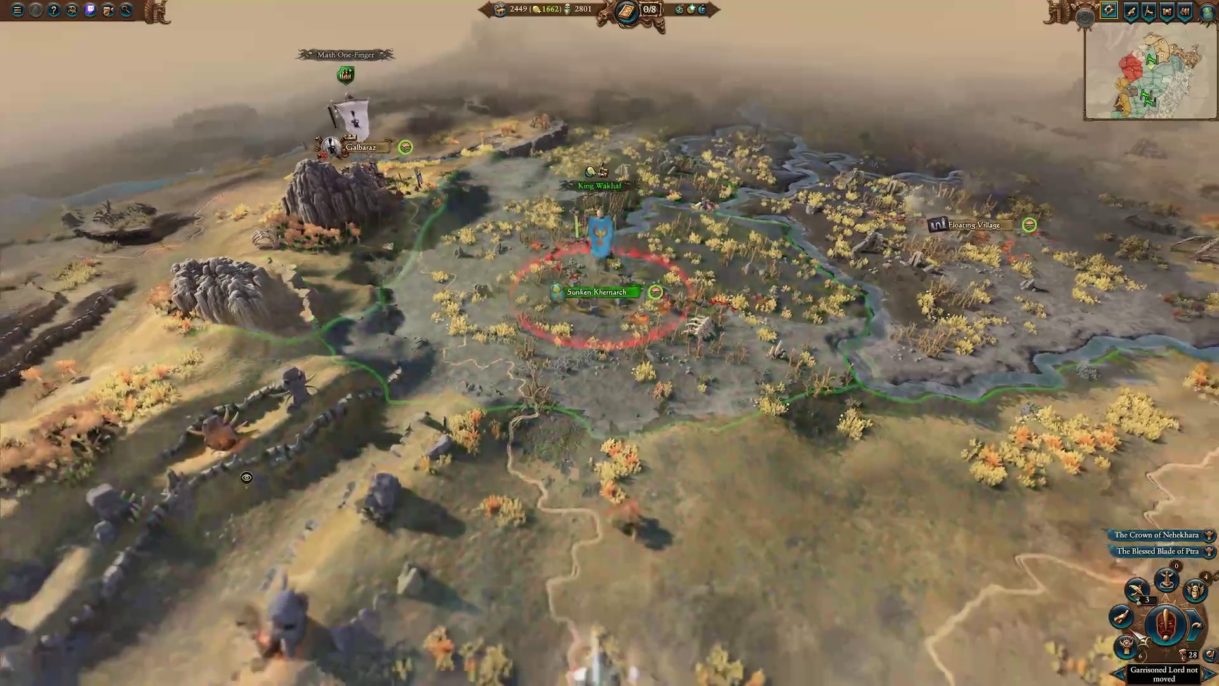
pyautogui.scroll(4, 794, 406)
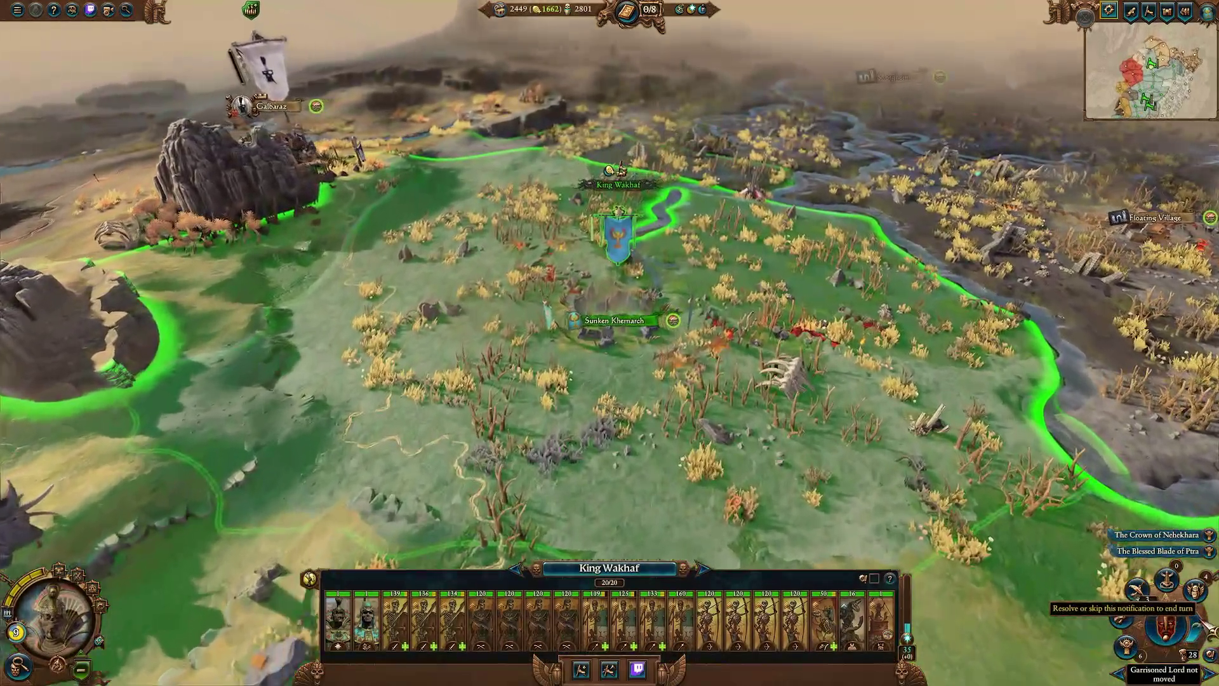
pyautogui.click(1194, 609)
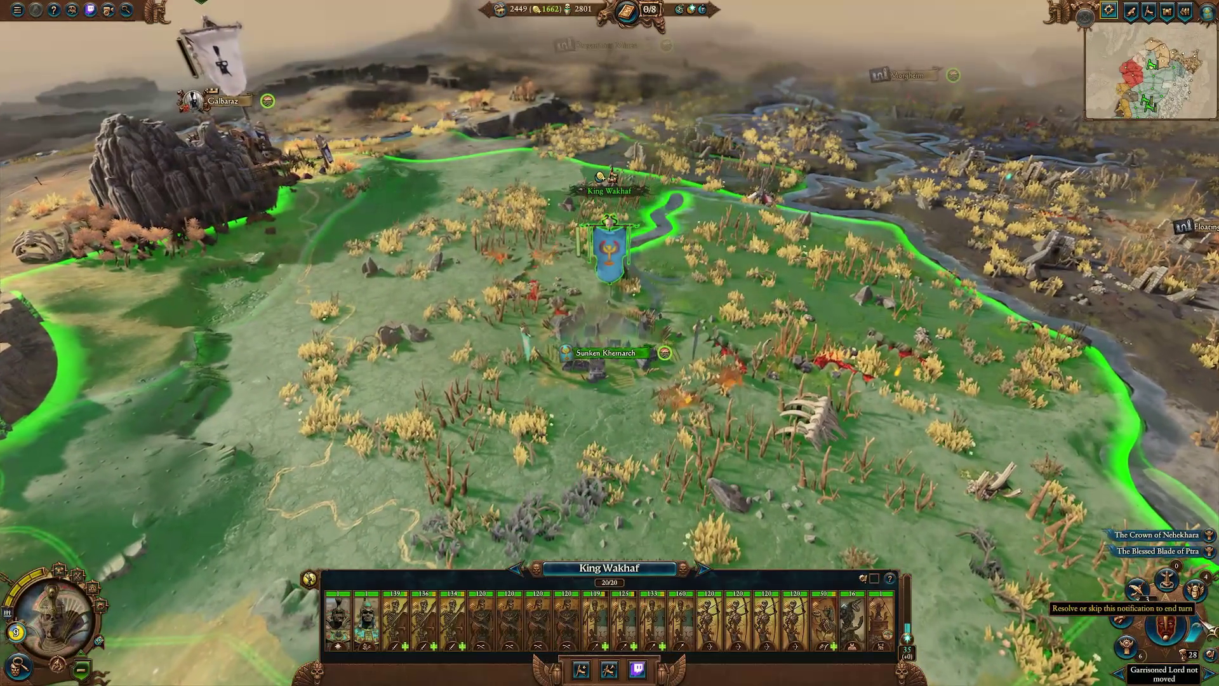
pyautogui.click(610, 526)
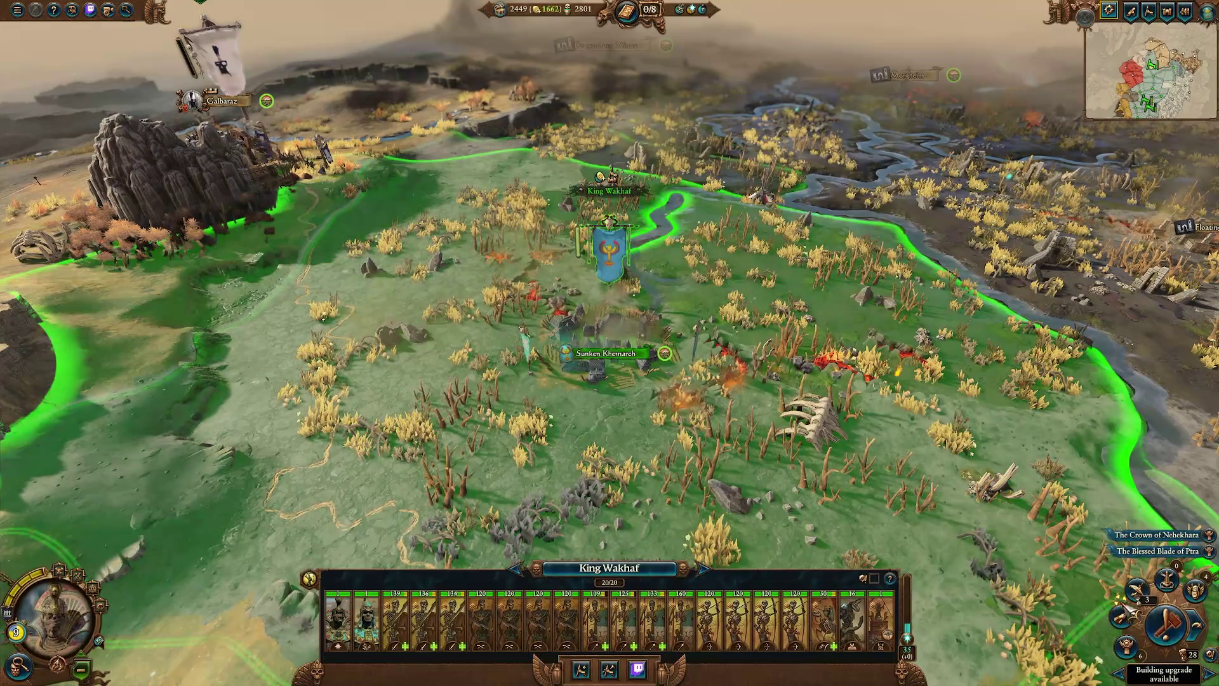
# Check the Khemri building upgrade options in Land of the Dead, skip that notification, and end the turn.
pyautogui.click(1167, 629)
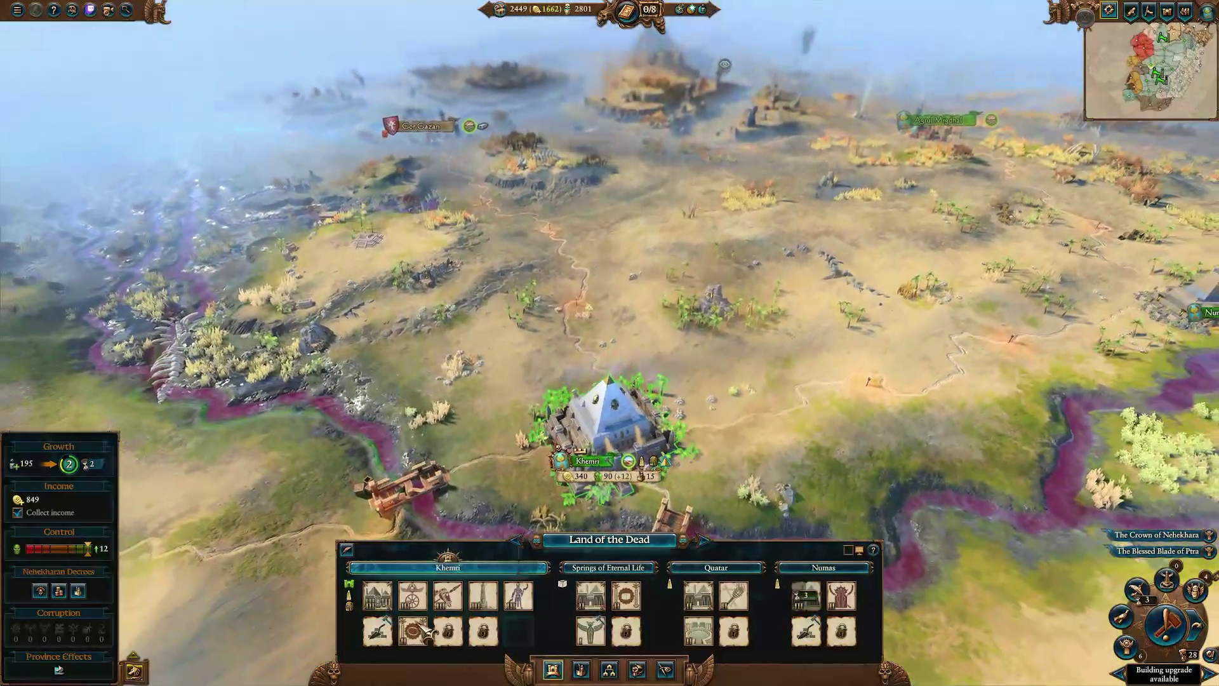
pyautogui.click(380, 632)
pyautogui.moveTo(377, 597)
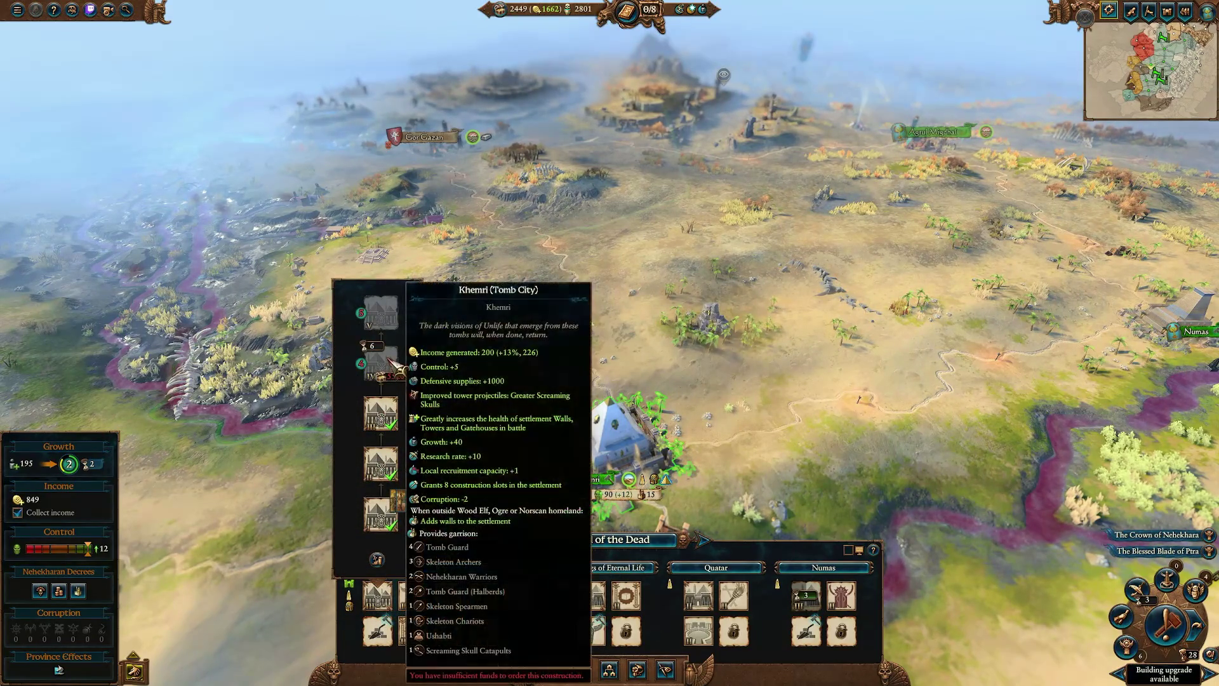
pyautogui.press('Escape')
pyautogui.click(1198, 624)
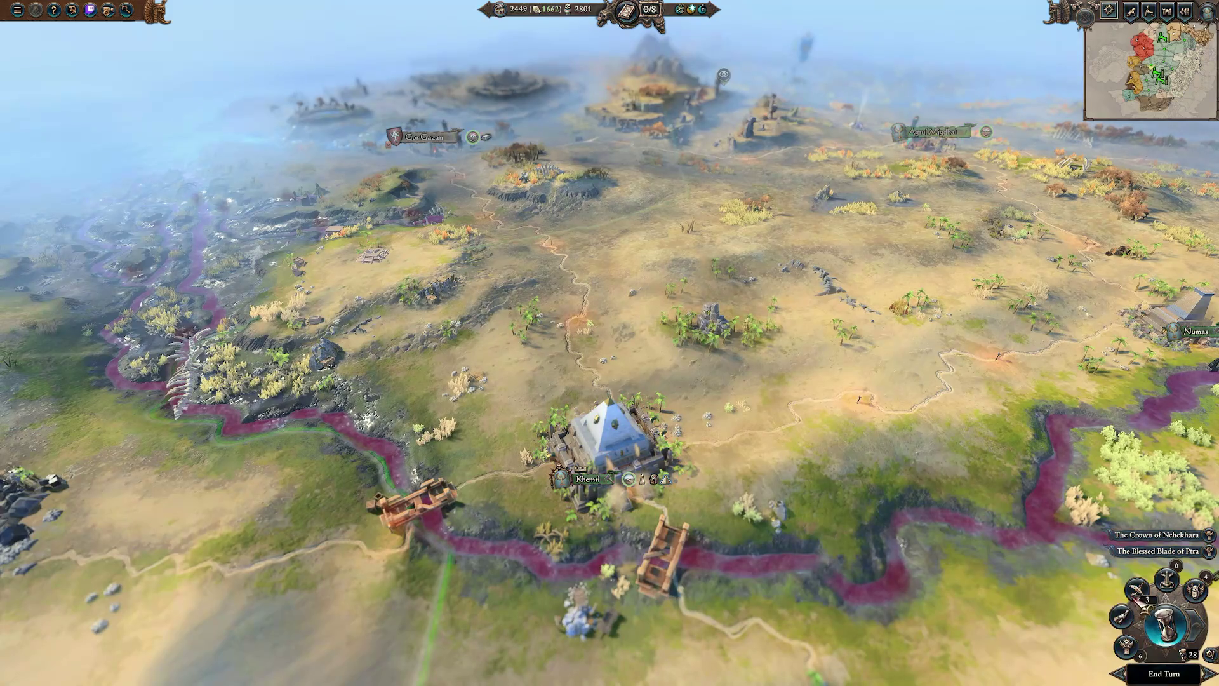
pyautogui.press('Return')
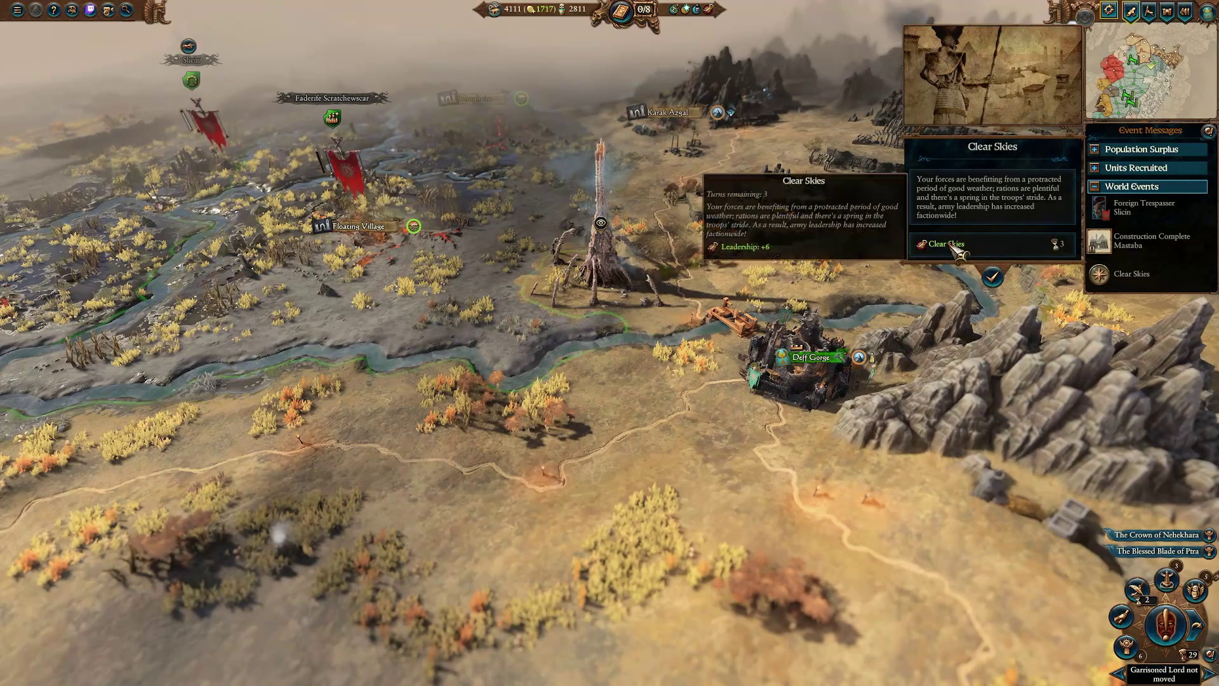
# Dismiss the Clear Skies event and start construction in Deff Gorge's first building slot.
pyautogui.click(793, 368)
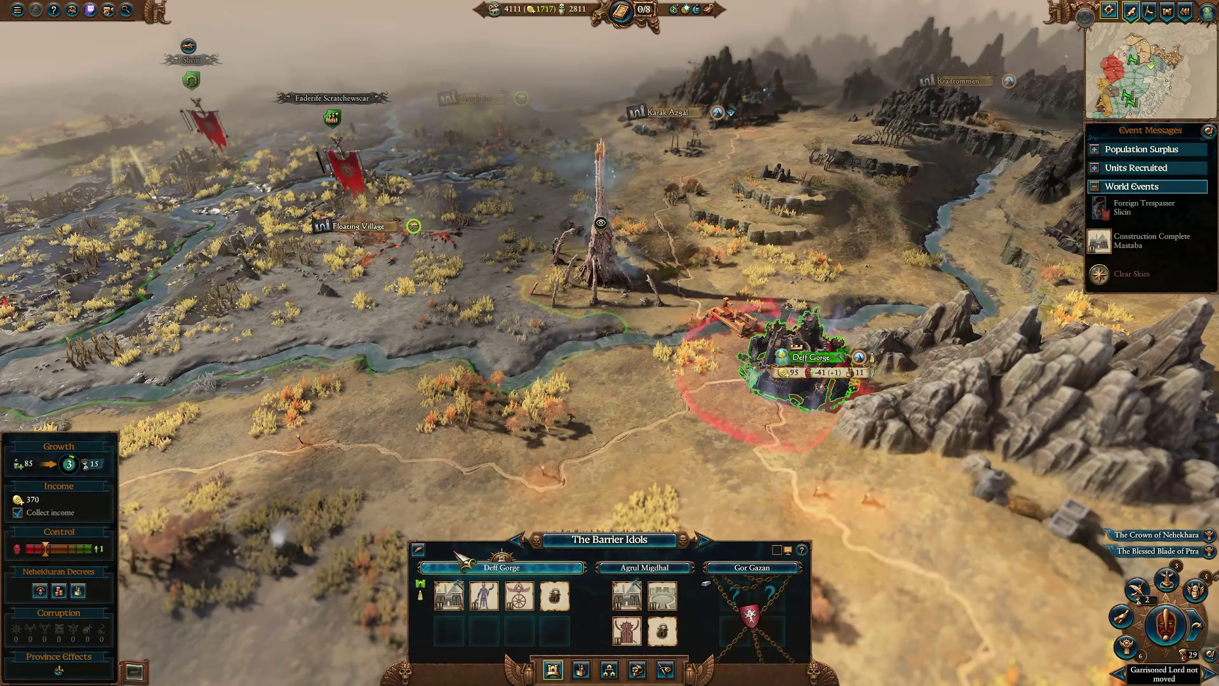
pyautogui.click(448, 595)
pyautogui.click(460, 422)
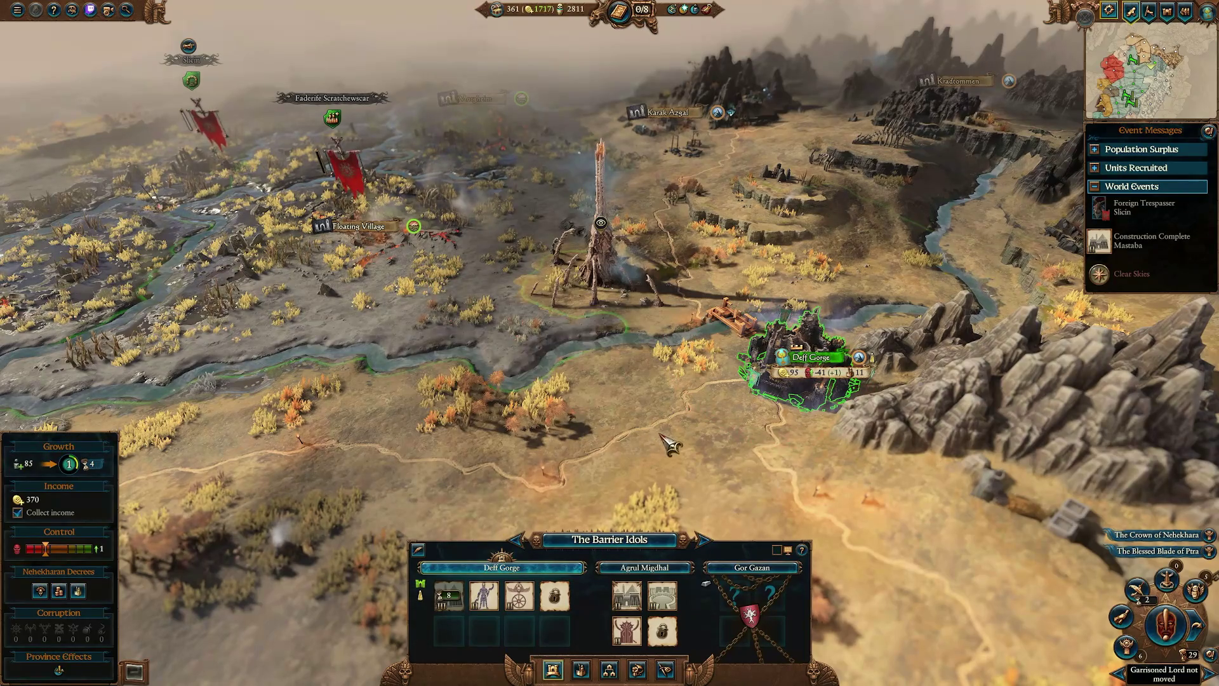
pyautogui.press('s')
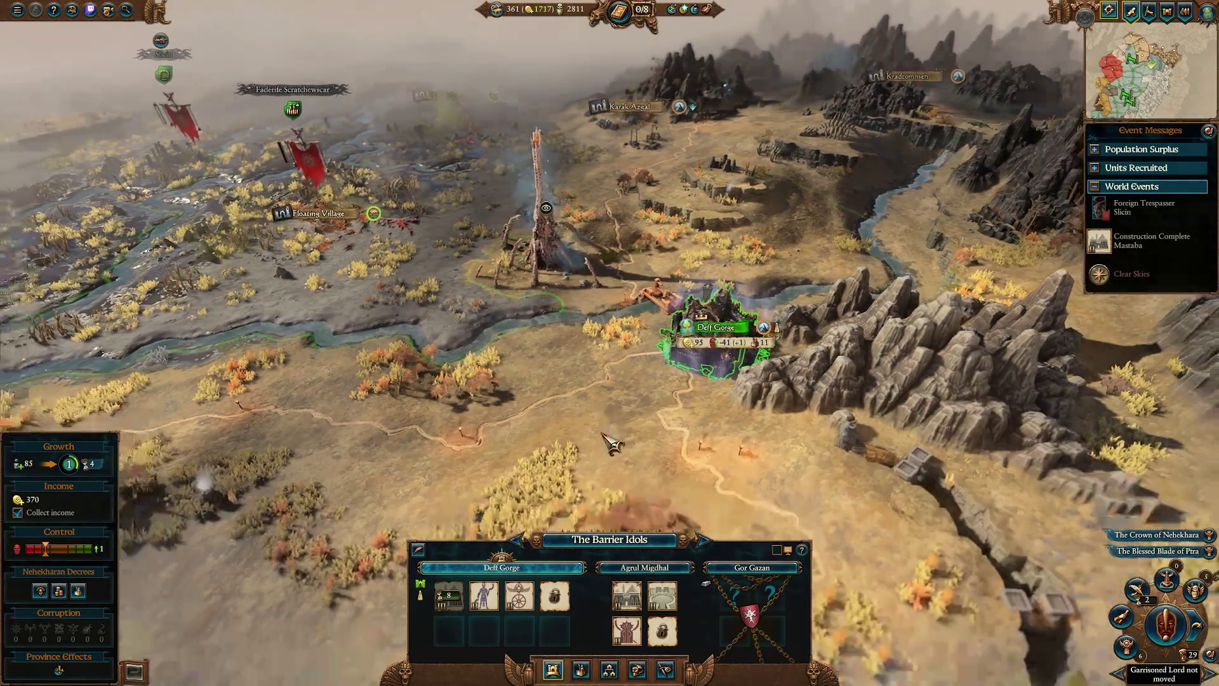
pyautogui.press('q')
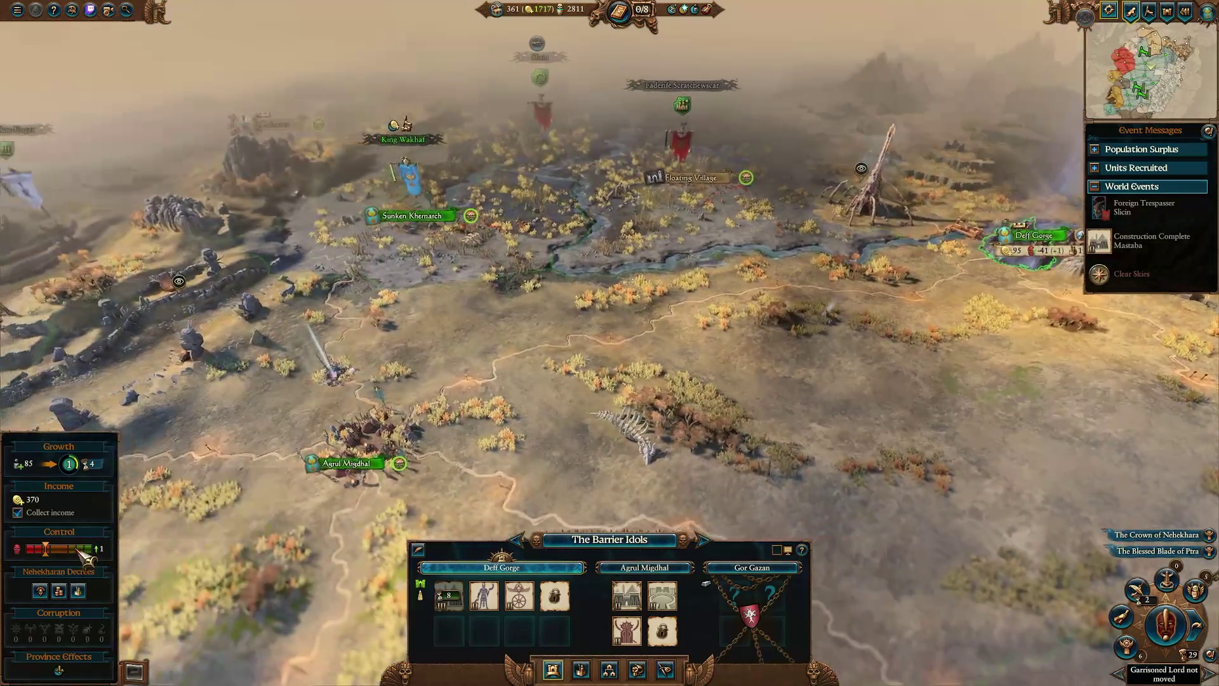
# Activate the Heed the Will Nehekharan decree, spending 500 canopic jars to raise gold from 361 to 2861.
pyautogui.moveTo(81, 553)
pyautogui.press('a')
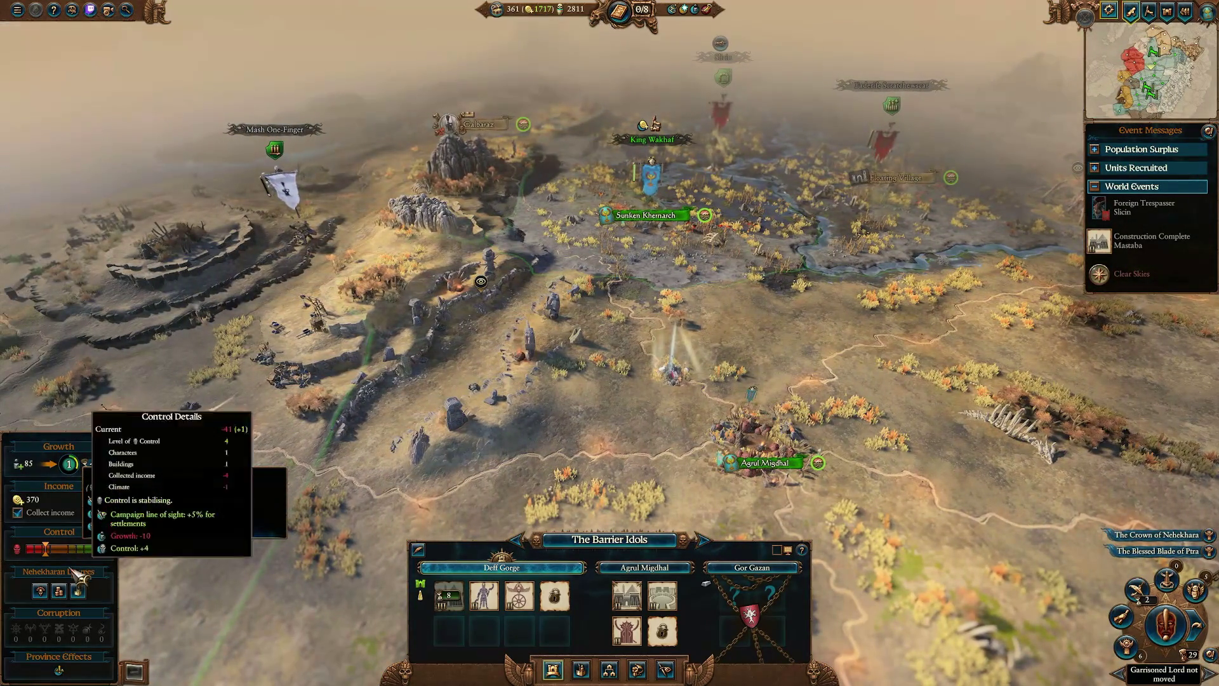
pyautogui.press('a')
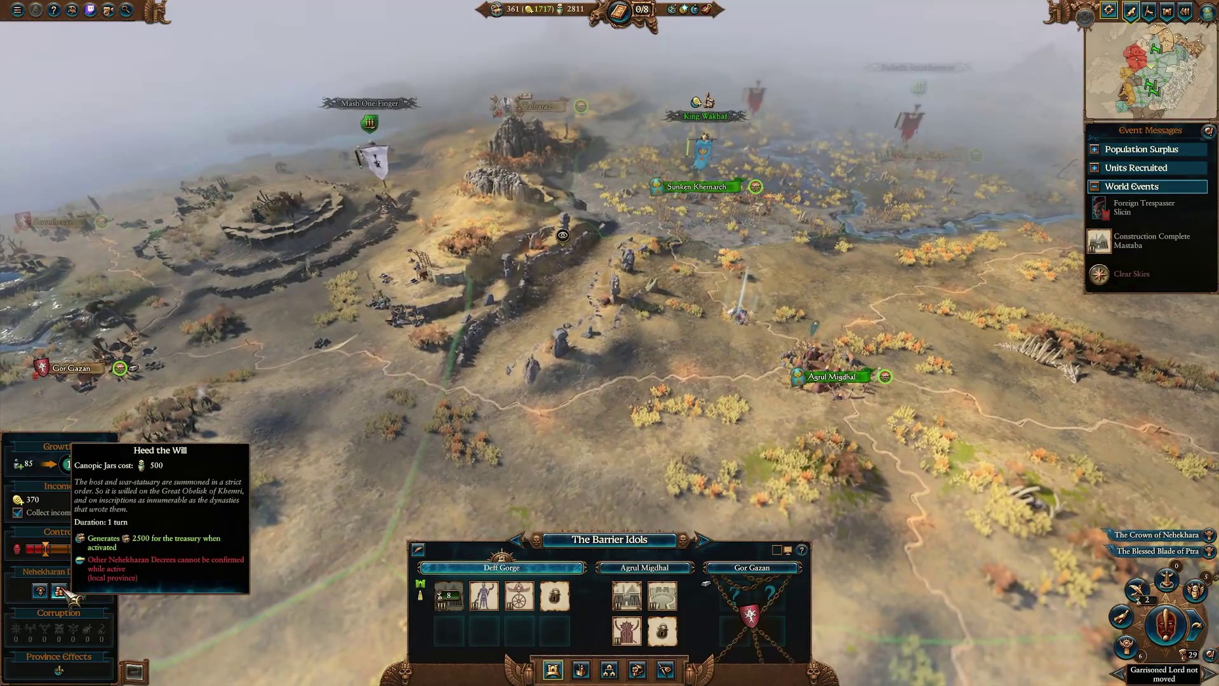
pyautogui.press('d')
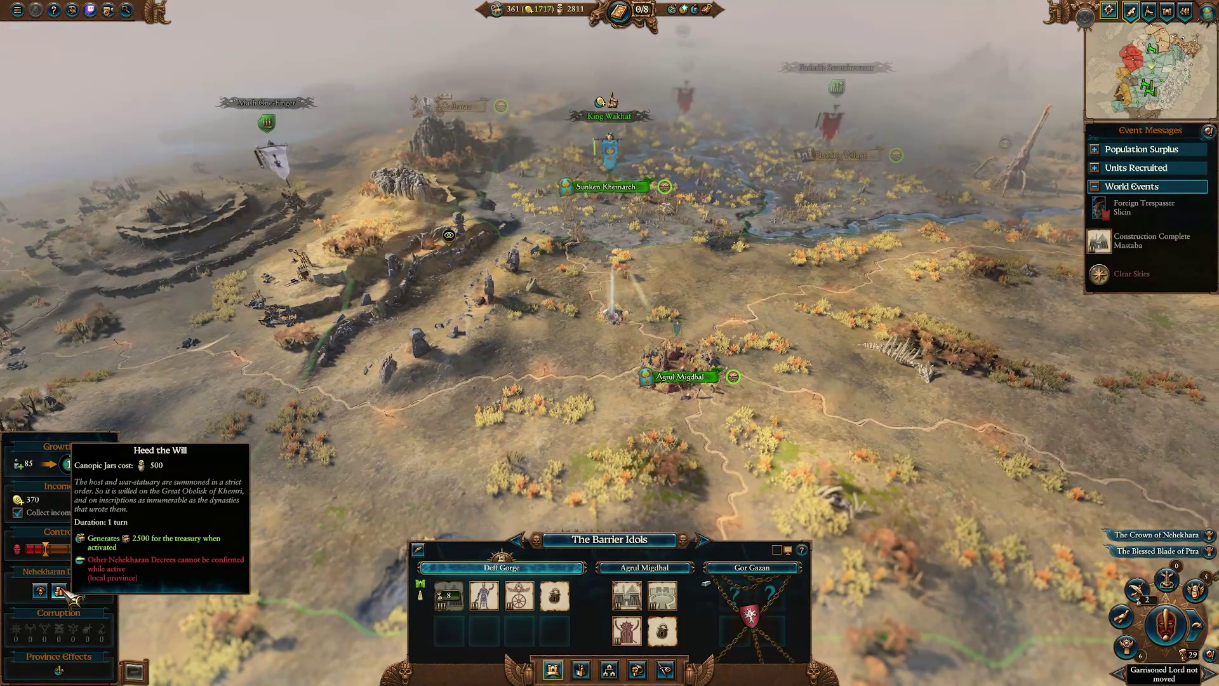
pyautogui.press('d')
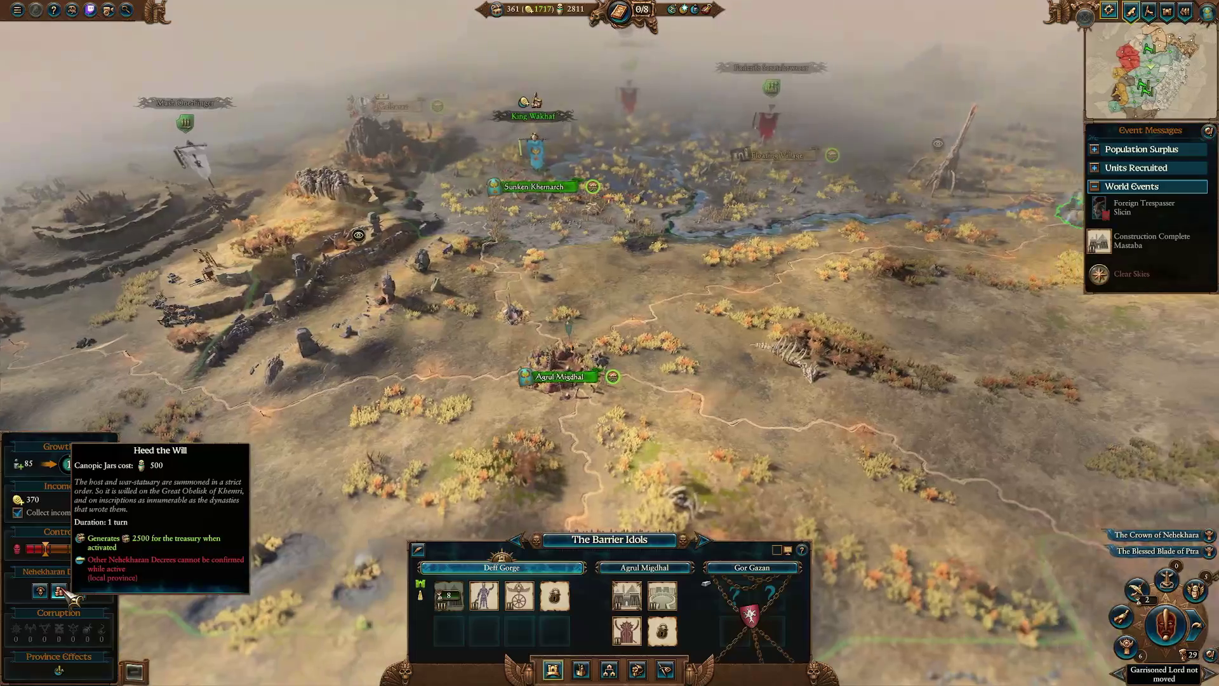
pyautogui.press('w')
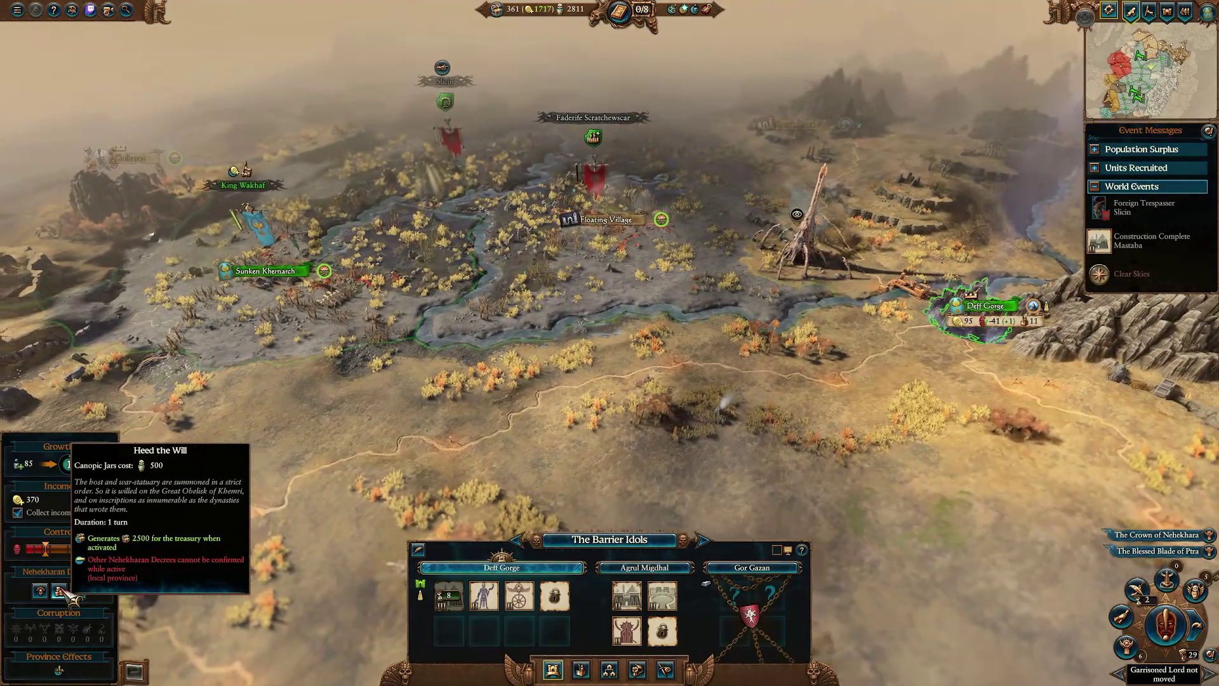
pyautogui.press('d')
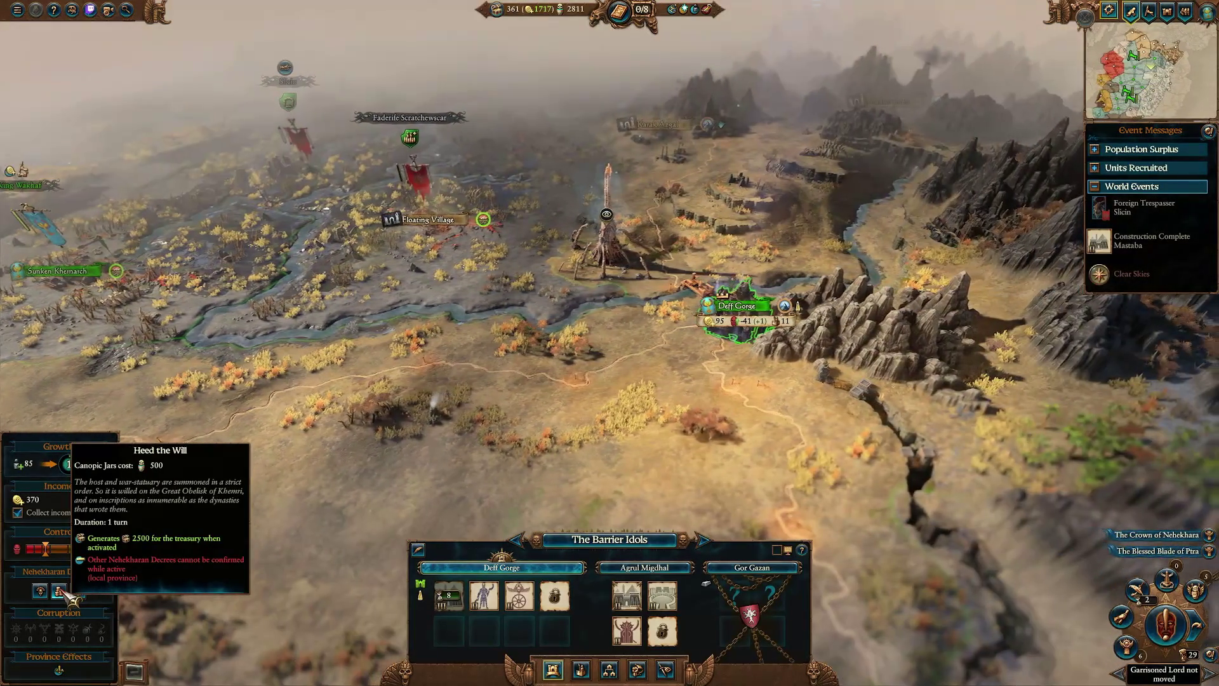
pyautogui.press('a')
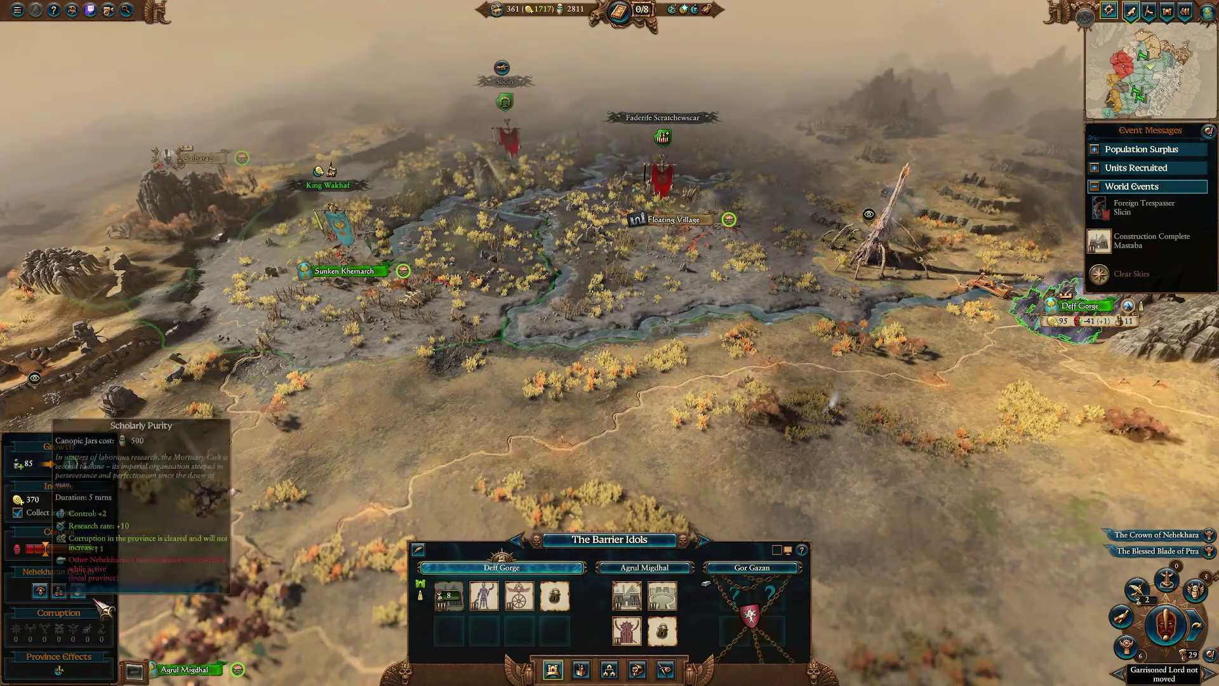
pyautogui.press('a')
pyautogui.press('d')
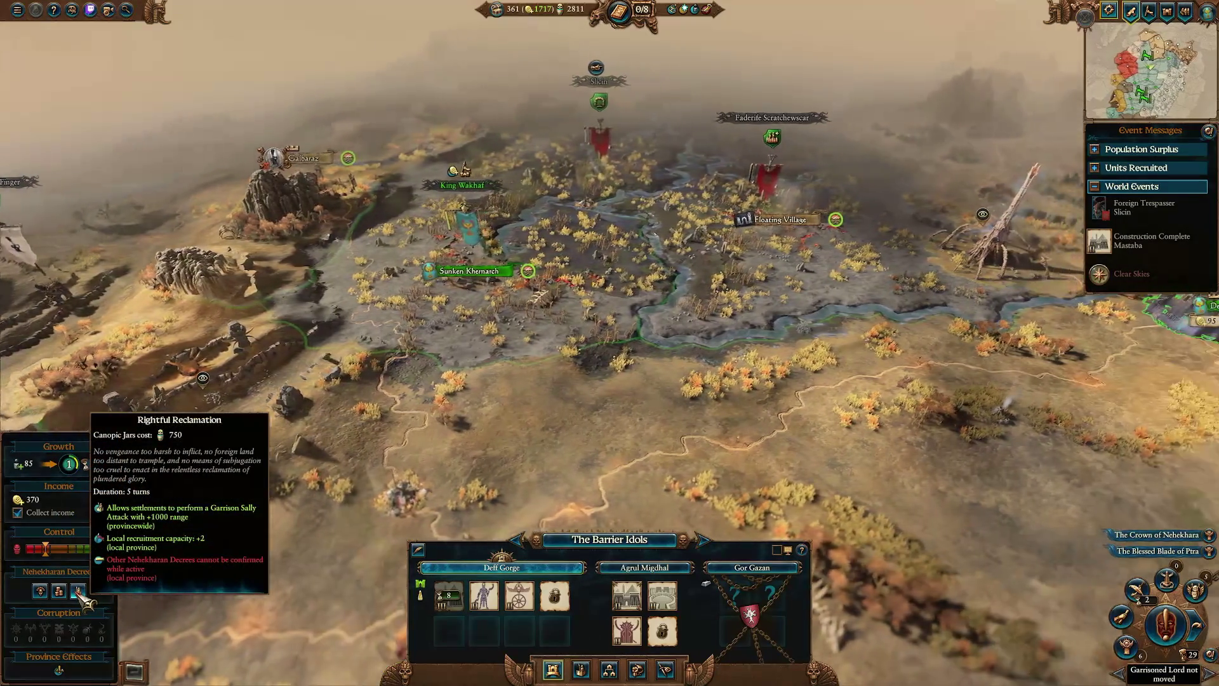
pyautogui.press('a')
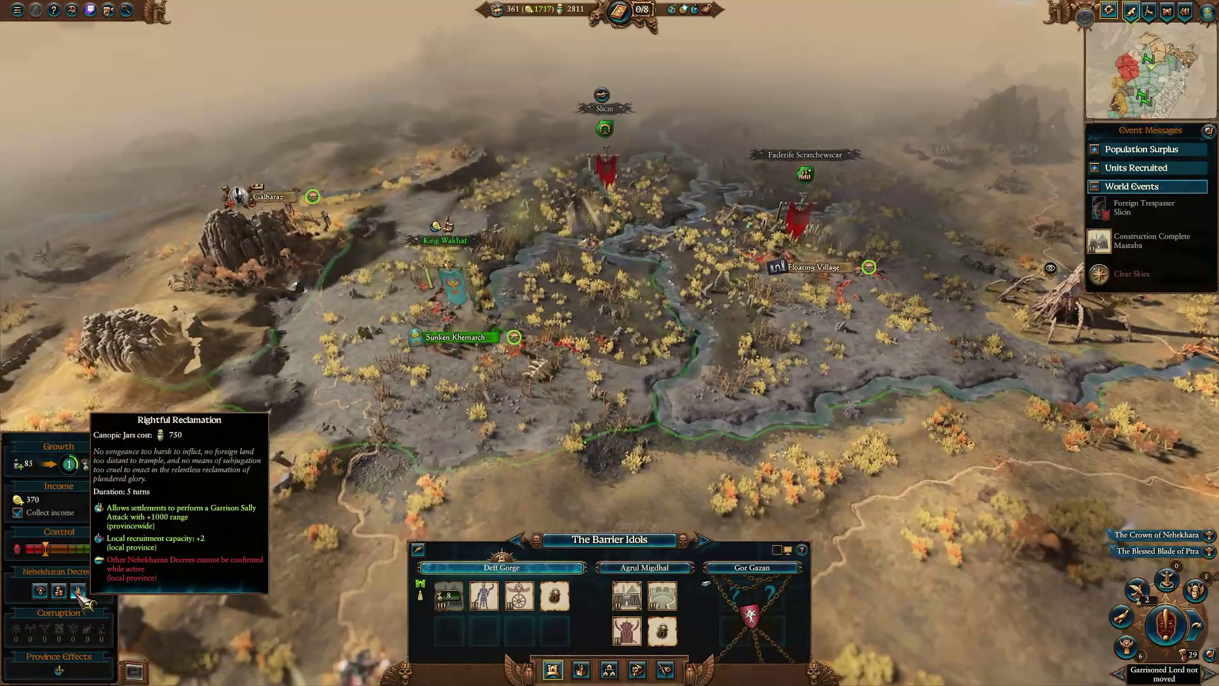
pyautogui.press('a')
pyautogui.press('s')
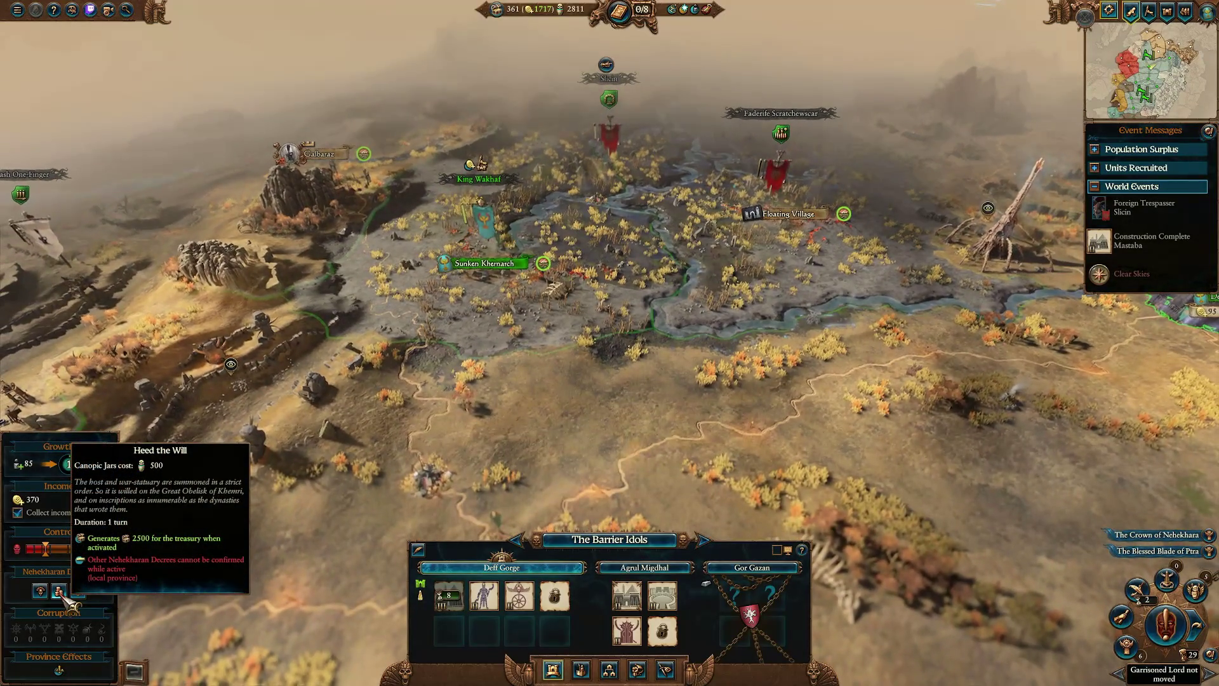
pyautogui.click(59, 591)
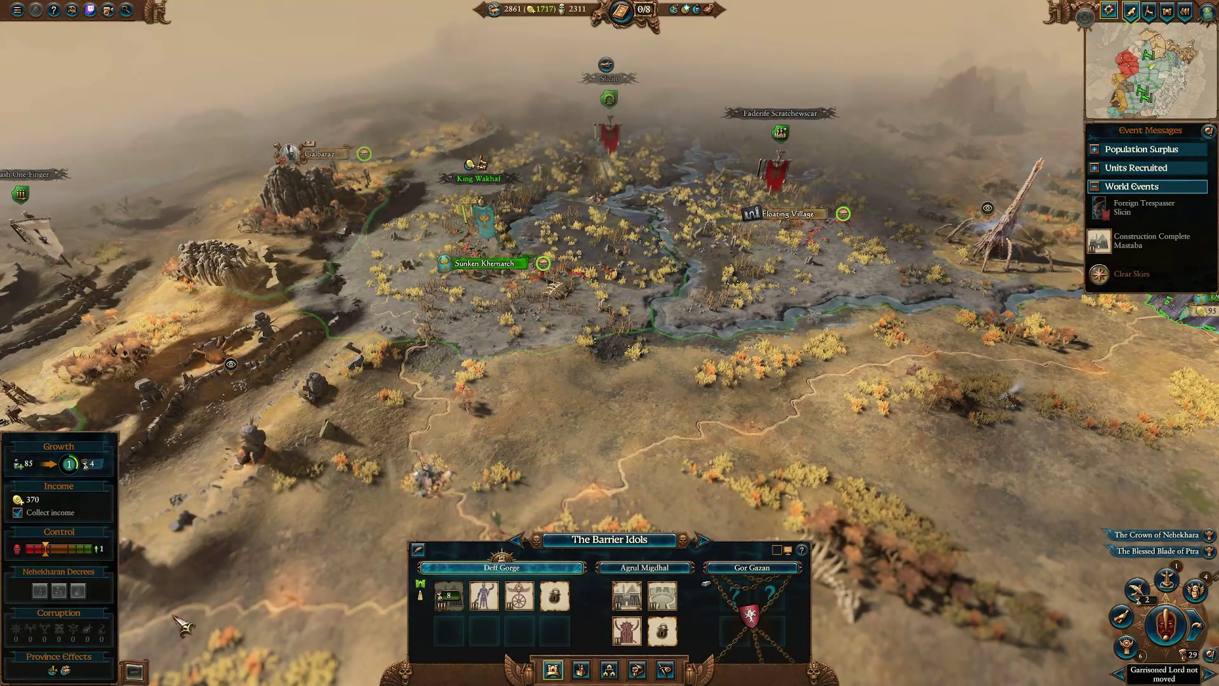